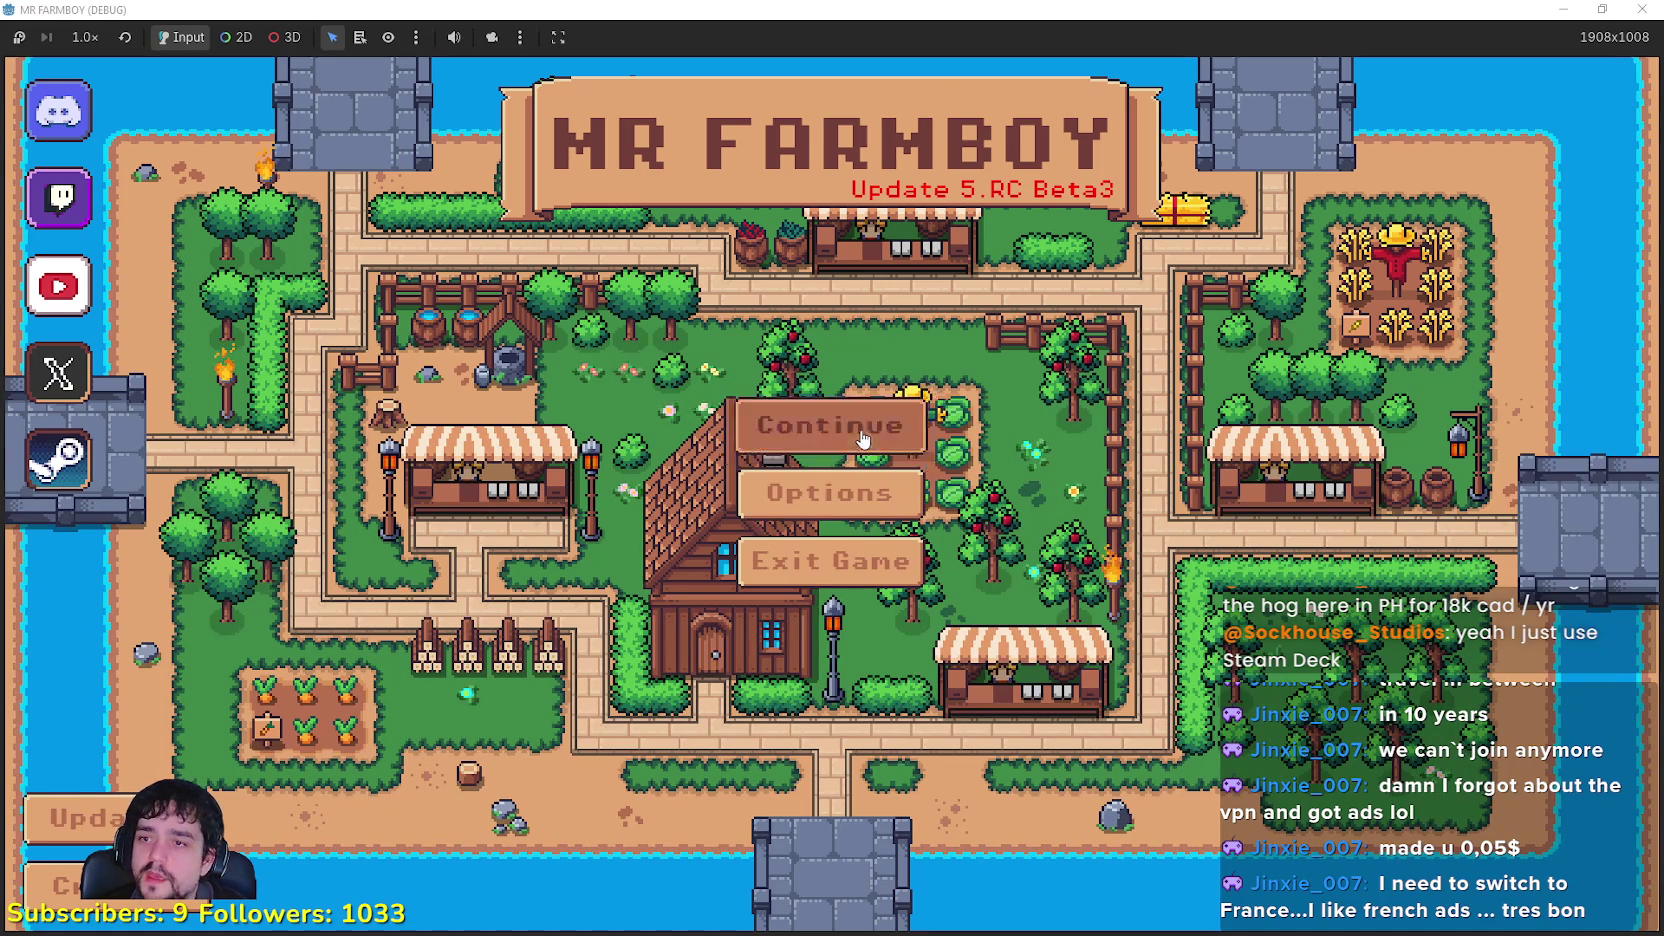
Step: Browse the saved games and new-save options without creating a save, then exit the test game
click(863, 438)
scroll(940, 565, down, 1)
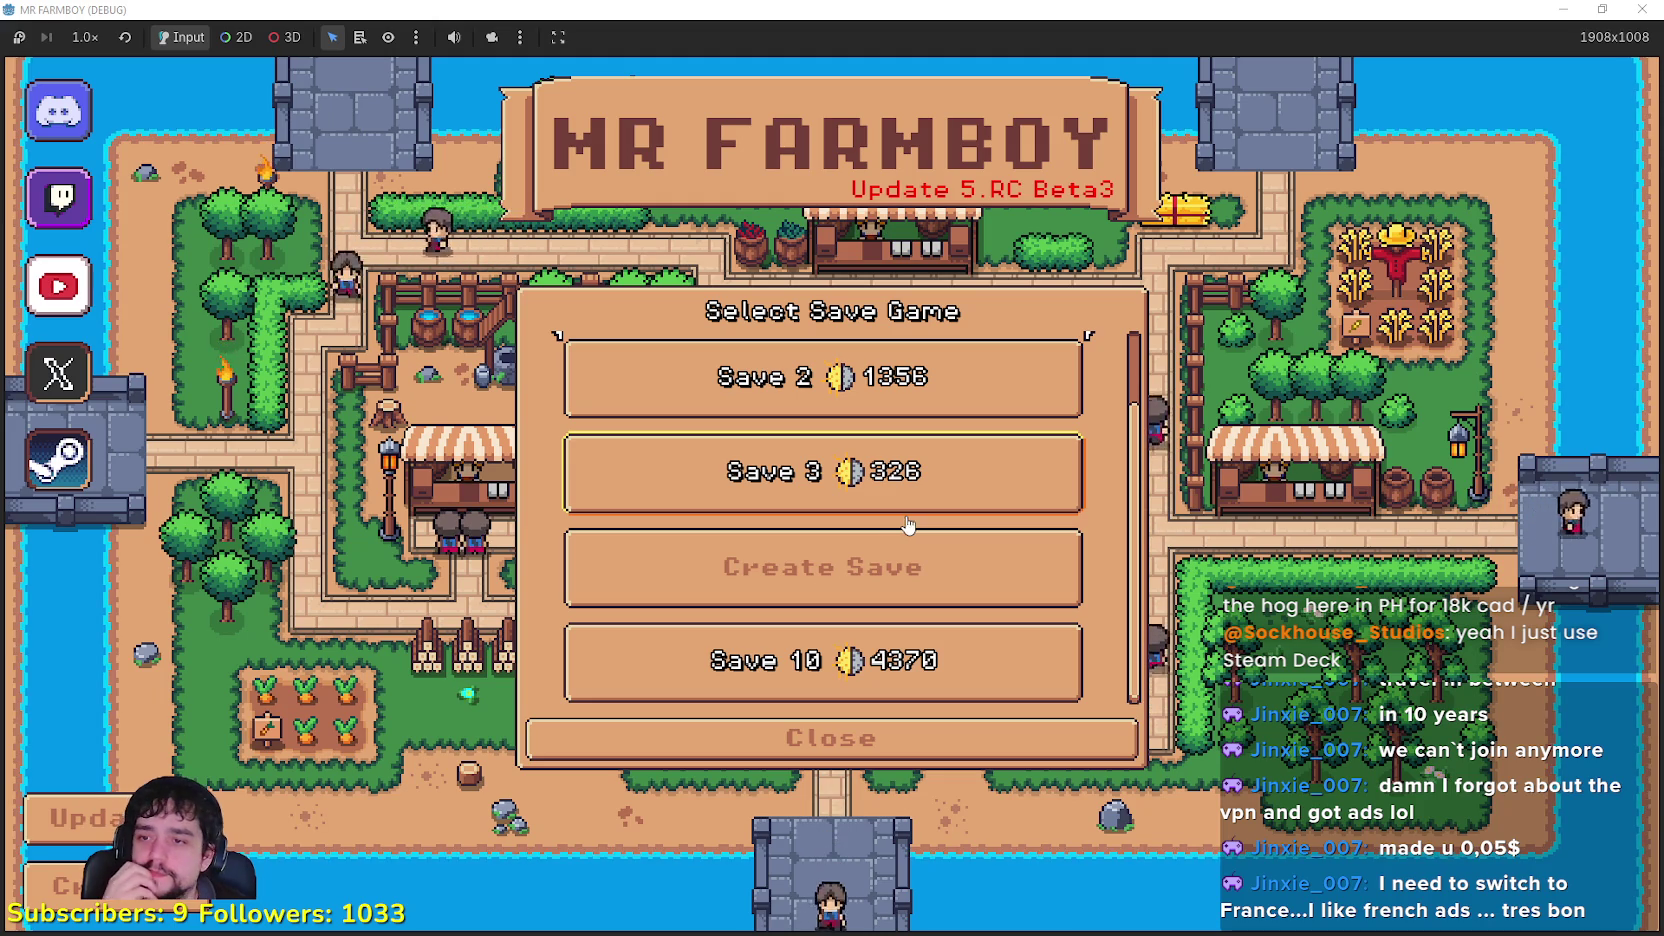
click(891, 561)
click(952, 707)
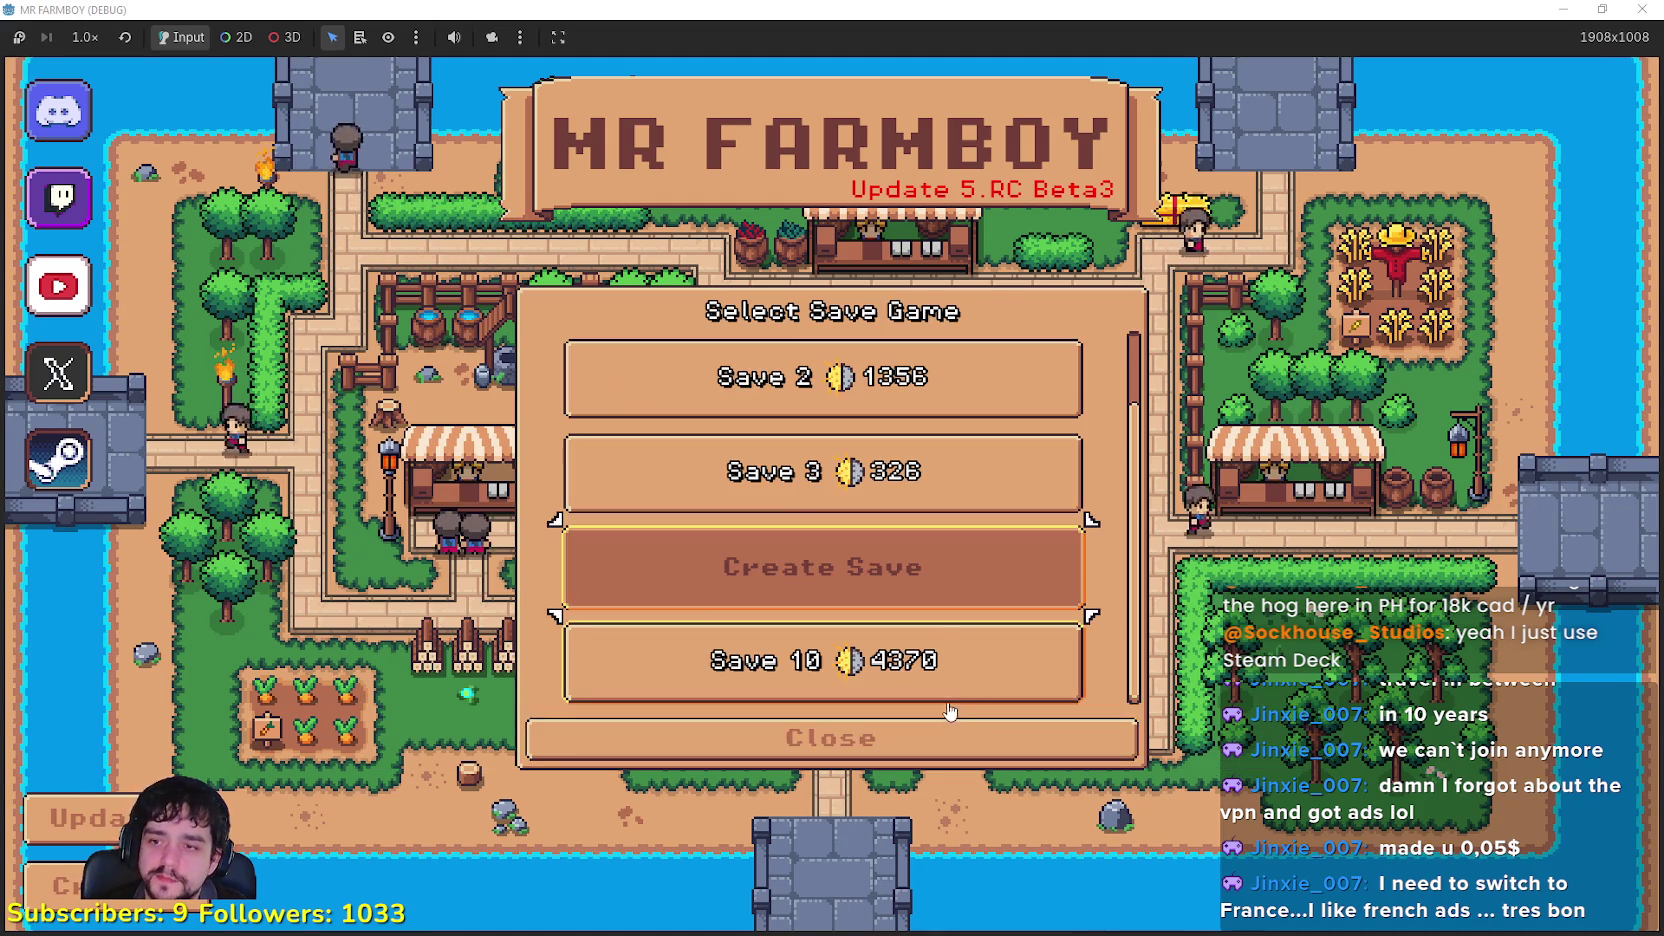
click(937, 725)
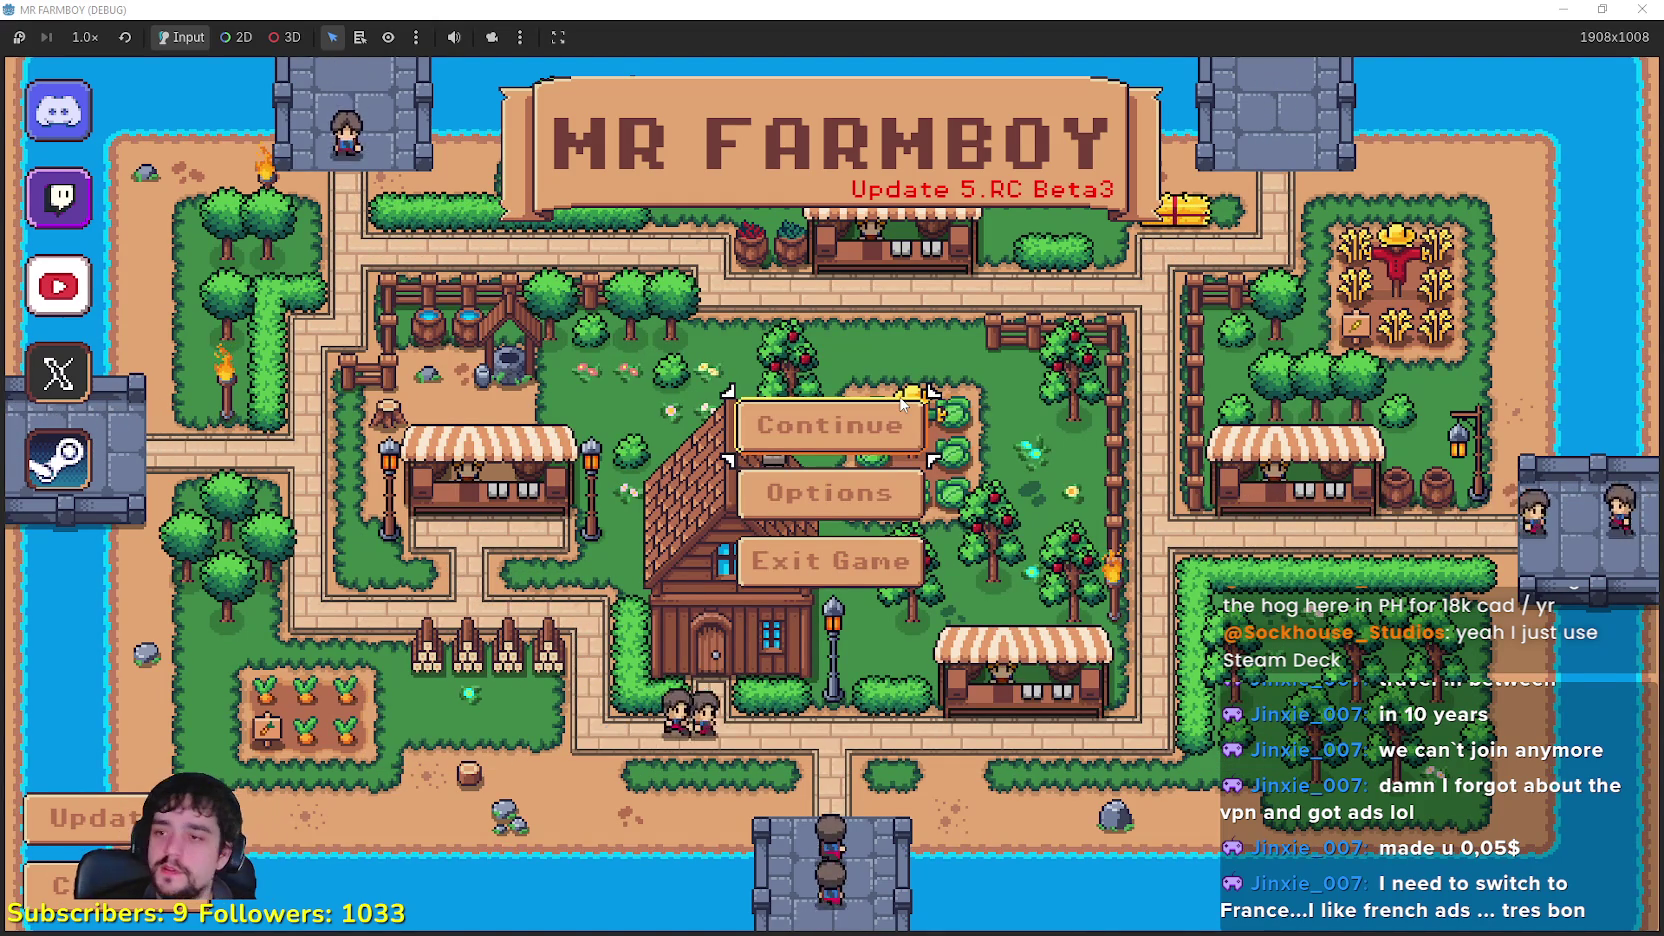
click(905, 560)
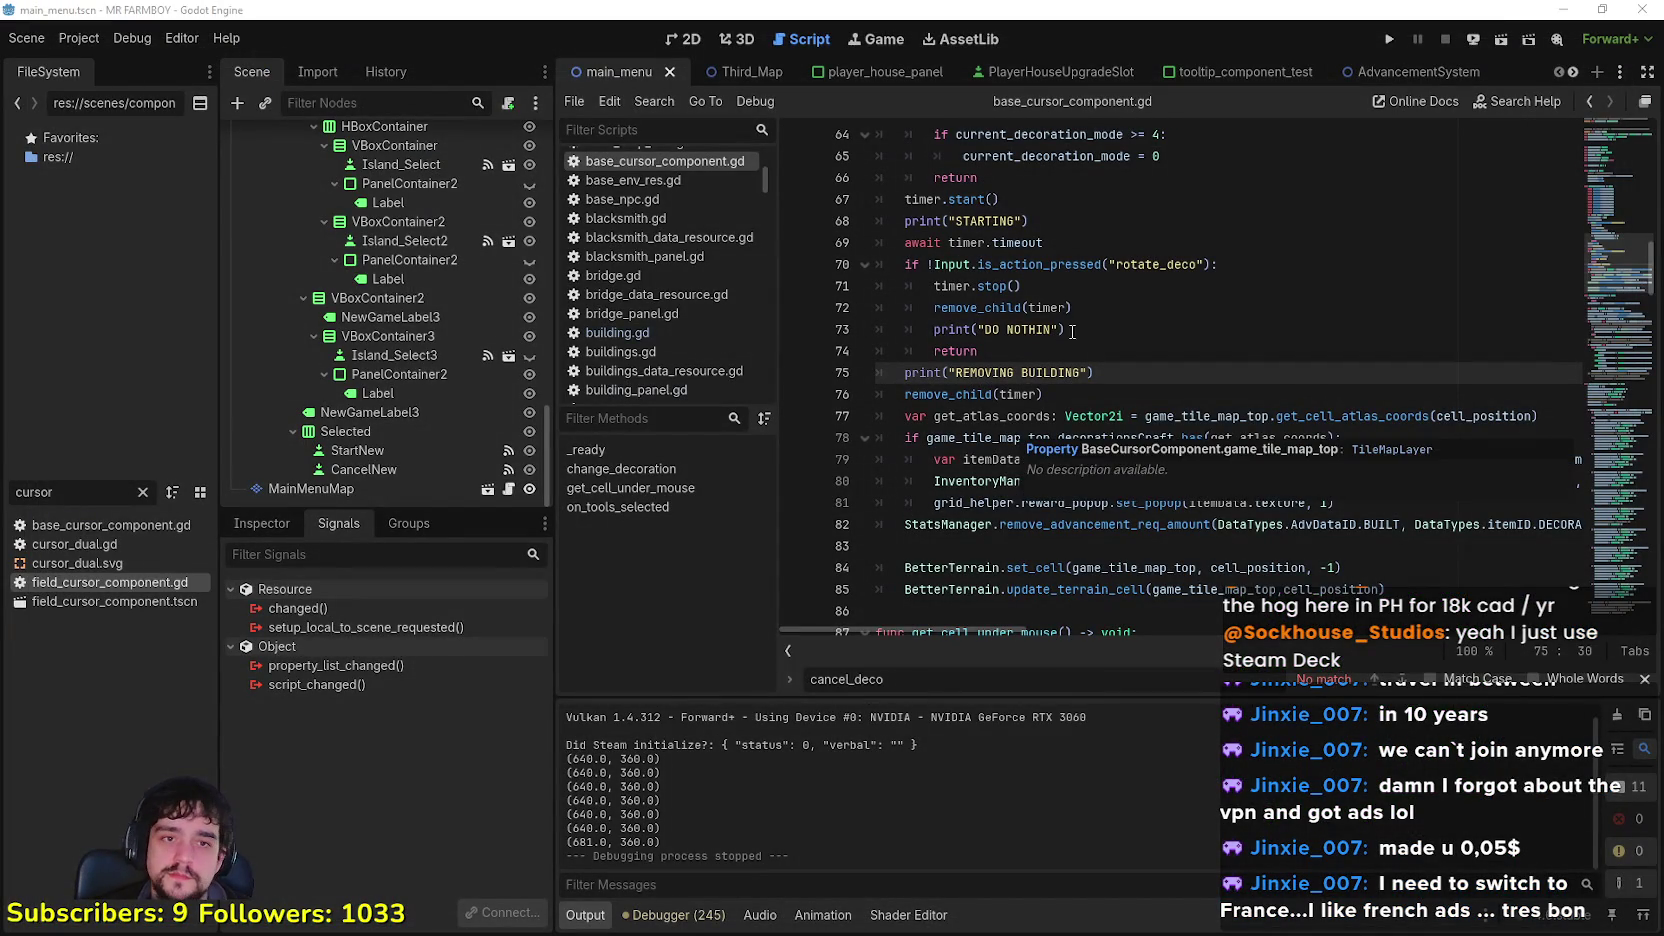
Step: Export the Windows Desktop build as MrFarmBoy.zip into NewExport, then show Games.txt on the left
click(78, 42)
click(682, 516)
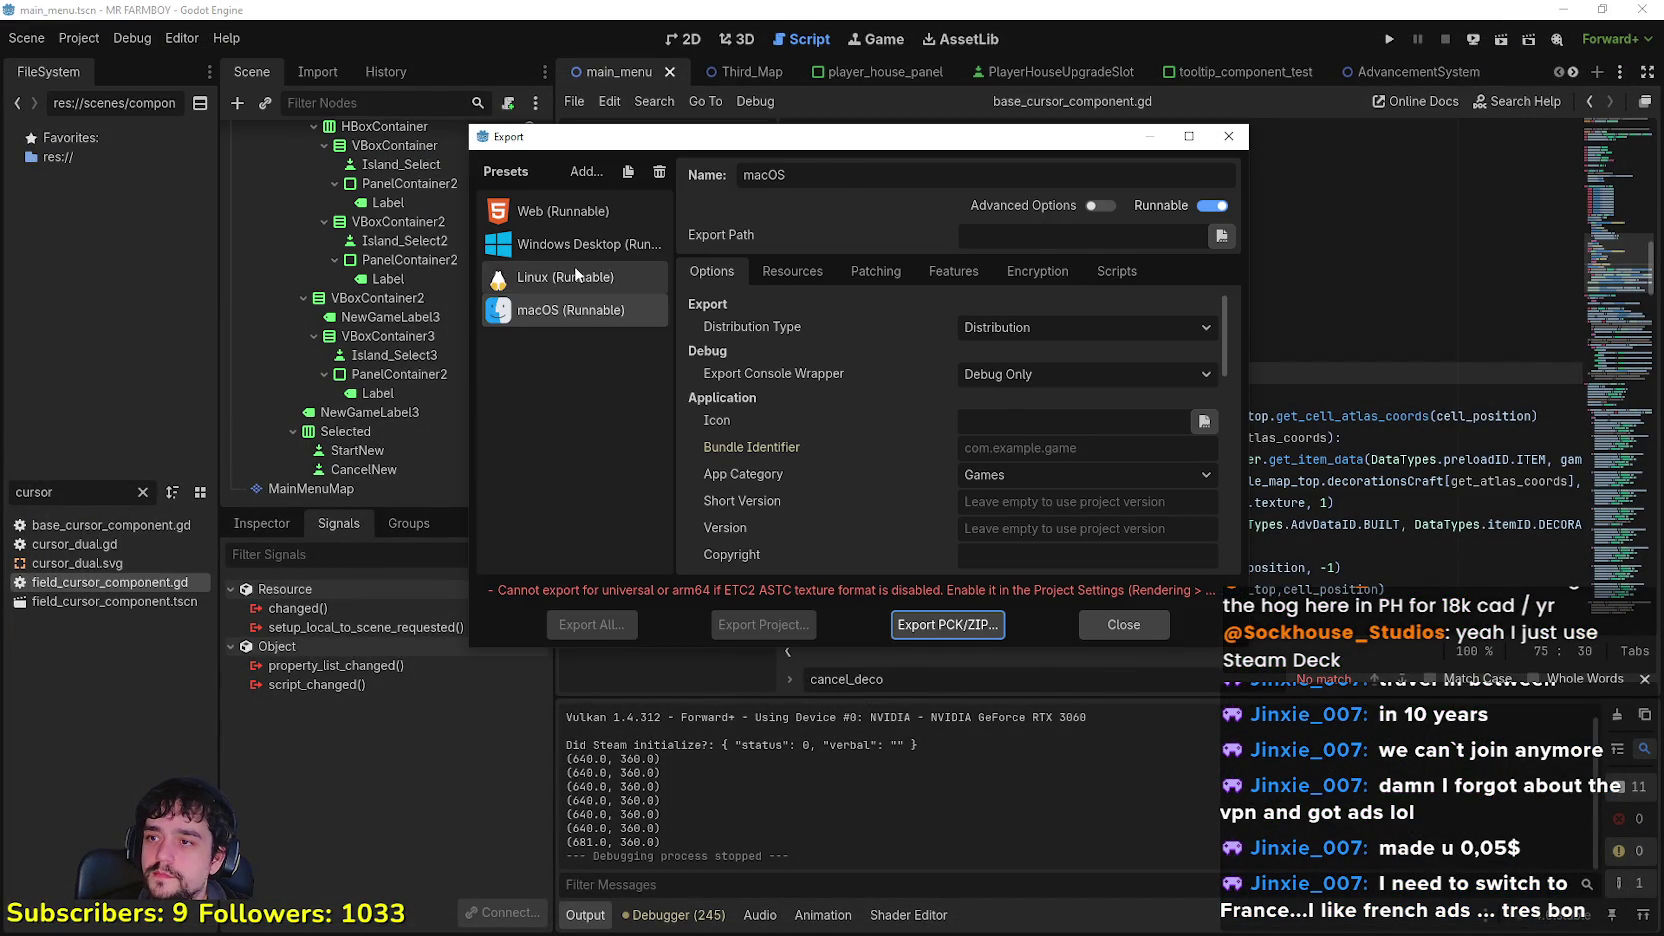
click(558, 243)
click(755, 626)
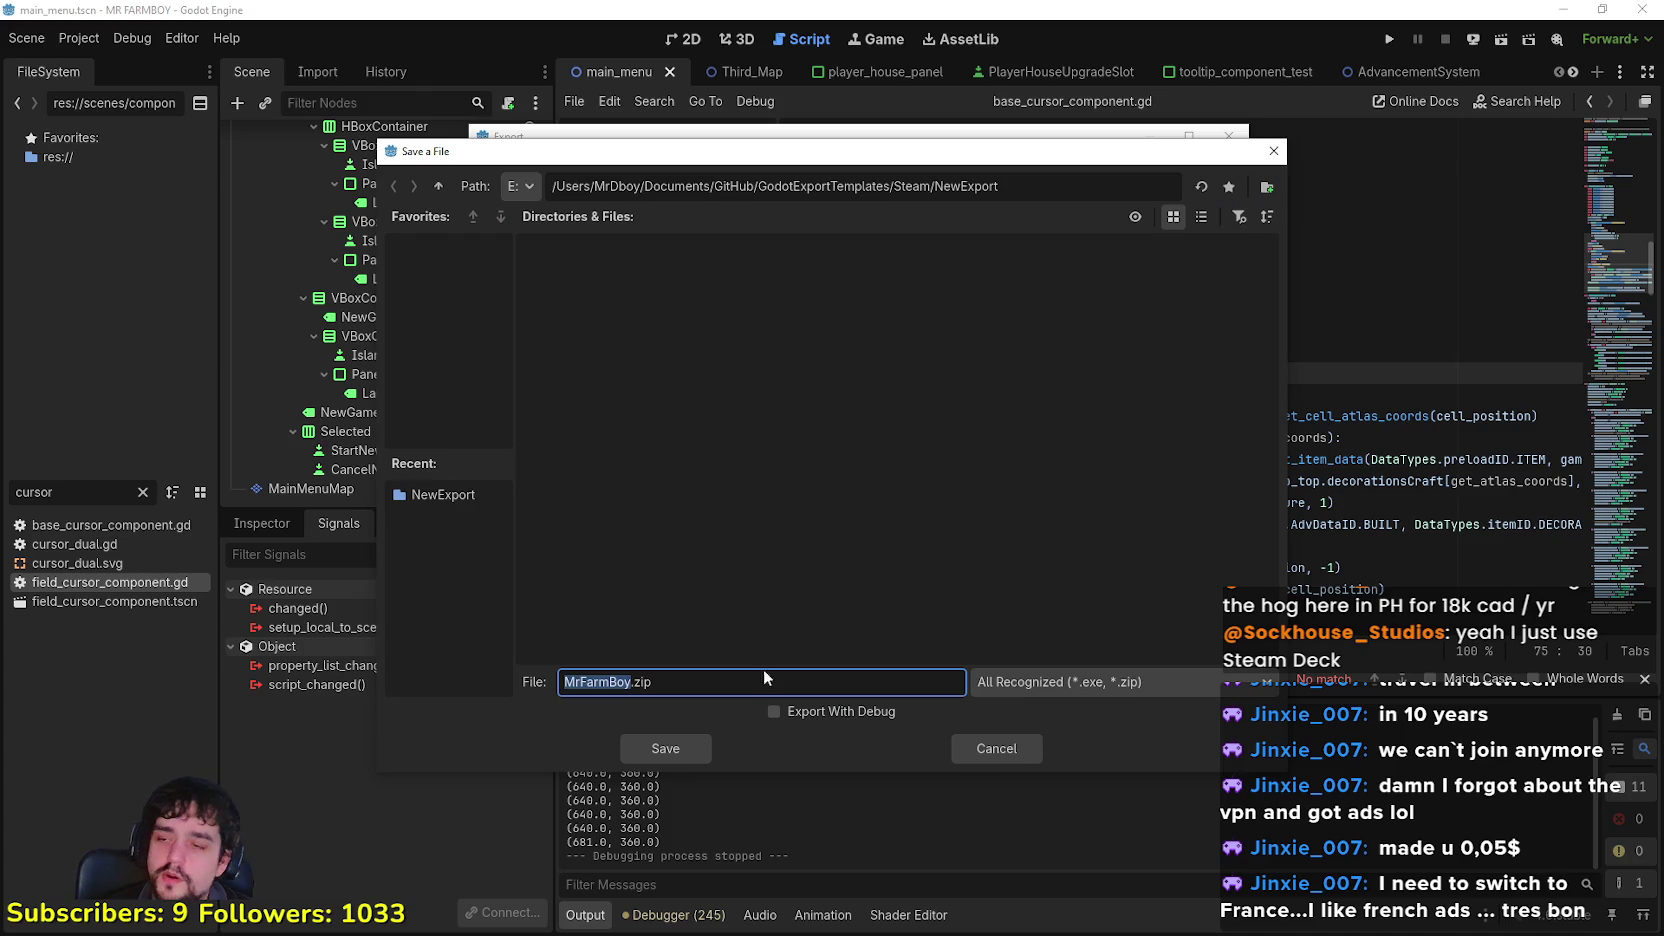
mouse_move(568, 150)
mouse_down()
mouse_move(793, 705)
mouse_move(600, 132)
mouse_move(586, 151)
mouse_up()
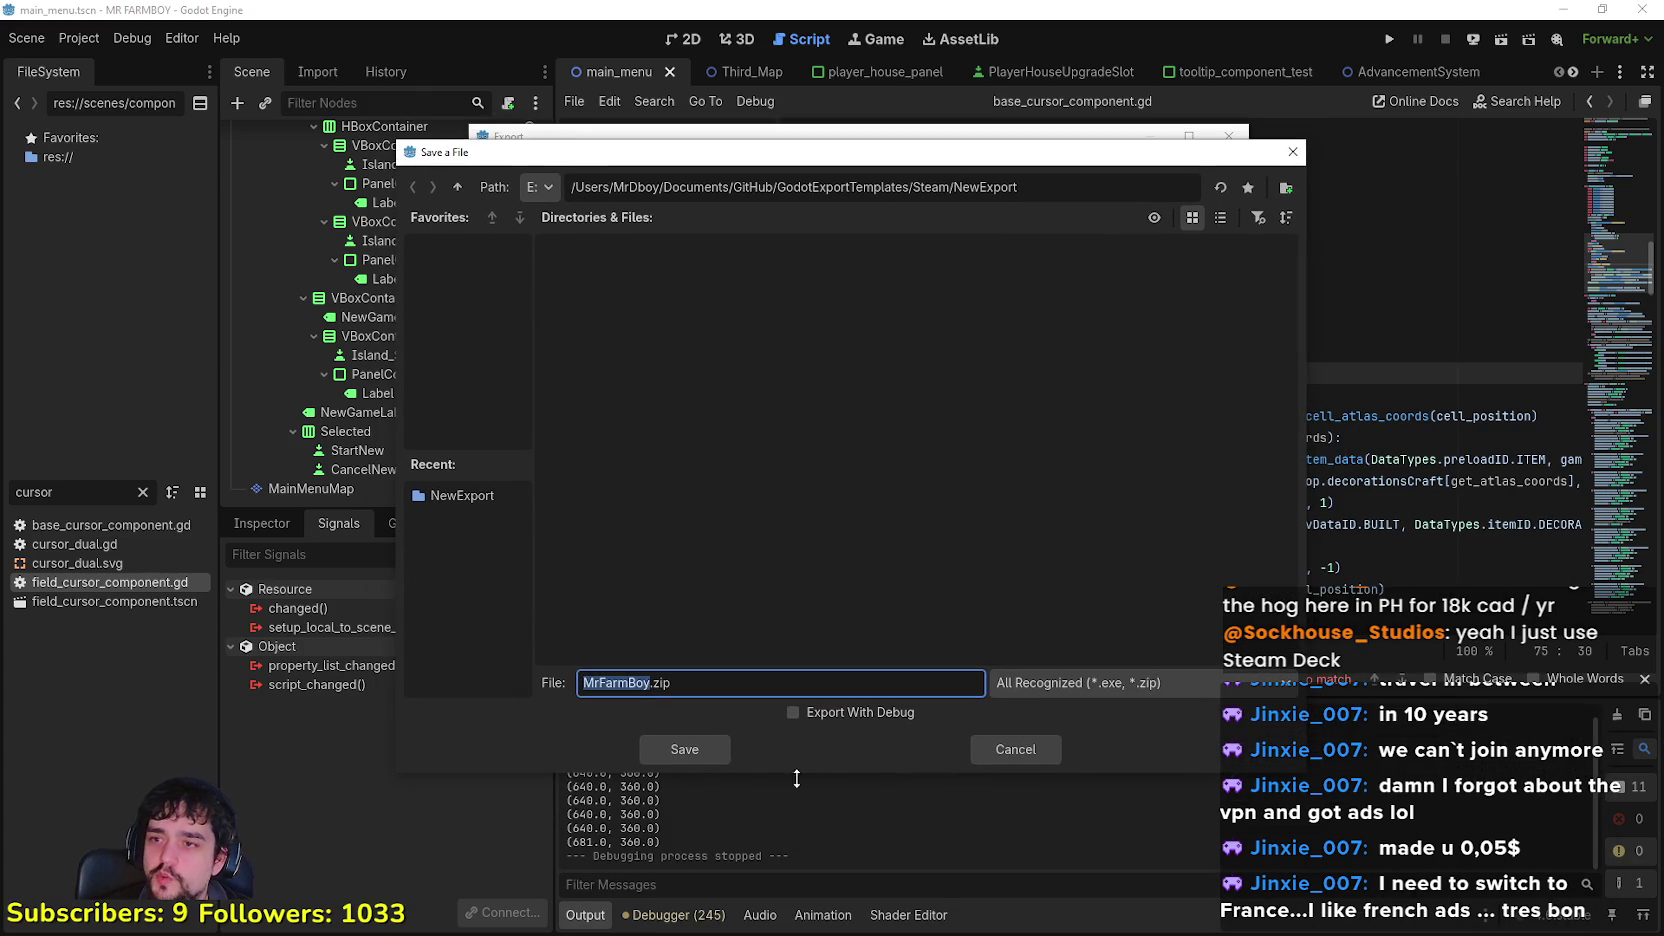
click(696, 758)
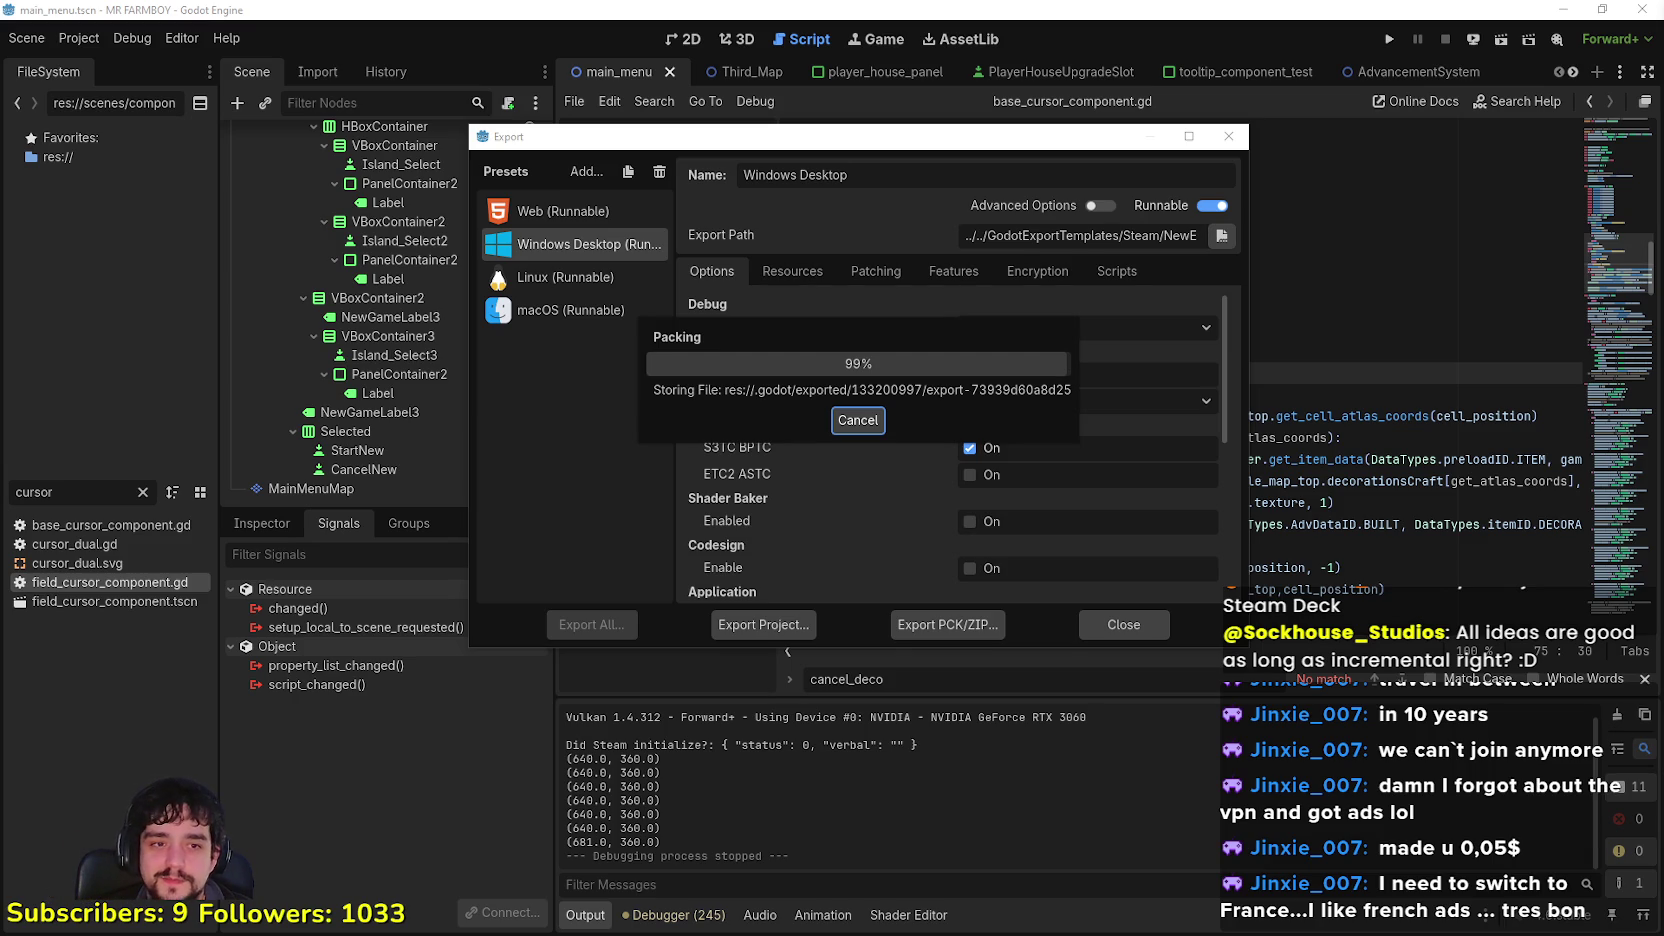
key(alt+Tab)
mouse_move(1088, 428)
mouse_down()
mouse_move(757, 368)
mouse_move(409, 203)
mouse_move(238, 85)
mouse_up()
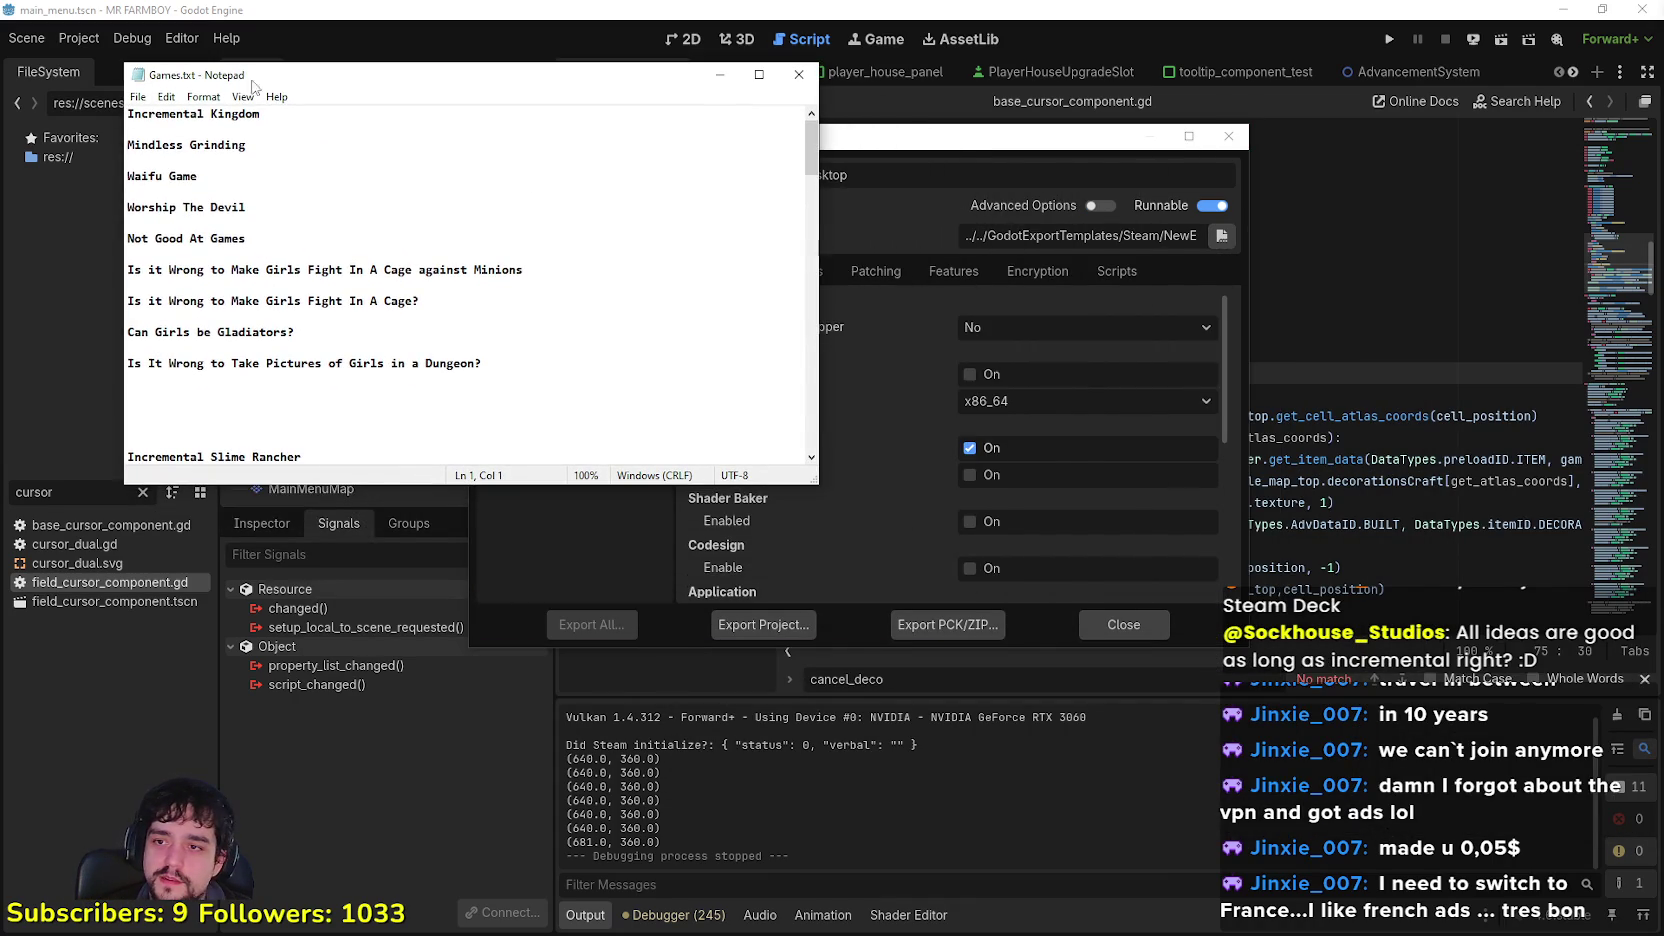
Step: Export the full project with the Linux preset as mrfarmboyLinux.x86_64 into NewExport
click(916, 150)
click(565, 277)
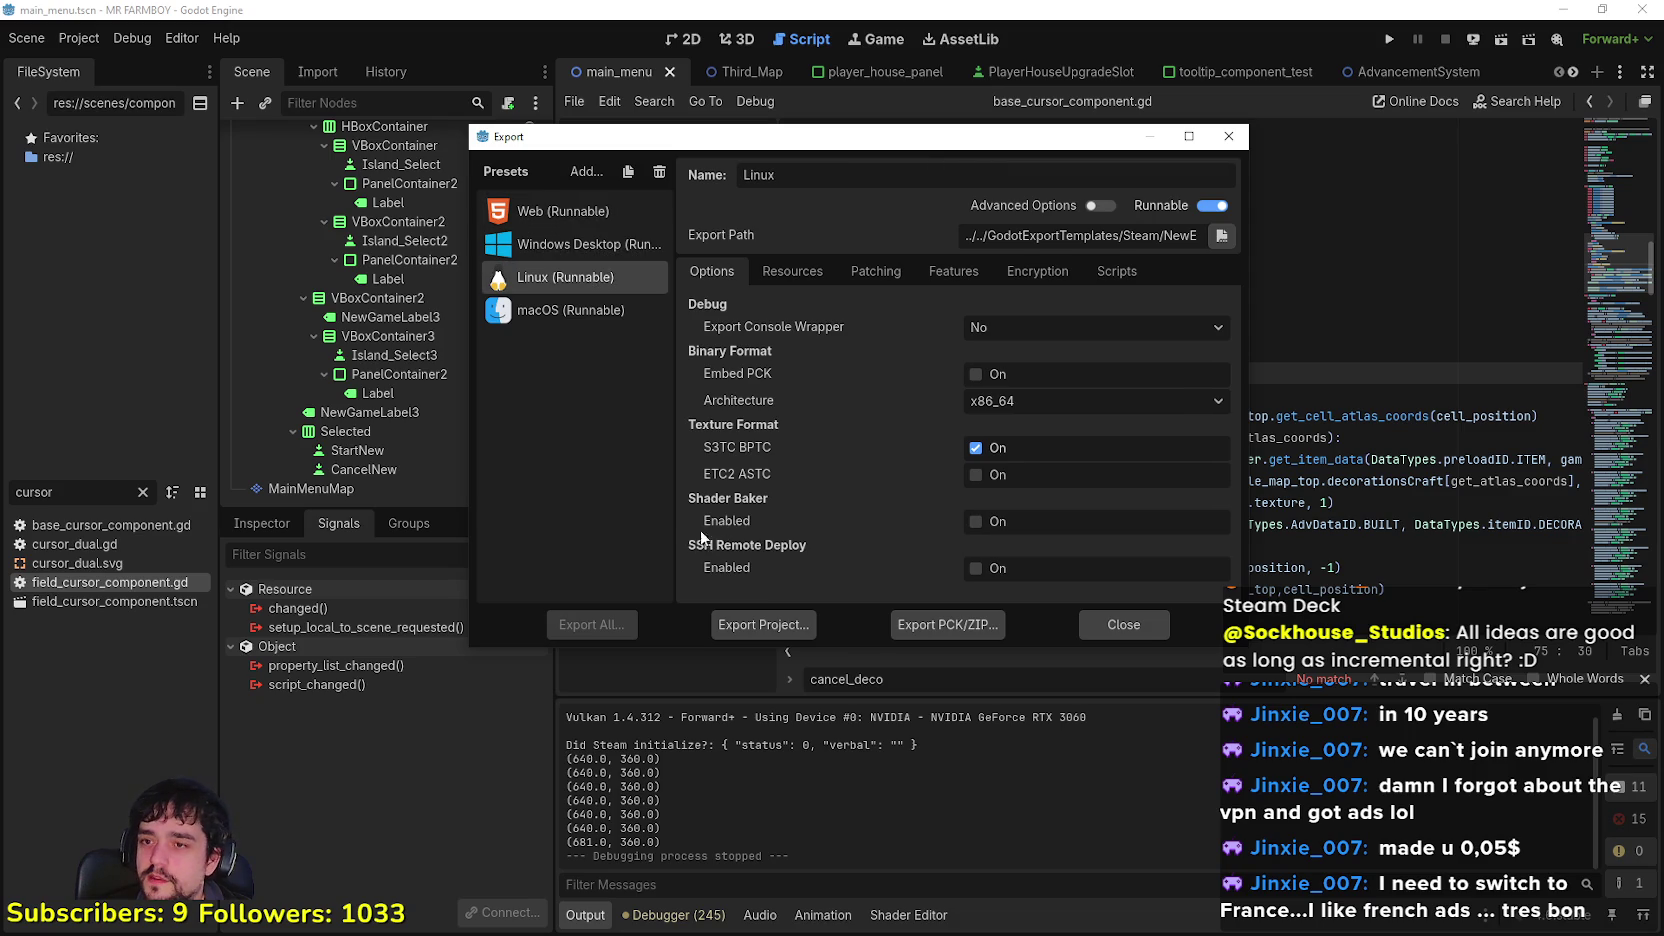
click(784, 623)
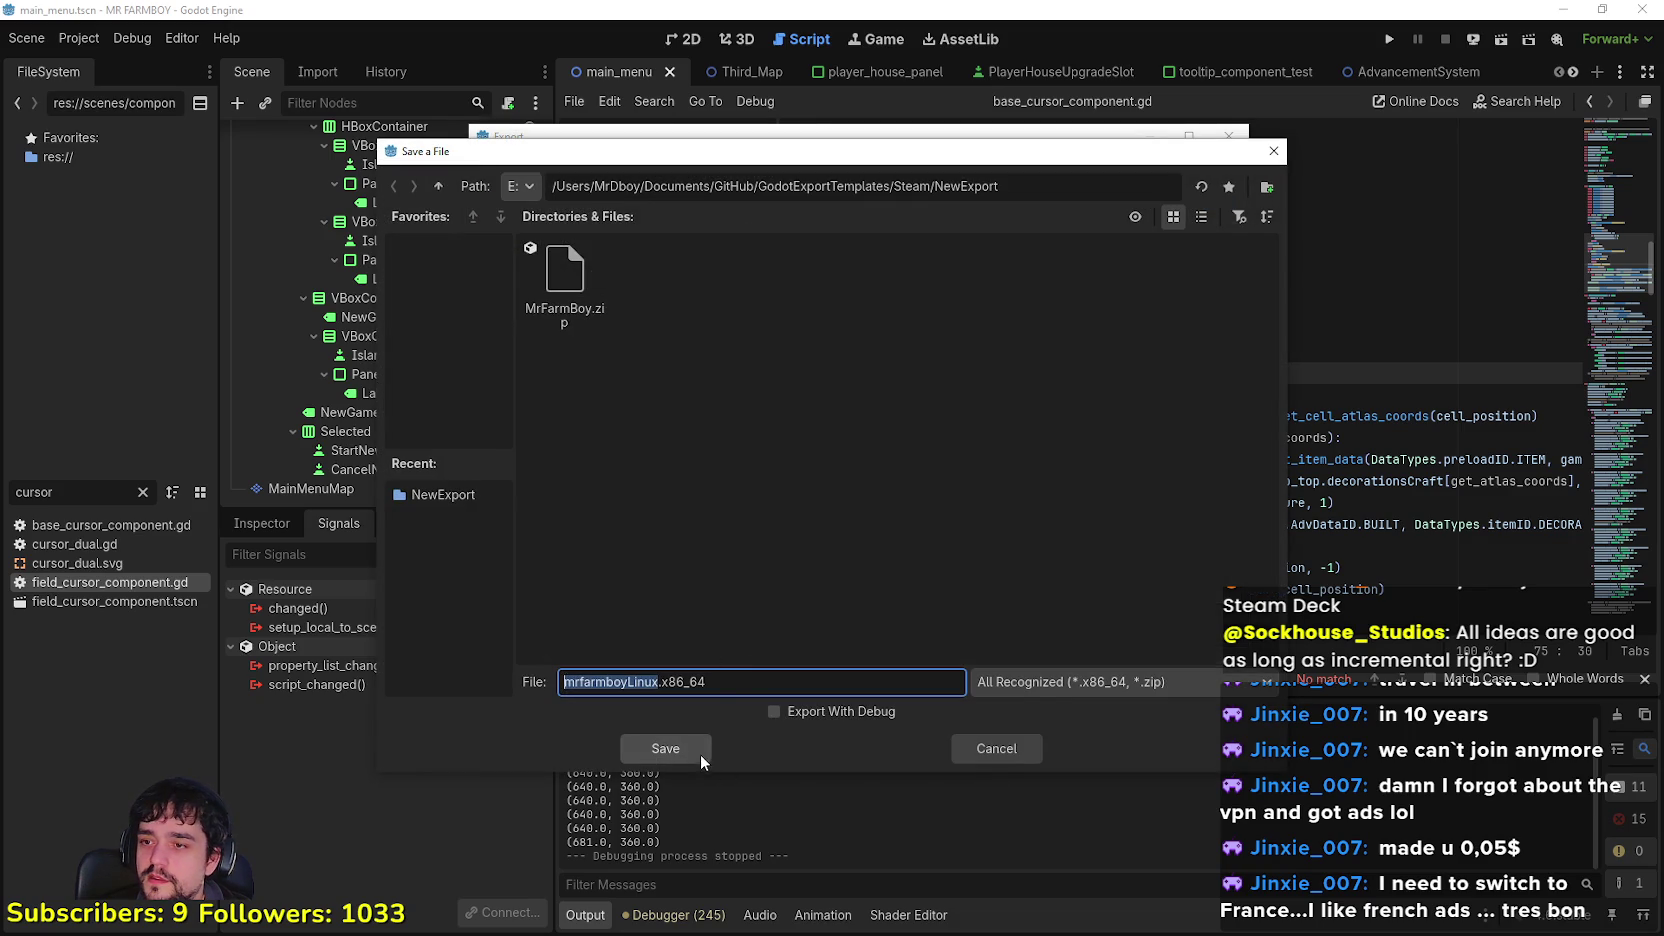
click(697, 748)
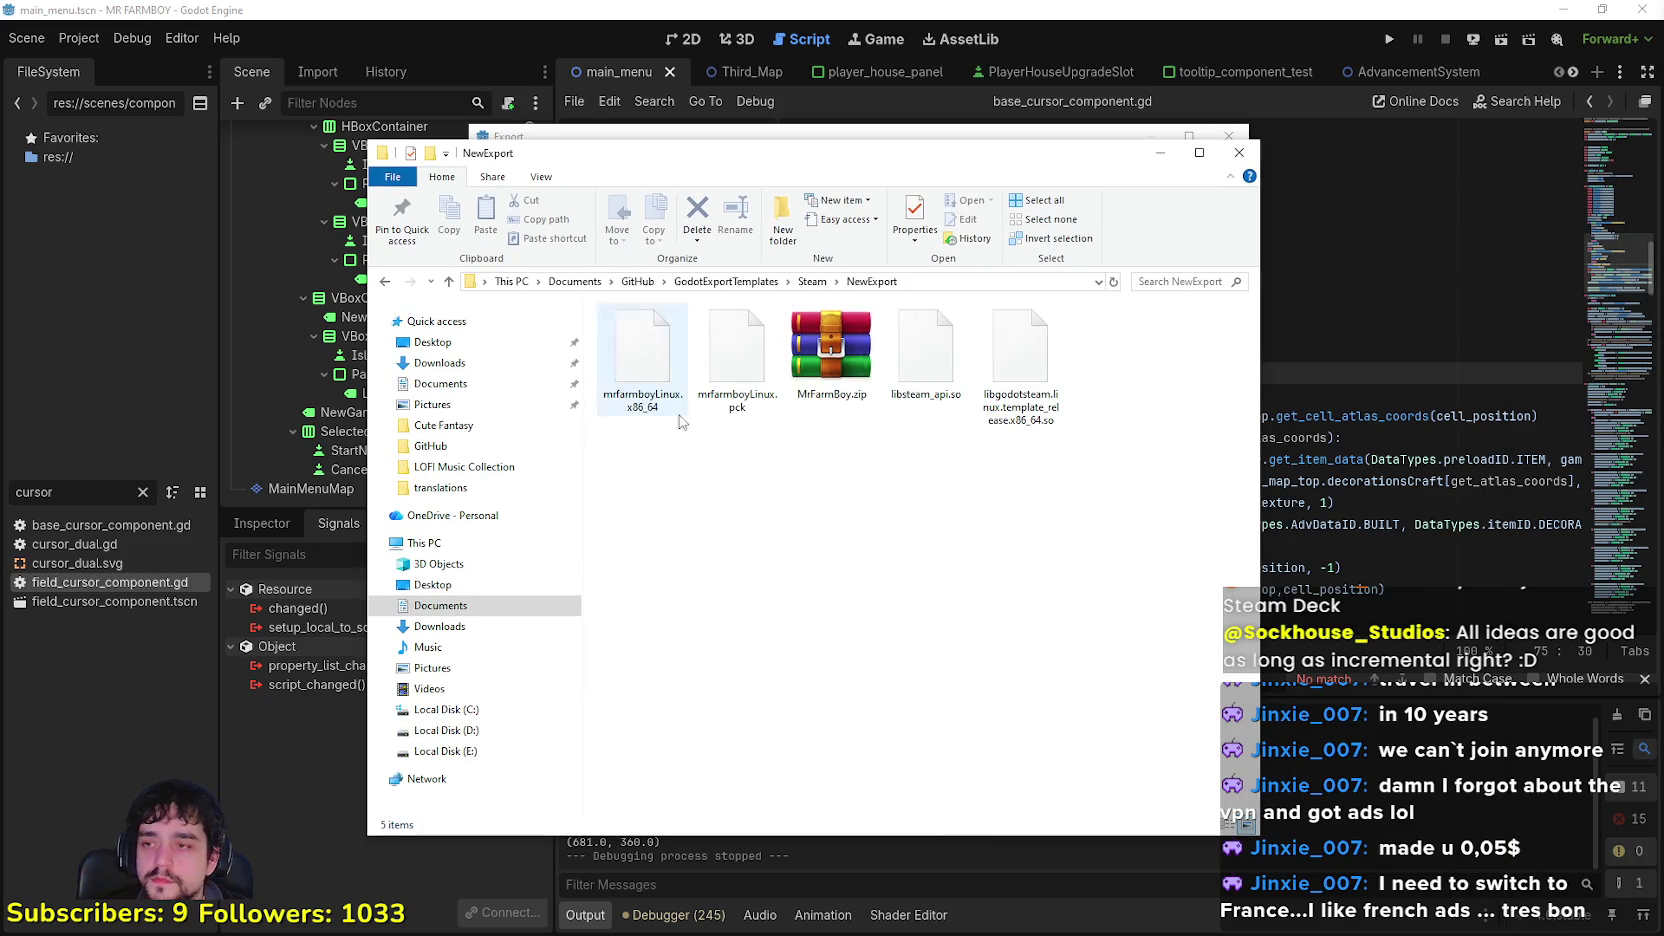
Step: Open the NewExport folder to check the exported files
click(828, 358)
right_click(830, 360)
click(818, 372)
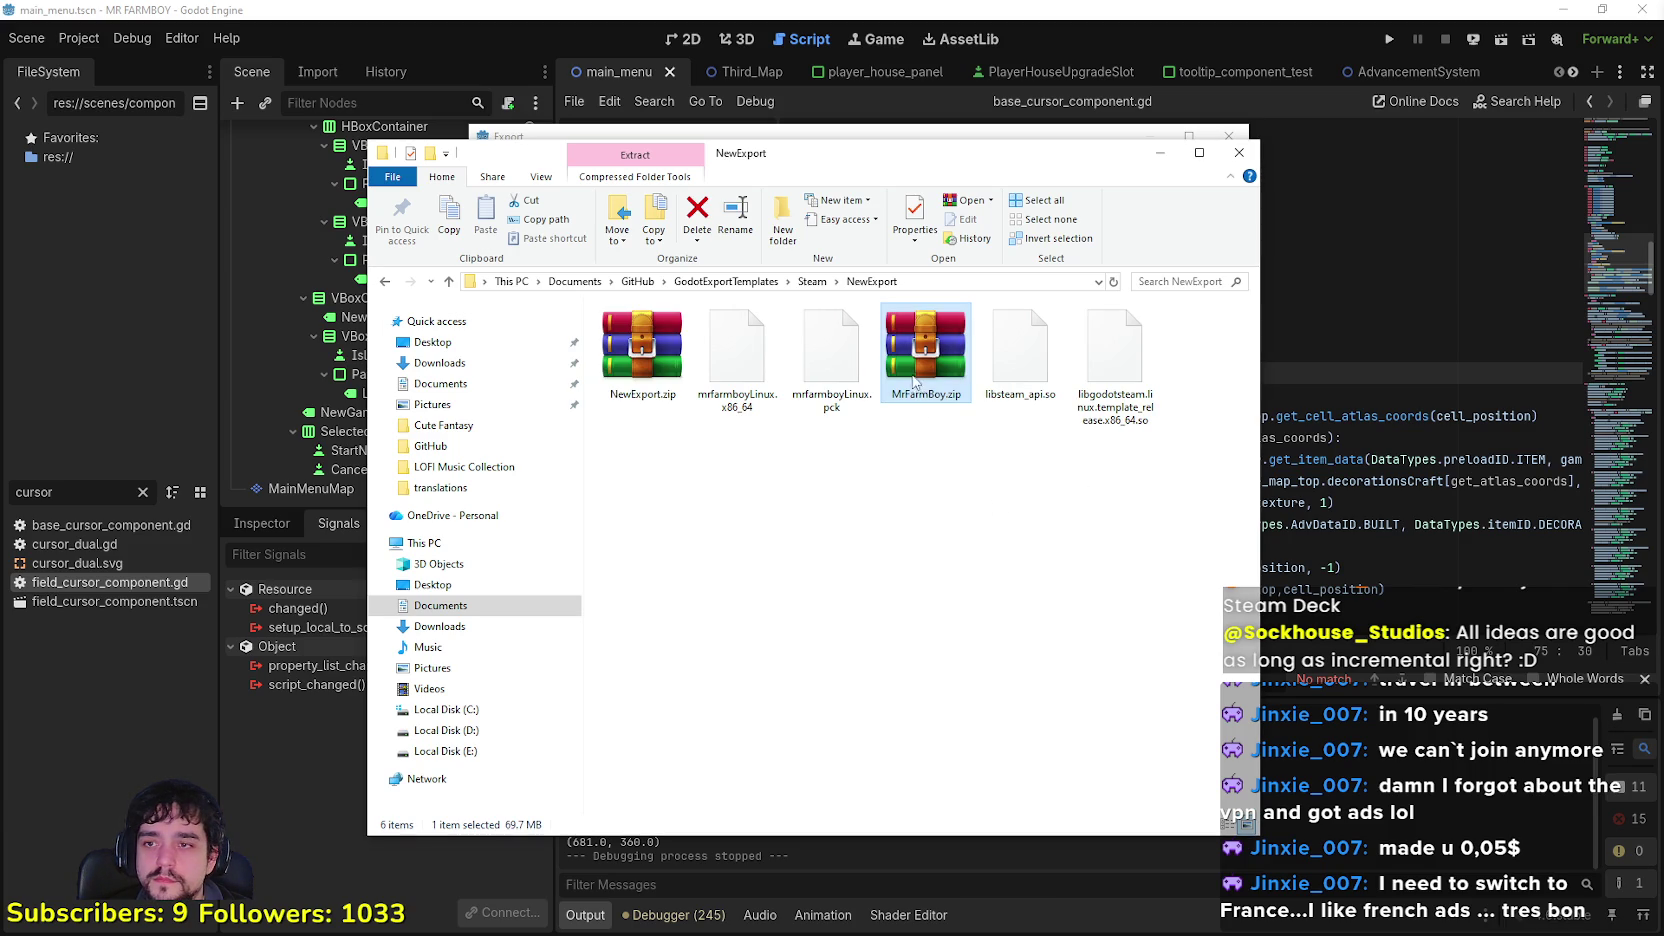
Step: Drag NewExport.zip into the other window, then minimise the NewExport folder
drag(642, 350, 1513, 582)
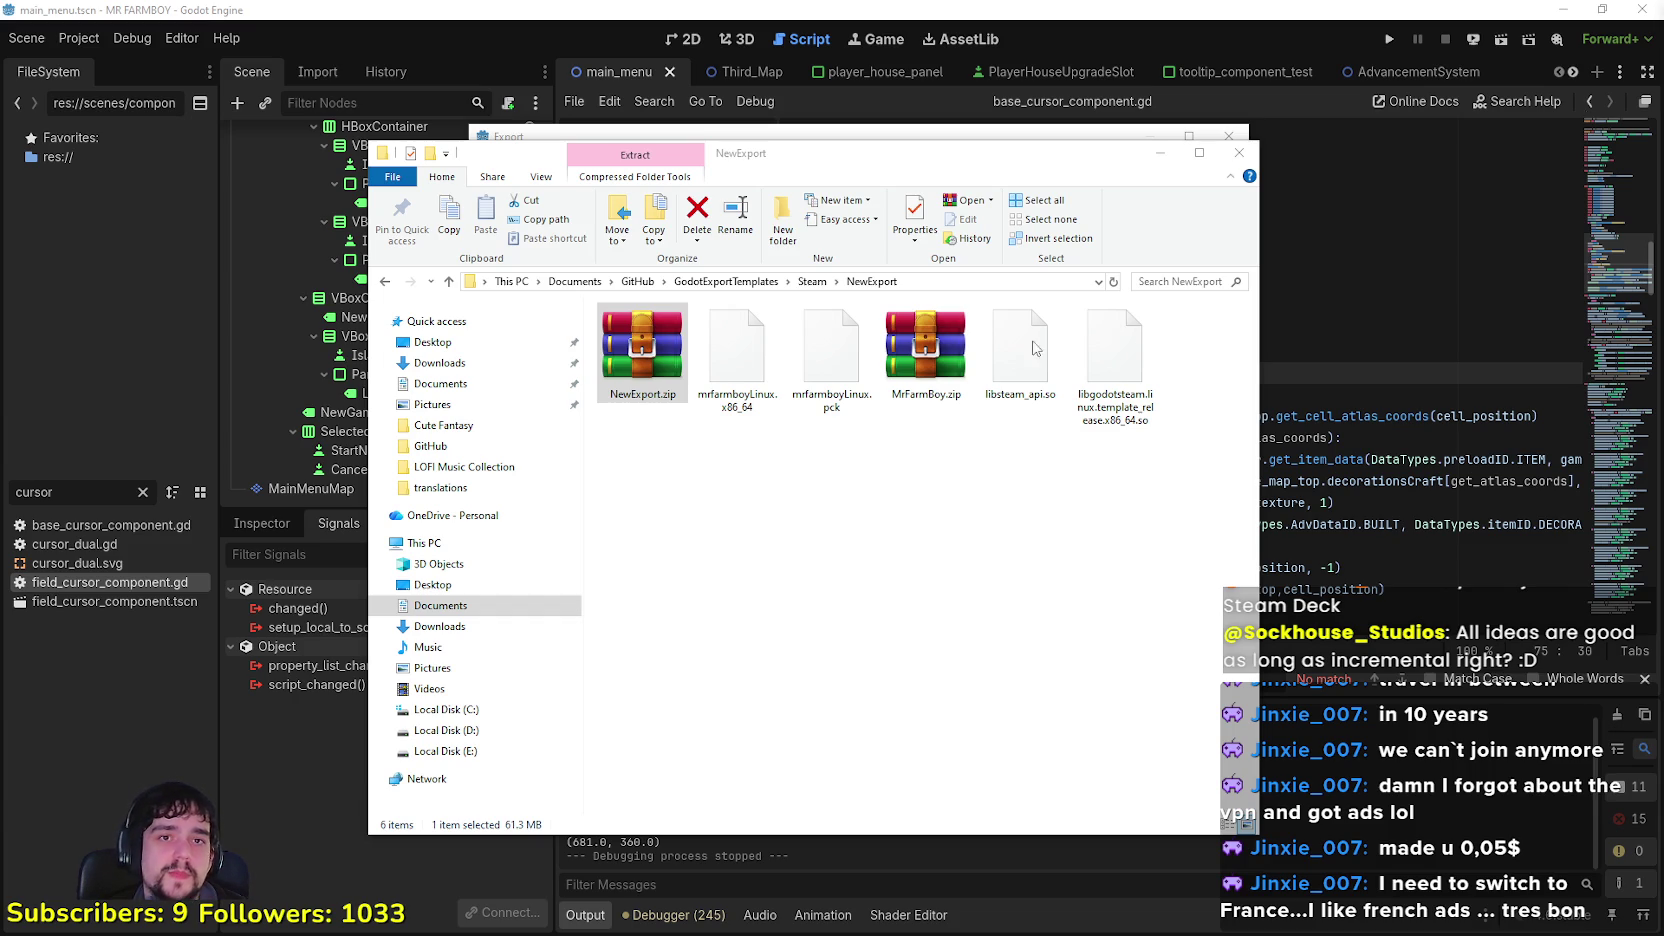
click(1160, 152)
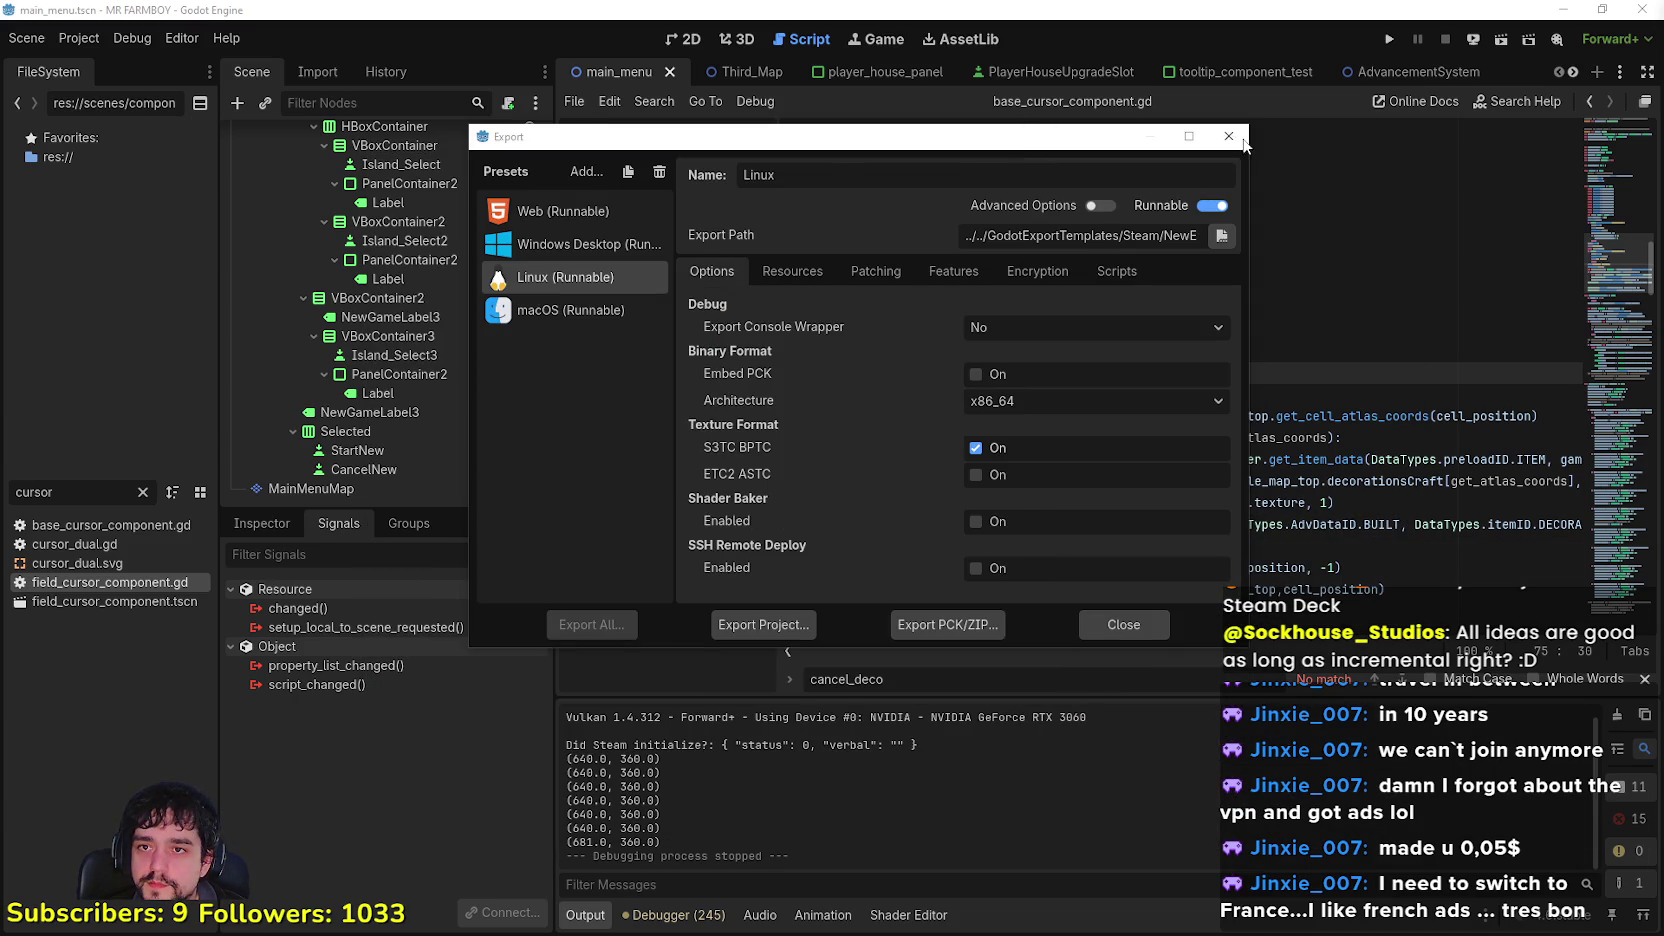
Step: Test-run the game and create a new save with Balanced Economy rules
click(1246, 141)
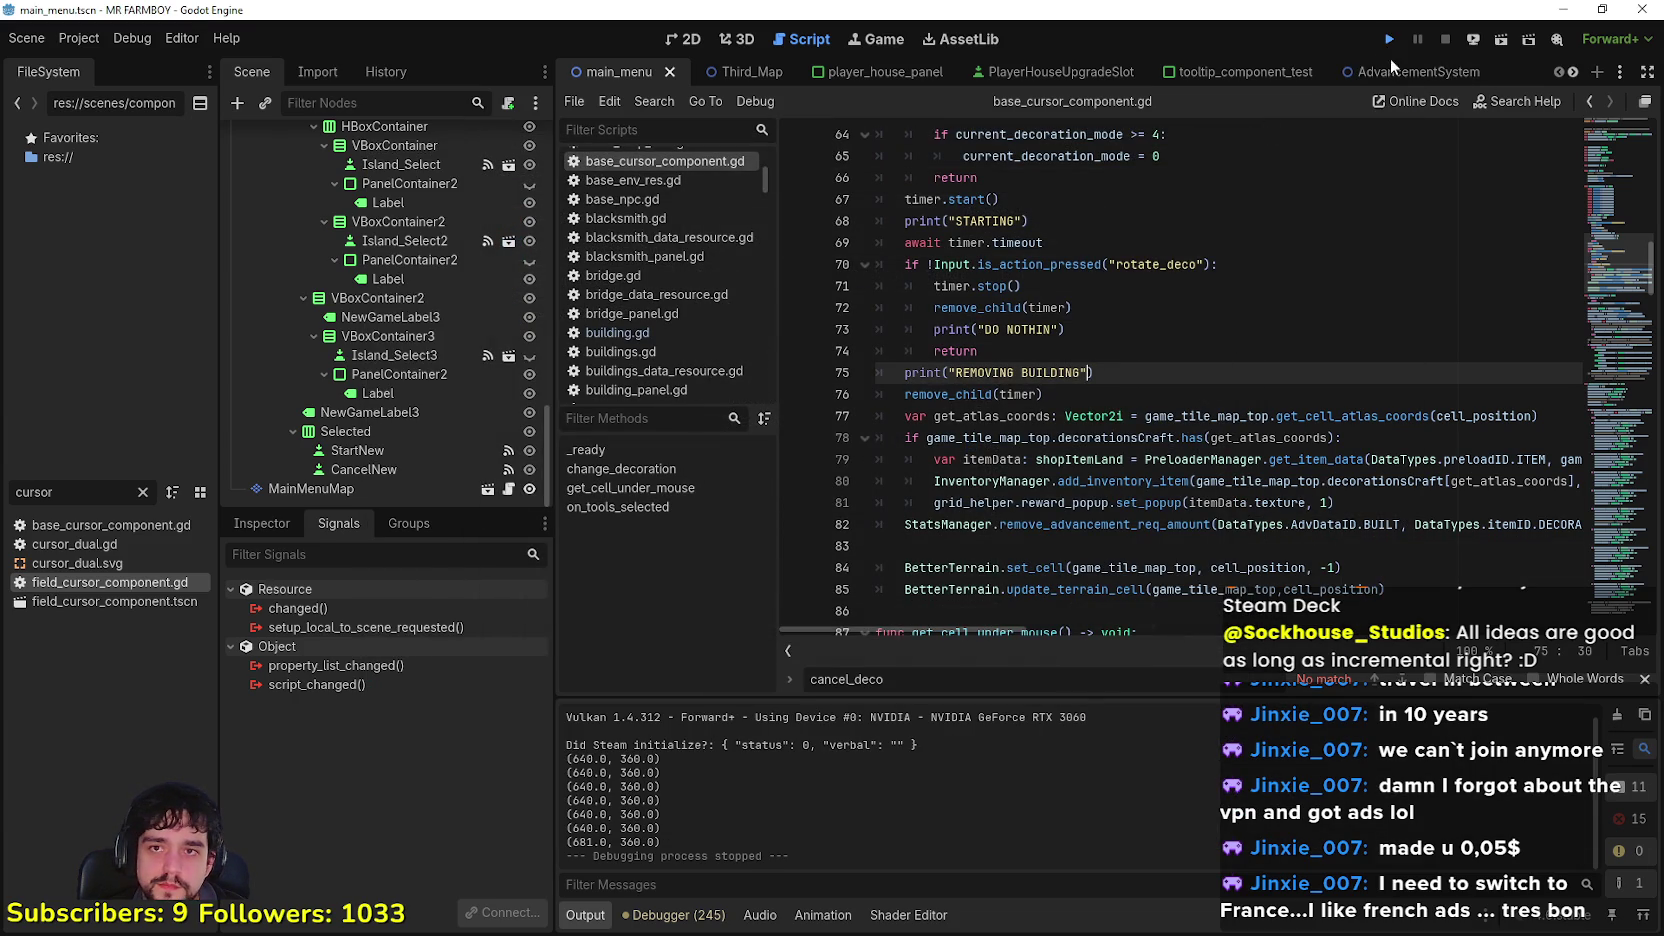
click(1389, 40)
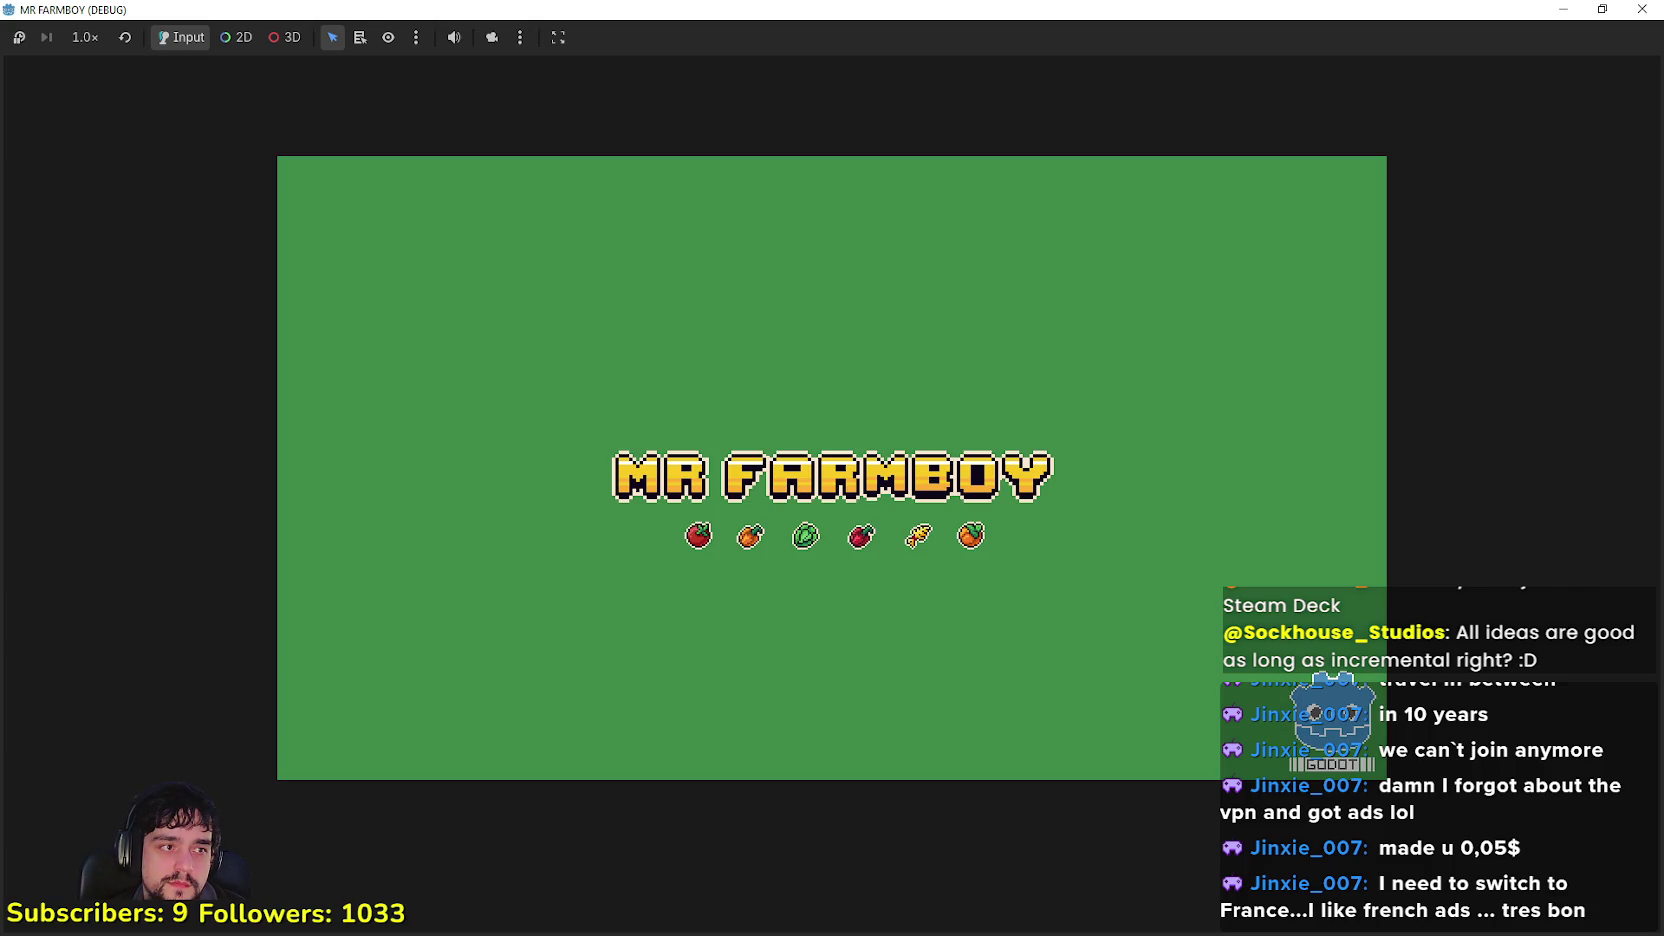
click(1642, 9)
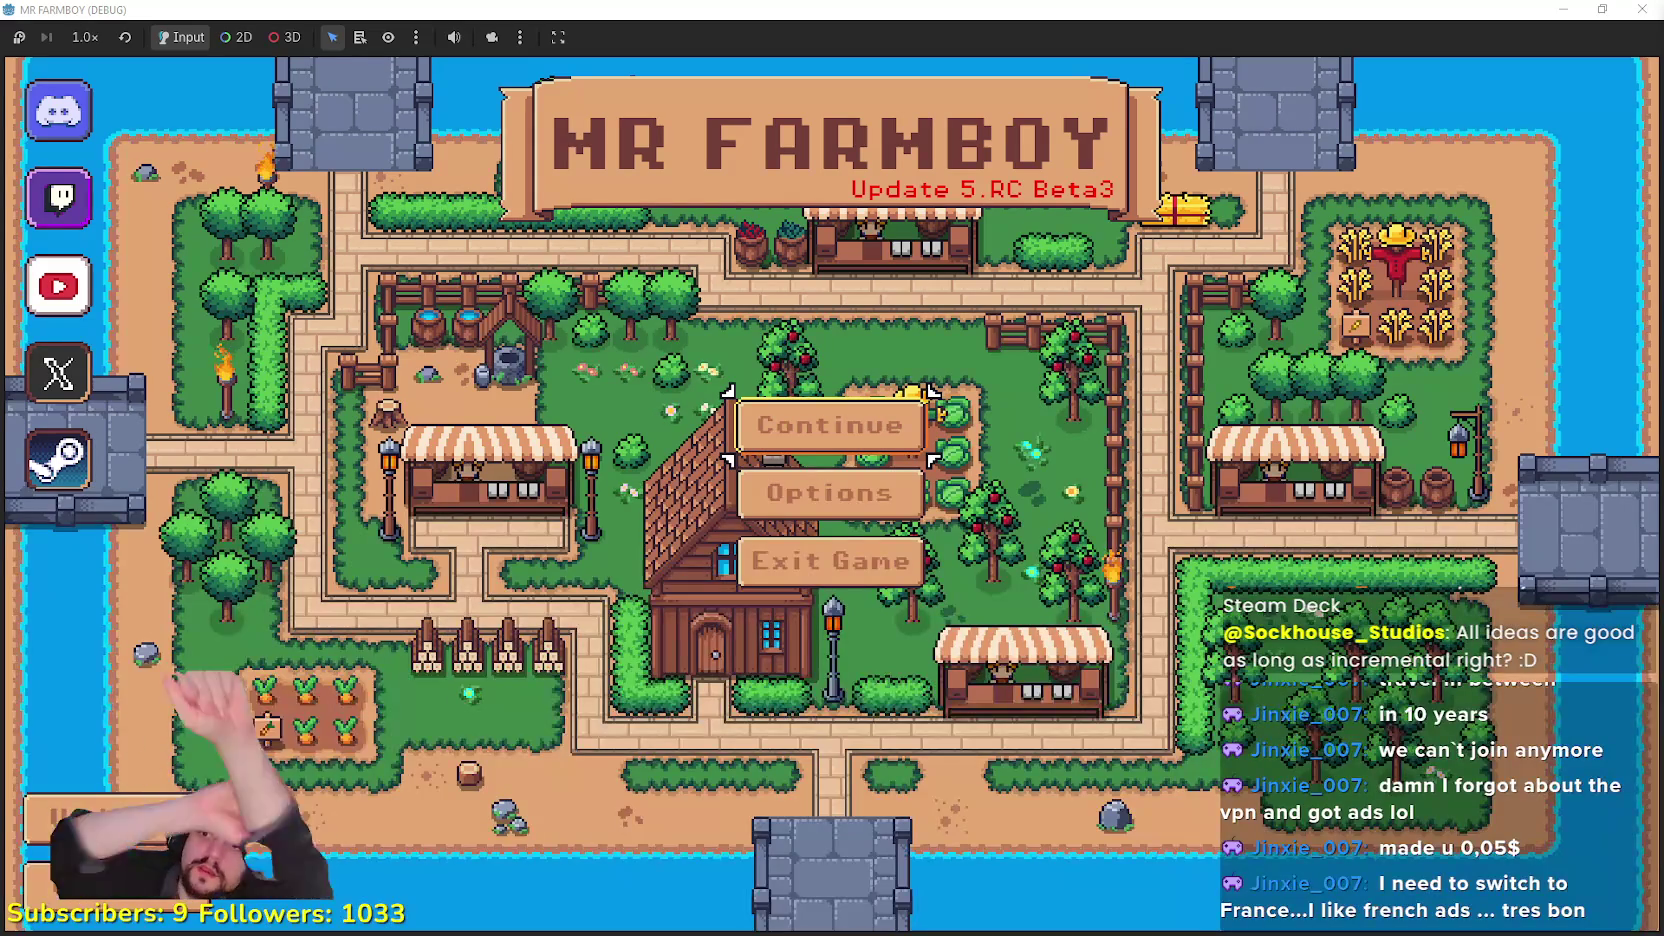
click(905, 440)
scroll(905, 445, down, 1)
click(903, 575)
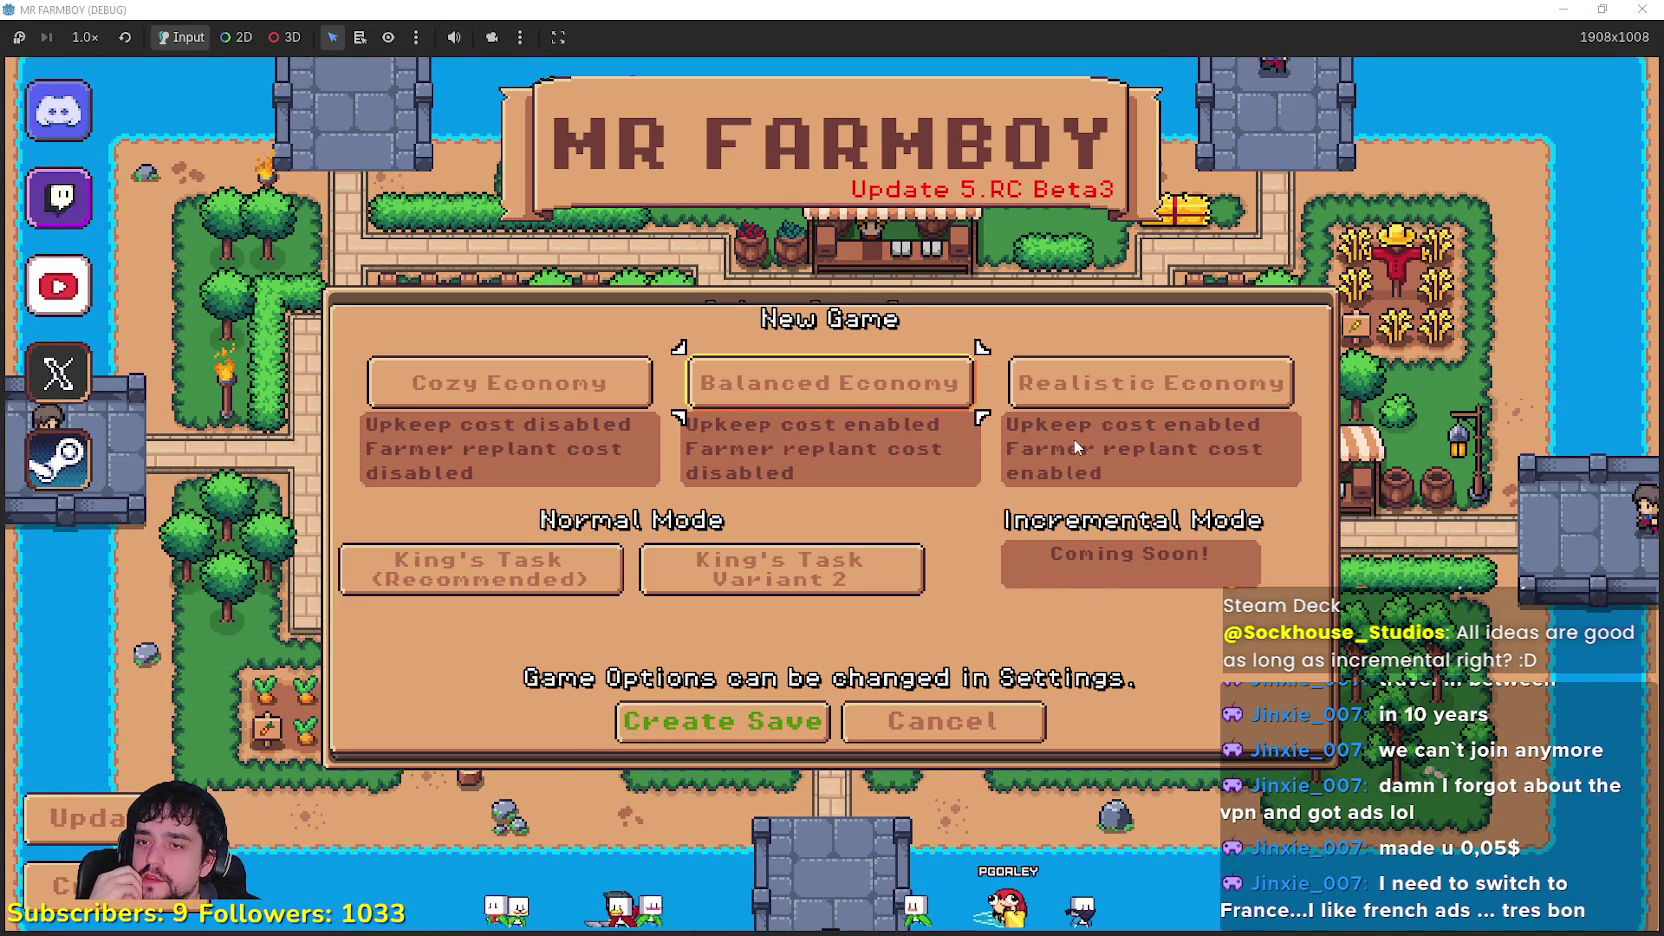
click(830, 383)
click(727, 722)
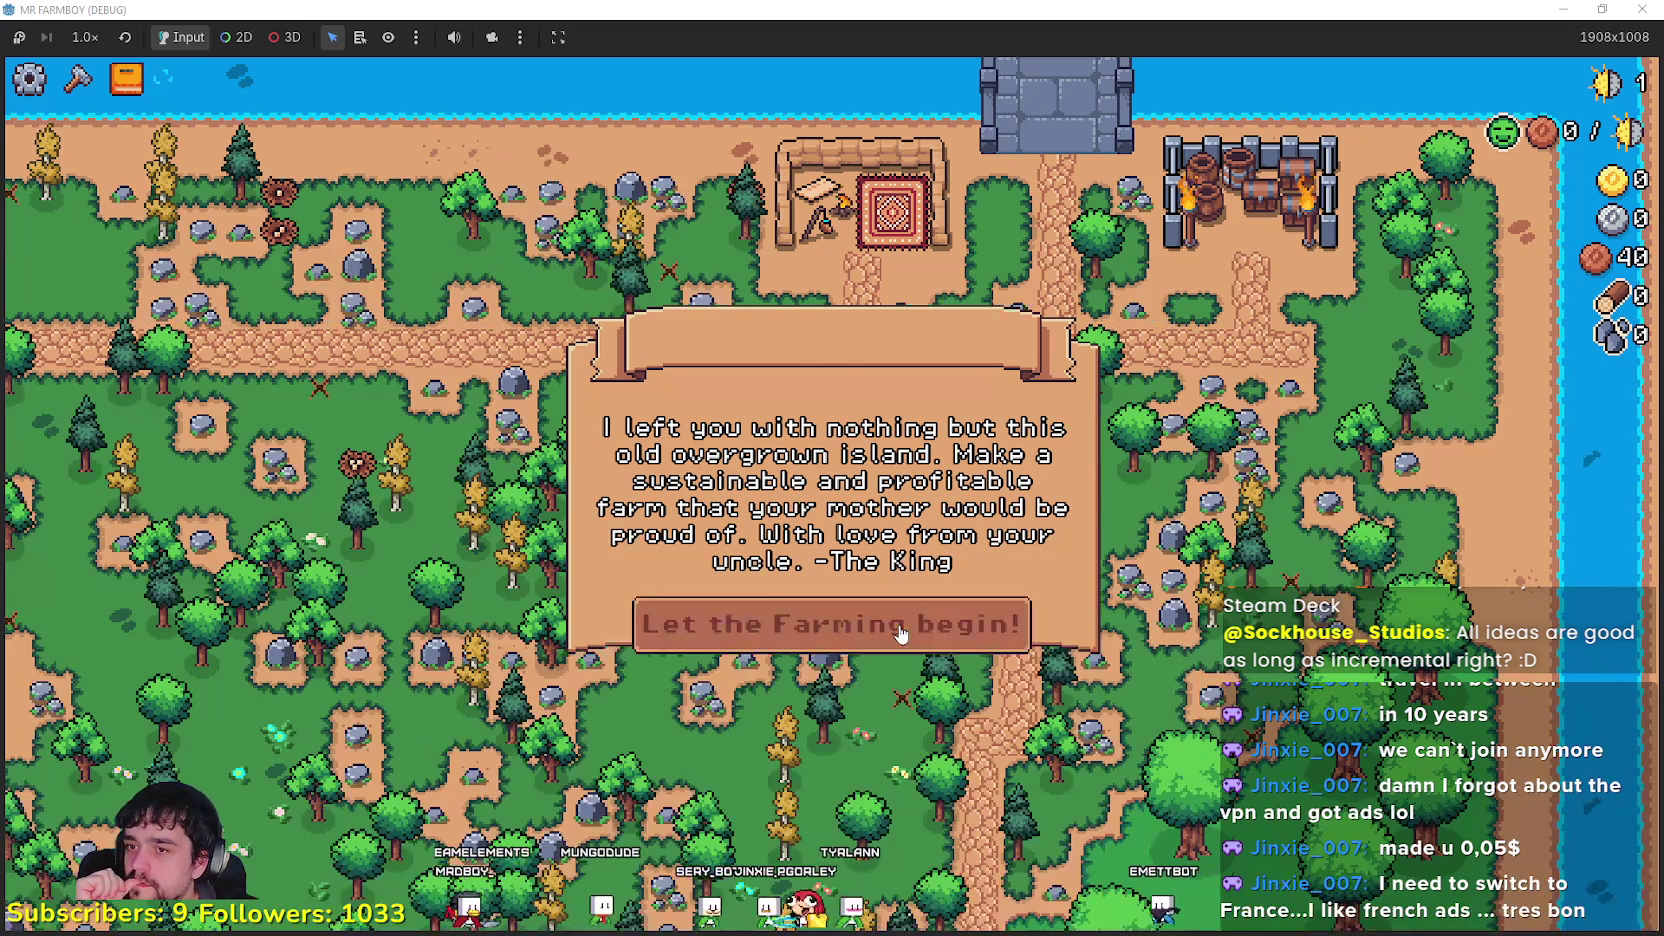
Step: Dismiss the welcome message, zoom around the generated farm map, then return to the title screen
click(900, 624)
scroll(955, 572, down, 3)
scroll(955, 565, up, 3)
scroll(955, 560, down, 3)
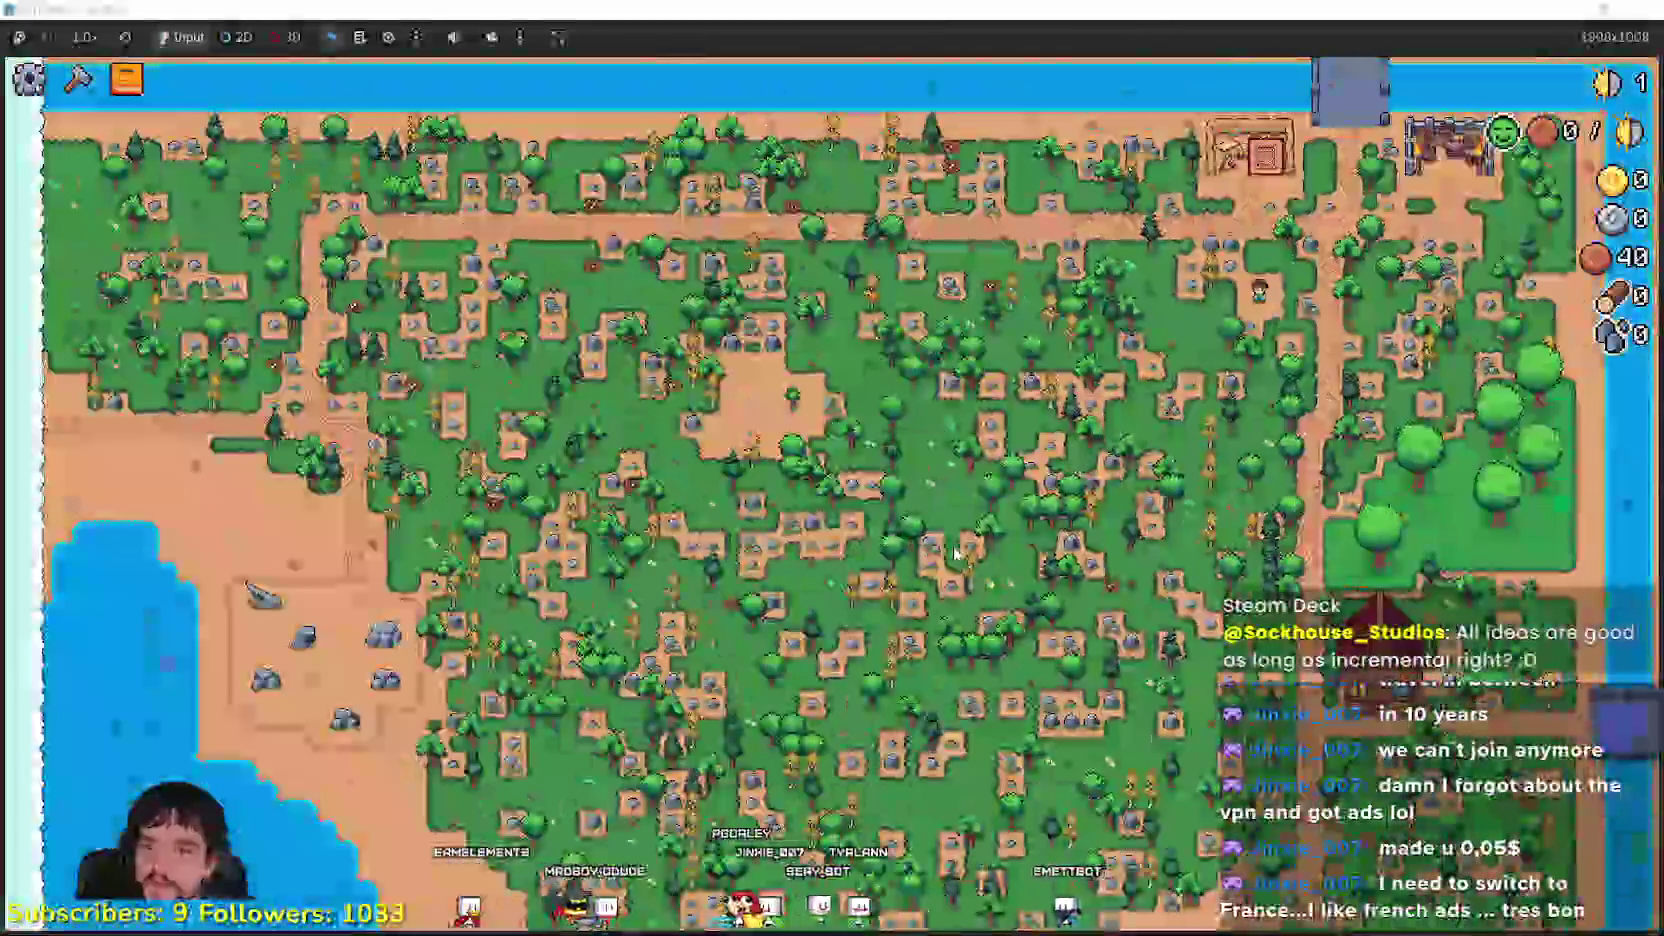
scroll(955, 552, up, 1)
key(Escape)
click(832, 594)
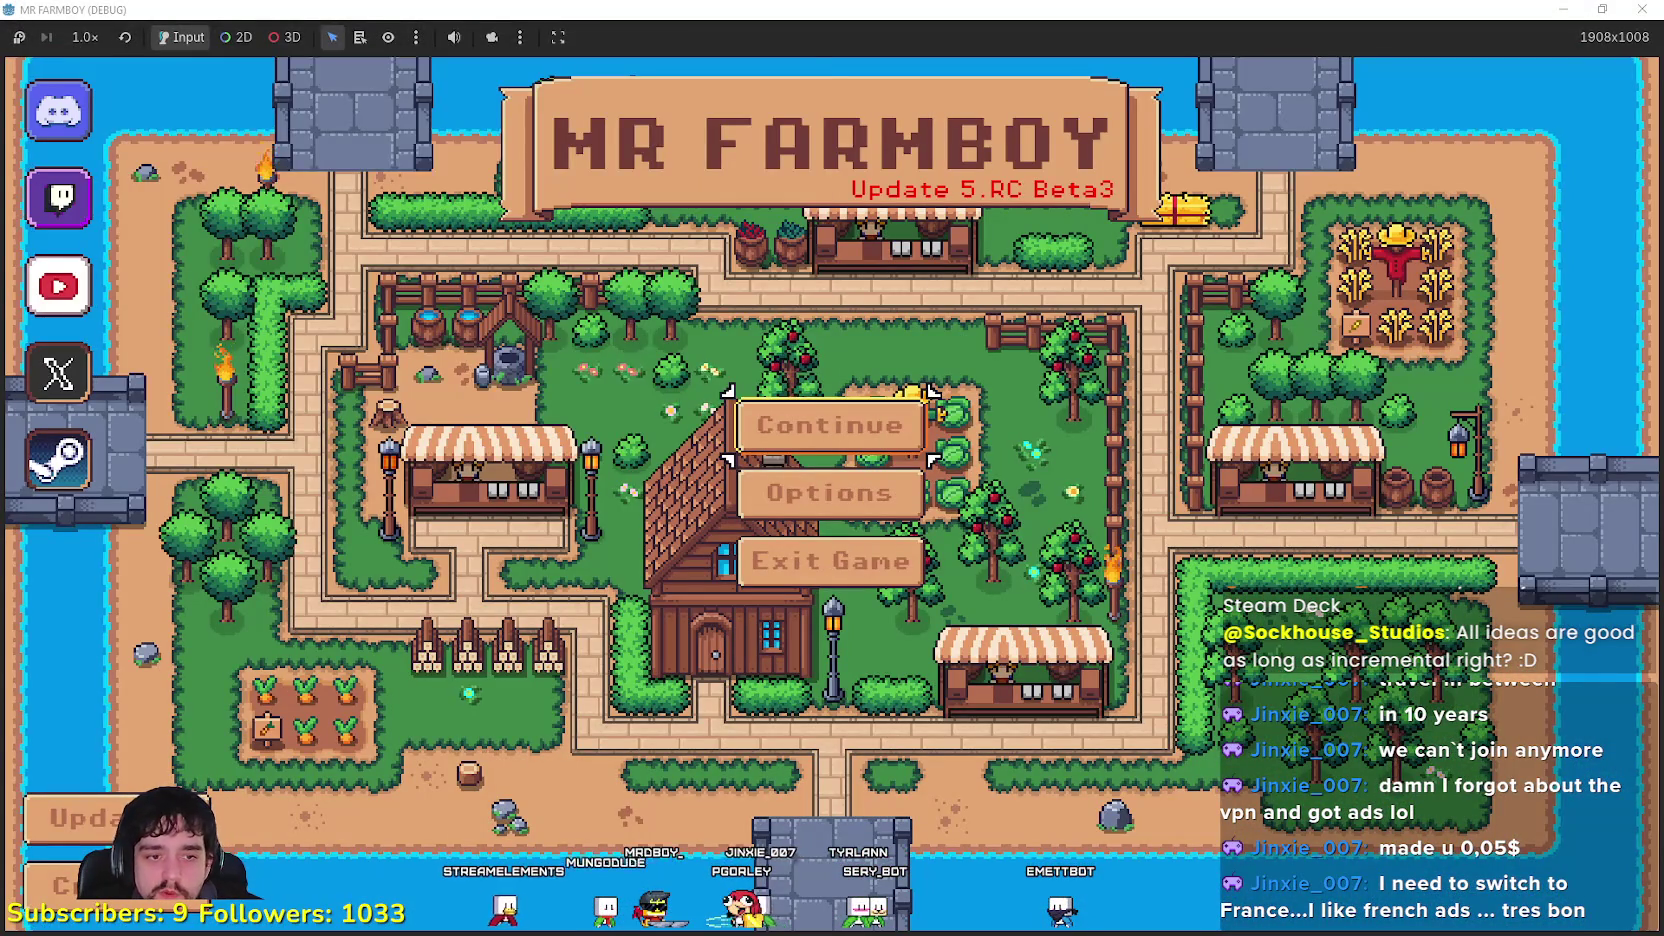
Step: Under Incremental Kingdom in Games.txt, add 'Incremental game based on Kingdom, Two Crowns.'
key(alt+Tab)
mouse_move(383, 102)
mouse_down()
mouse_move(668, 116)
mouse_move(370, 141)
mouse_up()
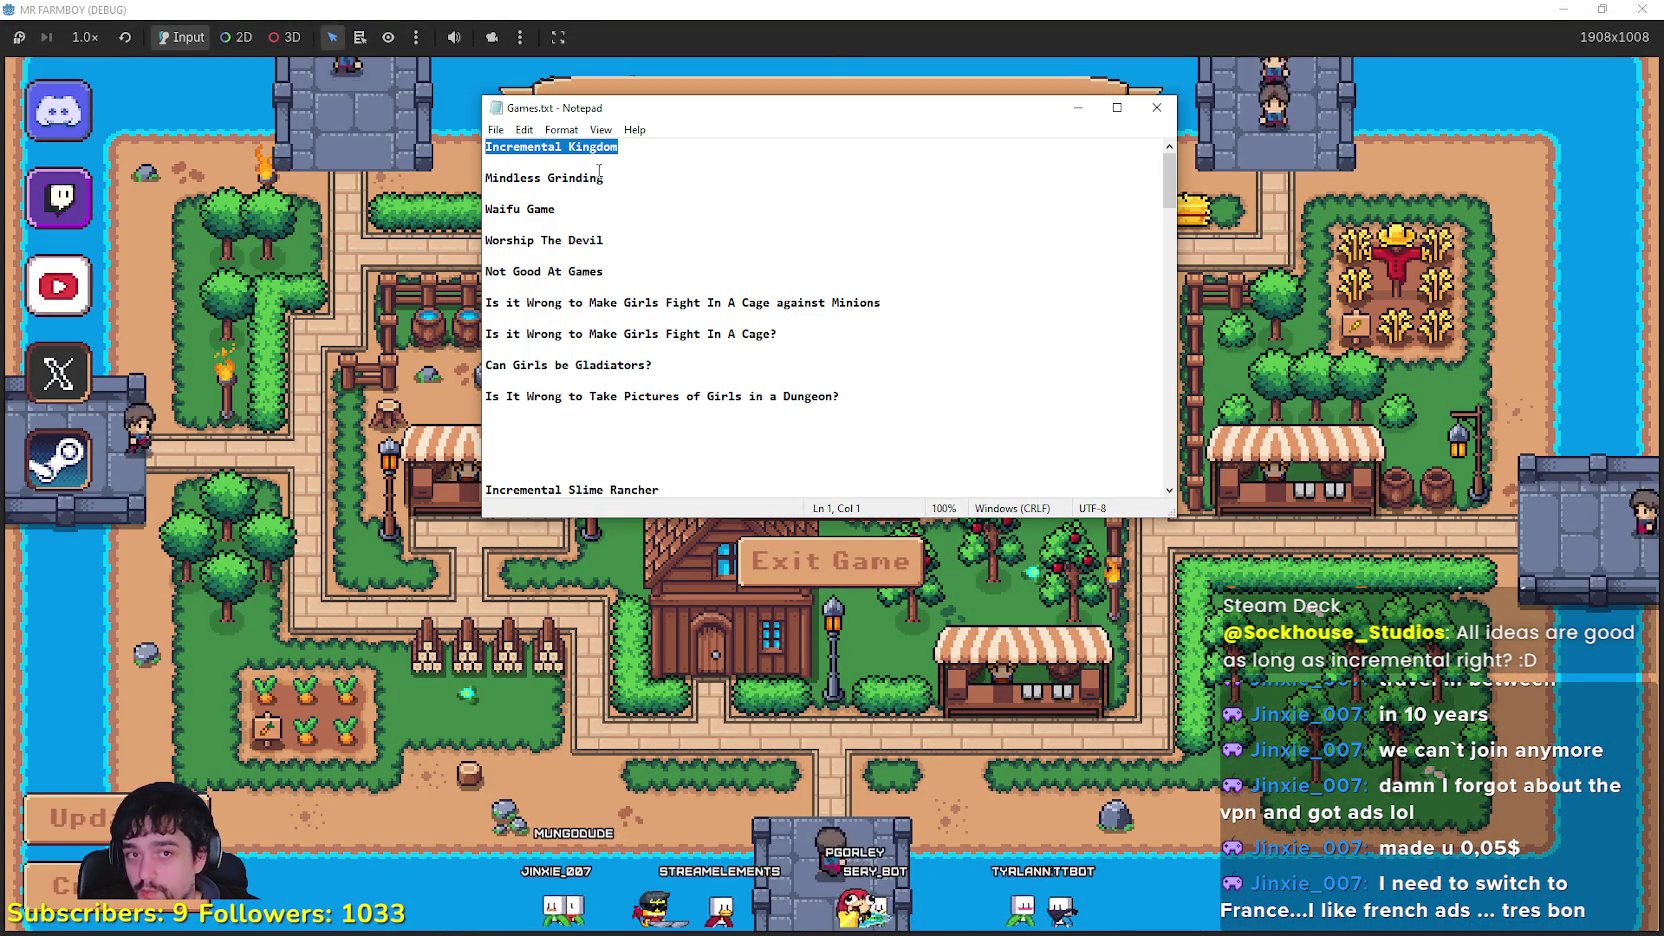
click(639, 148)
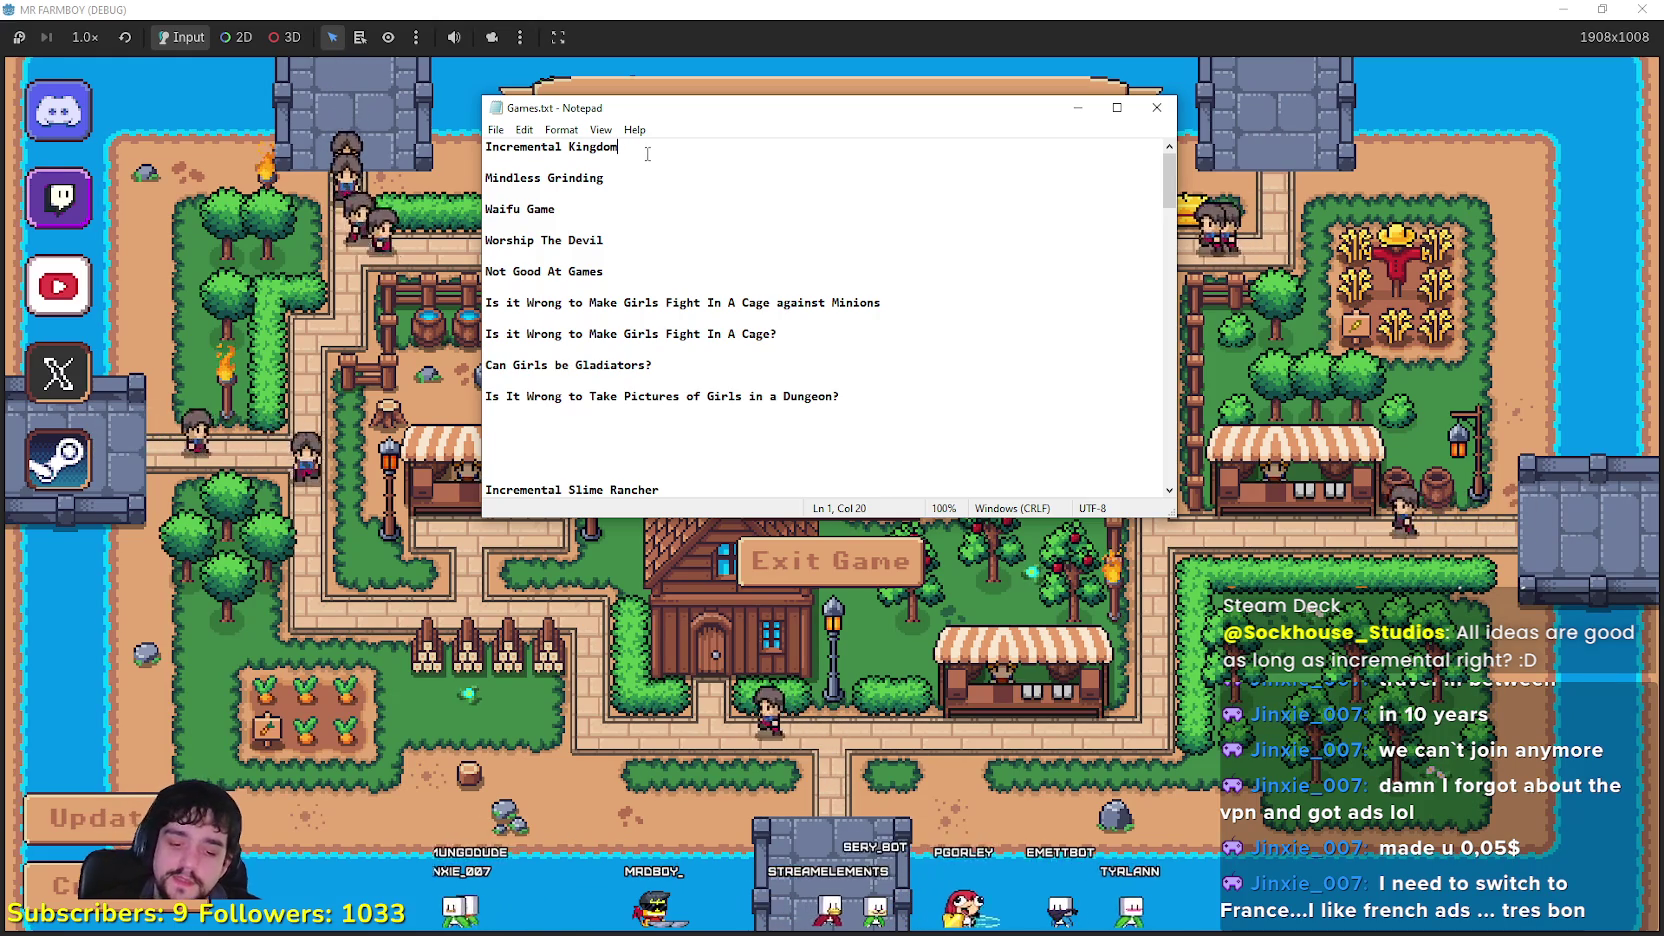
key(Return)
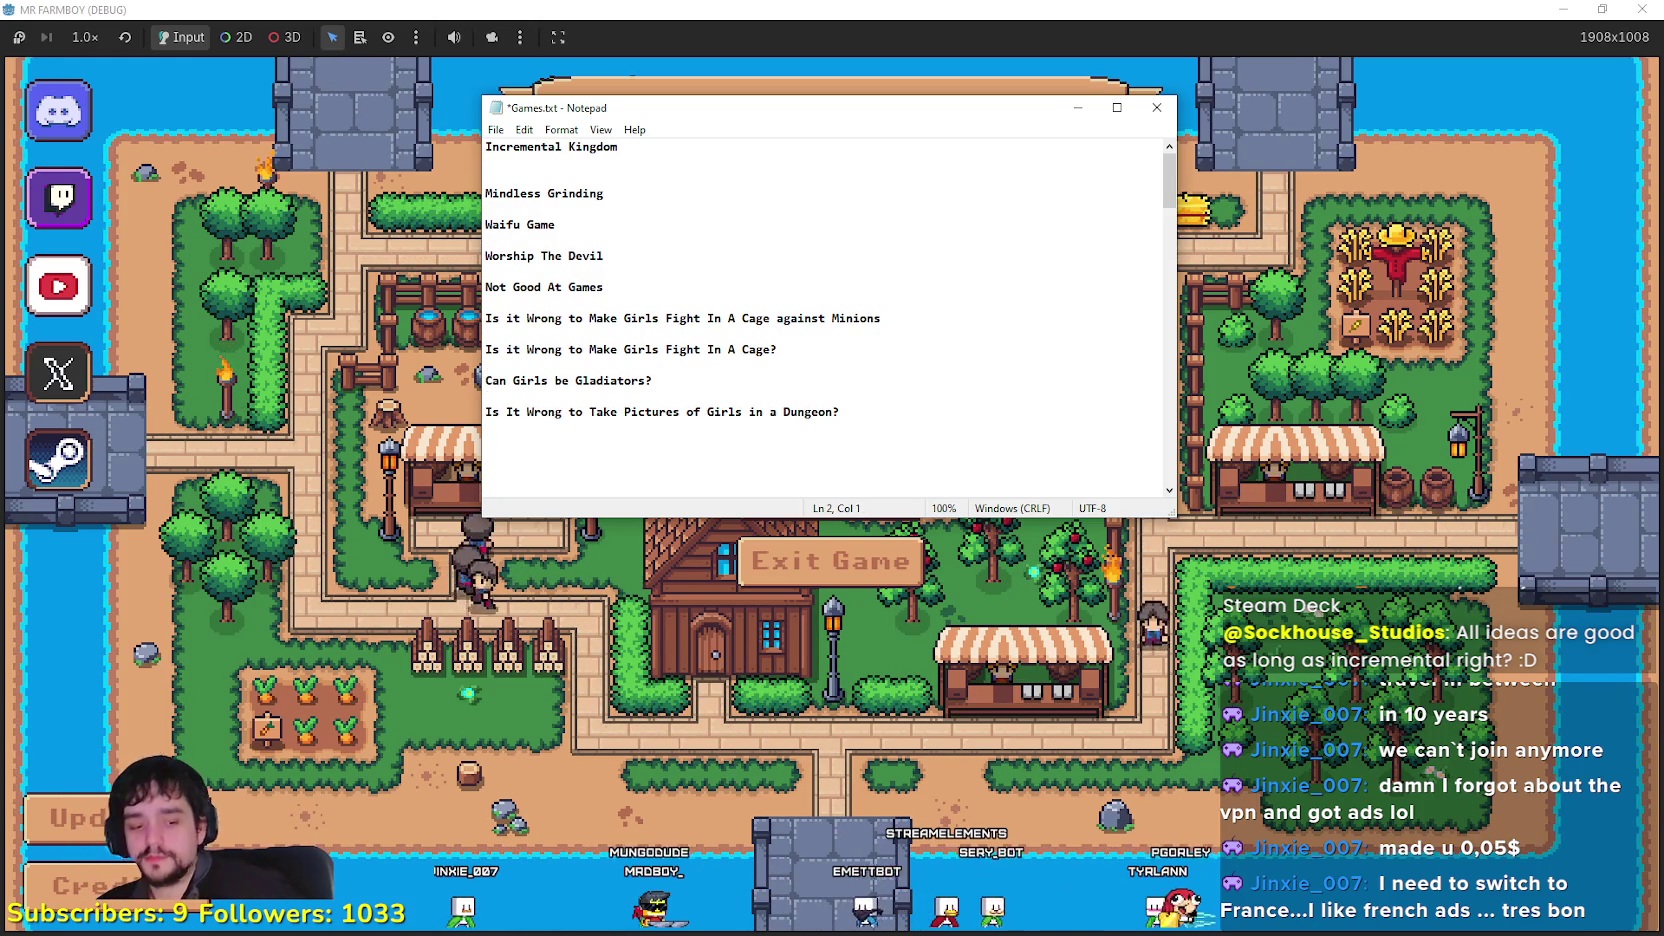
text(Inc)
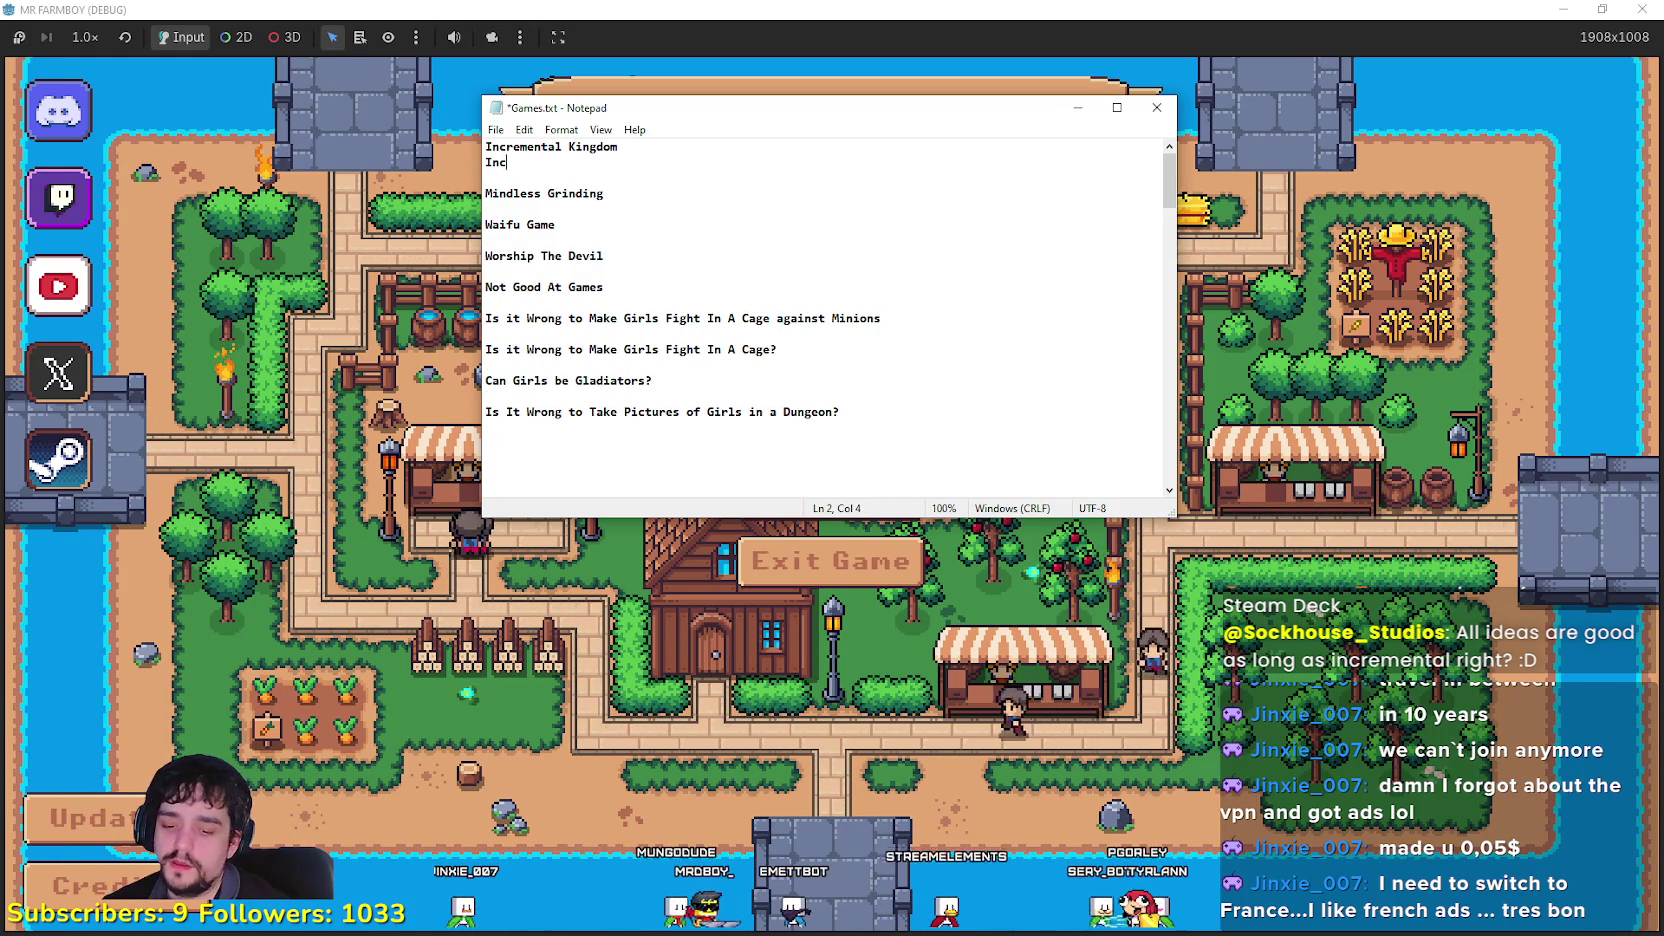
text(remental game based on Kin)
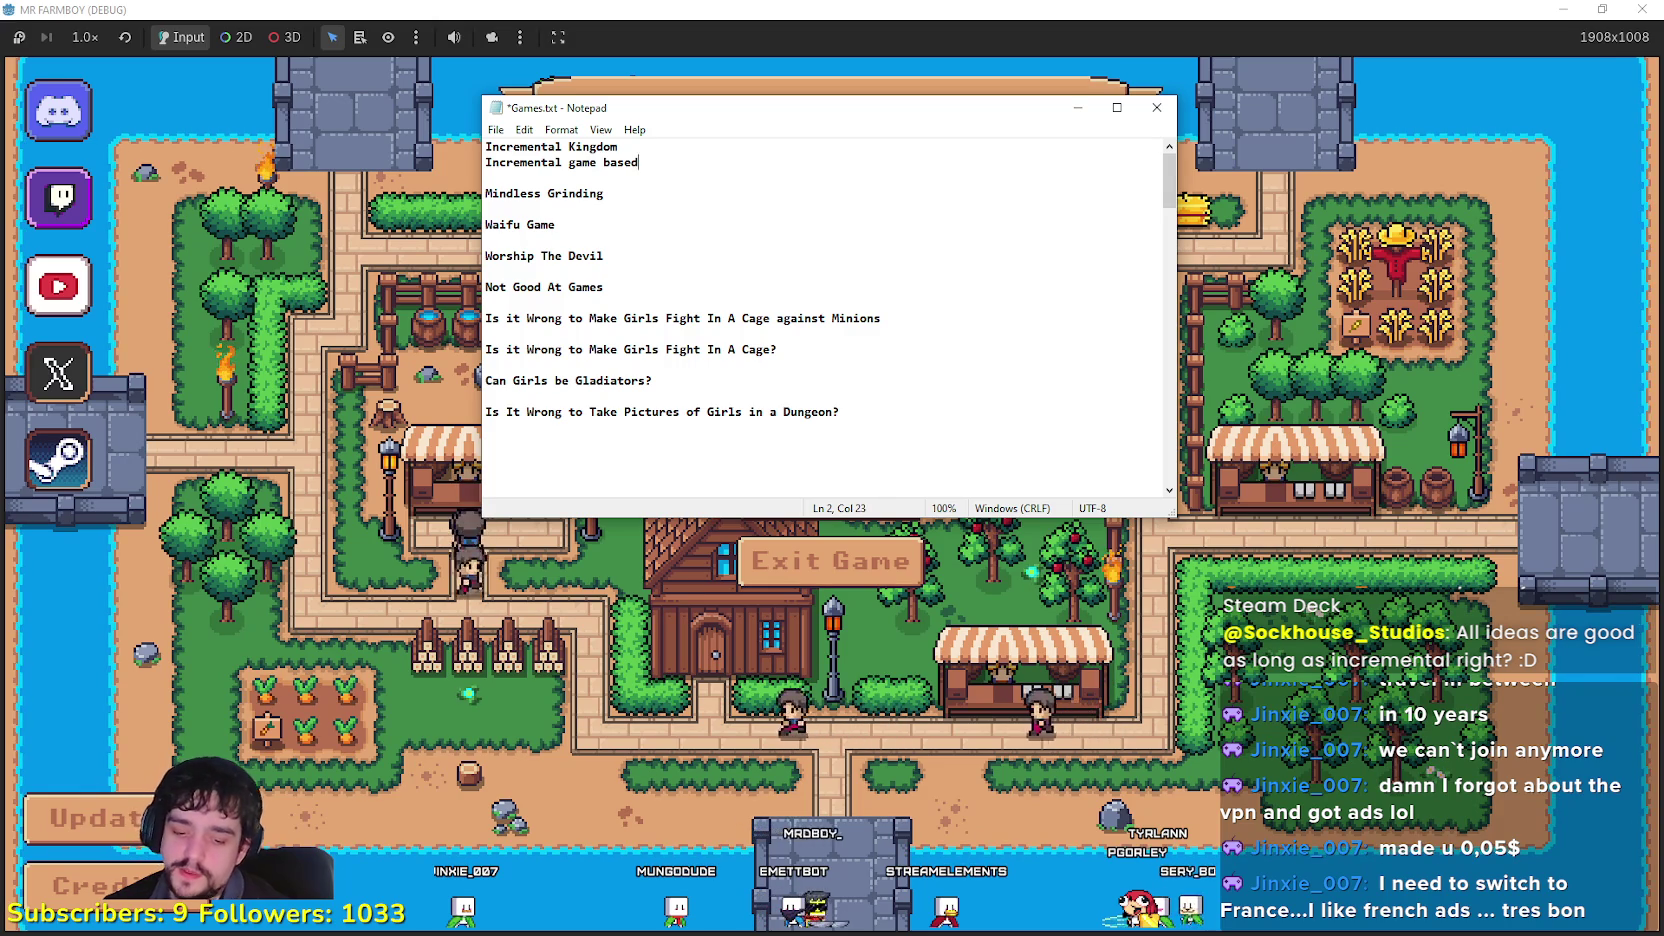
text(gdo)
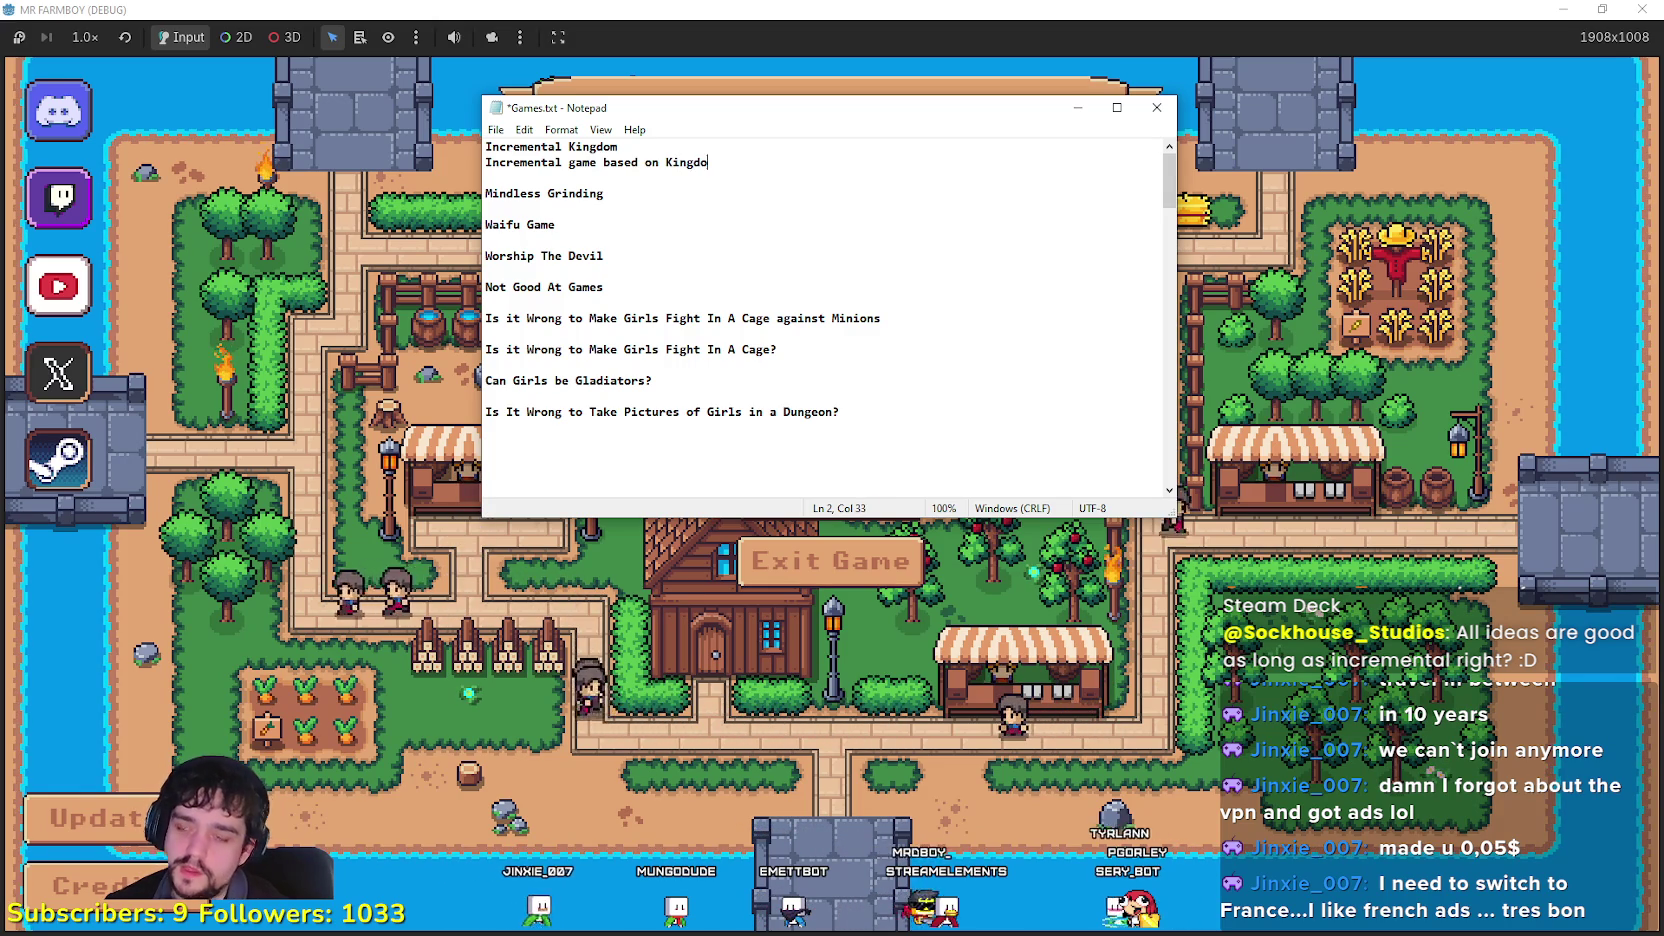
text(m, Two Crown)
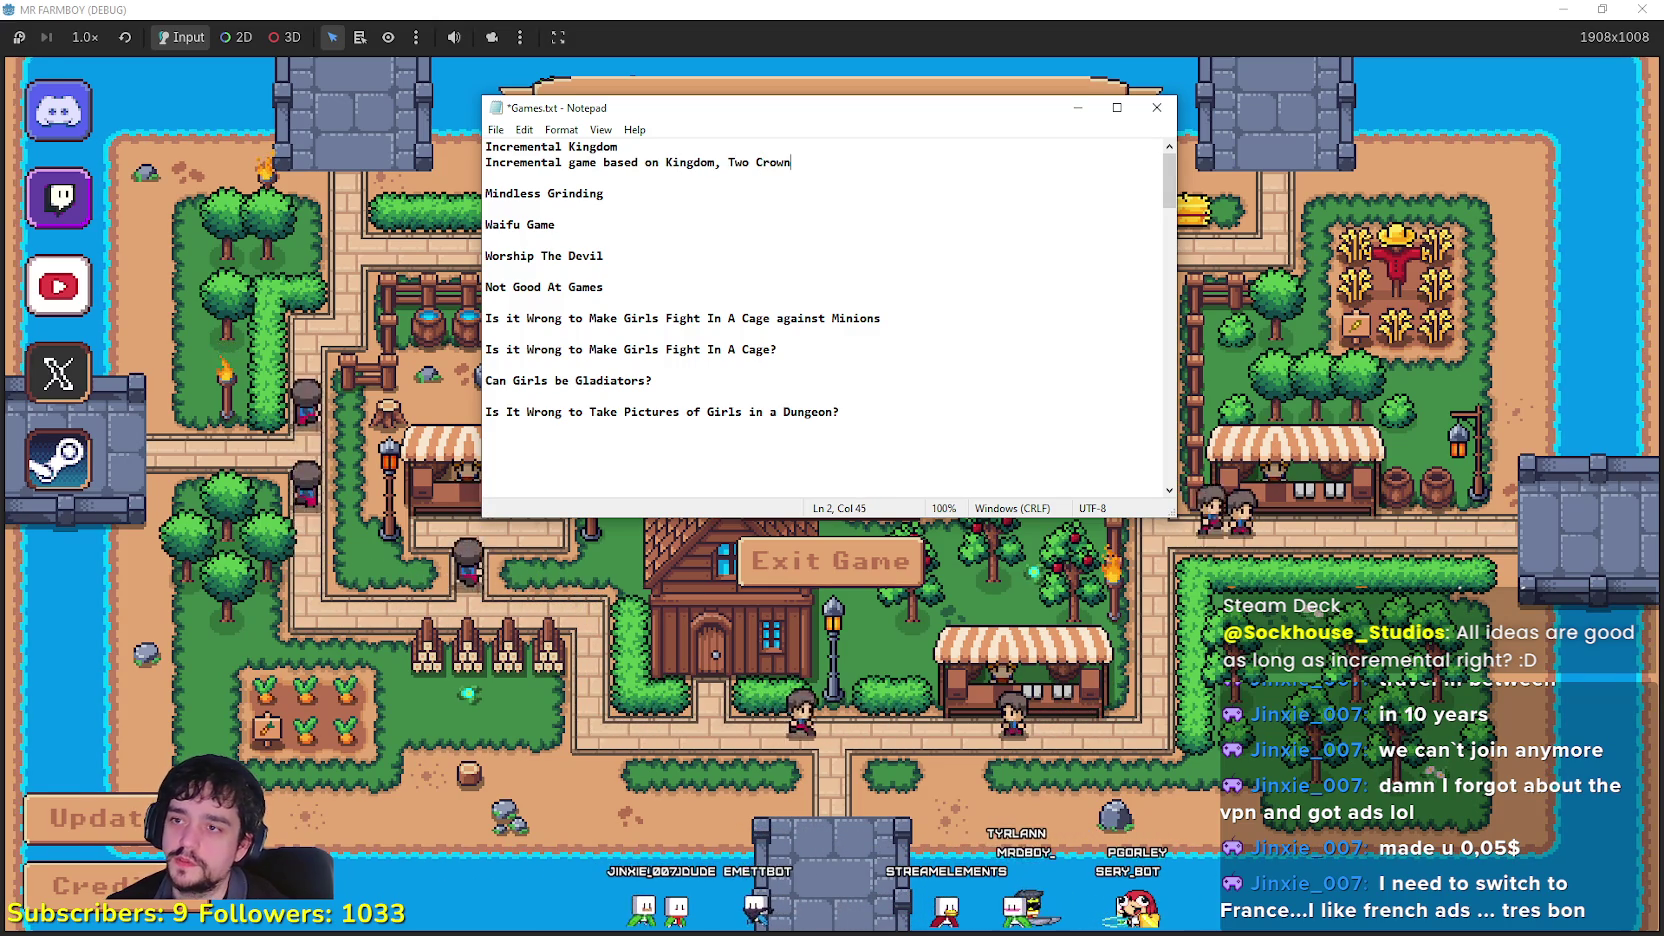
text(s.)
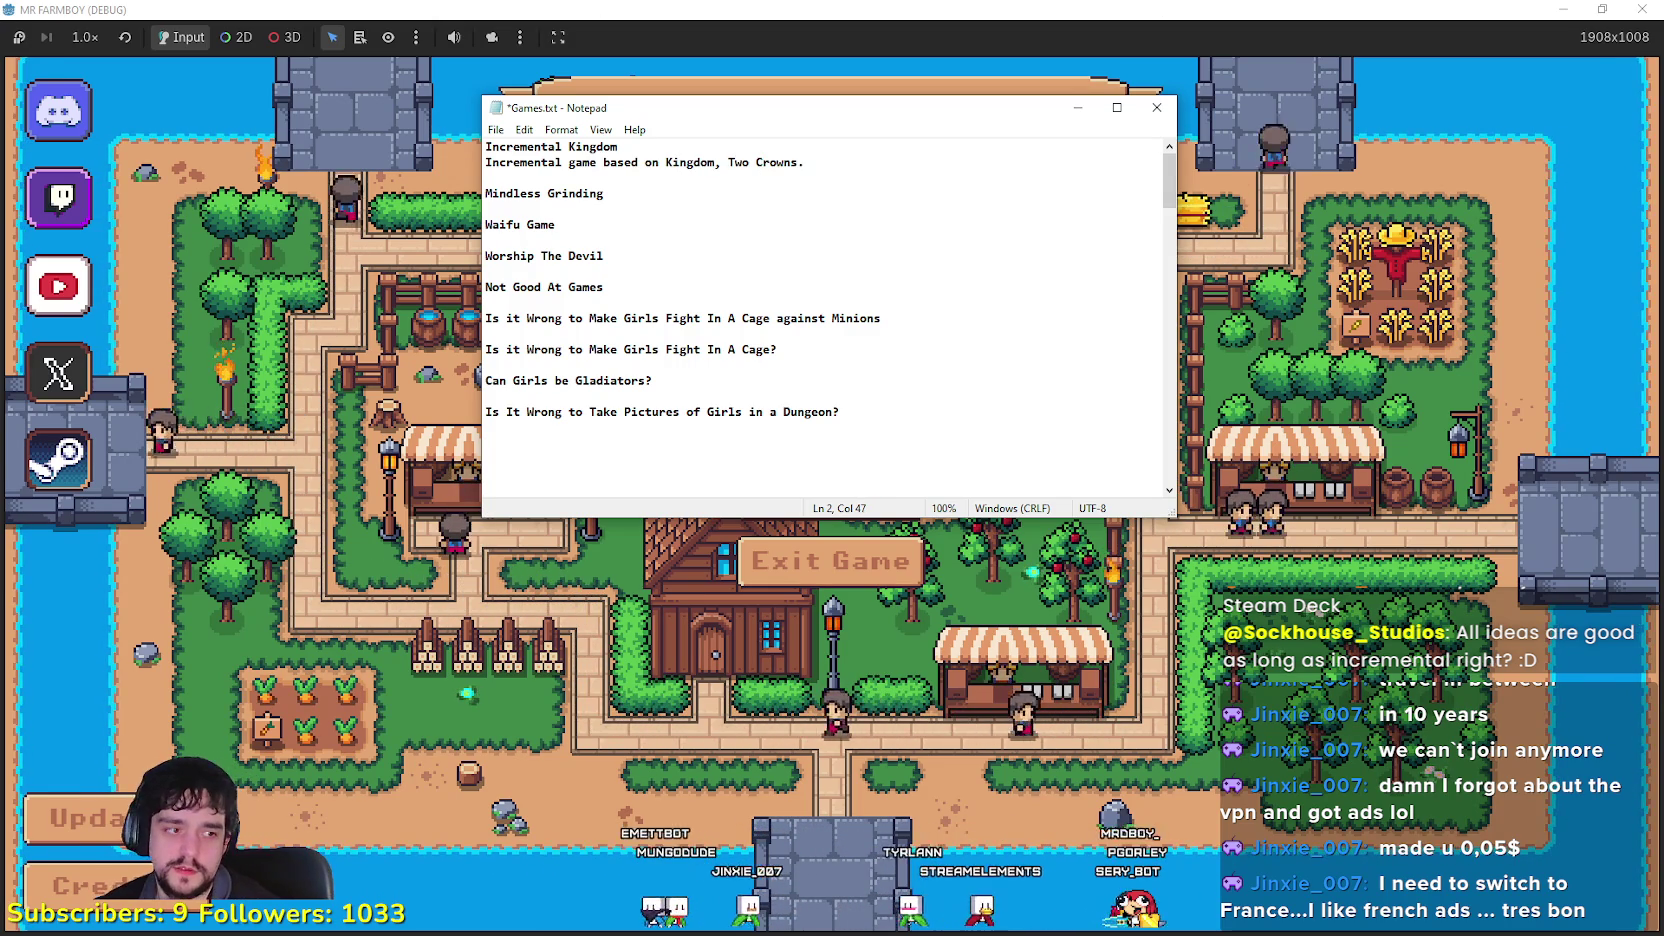
key(alt+Tab)
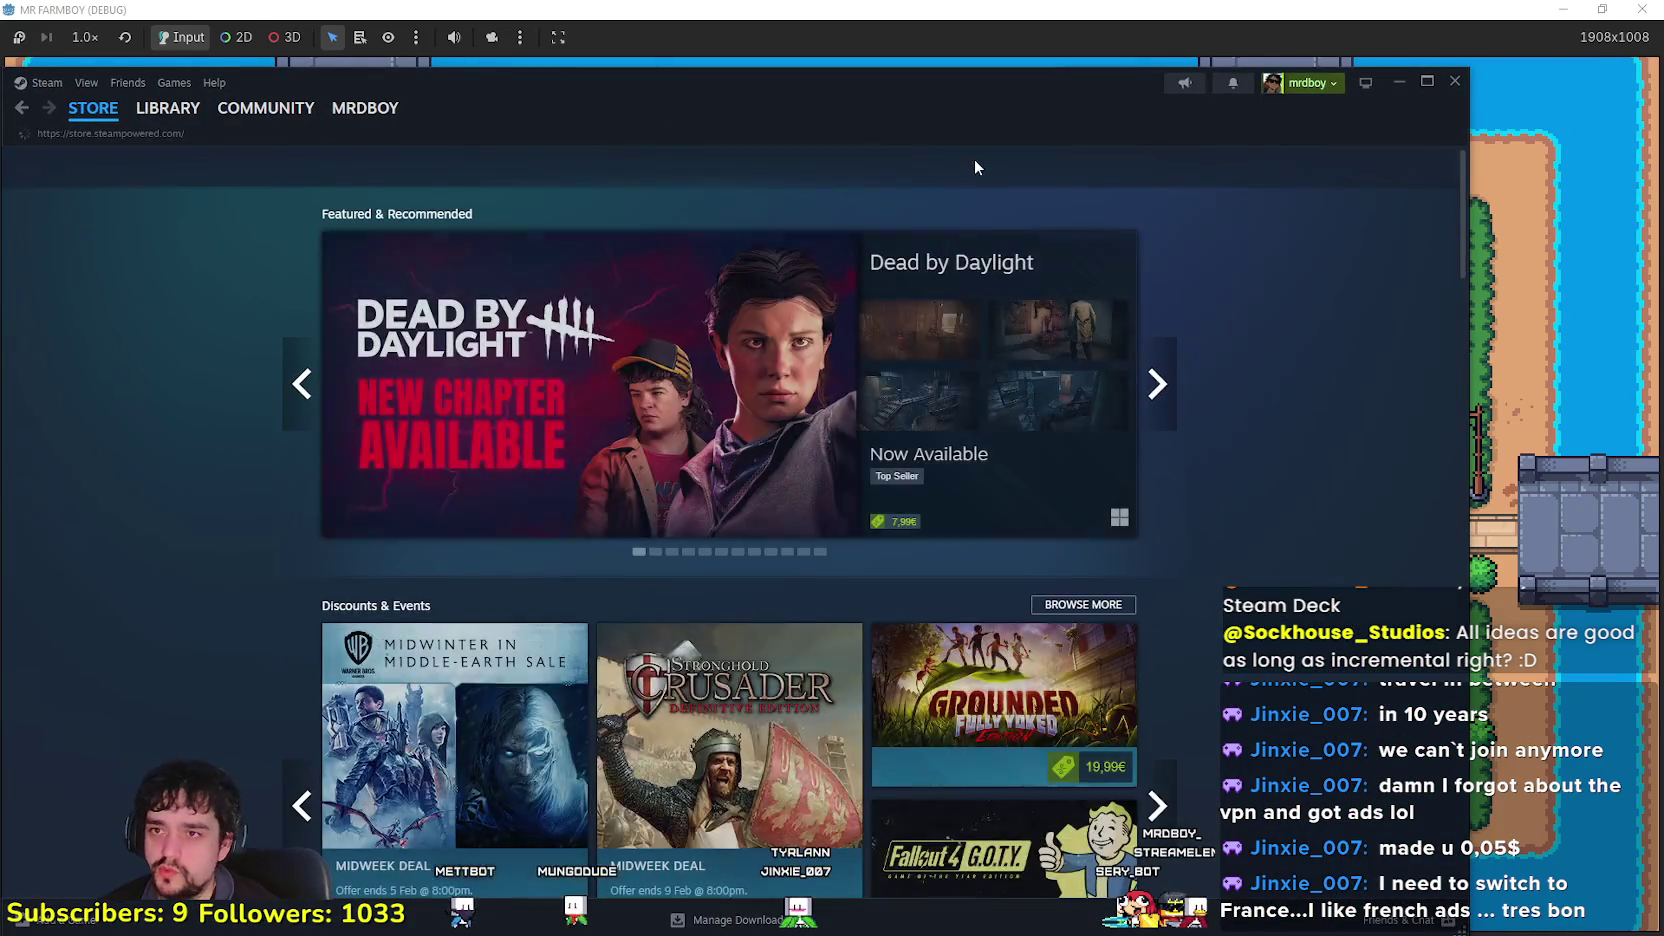
Step: Search the Steam store for 'Kingdom' and open the Kingdom Two Crowns page
click(961, 162)
text(dom, two)
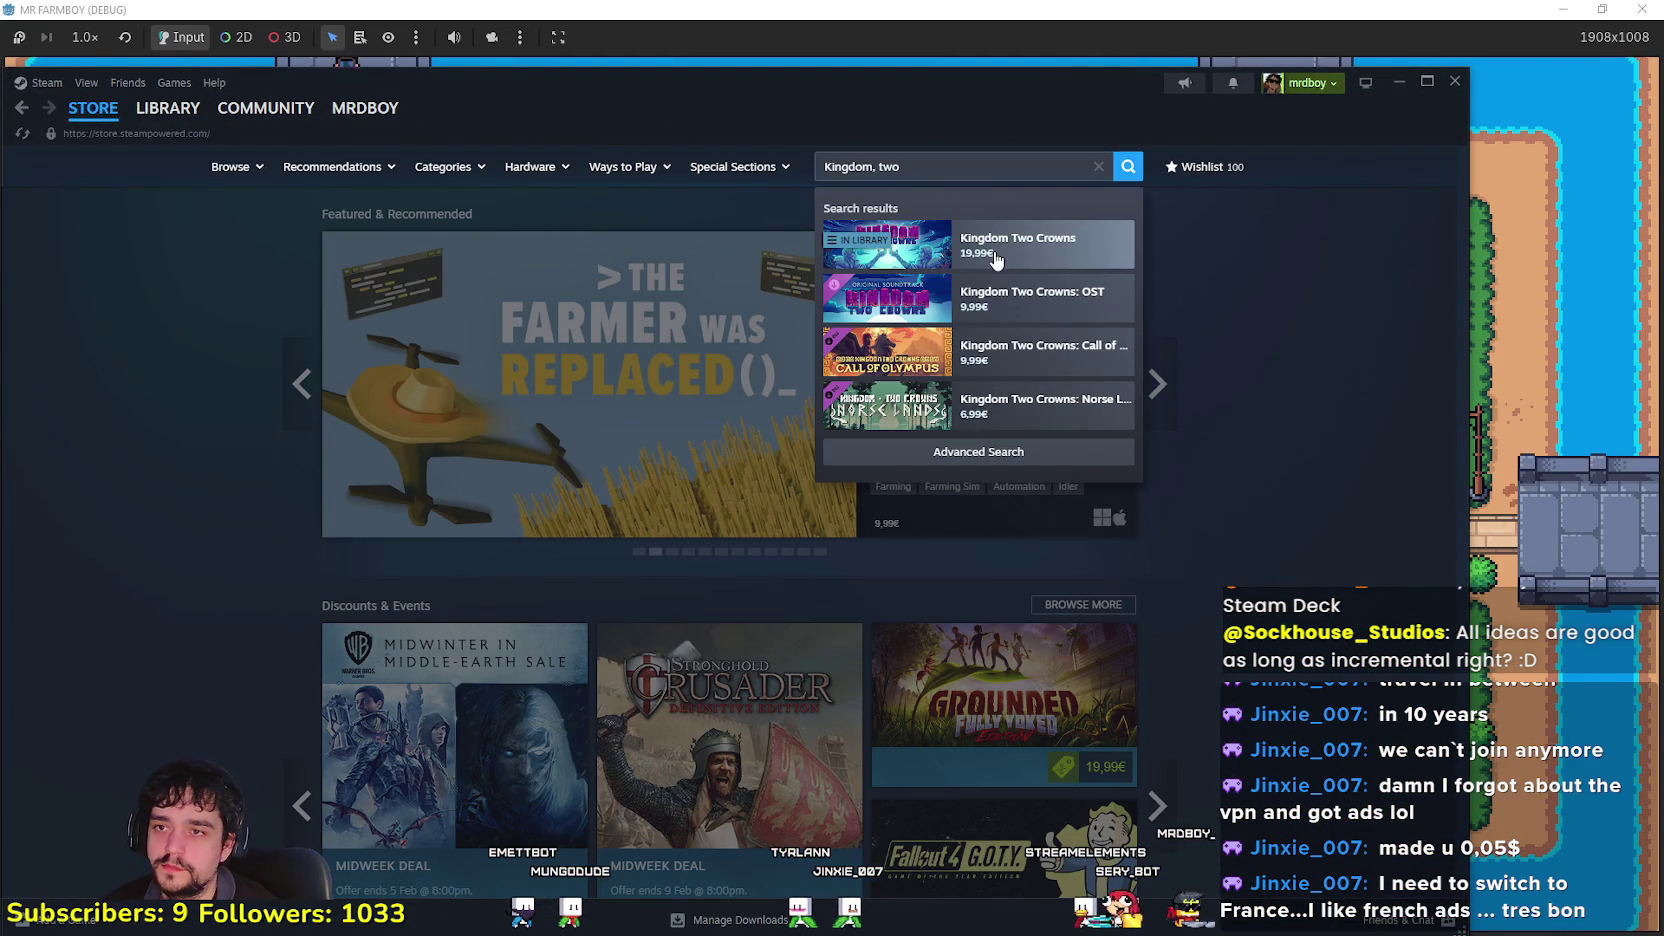
click(996, 258)
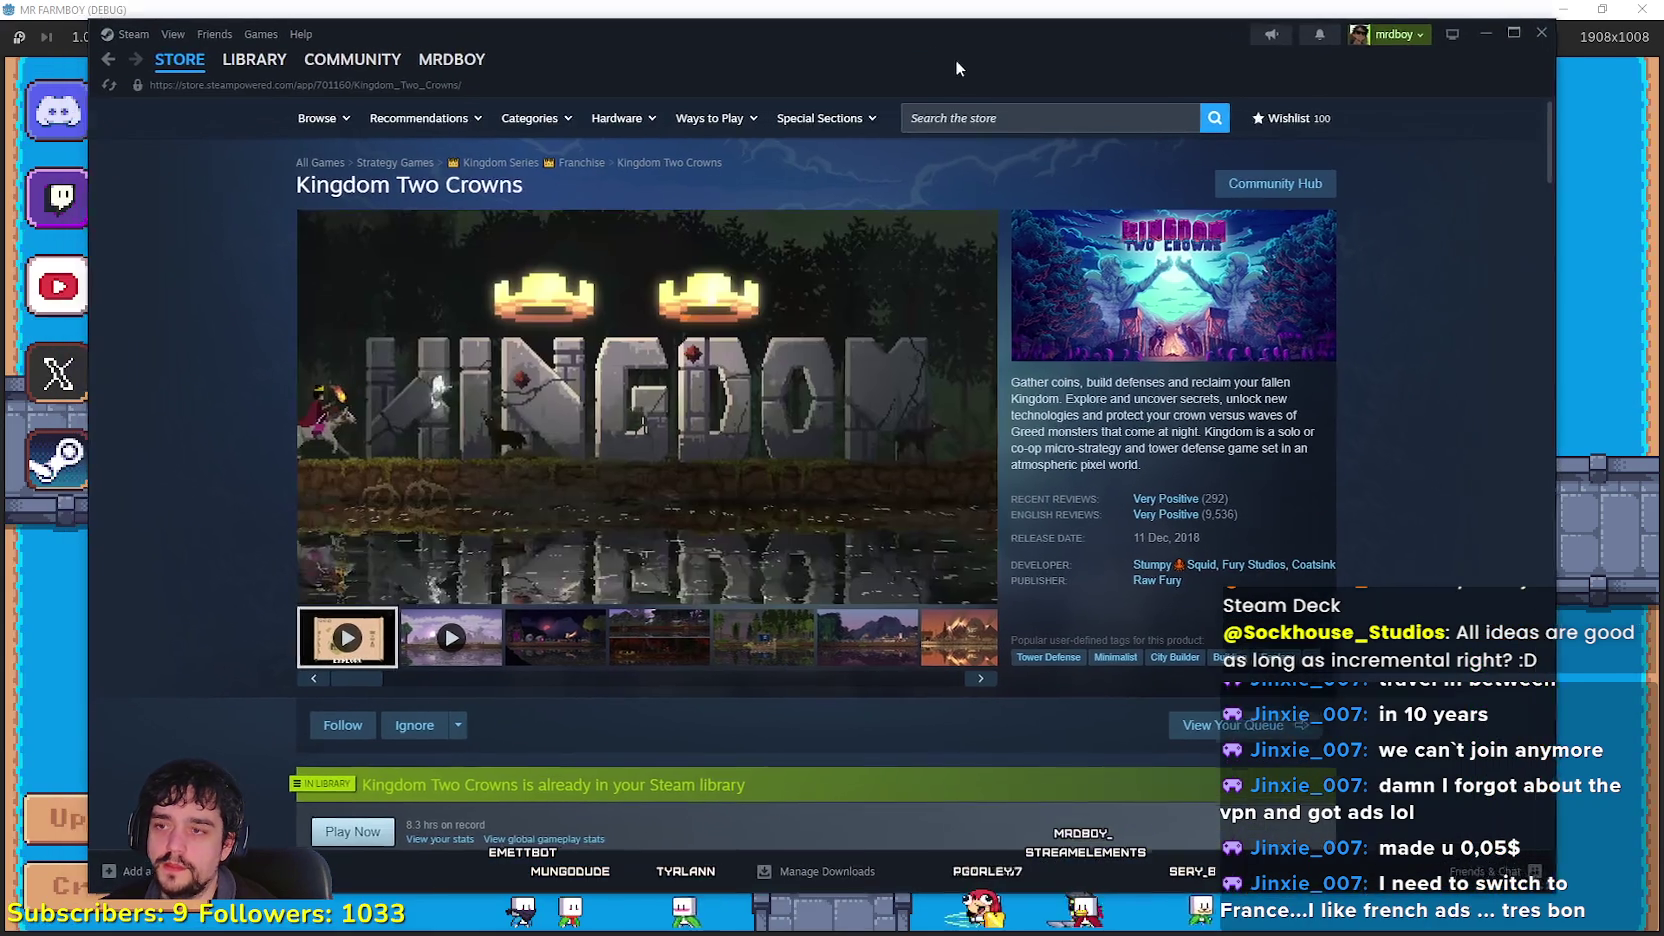
Step: Watch the Kingdom Two Crowns trailer, view the sixth screenshot, then minimise Steam
click(989, 595)
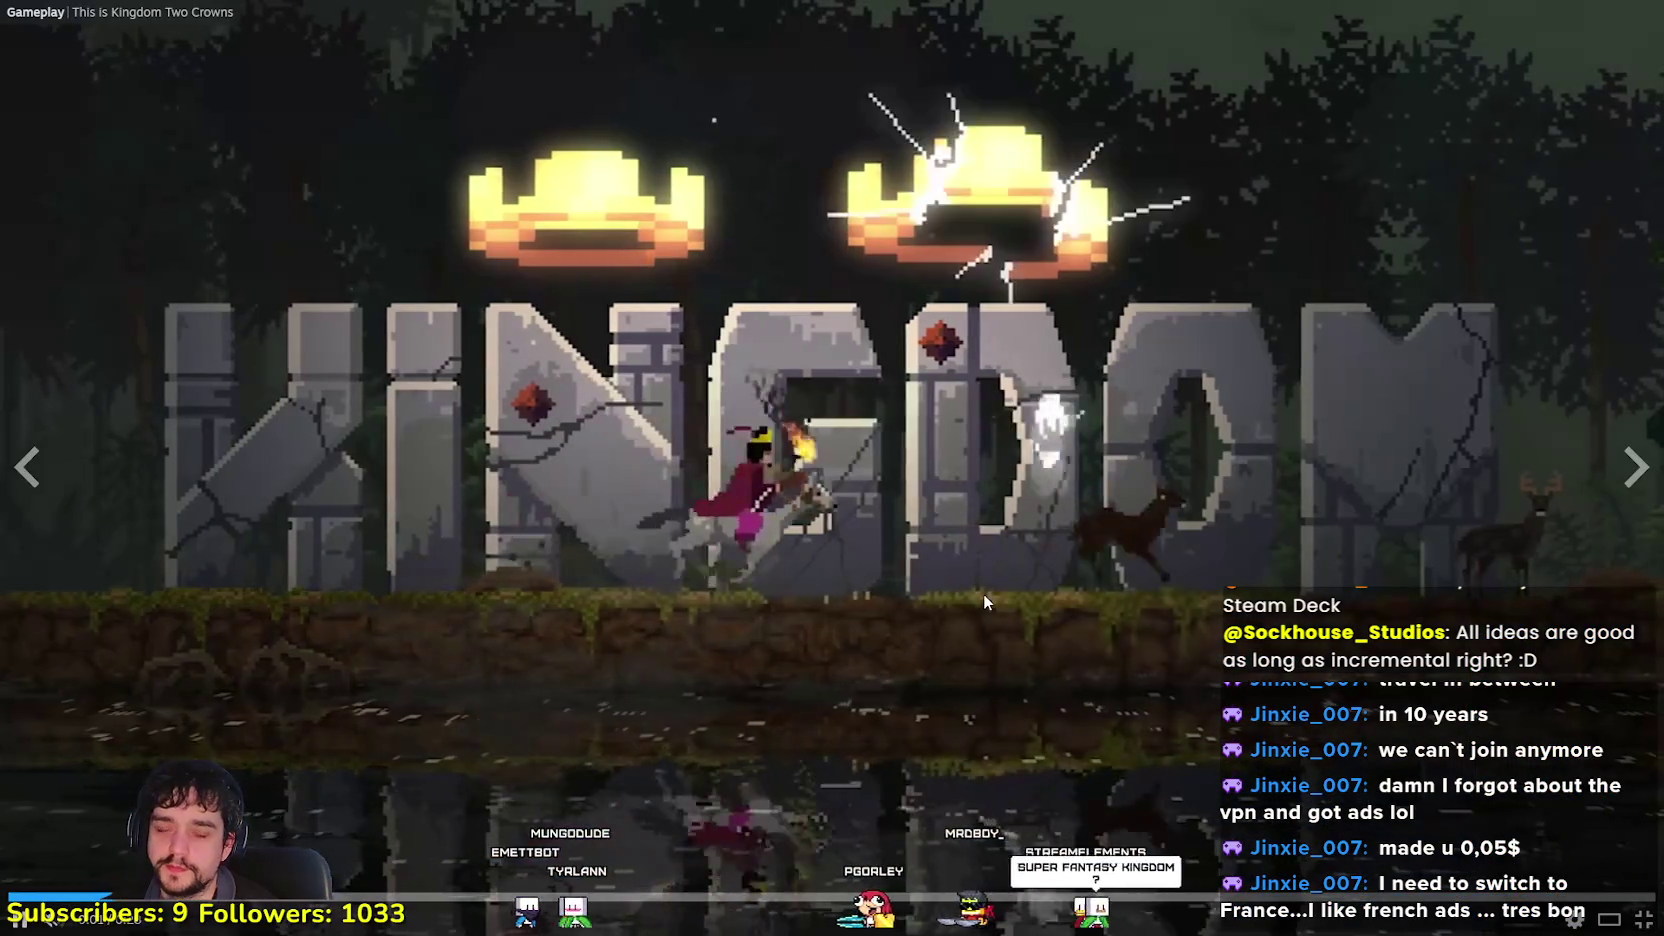
key(Escape)
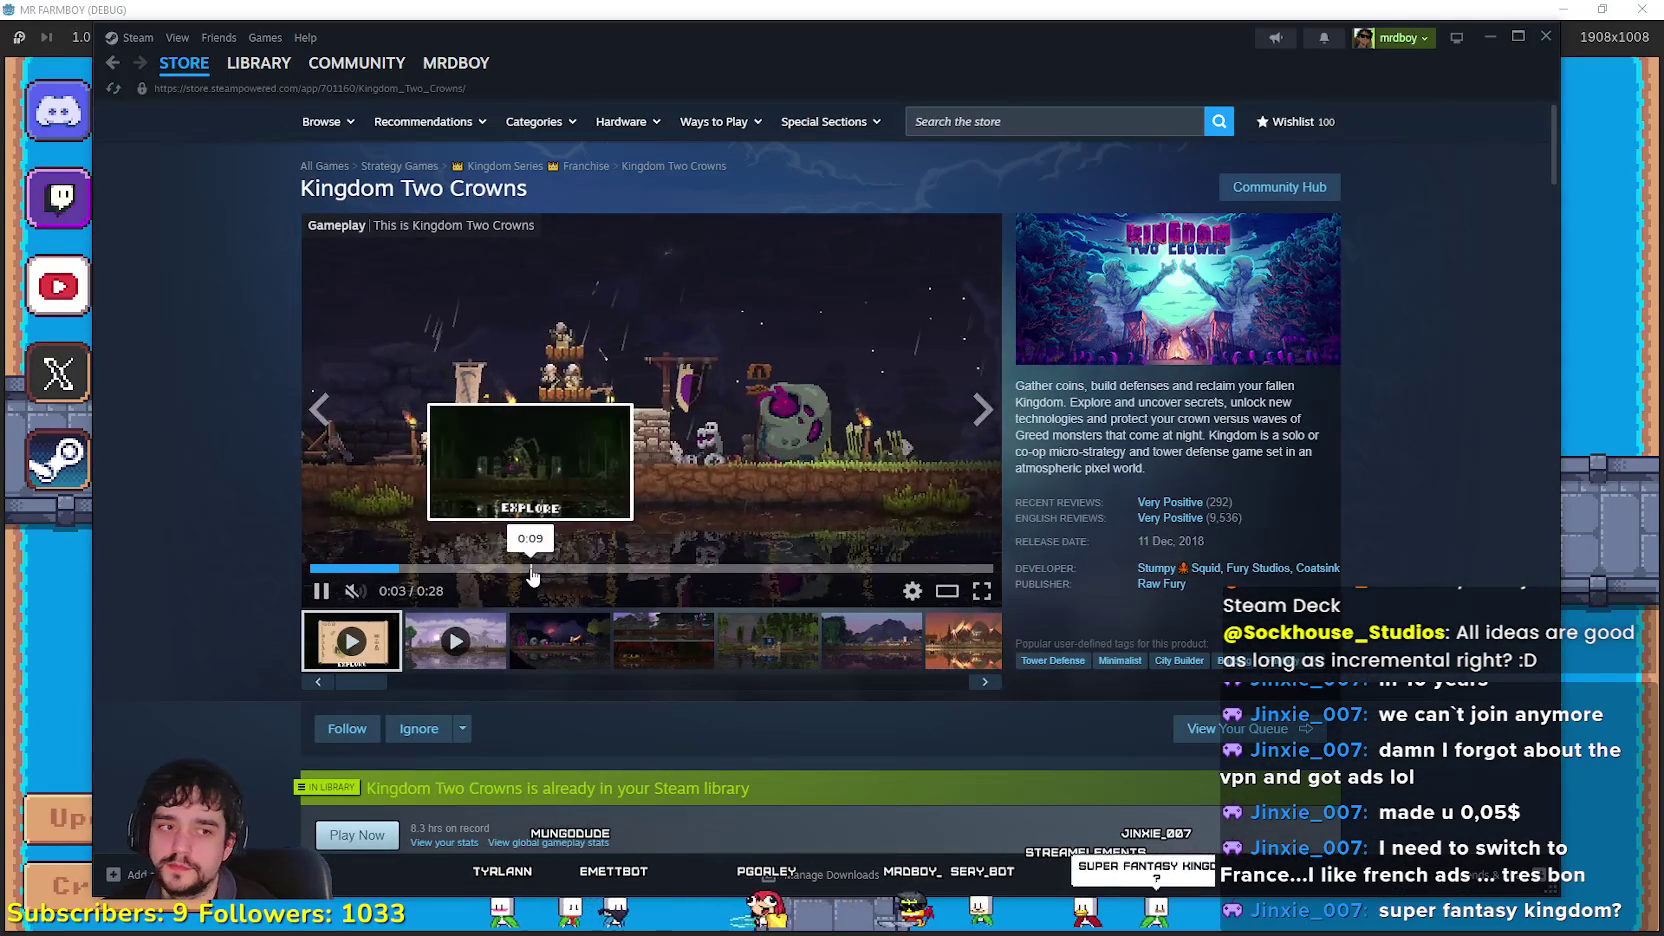
click(530, 568)
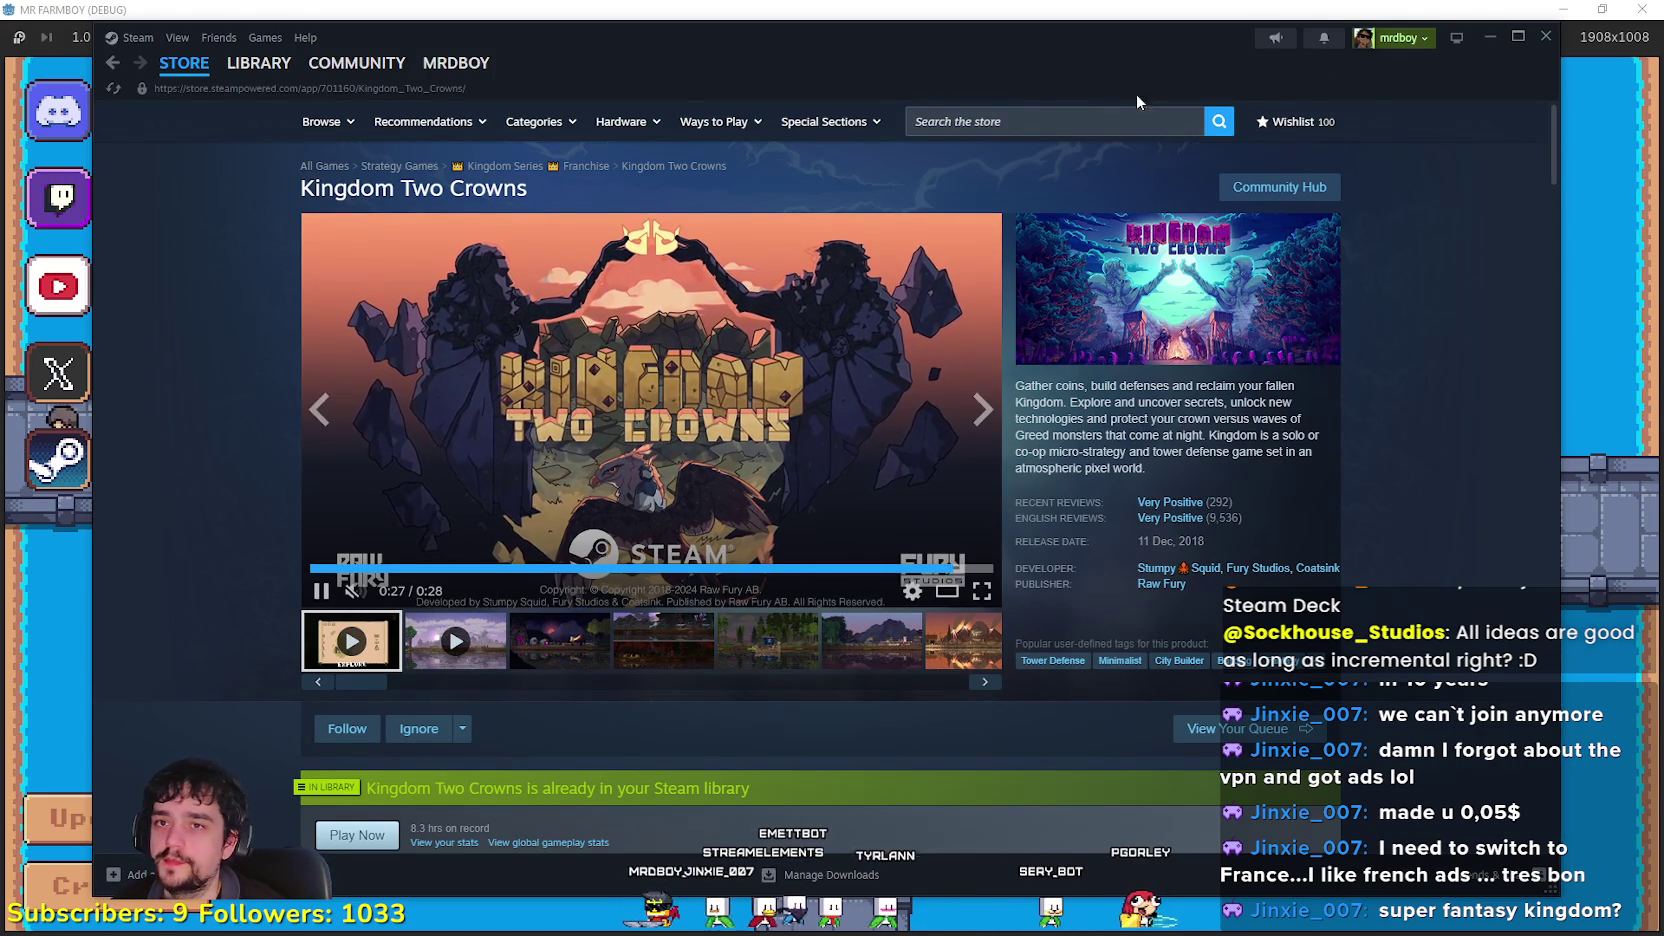
click(902, 662)
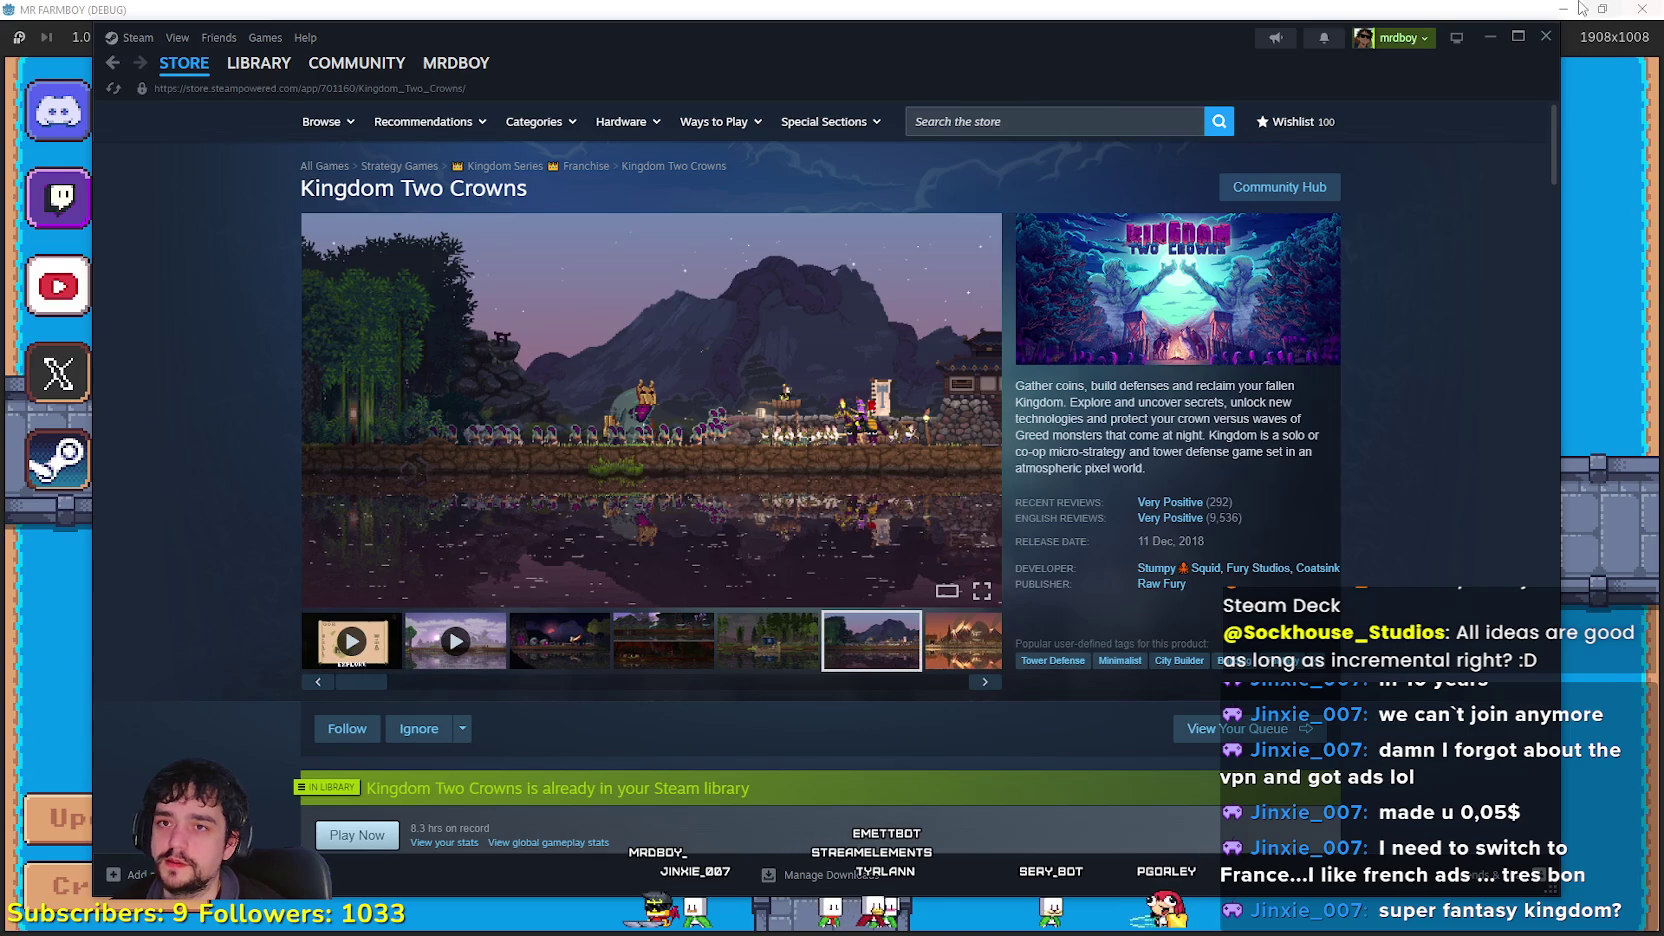
click(1490, 37)
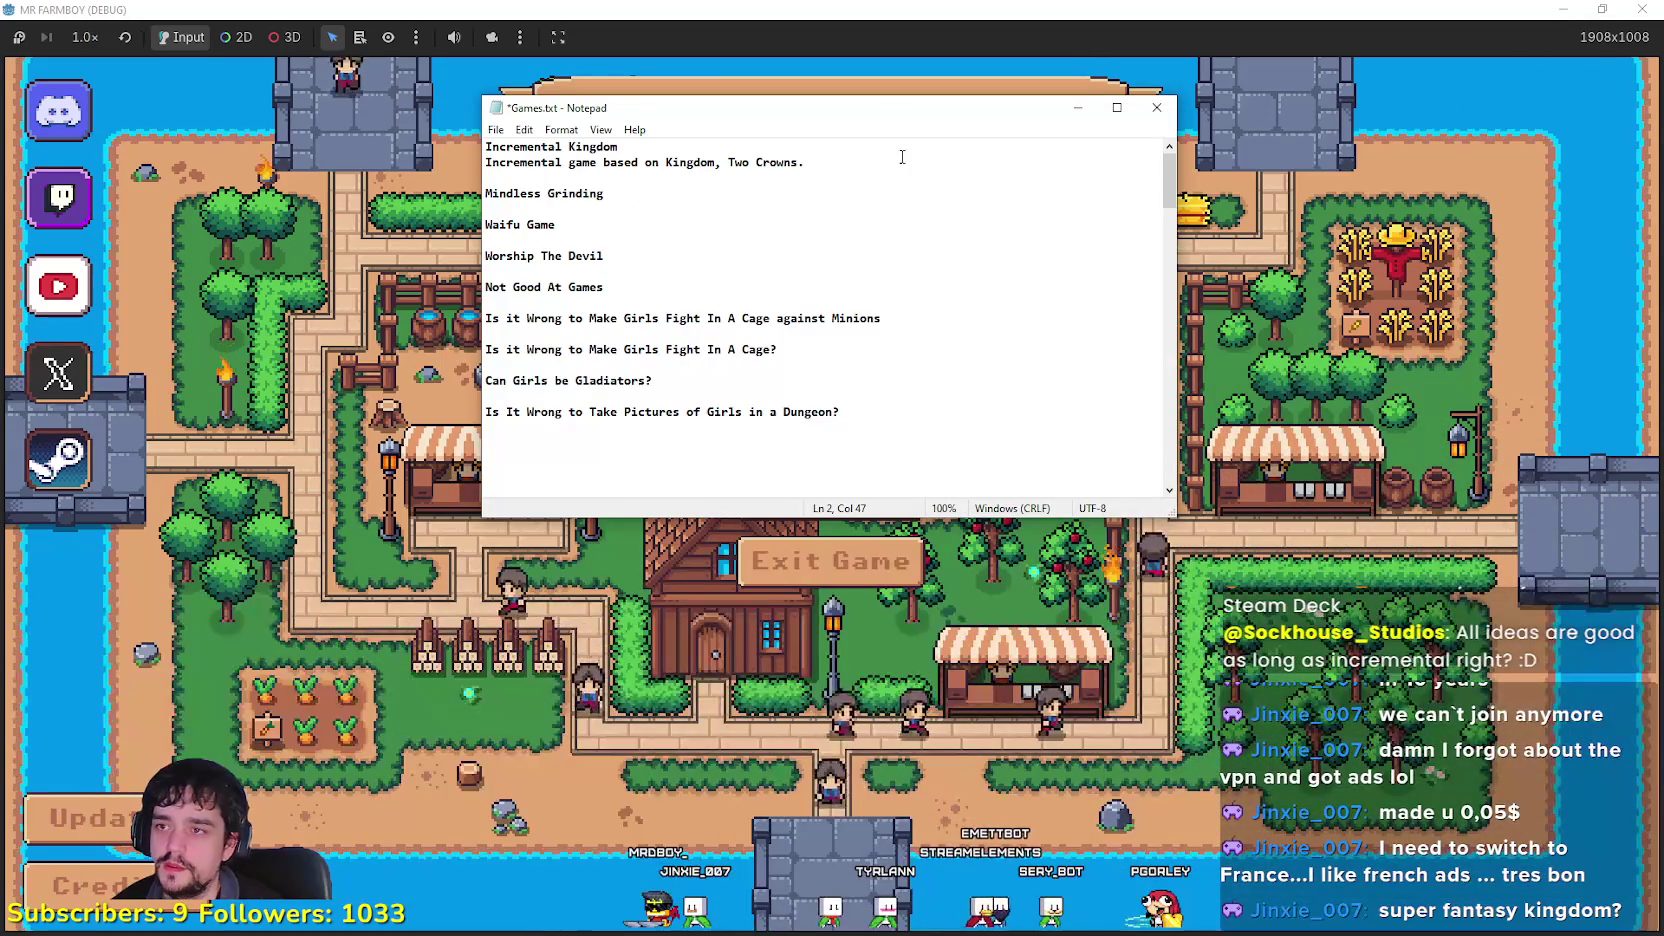
Step: Add 'A 2.5D Incremental MMO Style Grinding game' under Mindless Grinding, then close the NewExport folder
drag(899, 160, 486, 146)
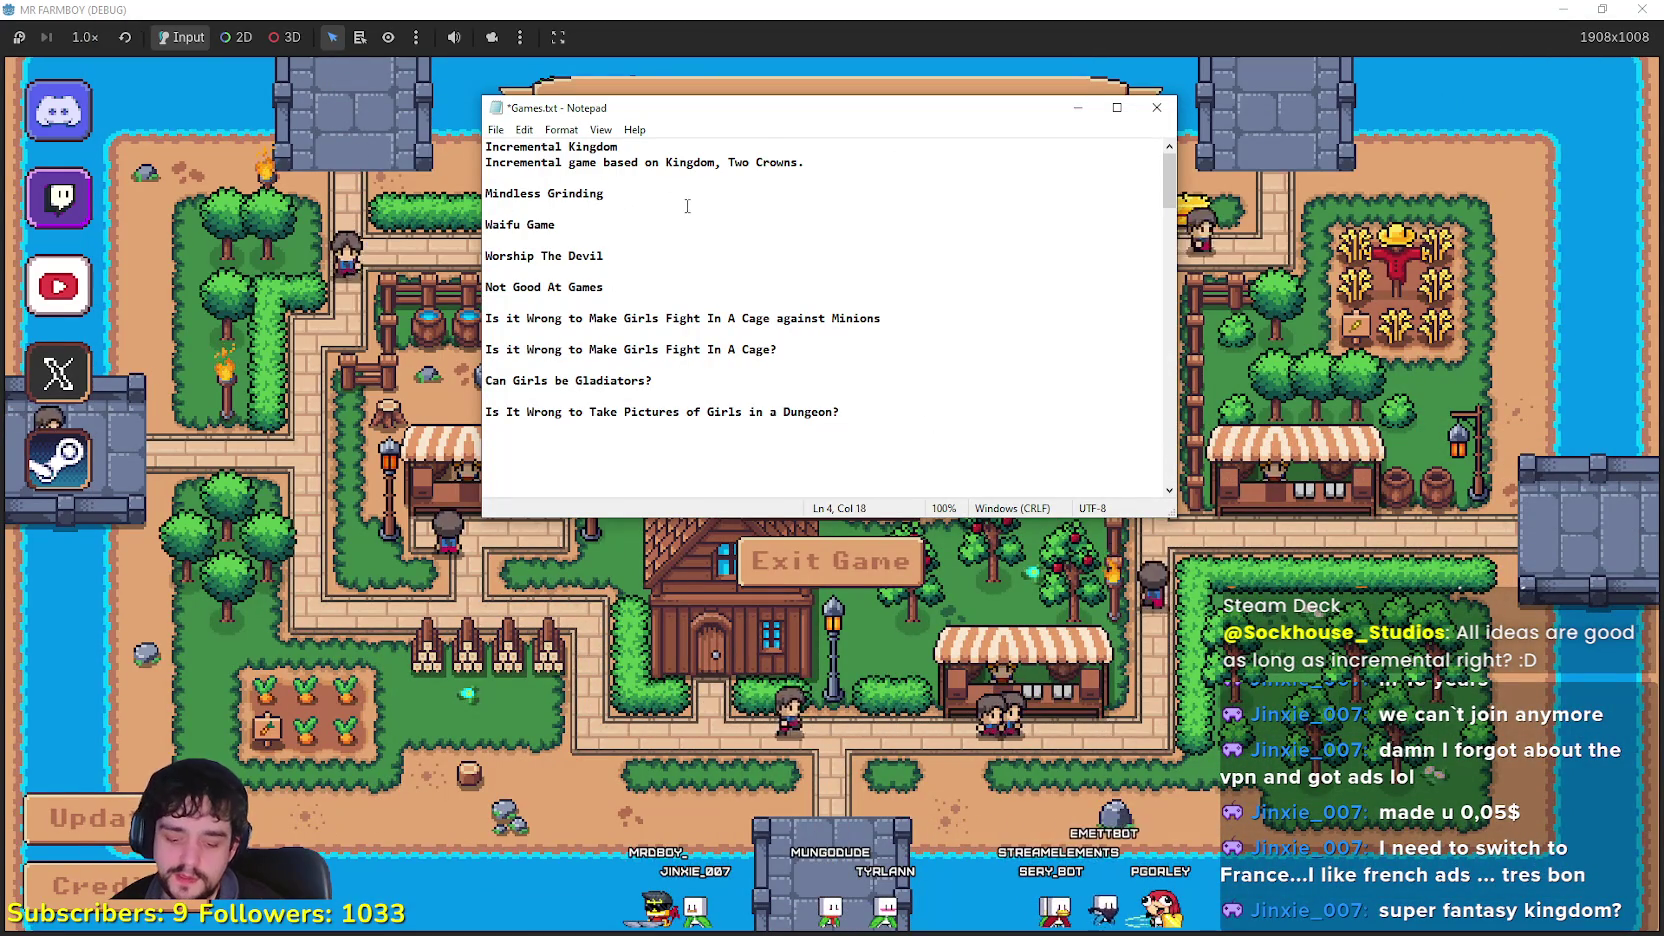
key(Return)
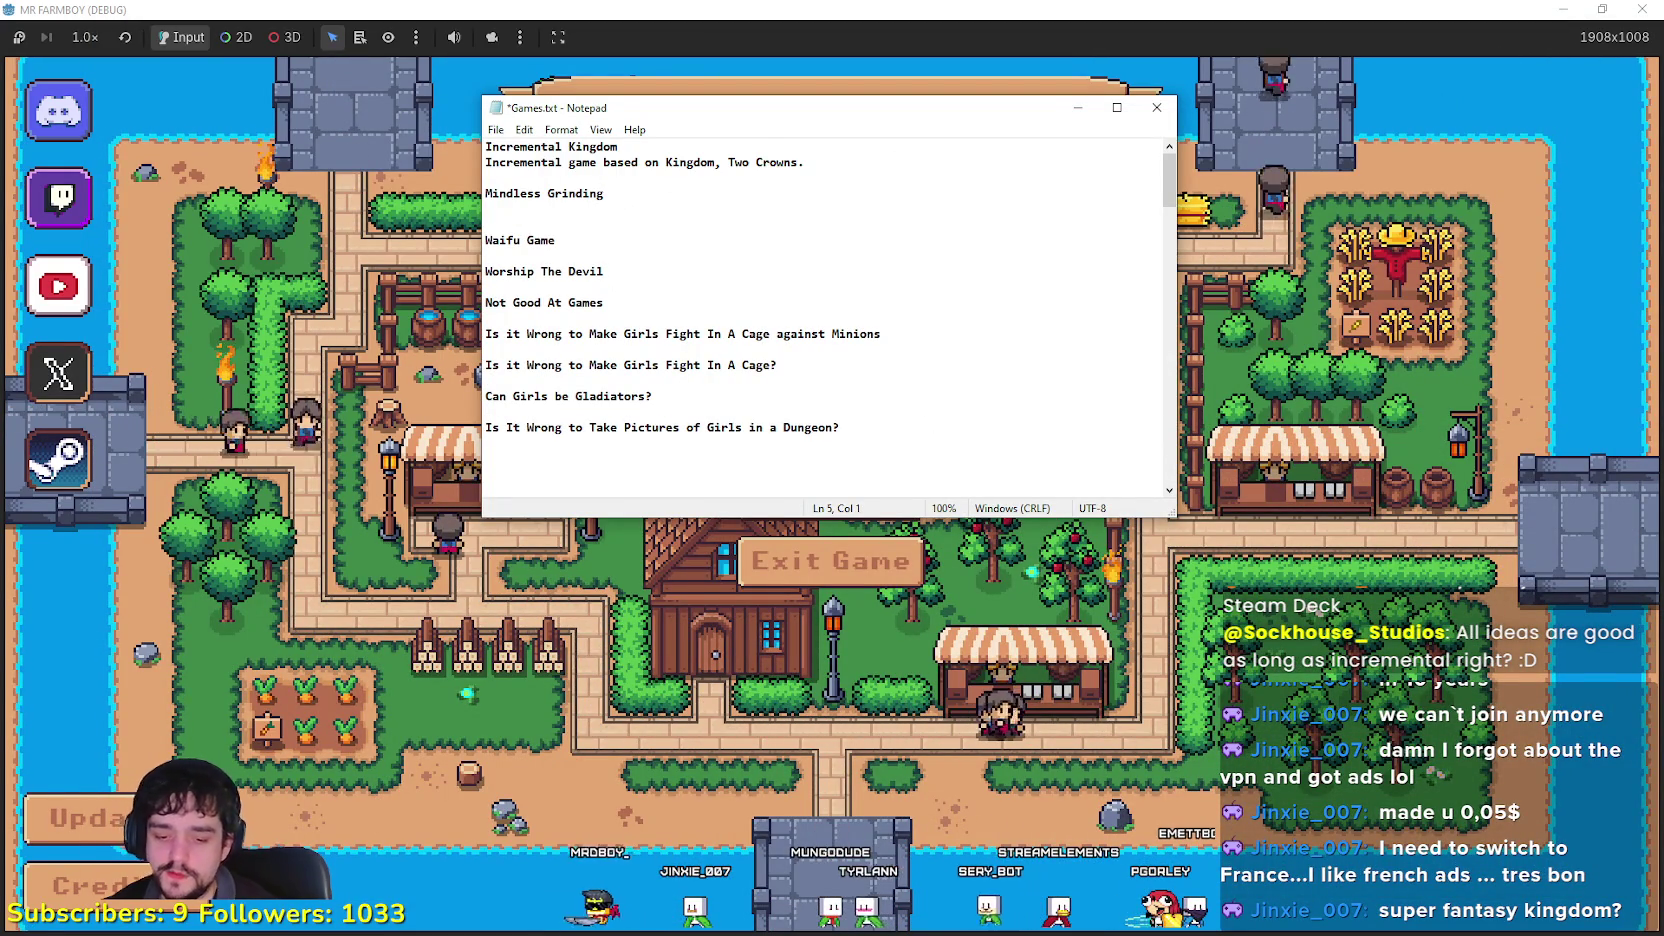
text(i)
key(BackSpace)
key(BackSpace)
text(A)
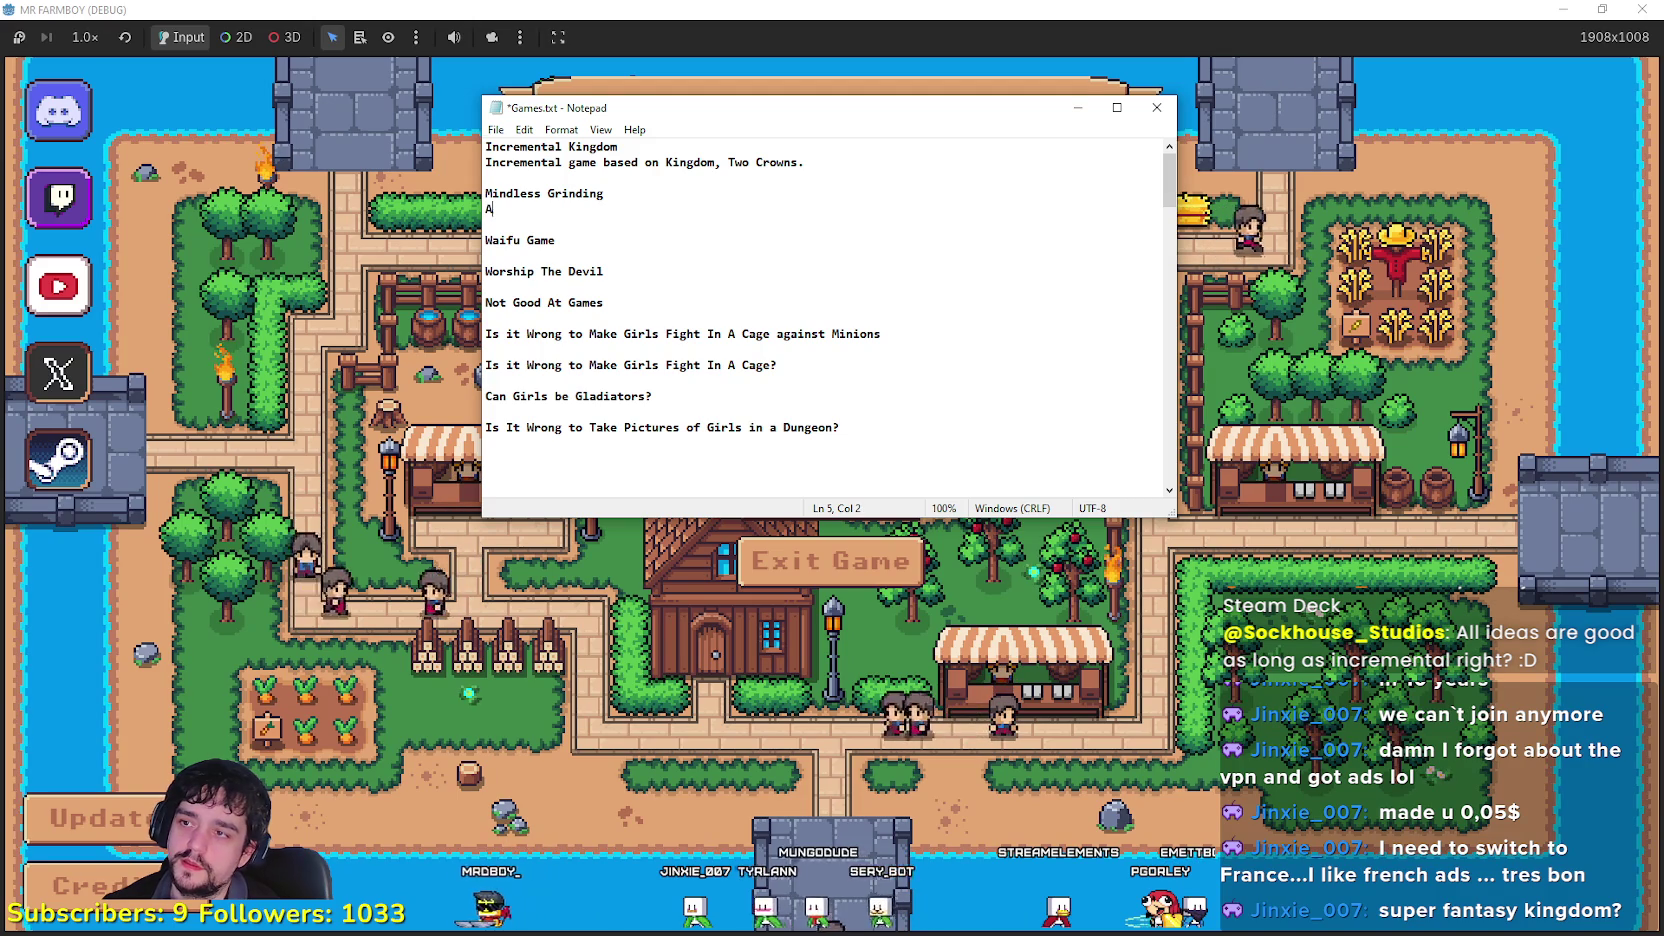
text( 2.5)
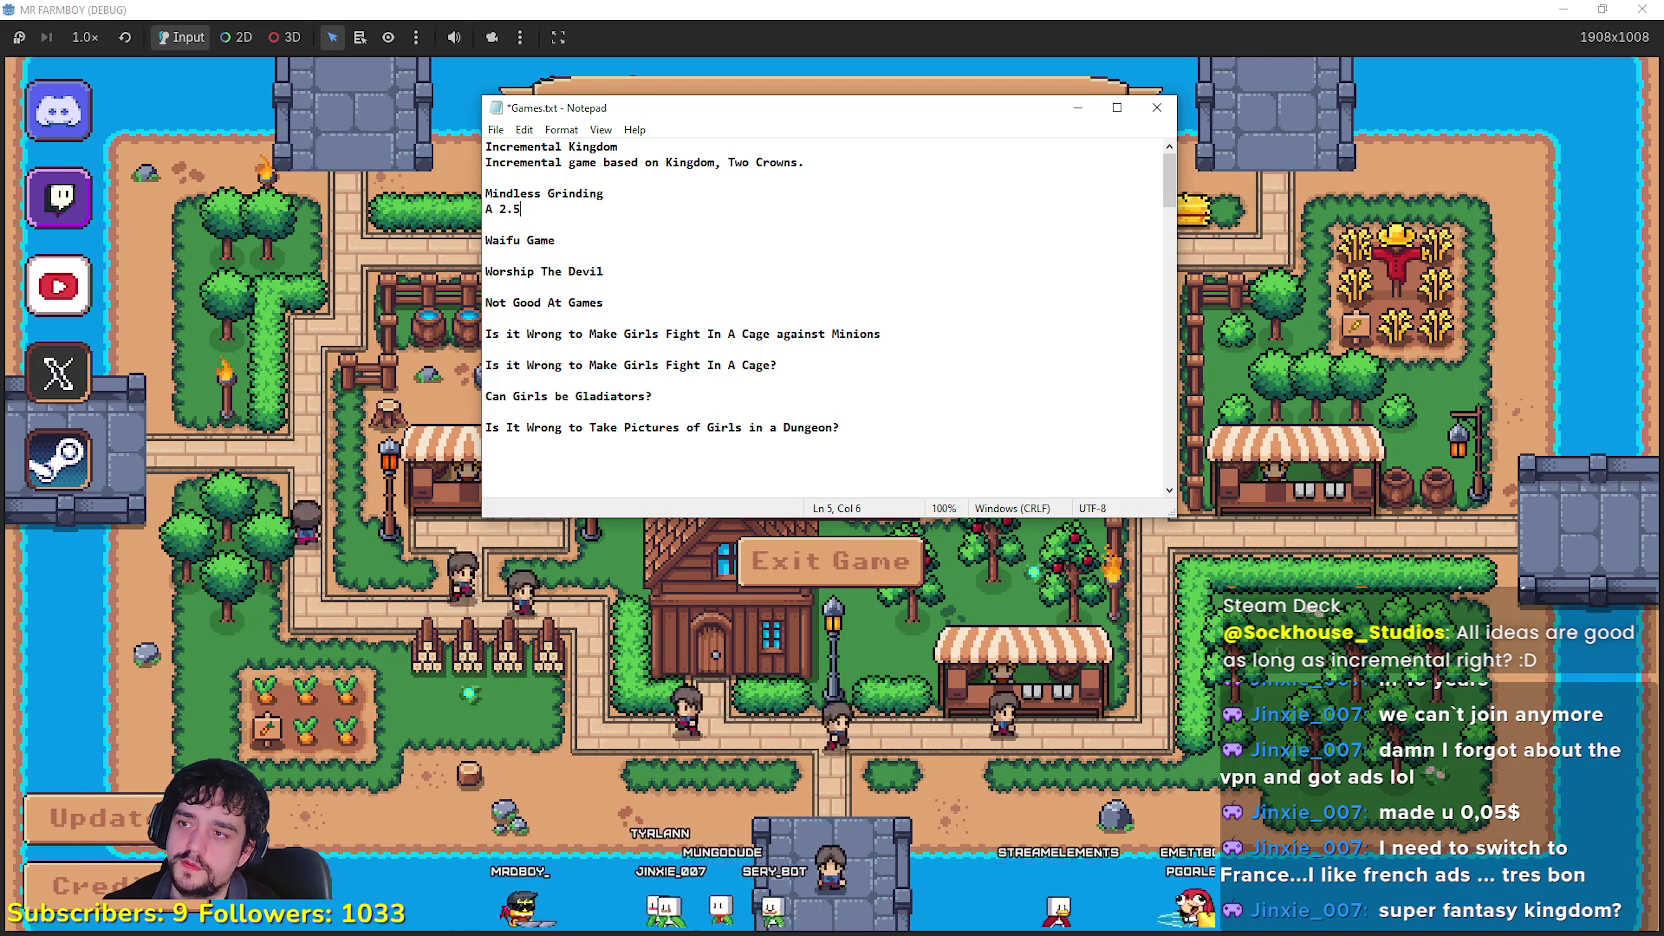
text(D In)
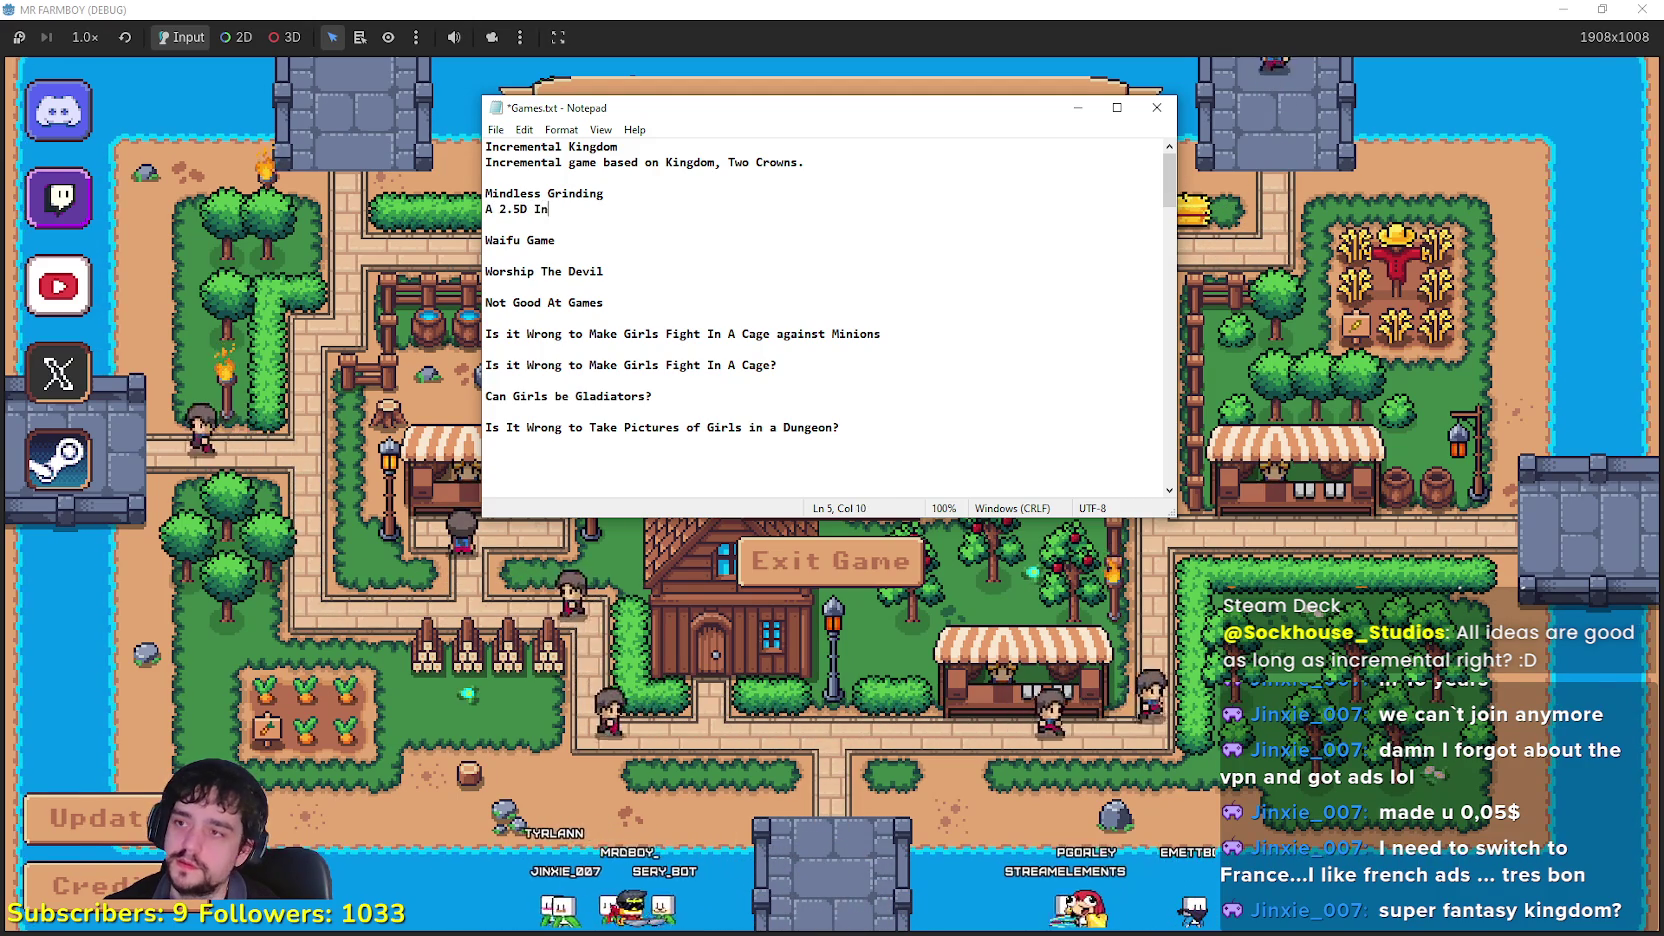
text(cremental )
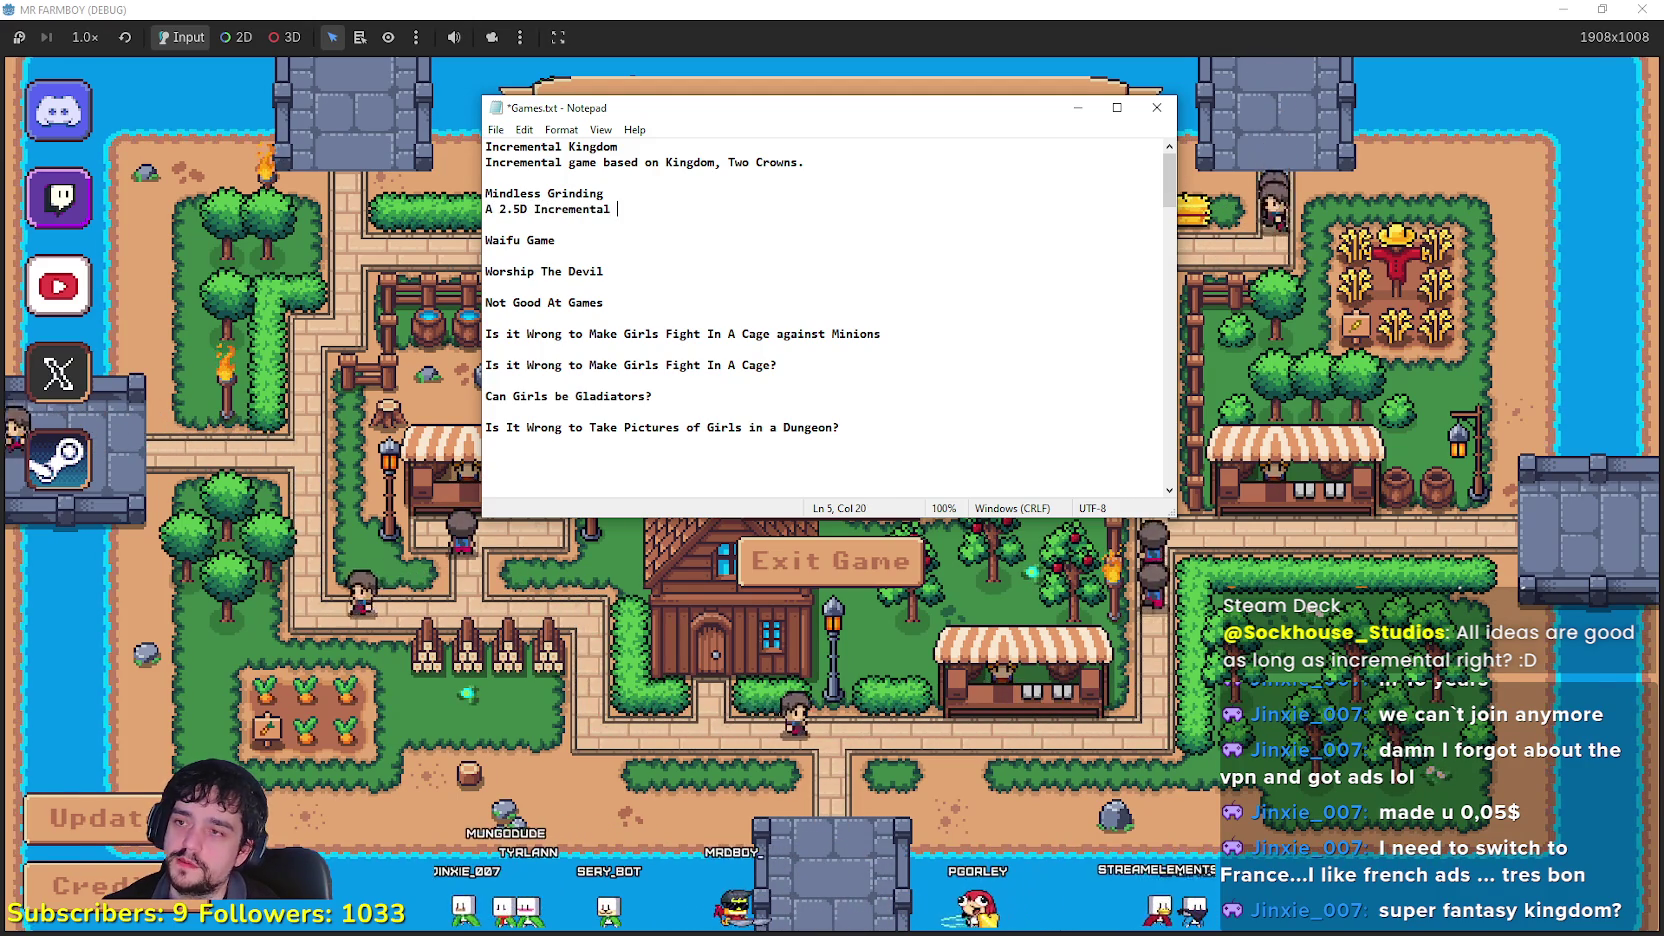
text(MMO Style )
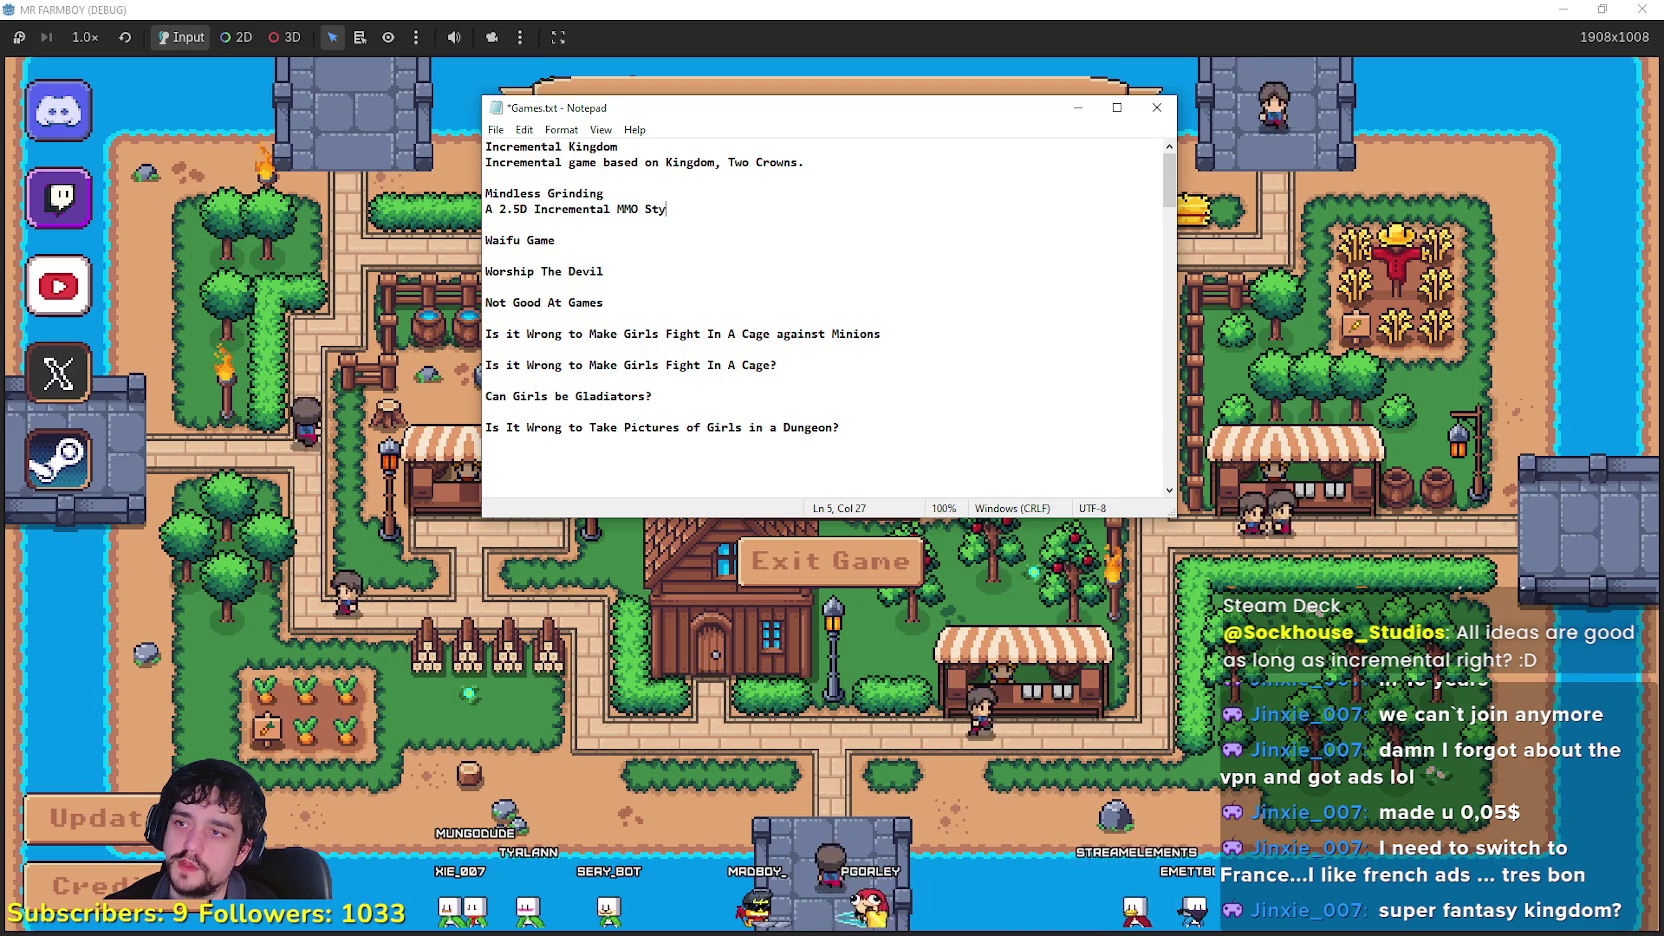
text(Grinding game.)
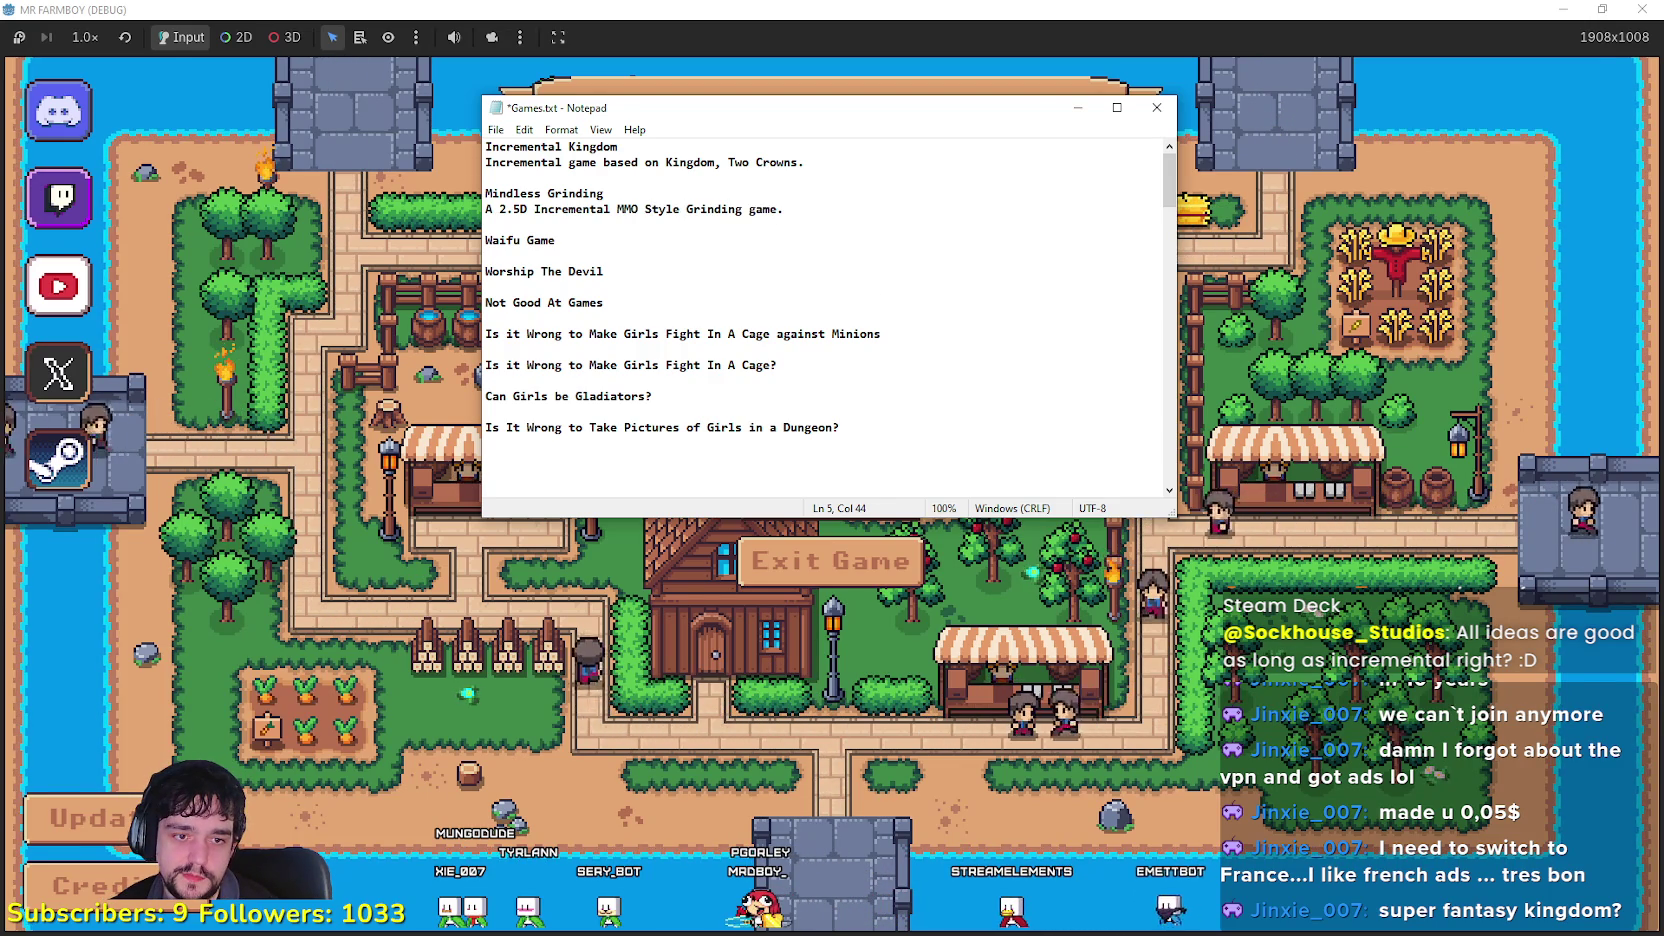
key(alt+Tab)
key(alt+F4)
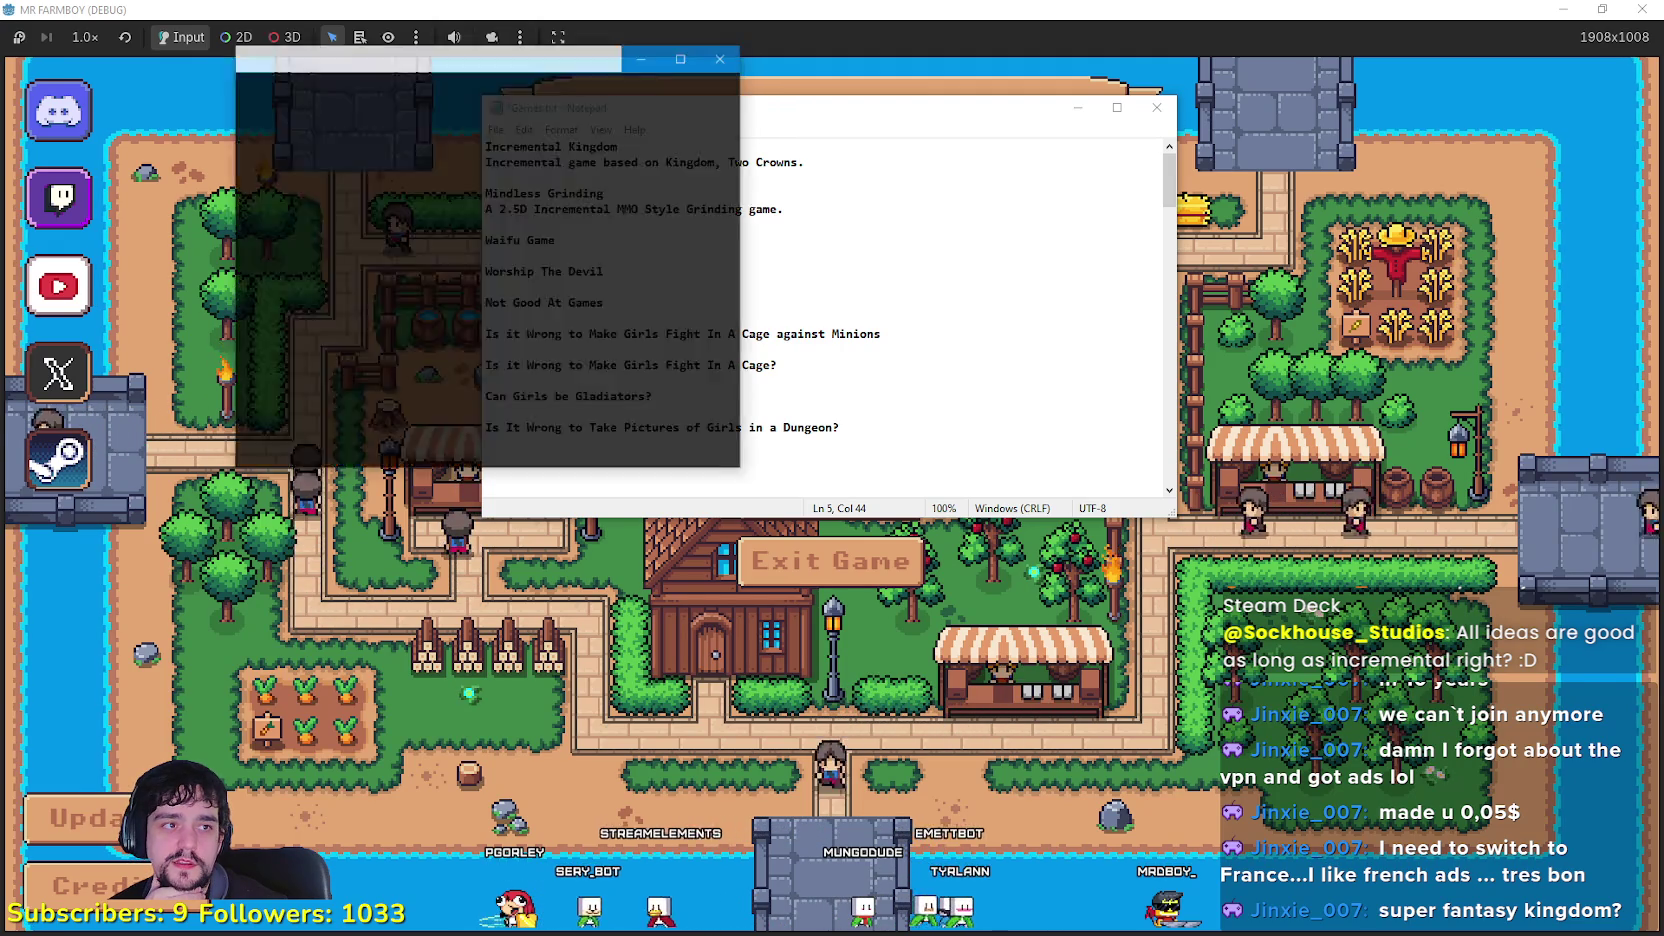
Step: Arrange the 2D-HD attempt clip beside the notes, watch it to the end, then close it
mouse_move(398, 60)
mouse_down()
mouse_move(1066, 62)
mouse_move(1019, 72)
mouse_up()
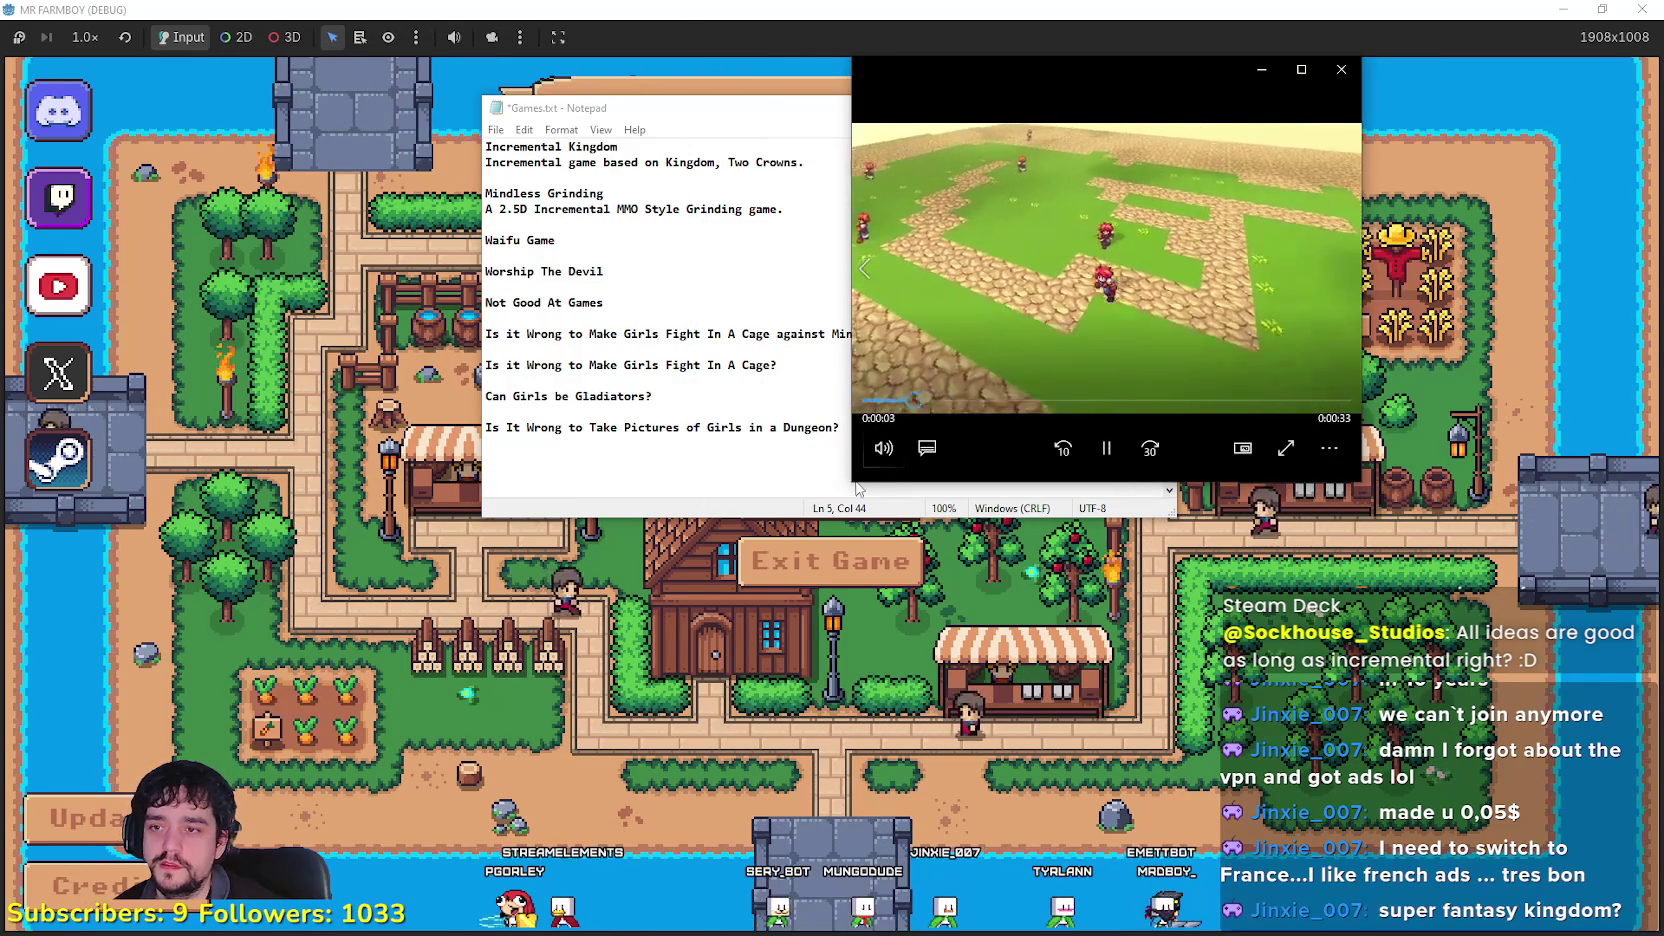
mouse_move(846, 490)
mouse_down()
mouse_move(833, 535)
mouse_move(536, 705)
mouse_up()
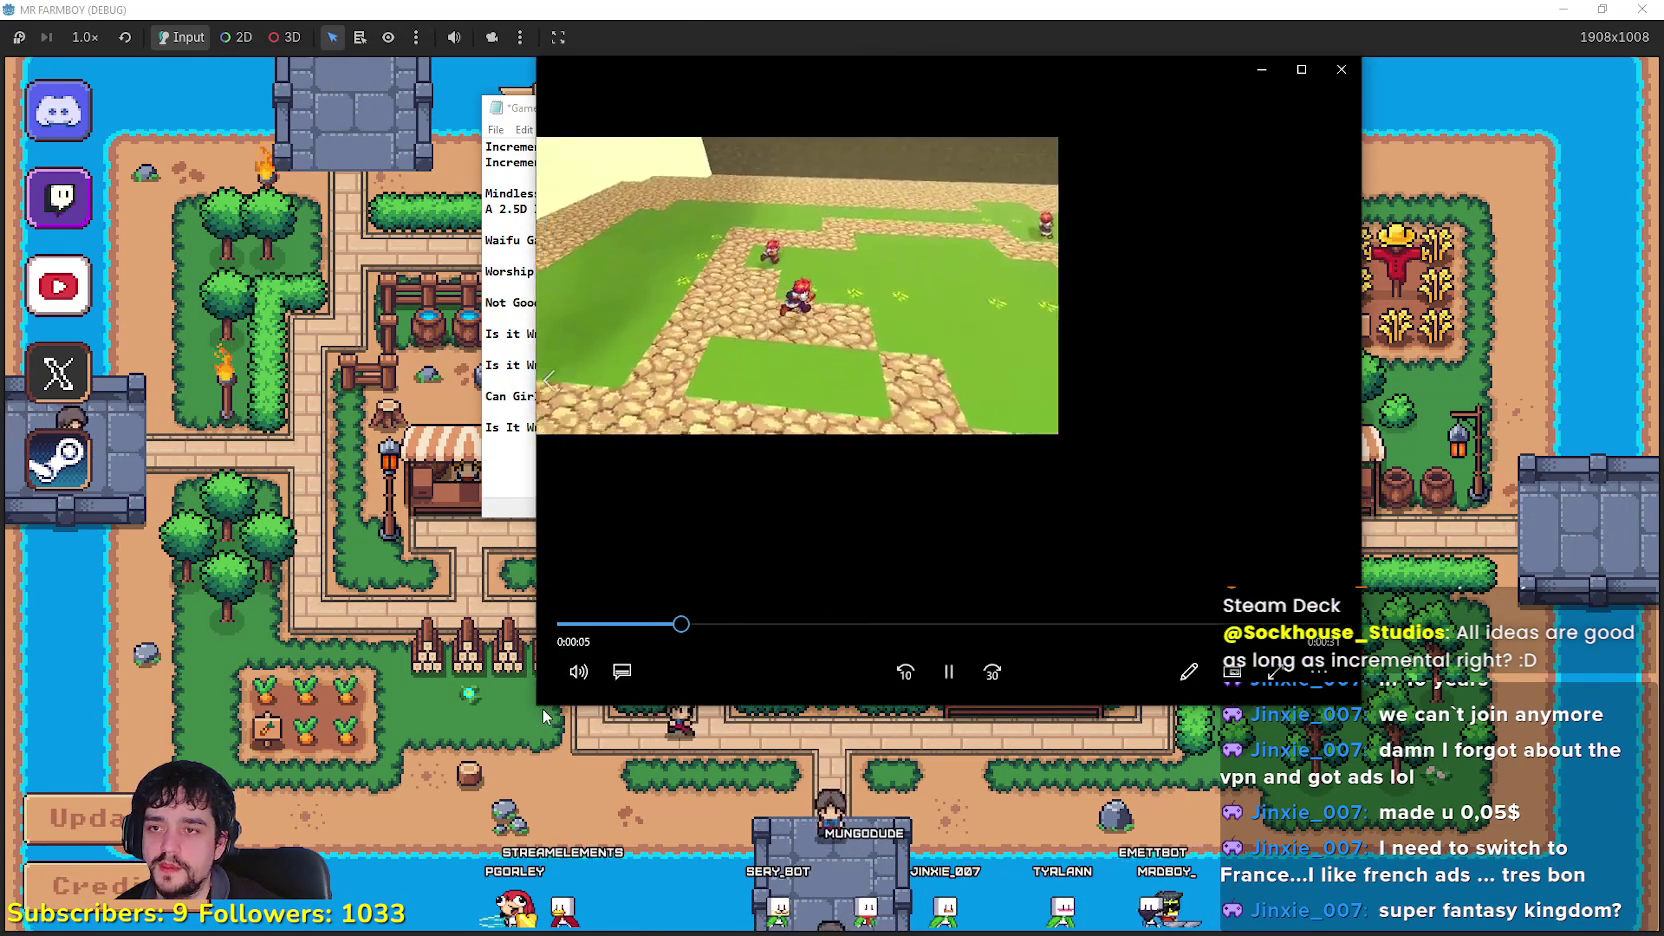
mouse_move(775, 74)
mouse_down()
mouse_move(926, 84)
mouse_move(911, 99)
mouse_up()
drag(620, 107, 302, 68)
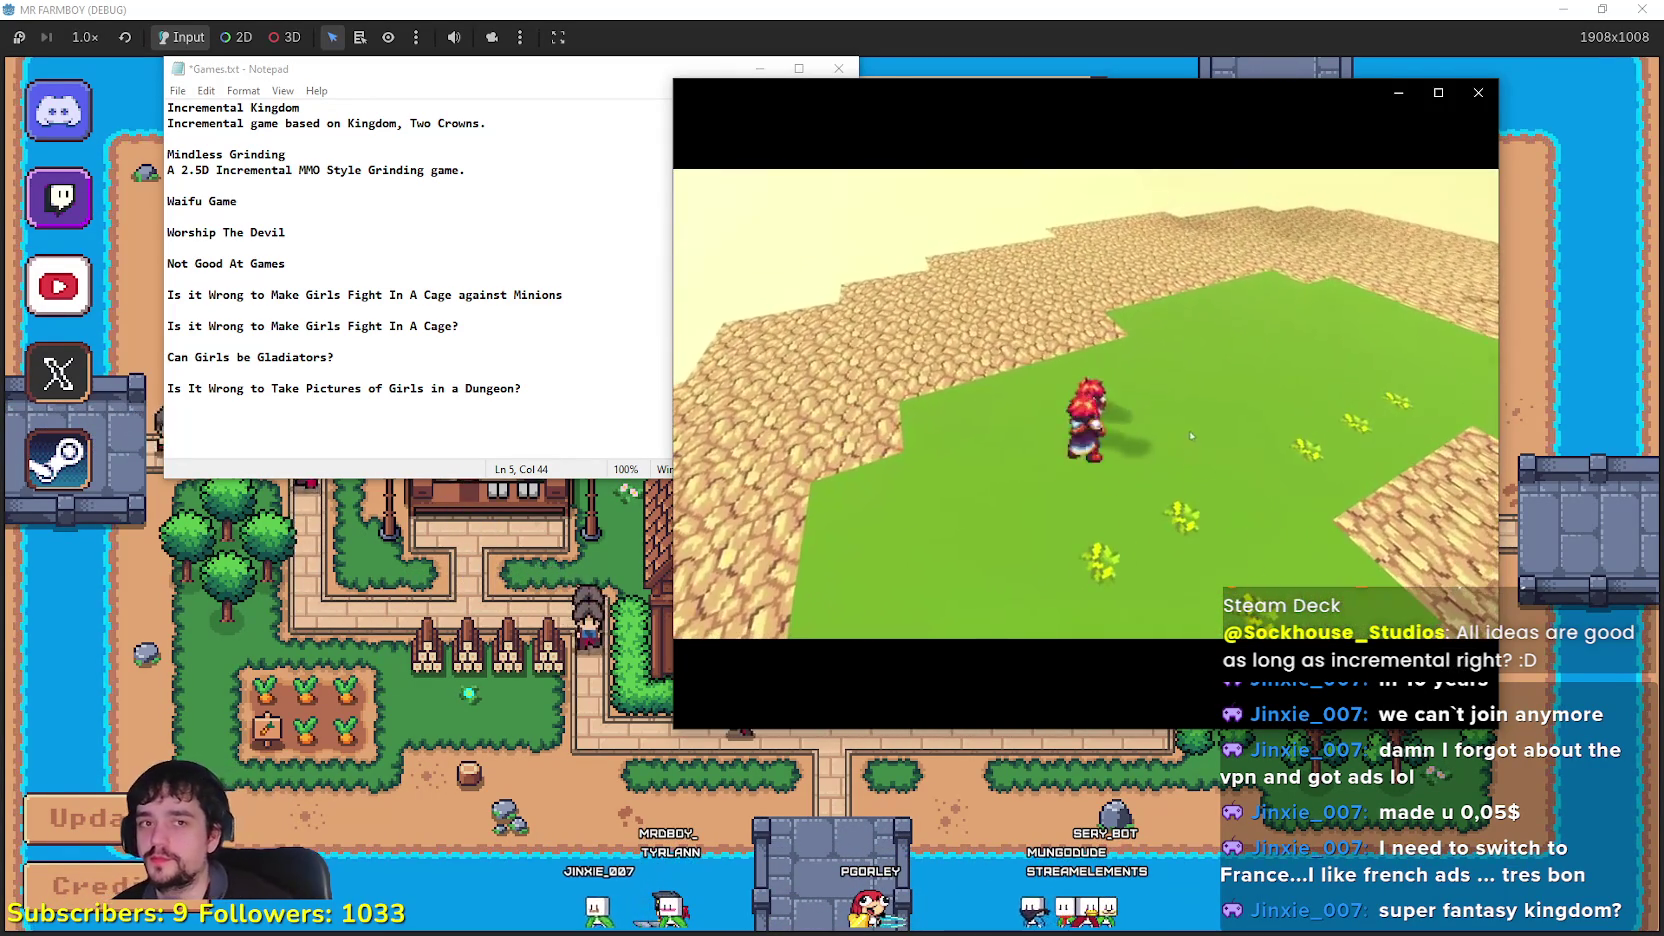
mouse_move(1078, 420)
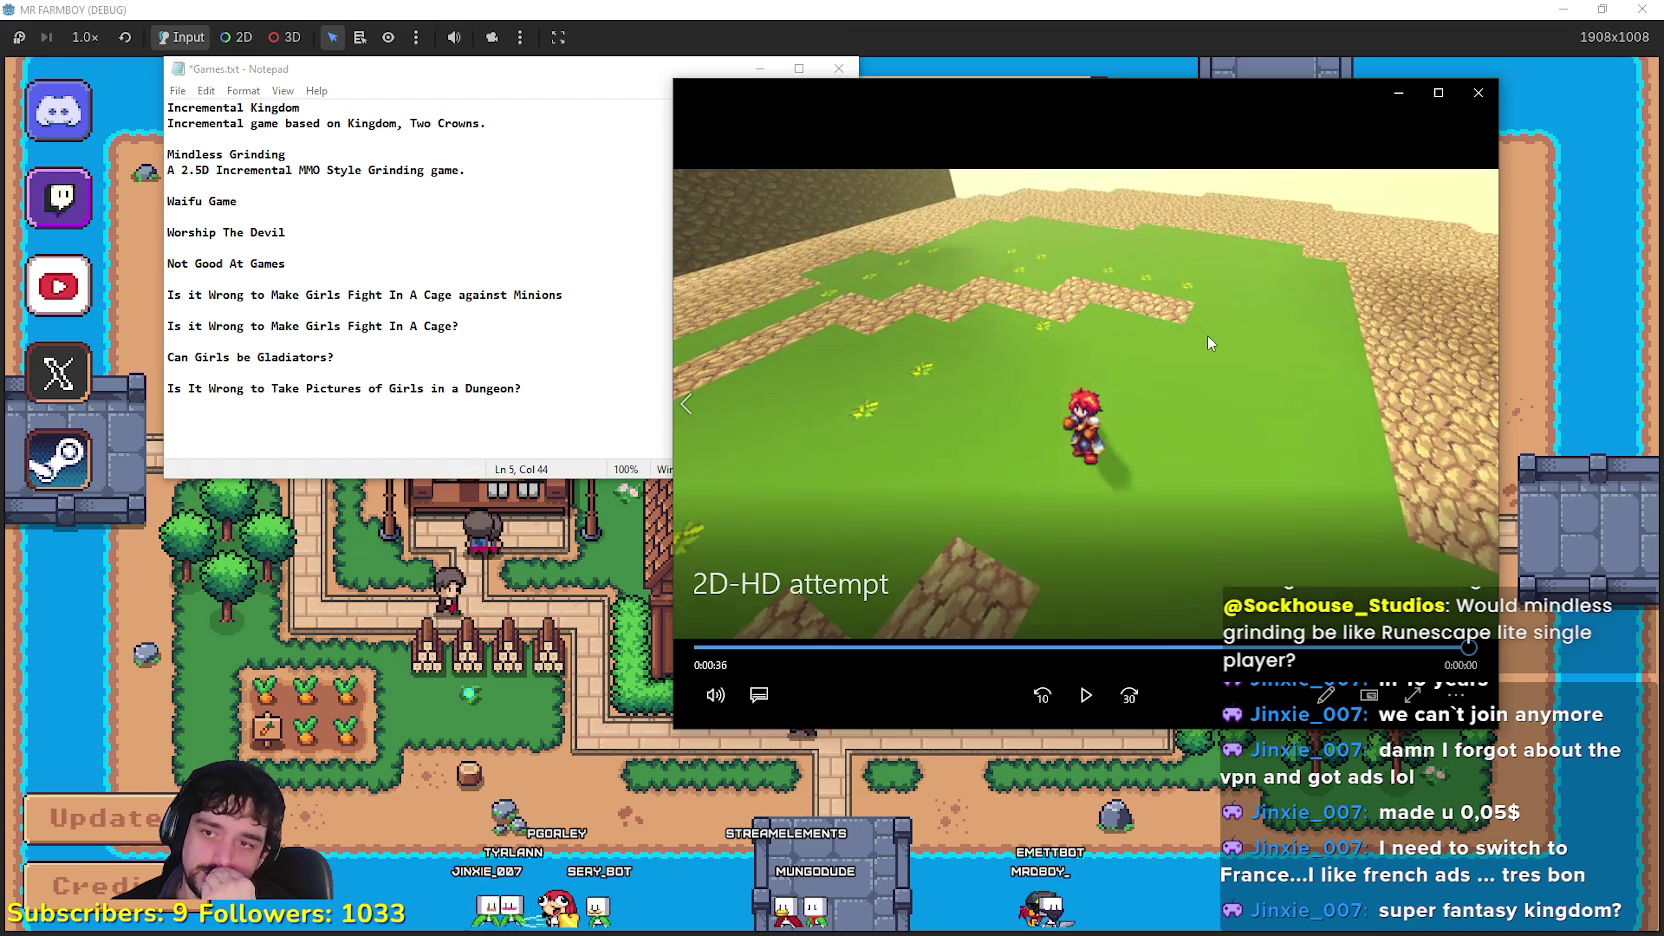
click(1478, 92)
click(370, 326)
Step: Add 'MANY OPTIONS HERE' under Waifu Game and a blank line below Worship The Devil
click(361, 190)
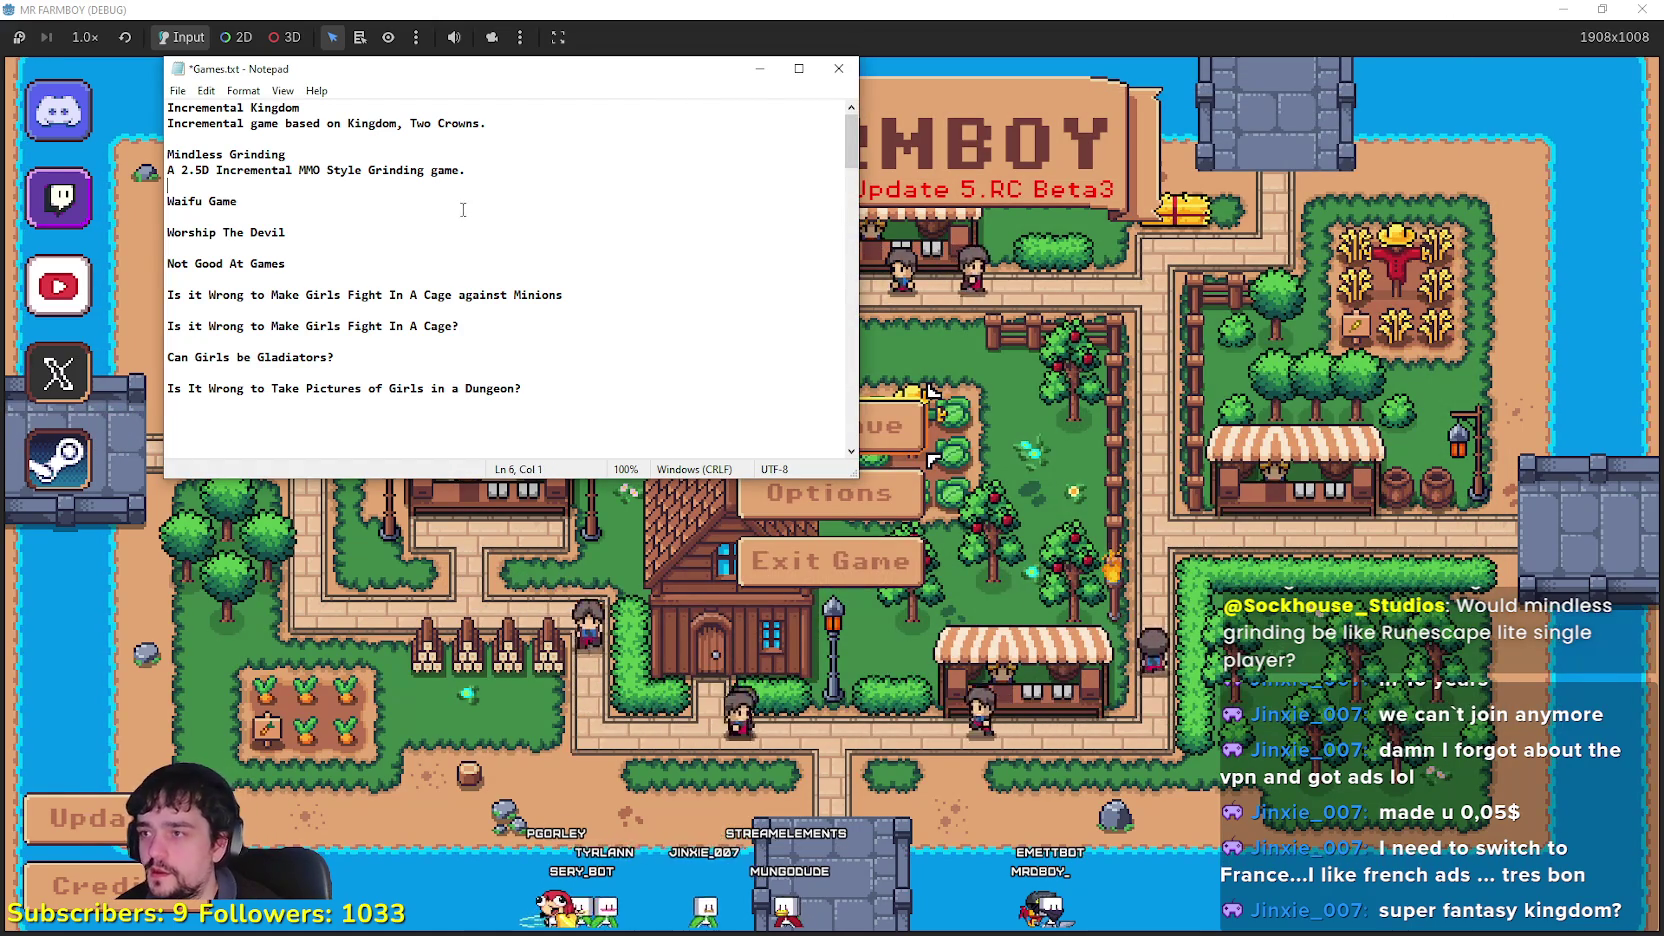
click(327, 204)
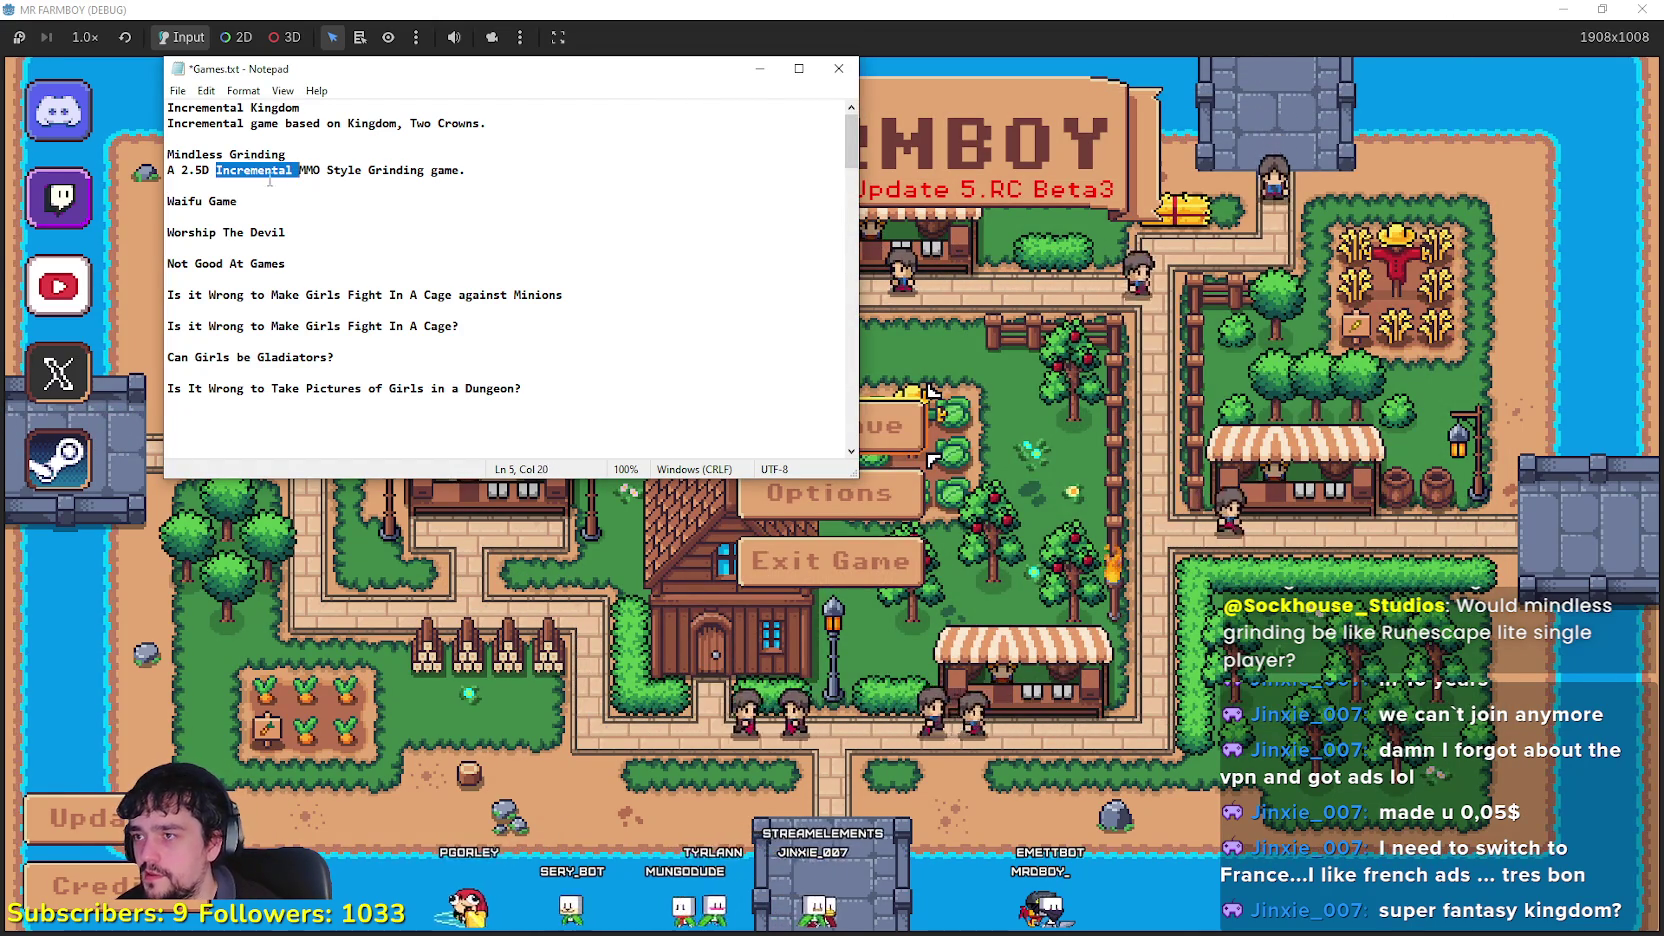
click(297, 202)
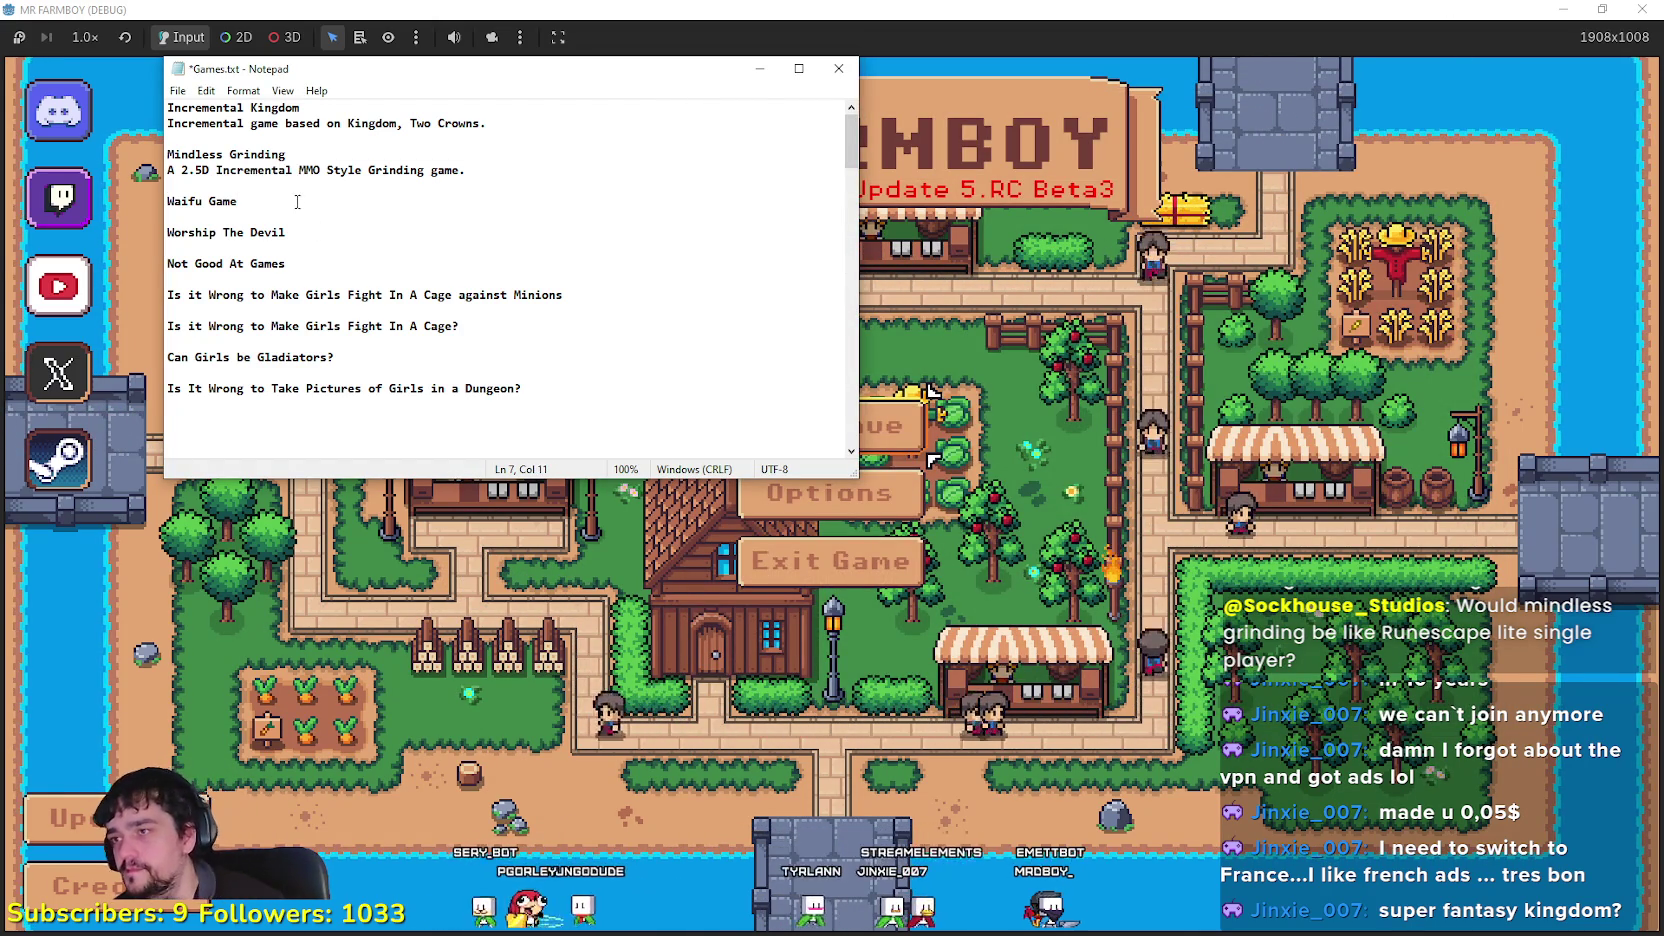
key(Return)
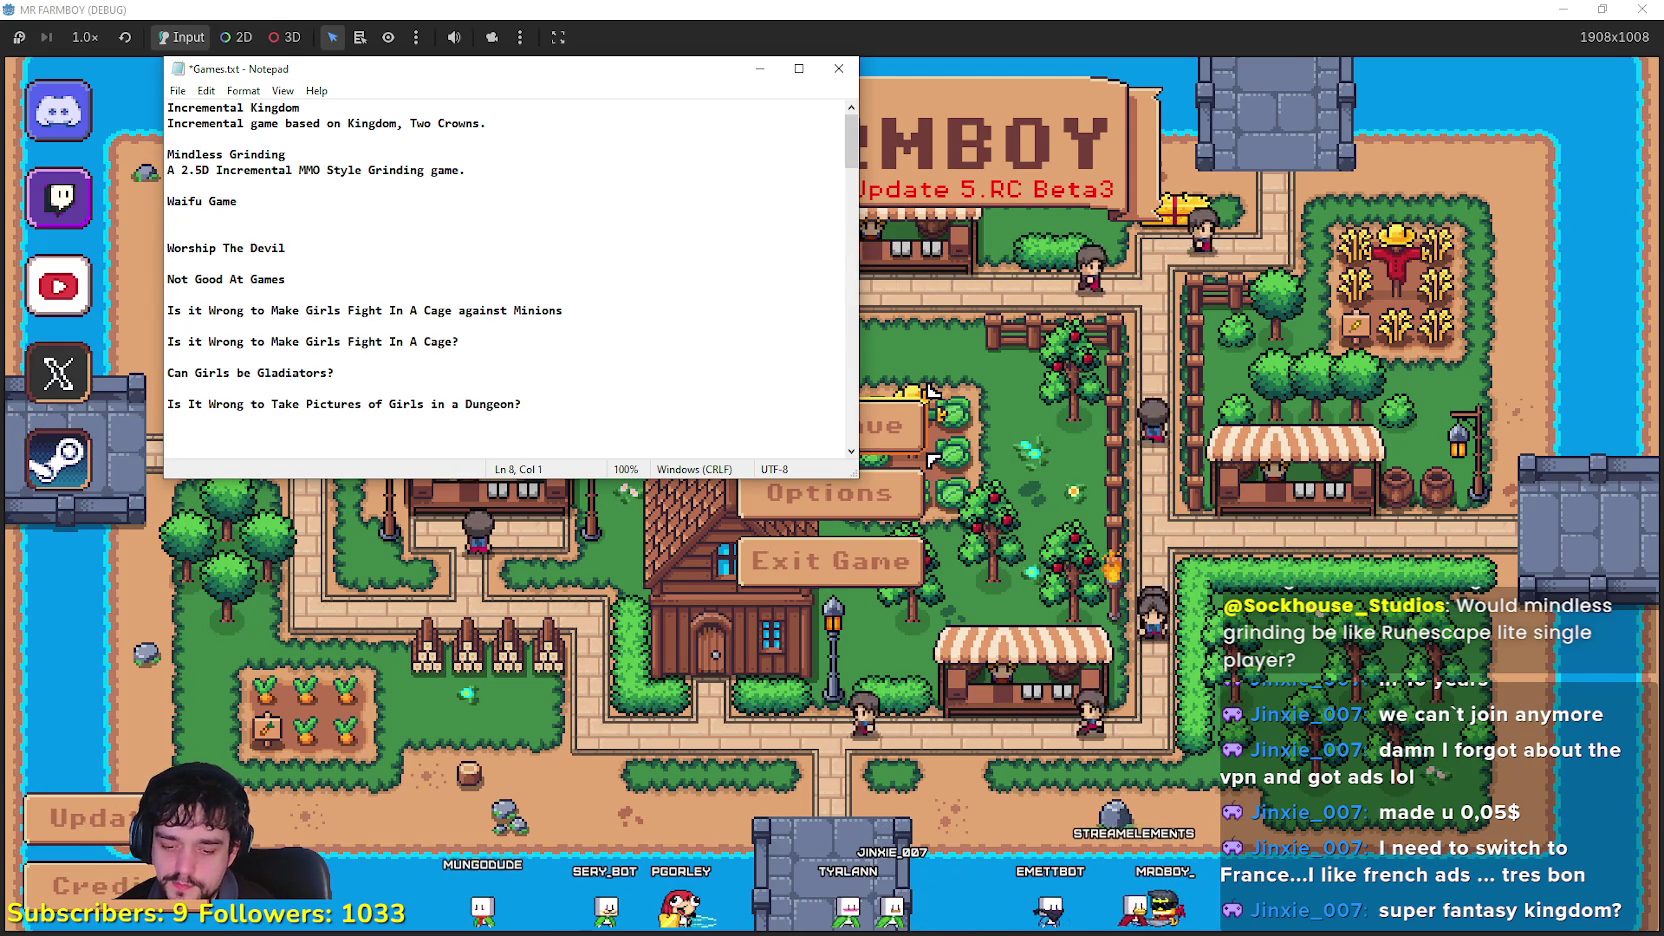
text(MA)
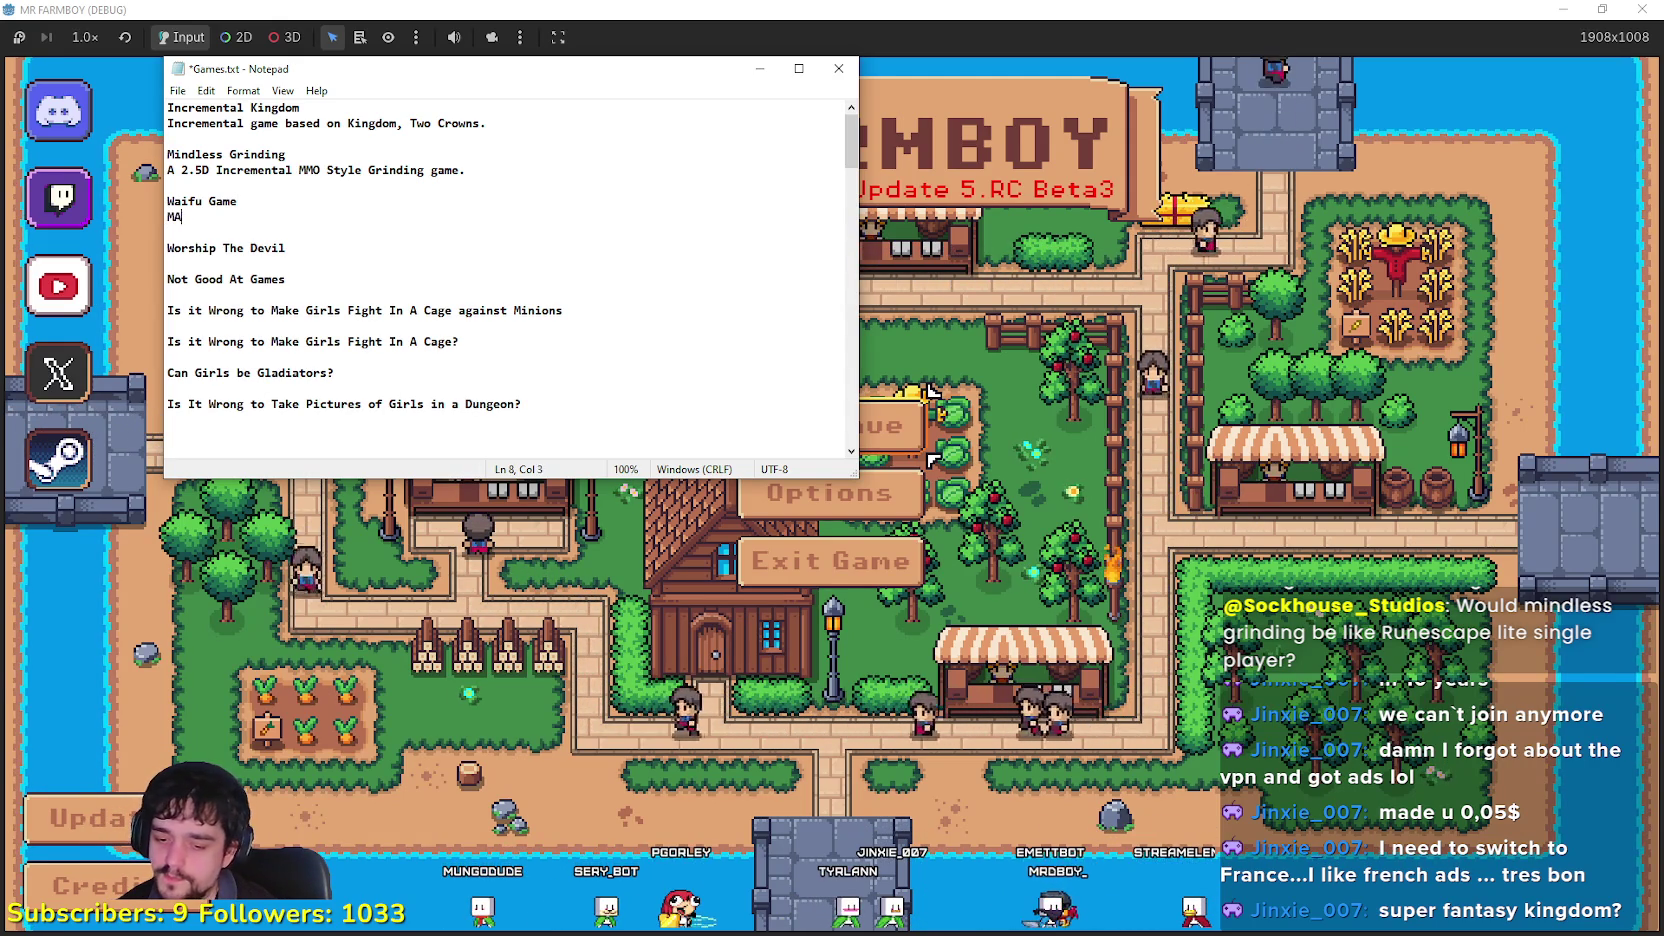
text(NY OPTIONS HER)
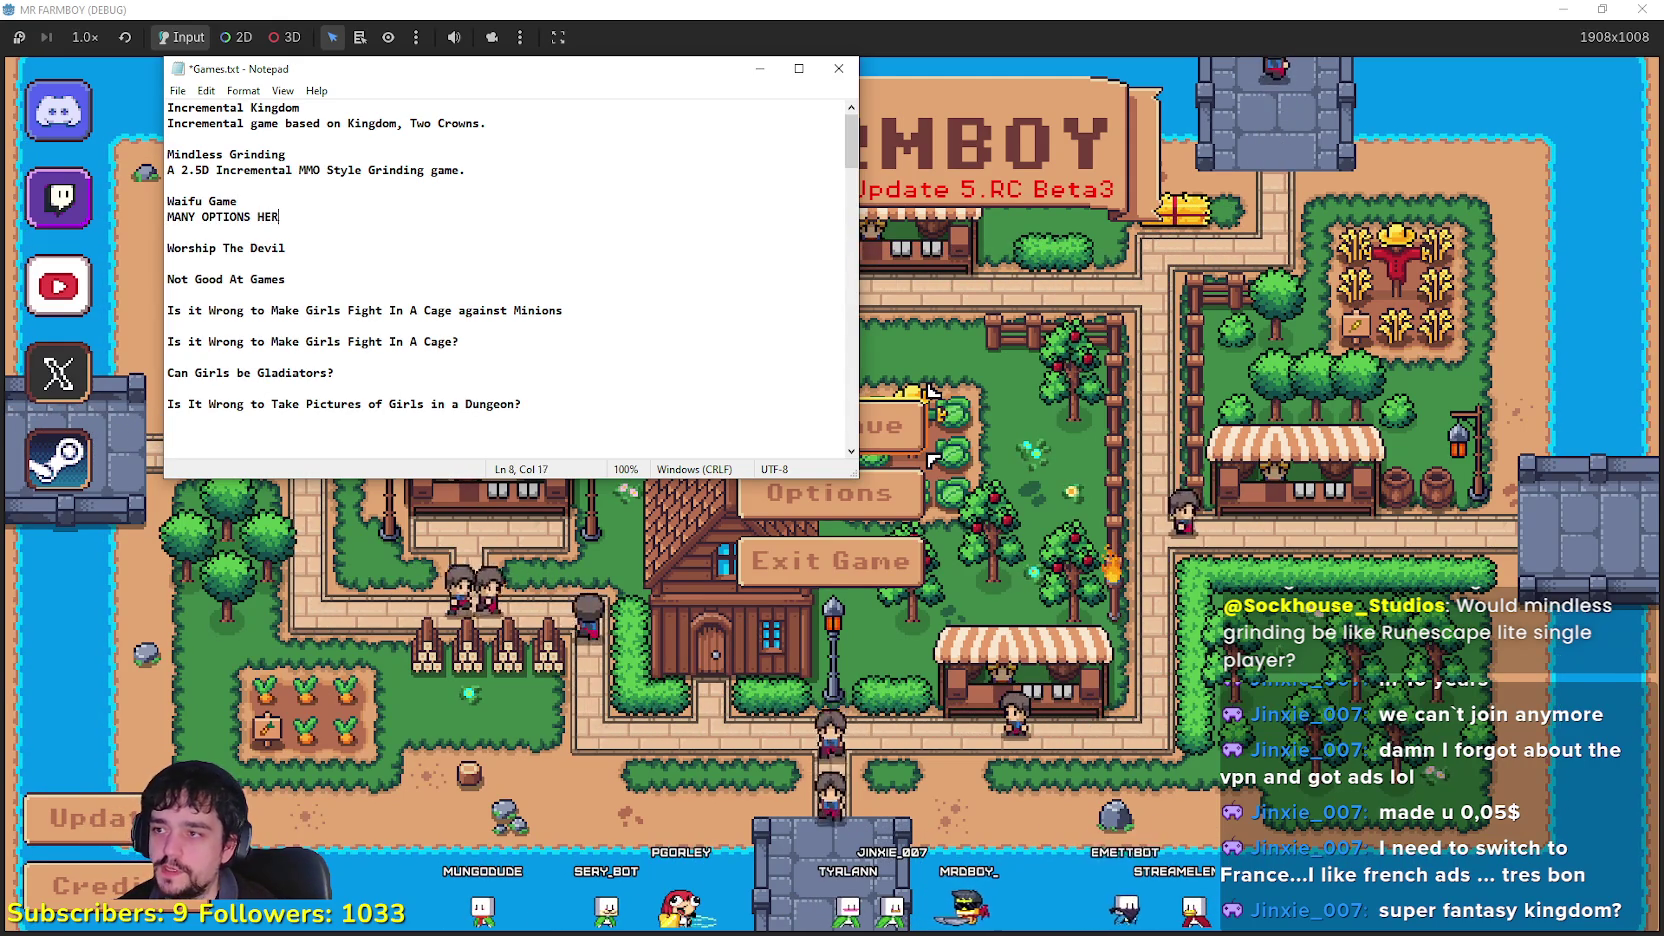
key(Down)
key(Down)
key(Down)
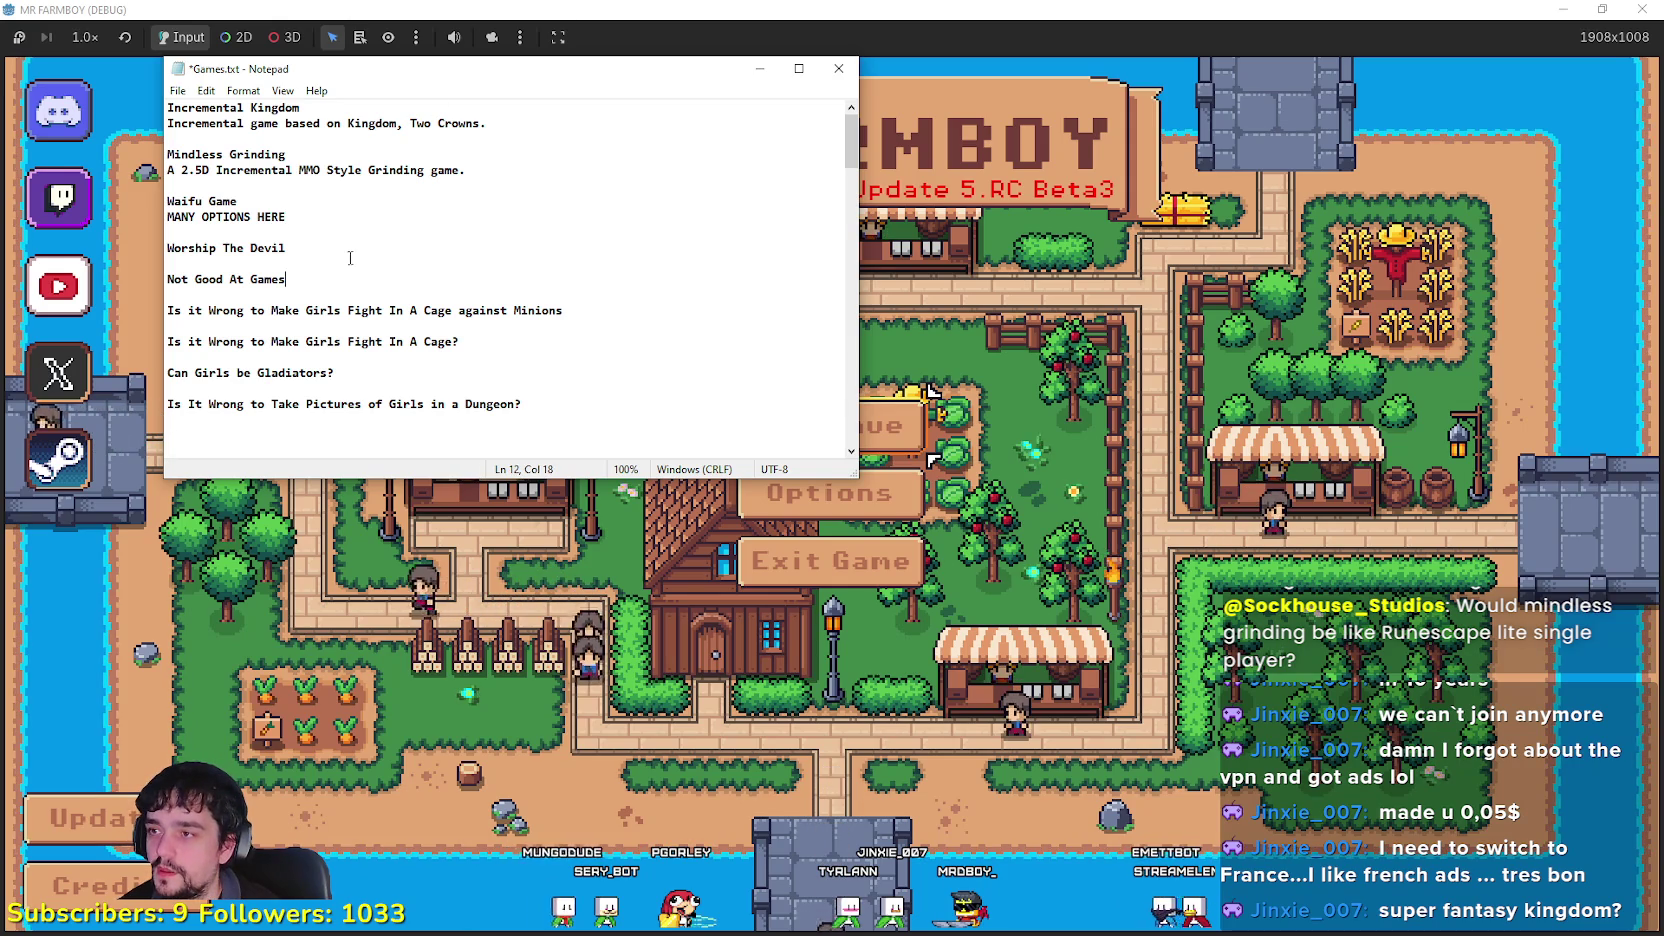
key(Return)
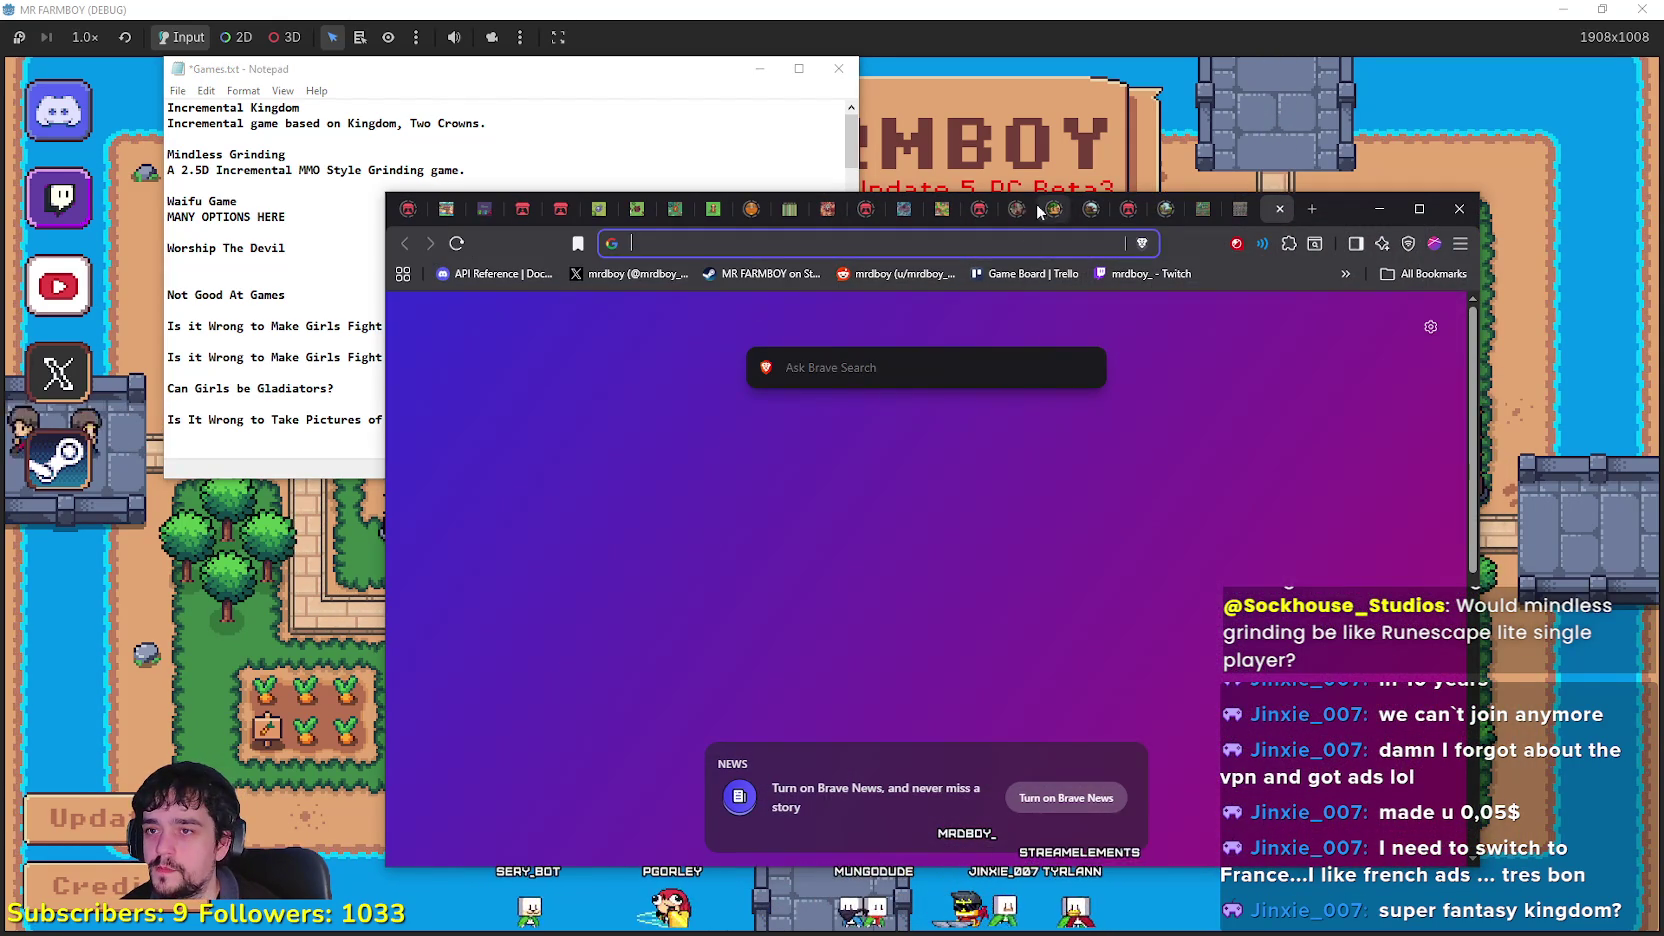
Step: Load the GandalfHardcore itch.io store and browse its asset pack pages, like Royal Carriage and Seabed
key(ctrl+v)
key(Return)
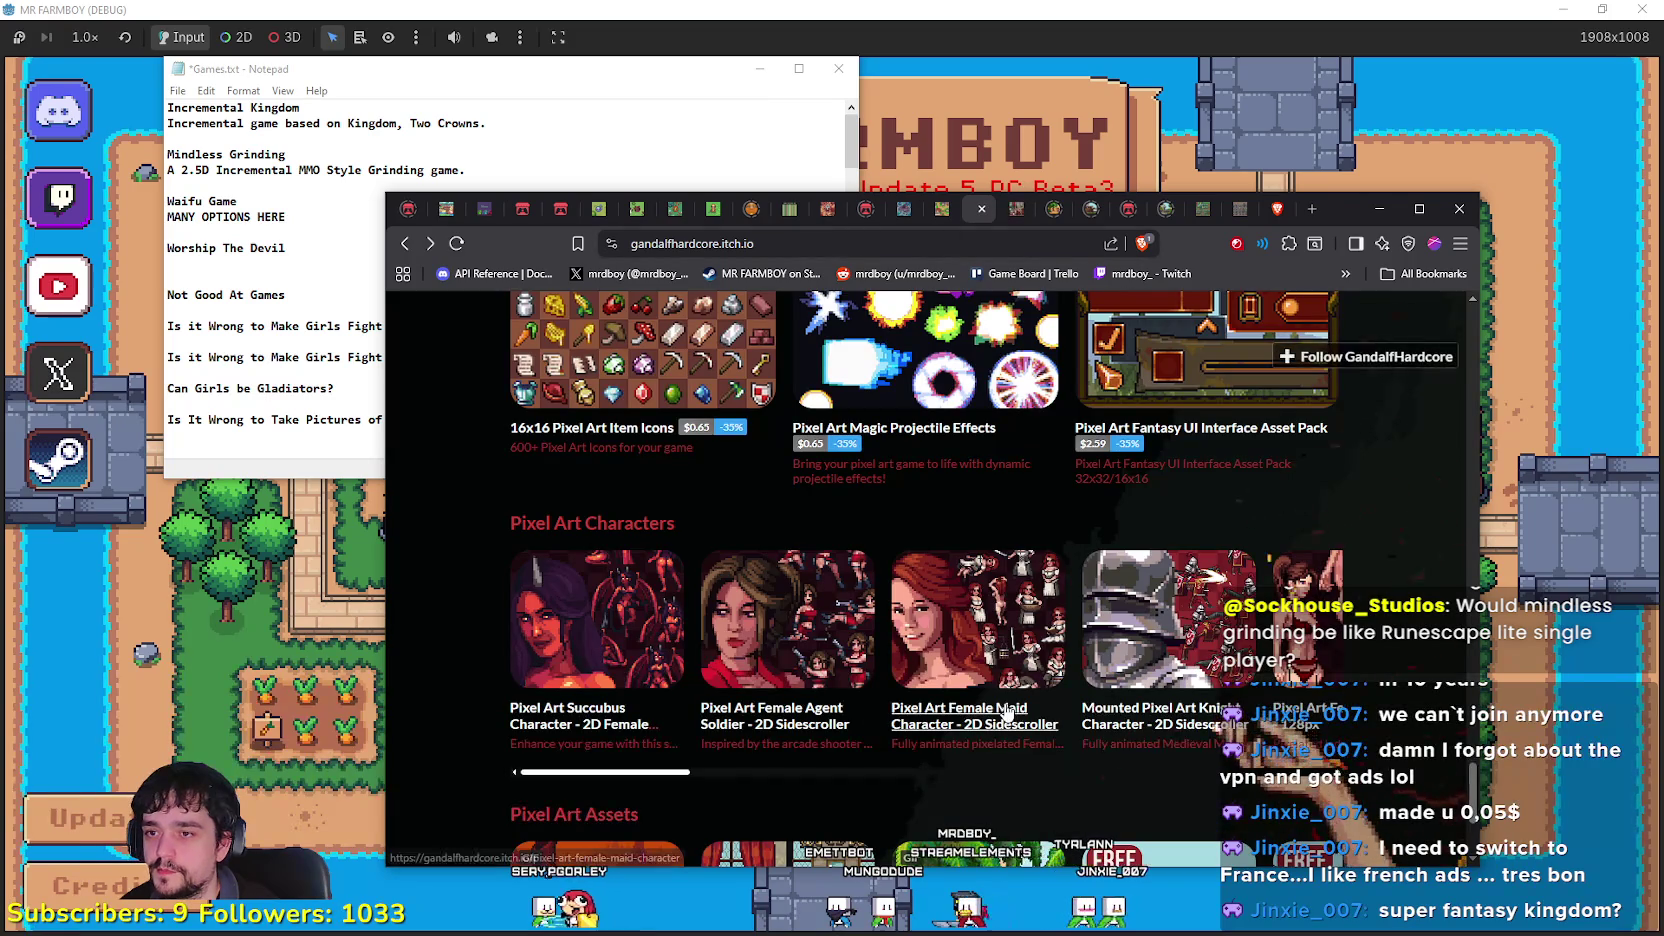
click(1017, 208)
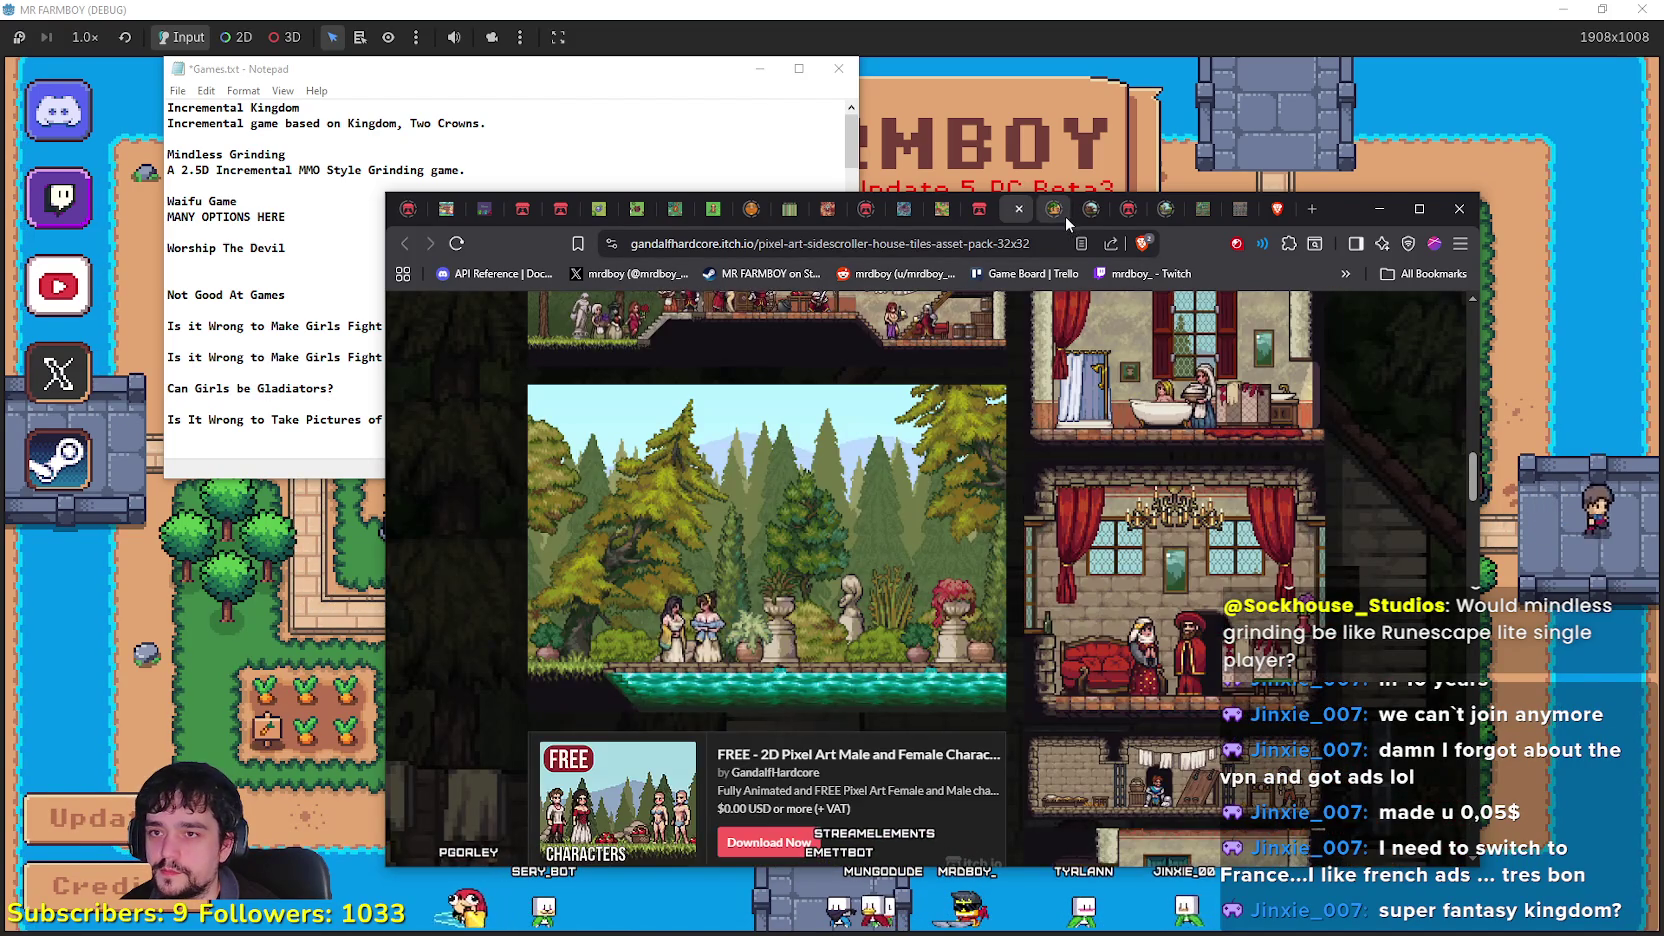
click(1065, 216)
click(1096, 218)
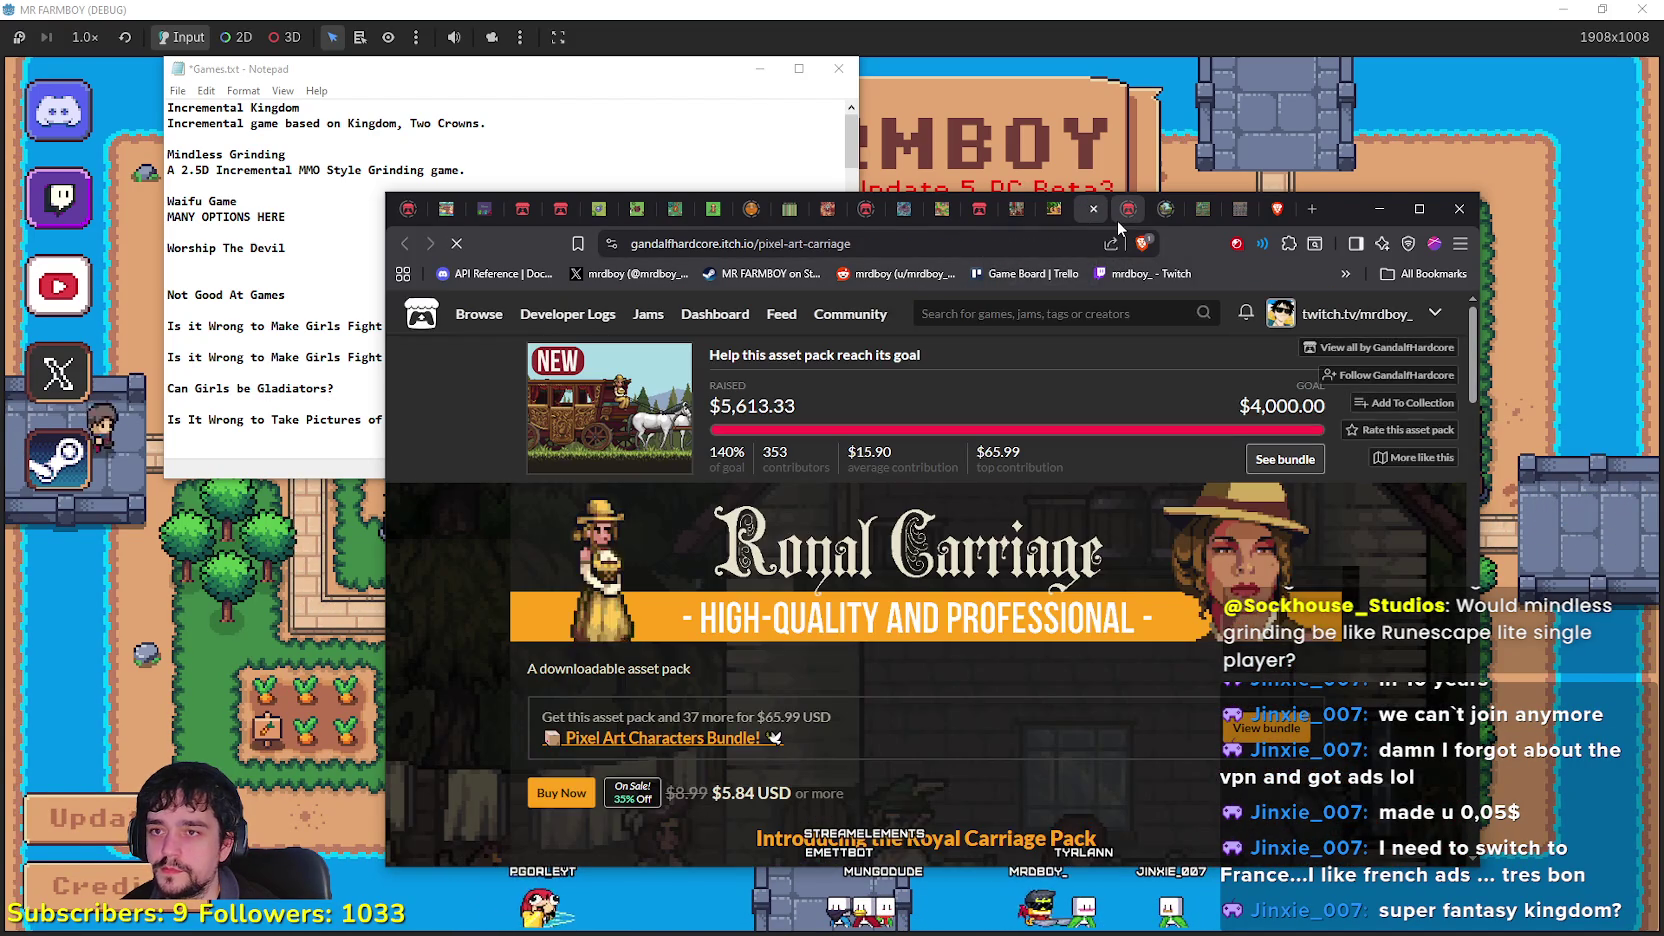
click(871, 212)
click(871, 212)
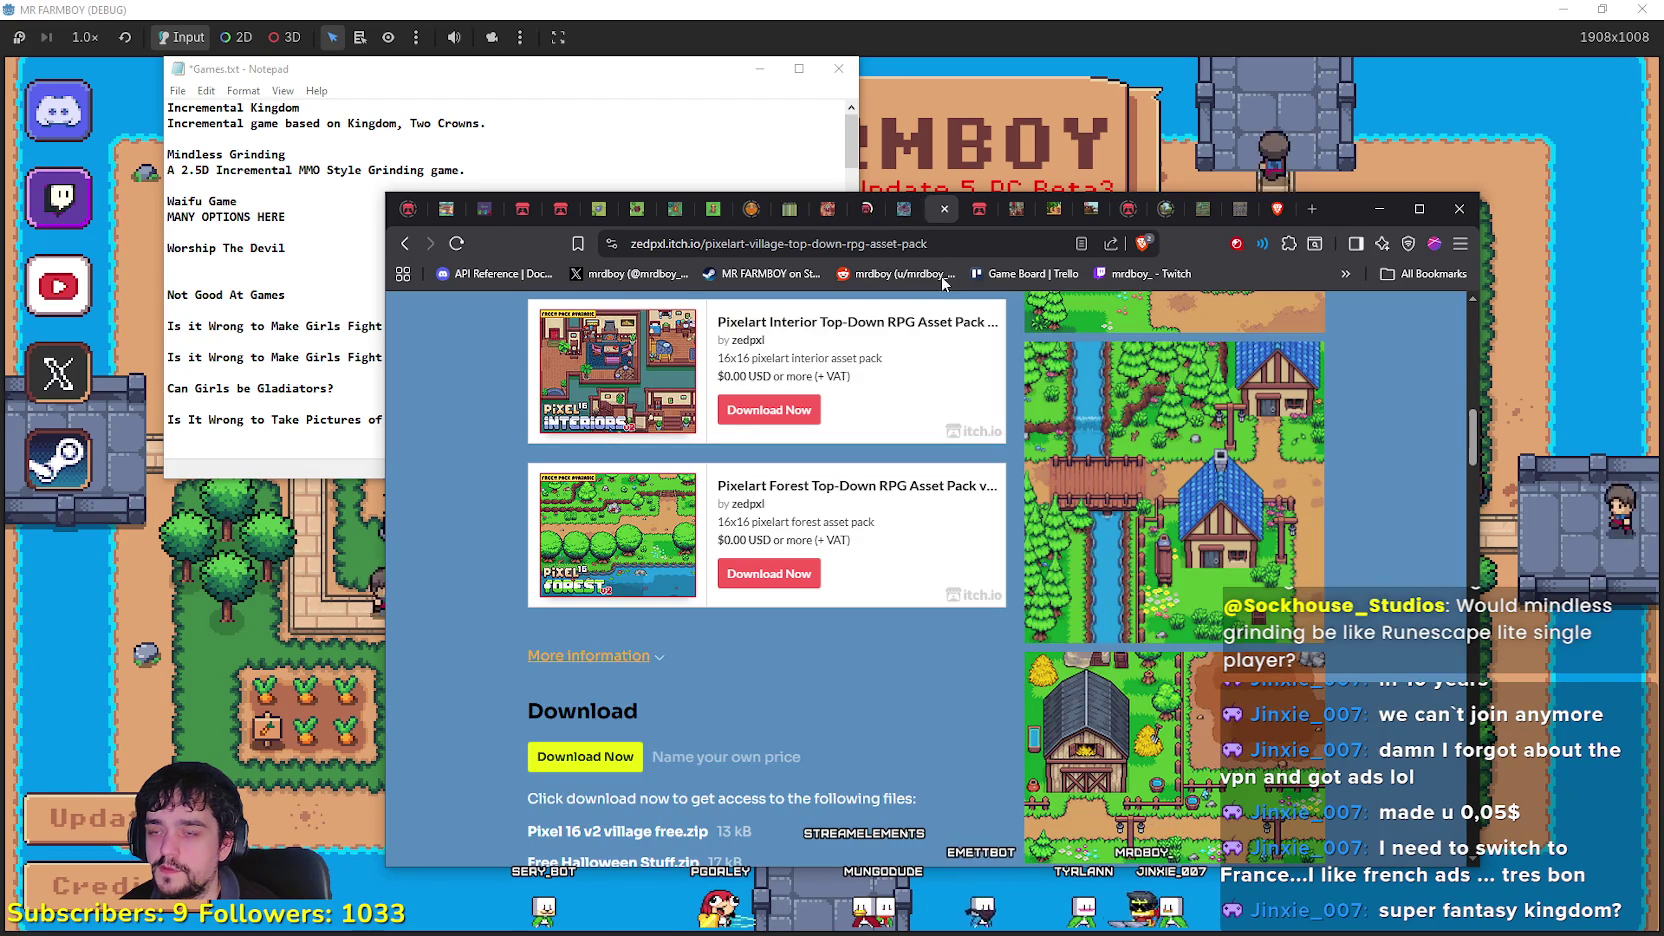
click(975, 209)
scroll(742, 633, up, 15)
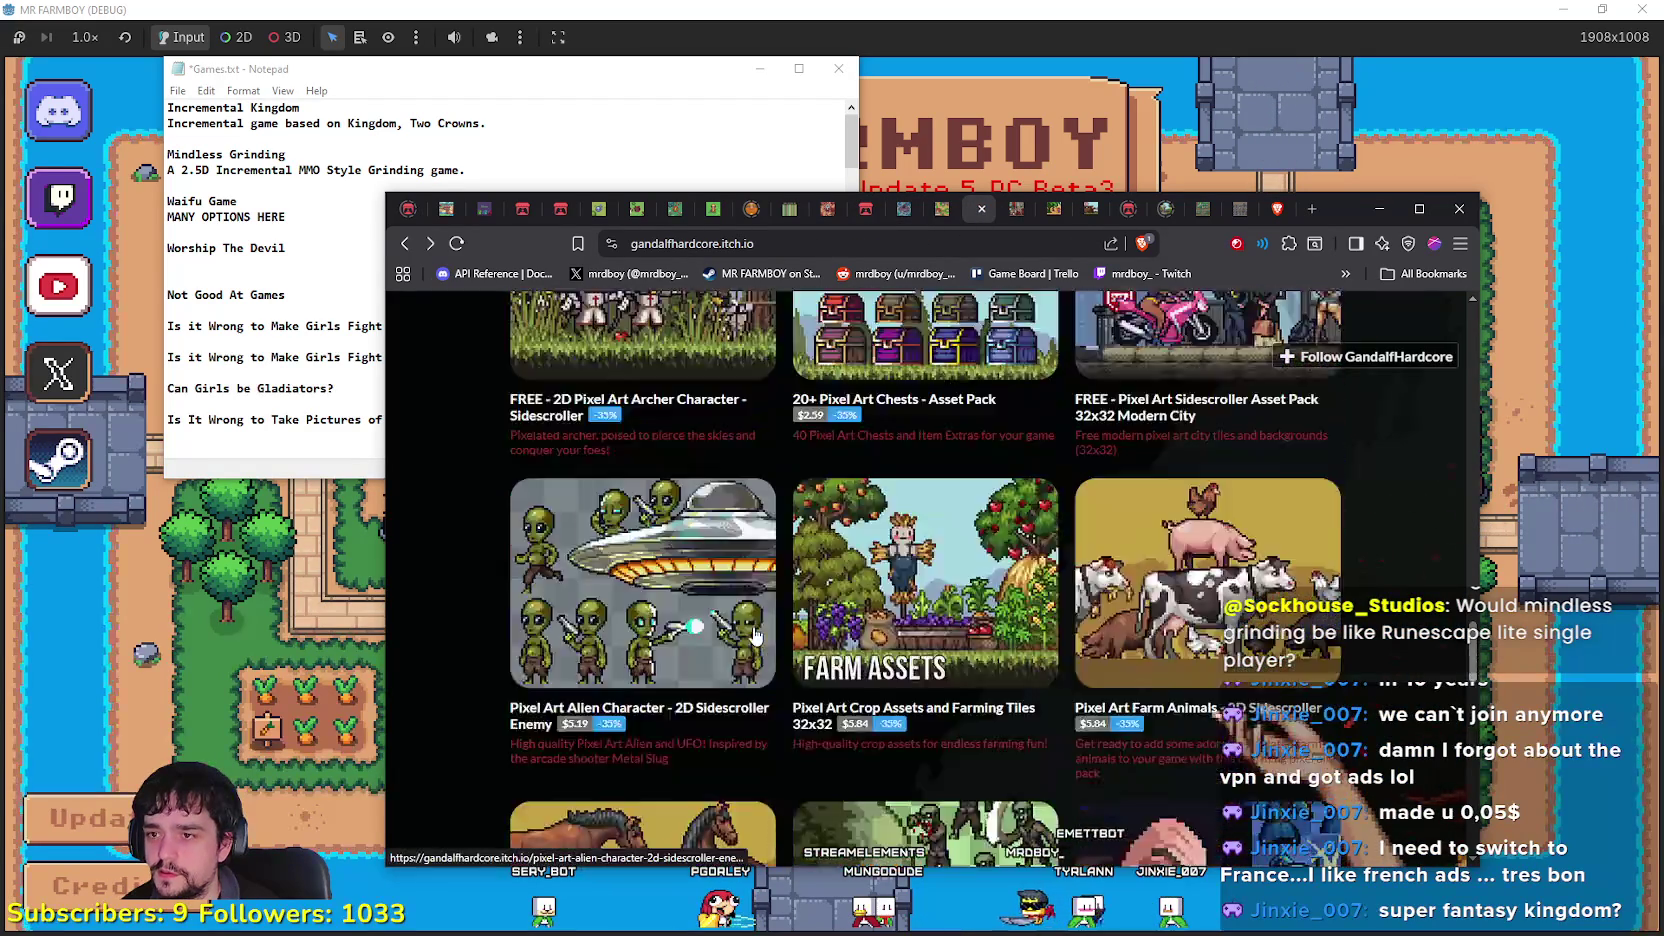
scroll(742, 633, up, 10)
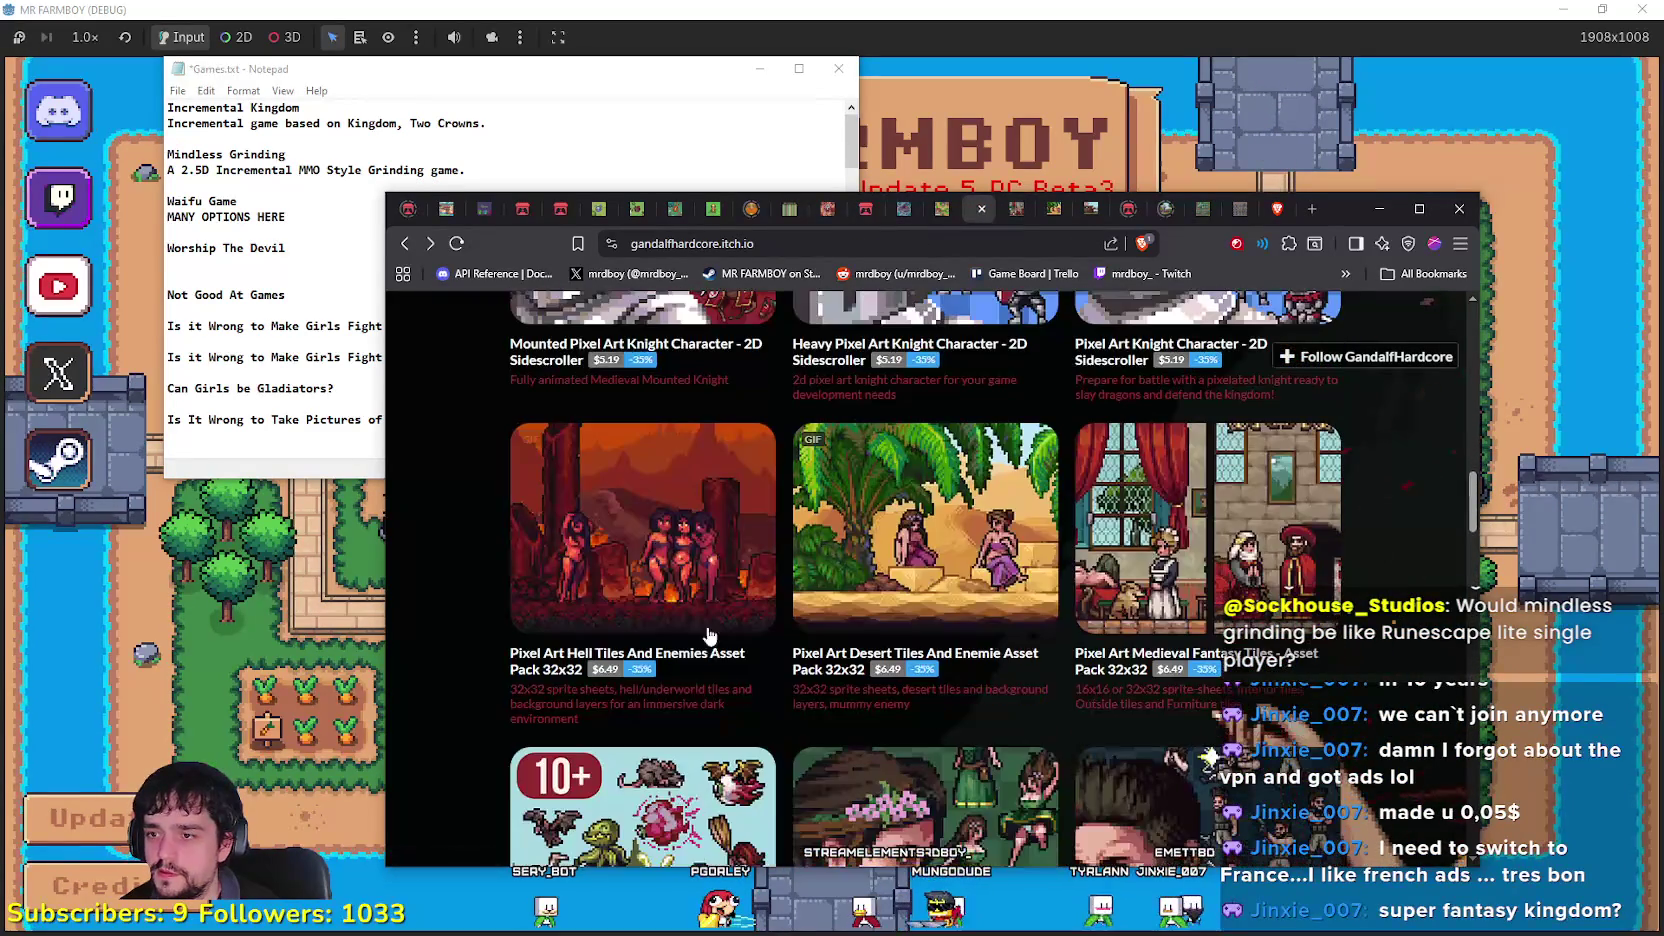
Step: Open the Hell Tiles pack and its Damned artwork full size, narrowing the browser beside the notes
right_click(668, 650)
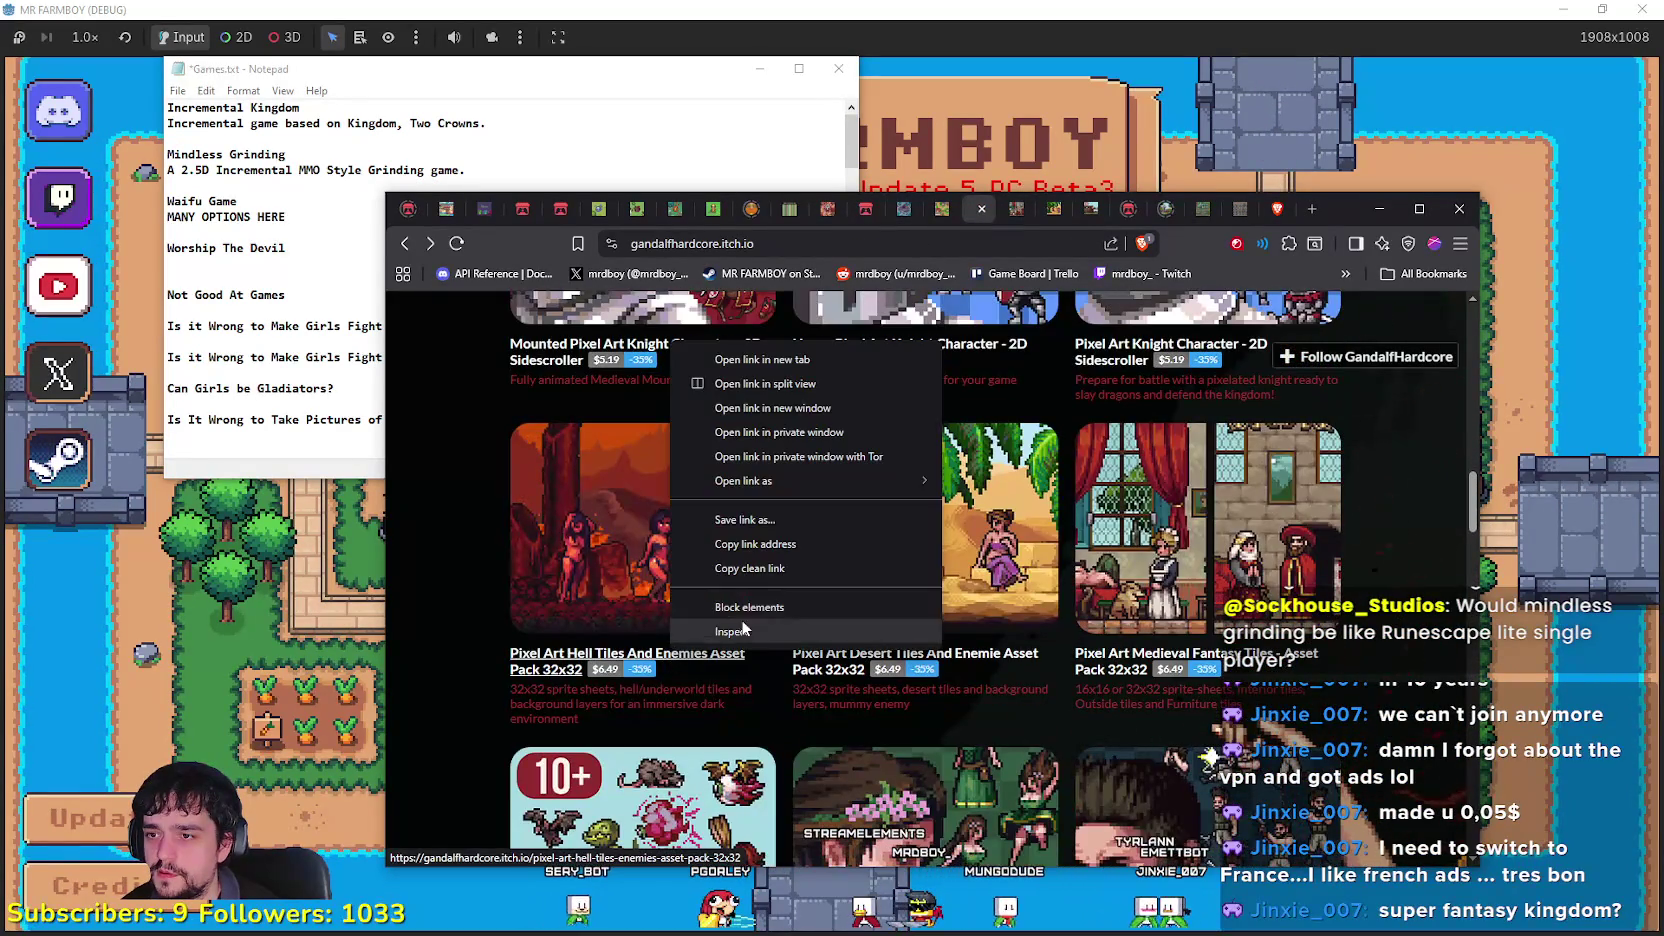
click(757, 360)
click(982, 215)
scroll(896, 688, down, 15)
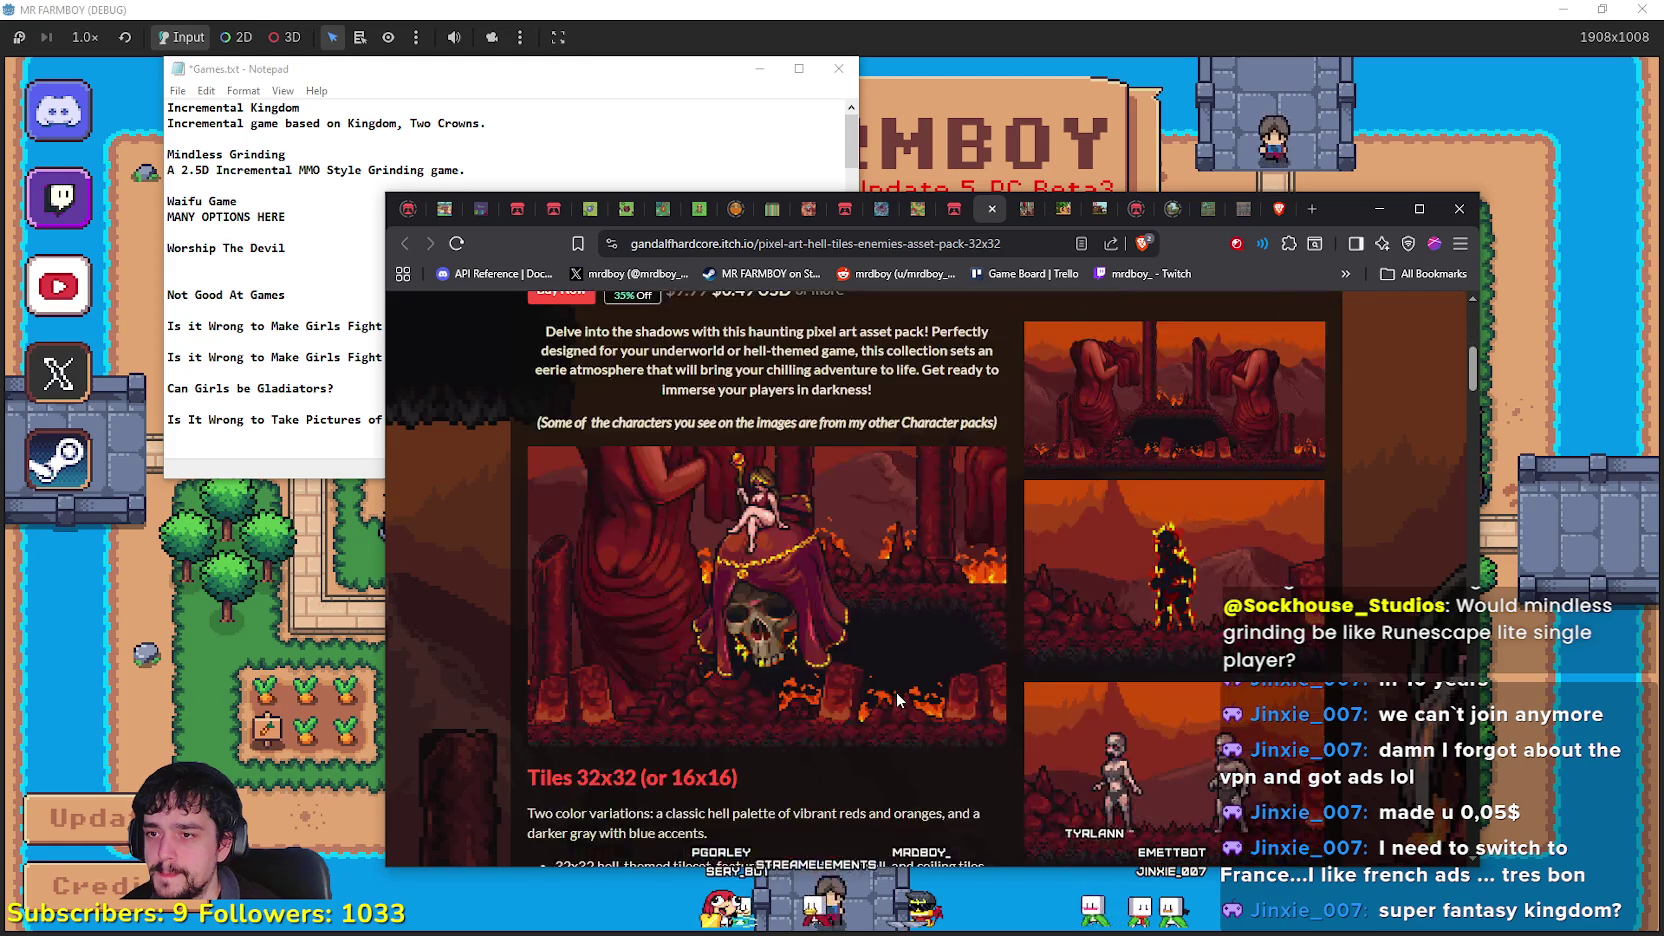
right_click(864, 517)
click(900, 531)
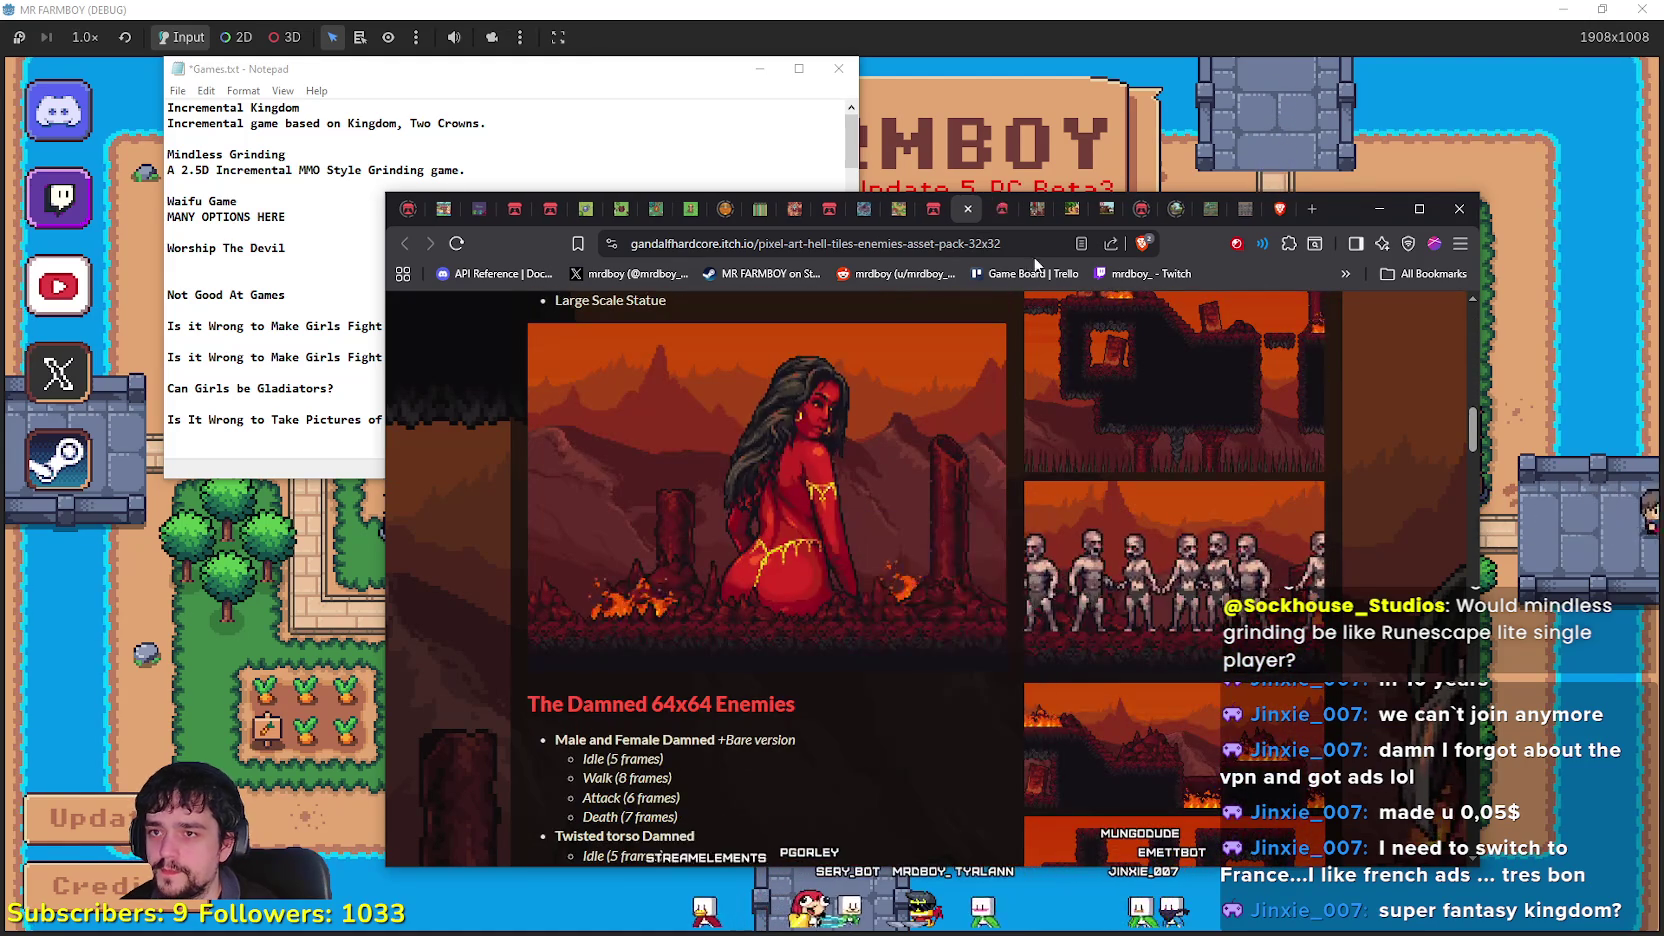
click(1002, 212)
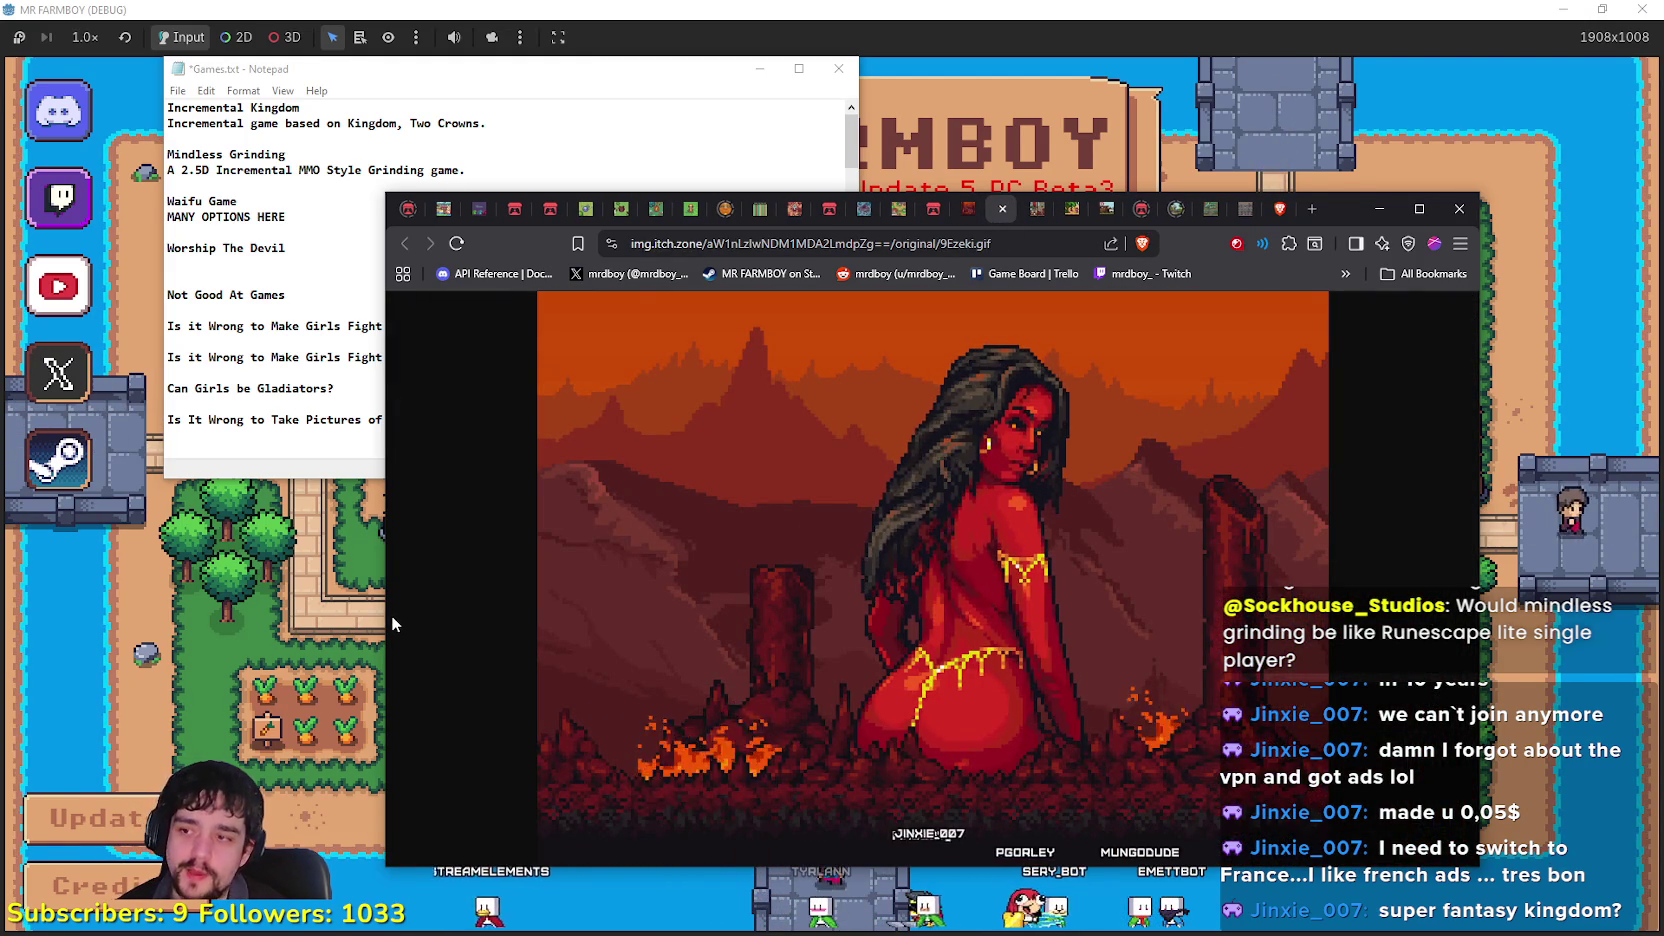
drag(382, 628, 585, 660)
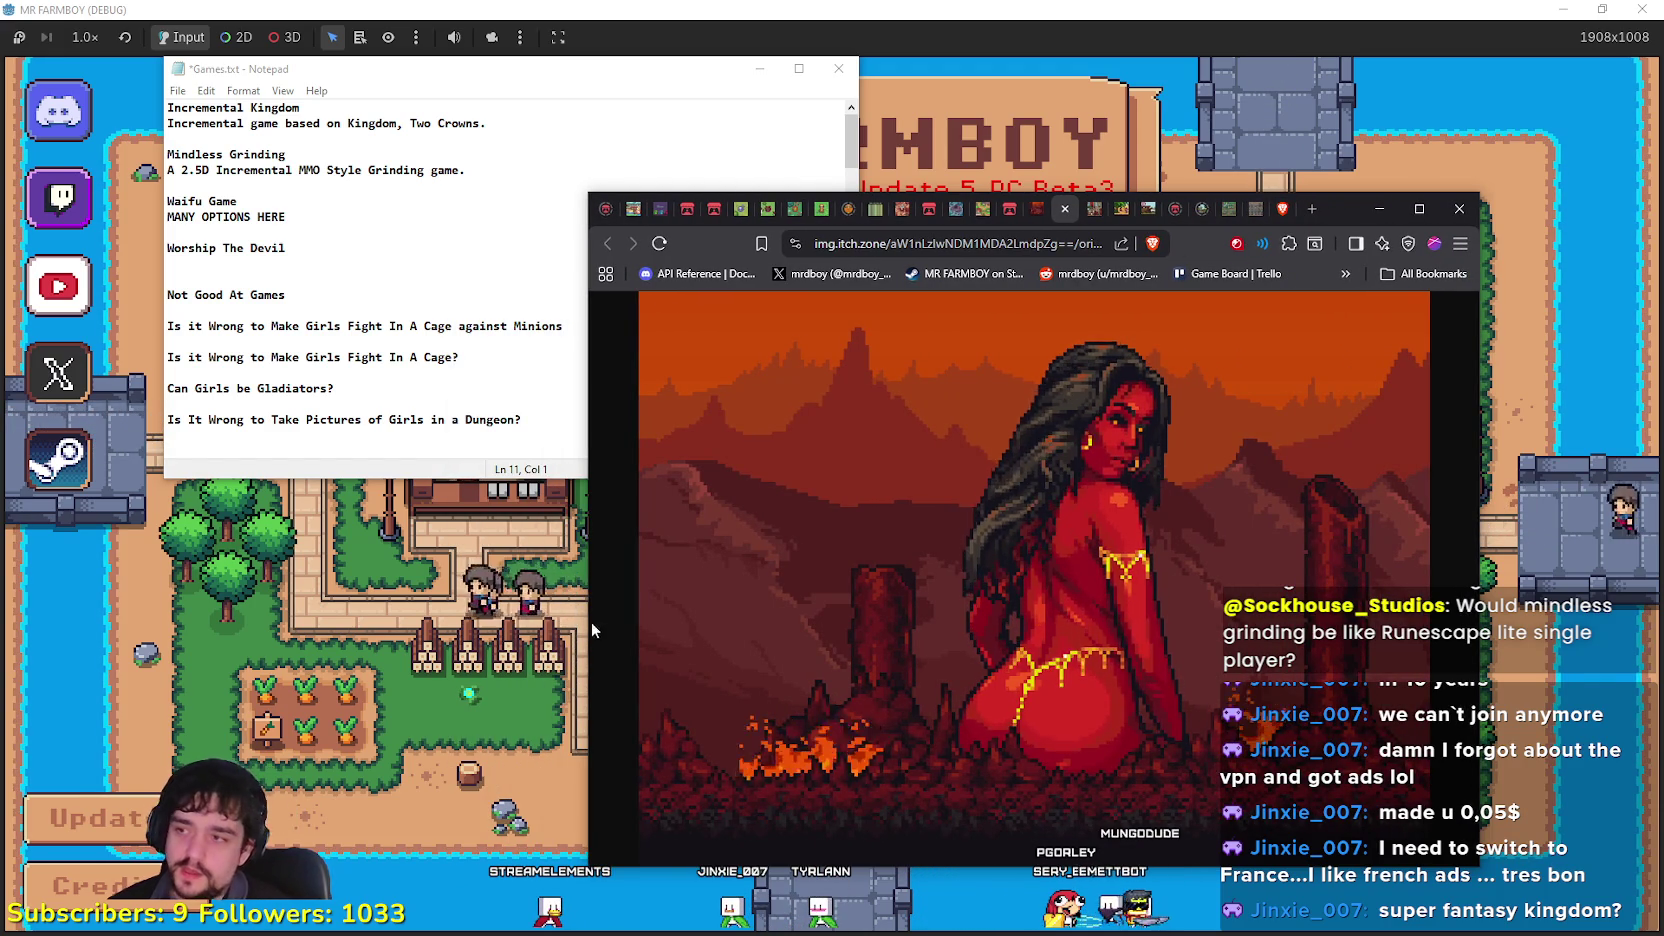
click(322, 246)
Step: Under Worship The Devil, add 'Theres a cool idea here, not sure what yet. Probably an incremental game.'
key(Return)
text(The)
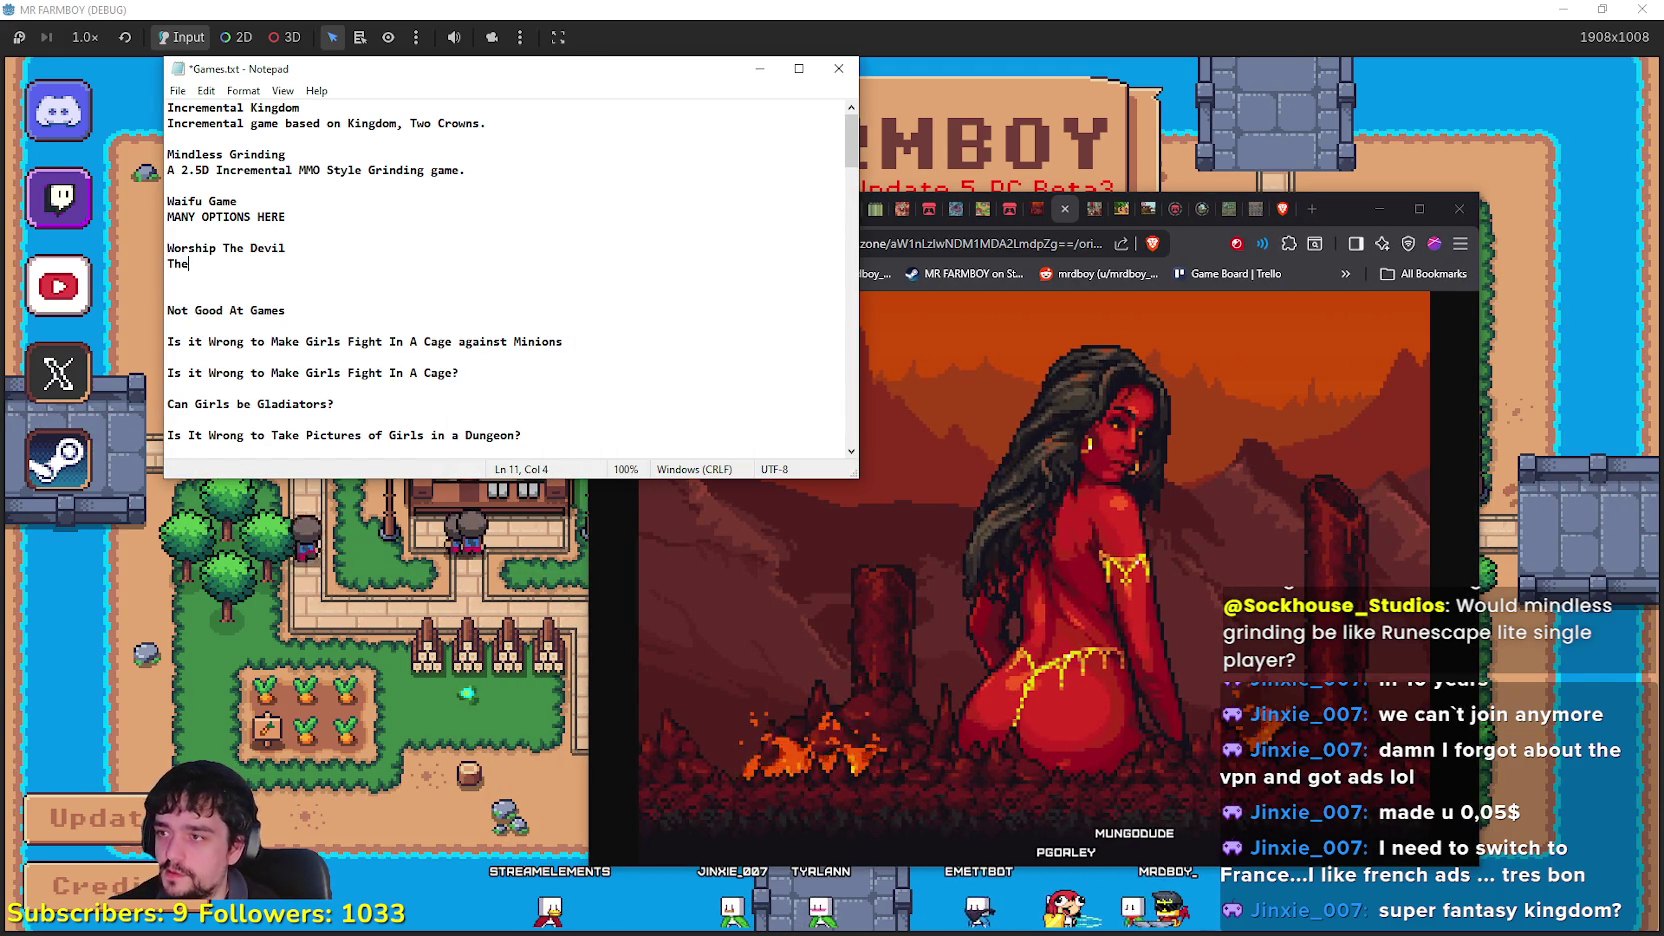
text(res a cool idea here)
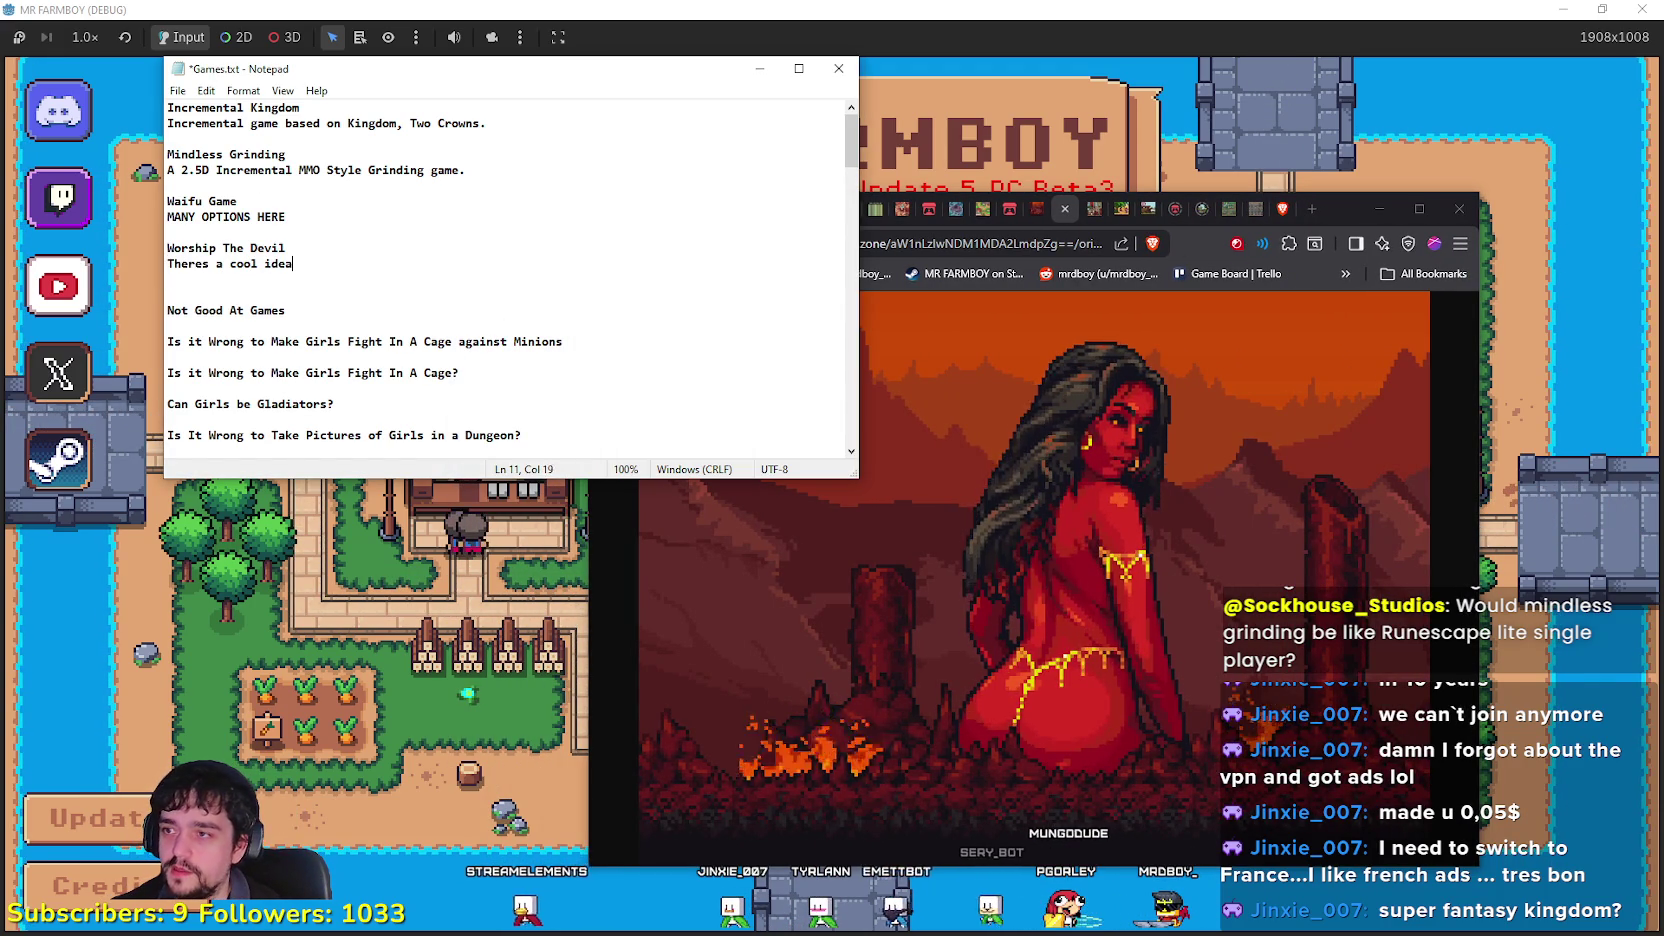
text(, no)
key(BackSpace)
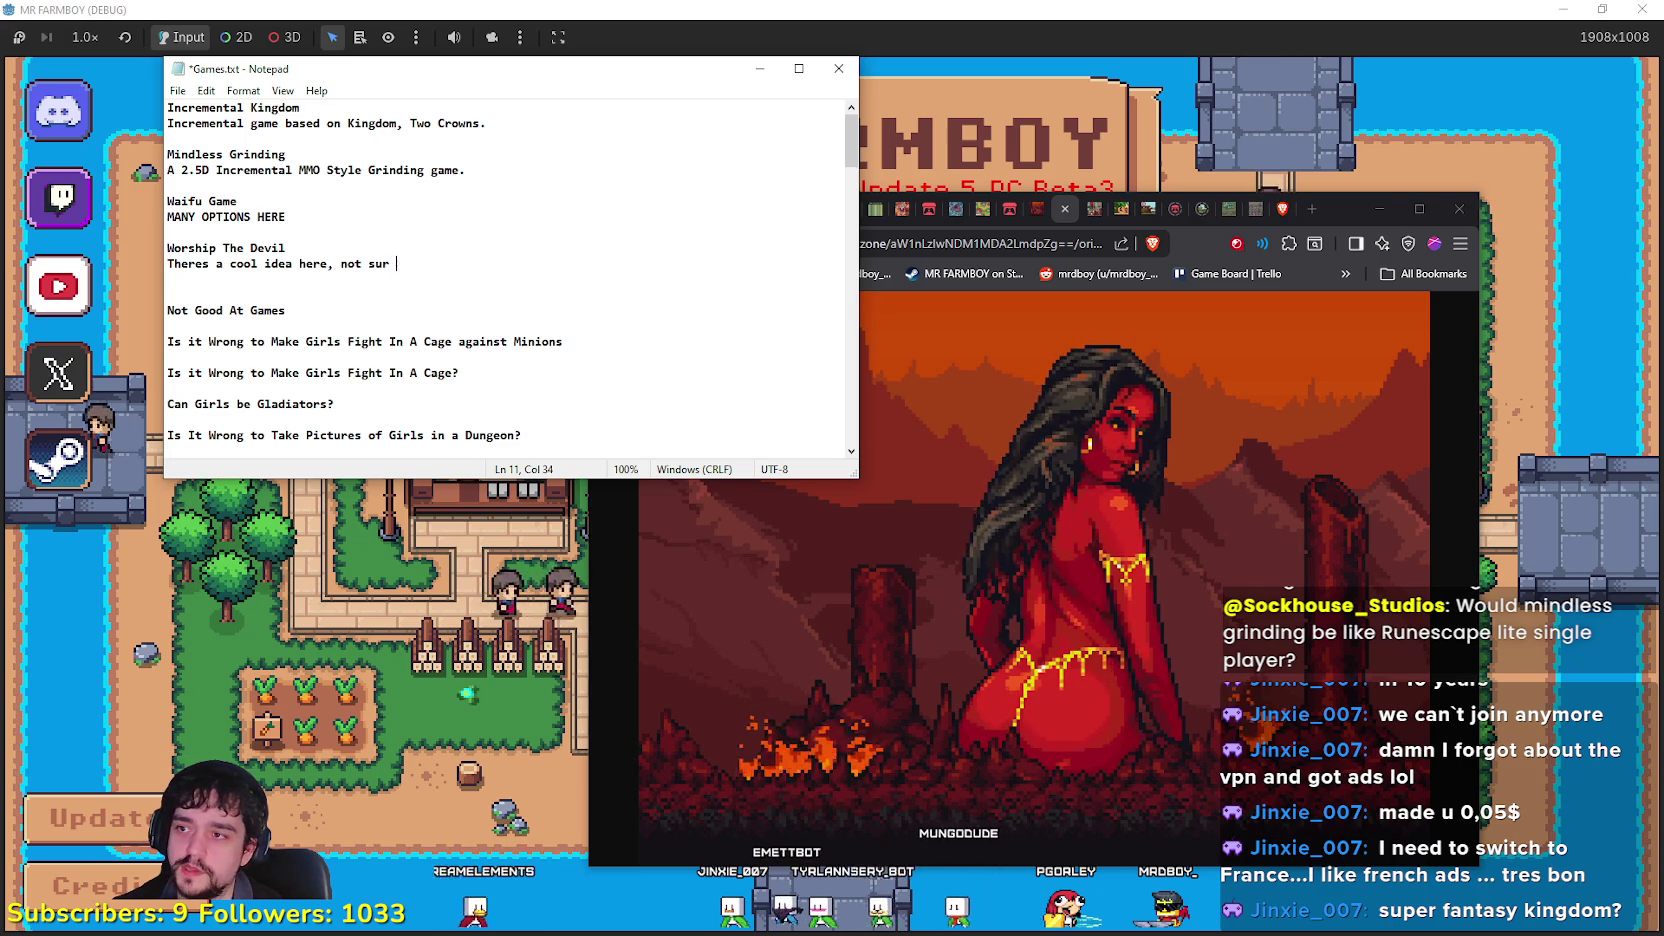
key(BackSpace)
text(t yet. )
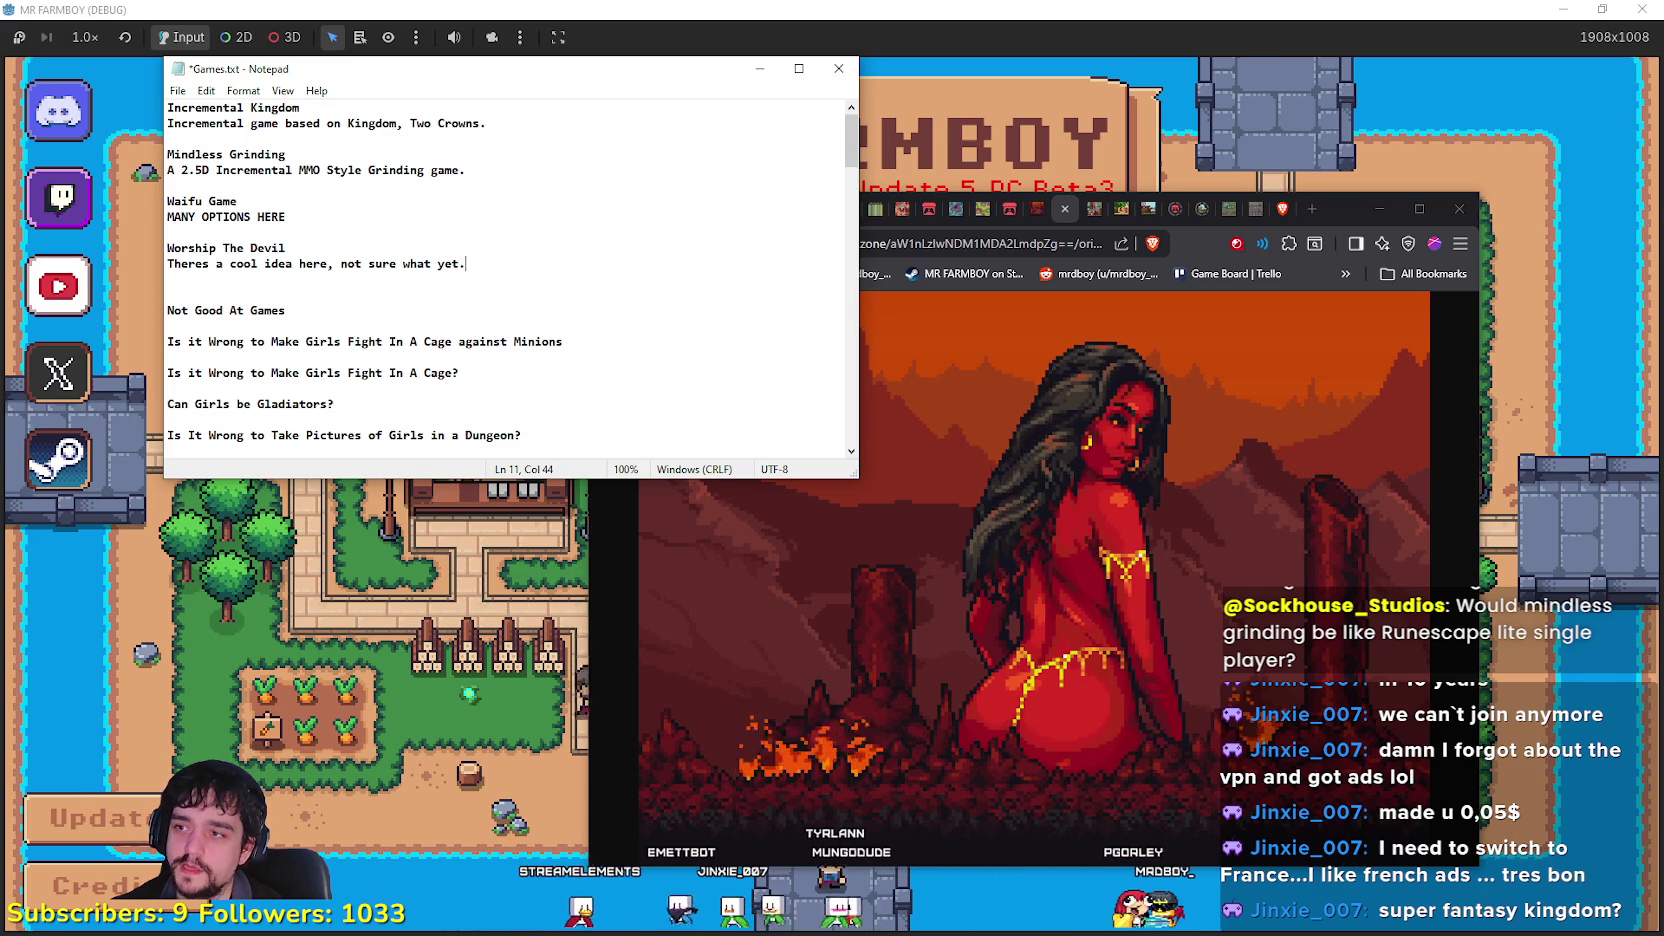
text(Prob)
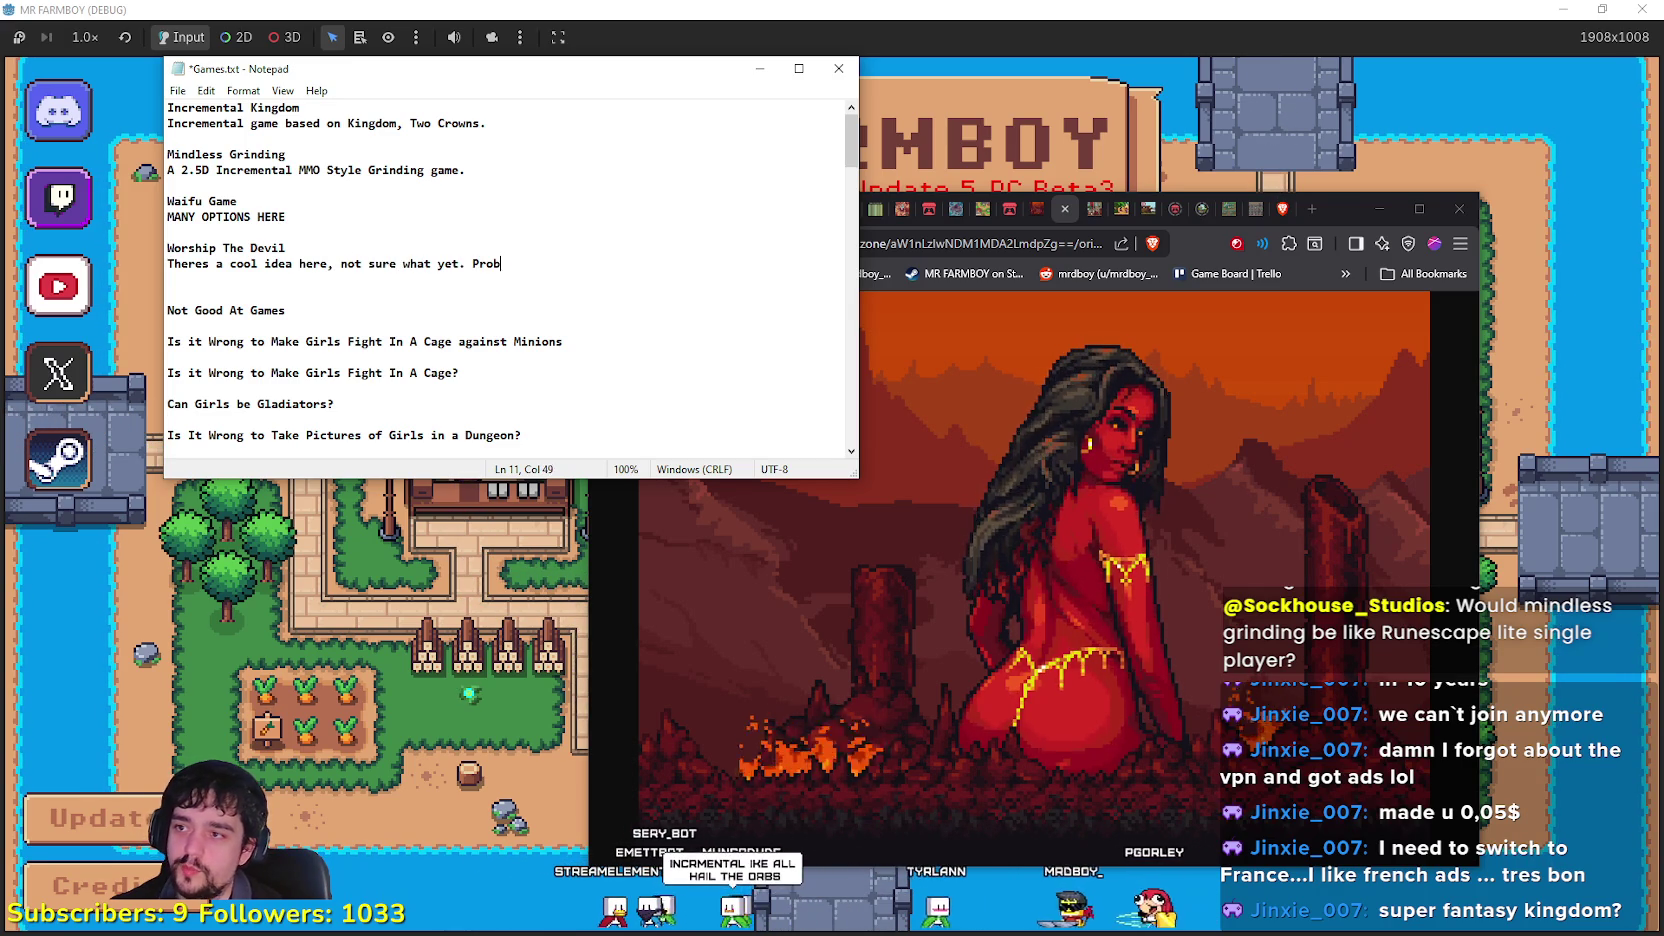
text(ably)
key(BackSpace)
text(n incrementa)
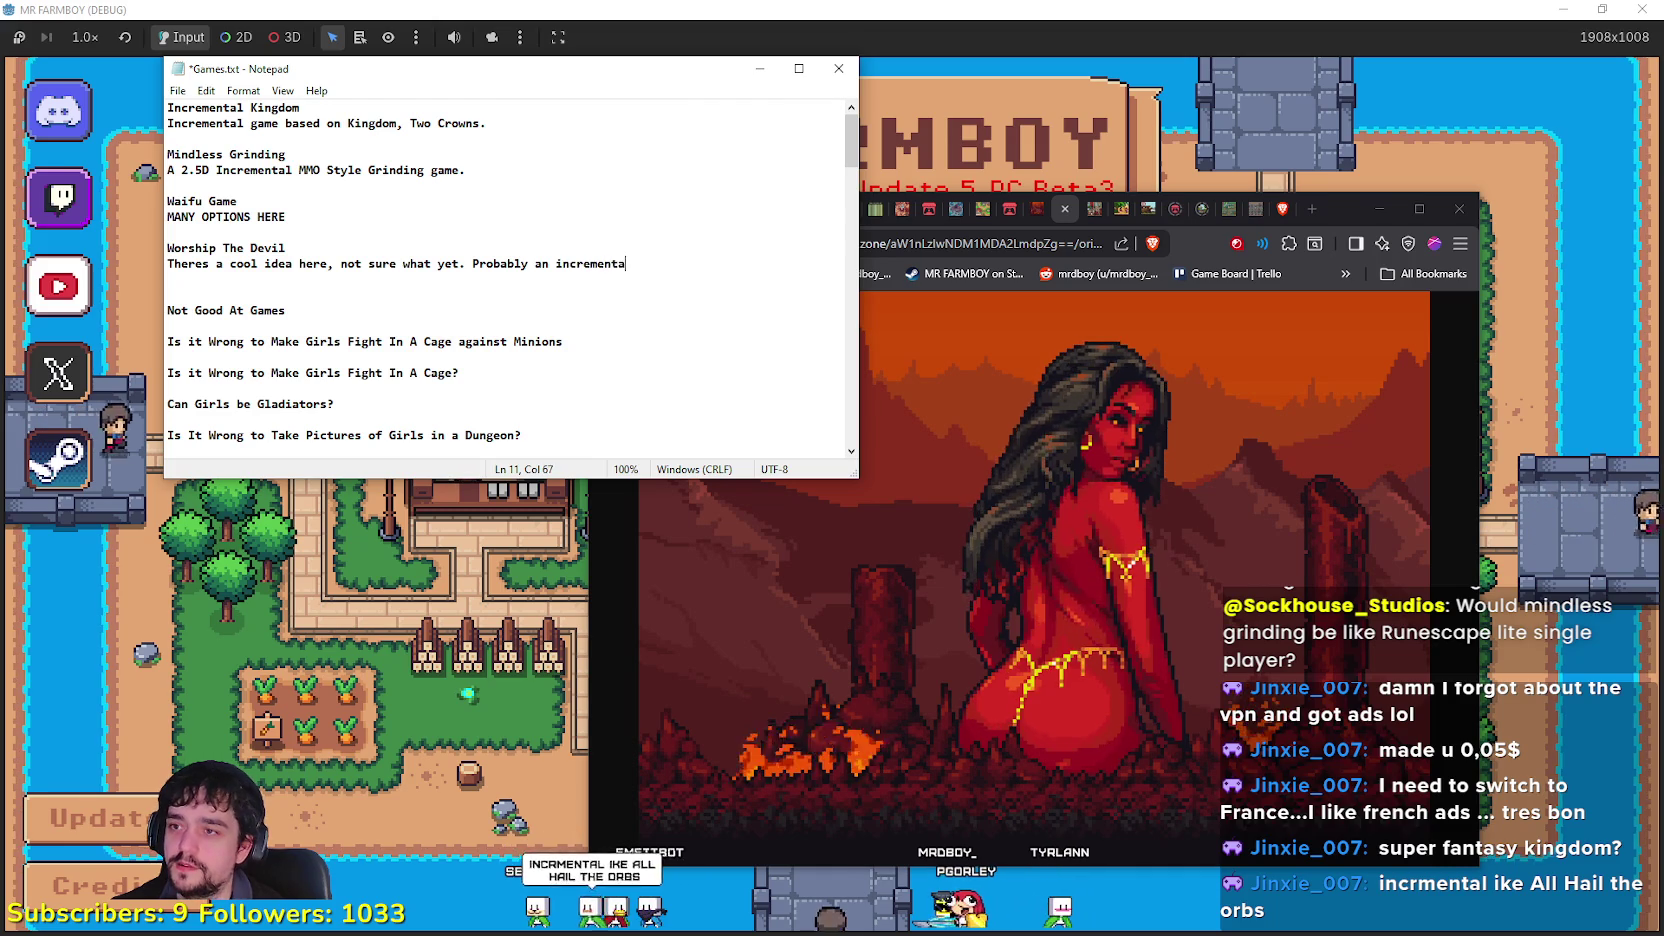
key(BackSpace)
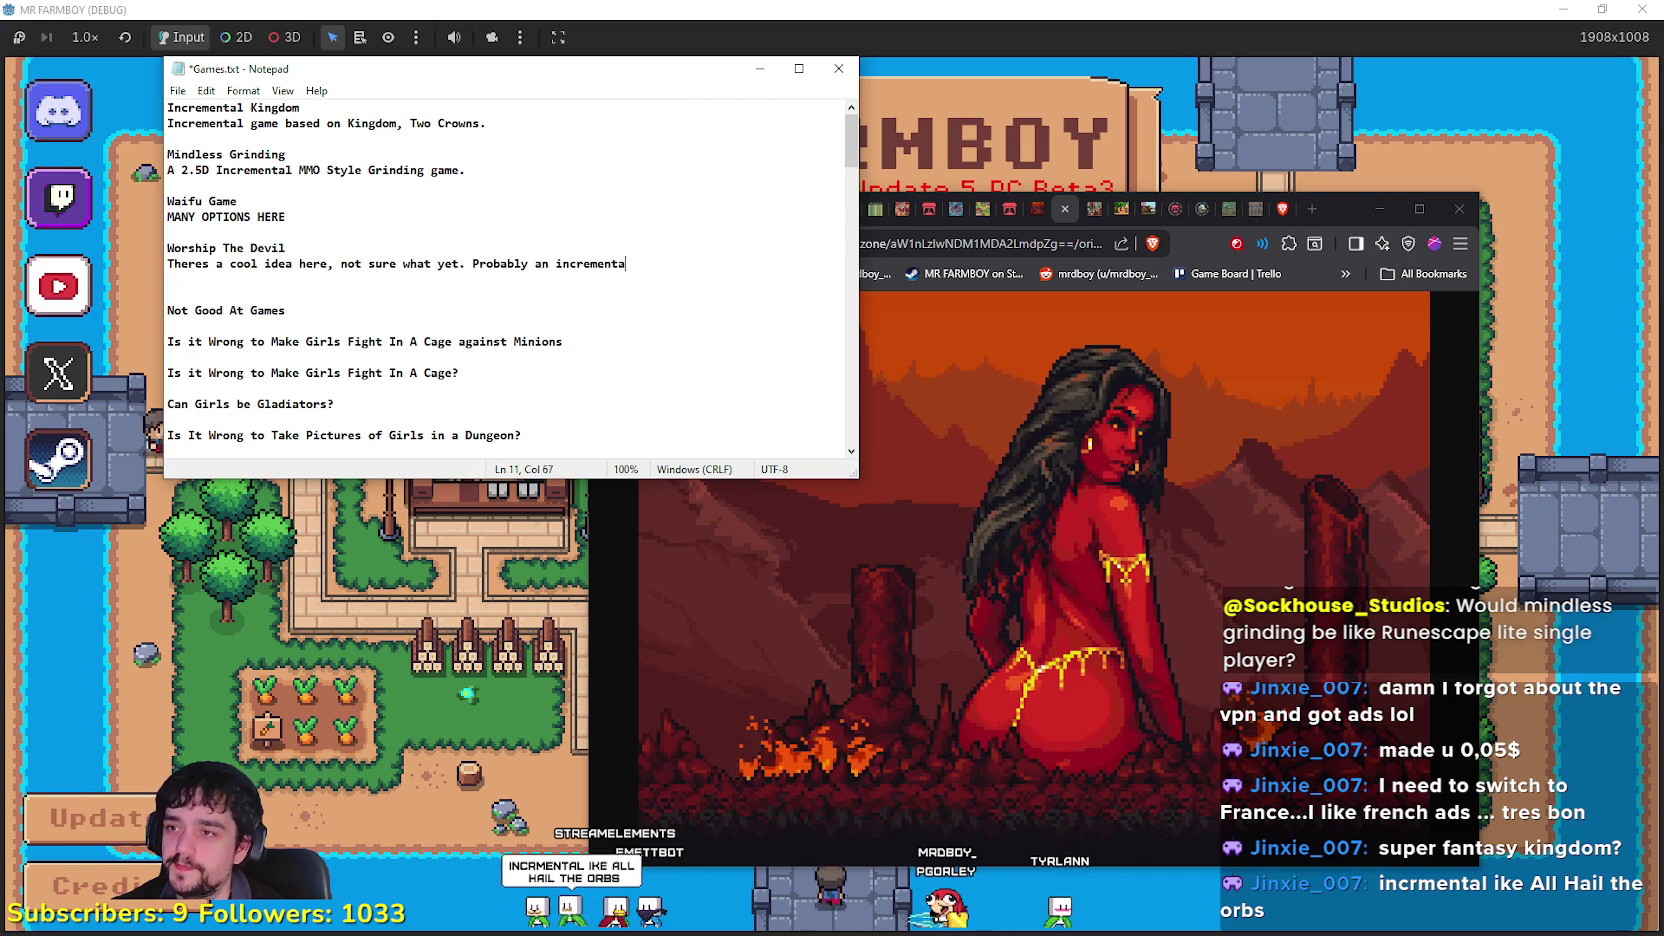
text(mke)
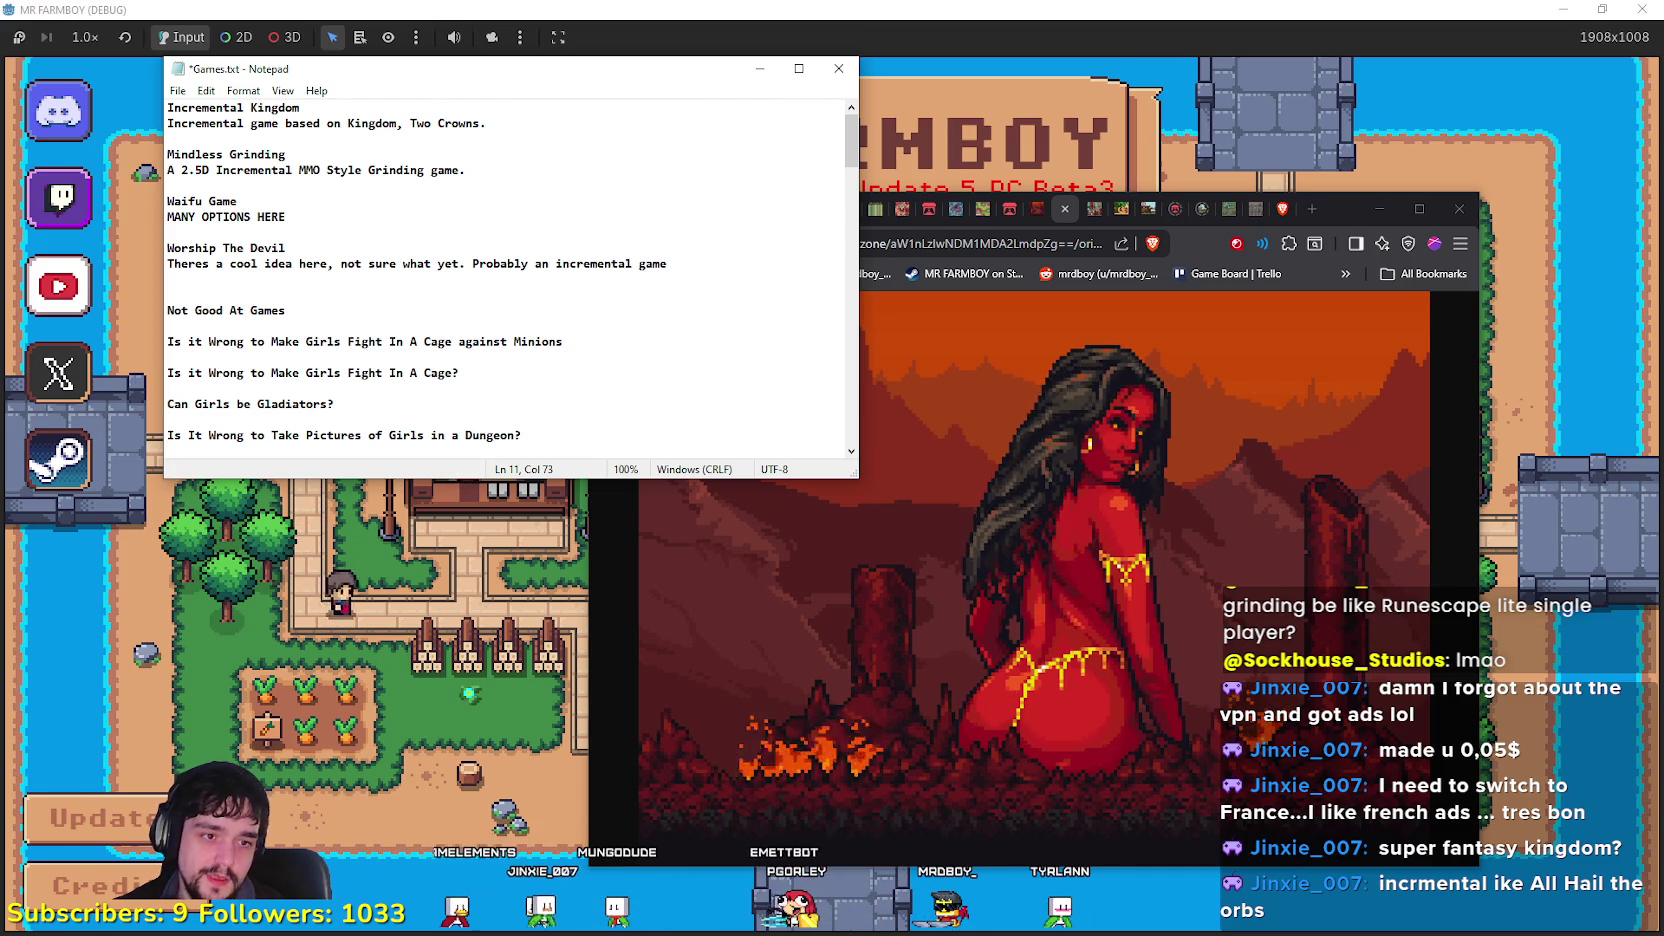
text(.)
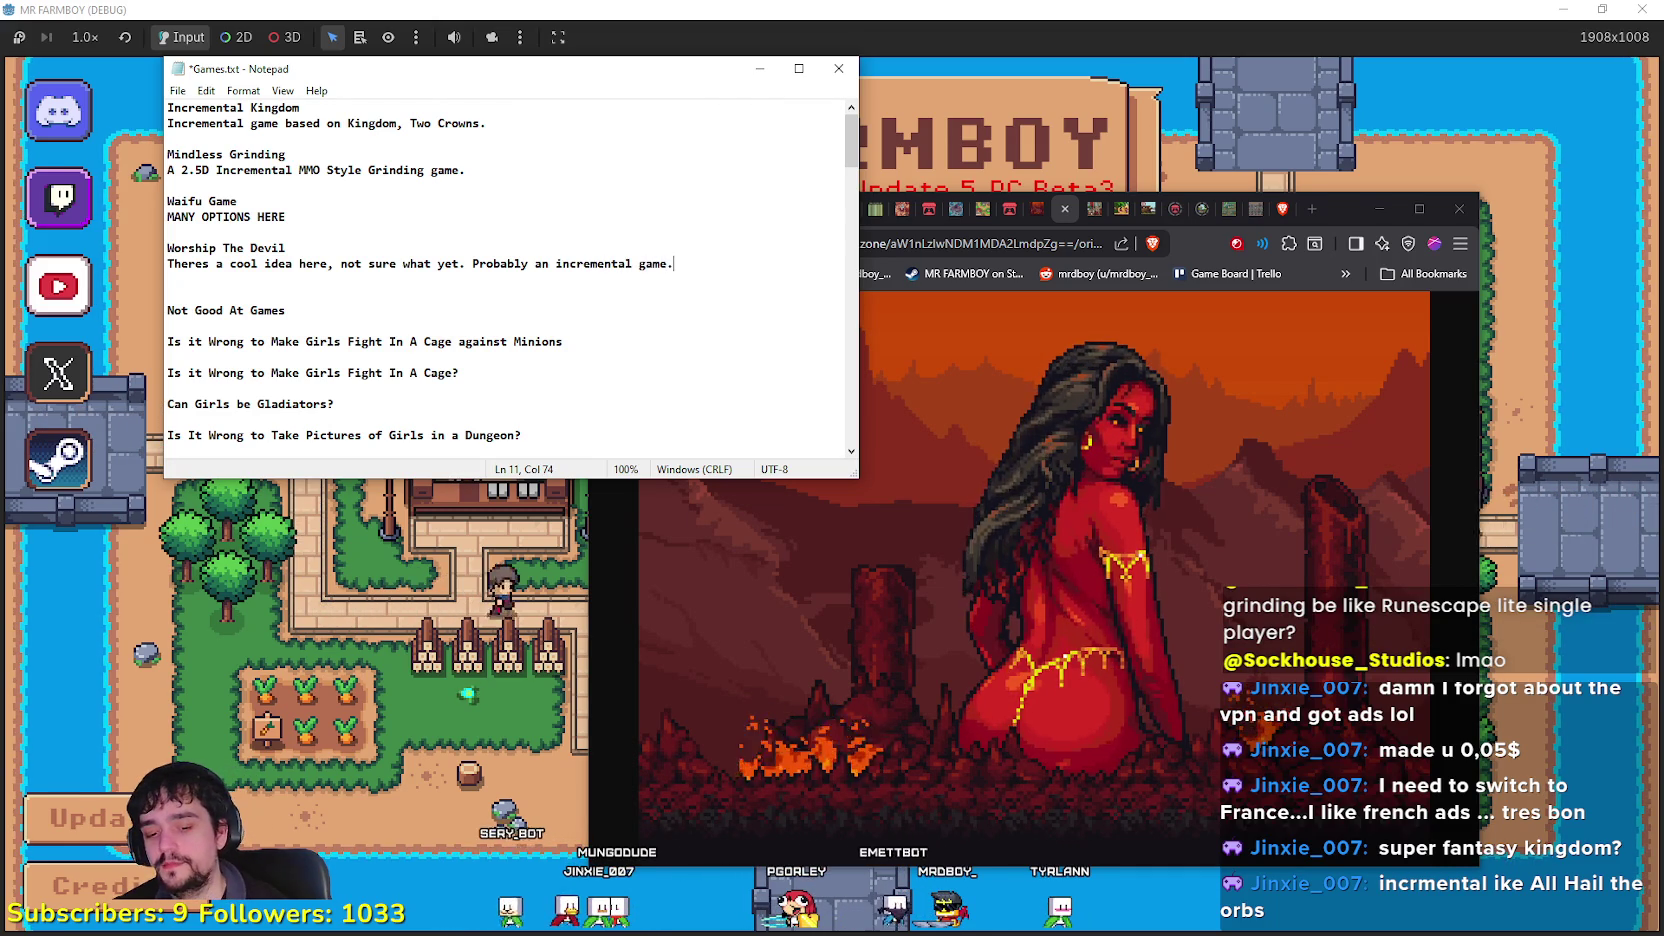
click(539, 303)
click(505, 282)
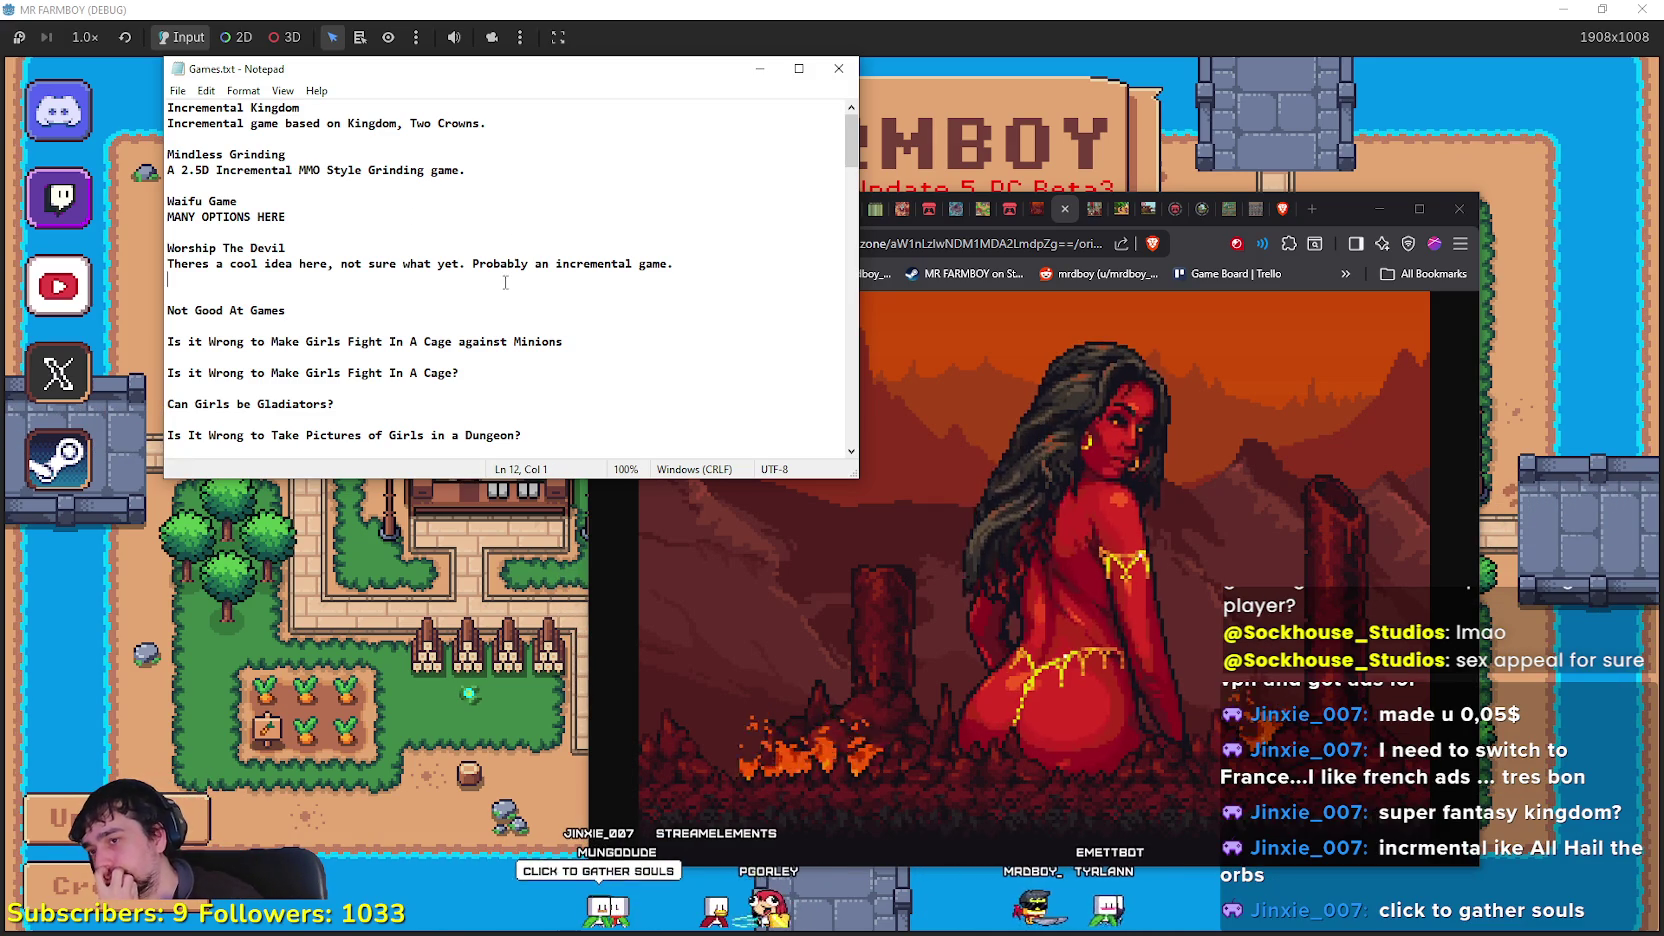
click(1188, 502)
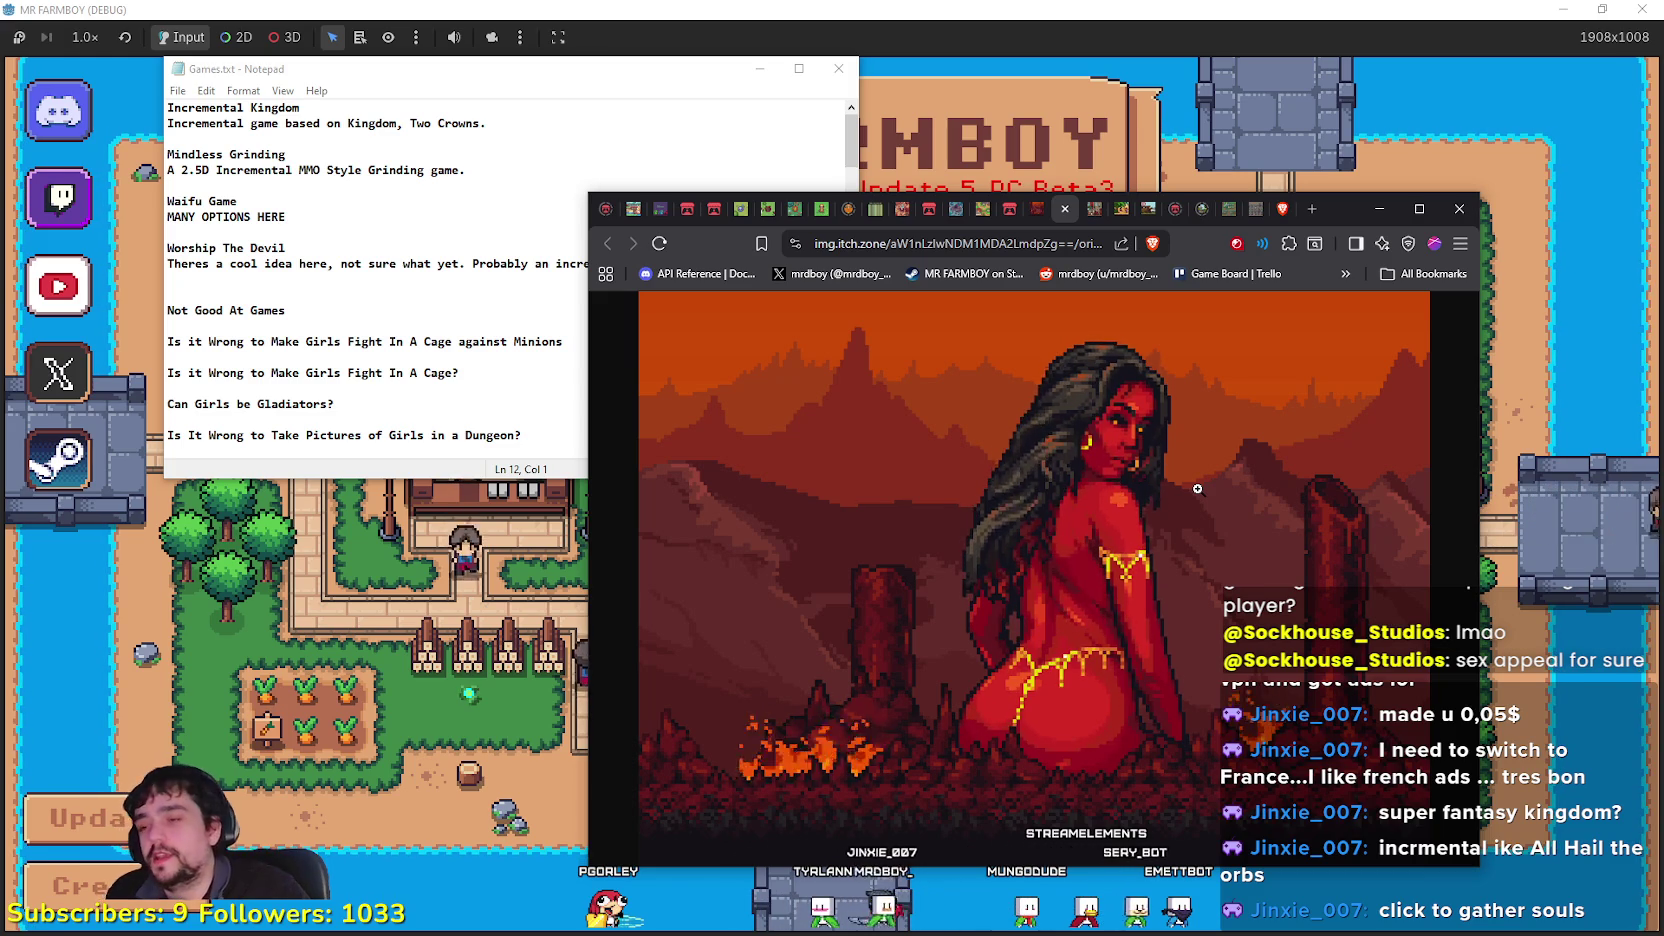
Step: Add 'sort of incremental game, based on playing games and not being good at it)' under Not Good At Games, and save
click(299, 264)
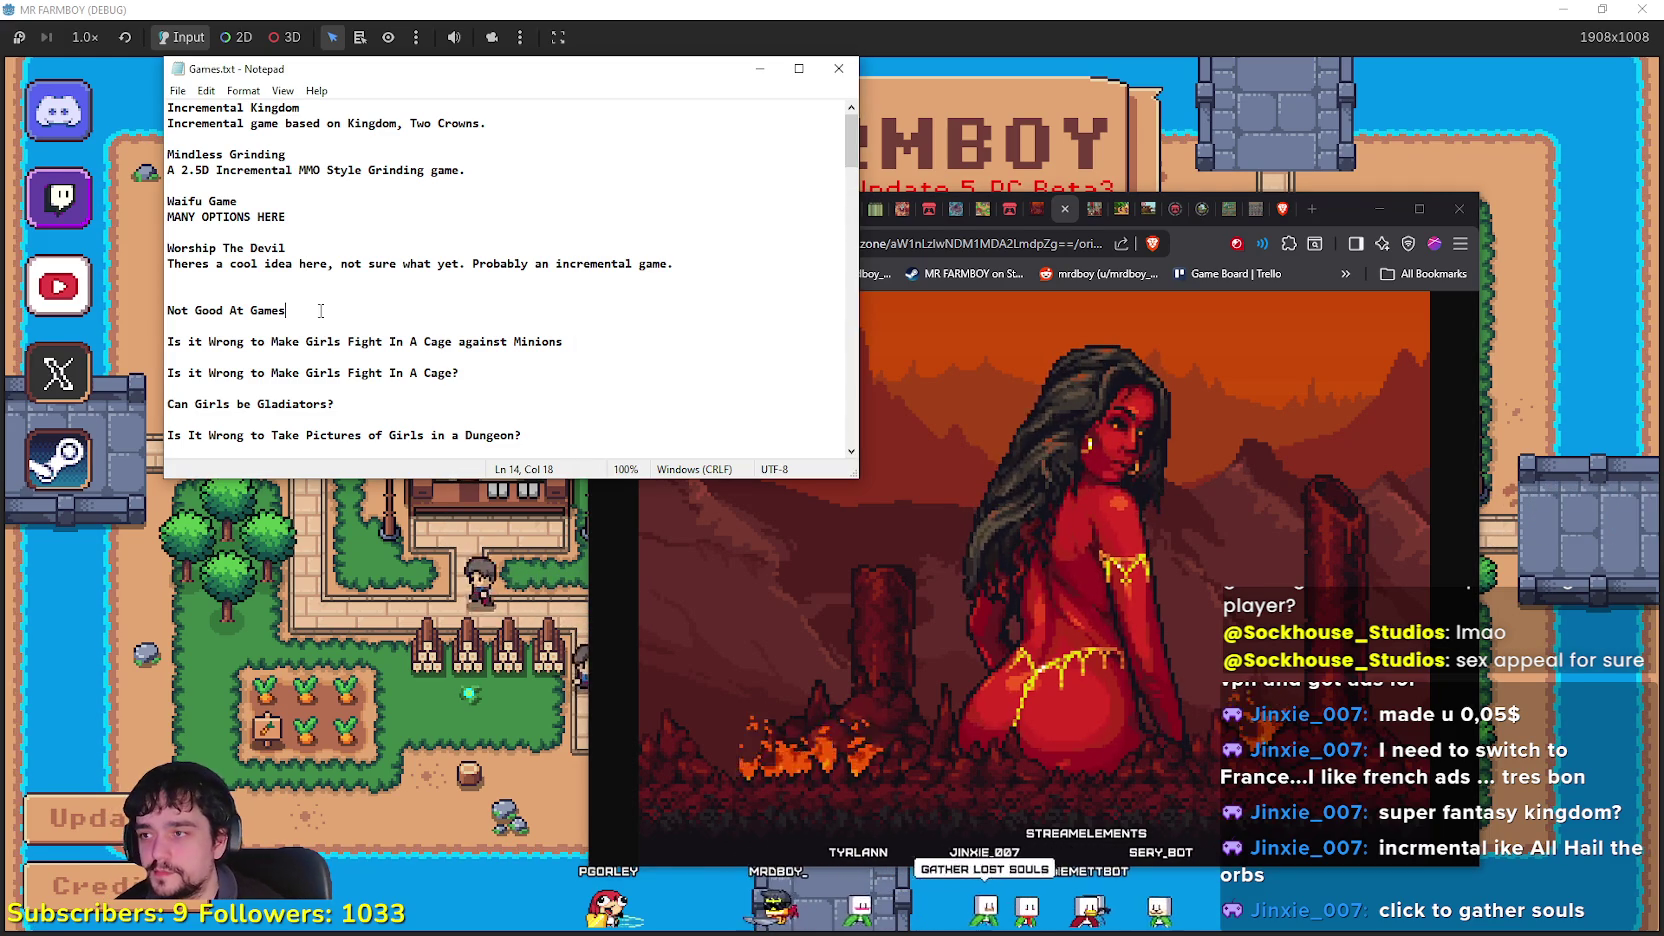
scroll(330, 311, down, 2)
key(Return)
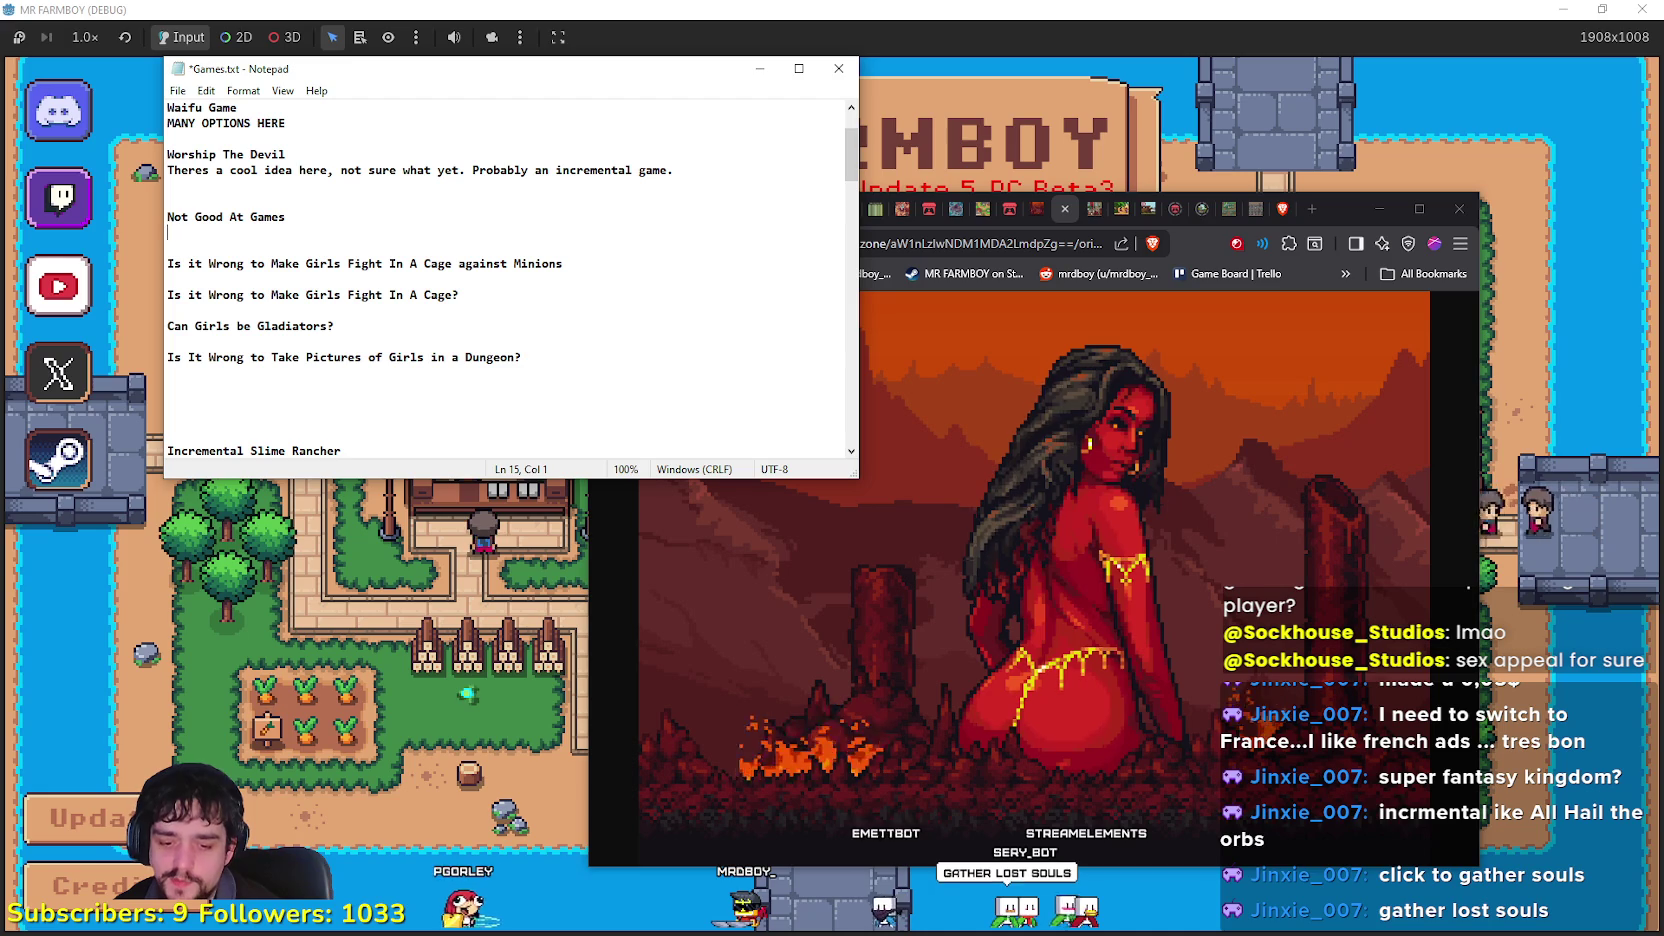
text((Somesort of inc)
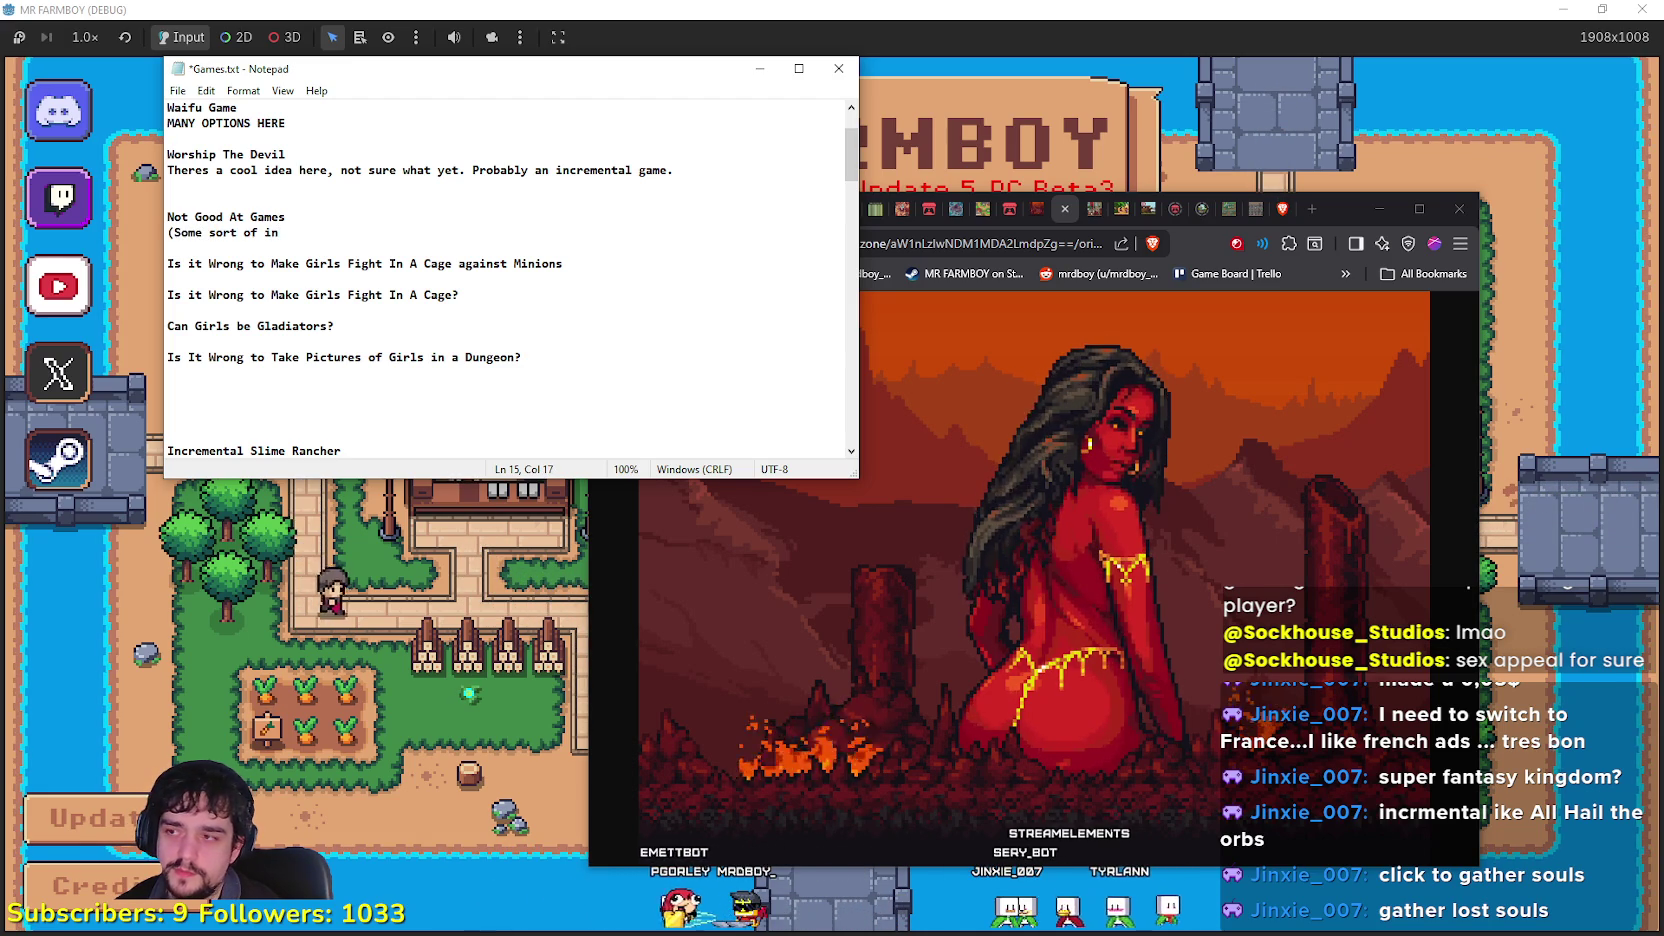
text(rement)
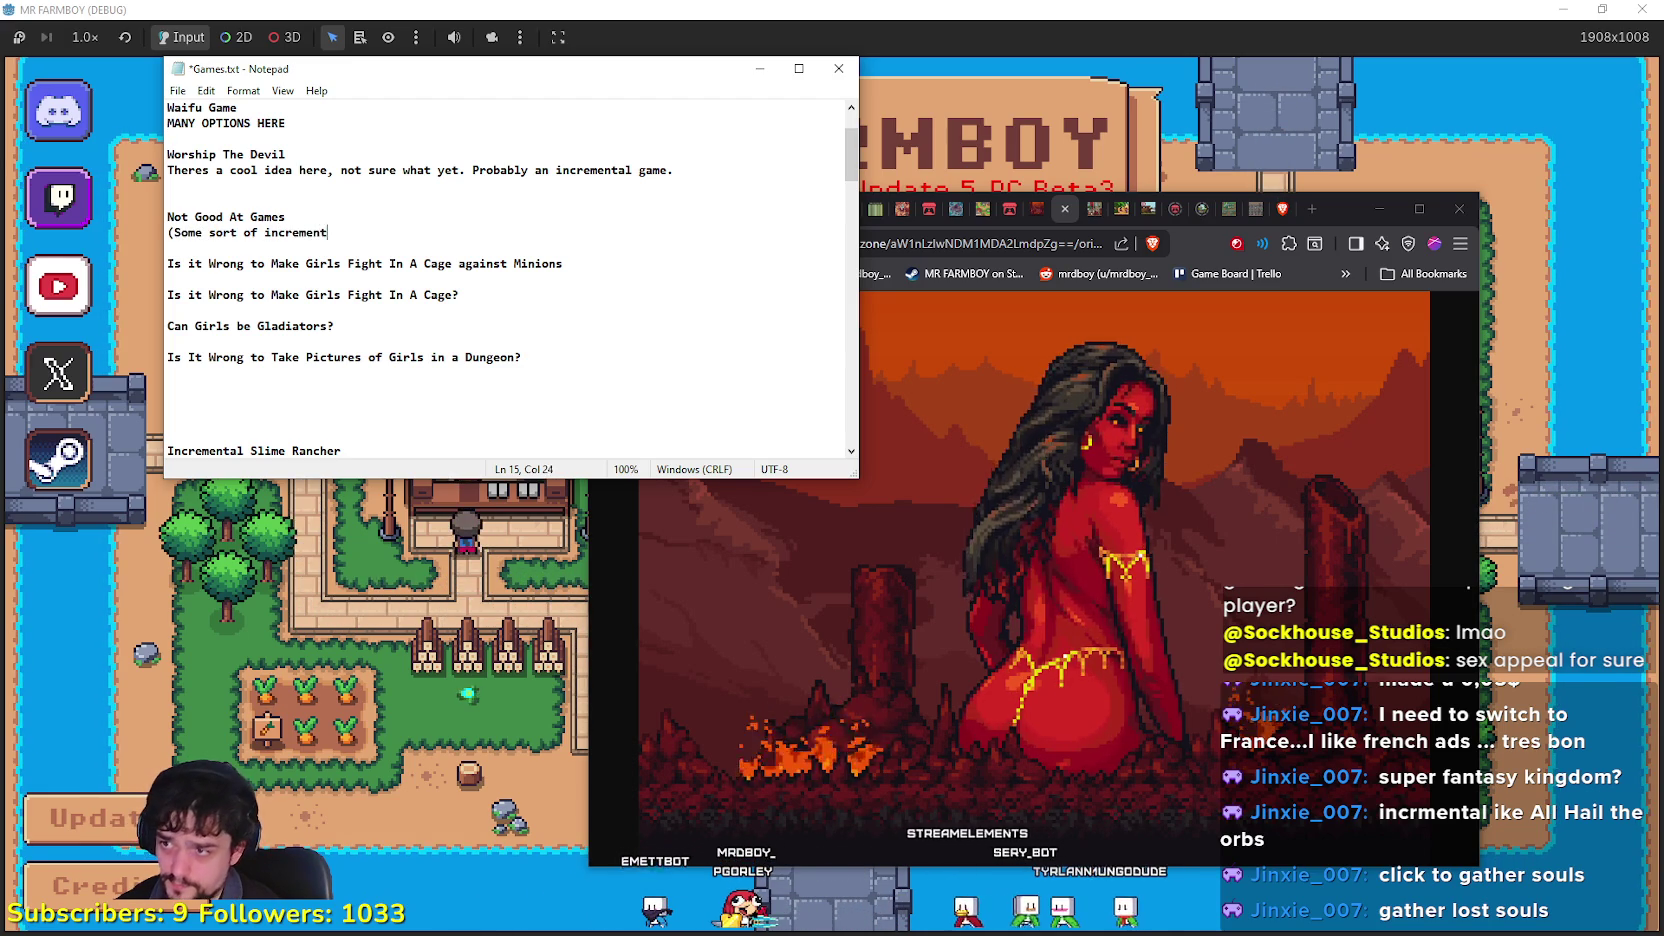
text(al game,)
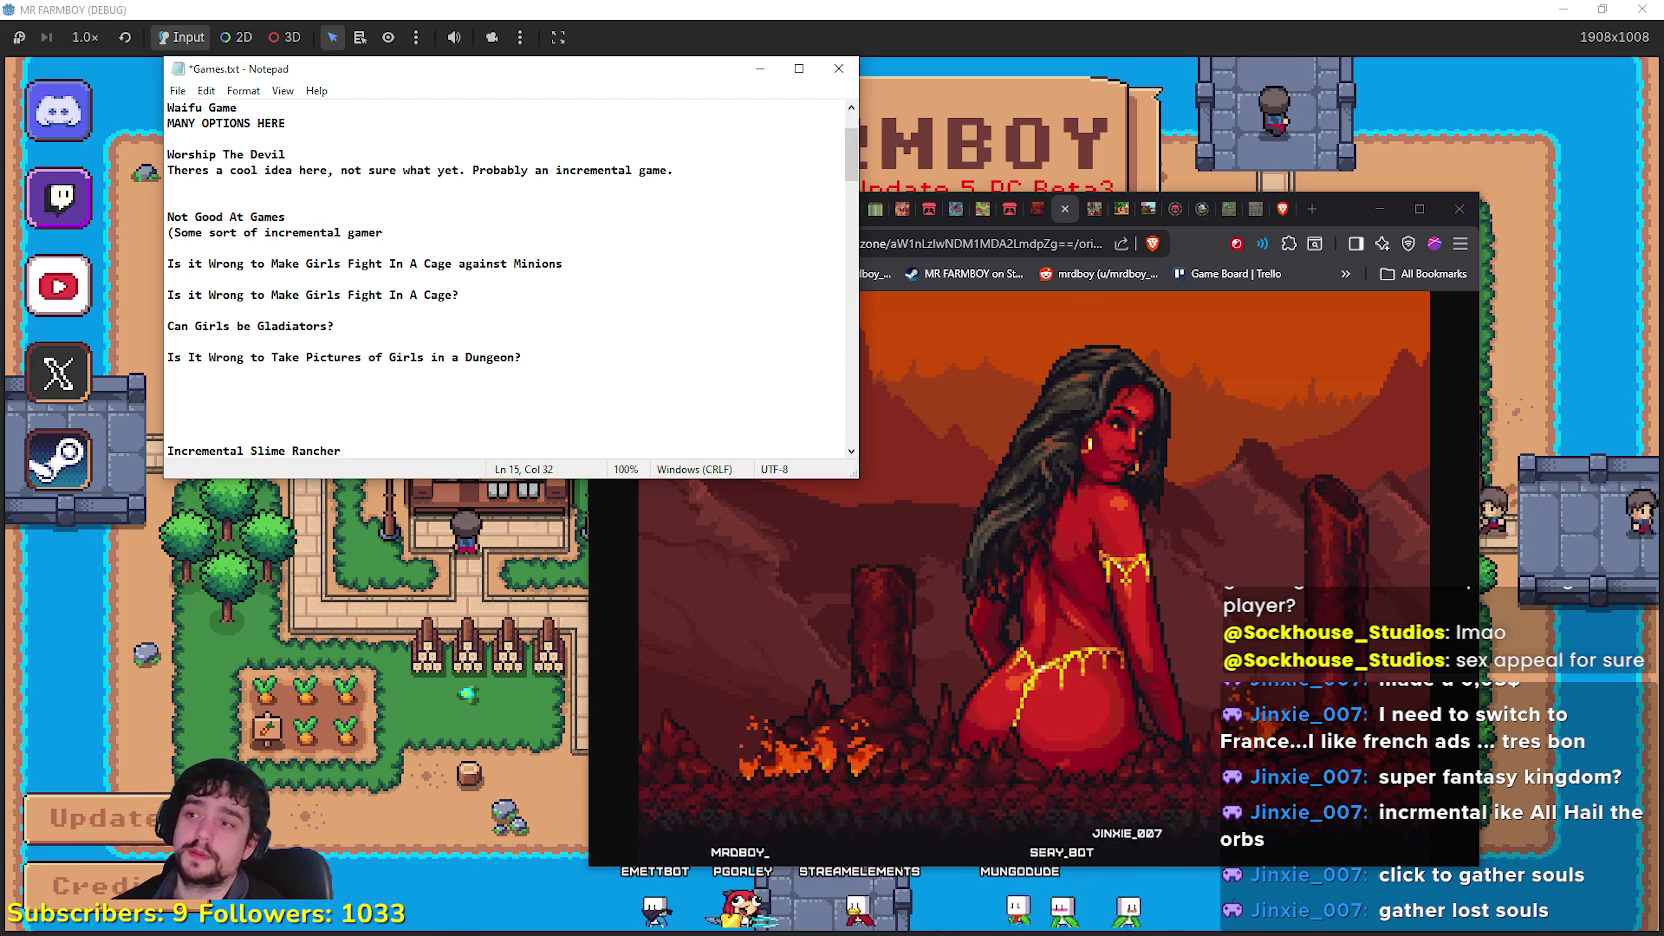
text( based on )
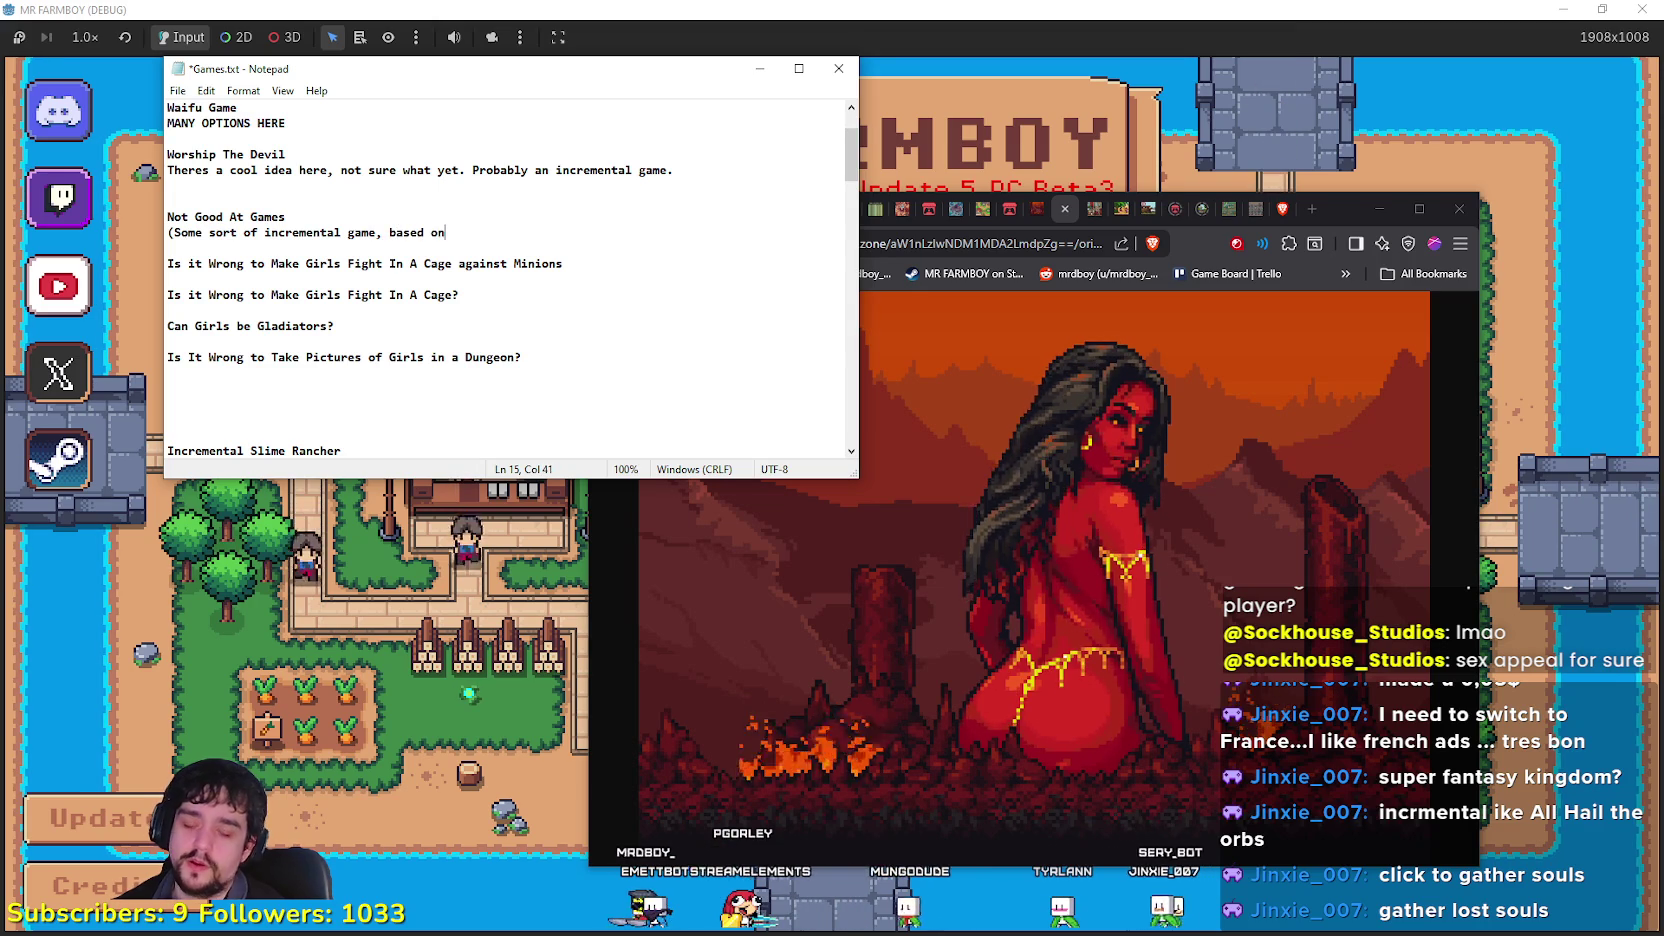
text(playing gam)
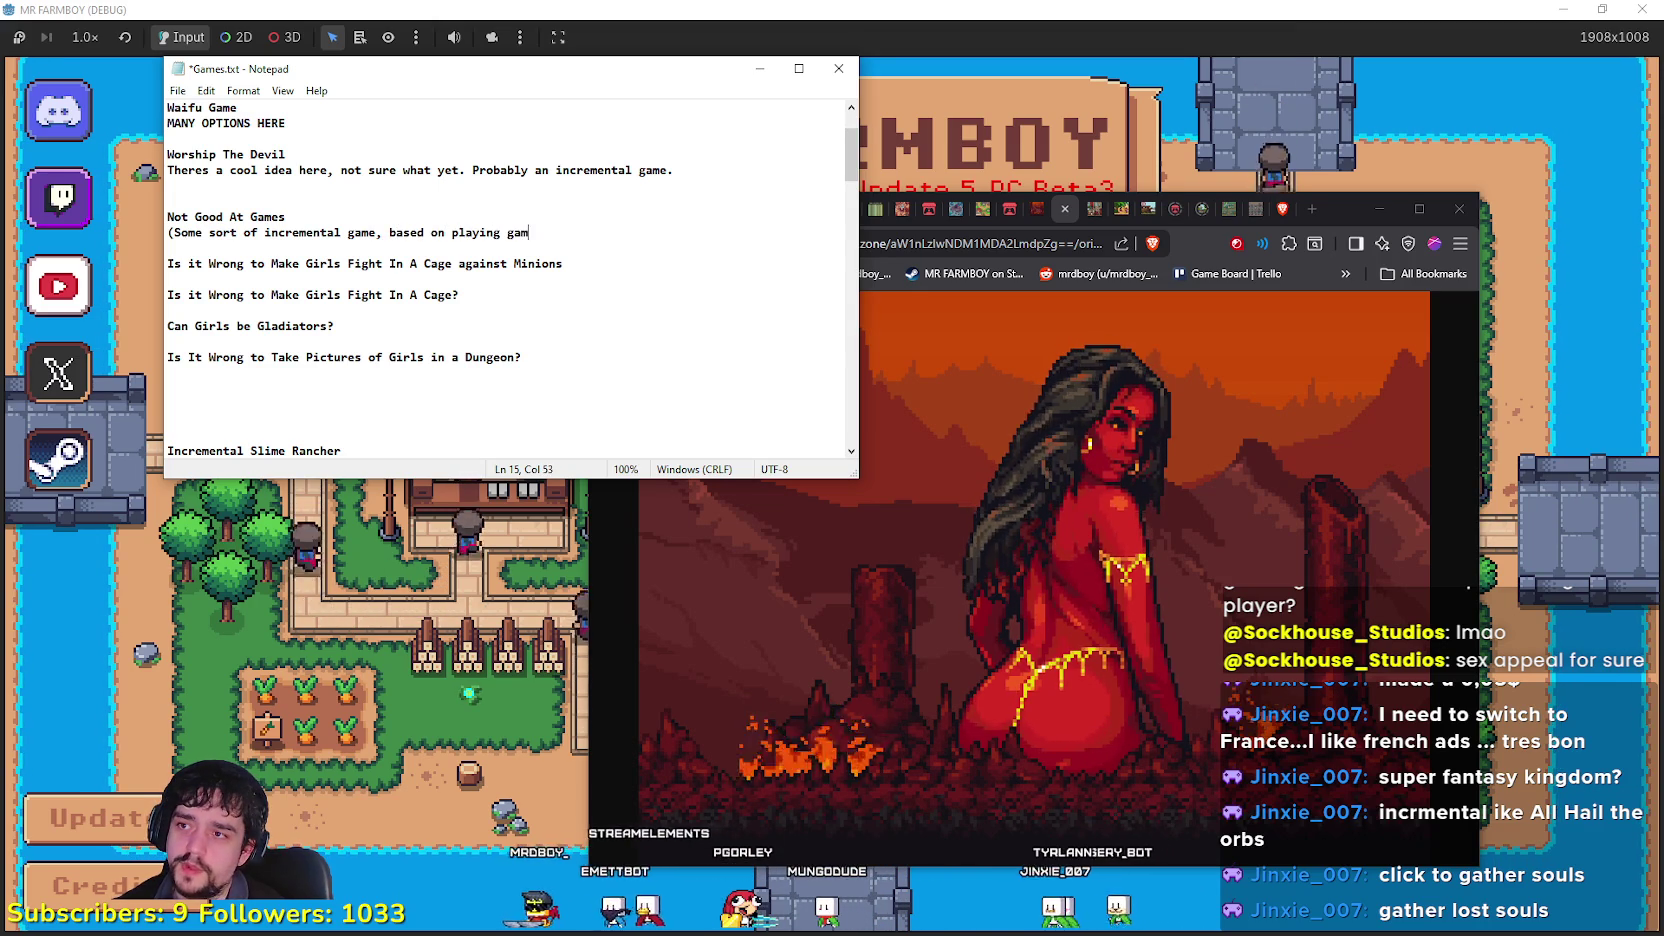
text(es and not being go)
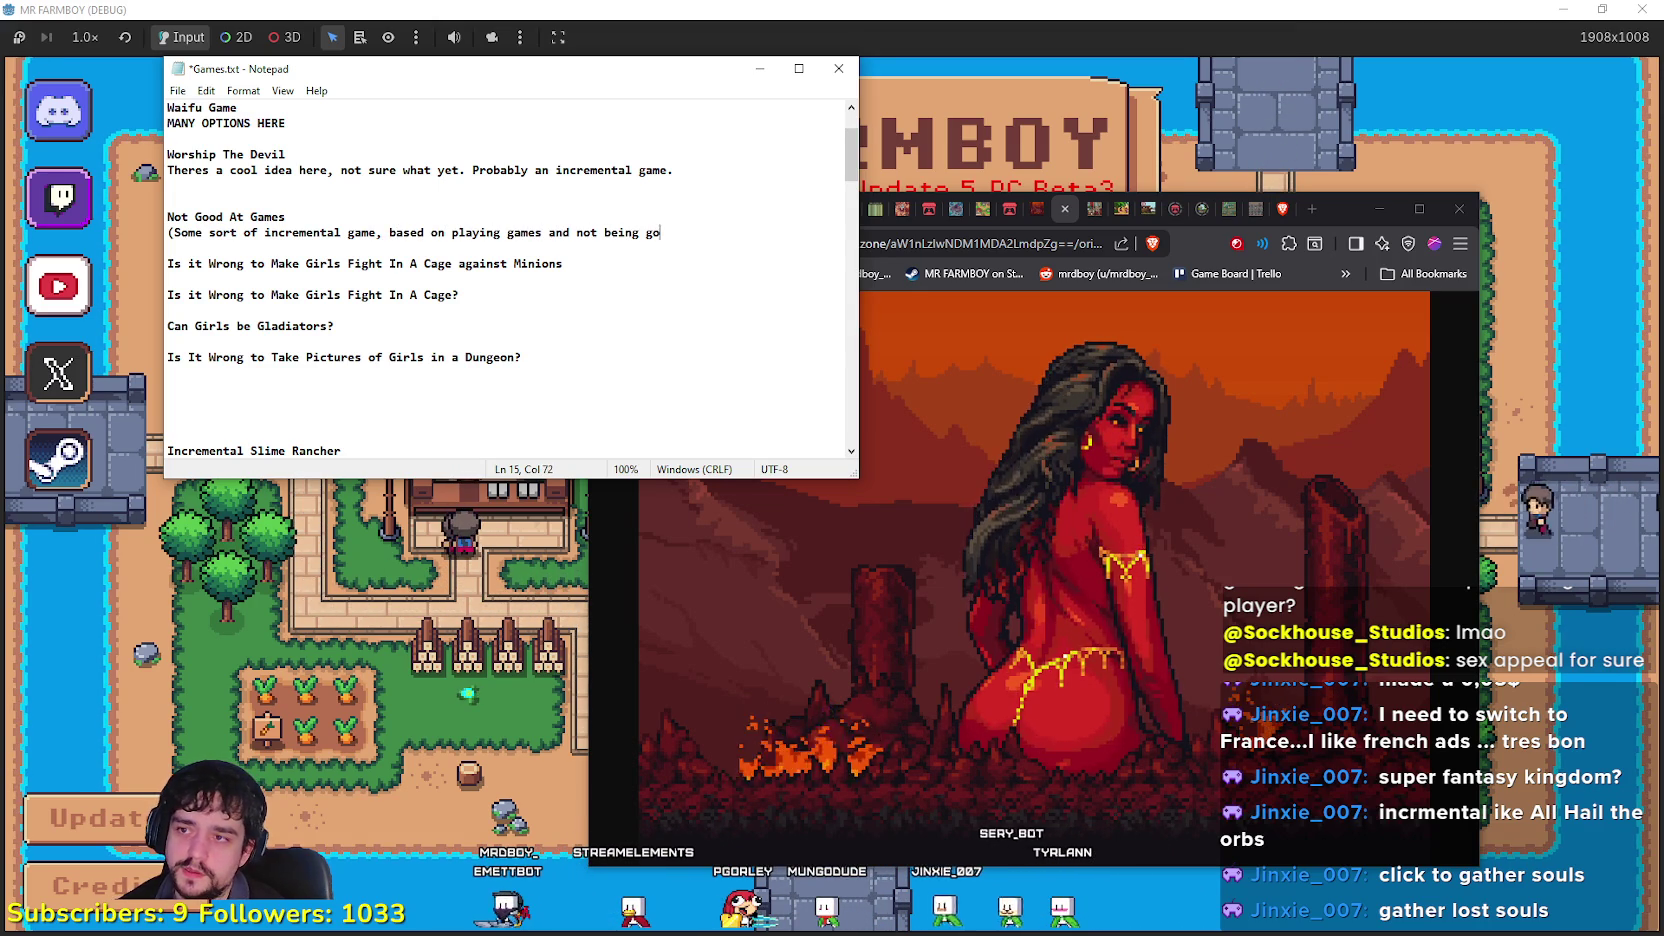
text(od at it))
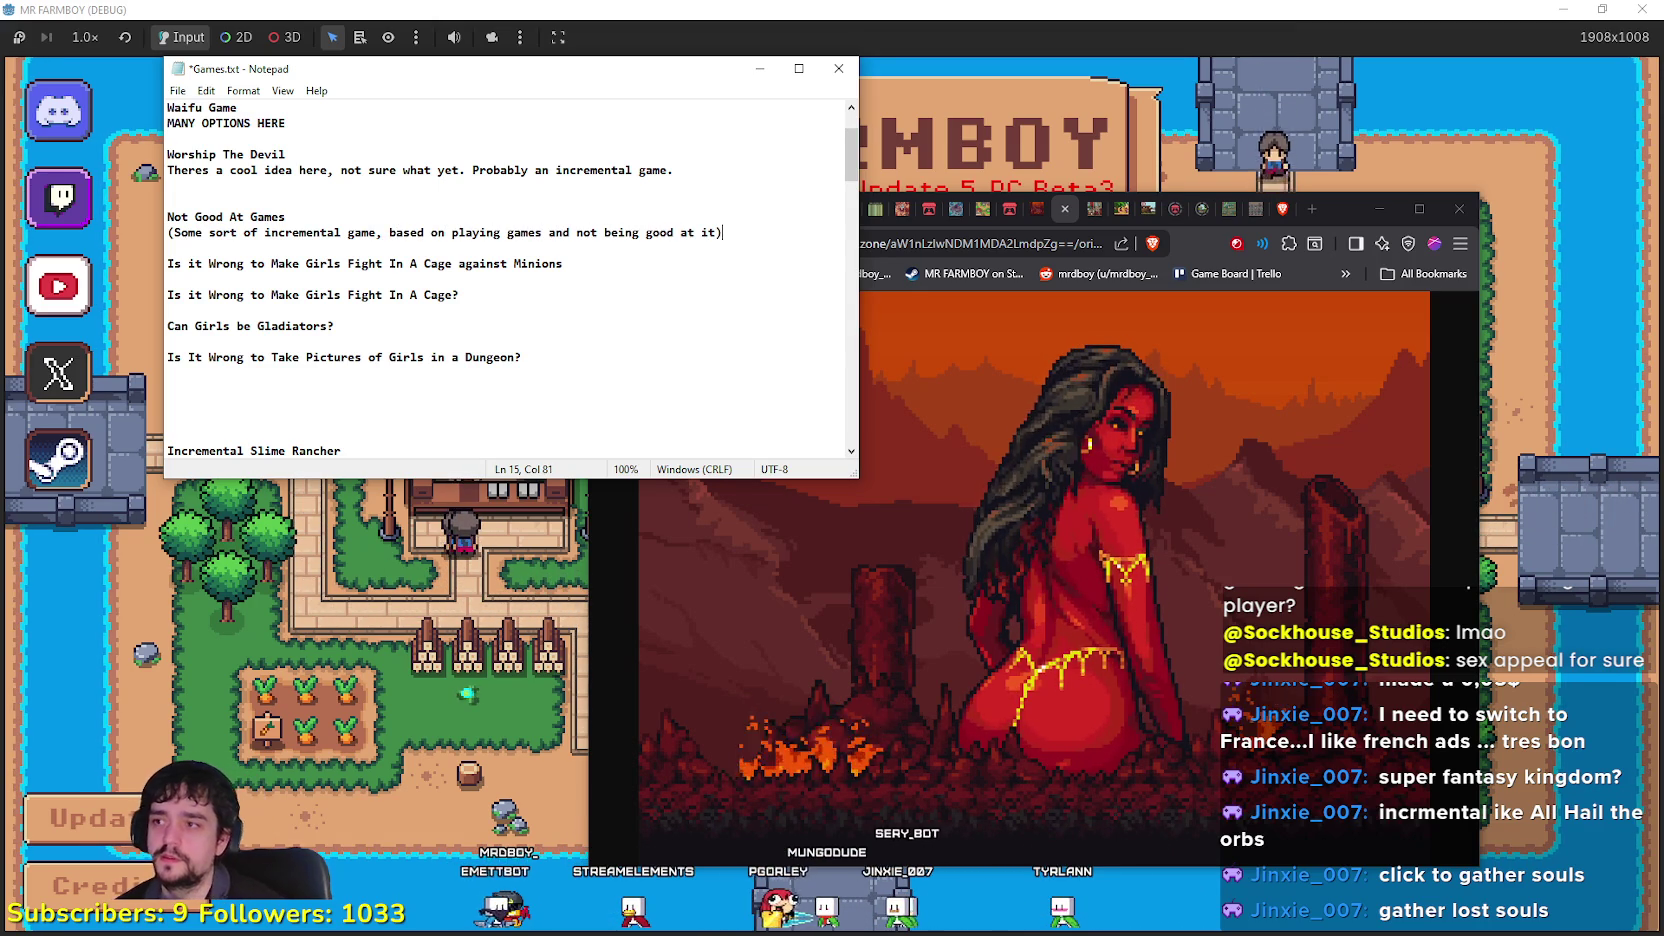
key(Return)
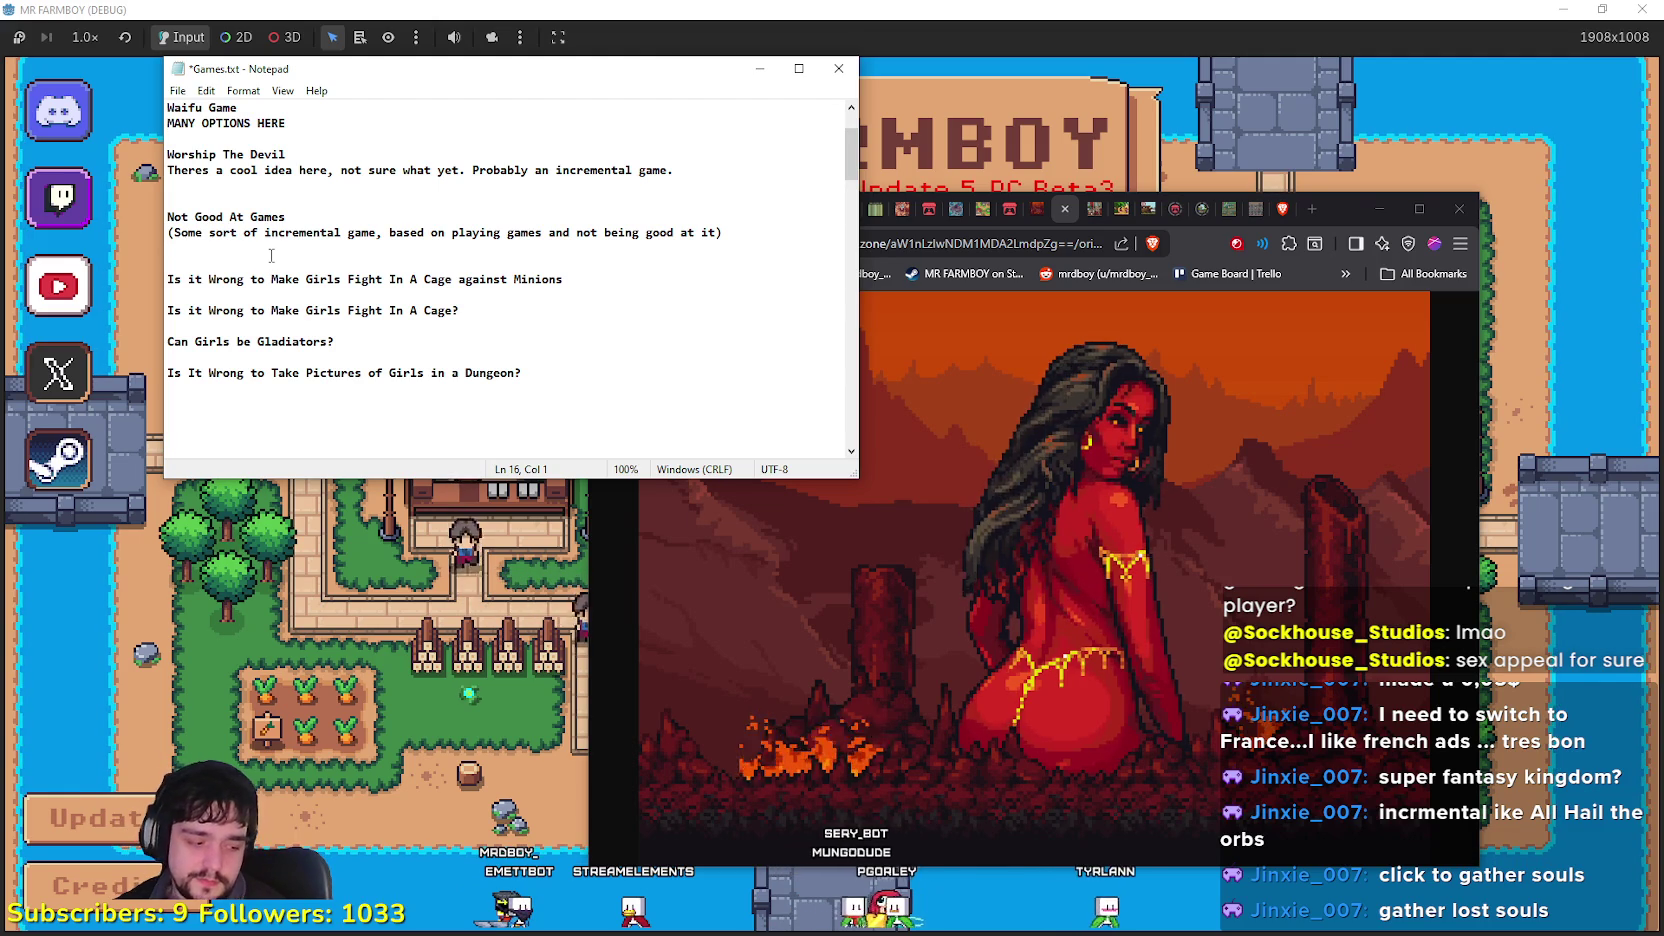
key(ctrl+s)
key(Down)
key(Down)
key(Down)
scroll(613, 193, down, 1)
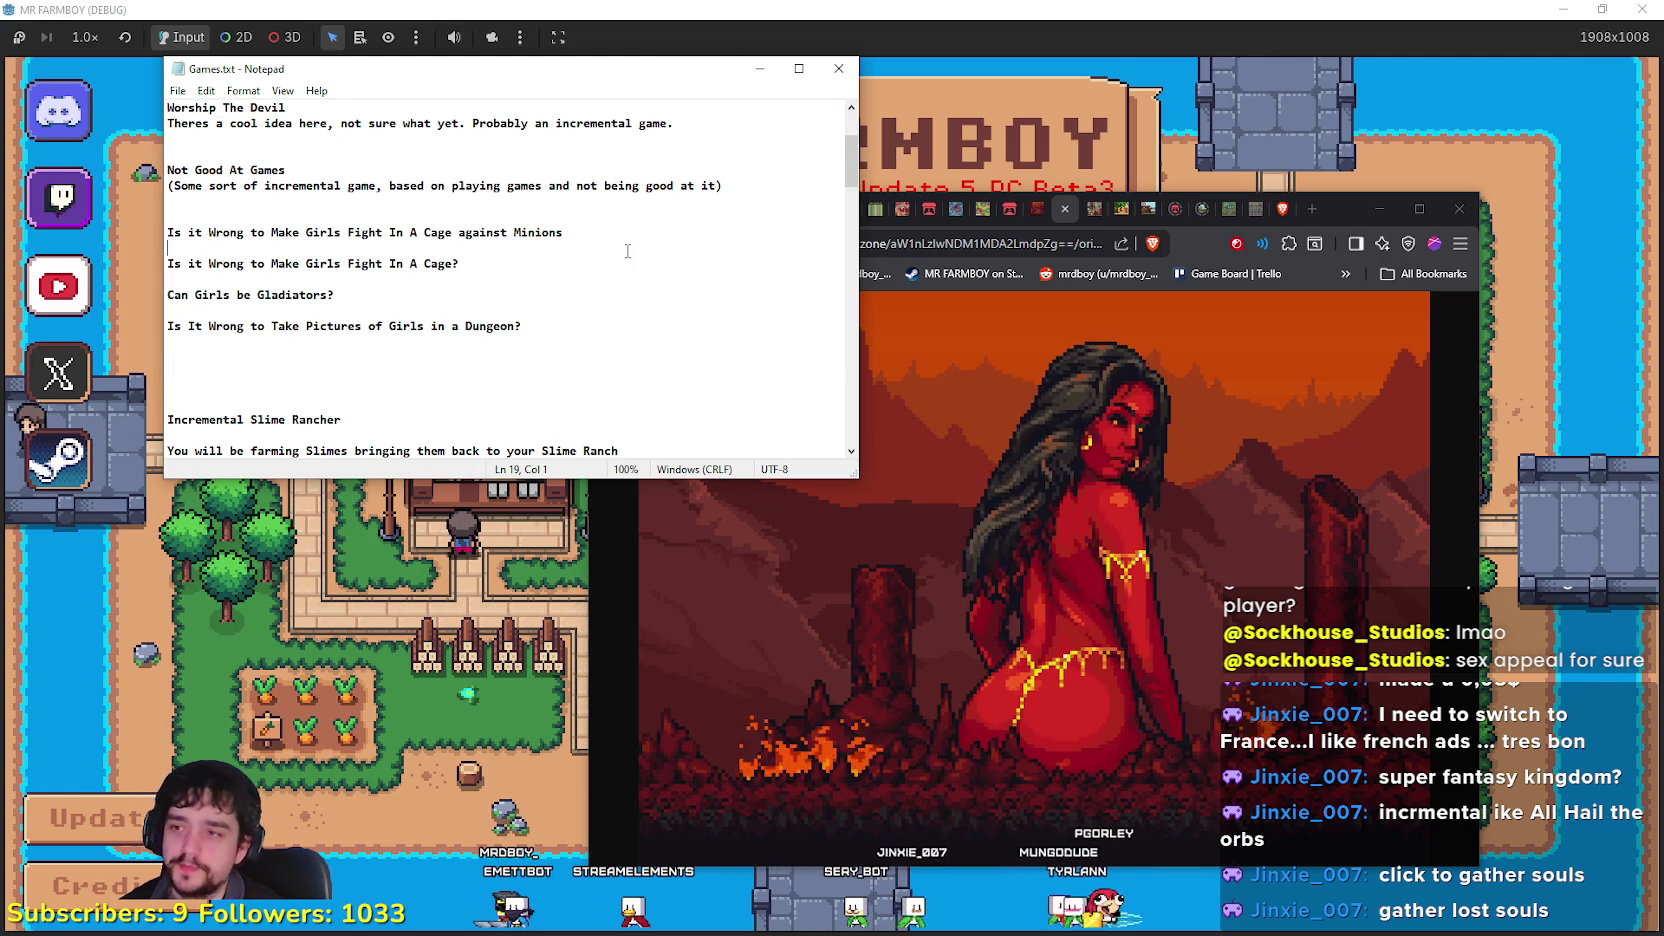
Step: Under the cage-fight idea, add '(An auto battle game, where you make girls fight each others in a cage)'
click(475, 264)
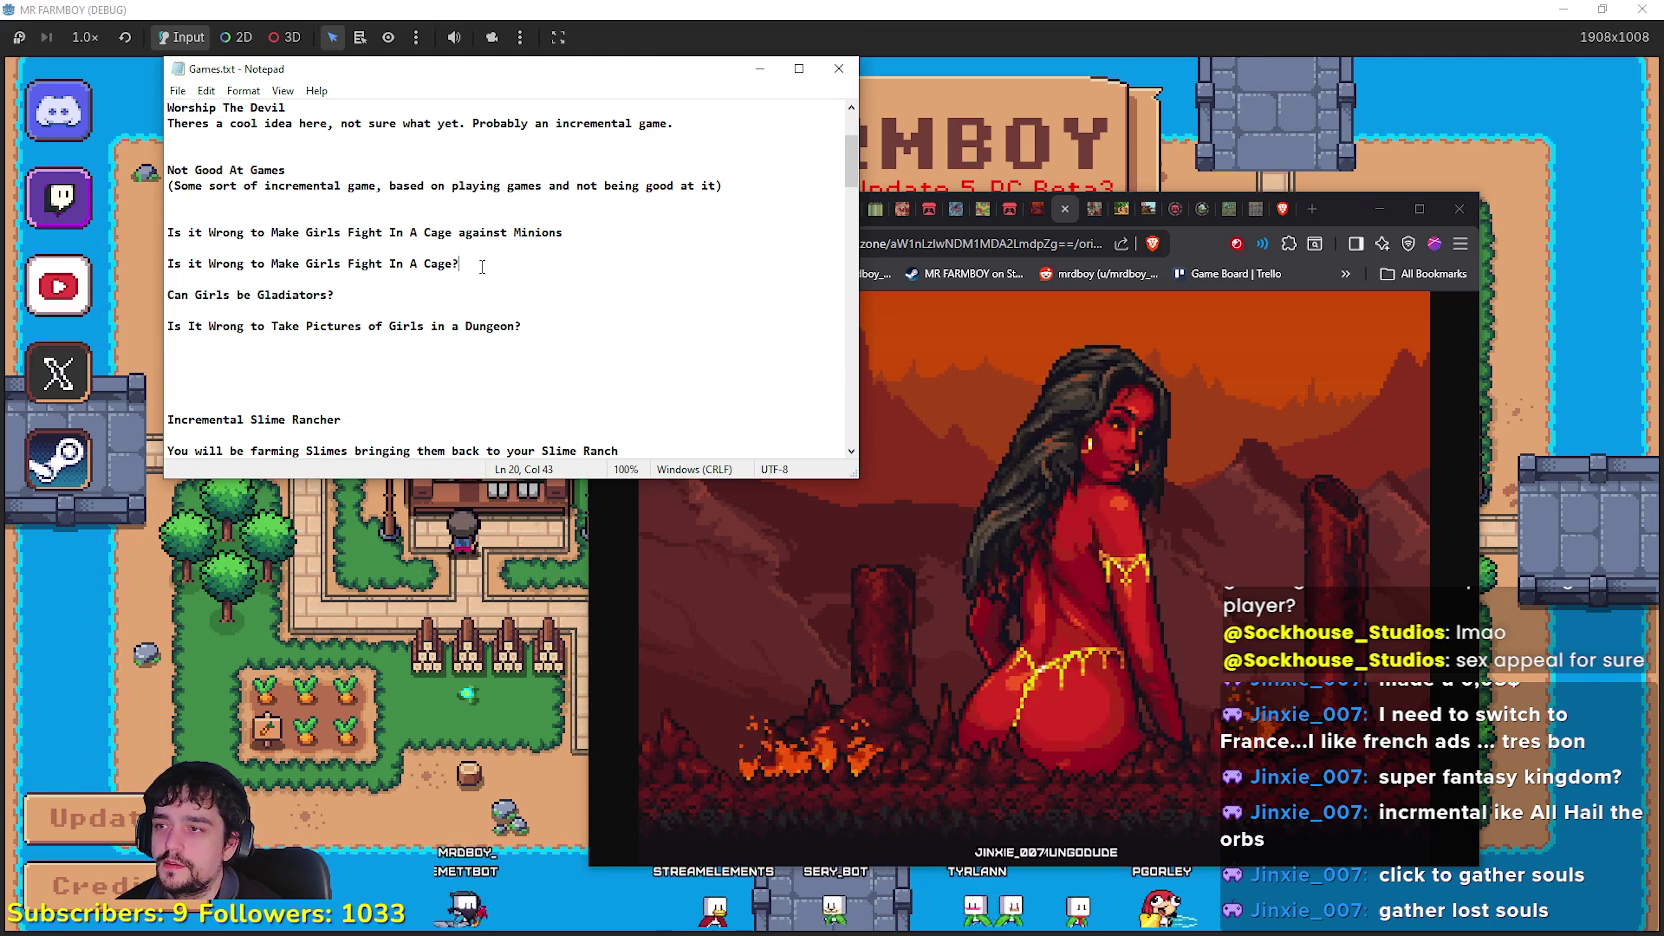
drag(547, 86, 602, 66)
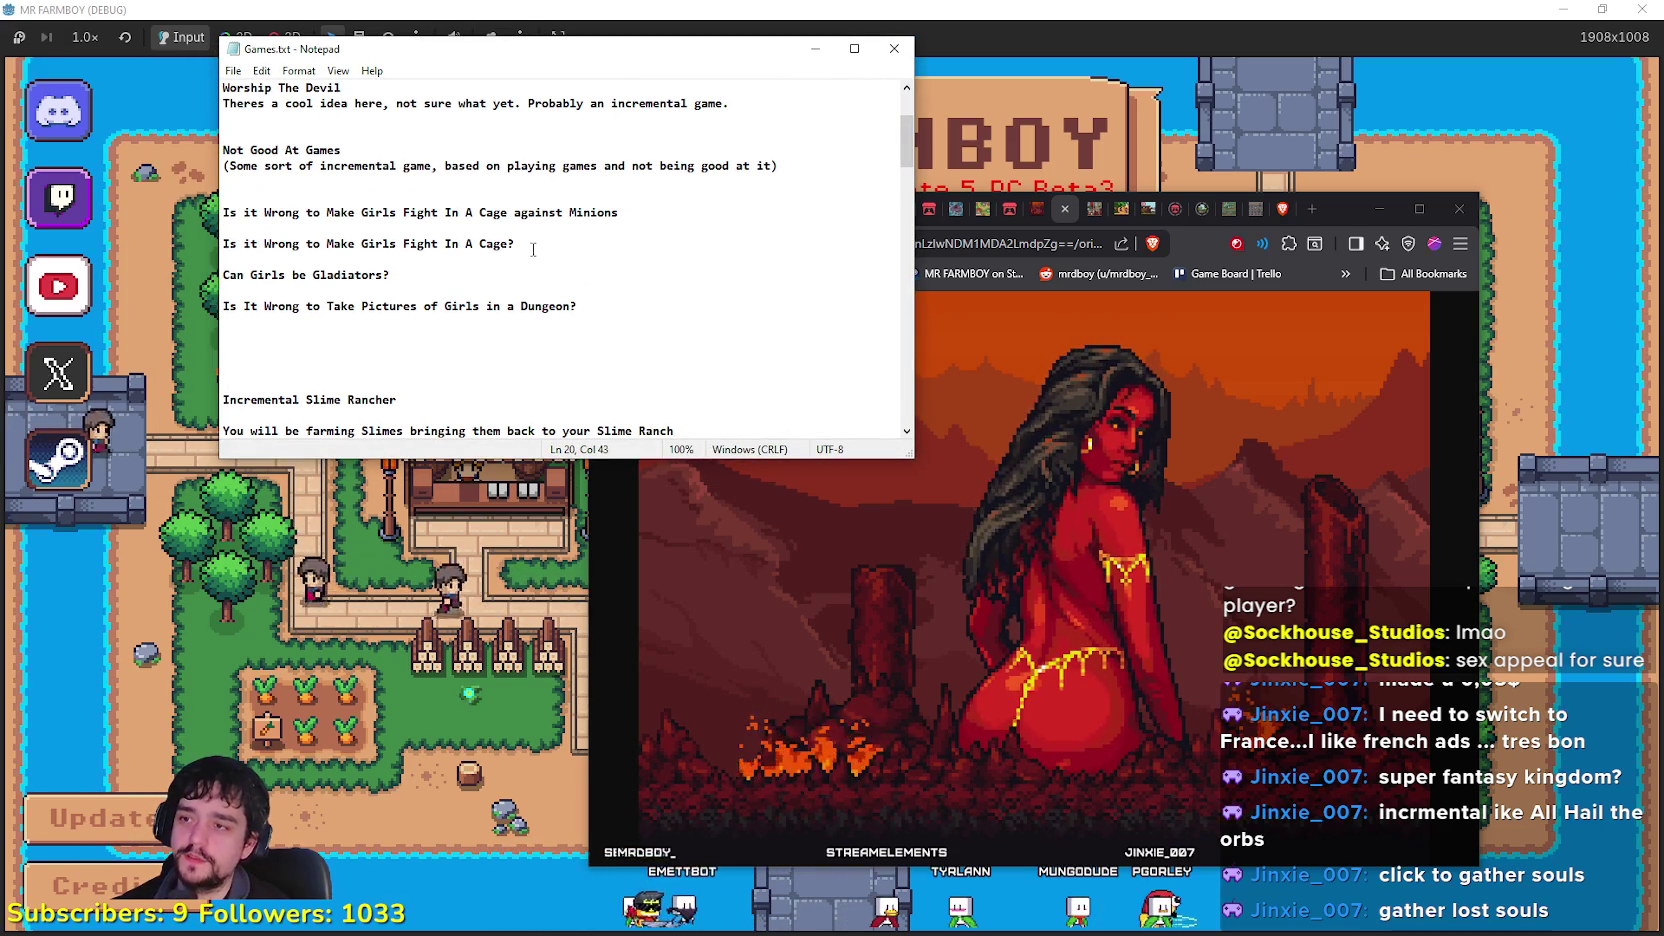
drag(515, 243, 198, 245)
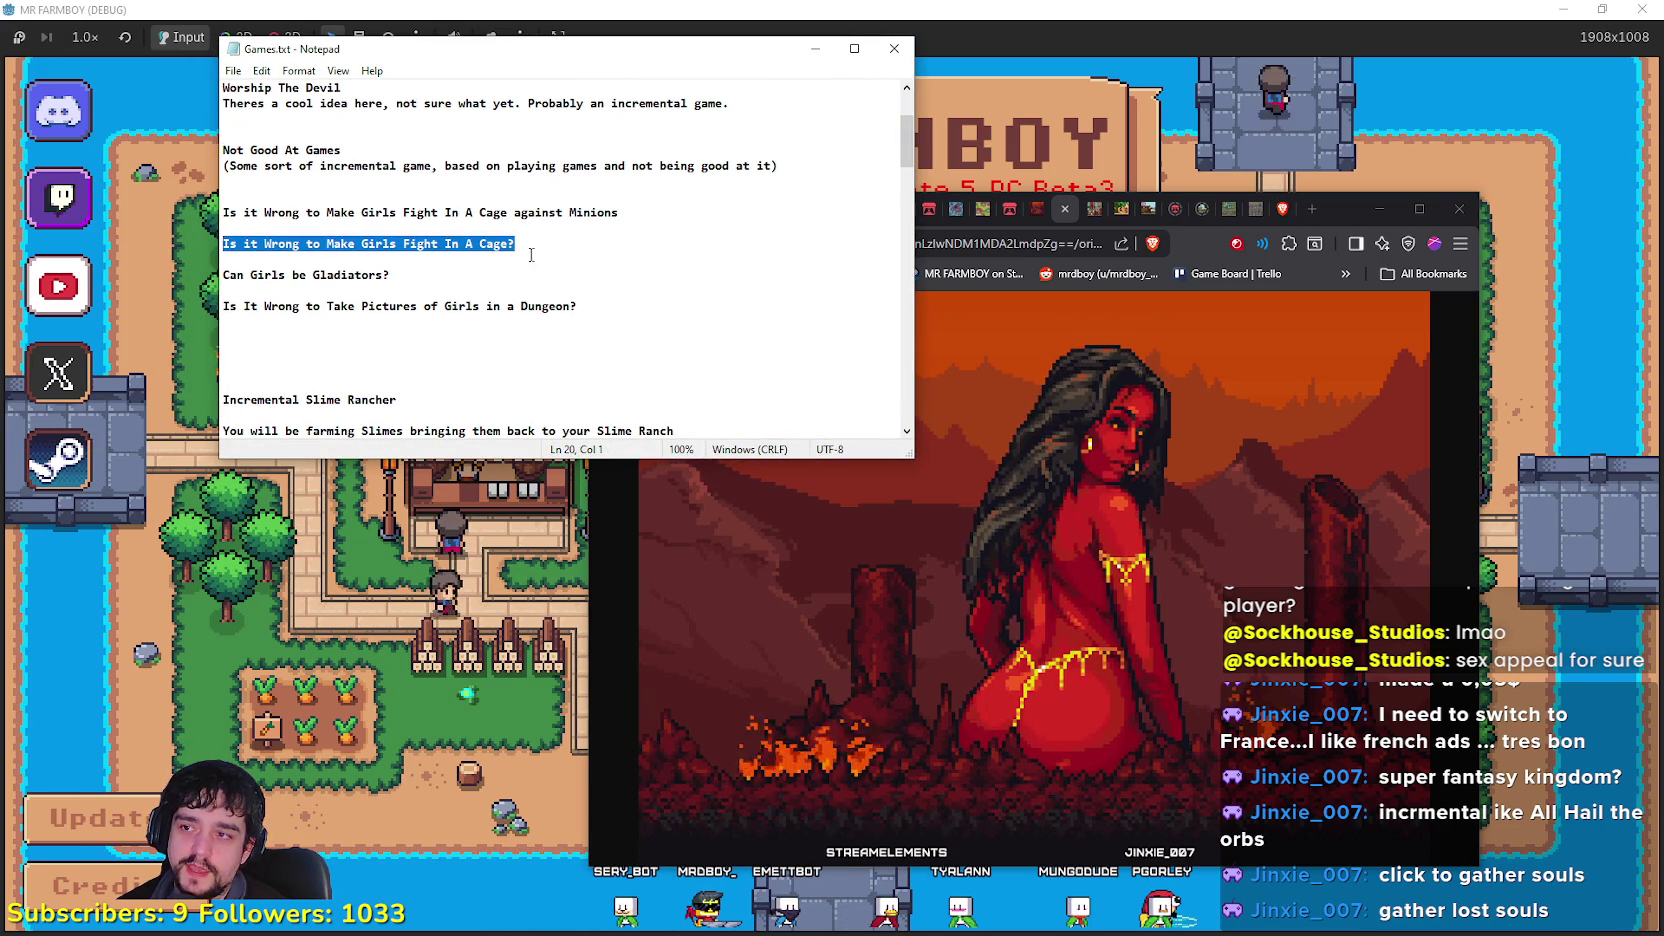
key(End)
key(Return)
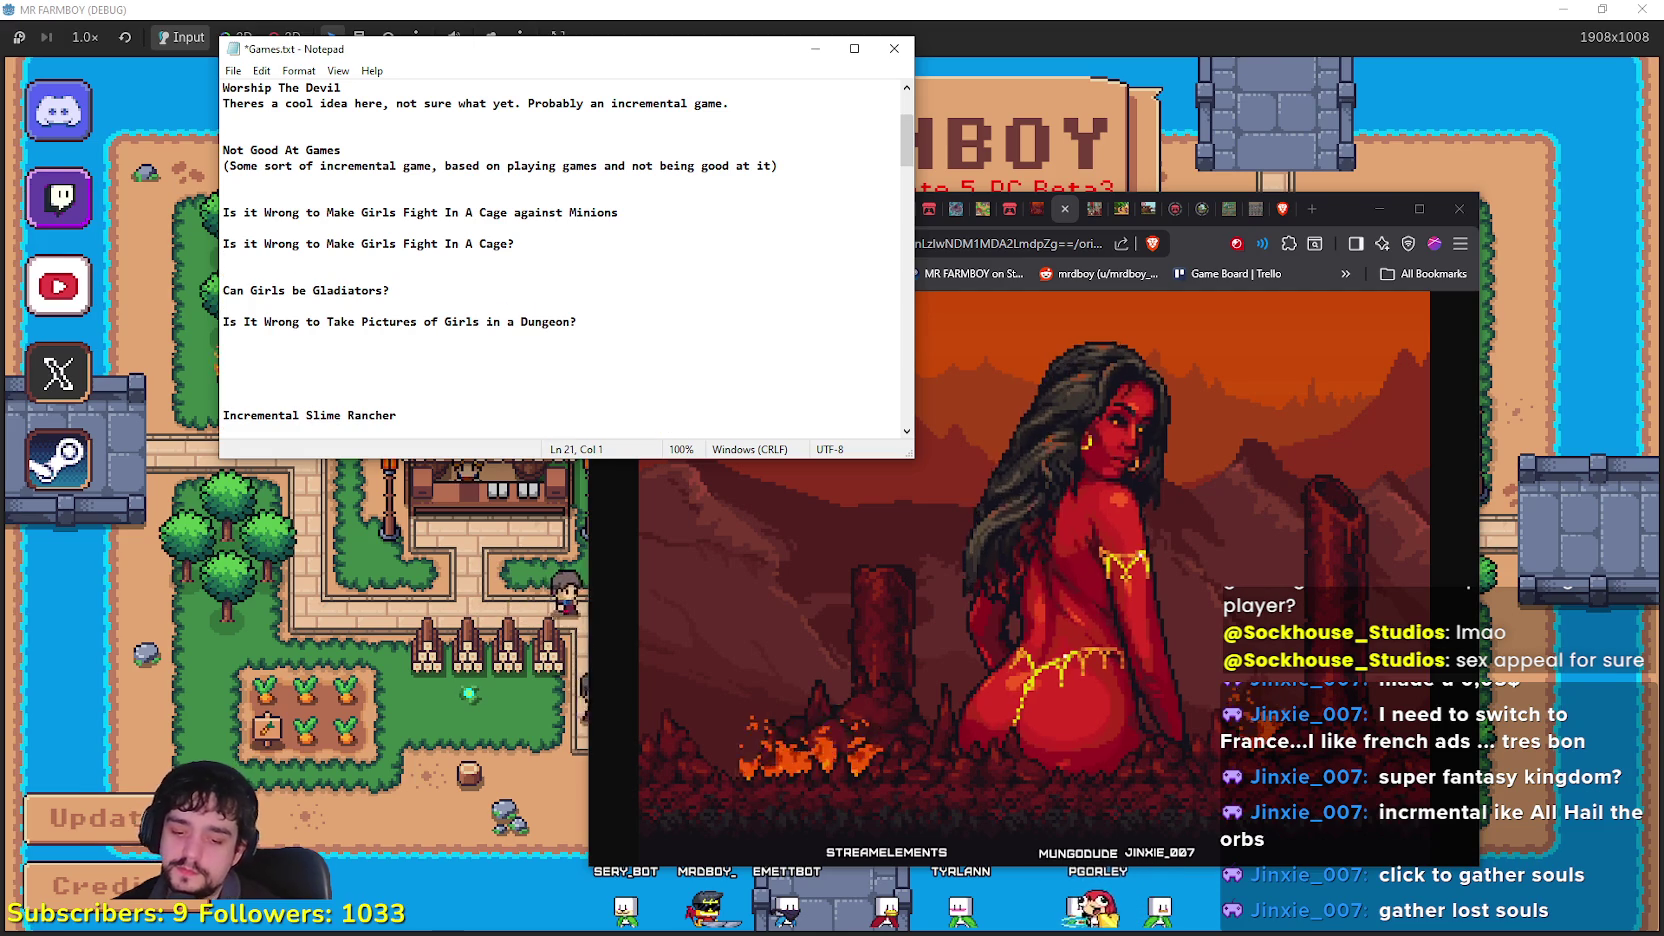
text((An auto battle)
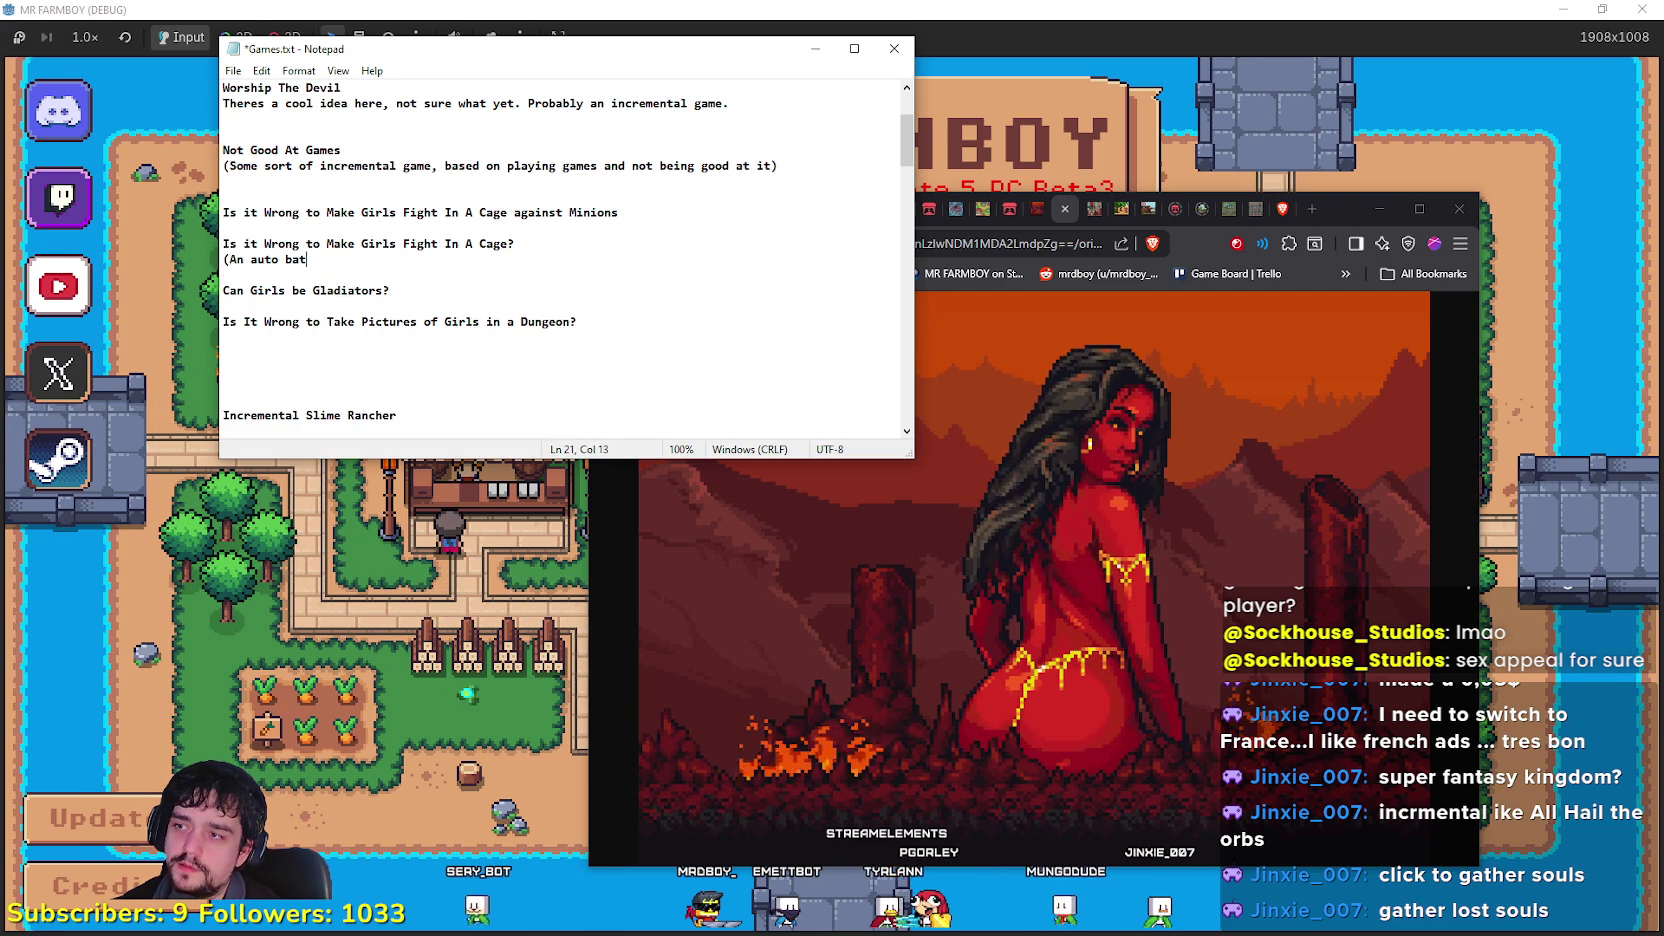
text(ral)
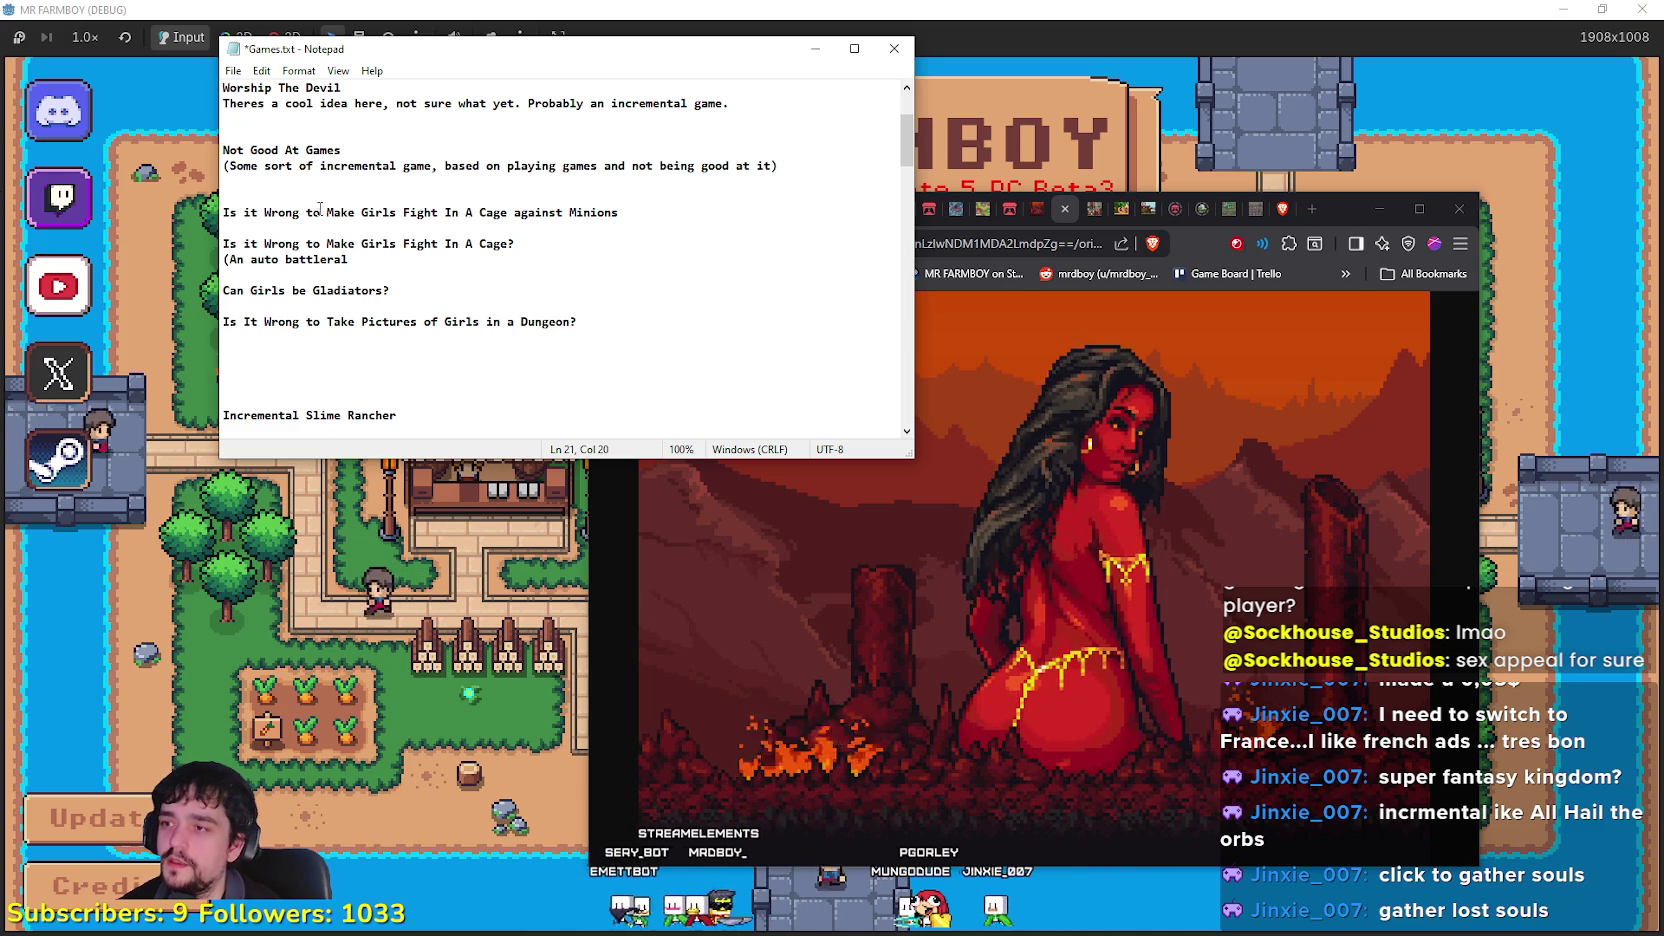
key(BackSpace)
key(BackSpace)
key(BackSpace)
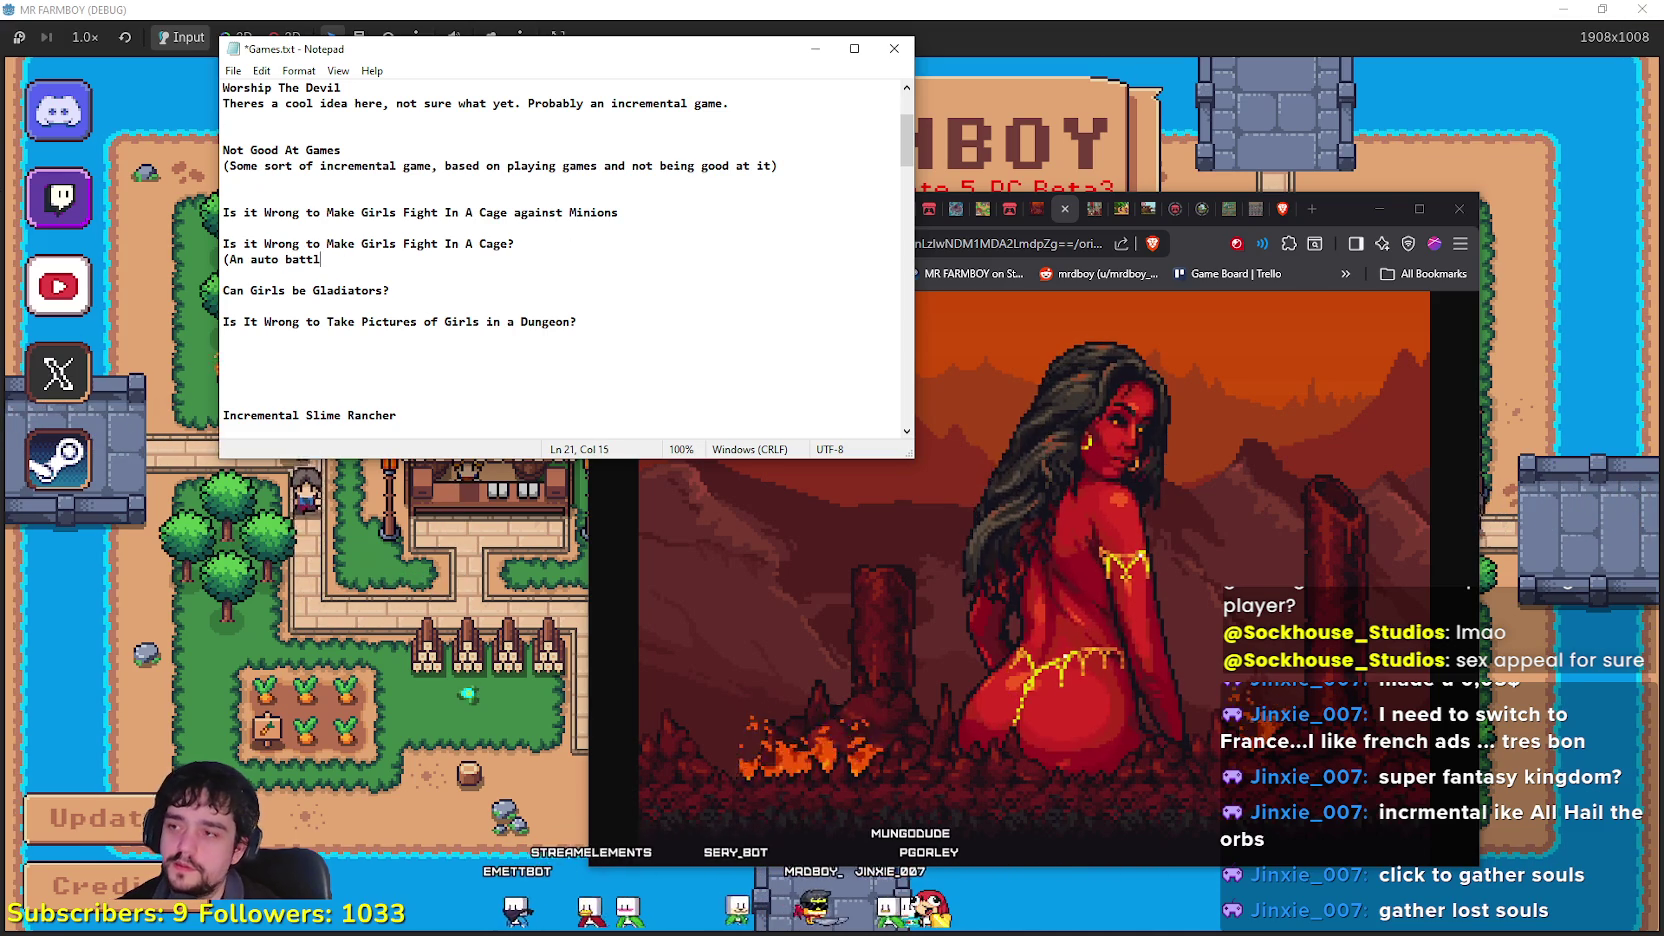
text(e game, )
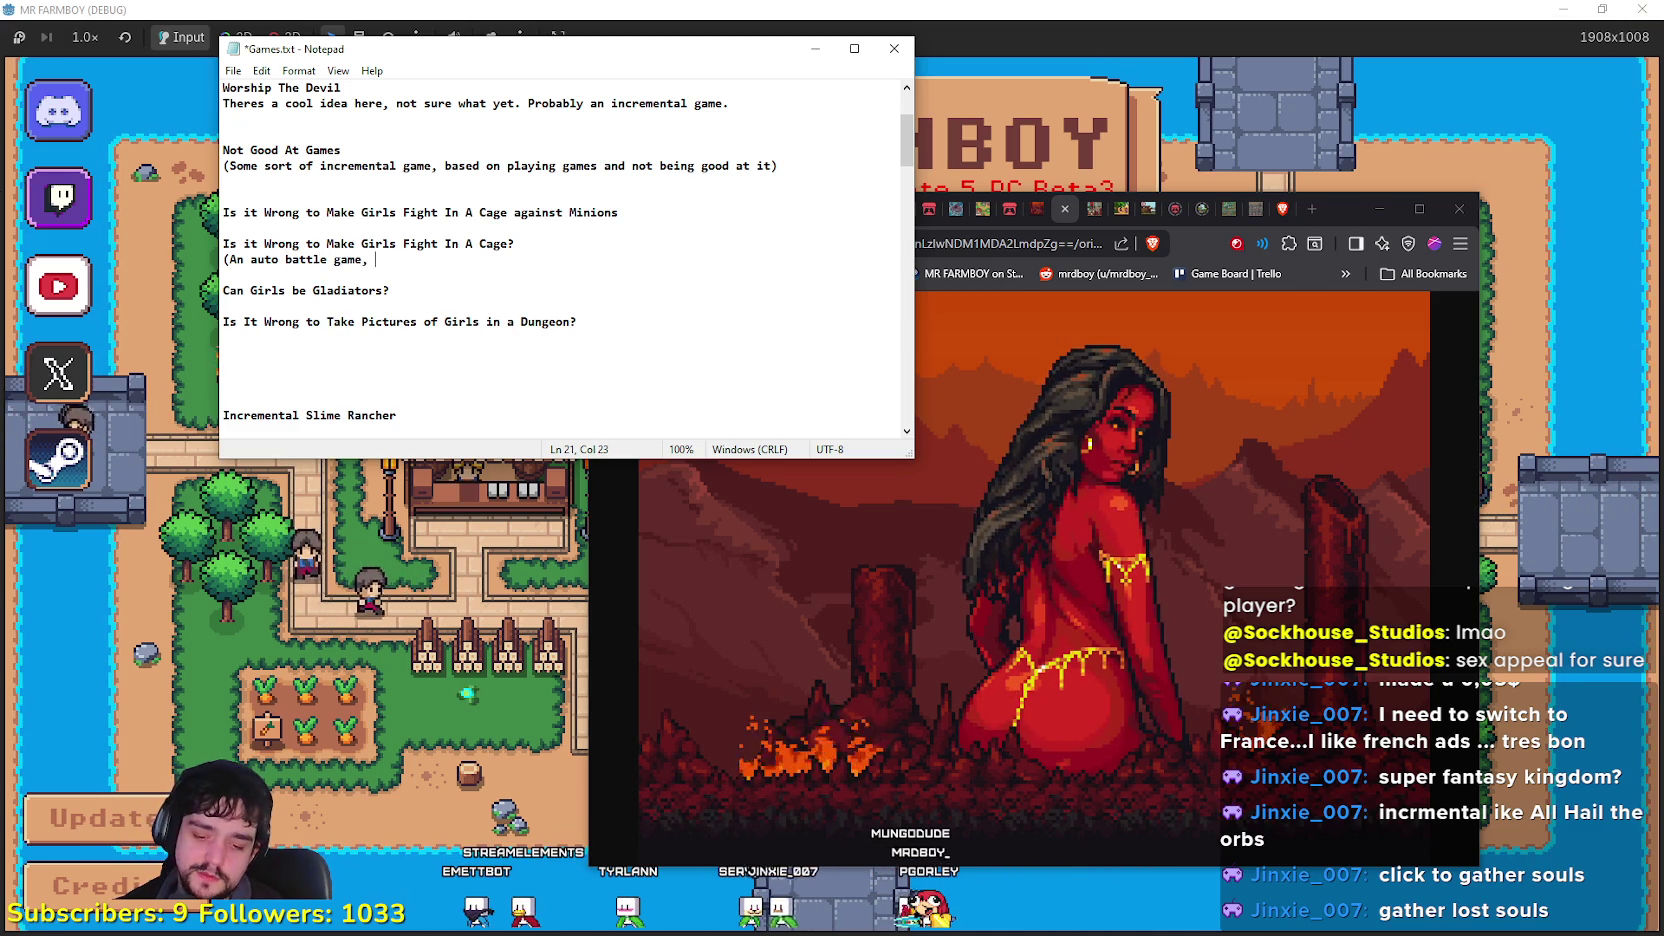
text(where you )
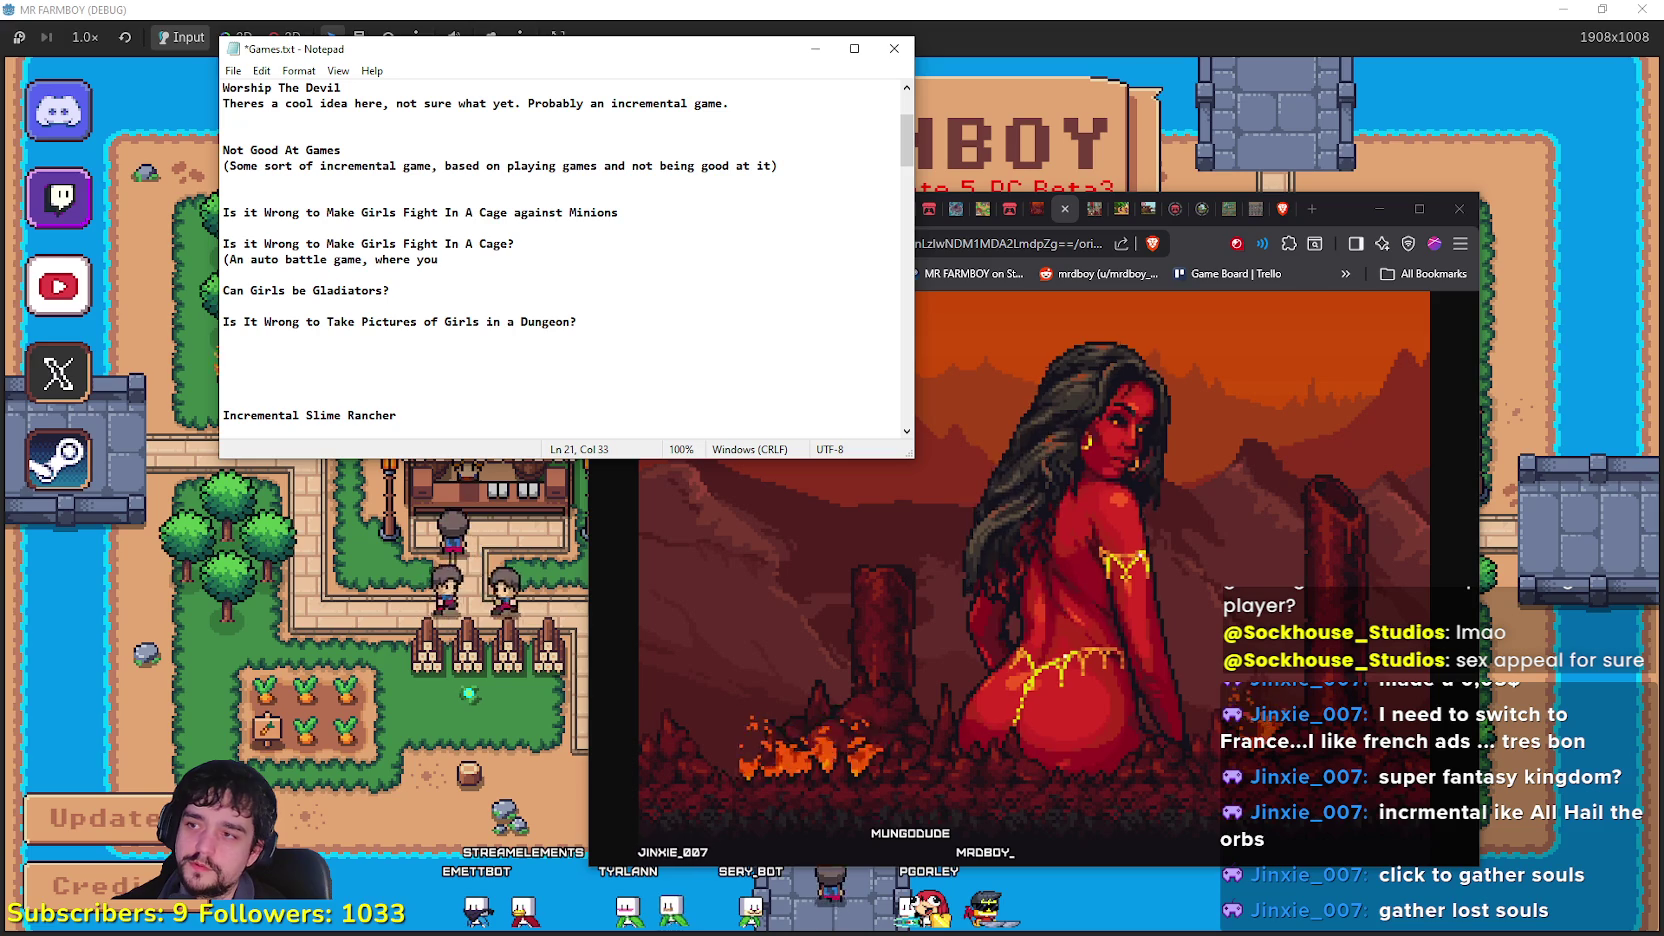
text(make girls fig)
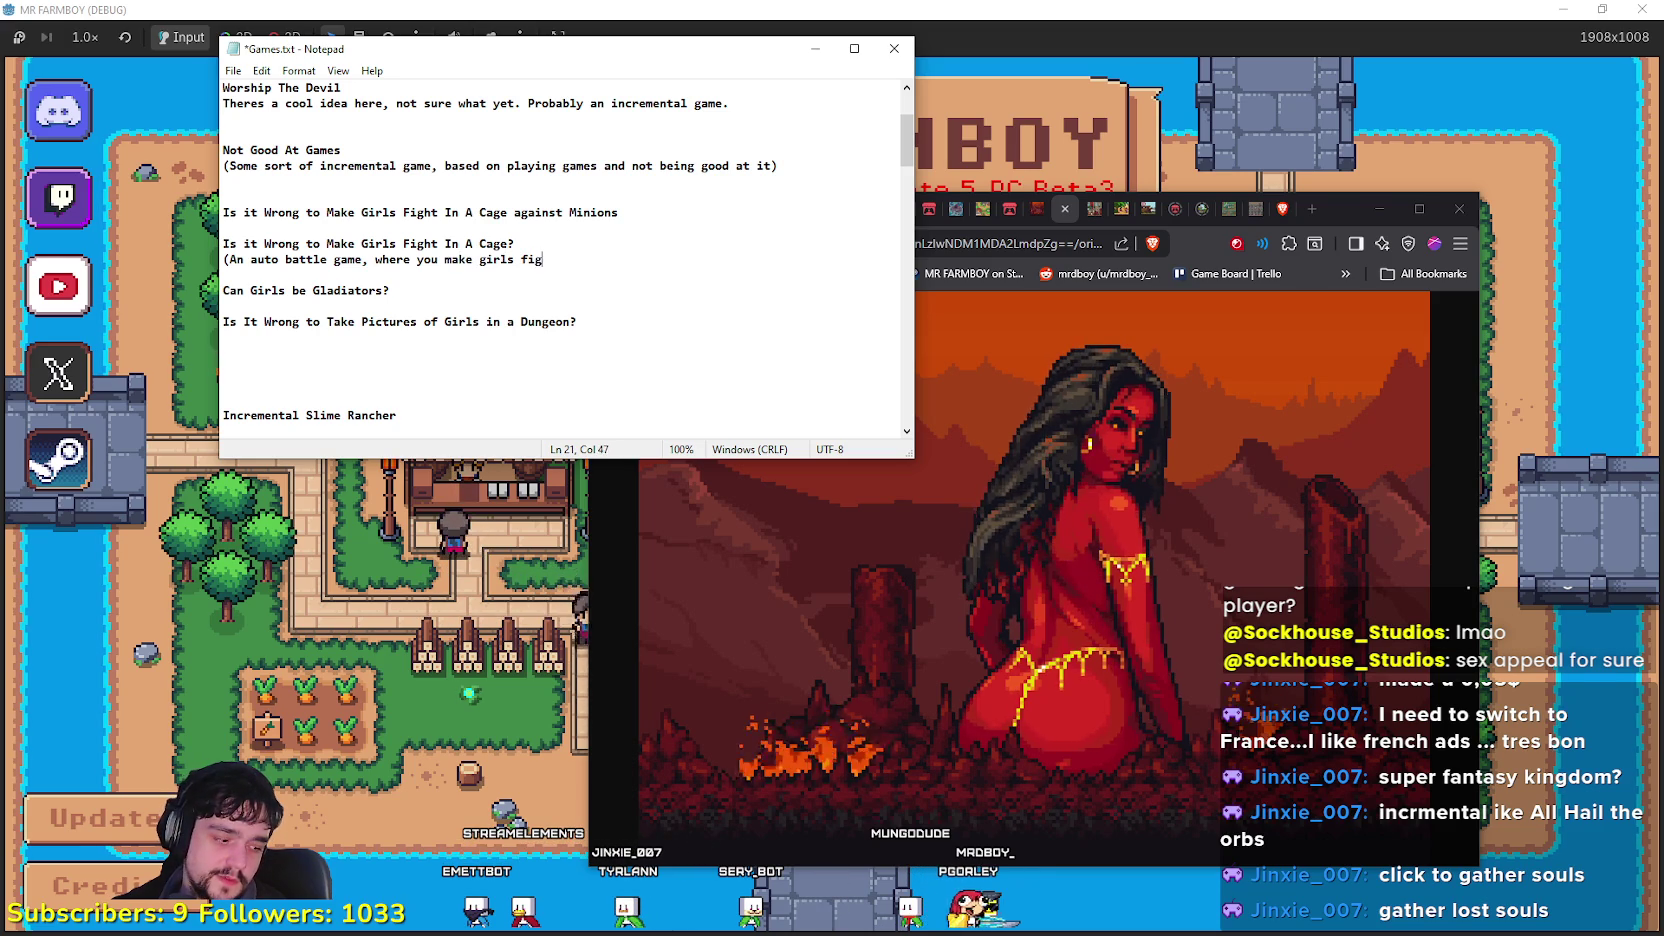
text(ht ea)
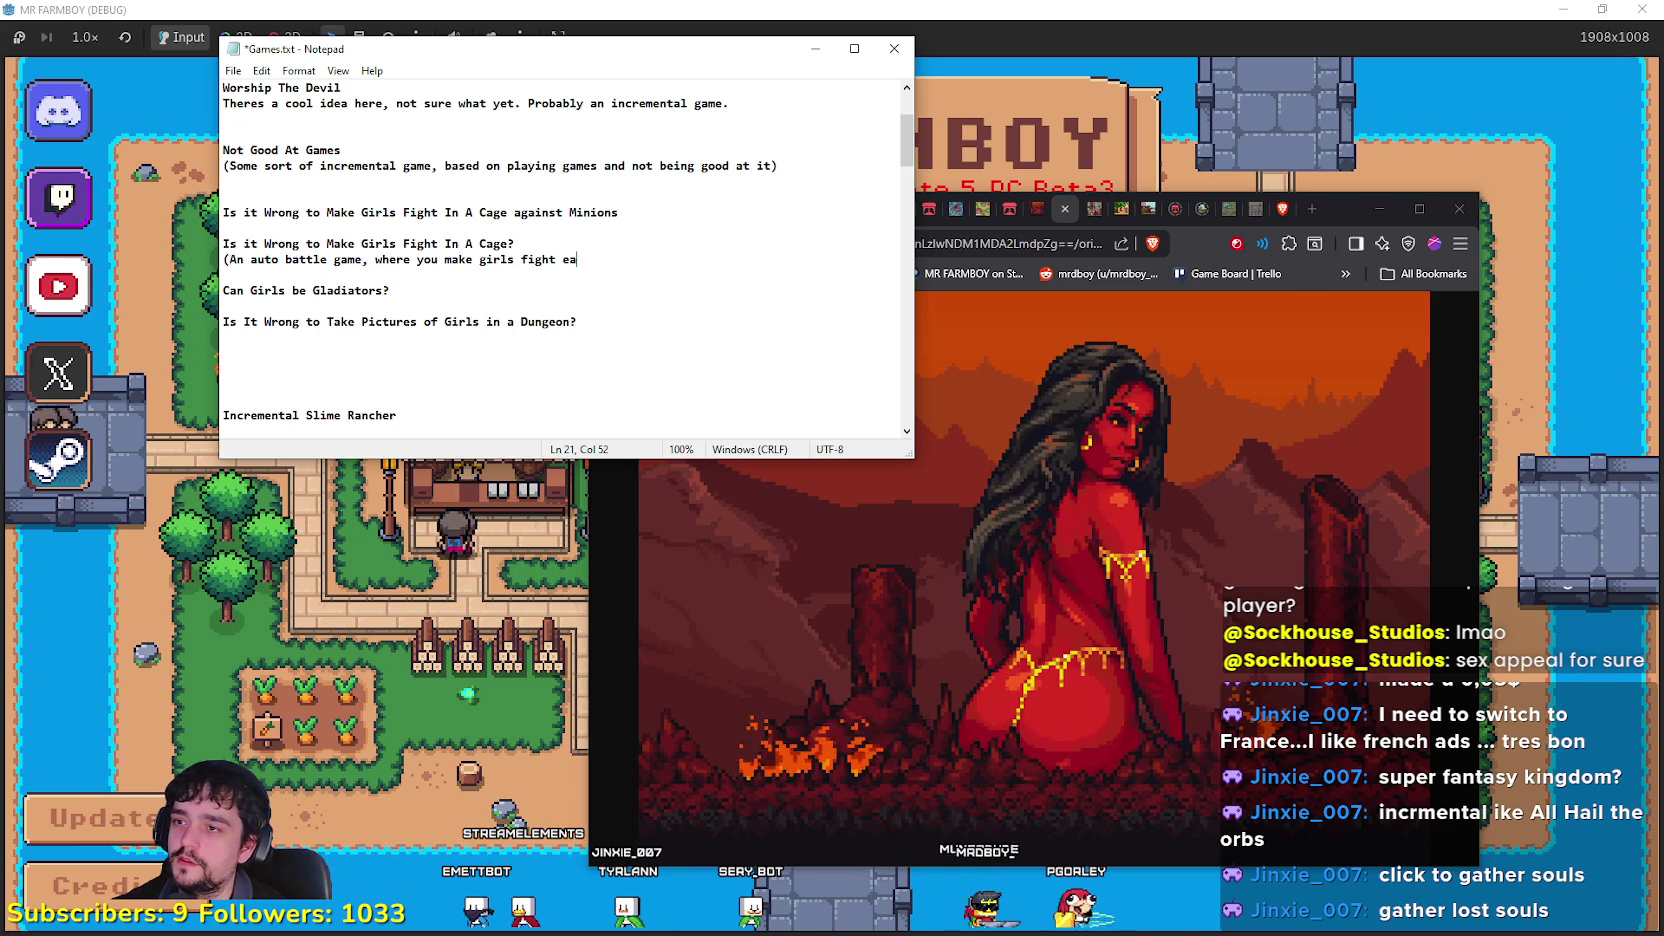
text(ch others in a)
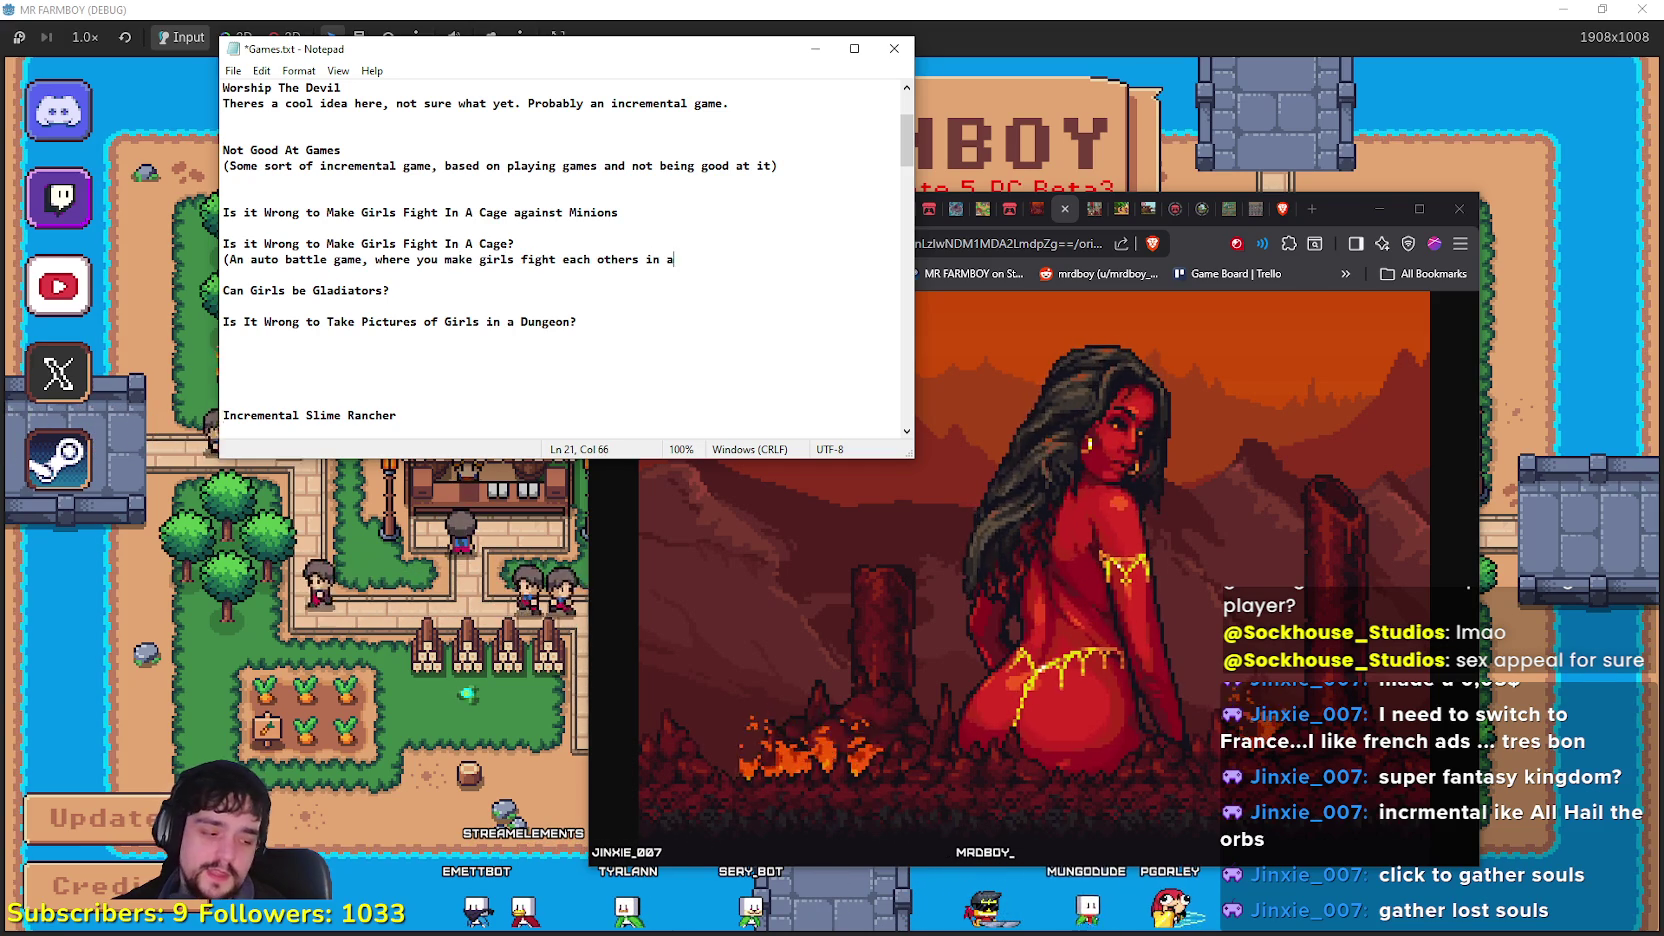
text( cage.)
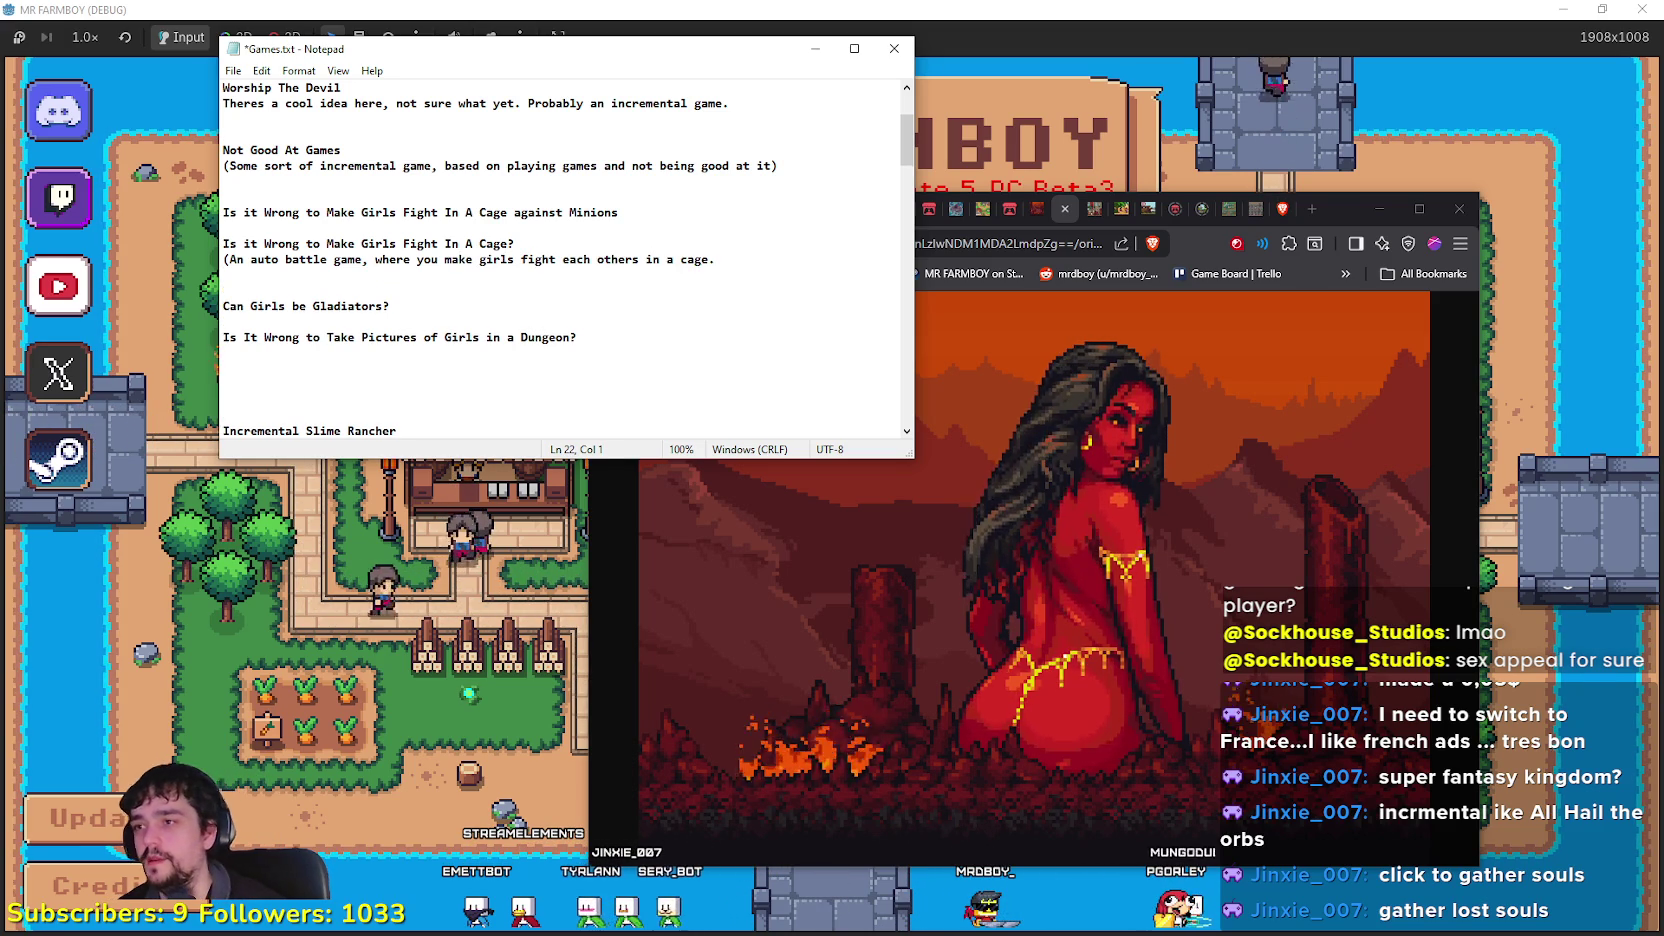
key(BackSpace)
text())
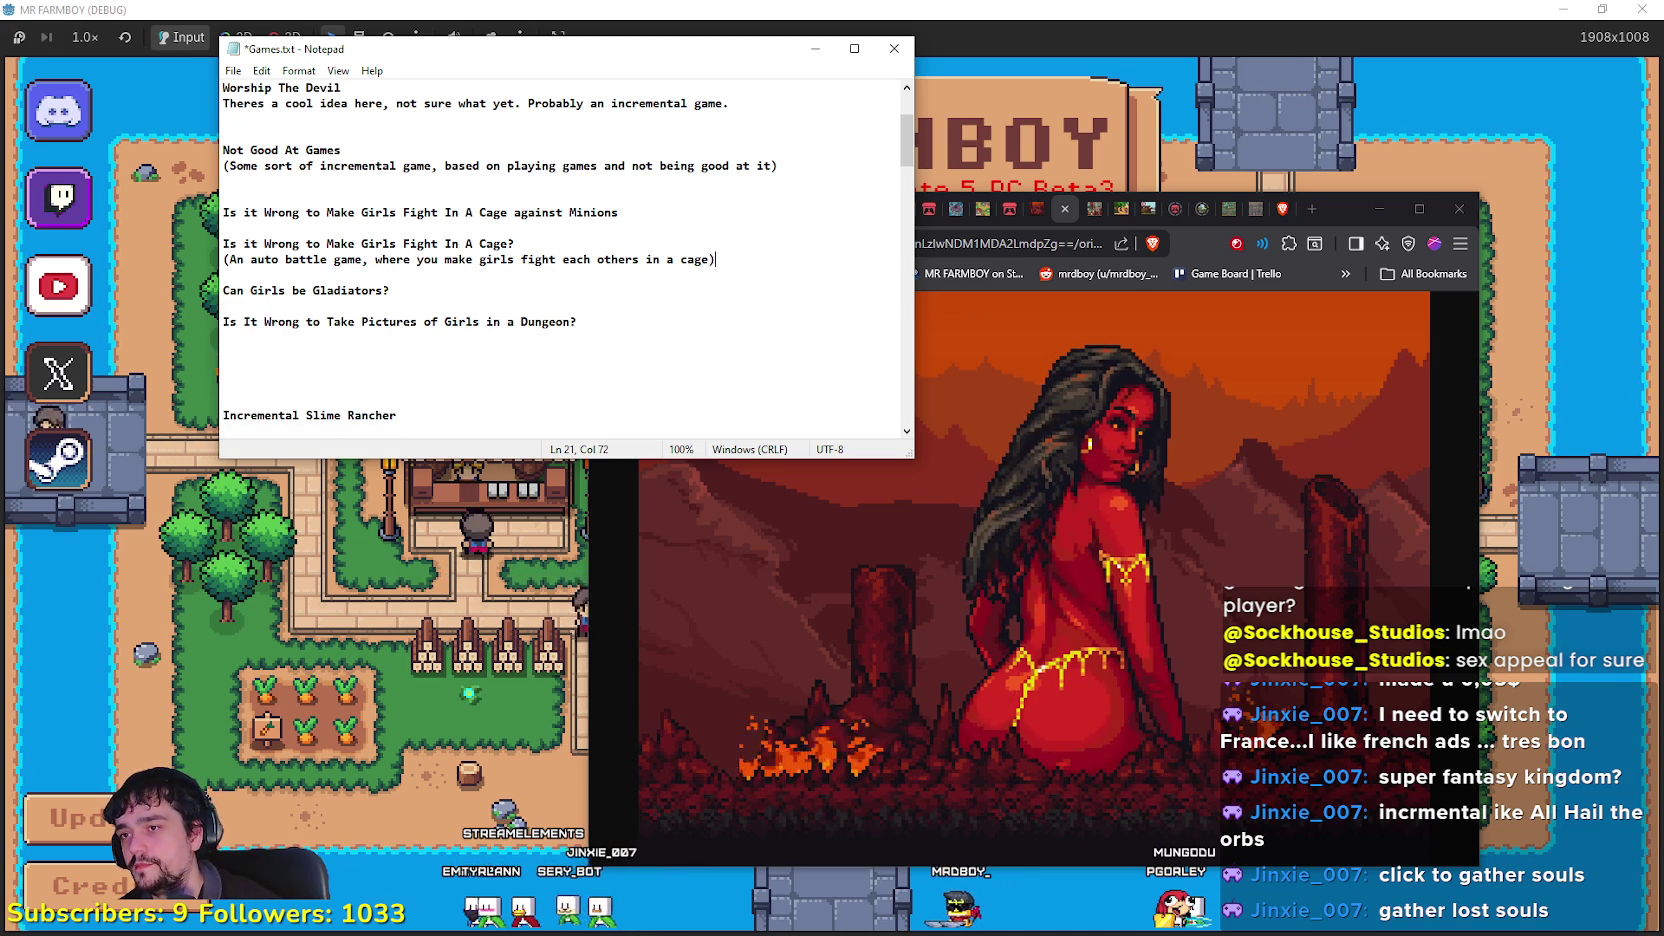
Step: Save Games.txt and move down to the Incremental Slime Rancher notes
key(ctrl+s)
click(368, 272)
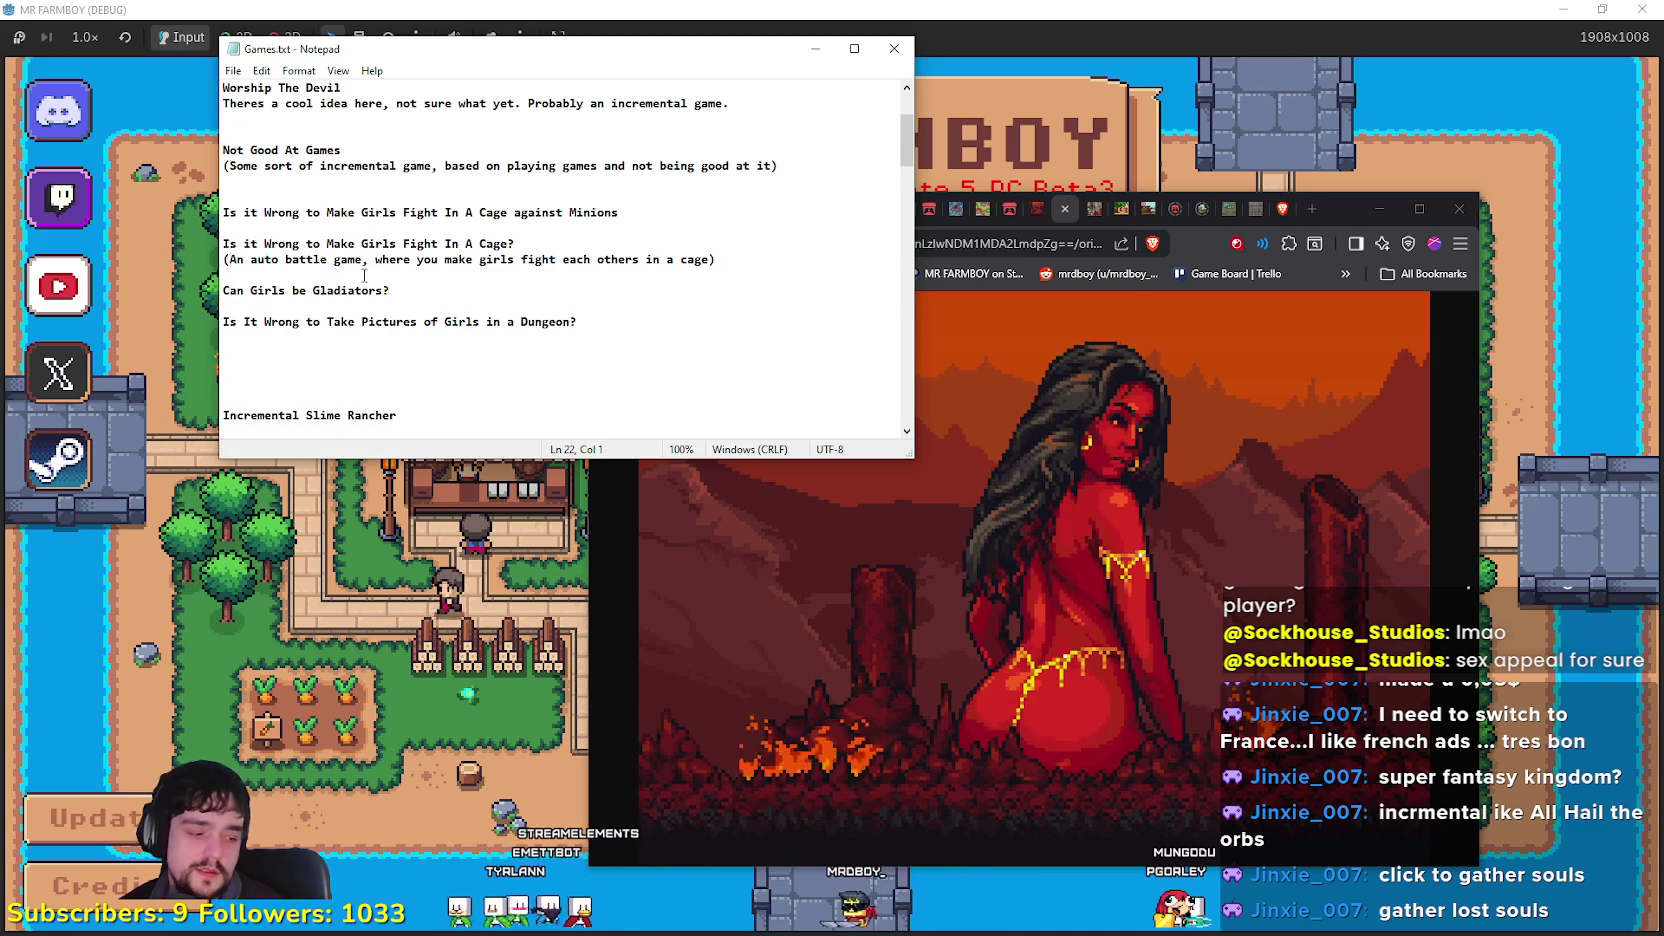
scroll(400, 240, down, 2)
key(Down)
key(Down)
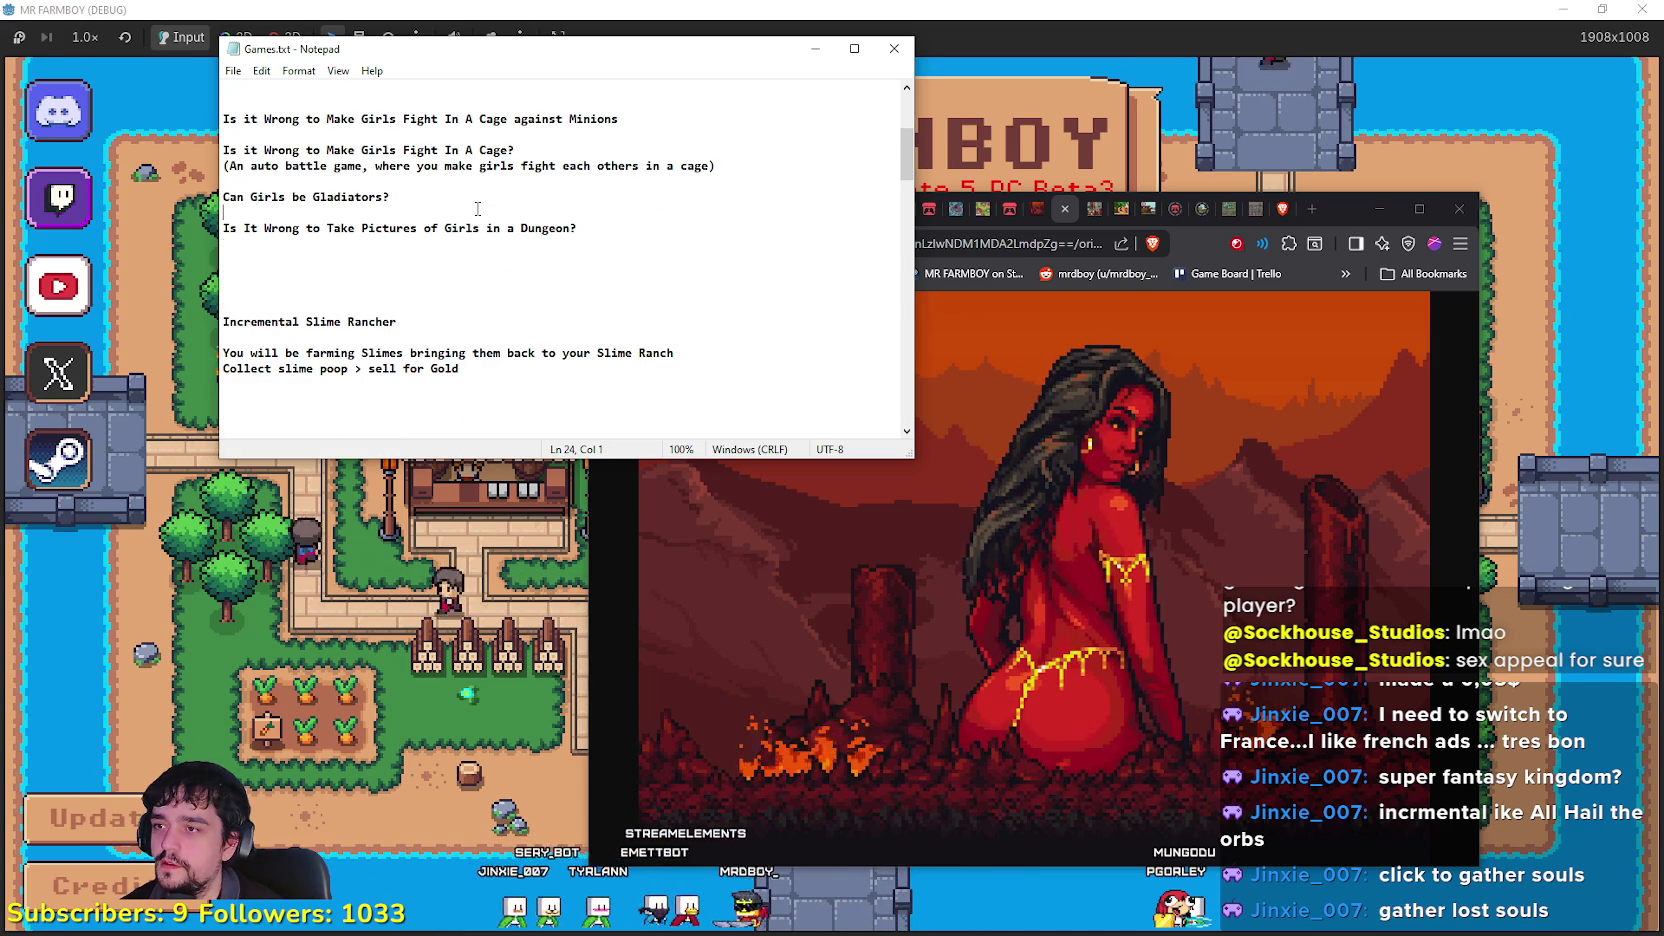
Step: Copy the auto battle description under the Can Girls be Gladiators? idea
drag(434, 199, 222, 197)
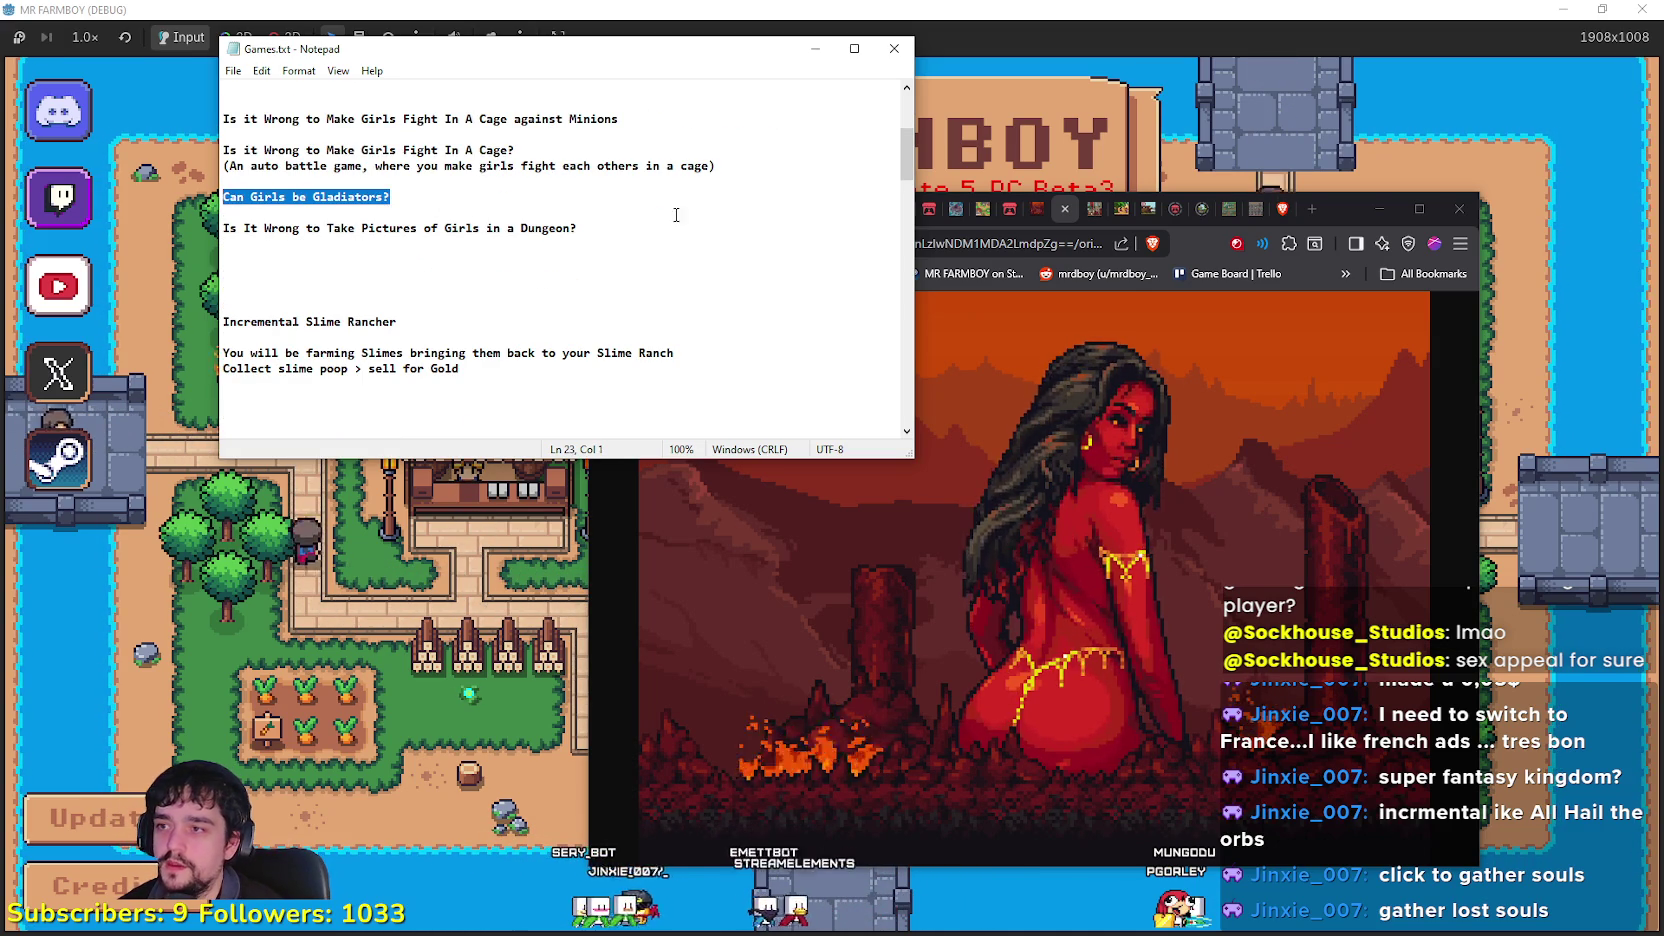
drag(722, 165, 222, 150)
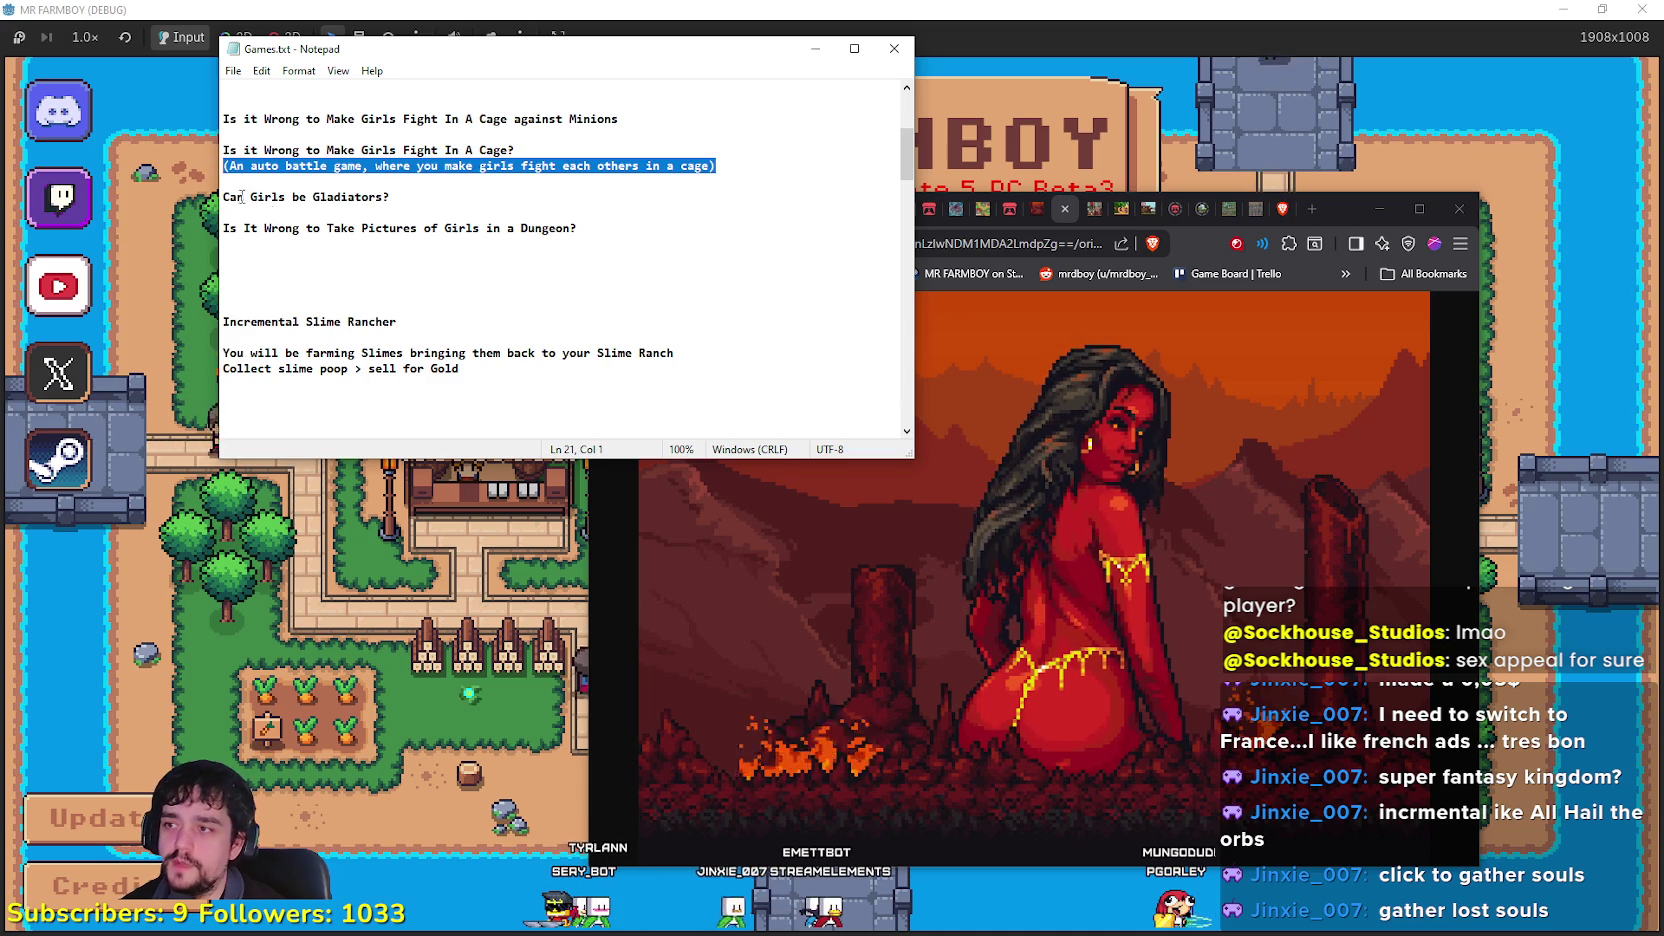
click(272, 210)
text((An auto battle game, where you make girls fight each others in a cage))
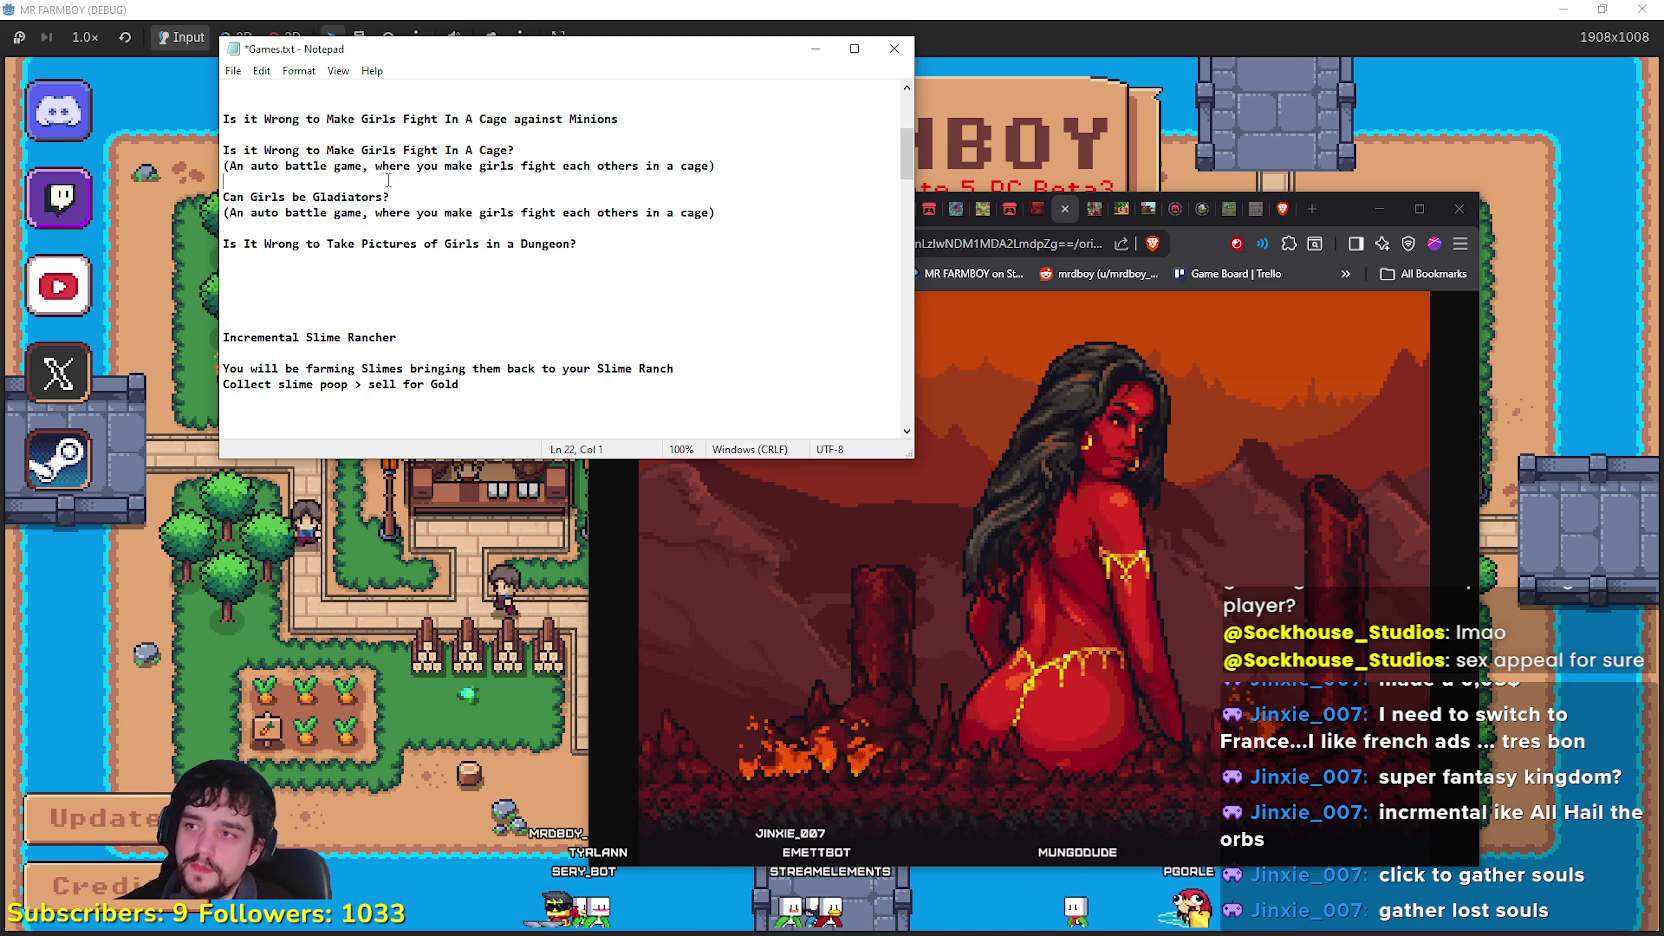
click(375, 182)
key(BackSpace)
drag(468, 197, 222, 197)
Step: Insert 'and or incremental,' after 'game' in the cage-fight description
click(358, 197)
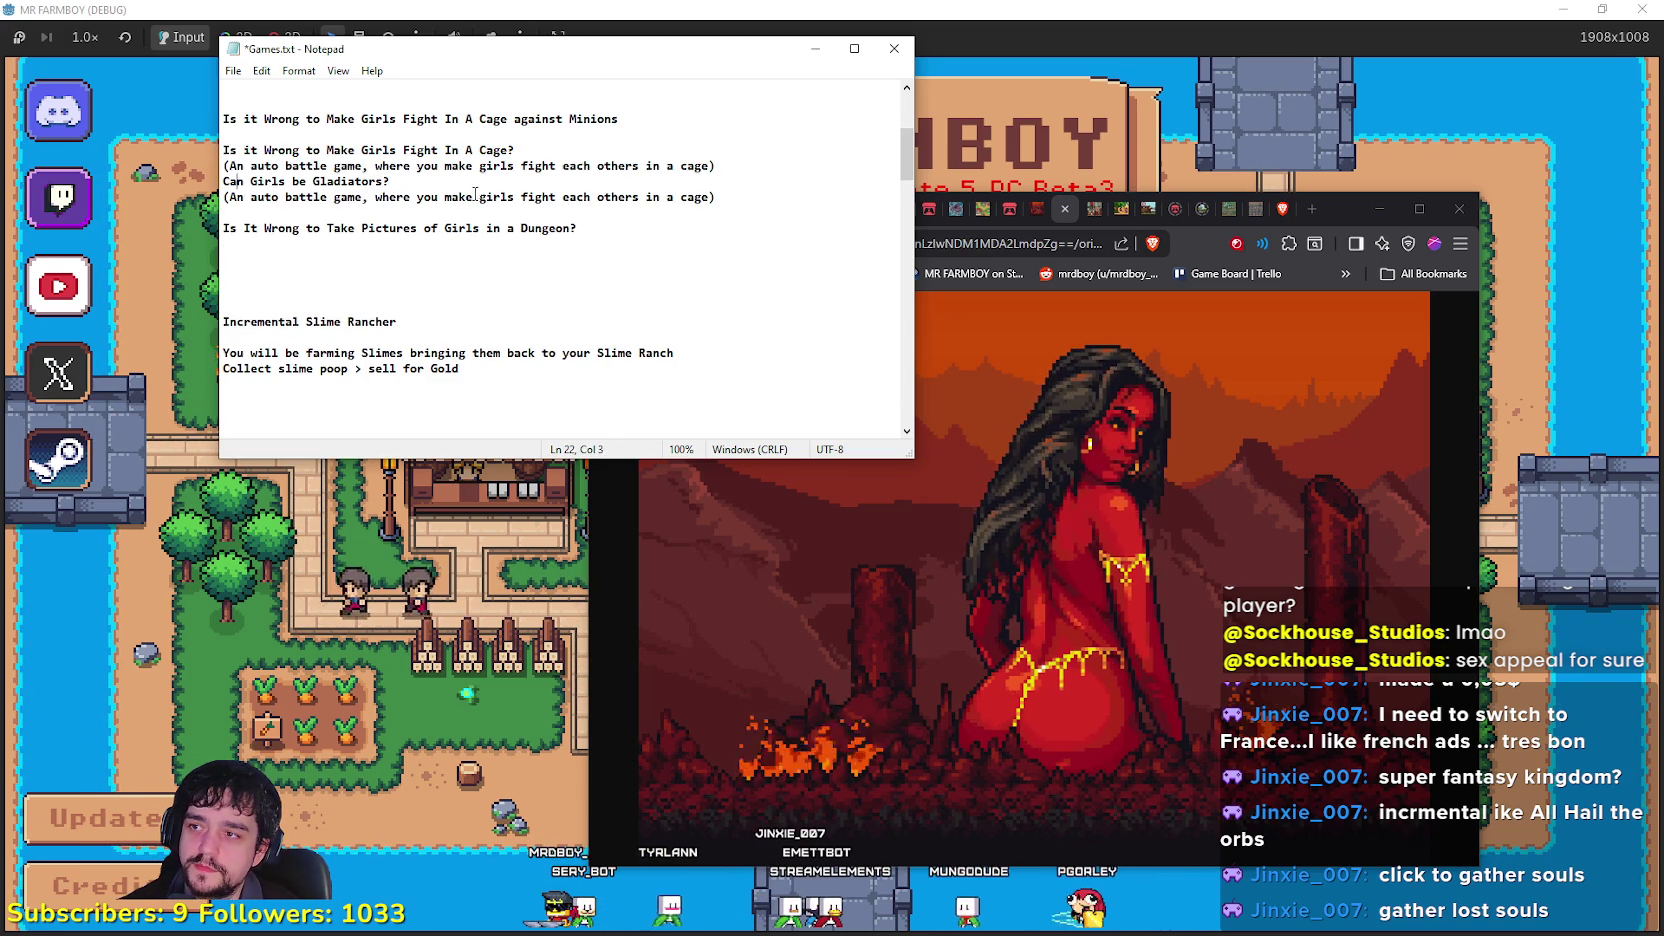
text(and or i)
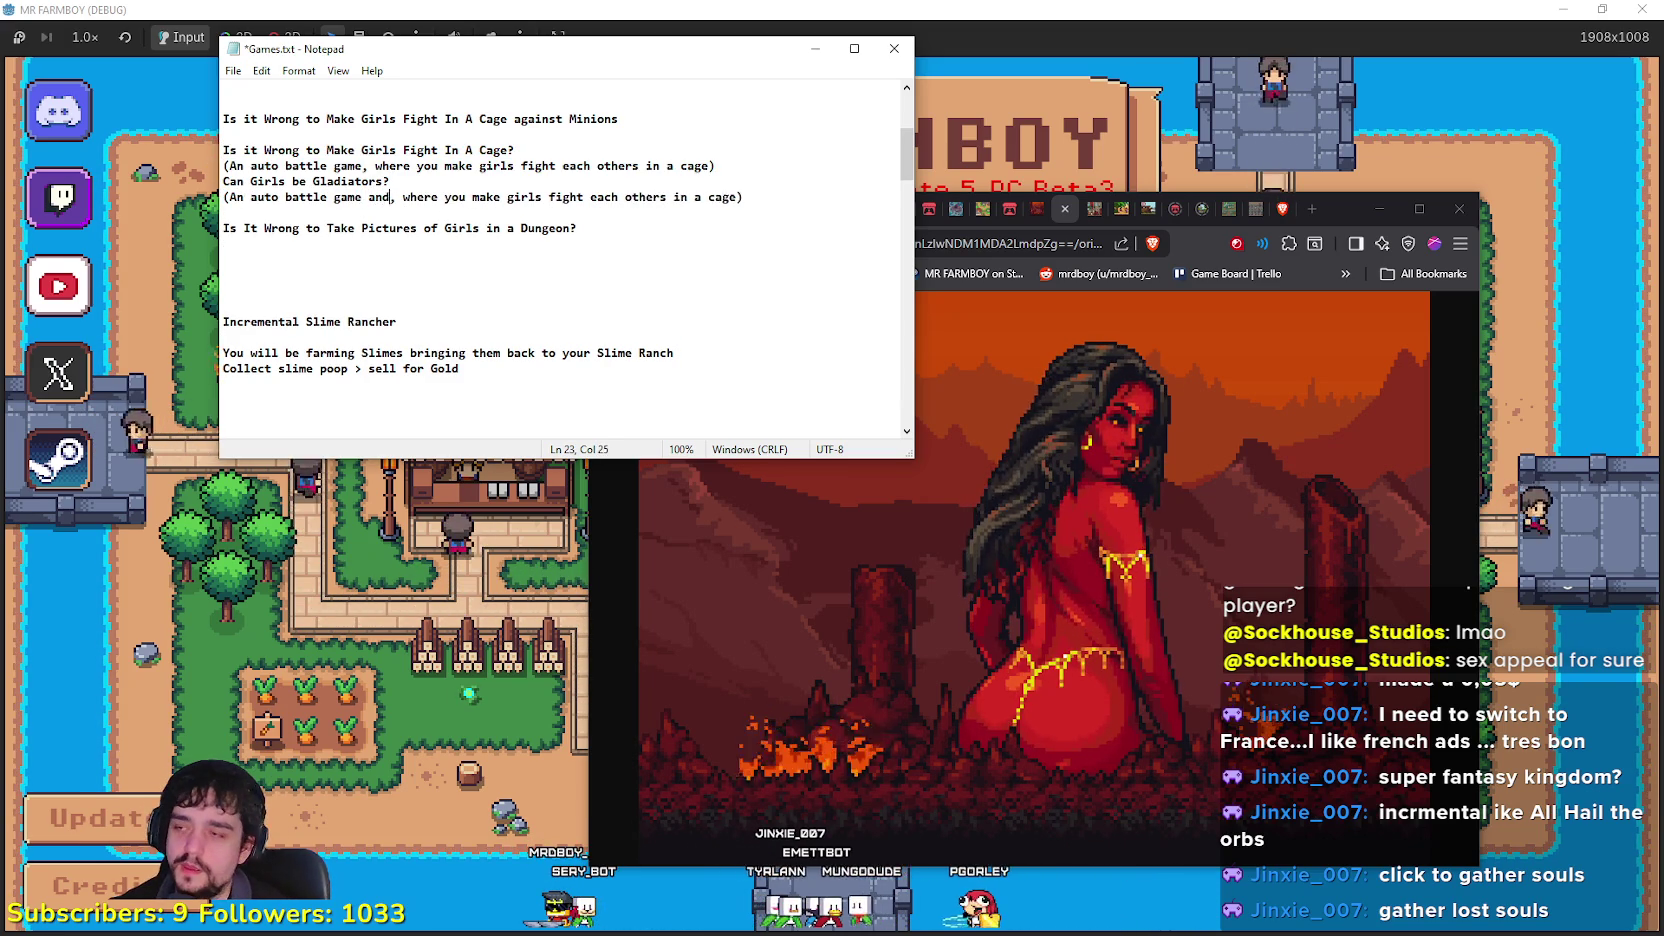
text(ncremental)
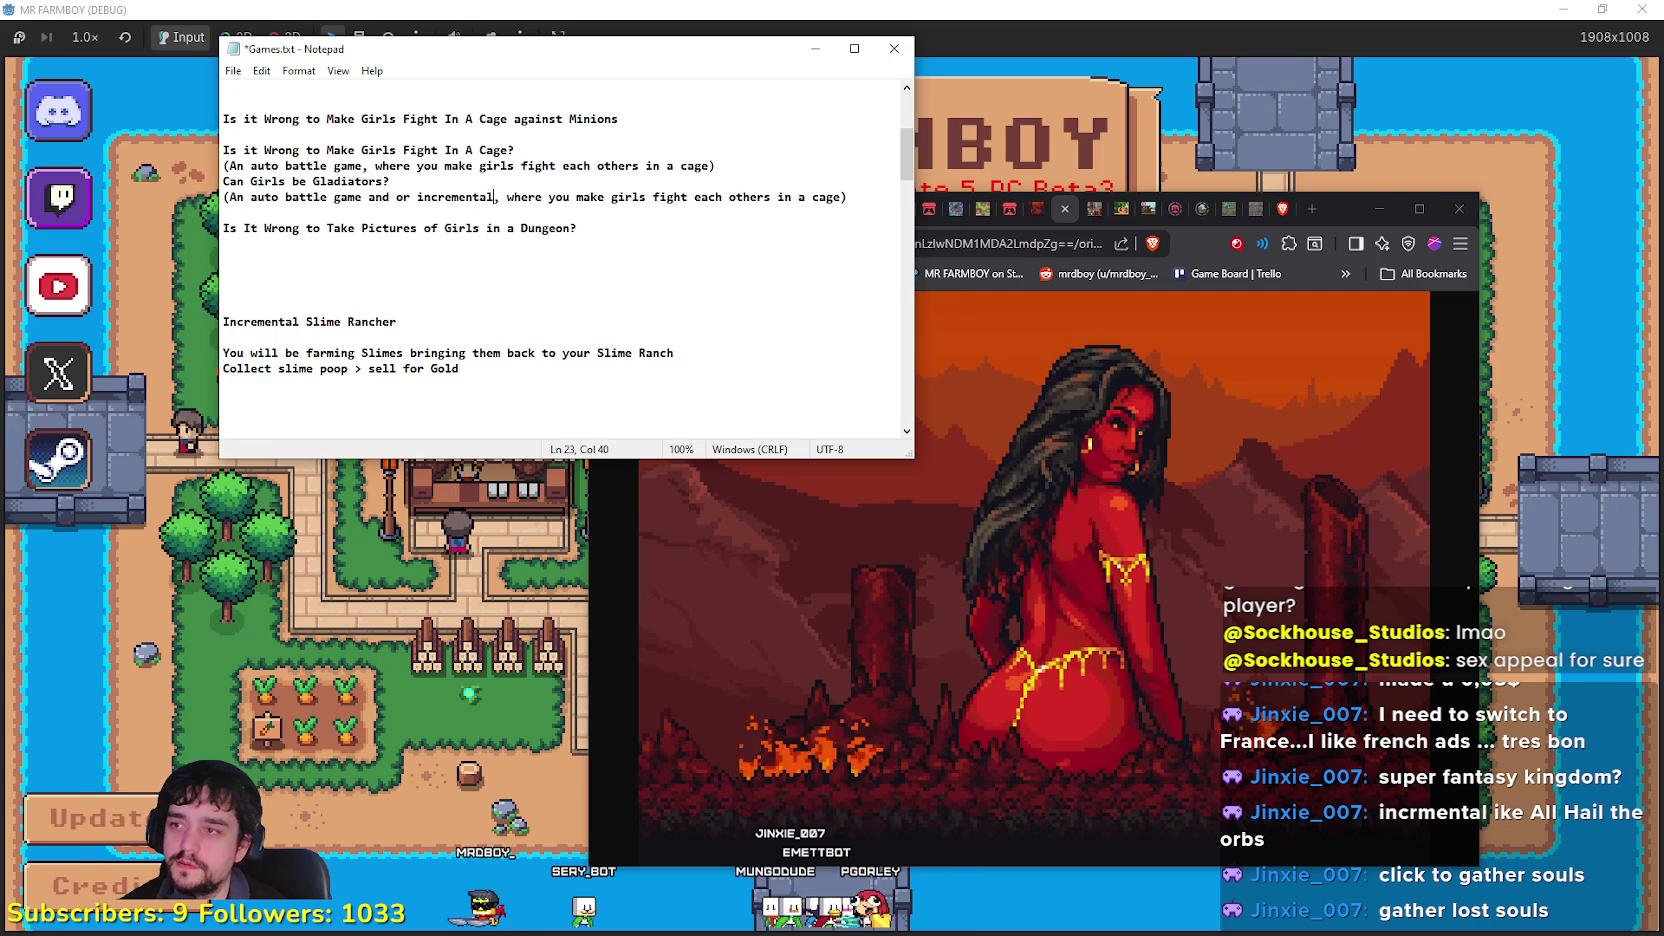
click(440, 190)
drag(404, 190, 370, 197)
key(ctrl+c)
double_click(378, 197)
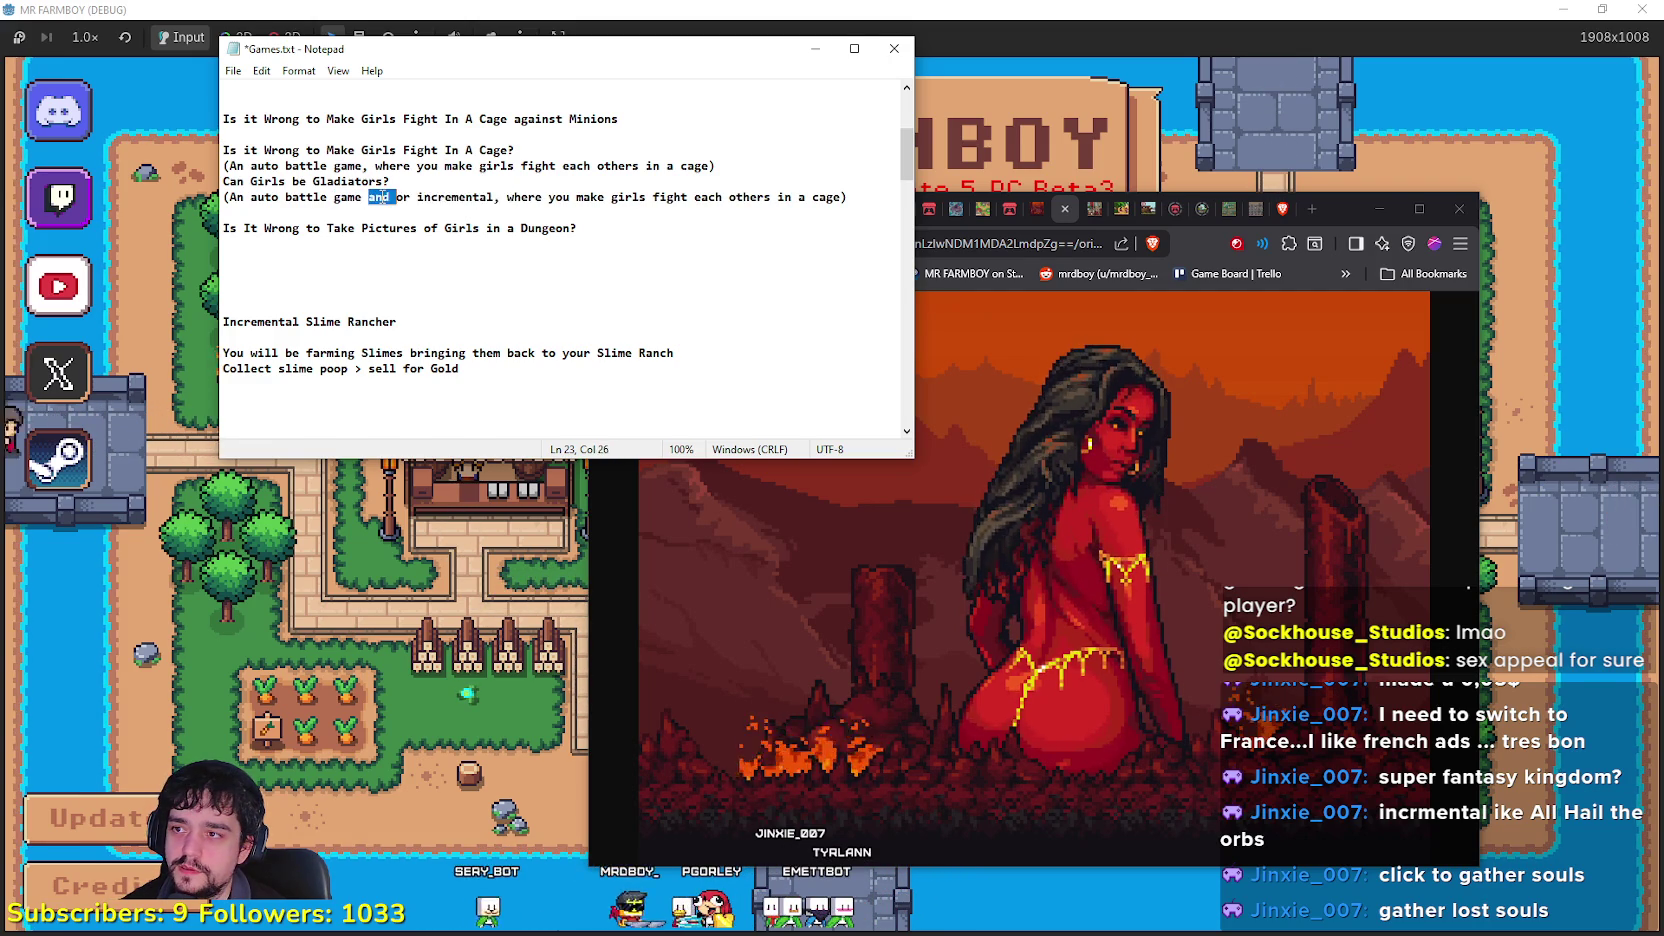
click(365, 166)
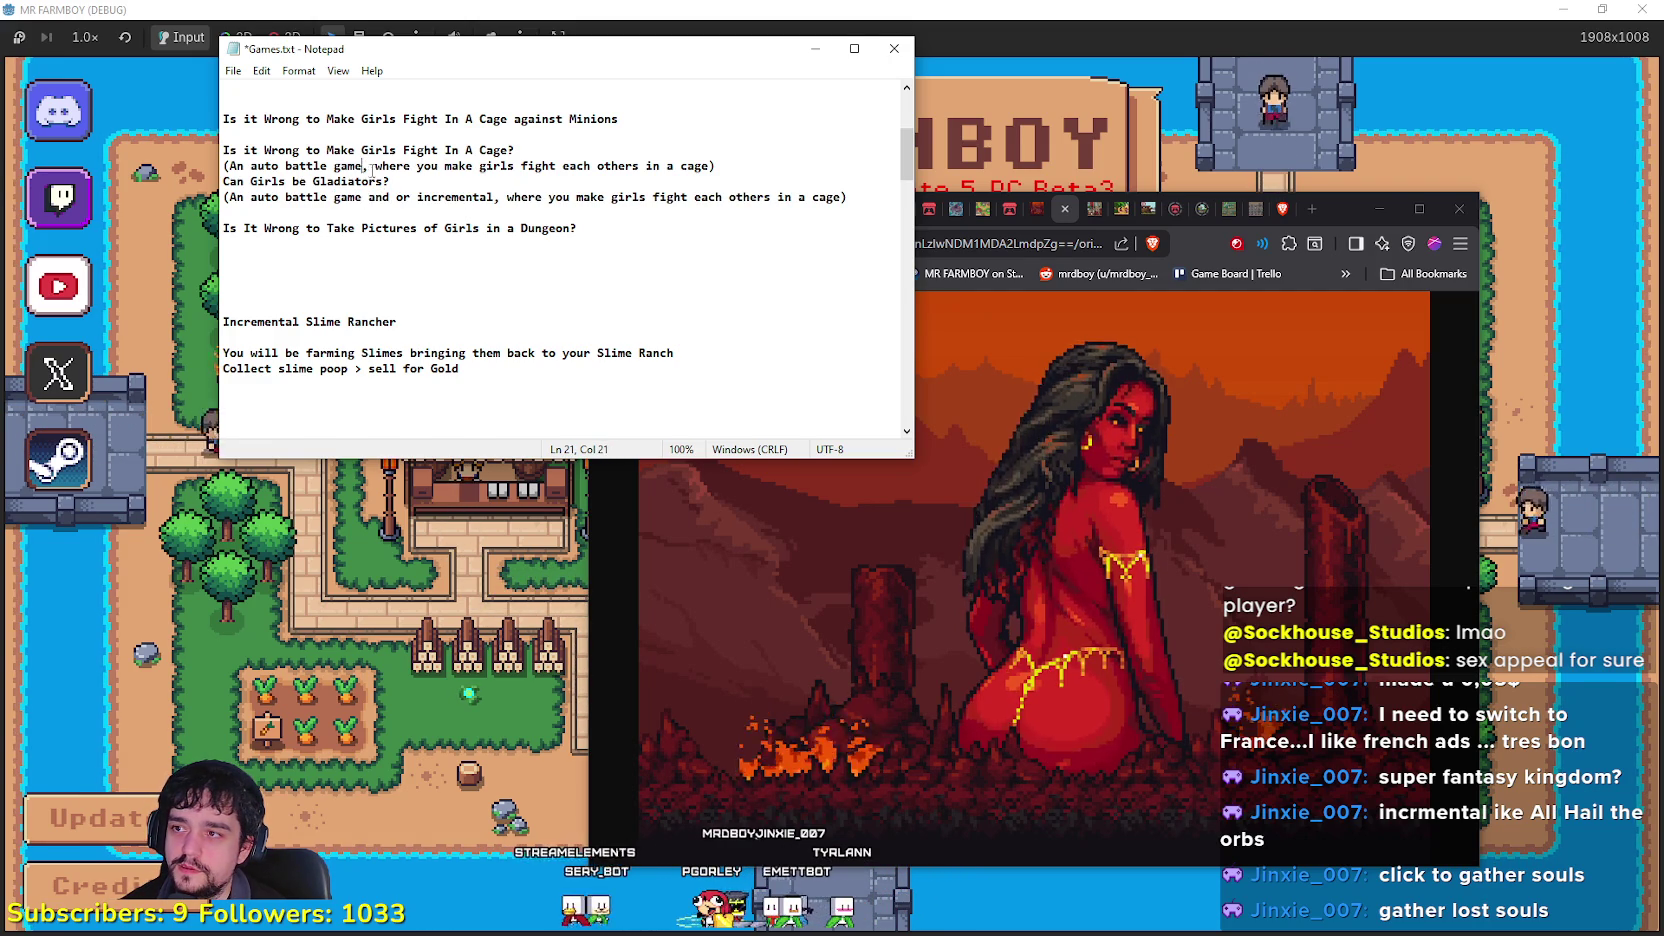
drag(368, 166, 376, 164)
key(ctrl+v)
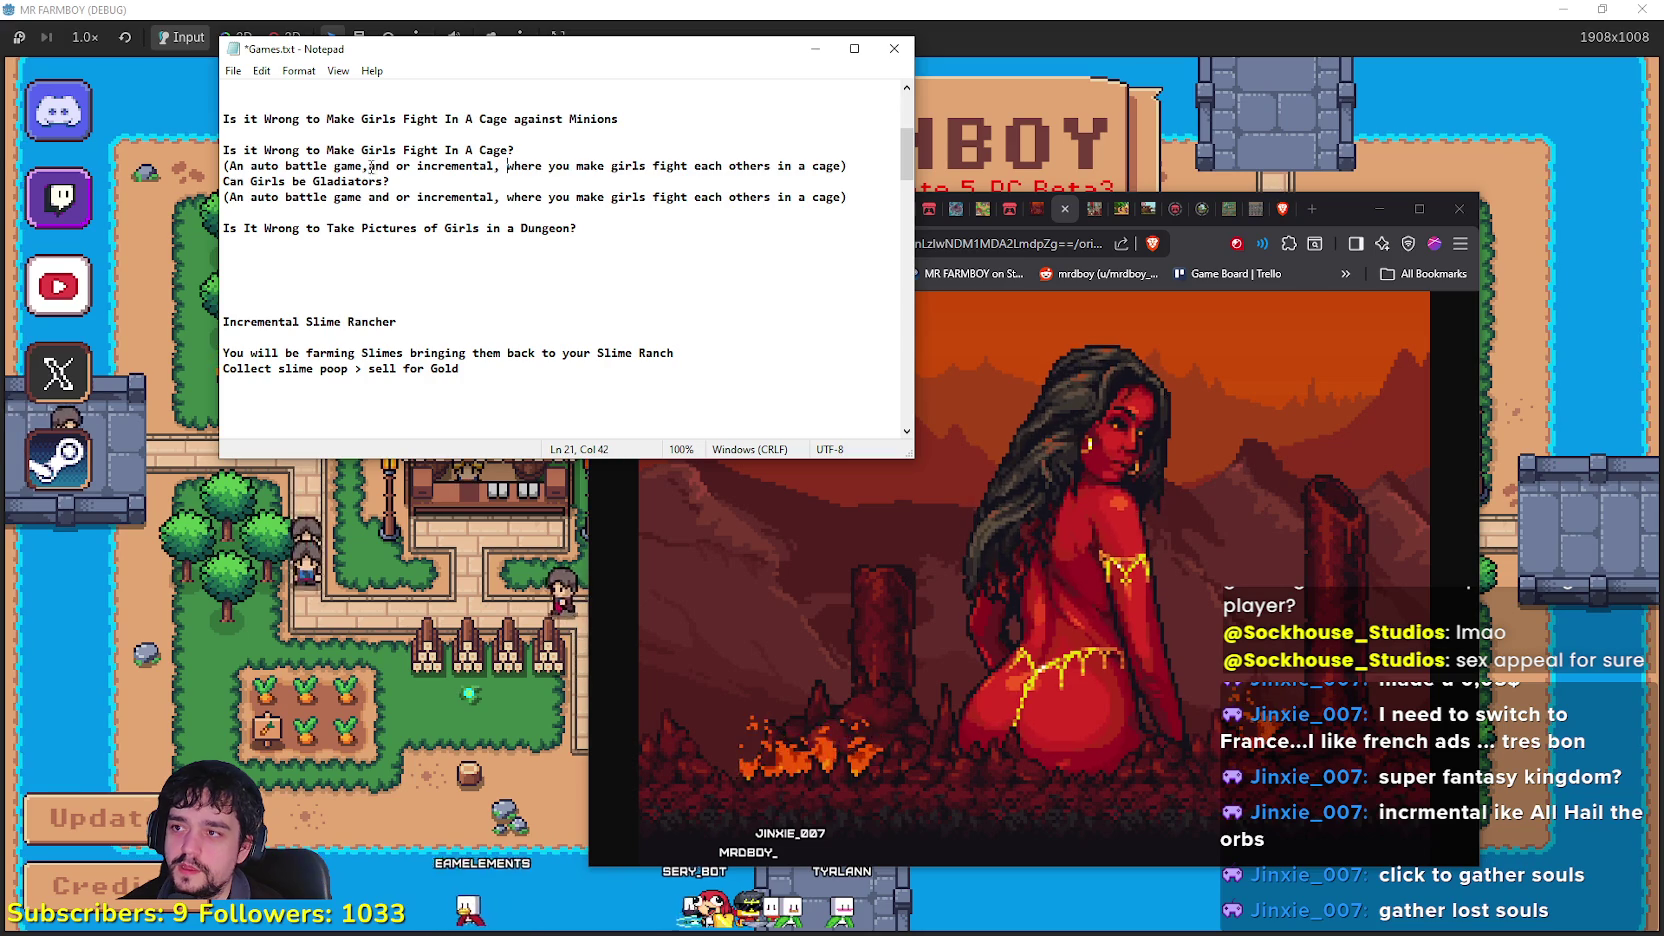
text(,)
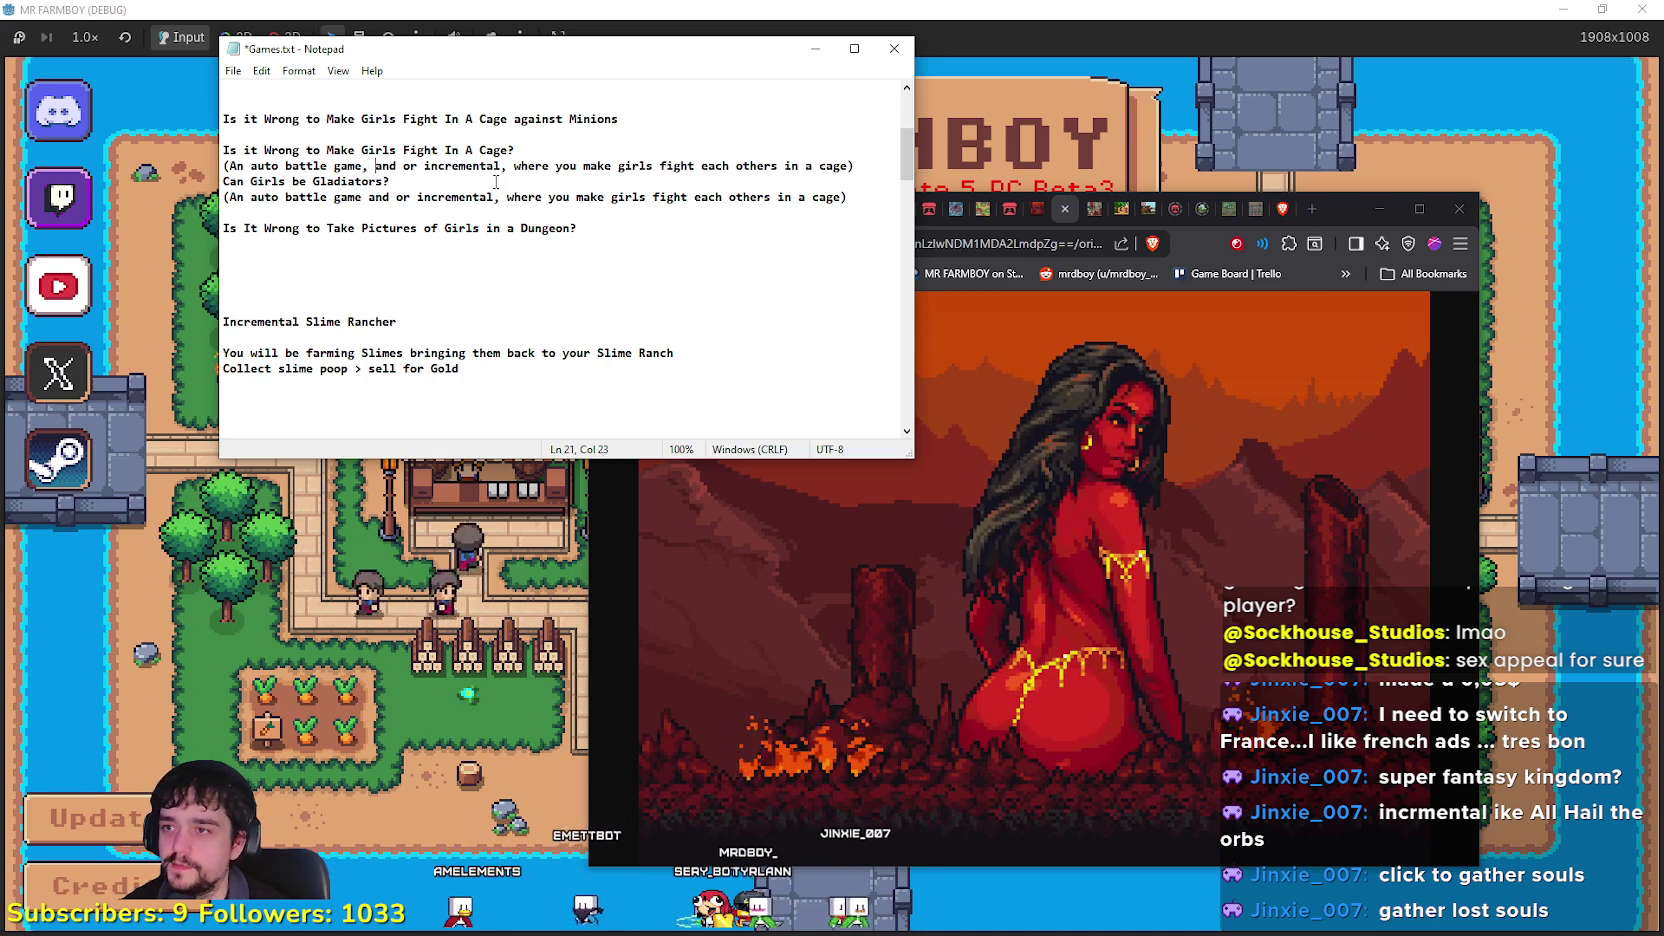
click(433, 266)
click(597, 245)
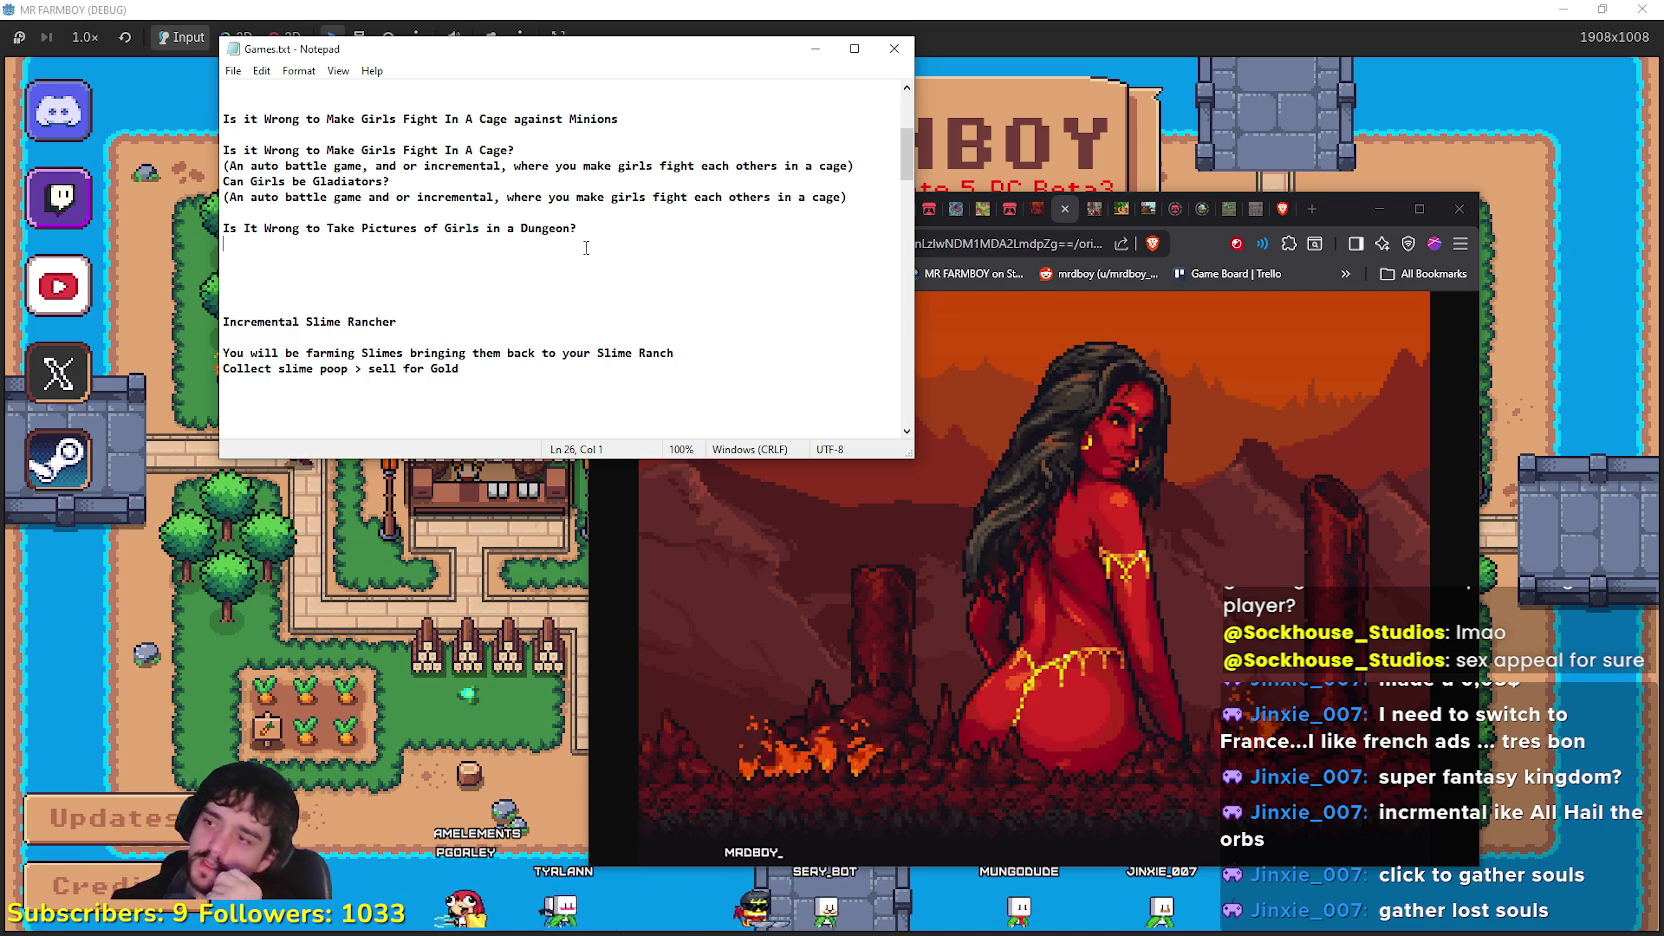
Step: Under the dungeon pictures idea, type '(You are a Dungeon Photographer... take pictures of Girls fighting Monsters)'
text(*)
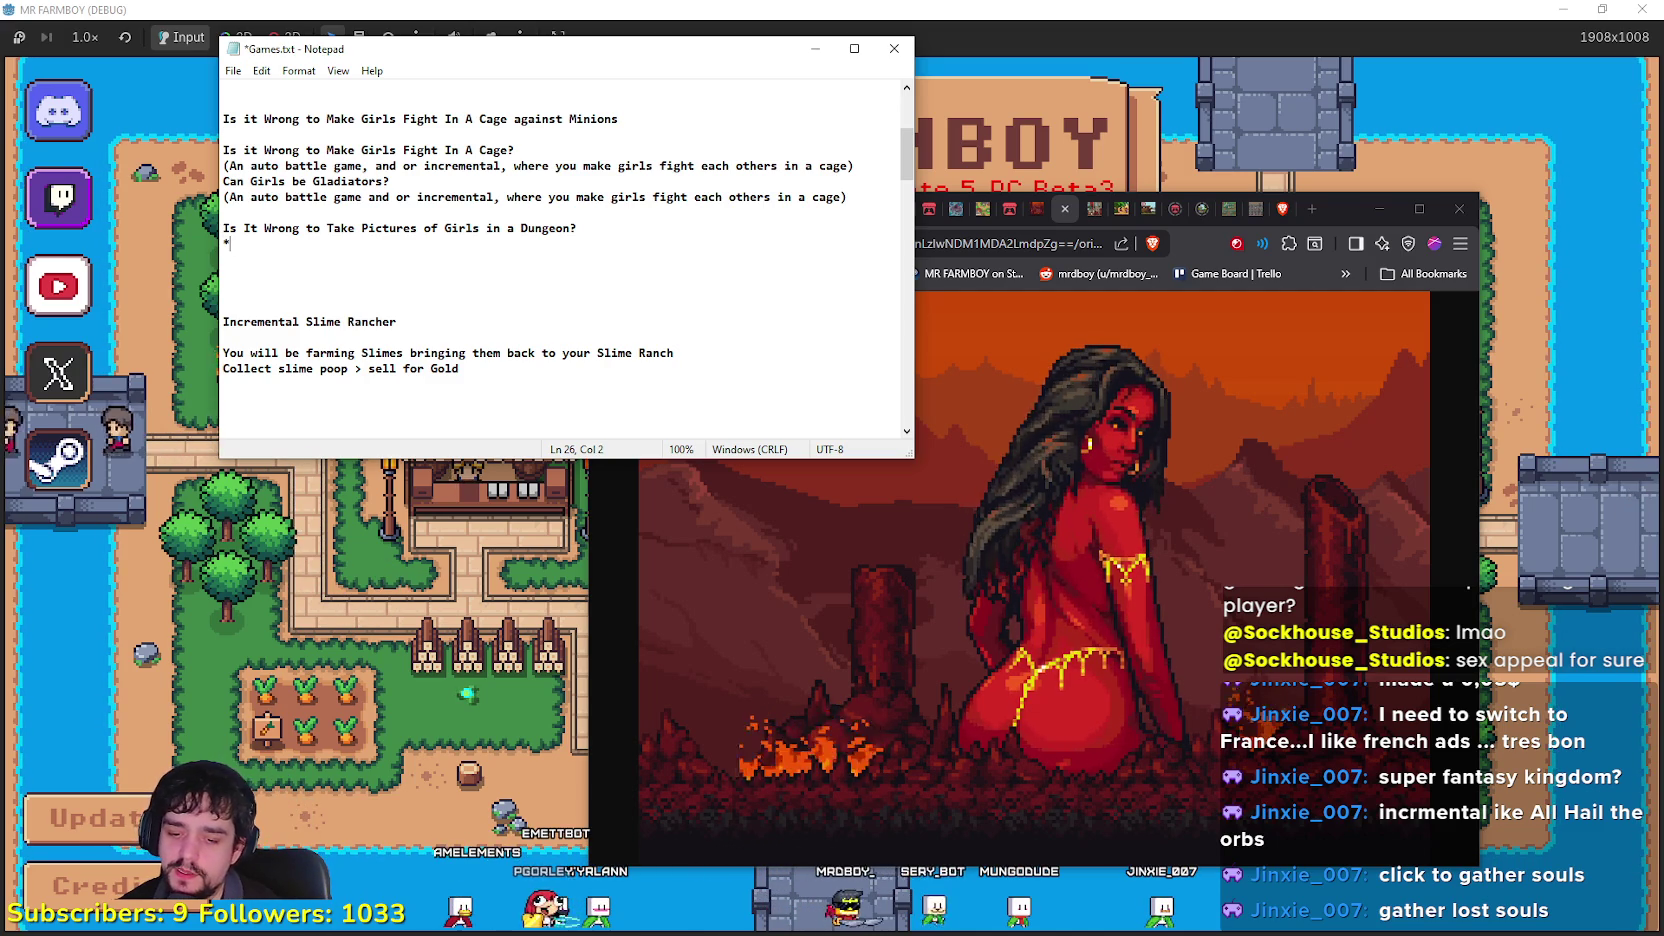
key(BackSpace)
text(()
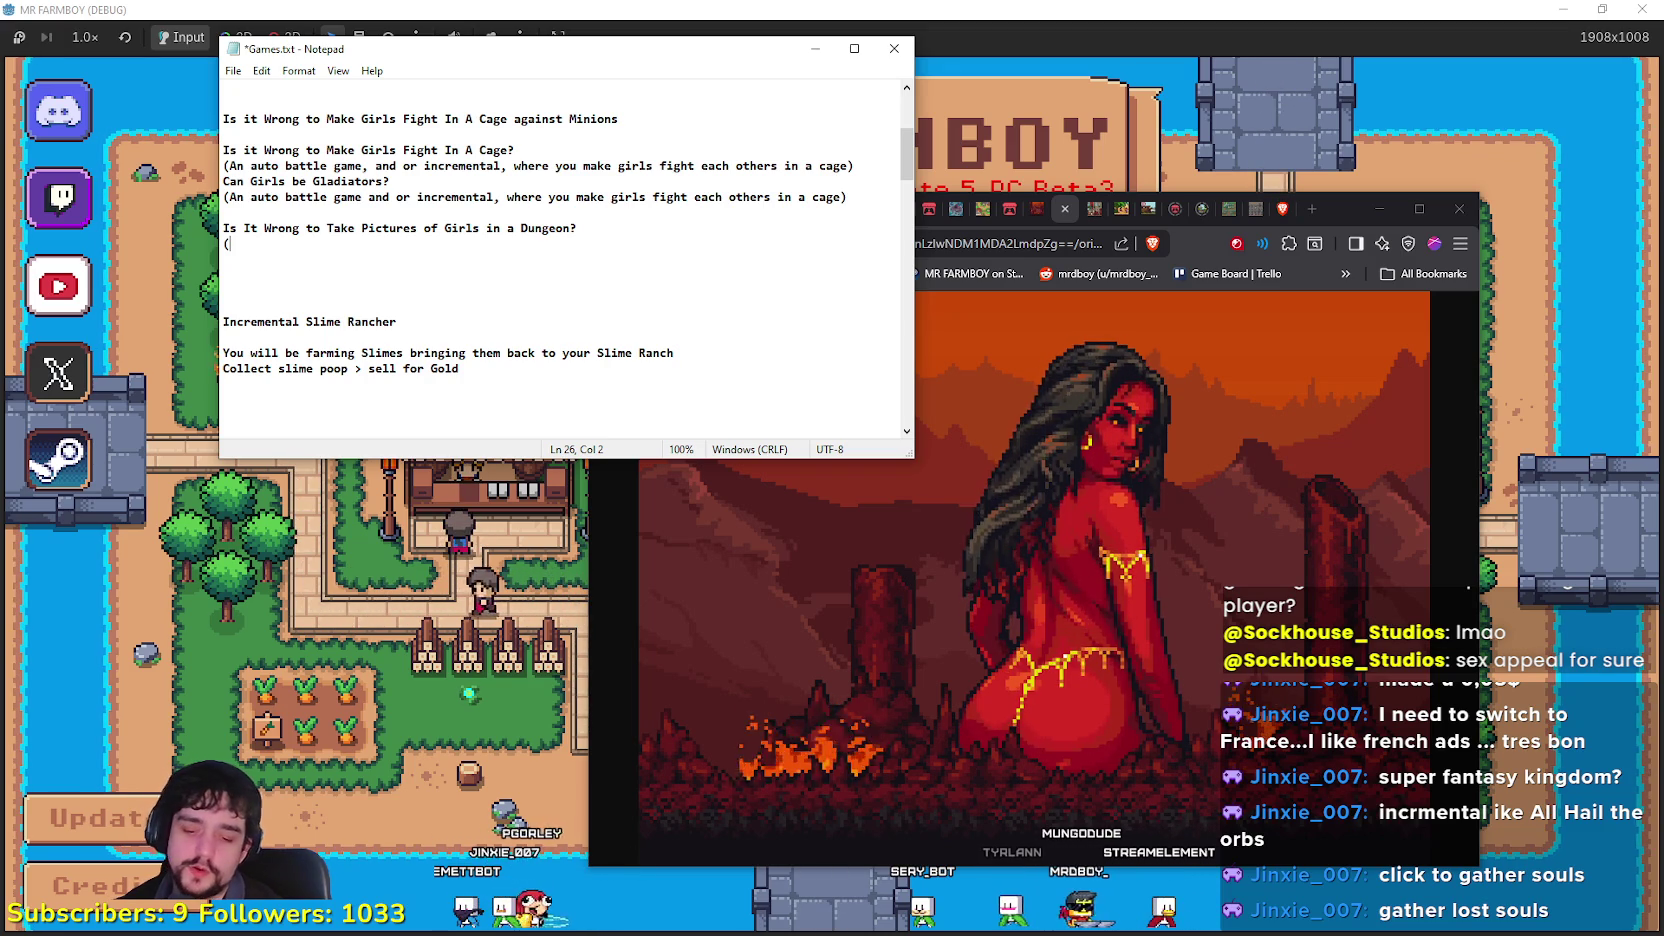
text(Yo)
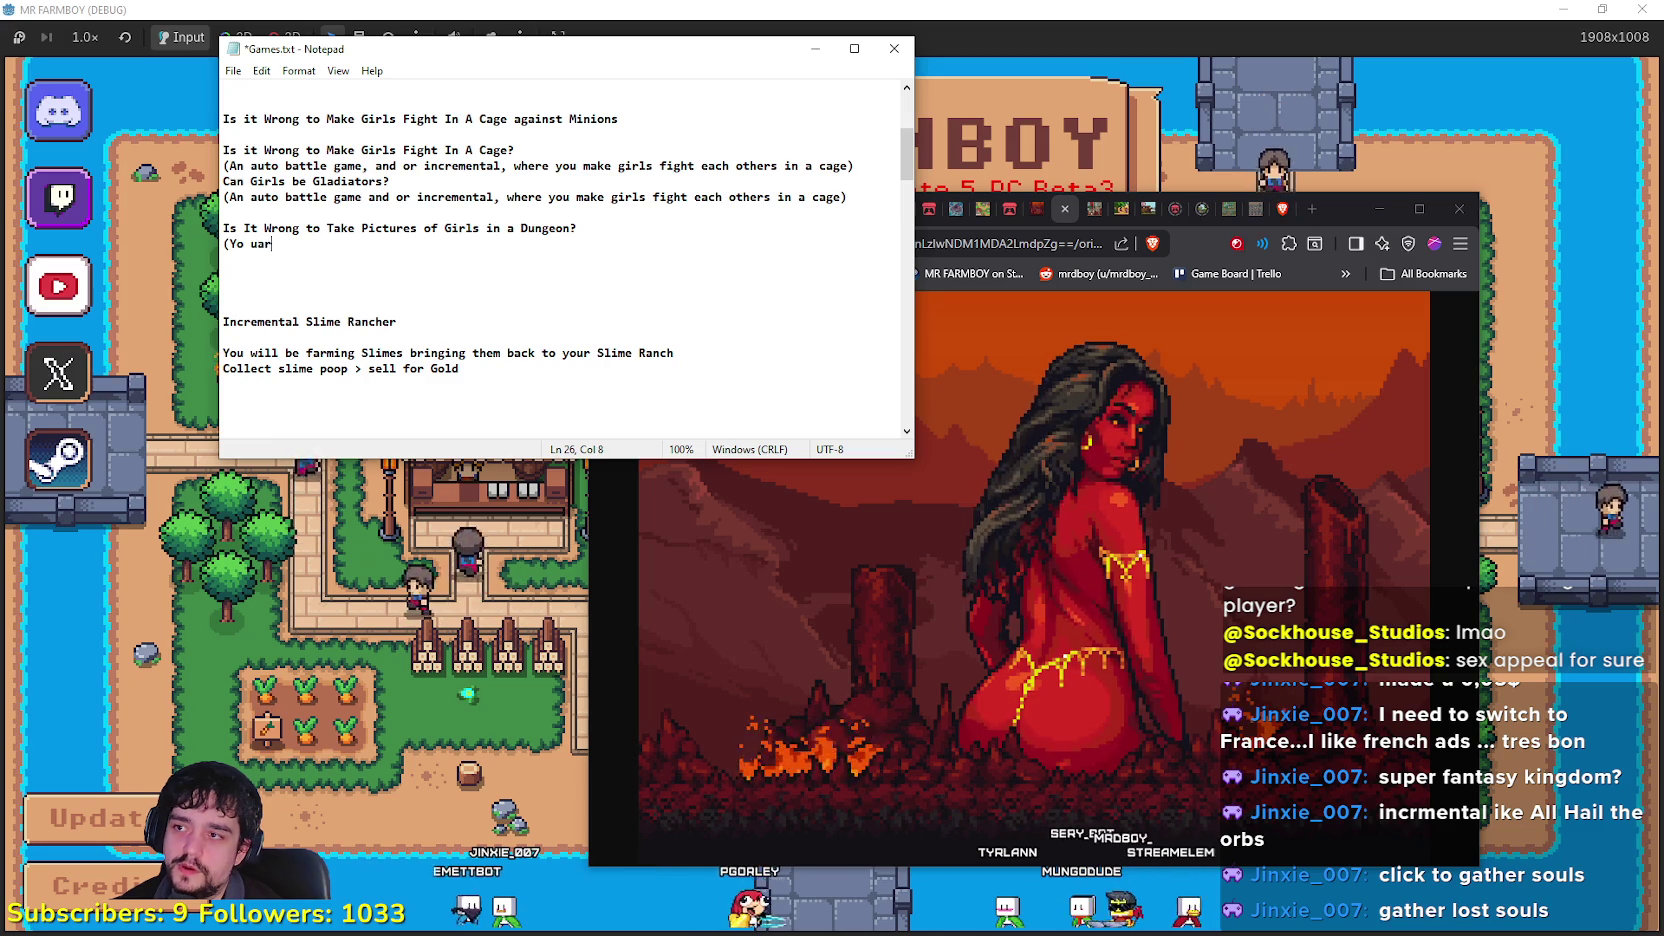
text(u are a Dungeon Photo)
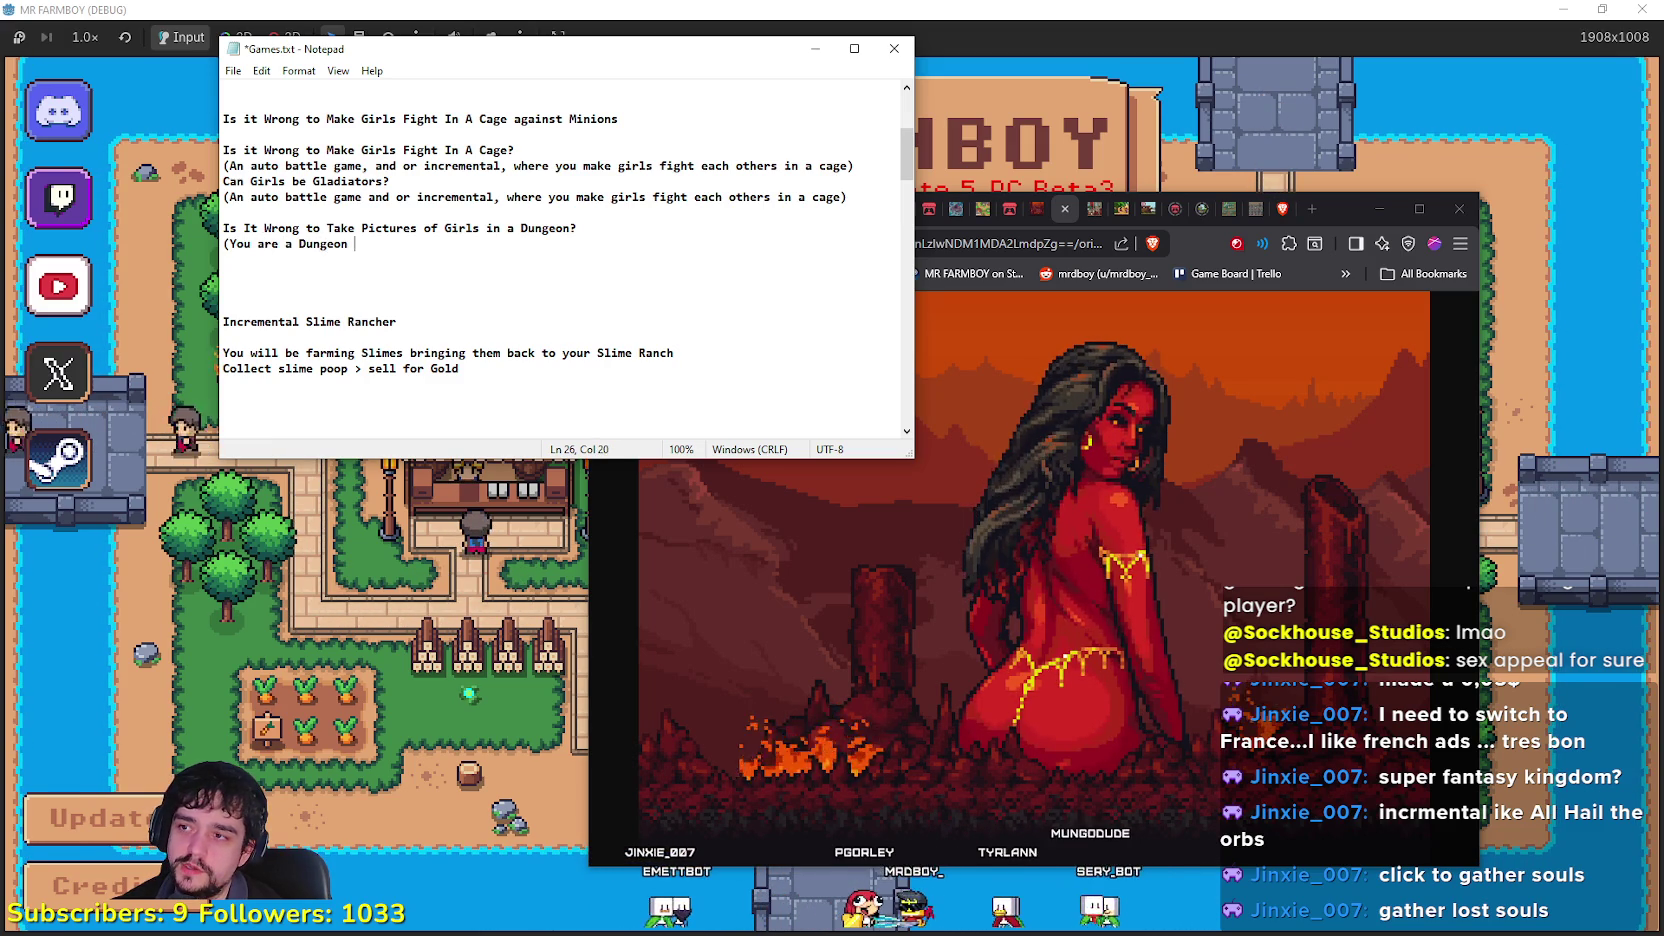
text(grapher,)
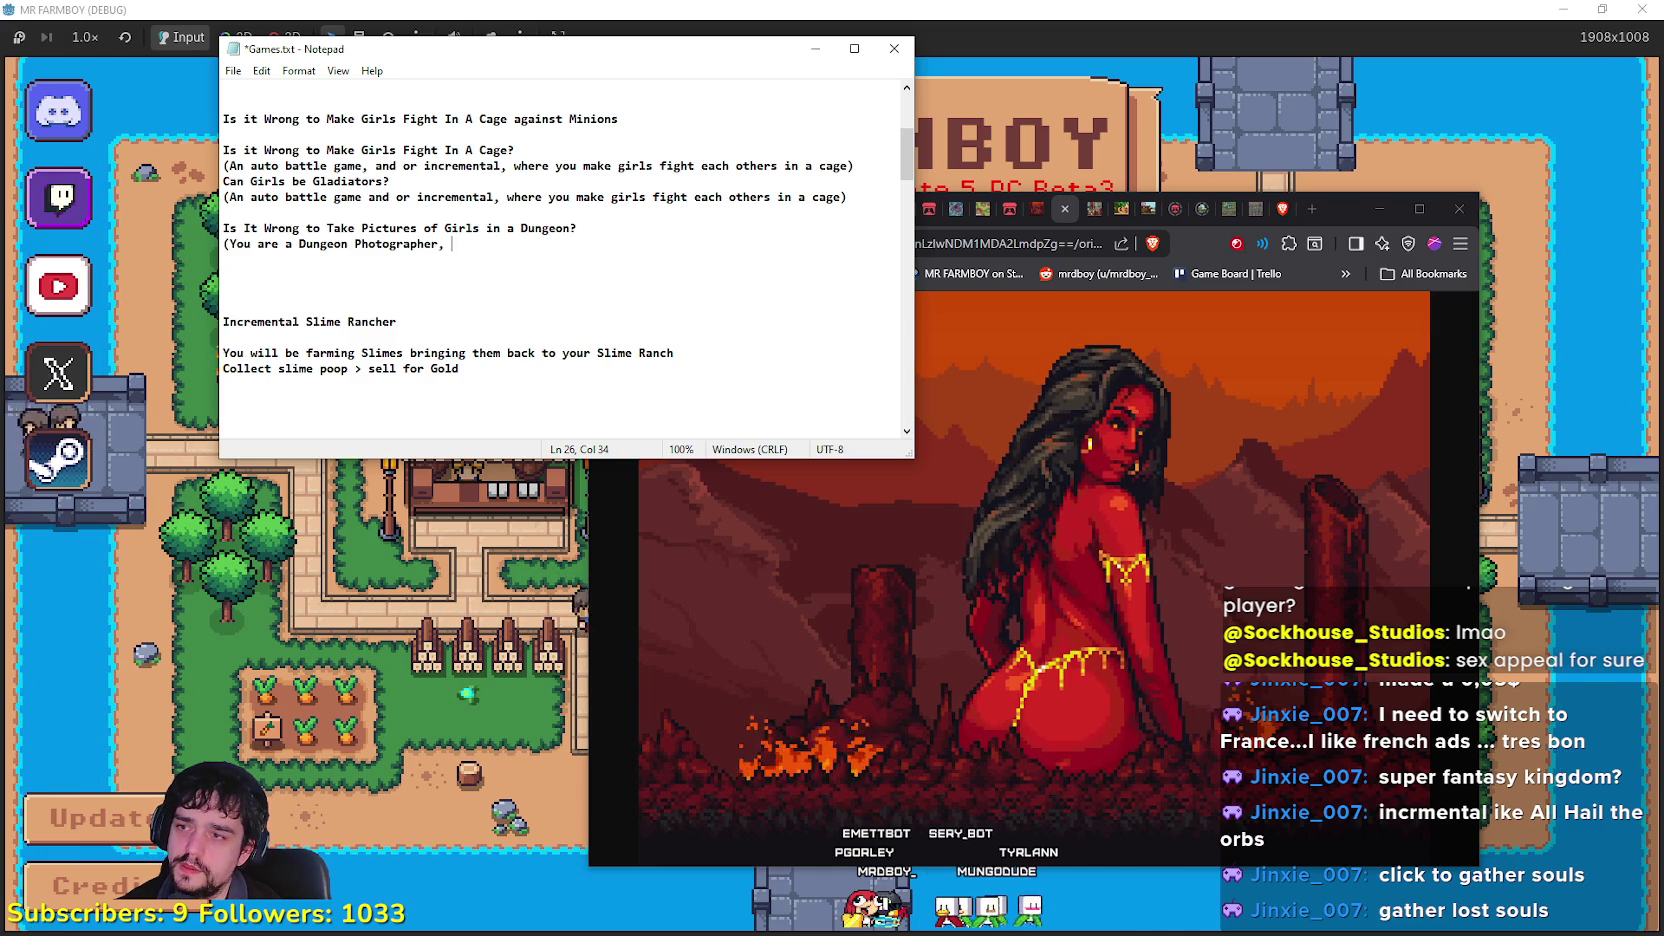
text( an)
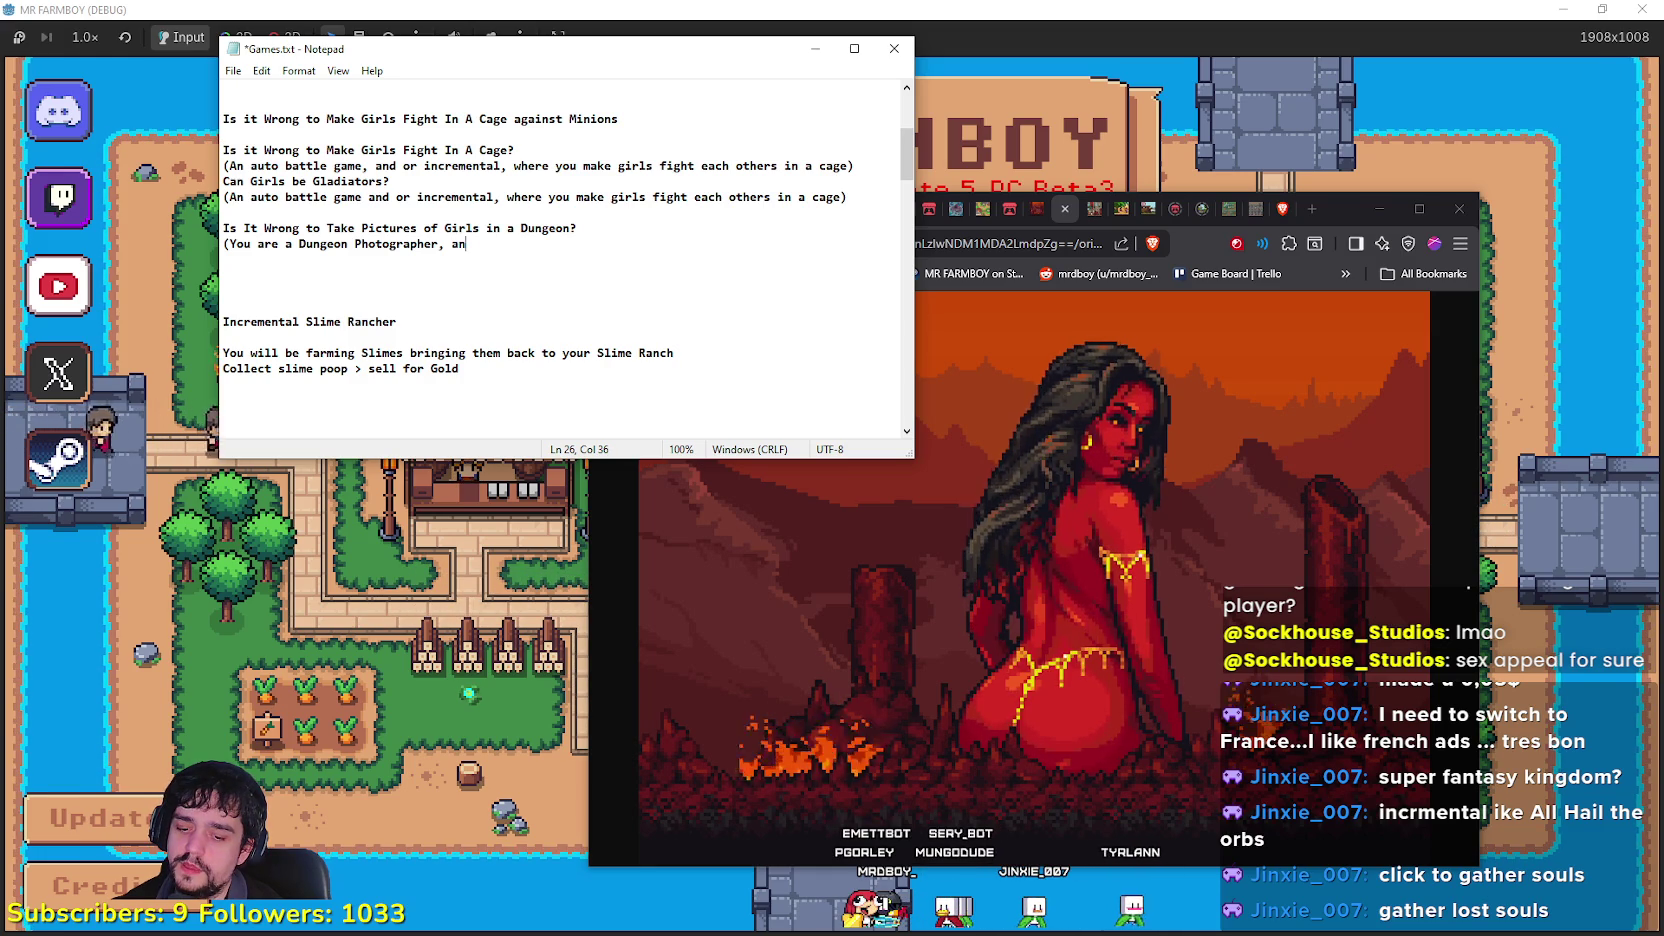
text(d you go in)
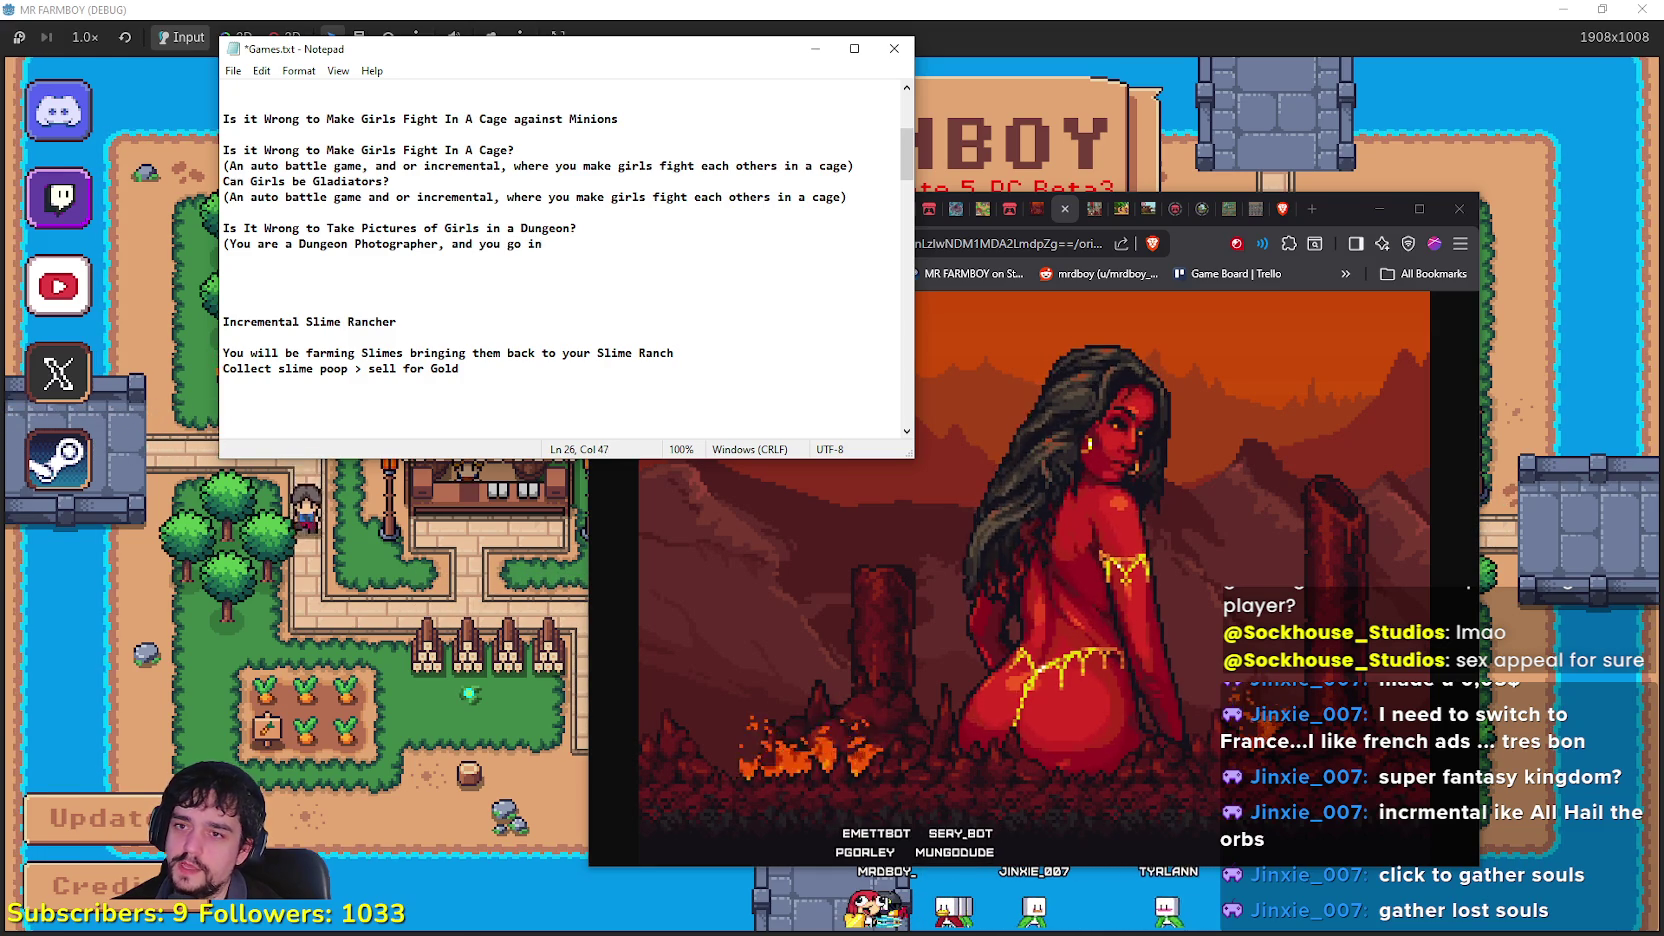
text( the t)
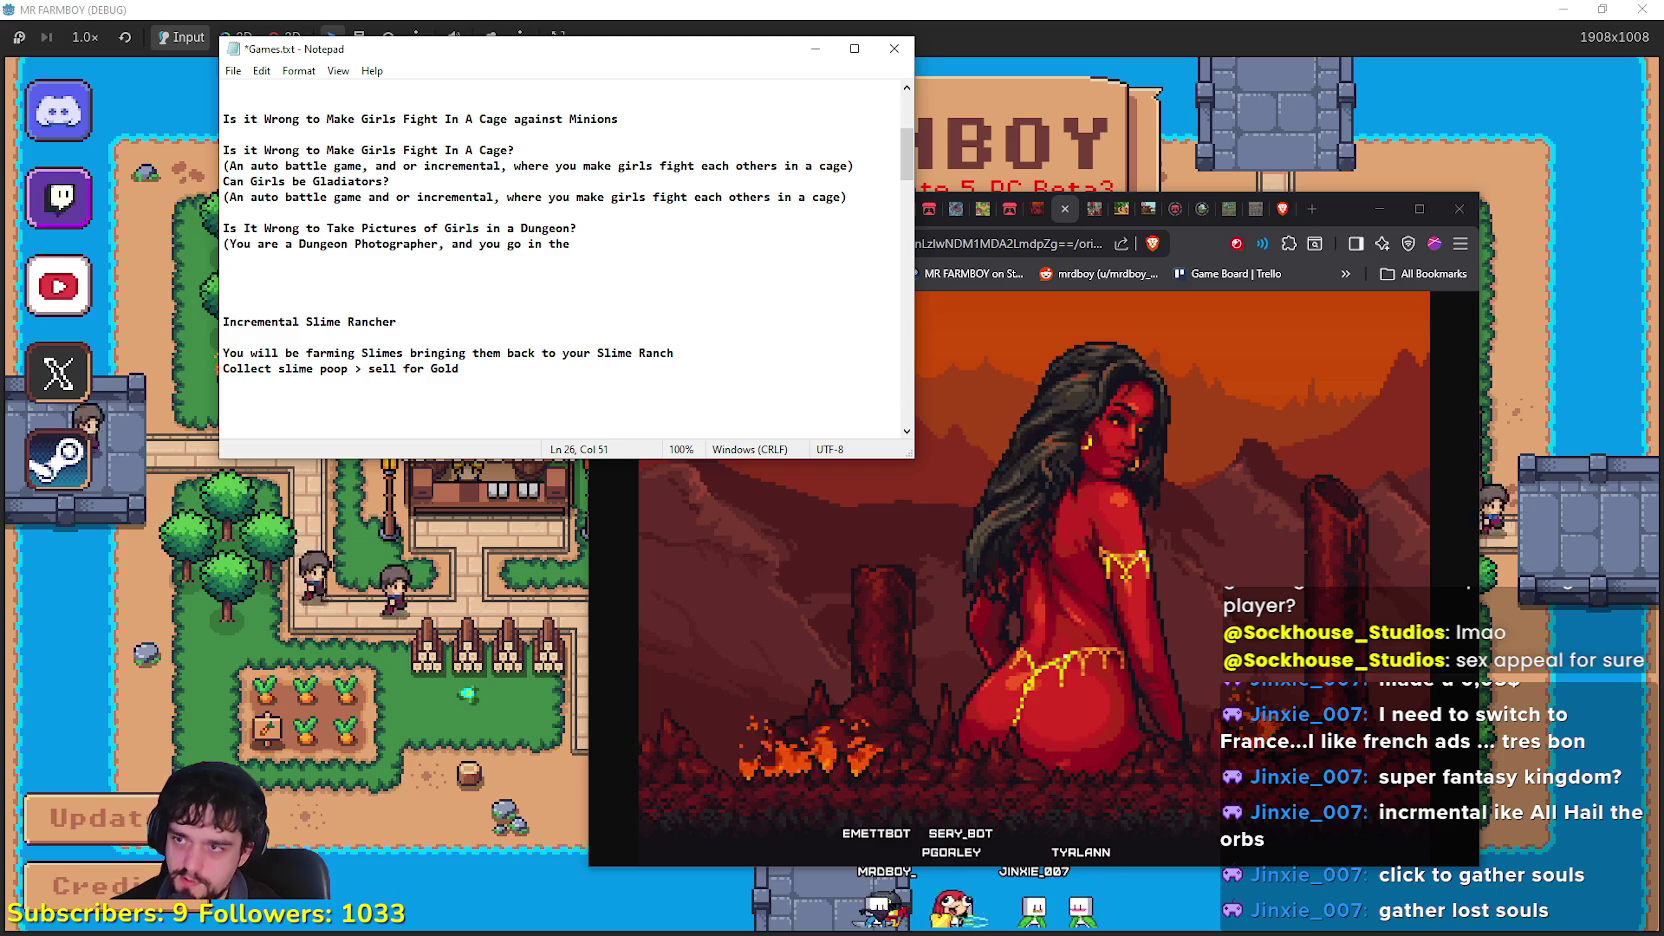
key(BackSpace)
text(dungeons t)
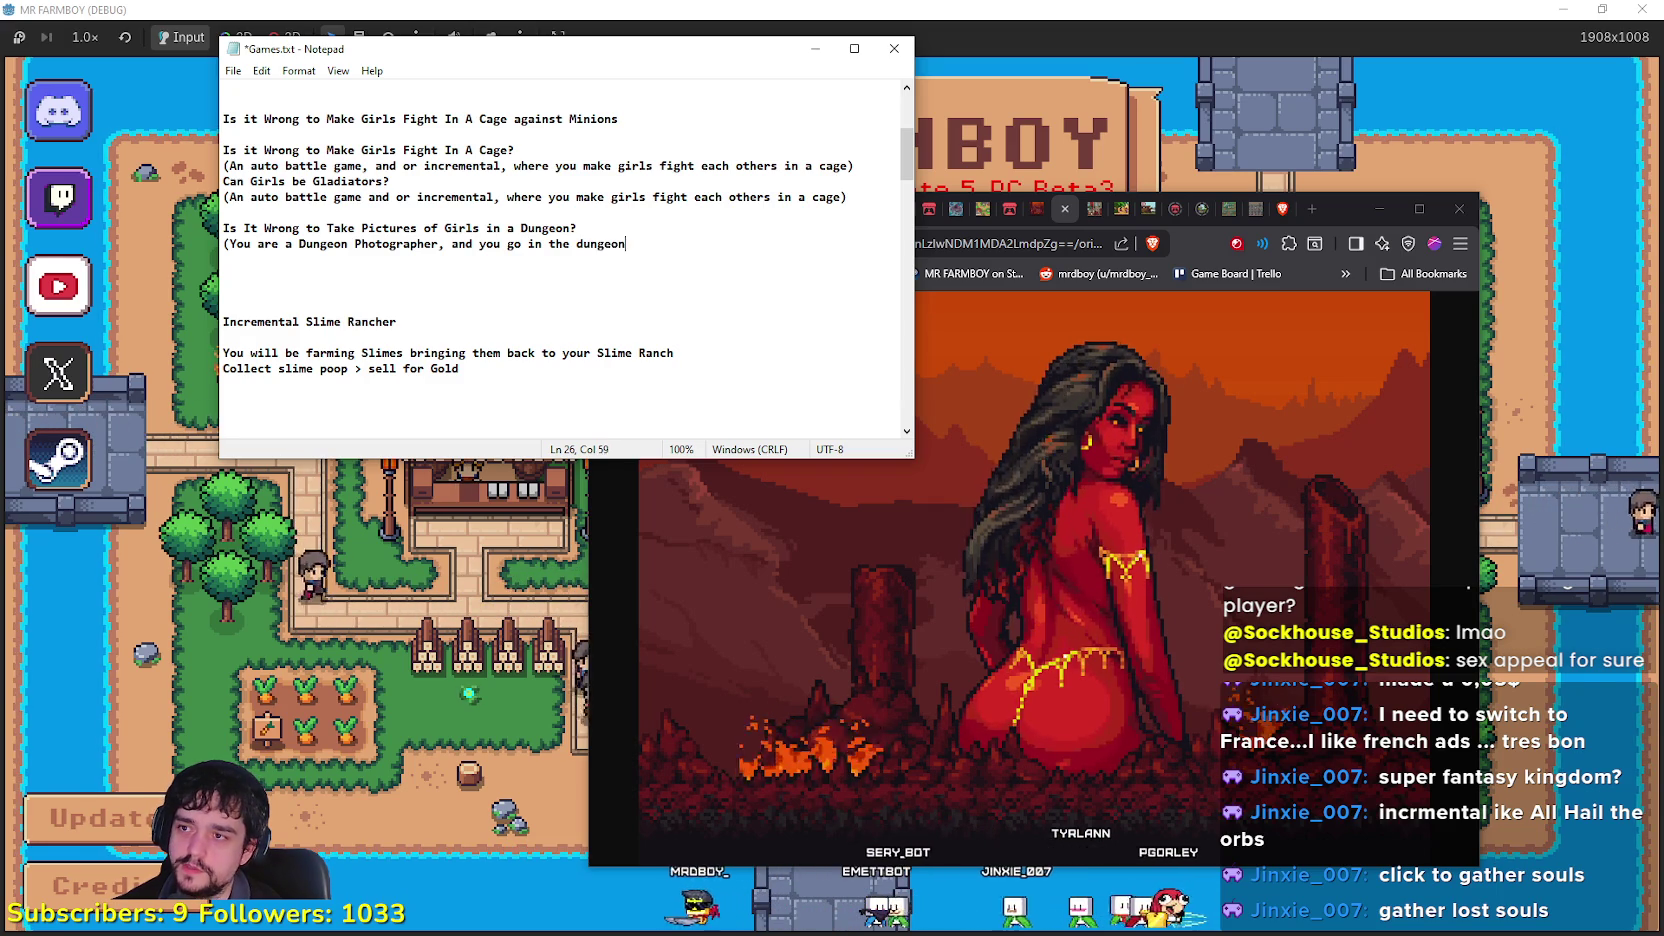
text(o take pictures of )
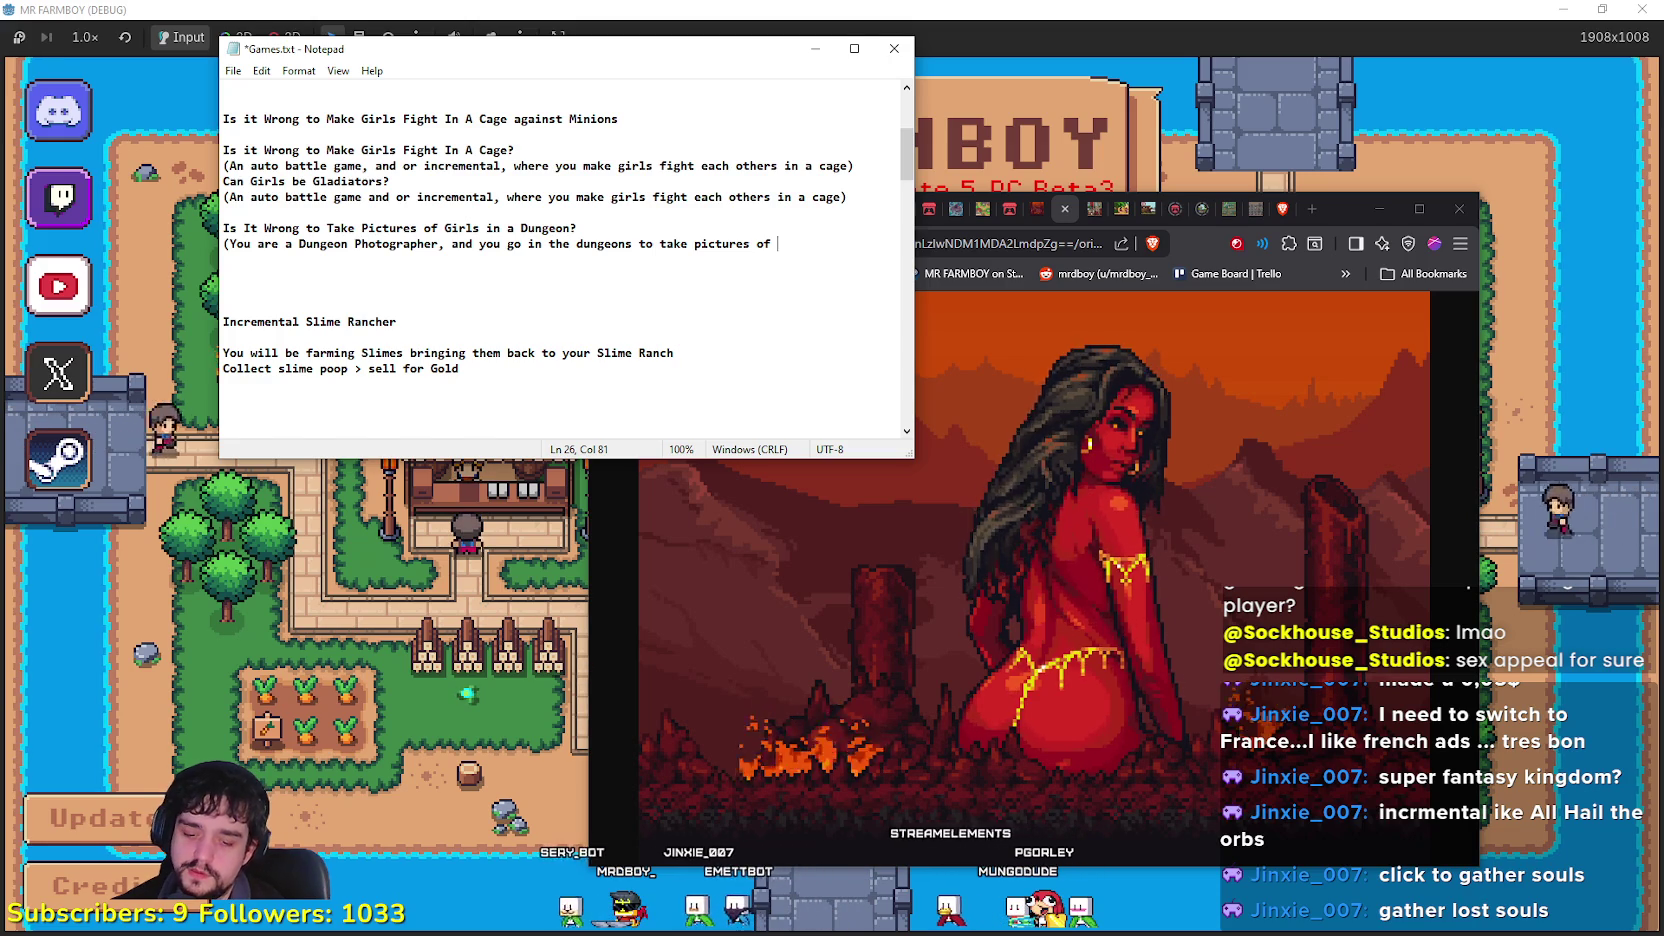
text(Girls )
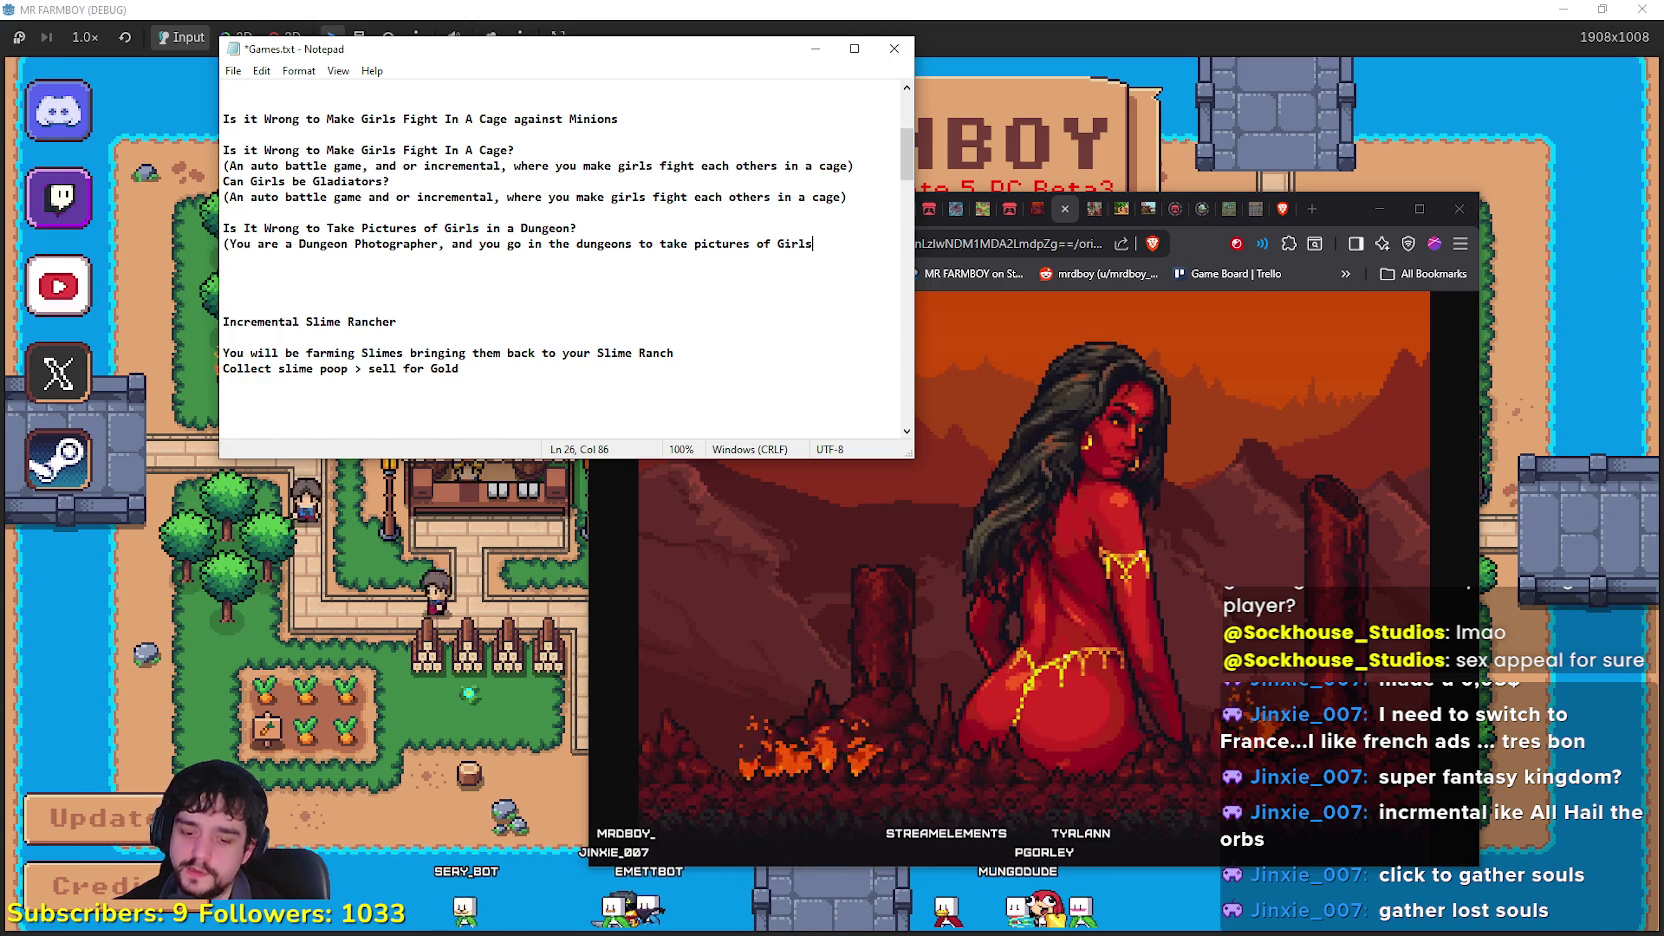
text(fighting )
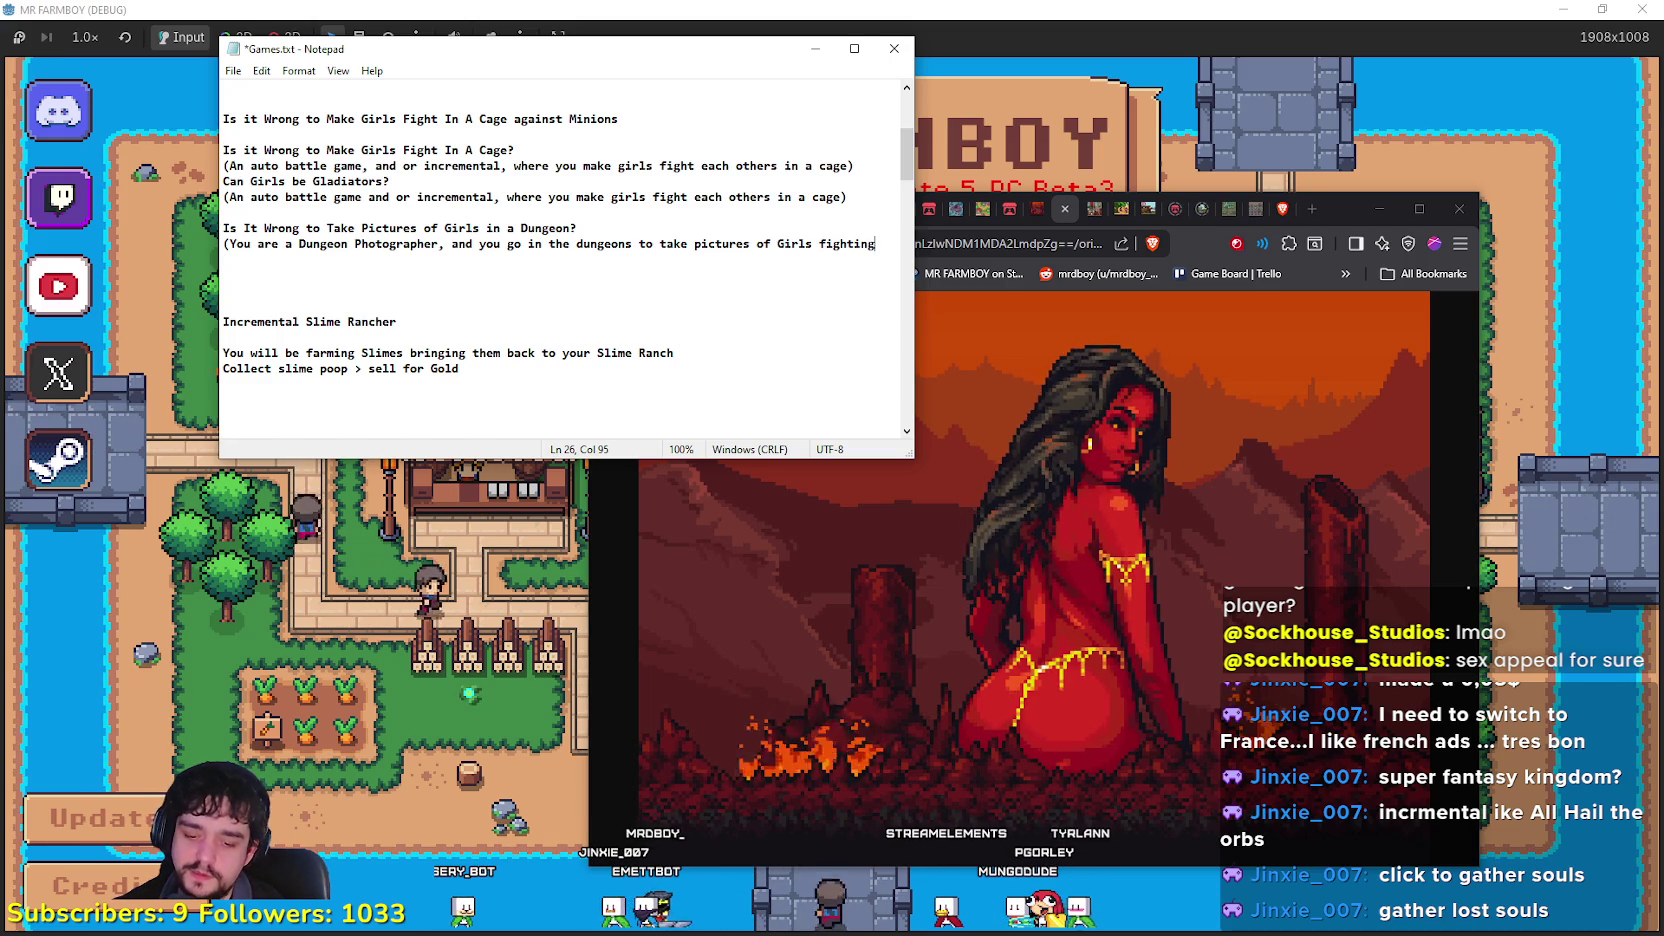
text(Monsters))
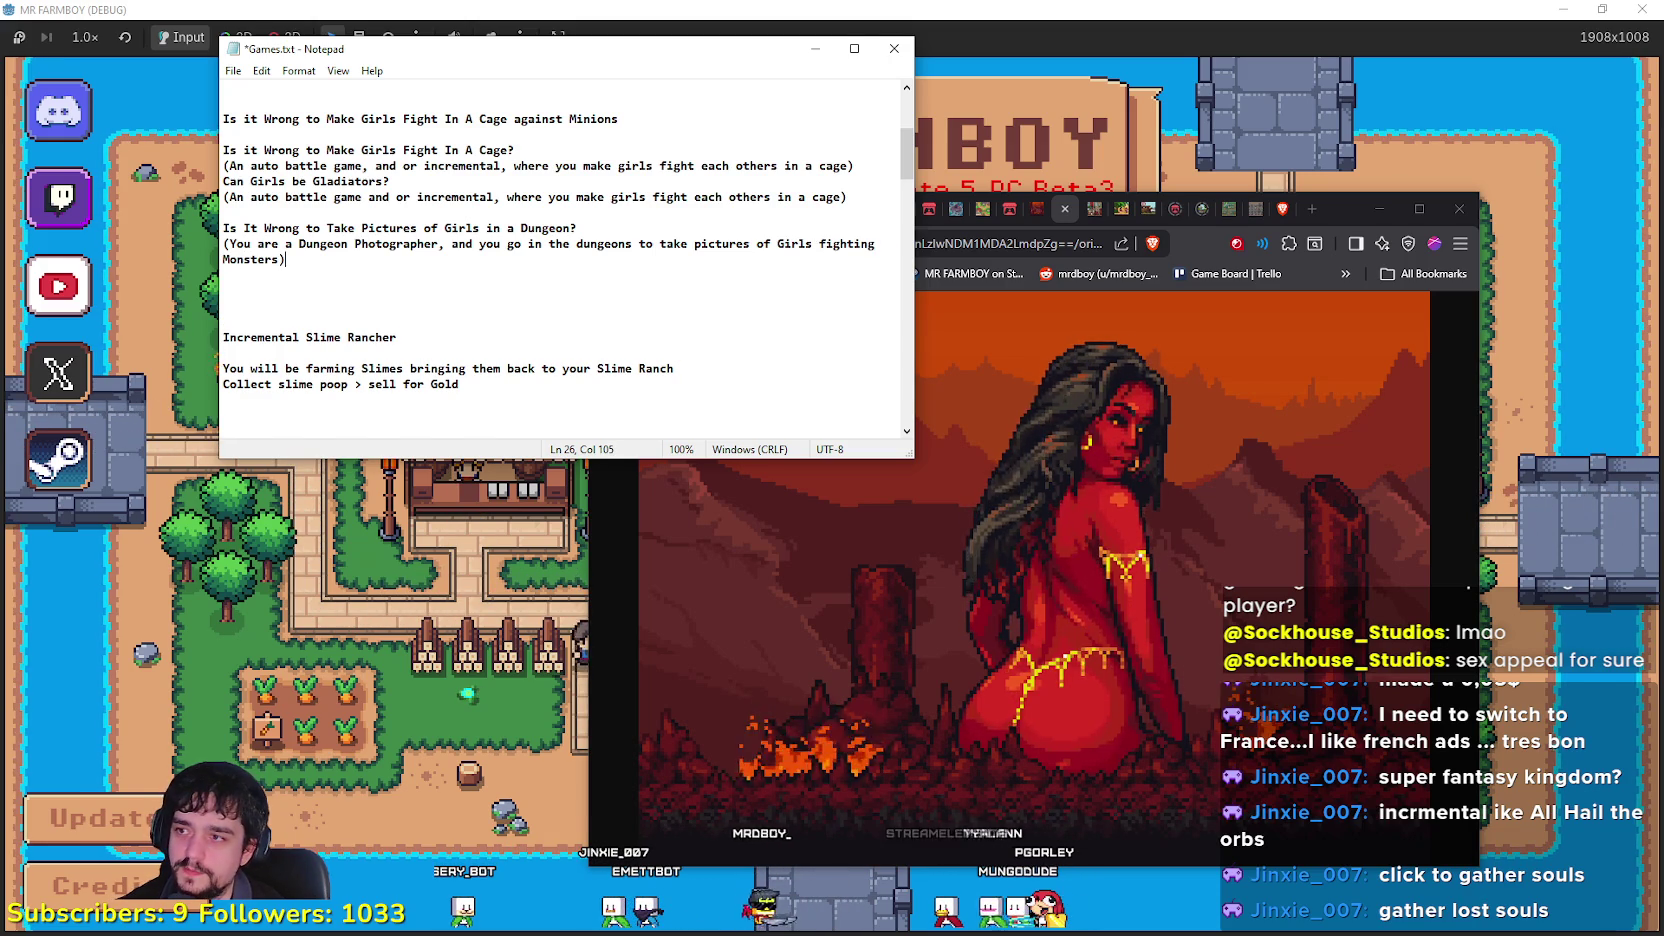
text(,)
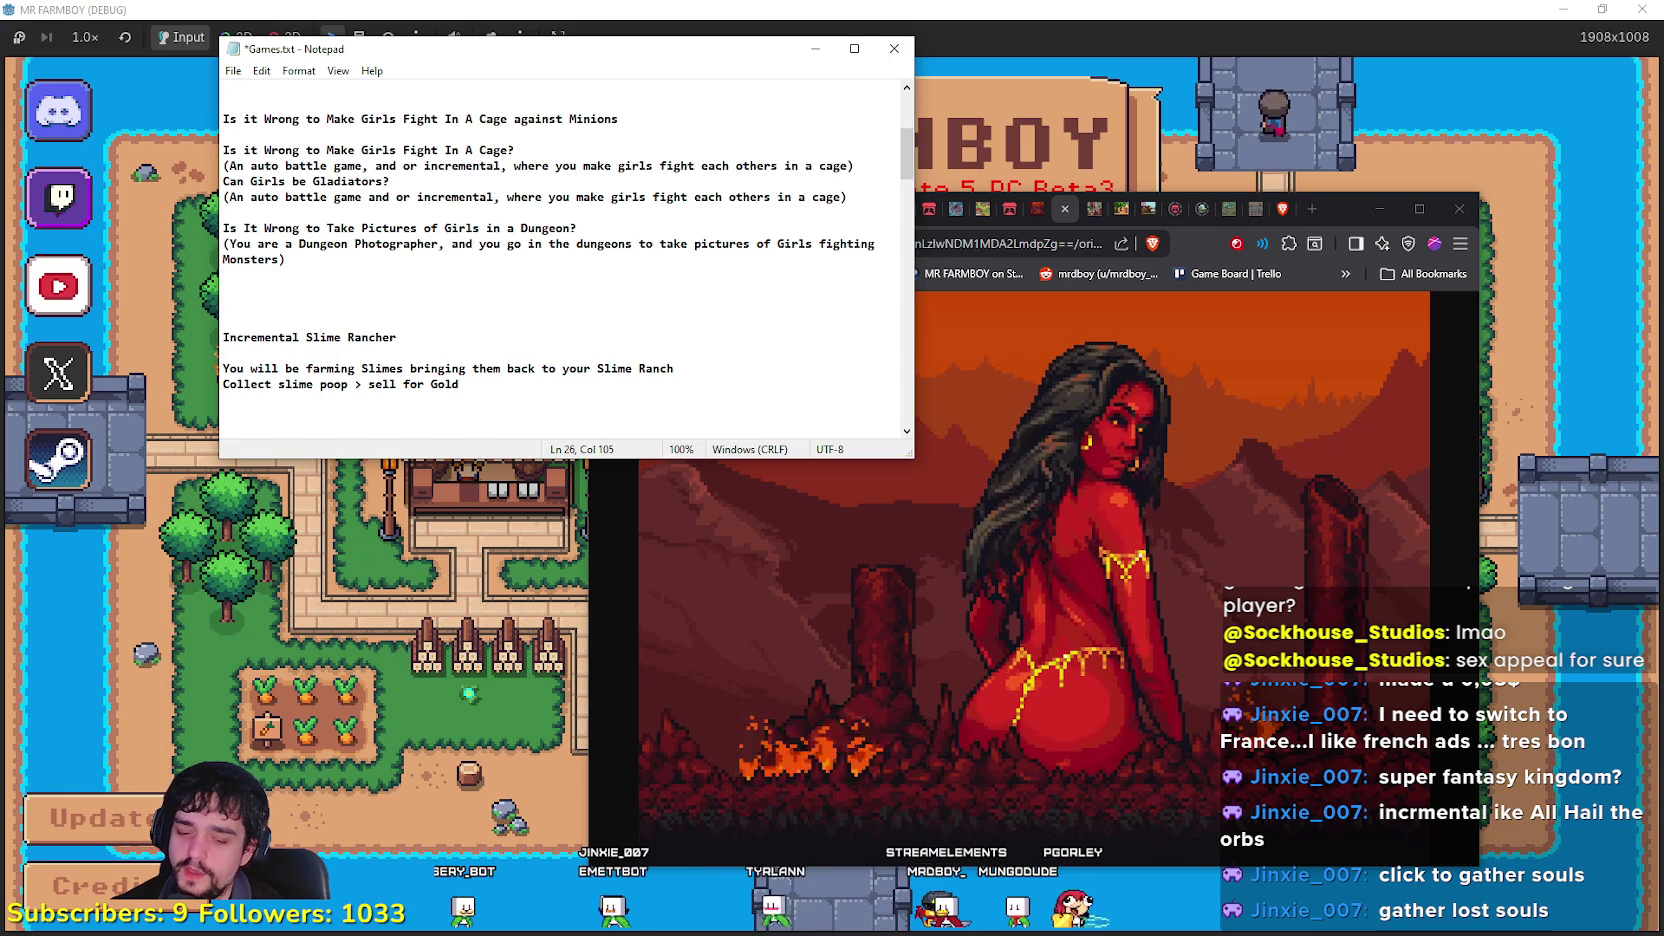
Step: End the dungeon note with 'then you come out to your Shop and display/sell those pictures.)', then go to Steam
key(BackSpace)
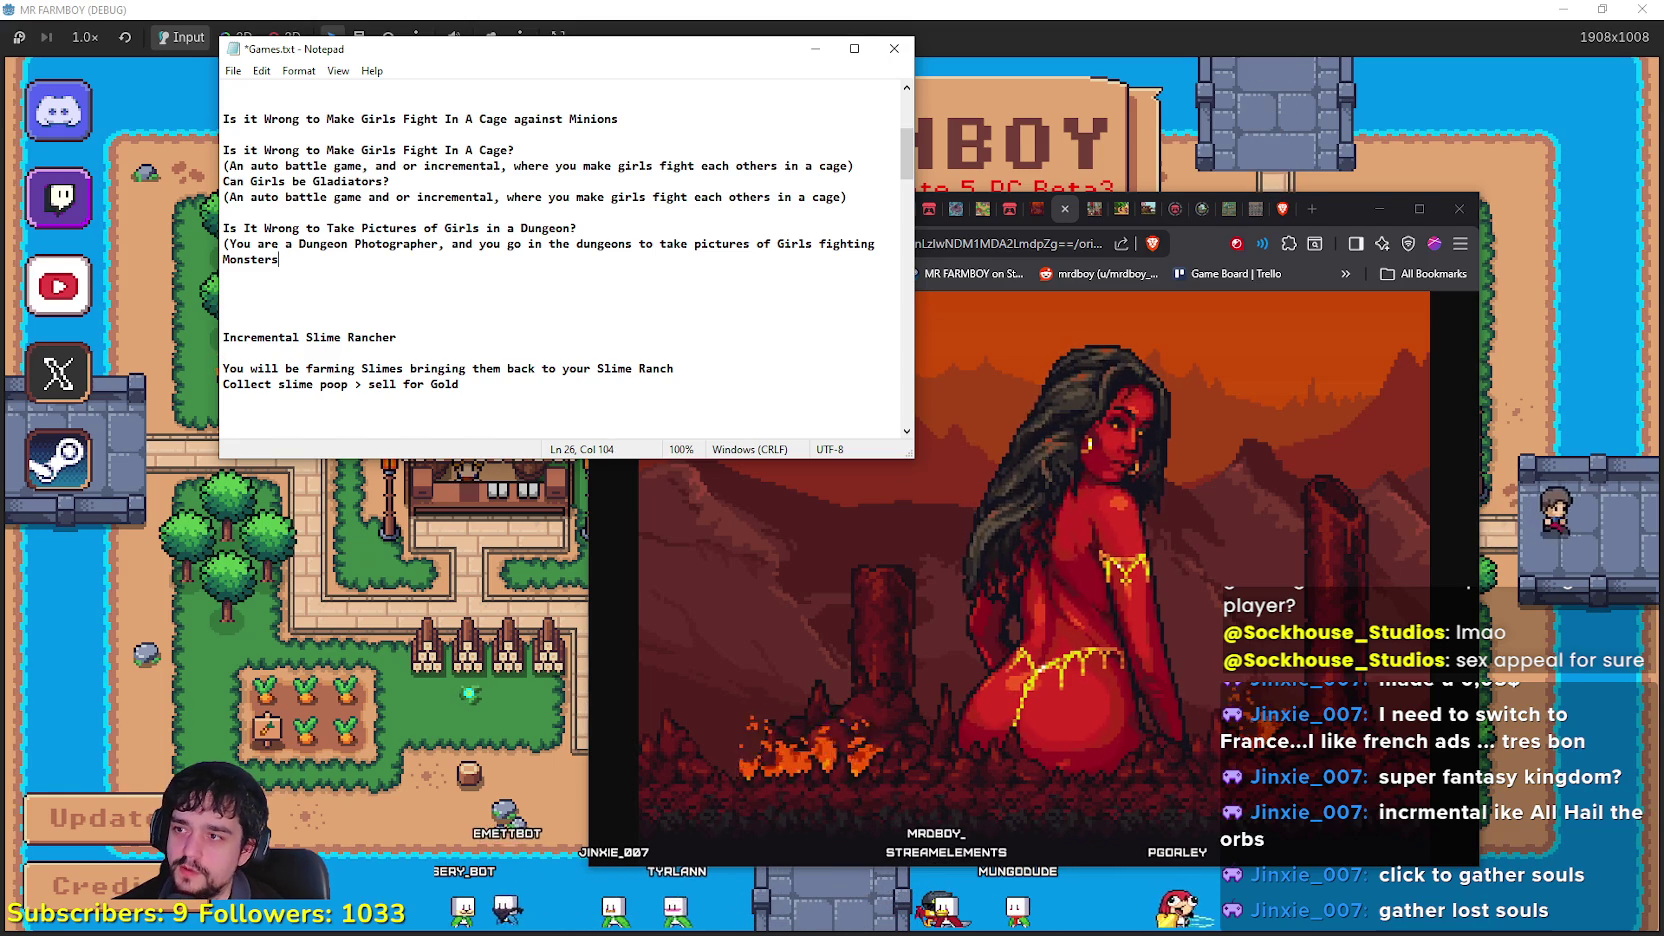
text(,then you )
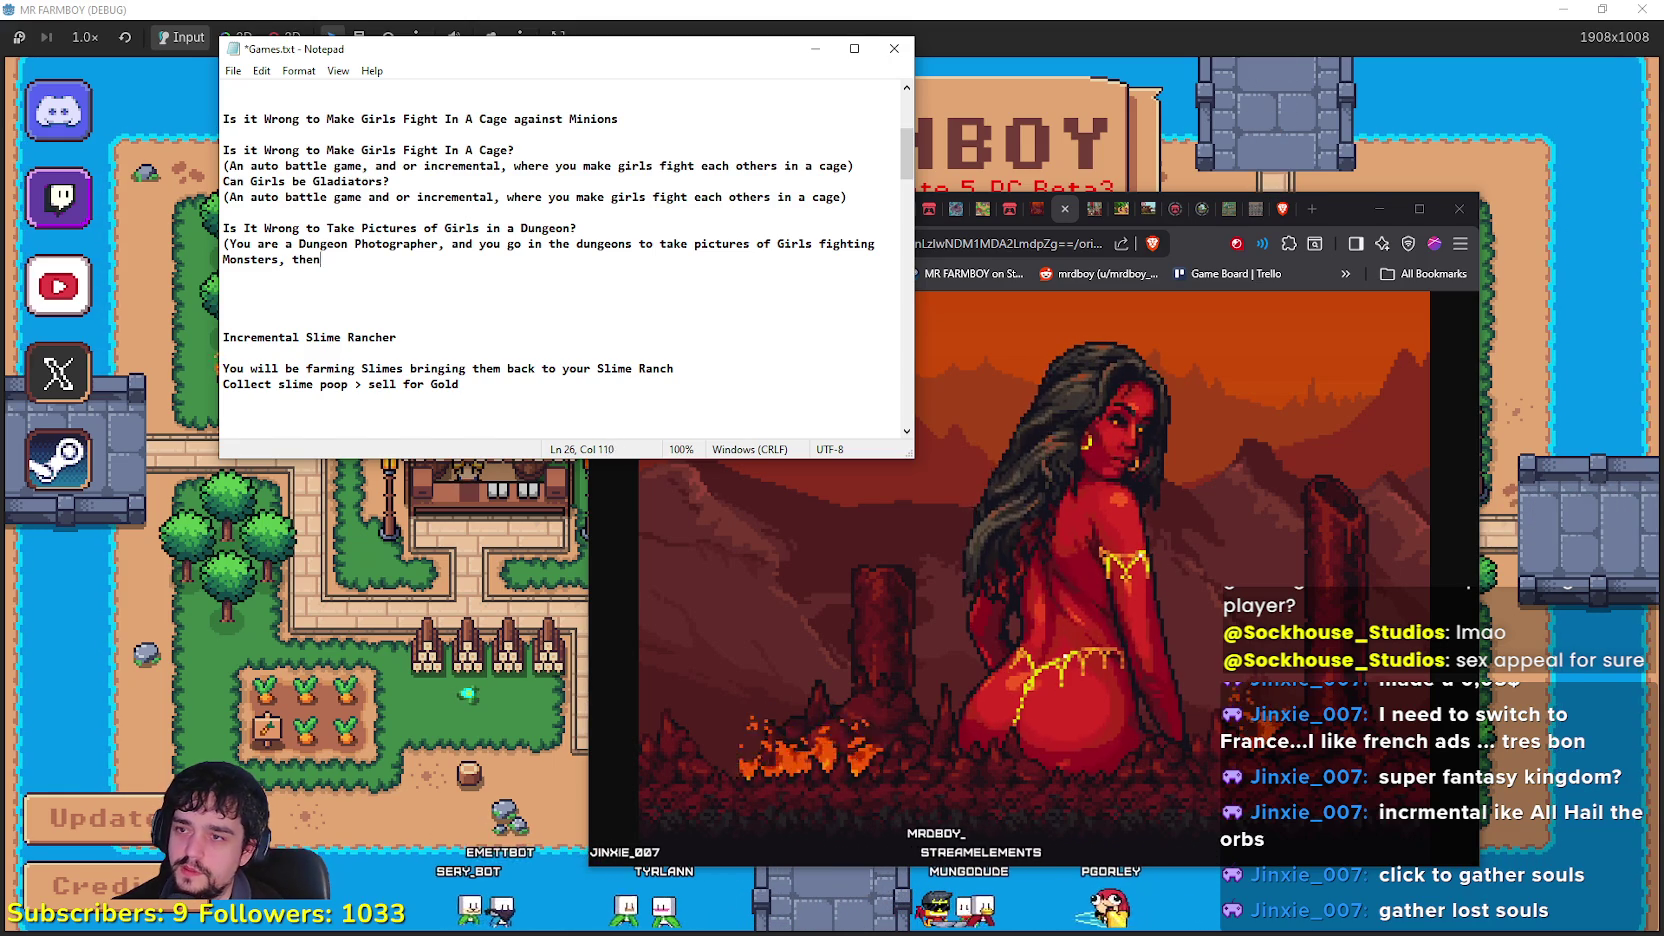
text(come)
key(BackSpace)
text(out)
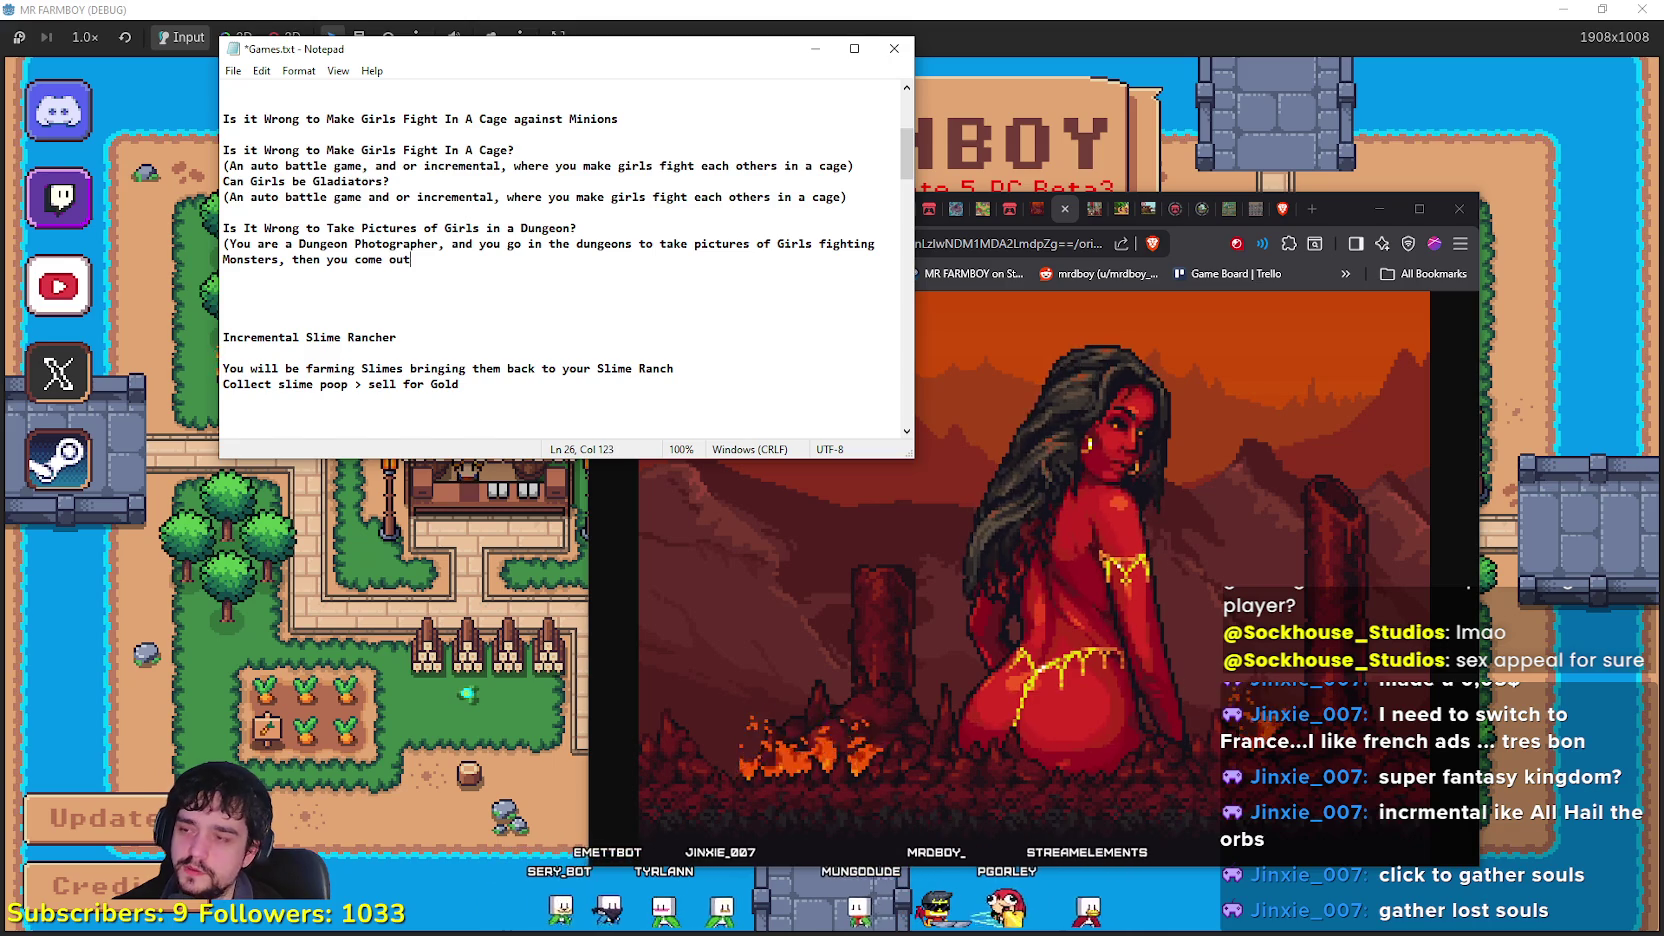
text( your Shop)
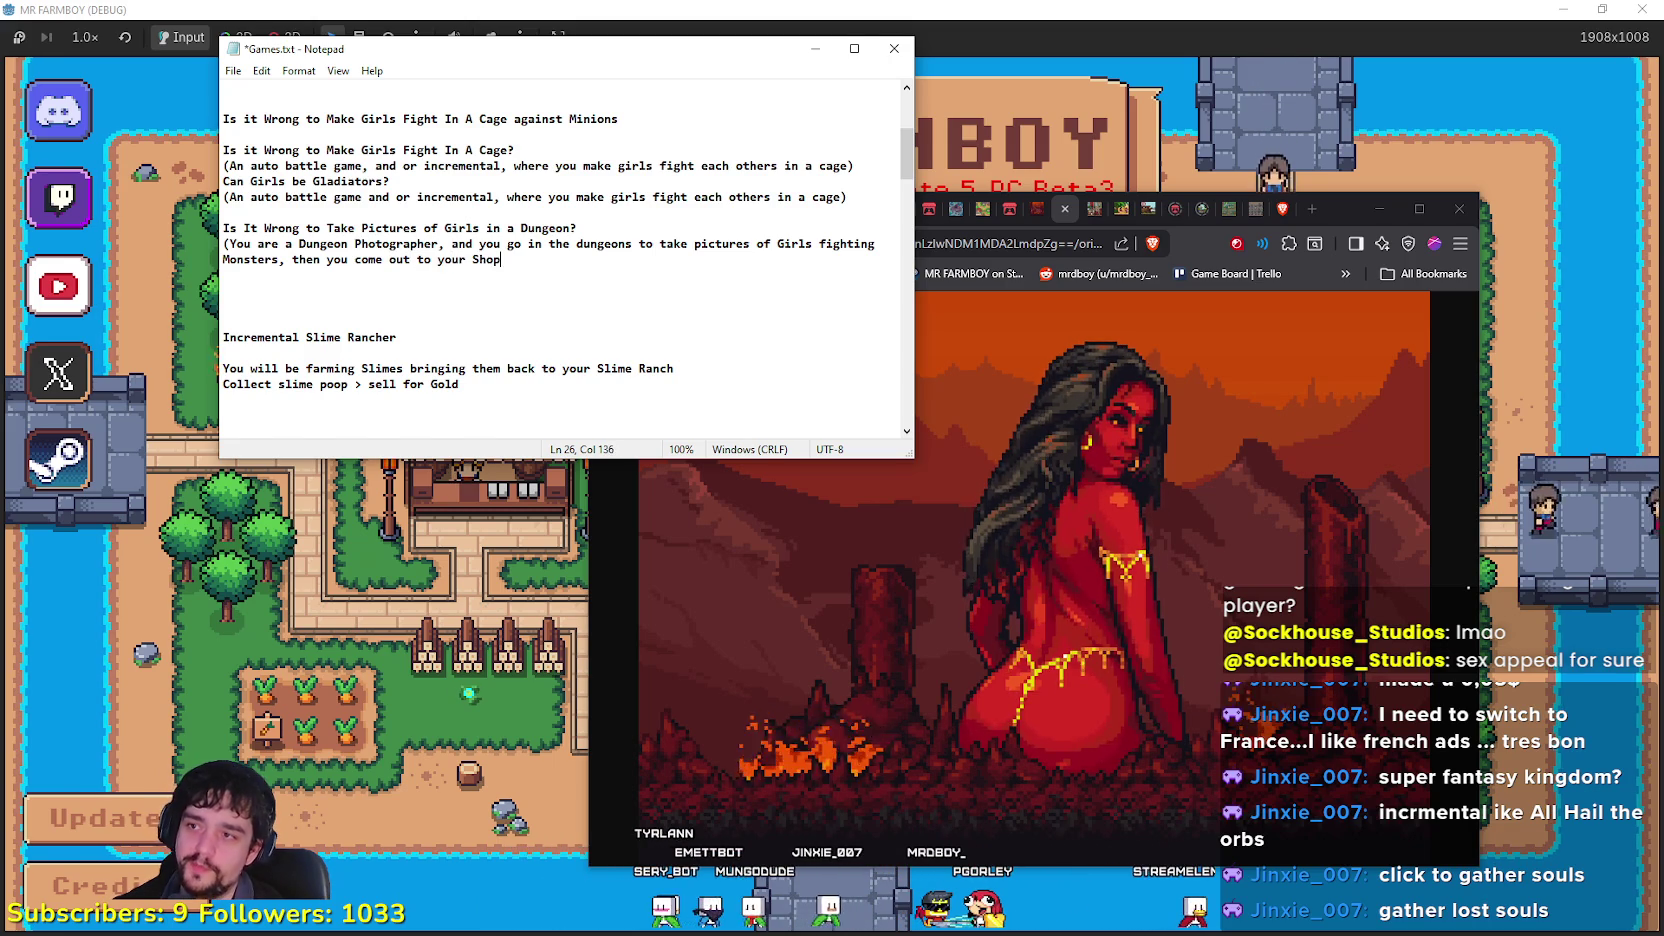
text( and )
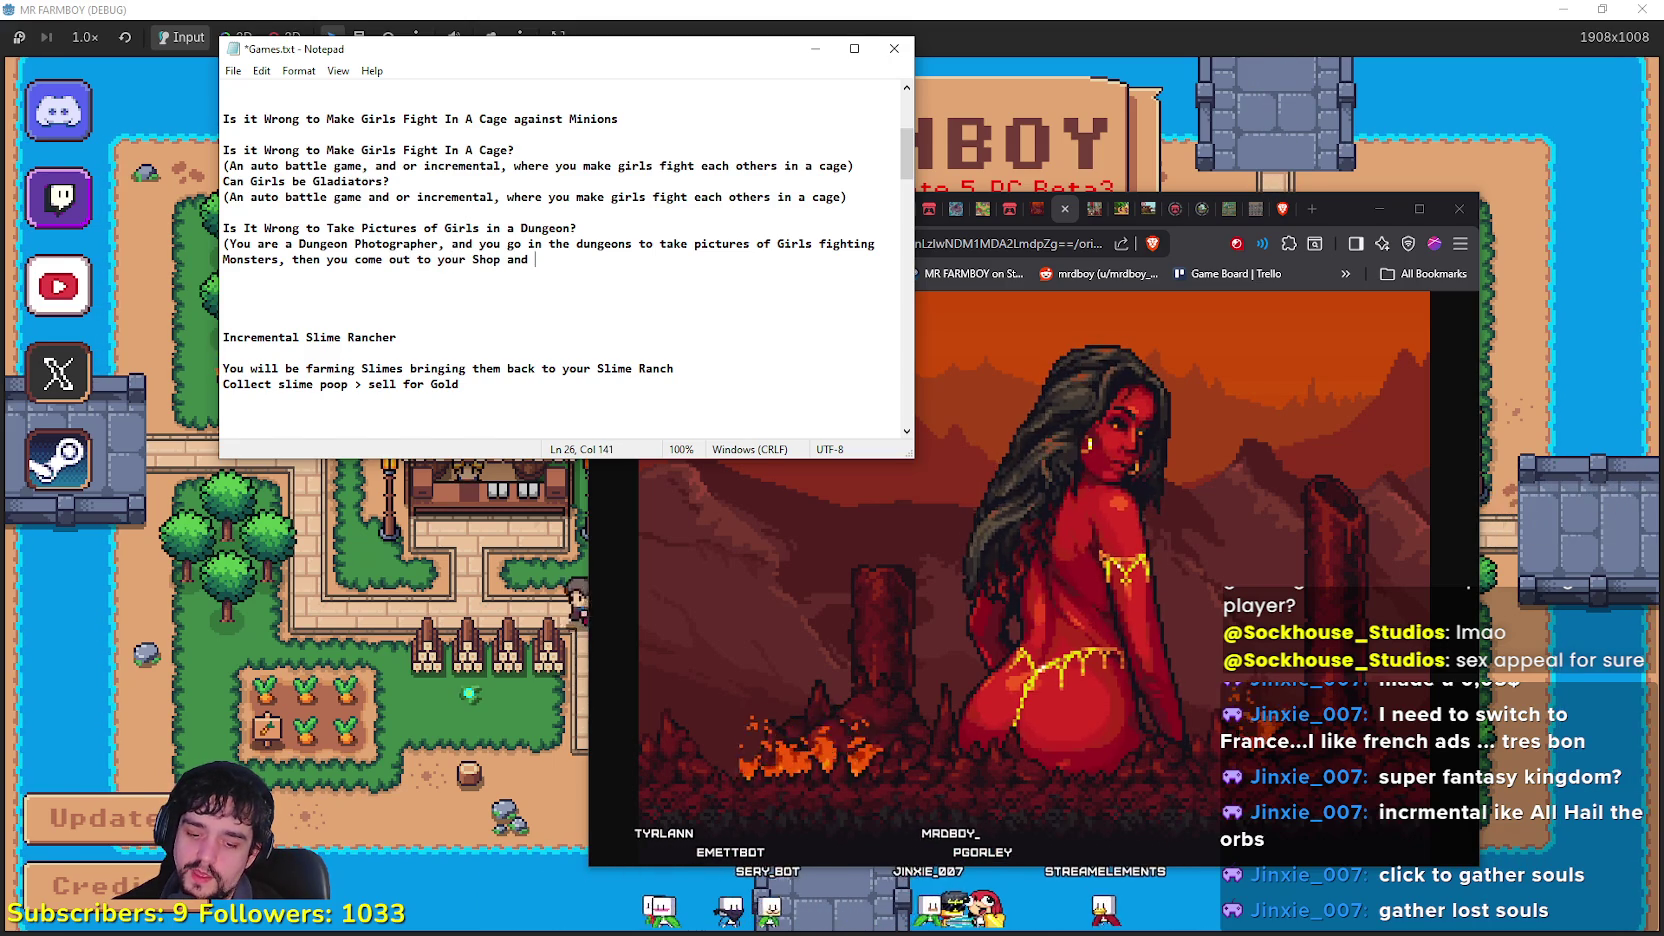
text(displa)
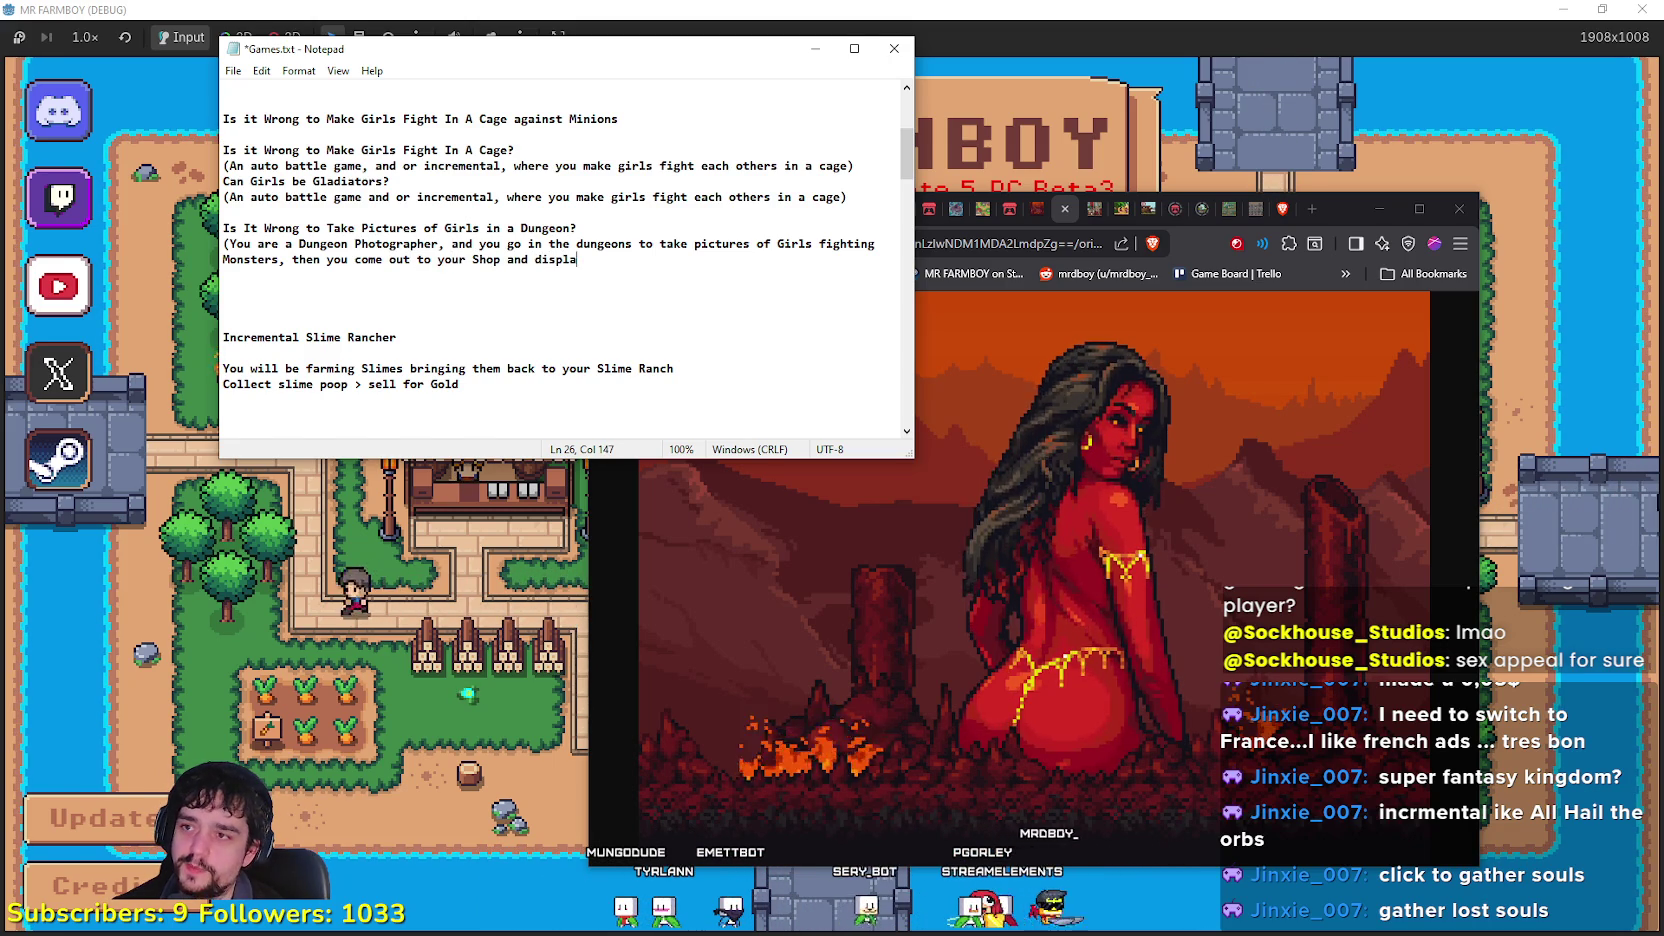
text(sell )
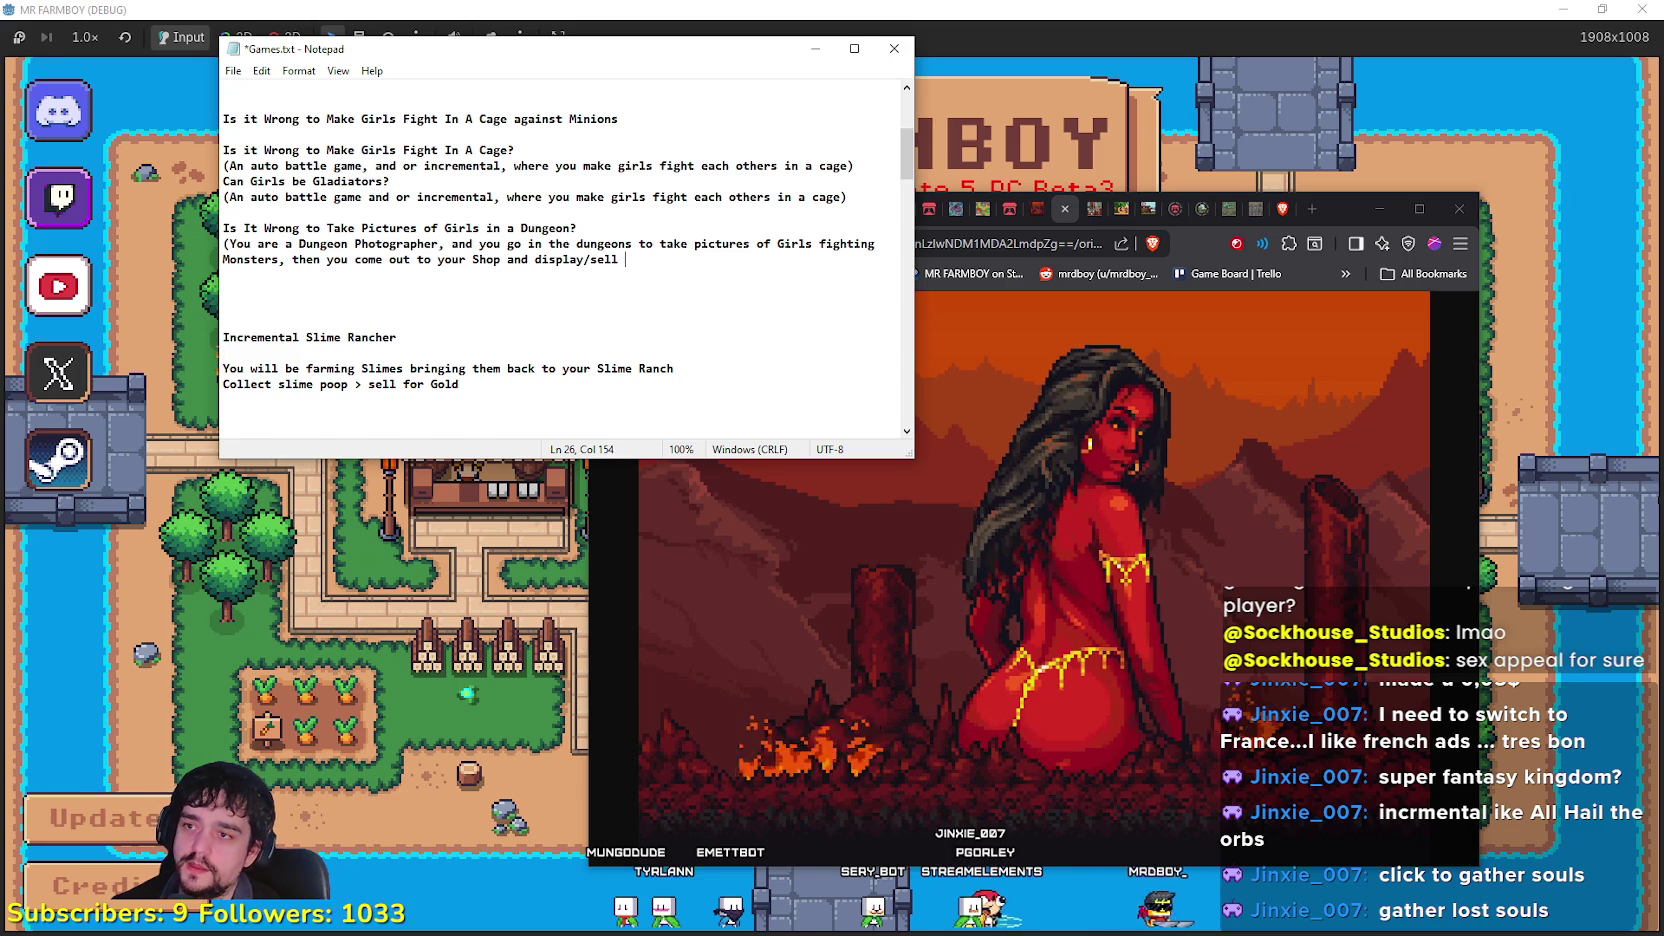
text(epic)
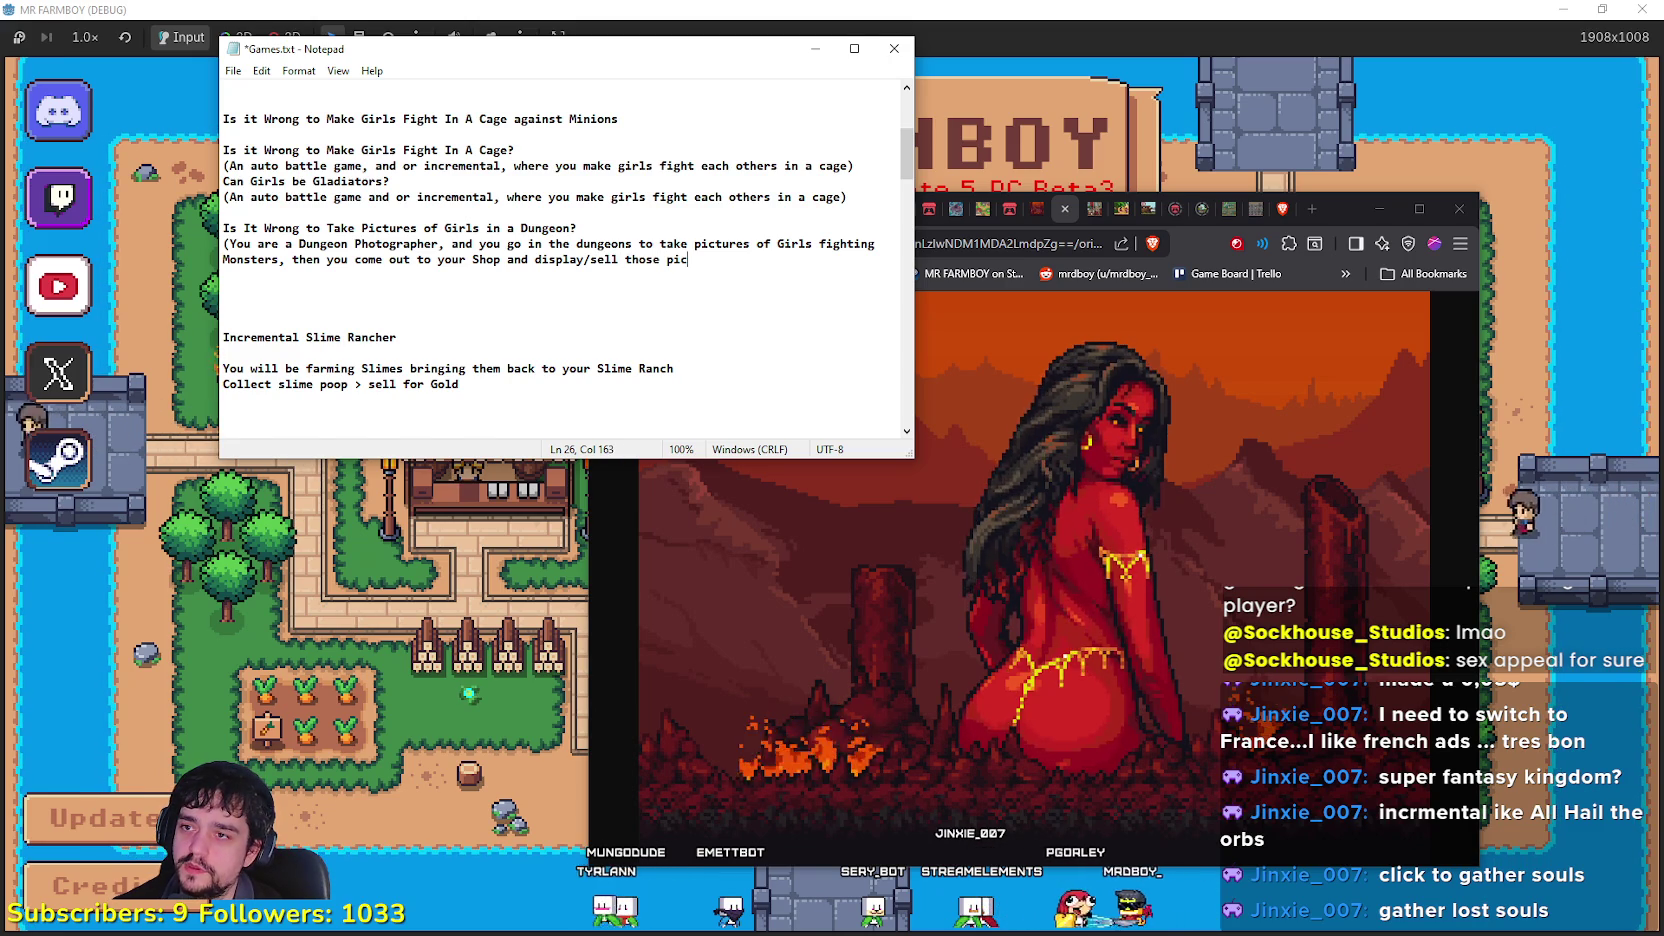
text())
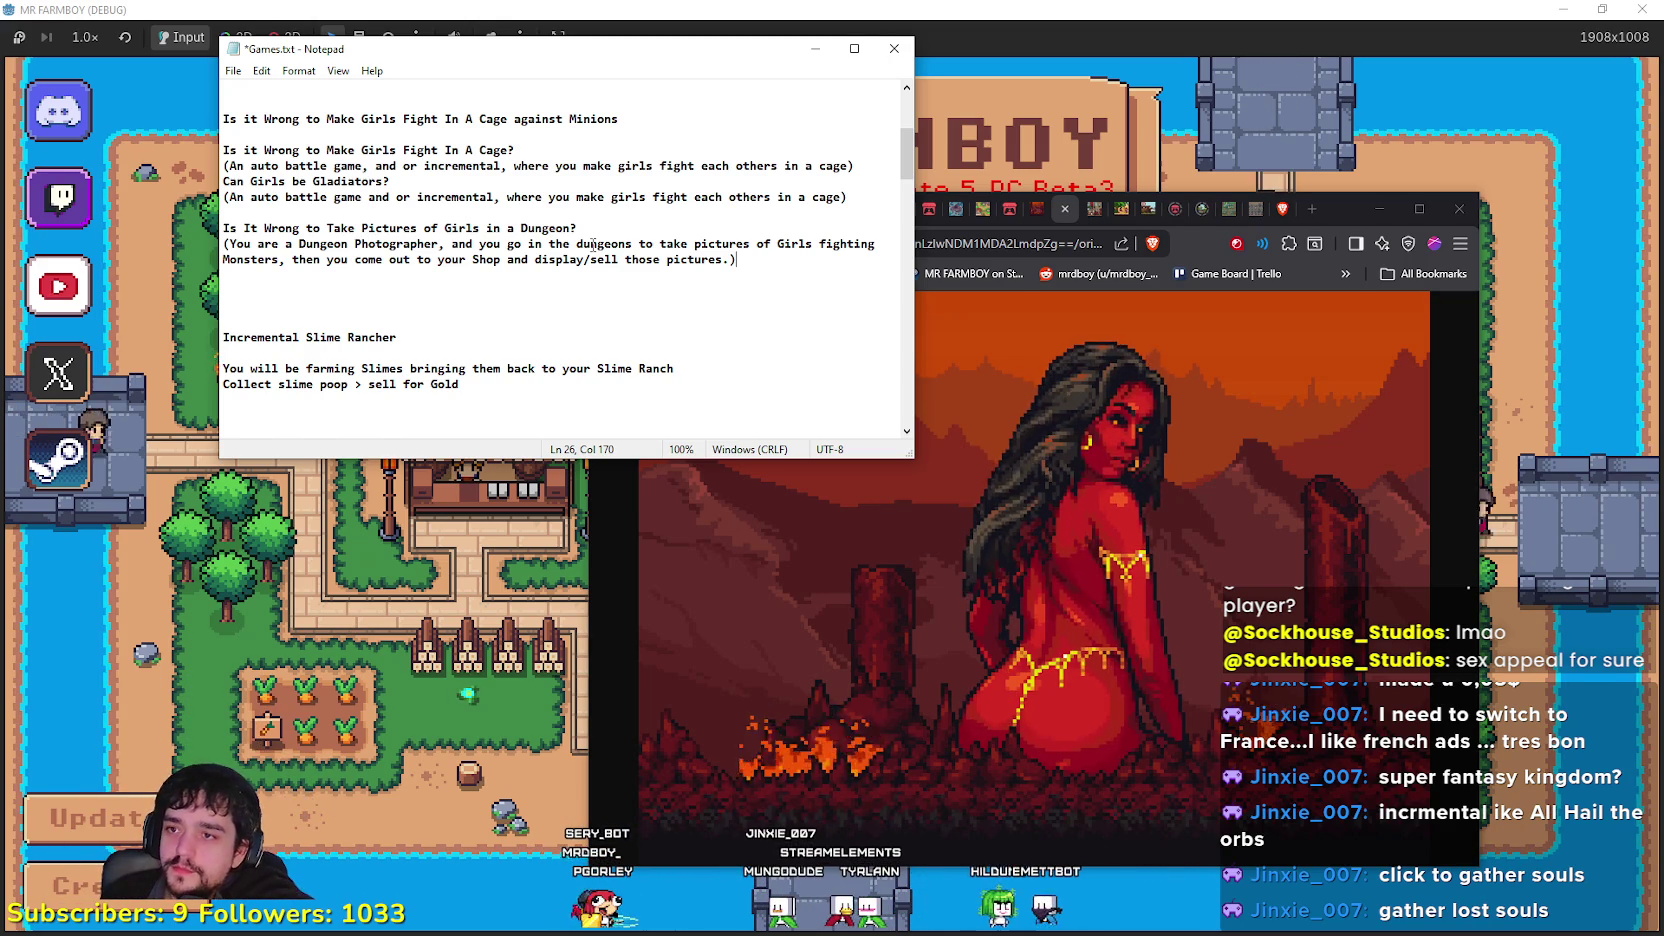
drag(737, 259, 134, 228)
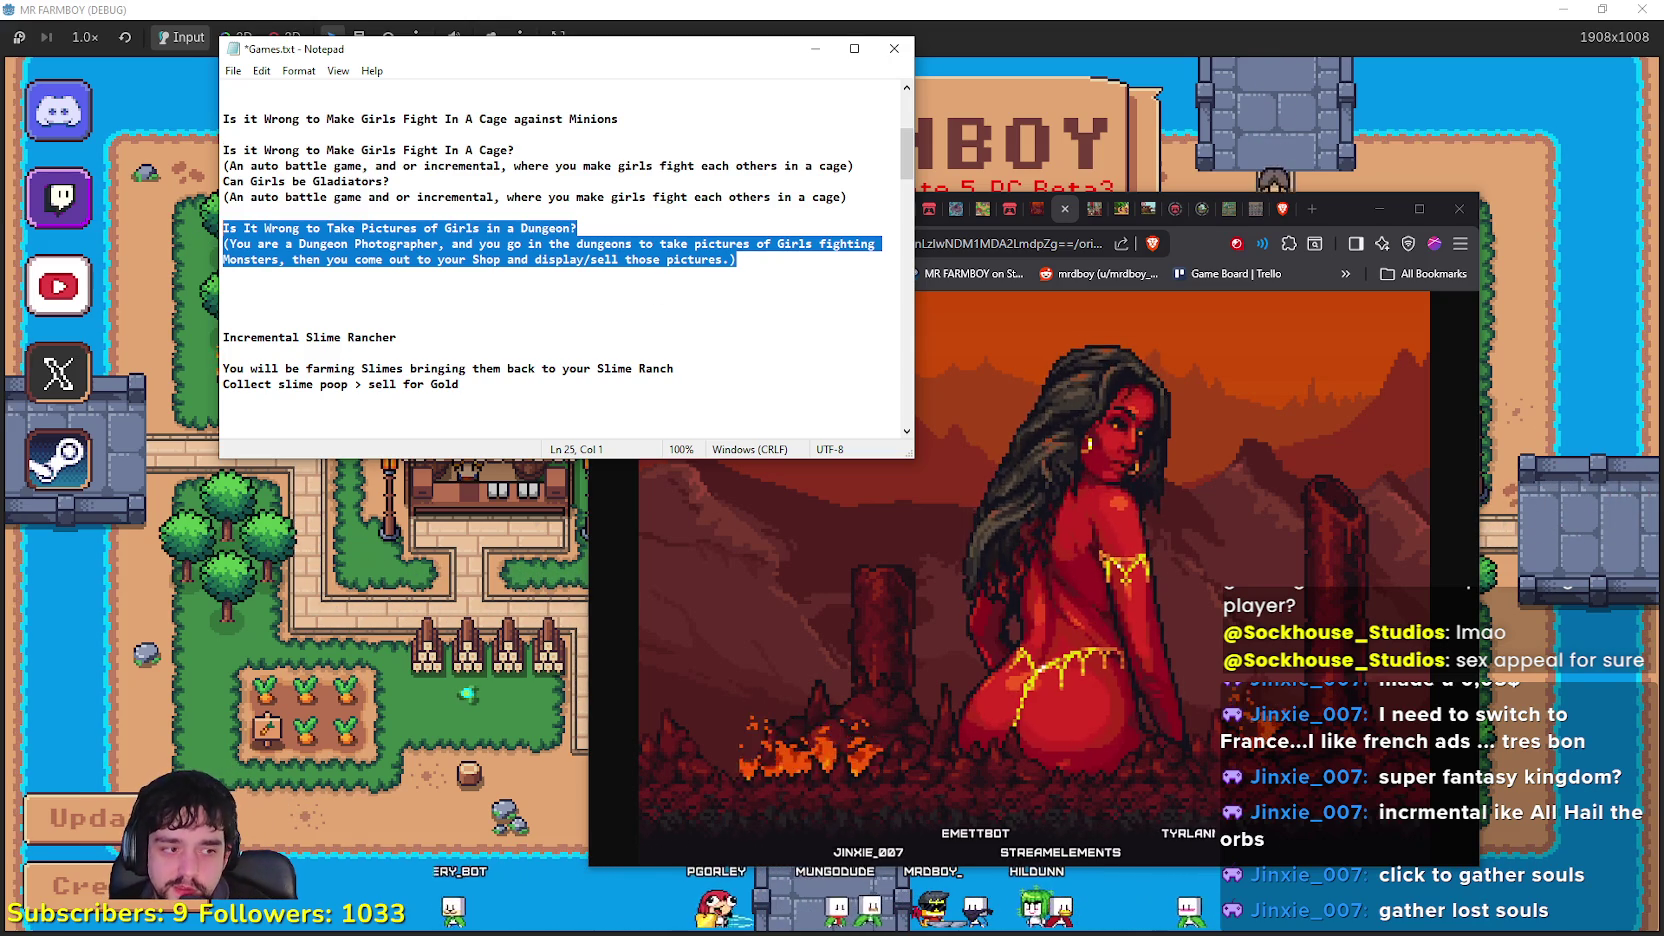
key(alt+Tab)
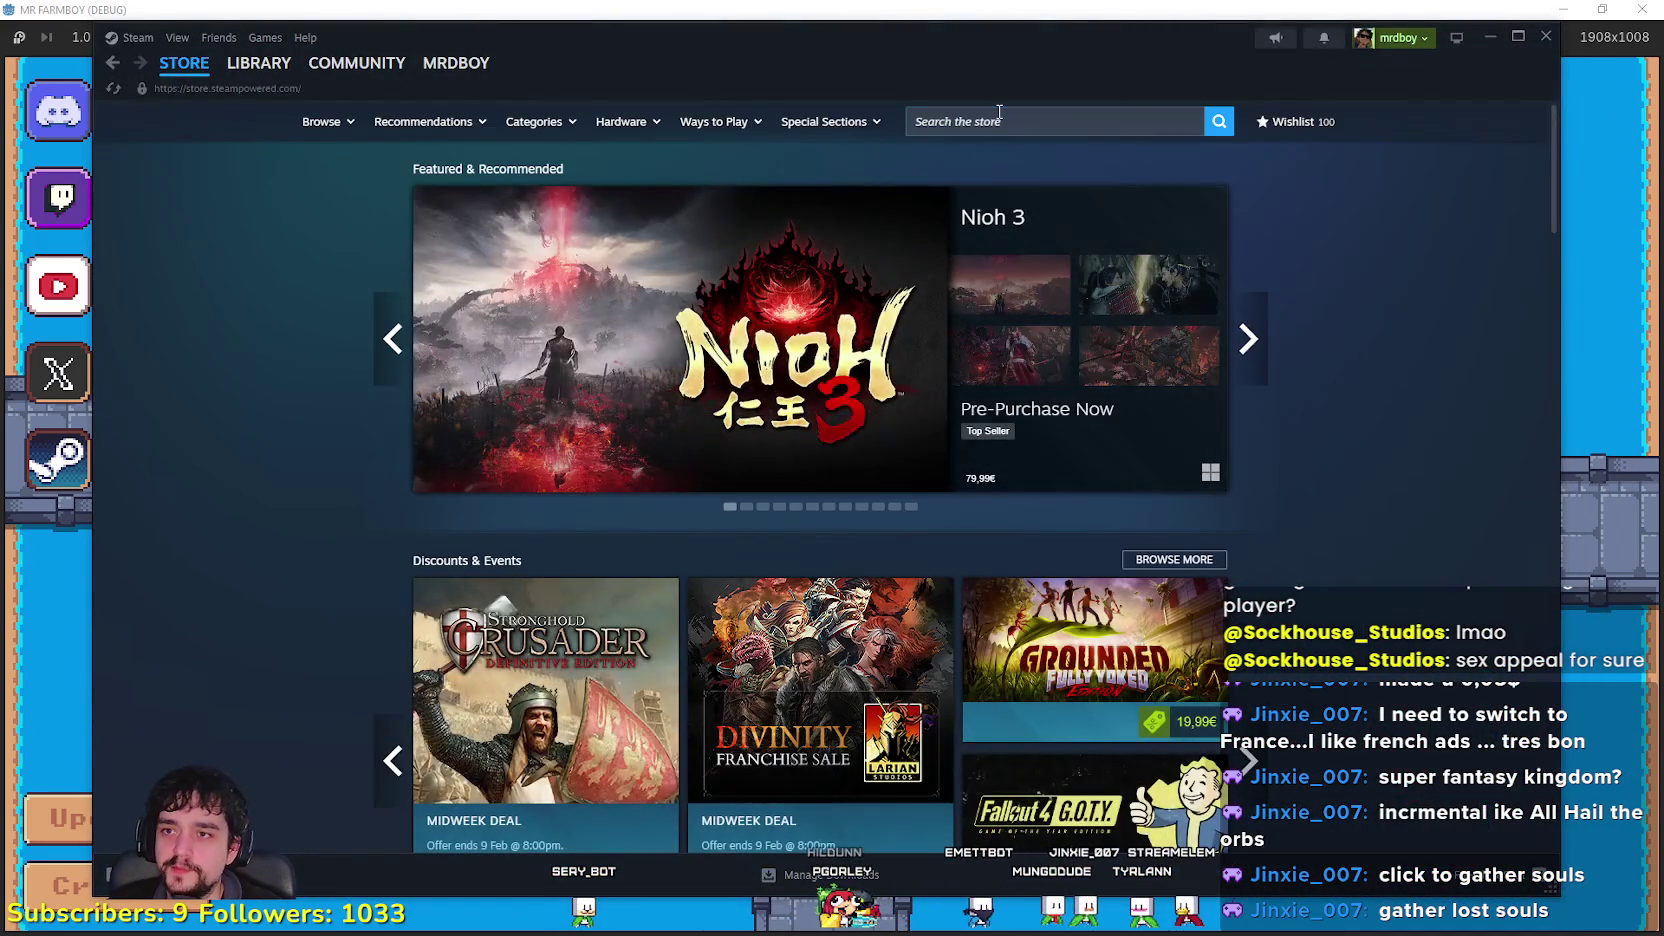
Step: Find Moonlighter in the Steam store and click through its screenshot thumbnails
click(999, 118)
text(Moo)
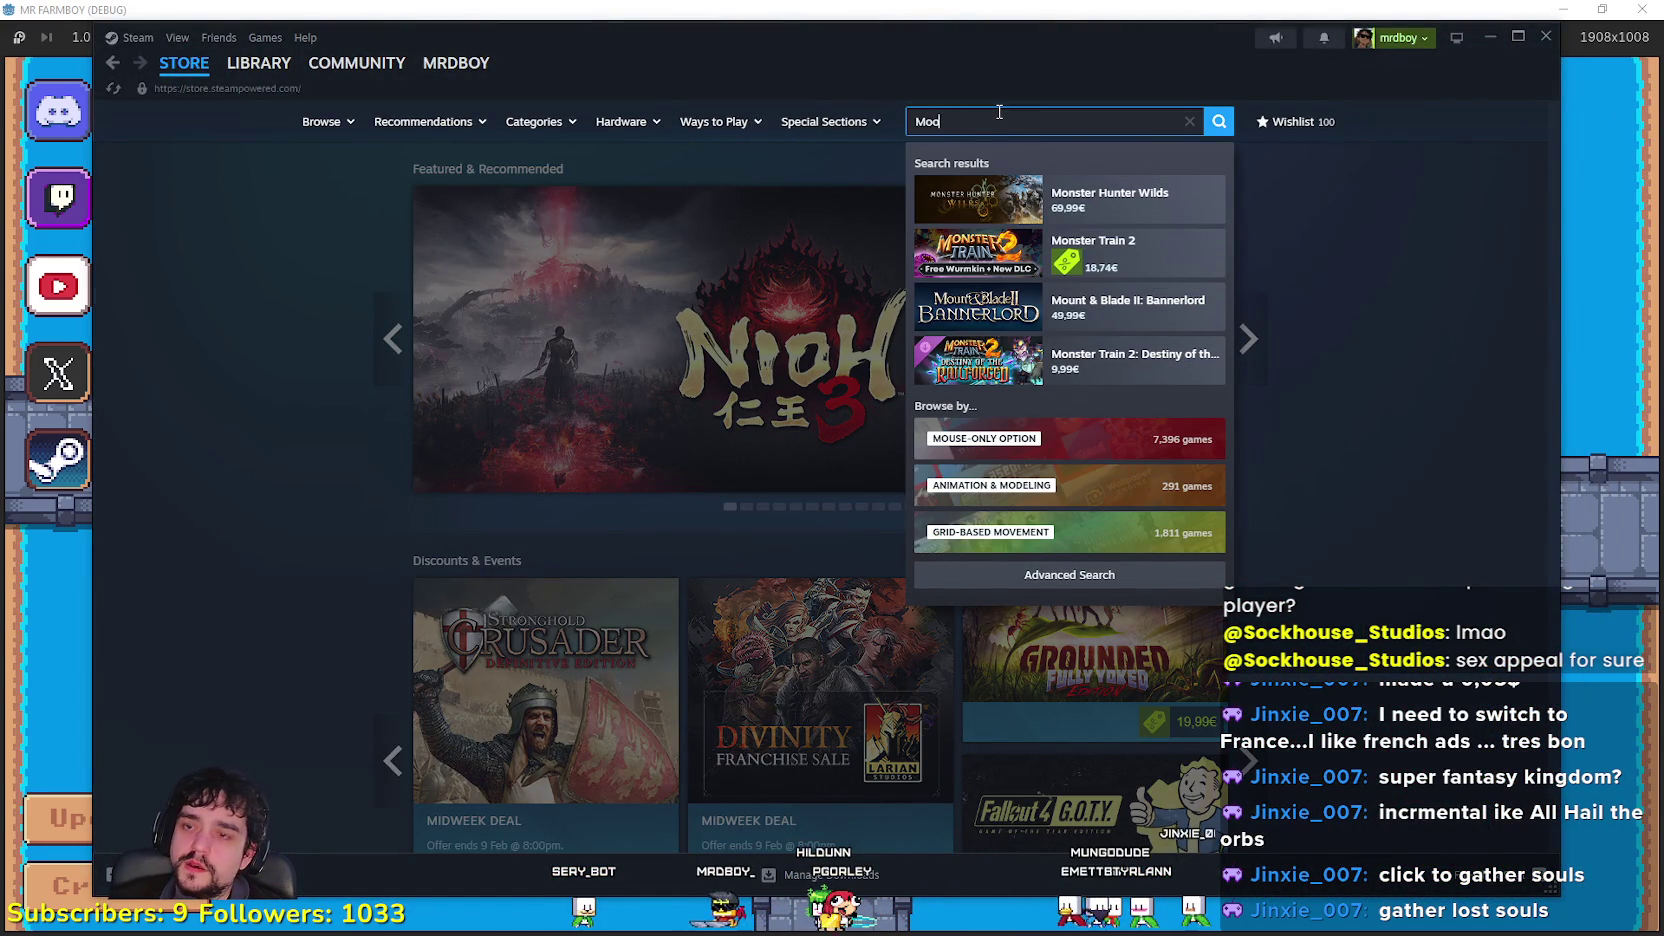
text(n)
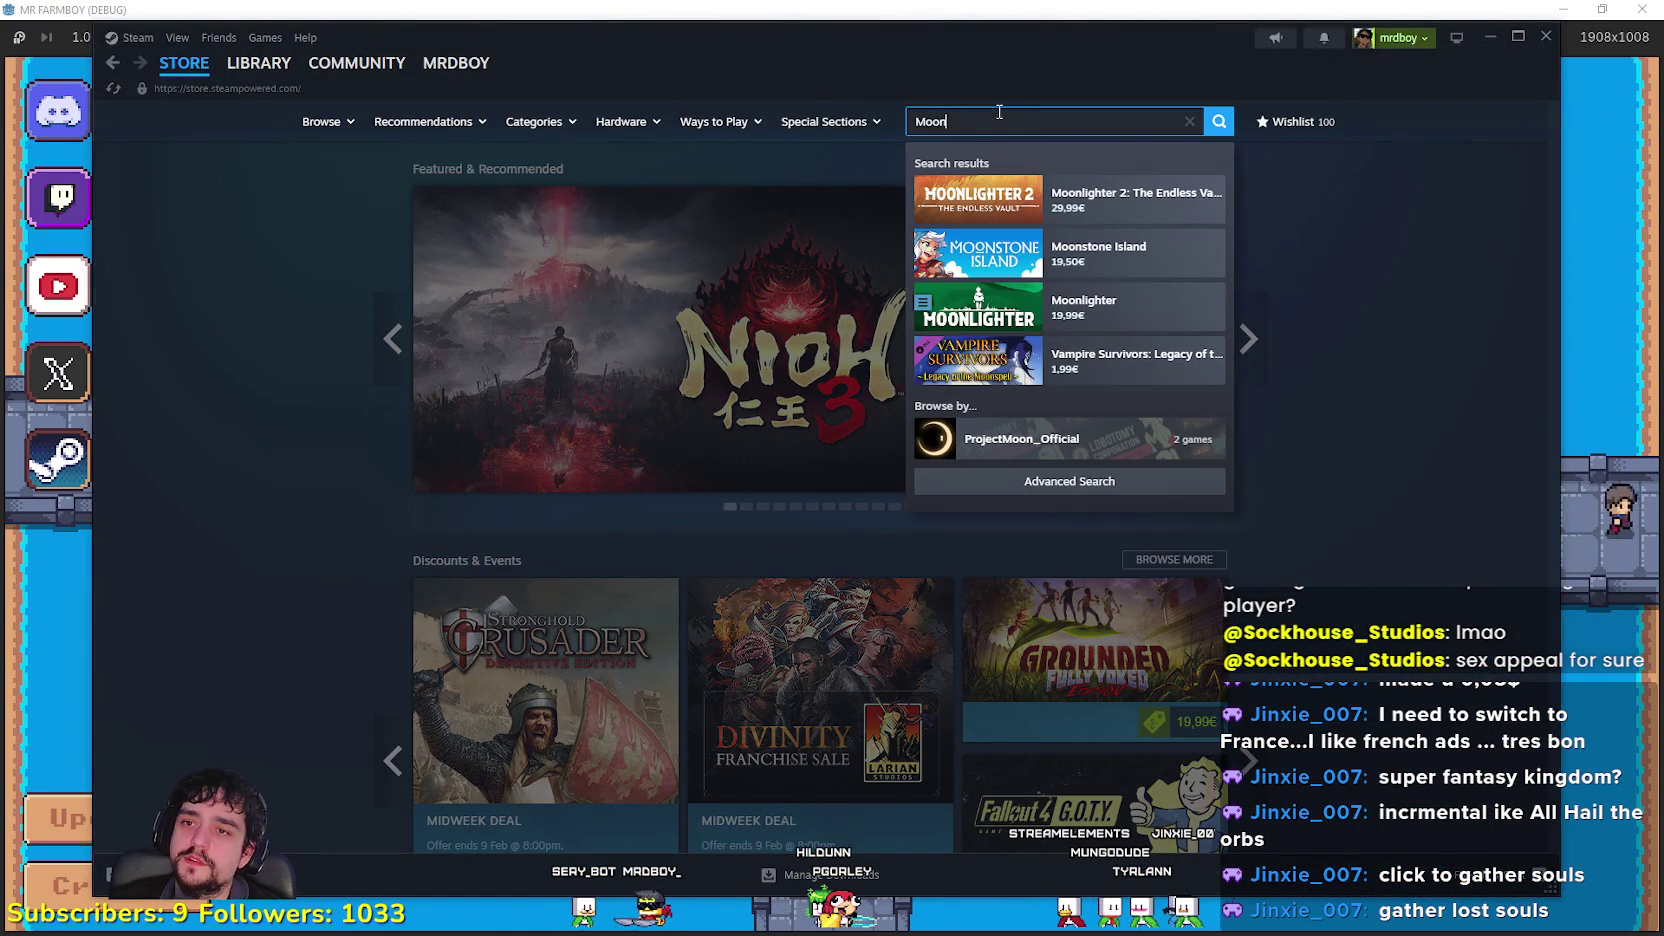
click(1157, 318)
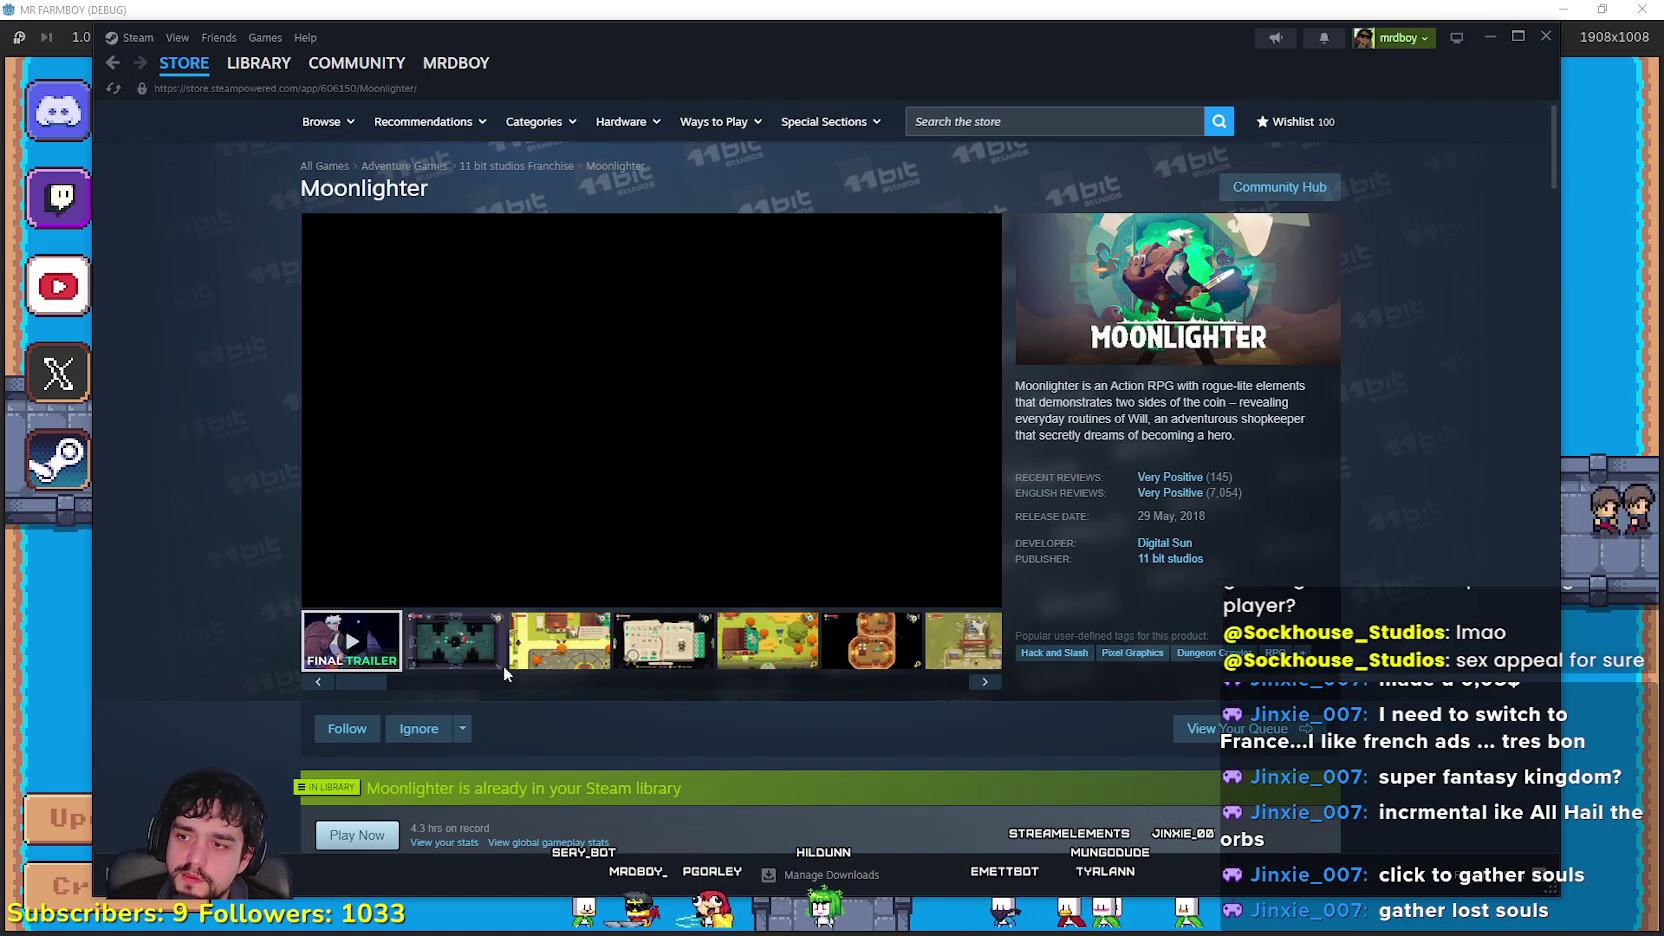
click(480, 656)
click(592, 643)
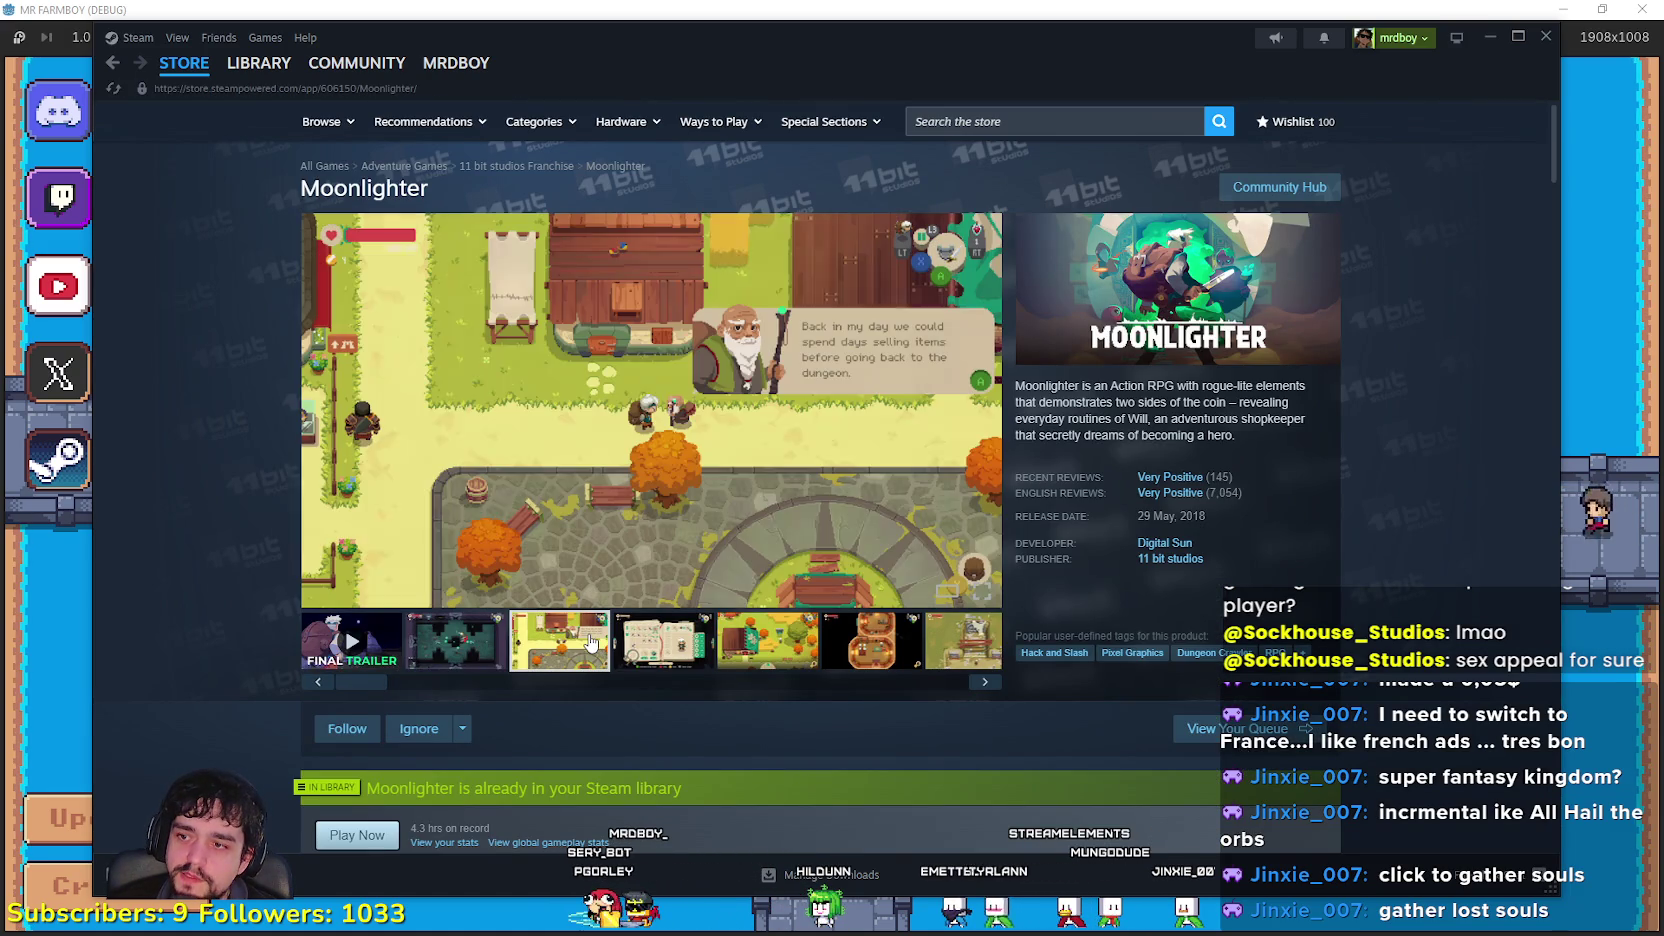
click(690, 643)
click(727, 644)
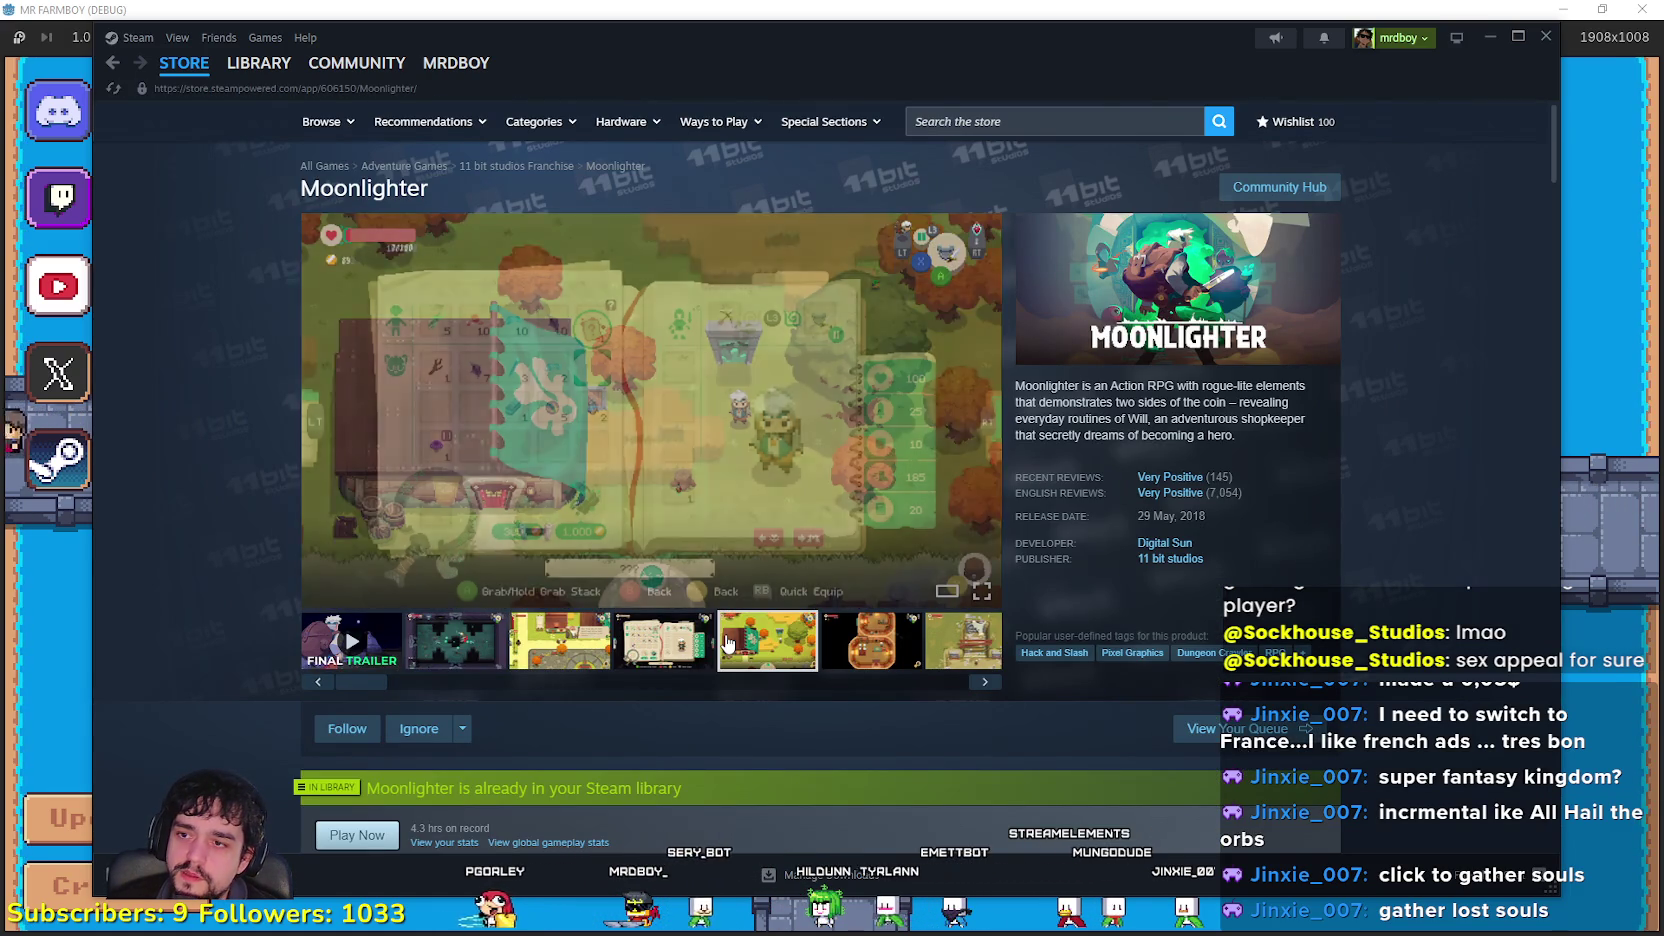
click(651, 660)
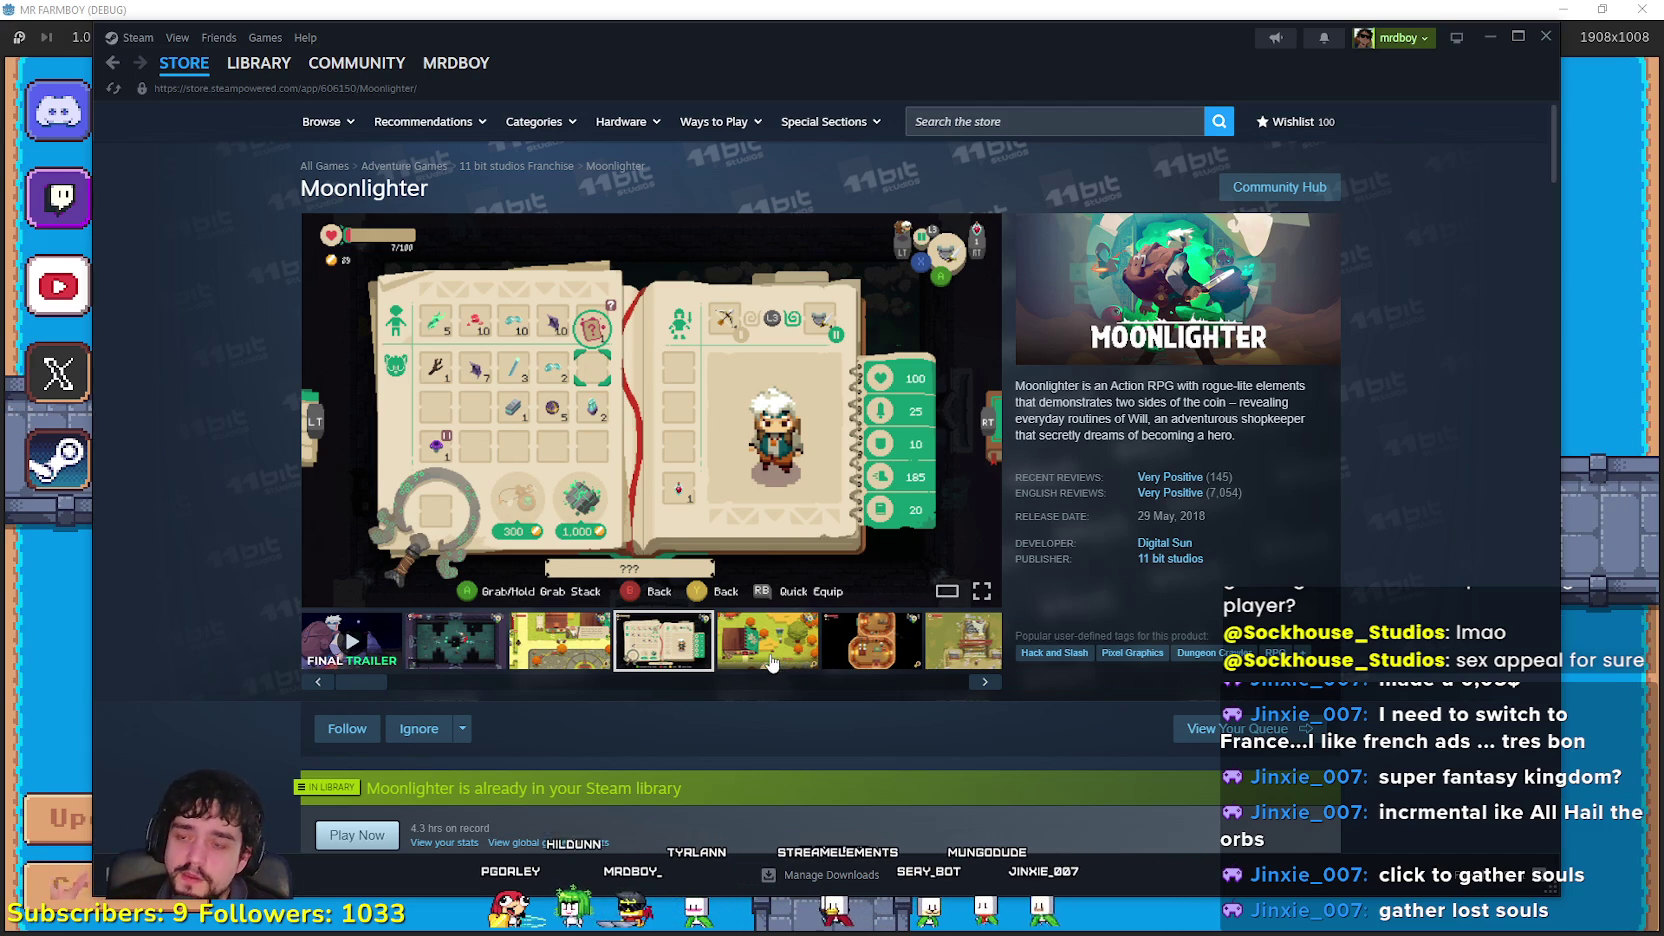
click(773, 665)
click(903, 641)
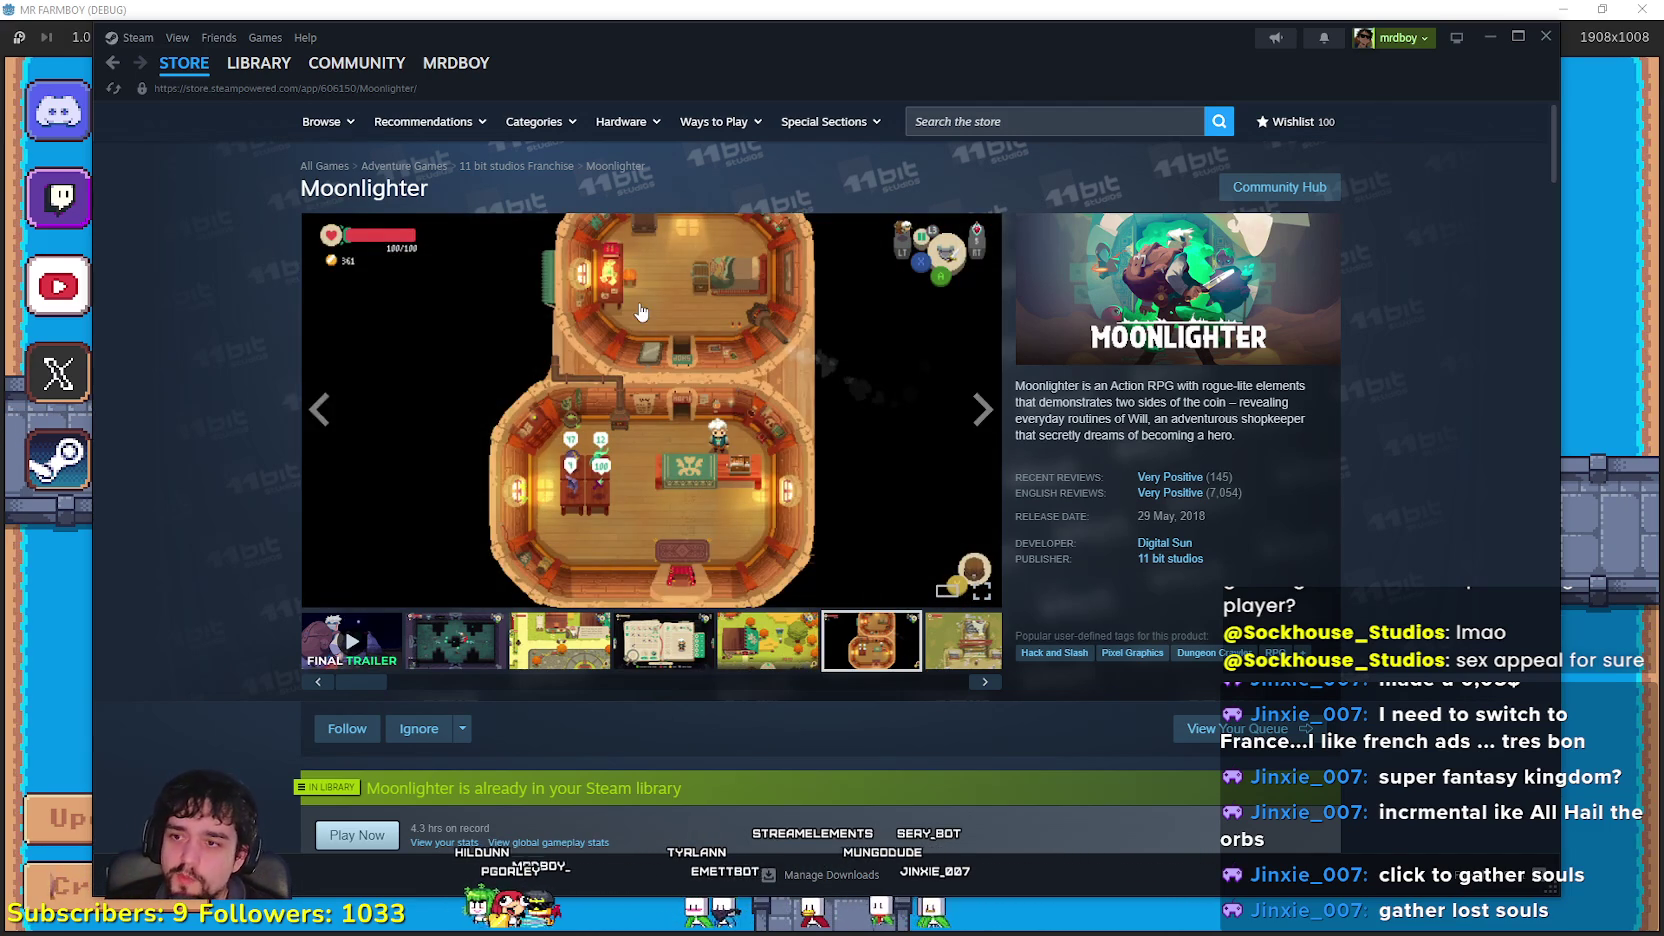
Step: Enlarge the shop interior screenshot and page through to the potion list screenshot
click(739, 584)
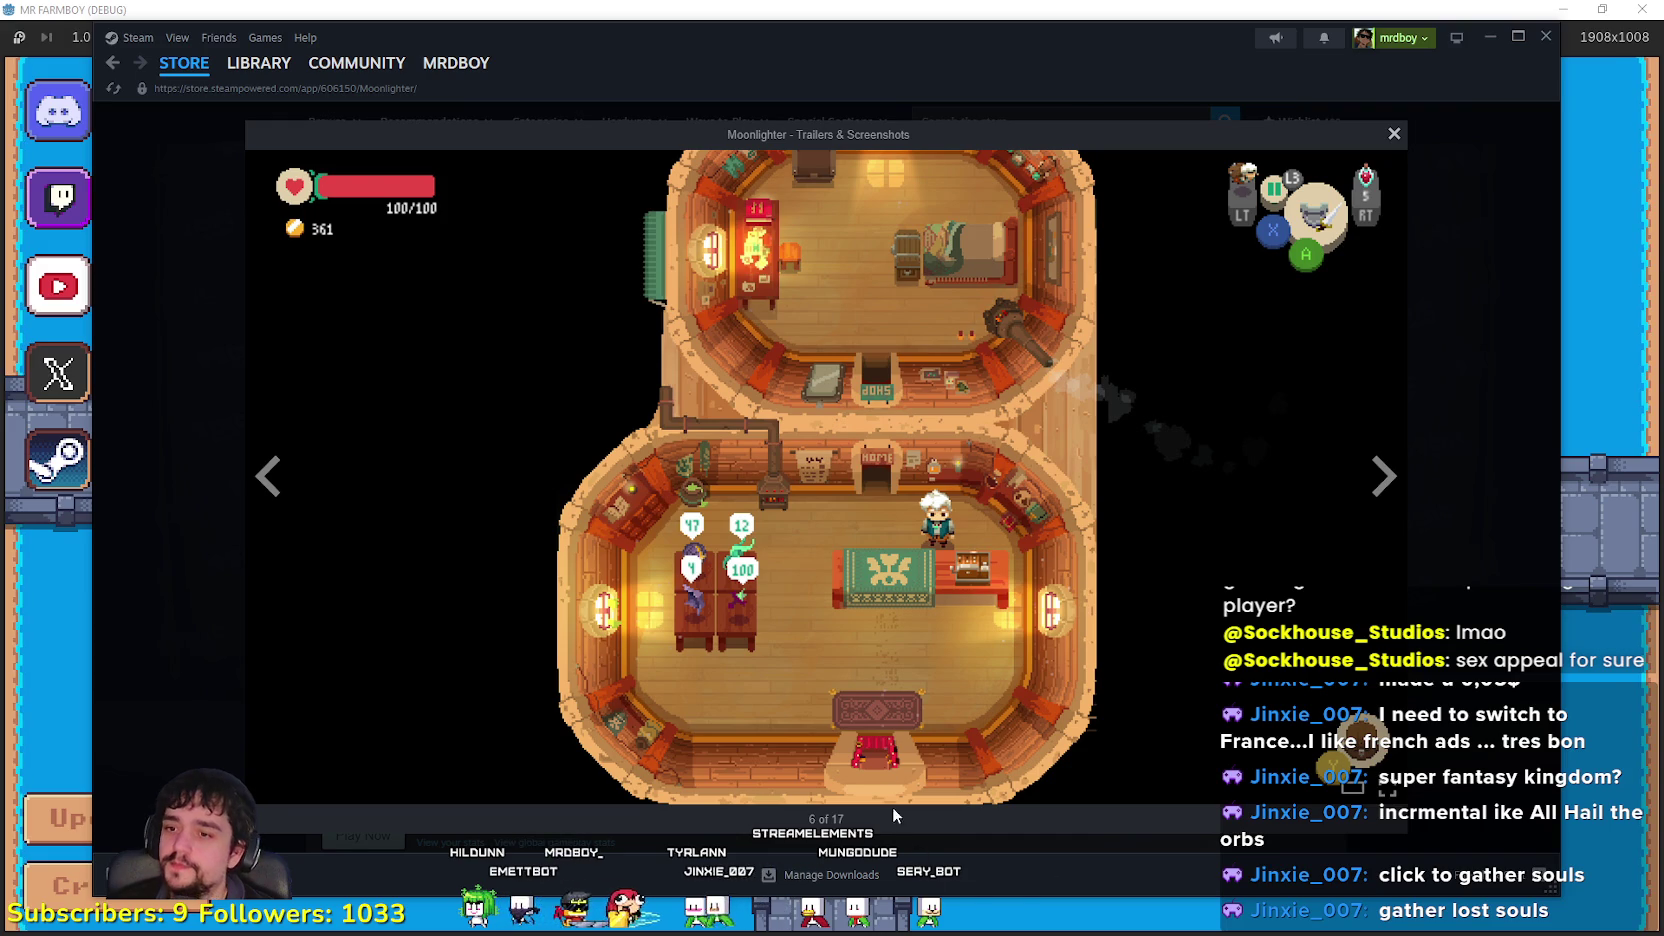
click(1384, 477)
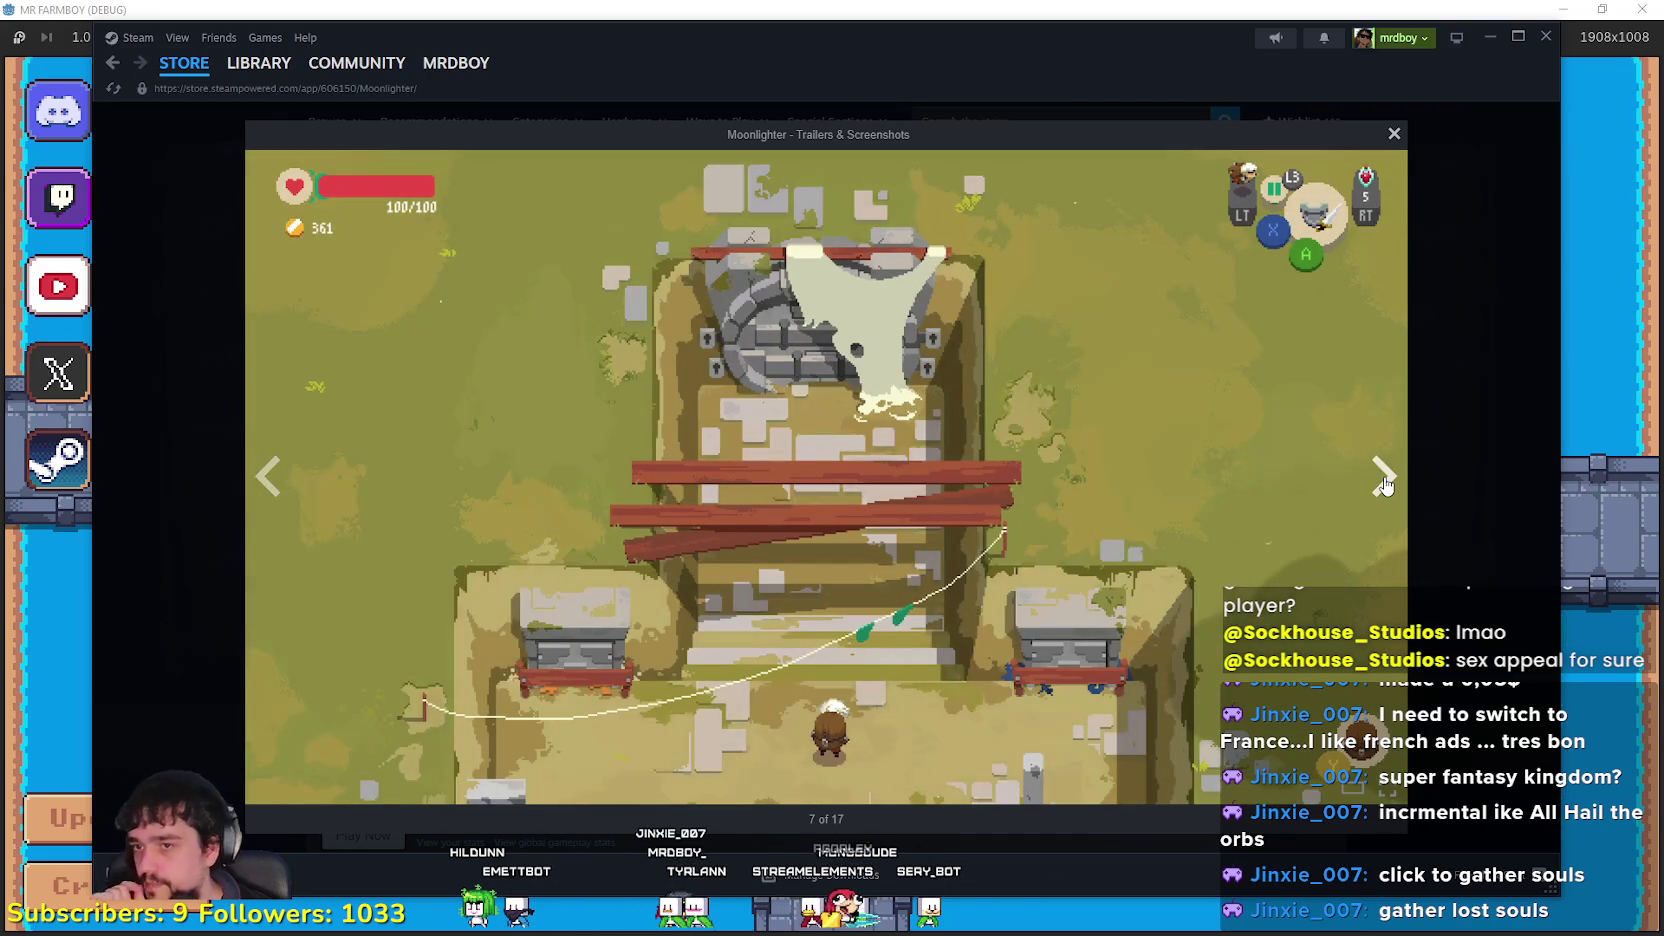
click(268, 477)
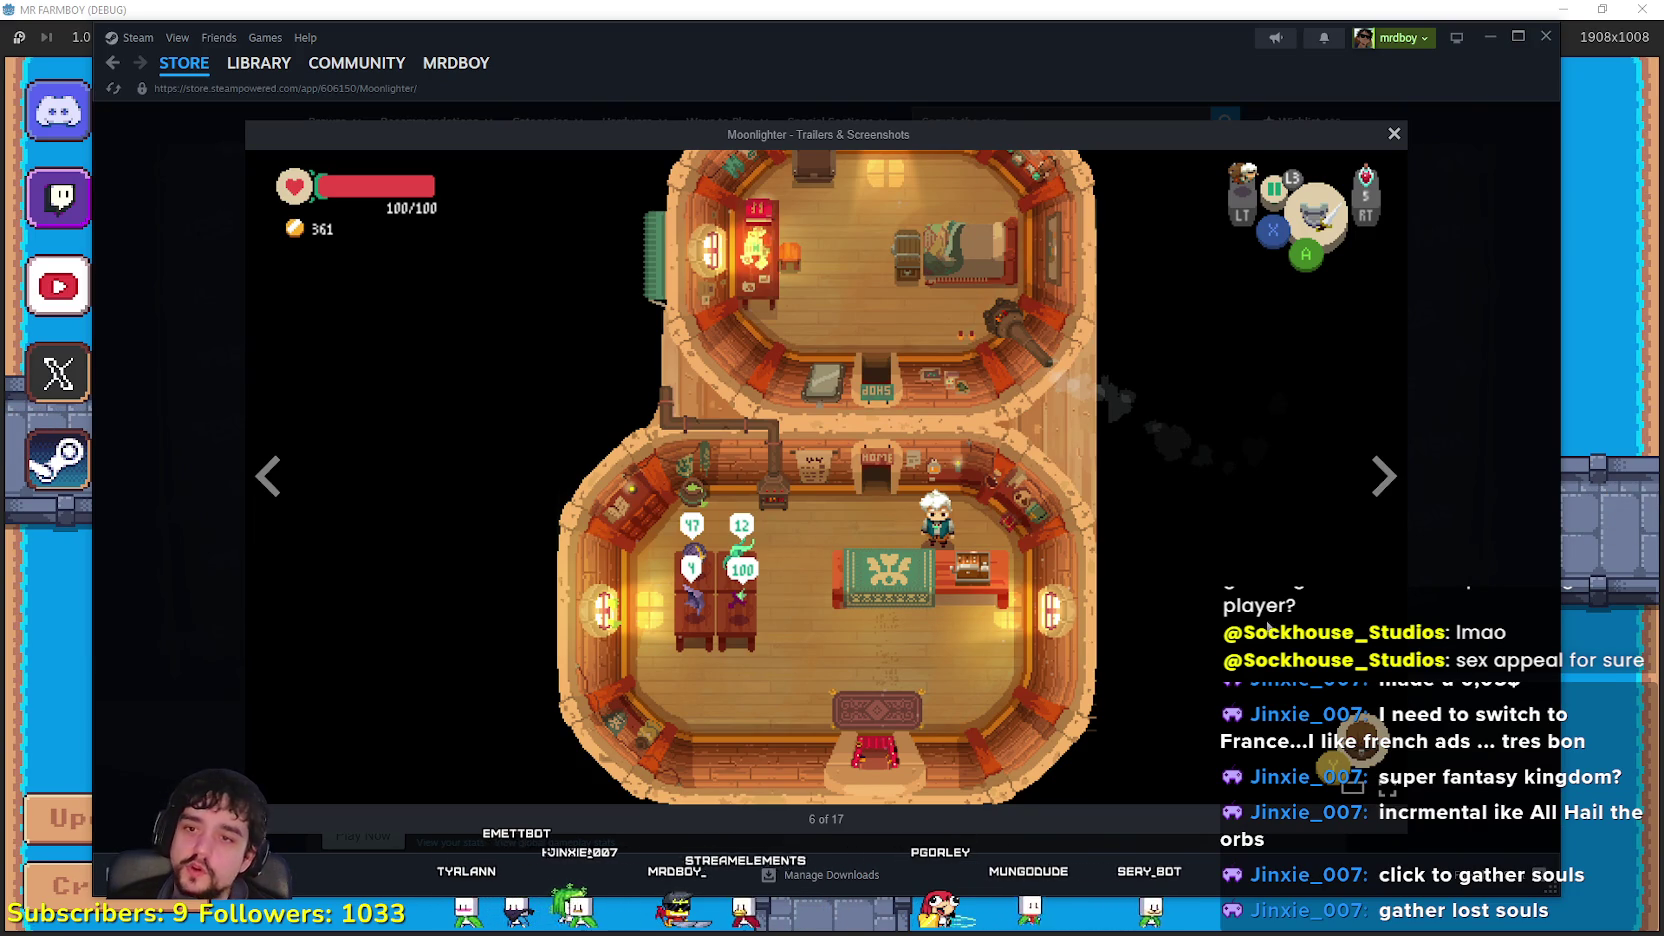
click(1394, 462)
click(1394, 462)
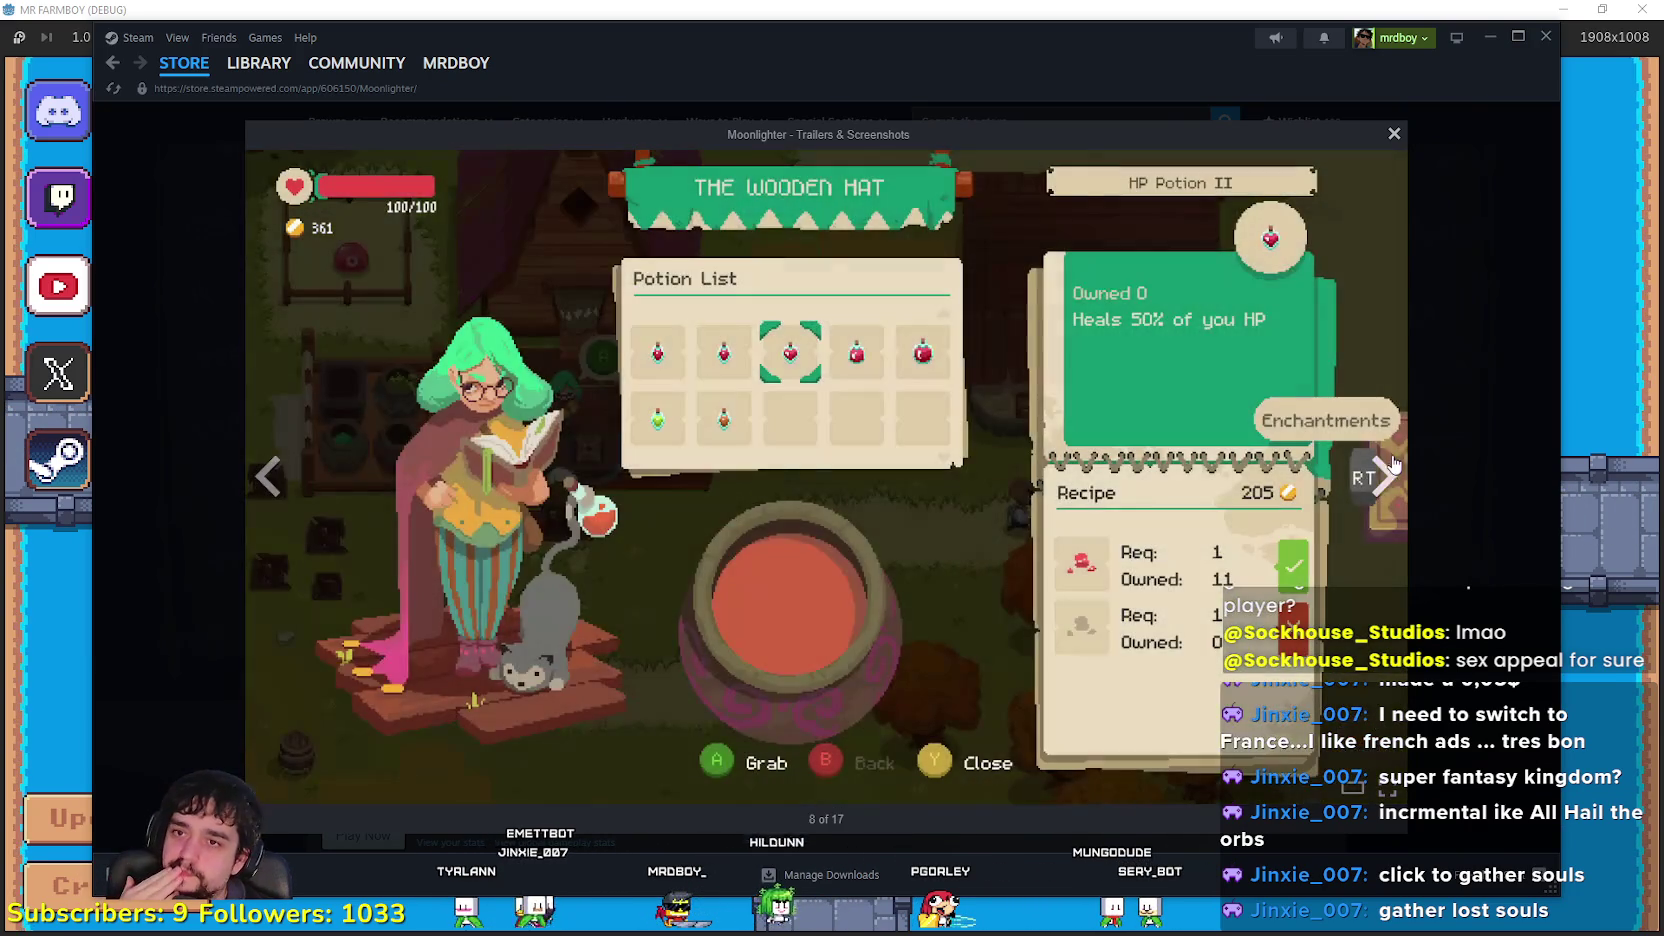
click(1460, 567)
click(725, 645)
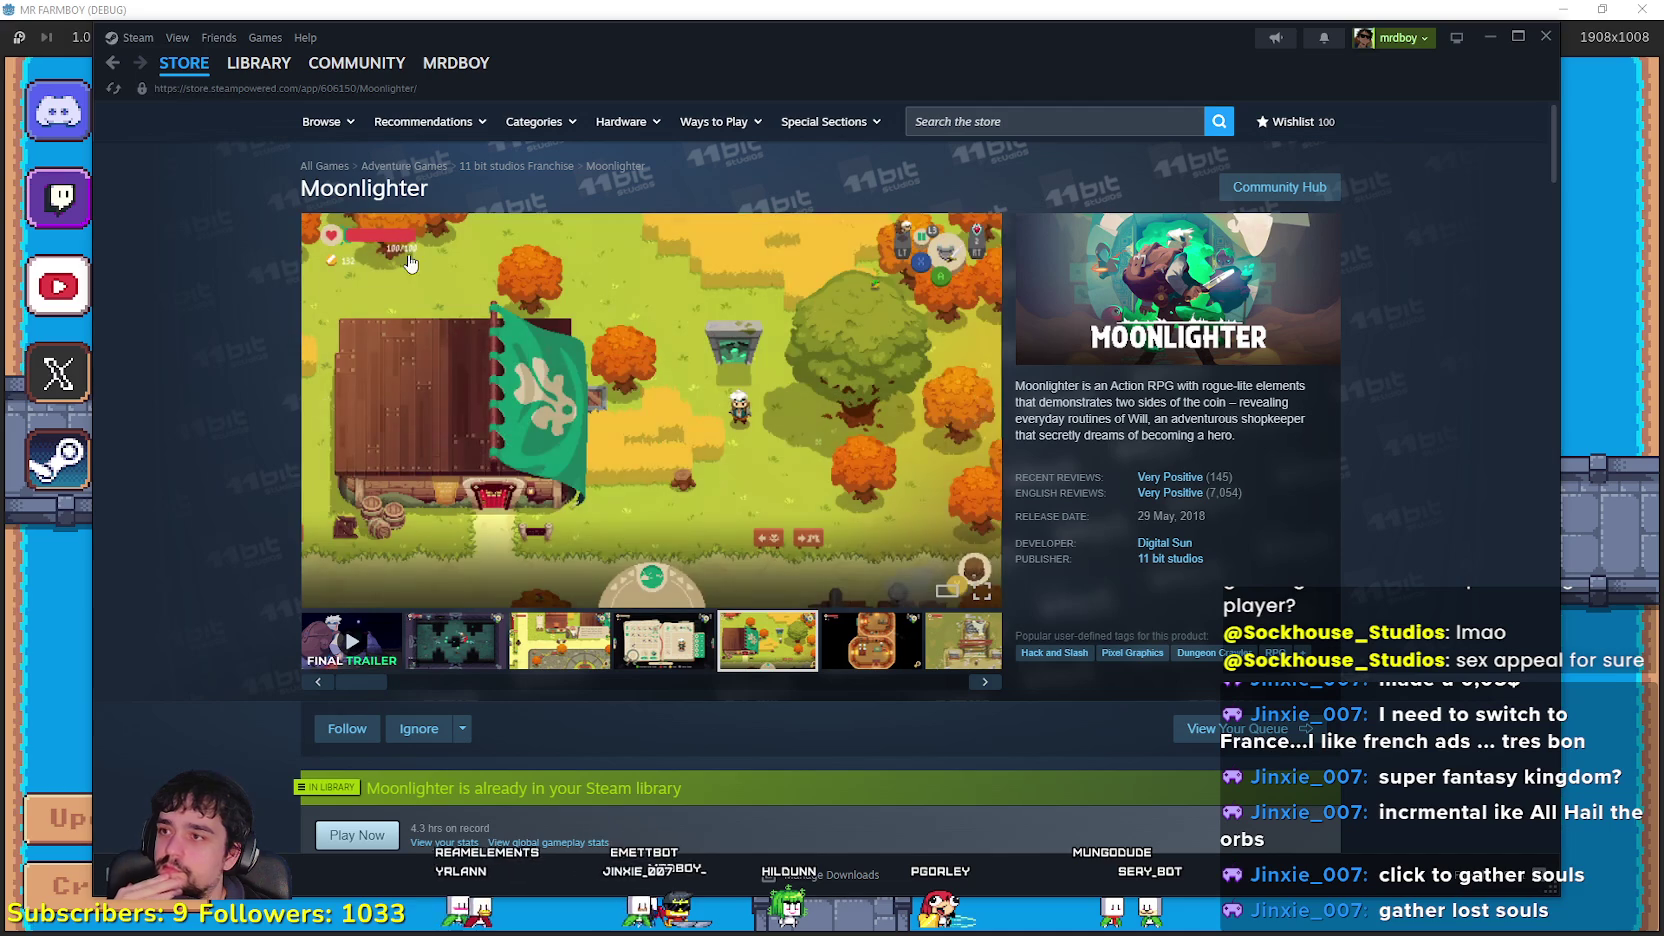
drag(448, 36, 527, 21)
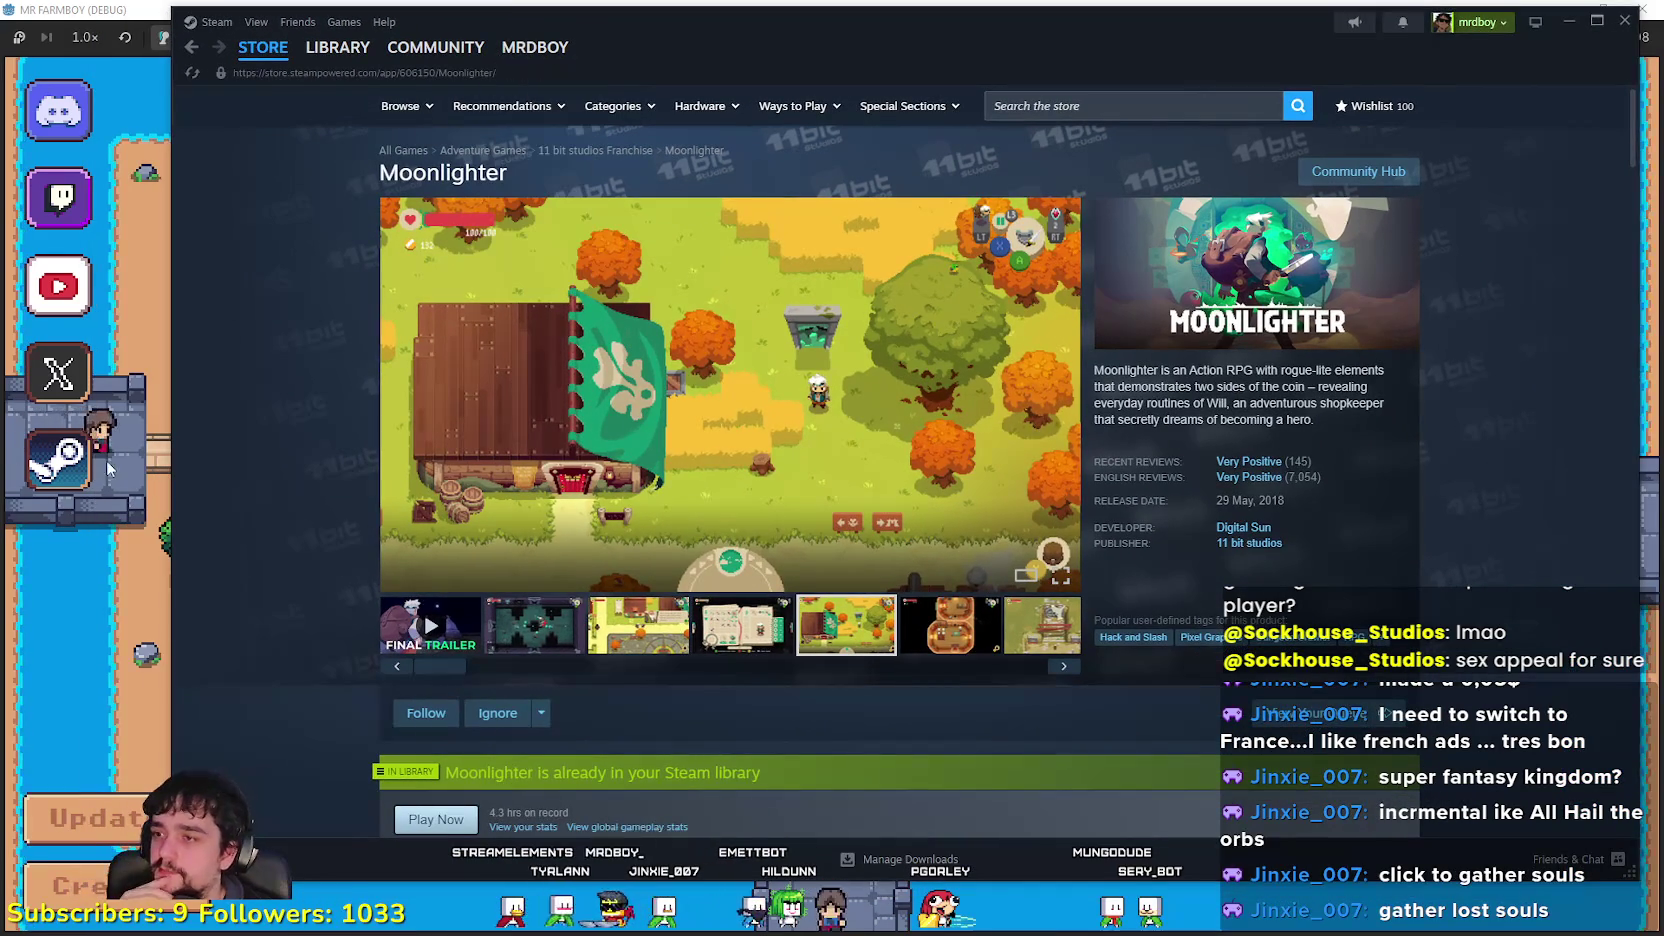
Step: Remove the blank lines above Incremental Slime Rancher in Games.txt, then search Steam for Slime Rancher
key(alt+Tab)
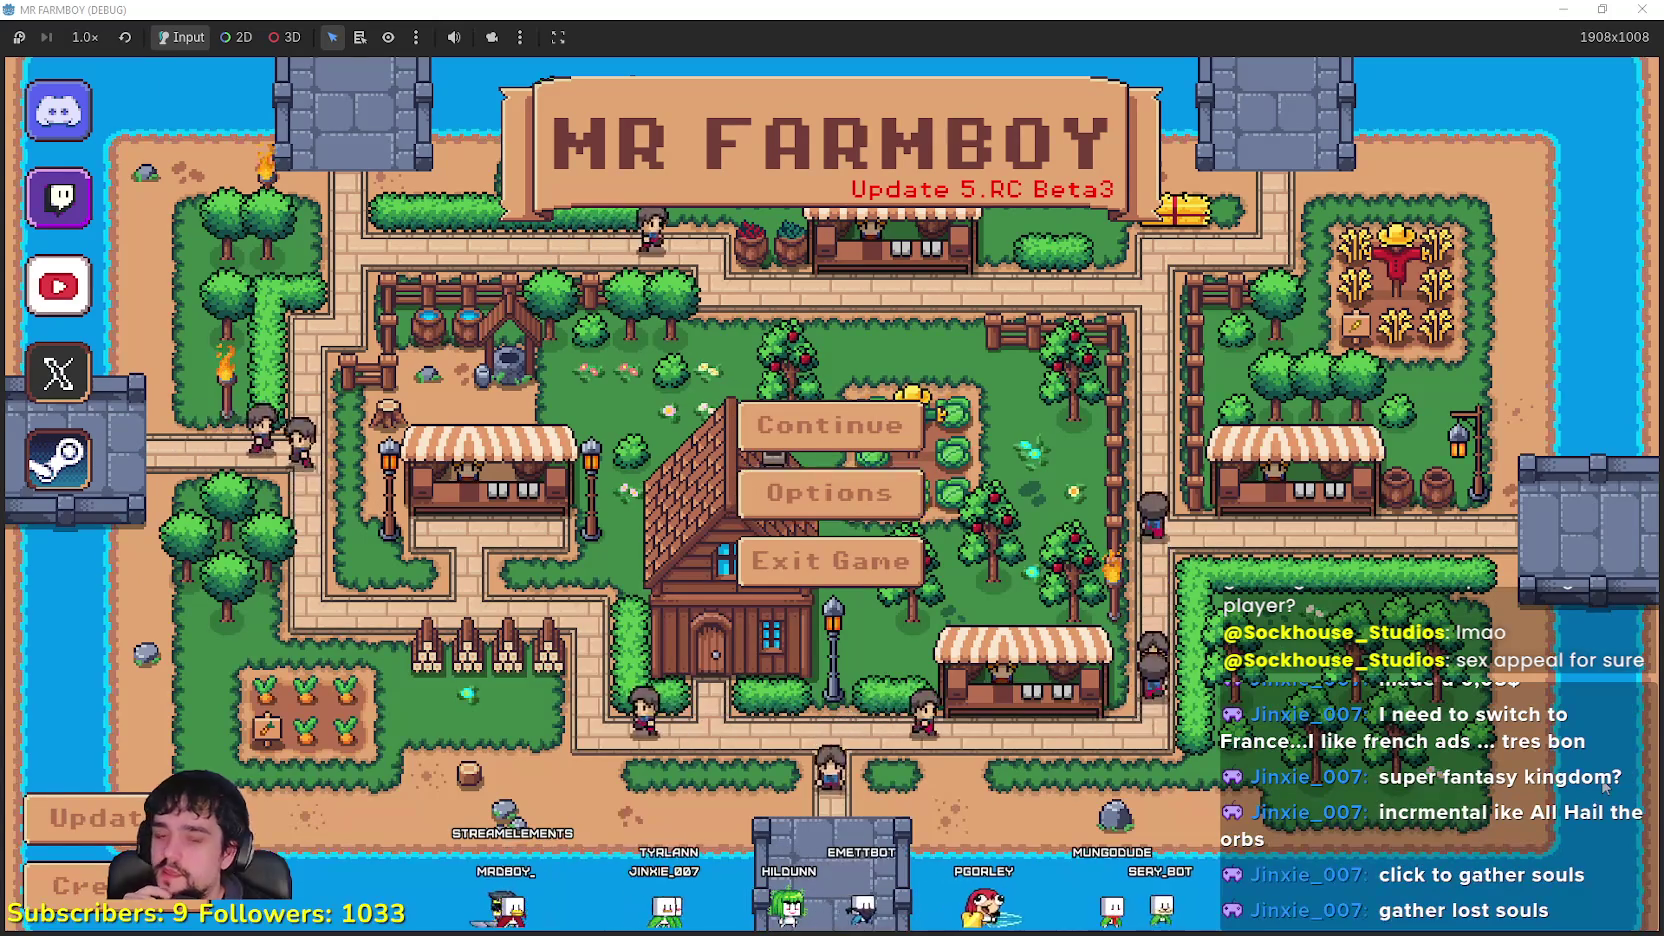
key(alt+Tab)
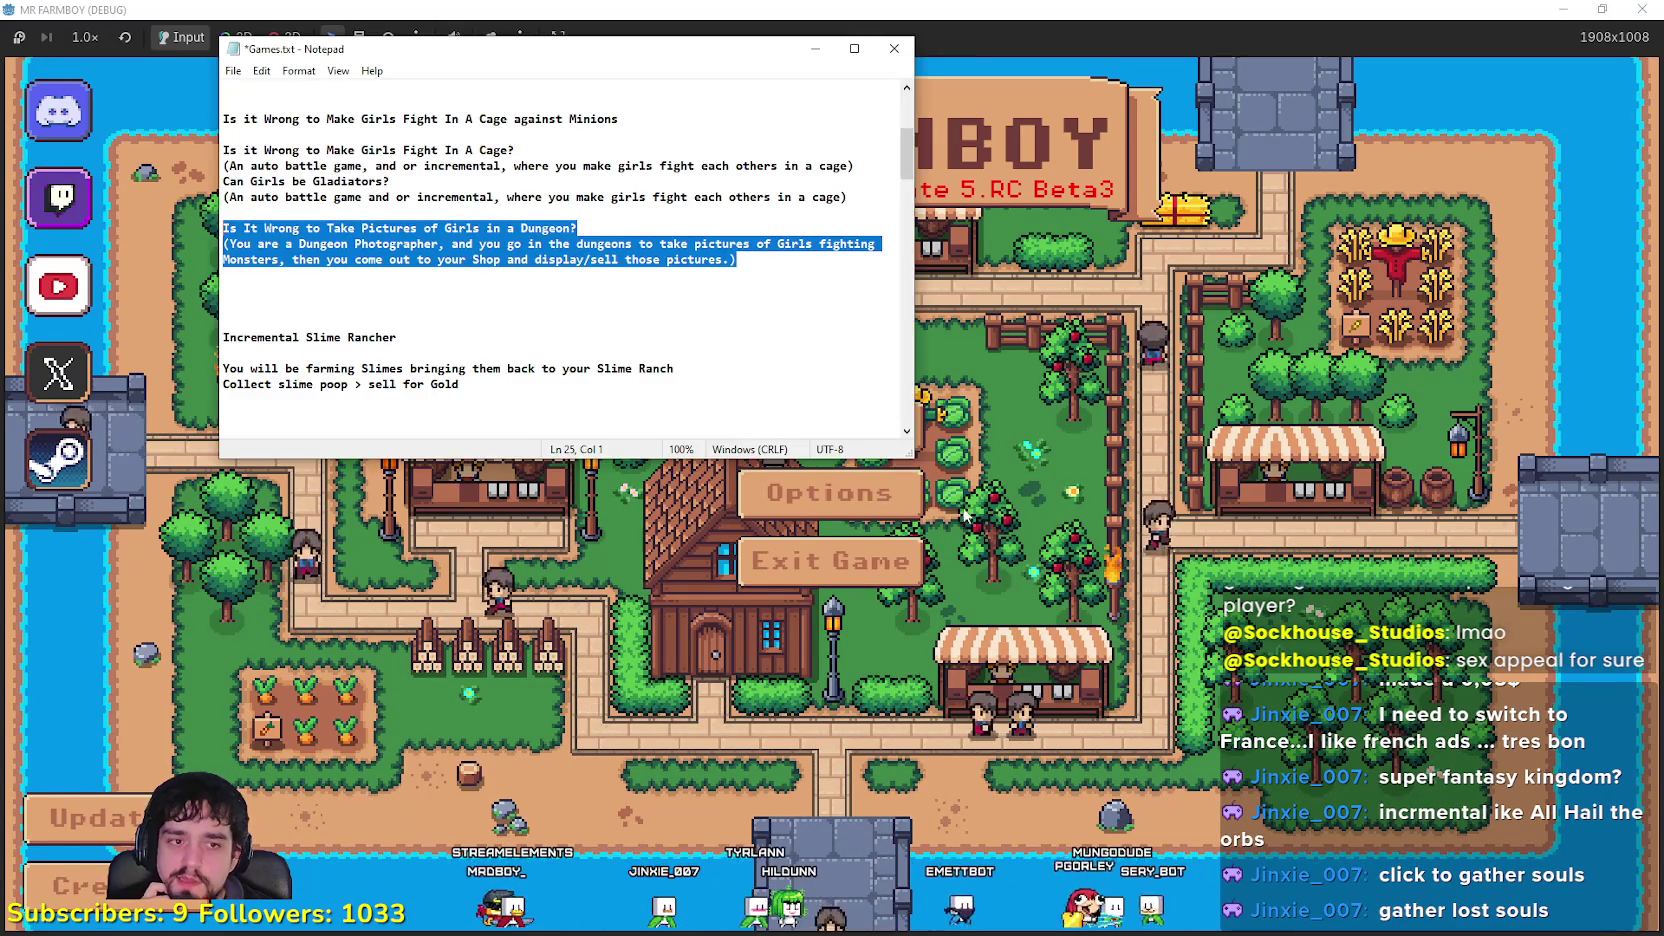
scroll(420, 248, down, 2)
click(370, 212)
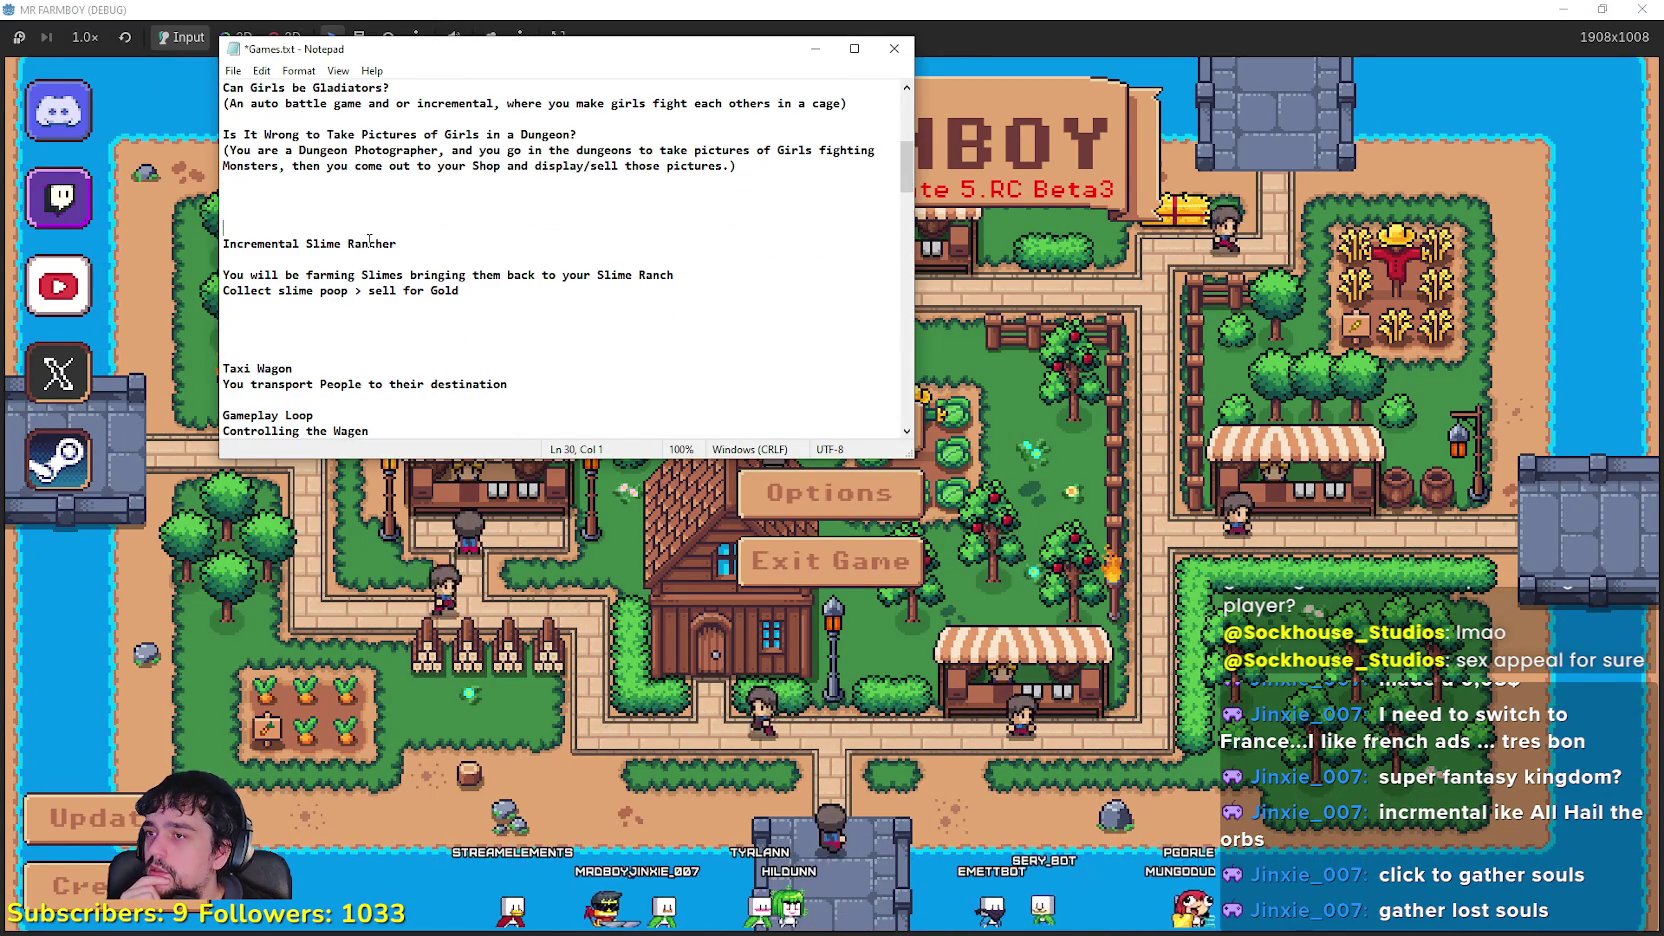
key(BackSpace)
key(BackSpace)
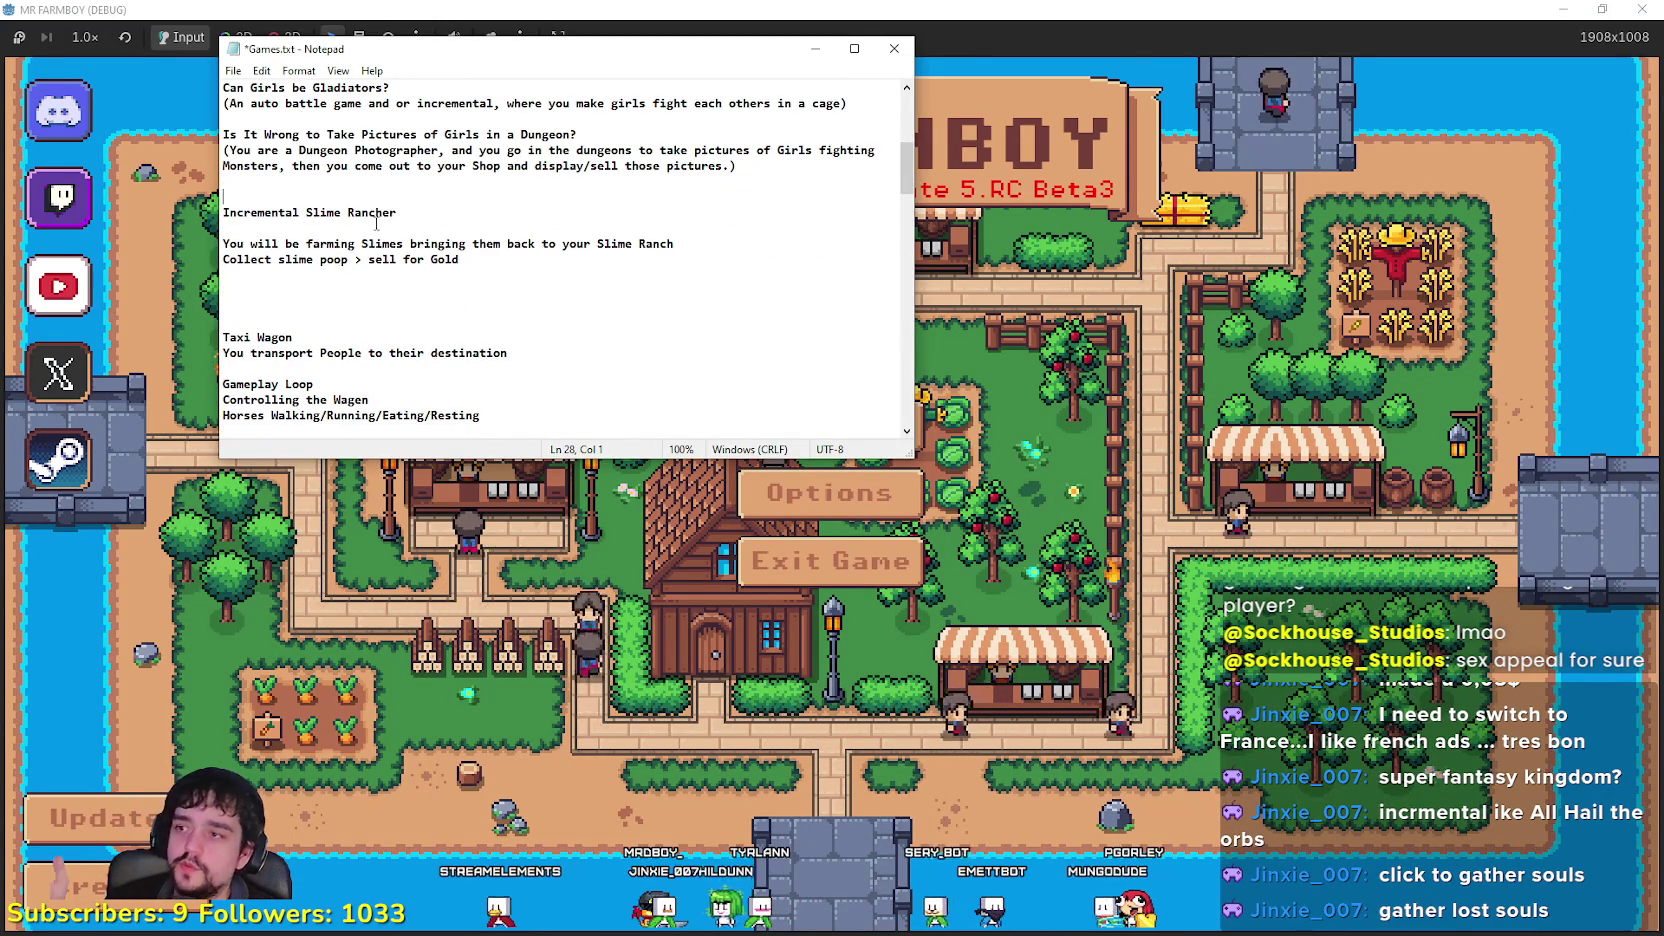
key(shift+Down)
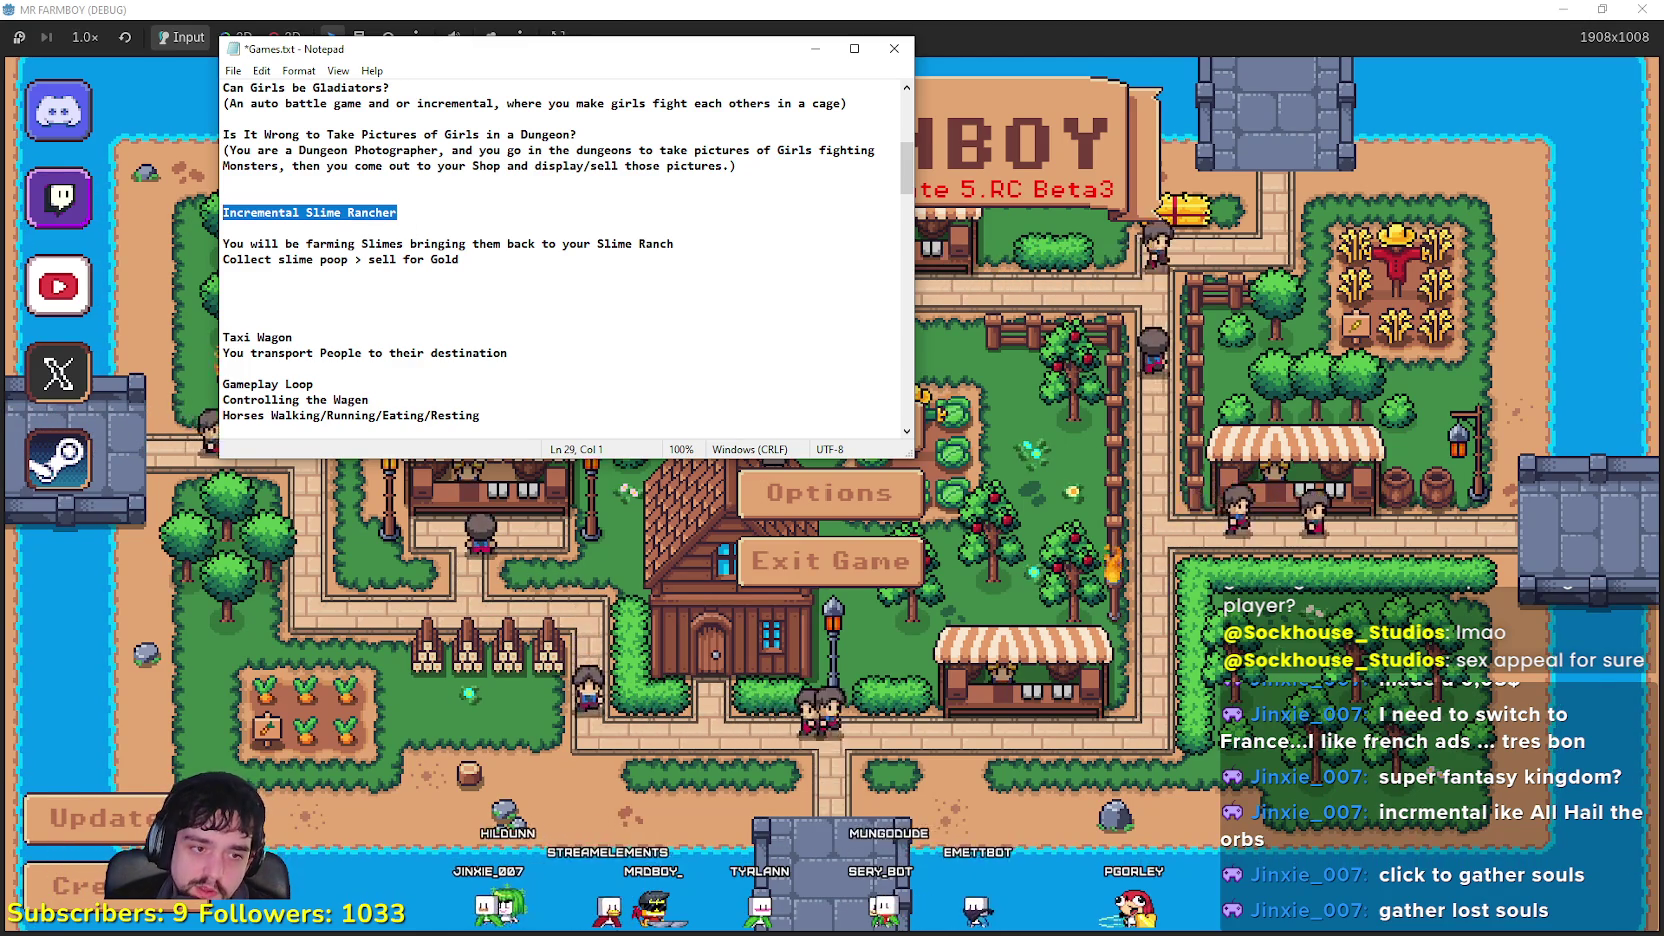
key(alt+Tab)
click(1138, 108)
text(s)
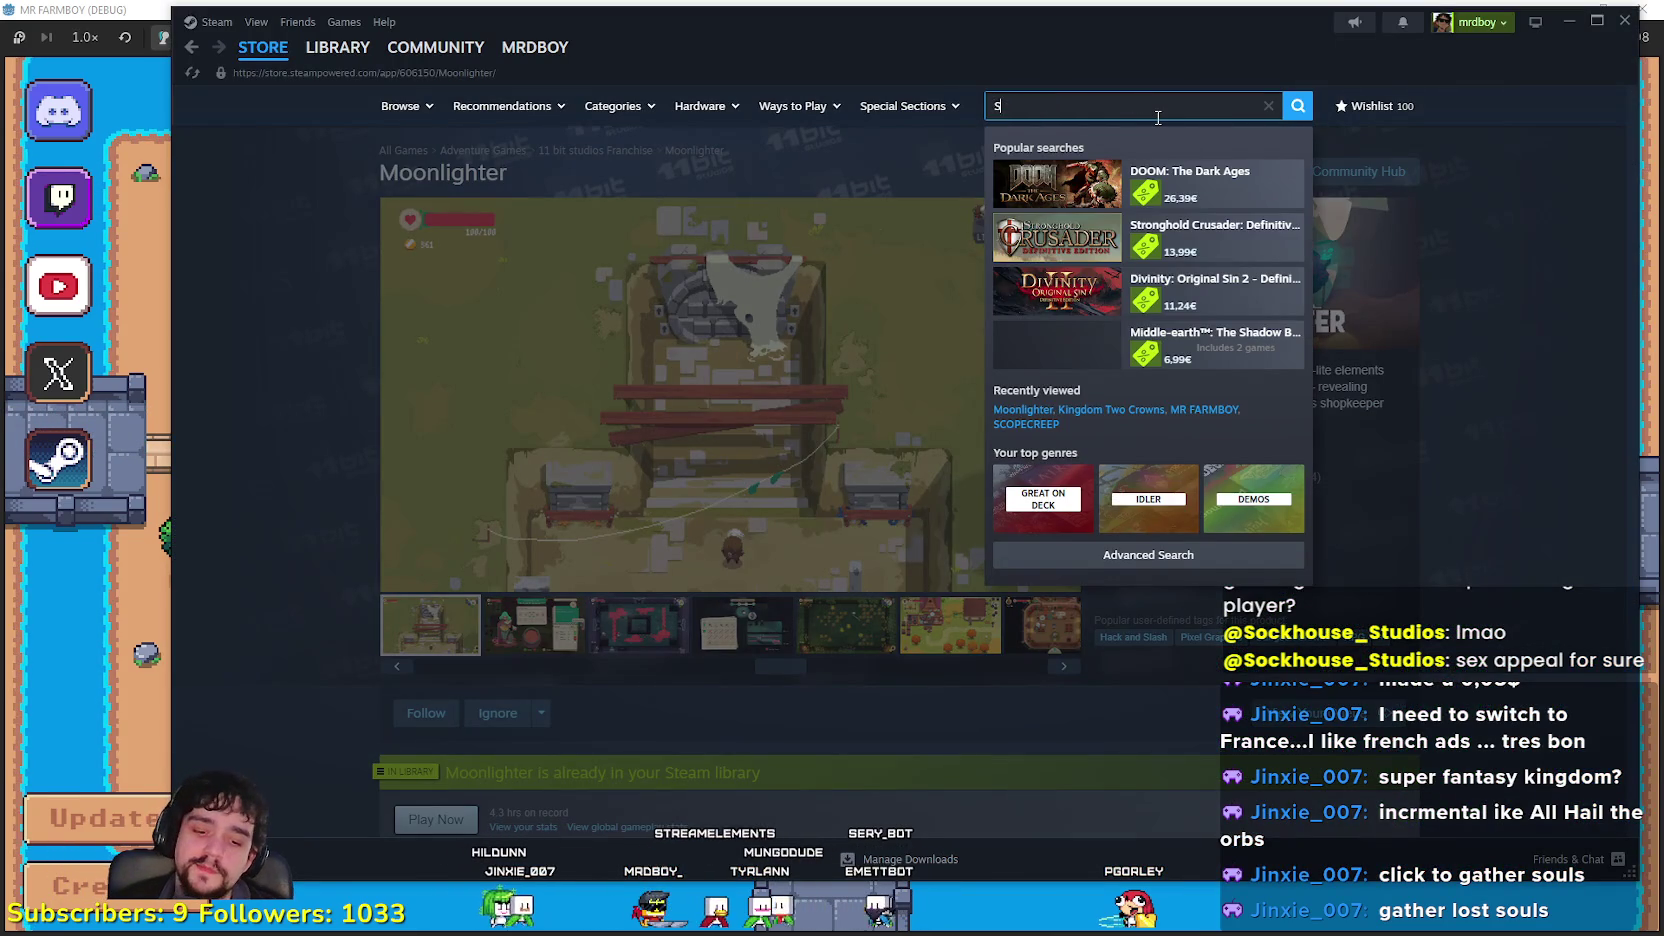
text(lime Ran)
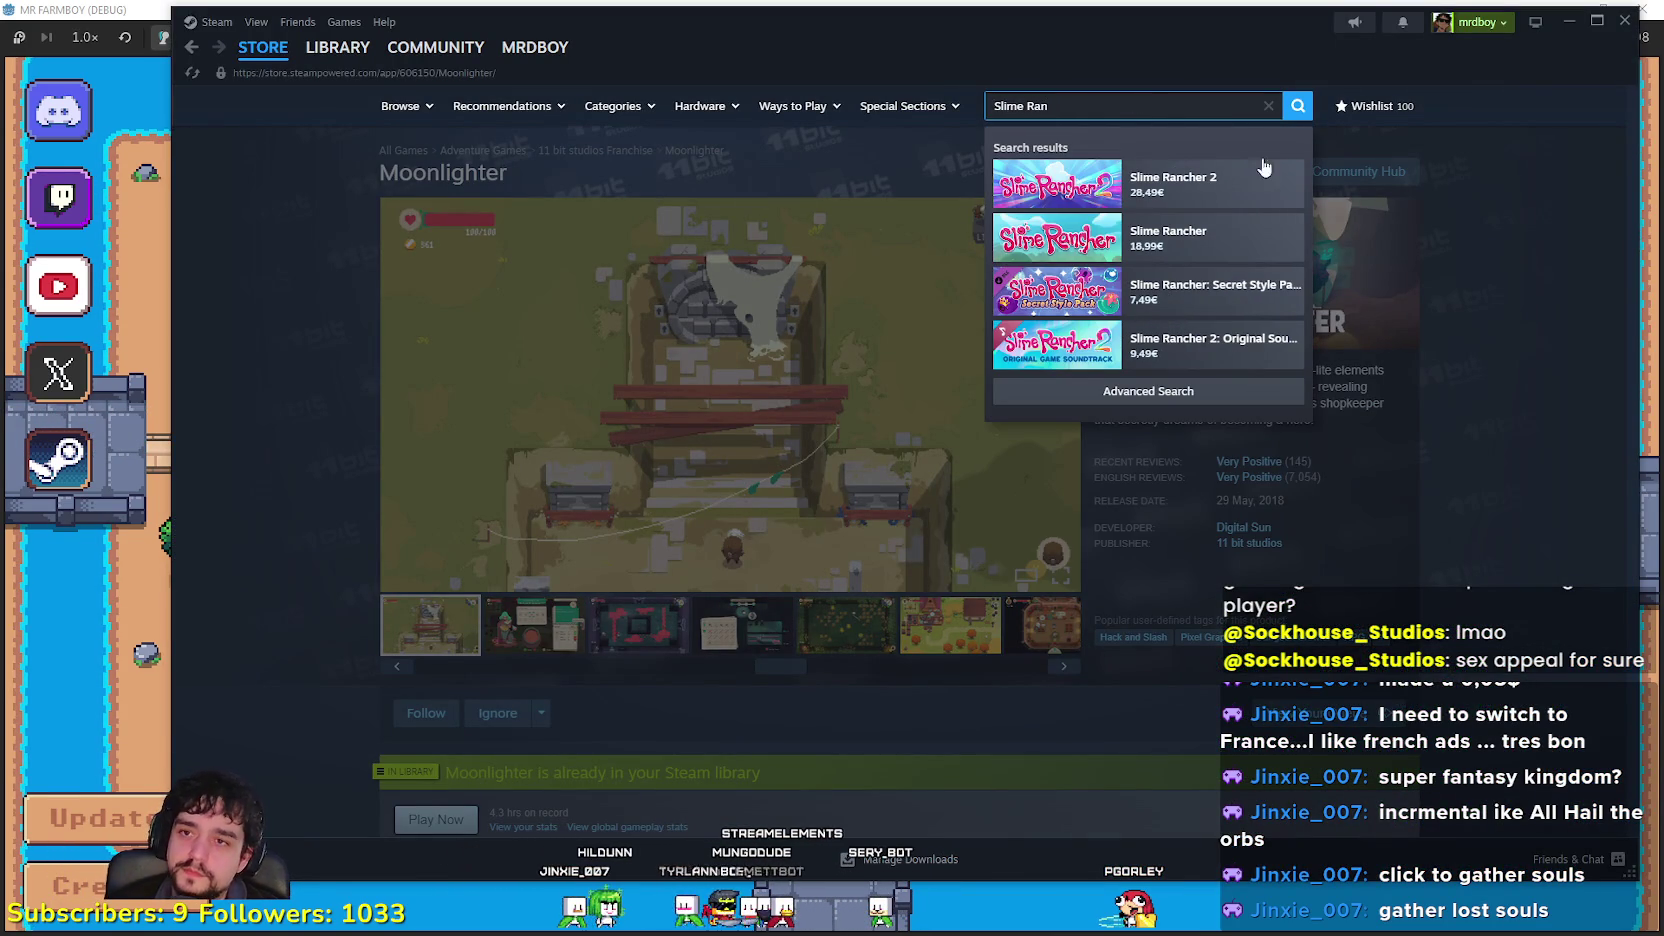
Step: Open the Slime Rancher store page, watch then pause its trailer, and return to MR FARMBOY
click(1201, 237)
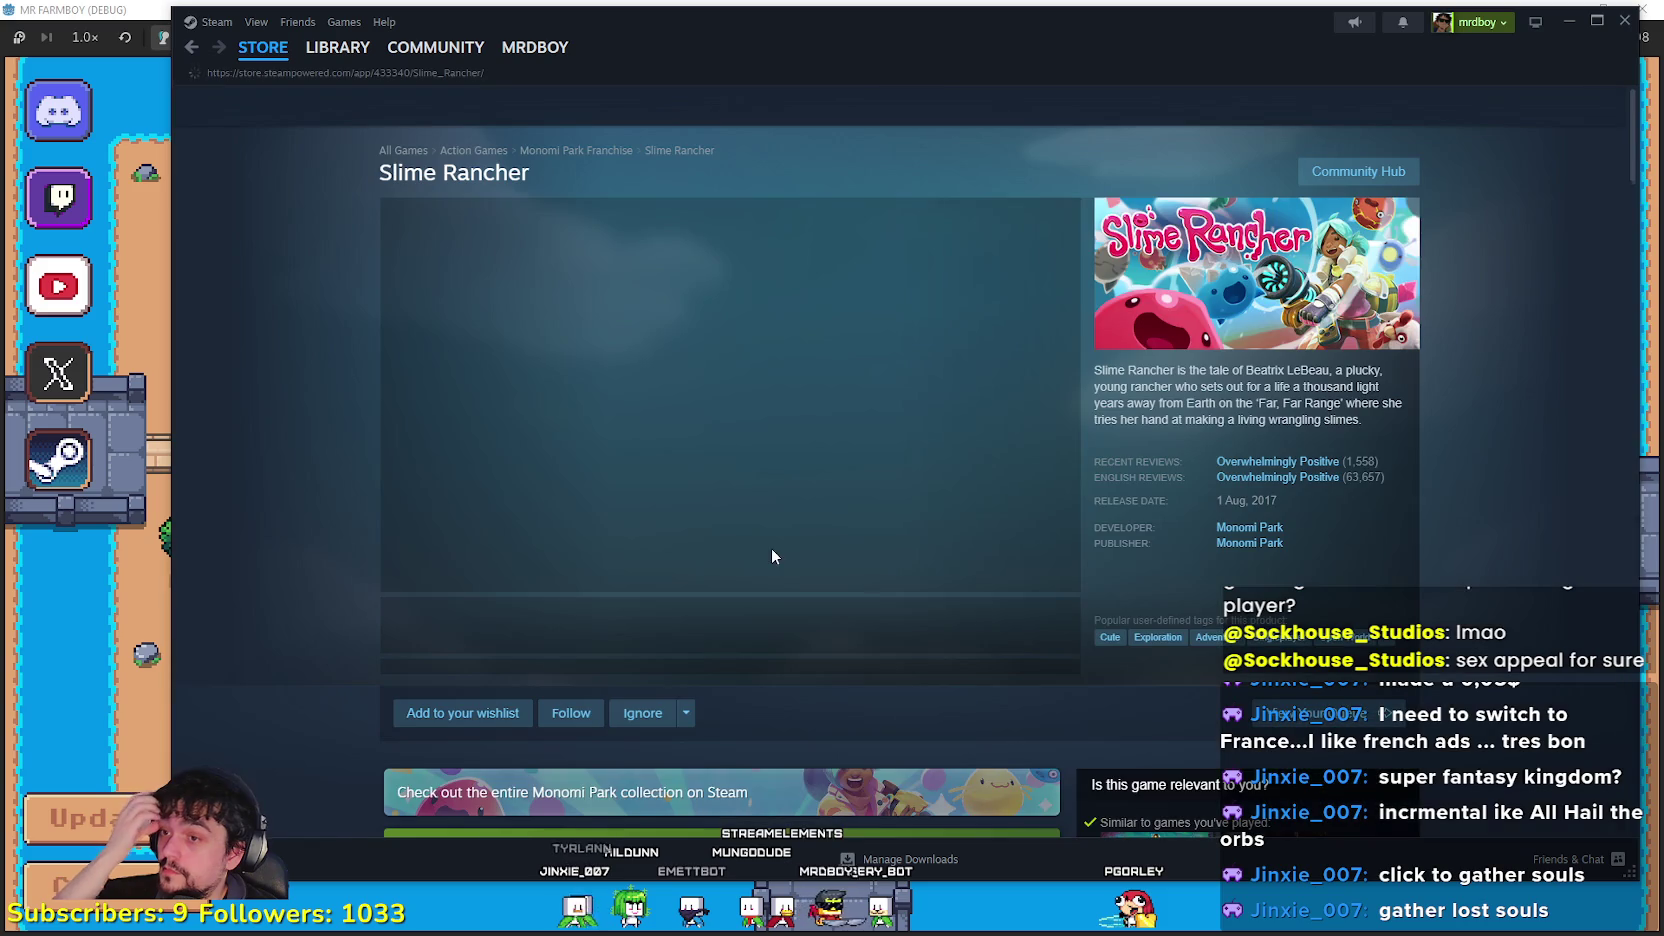
mouse_move(1295, 482)
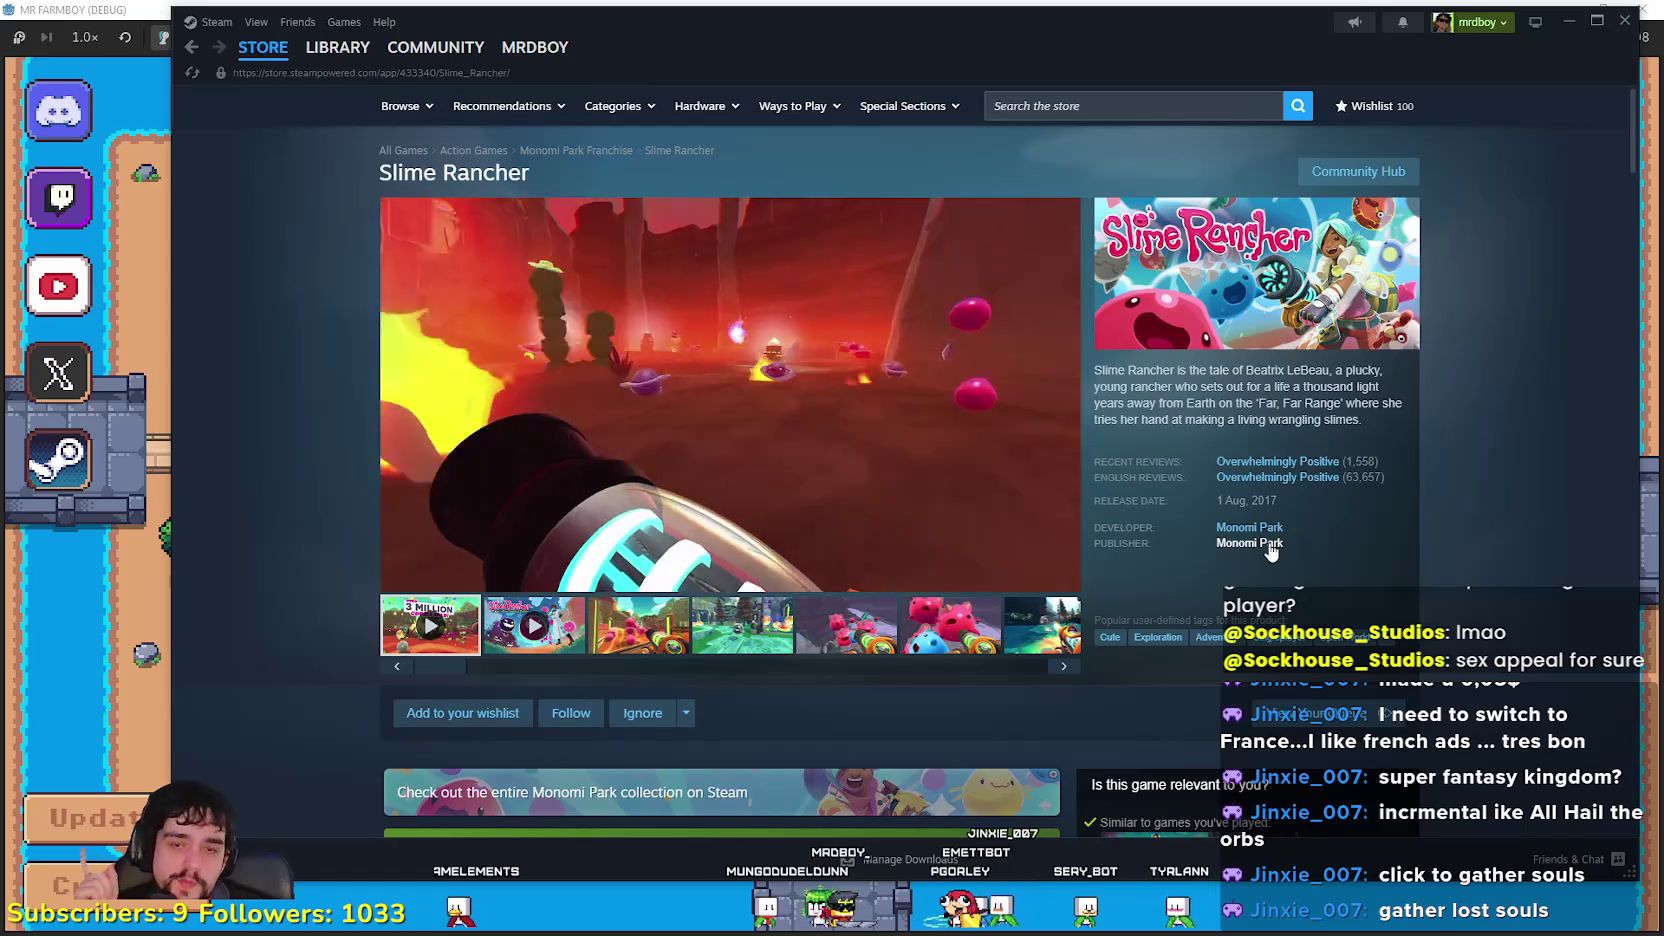
mouse_move(623, 376)
click(473, 426)
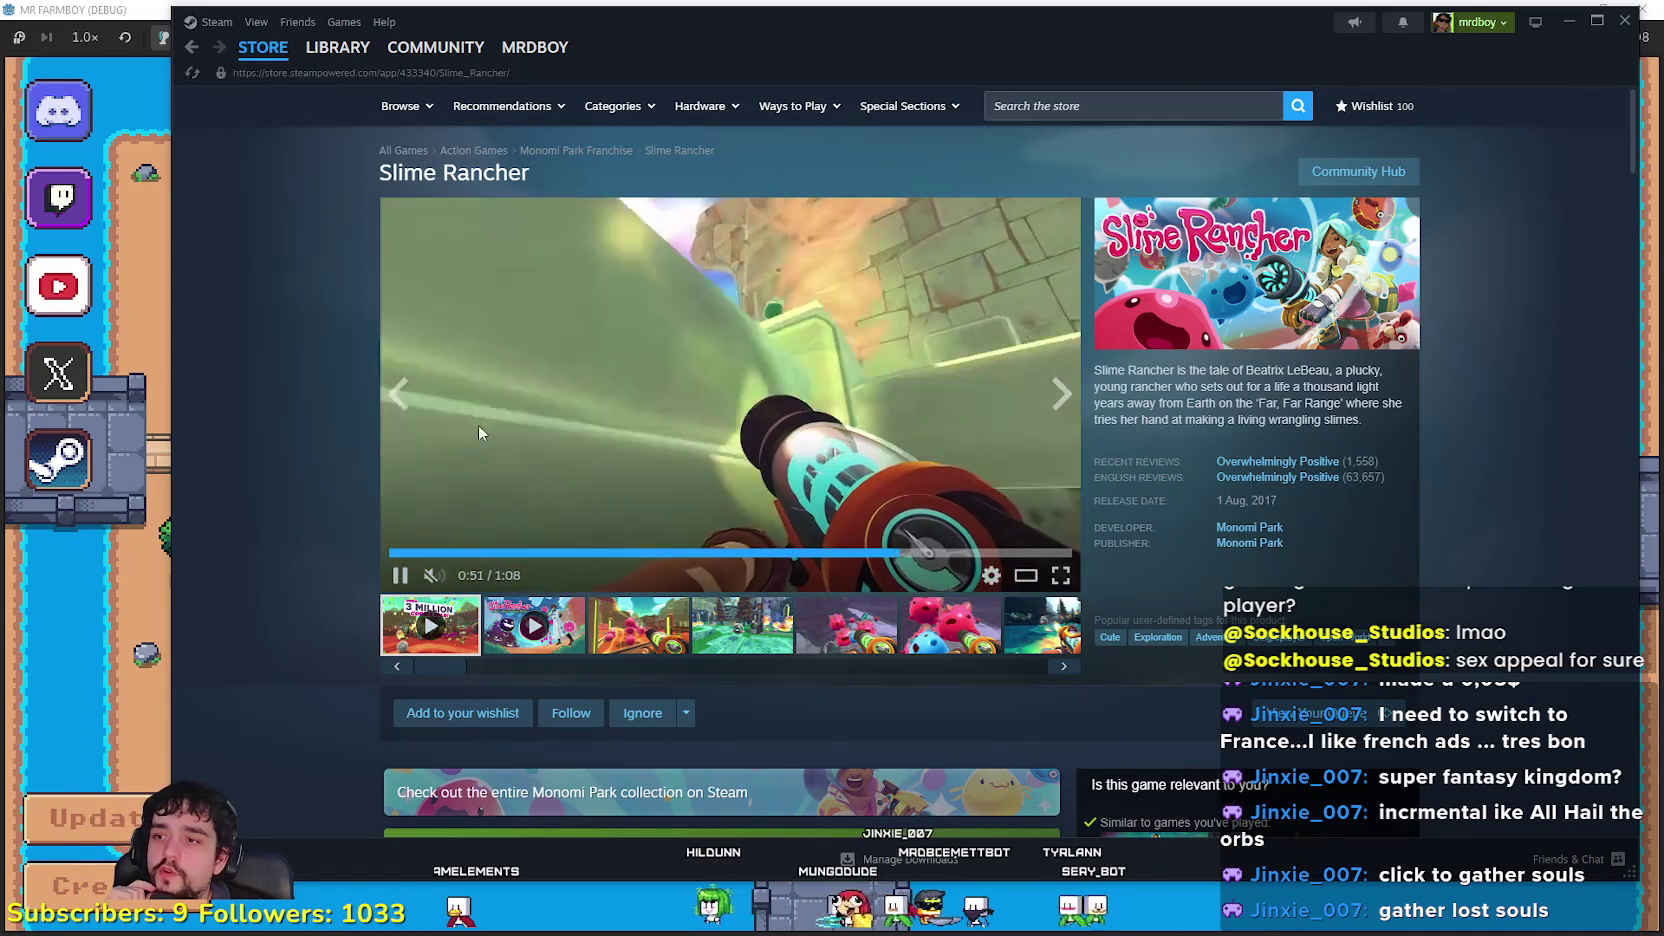
click(115, 620)
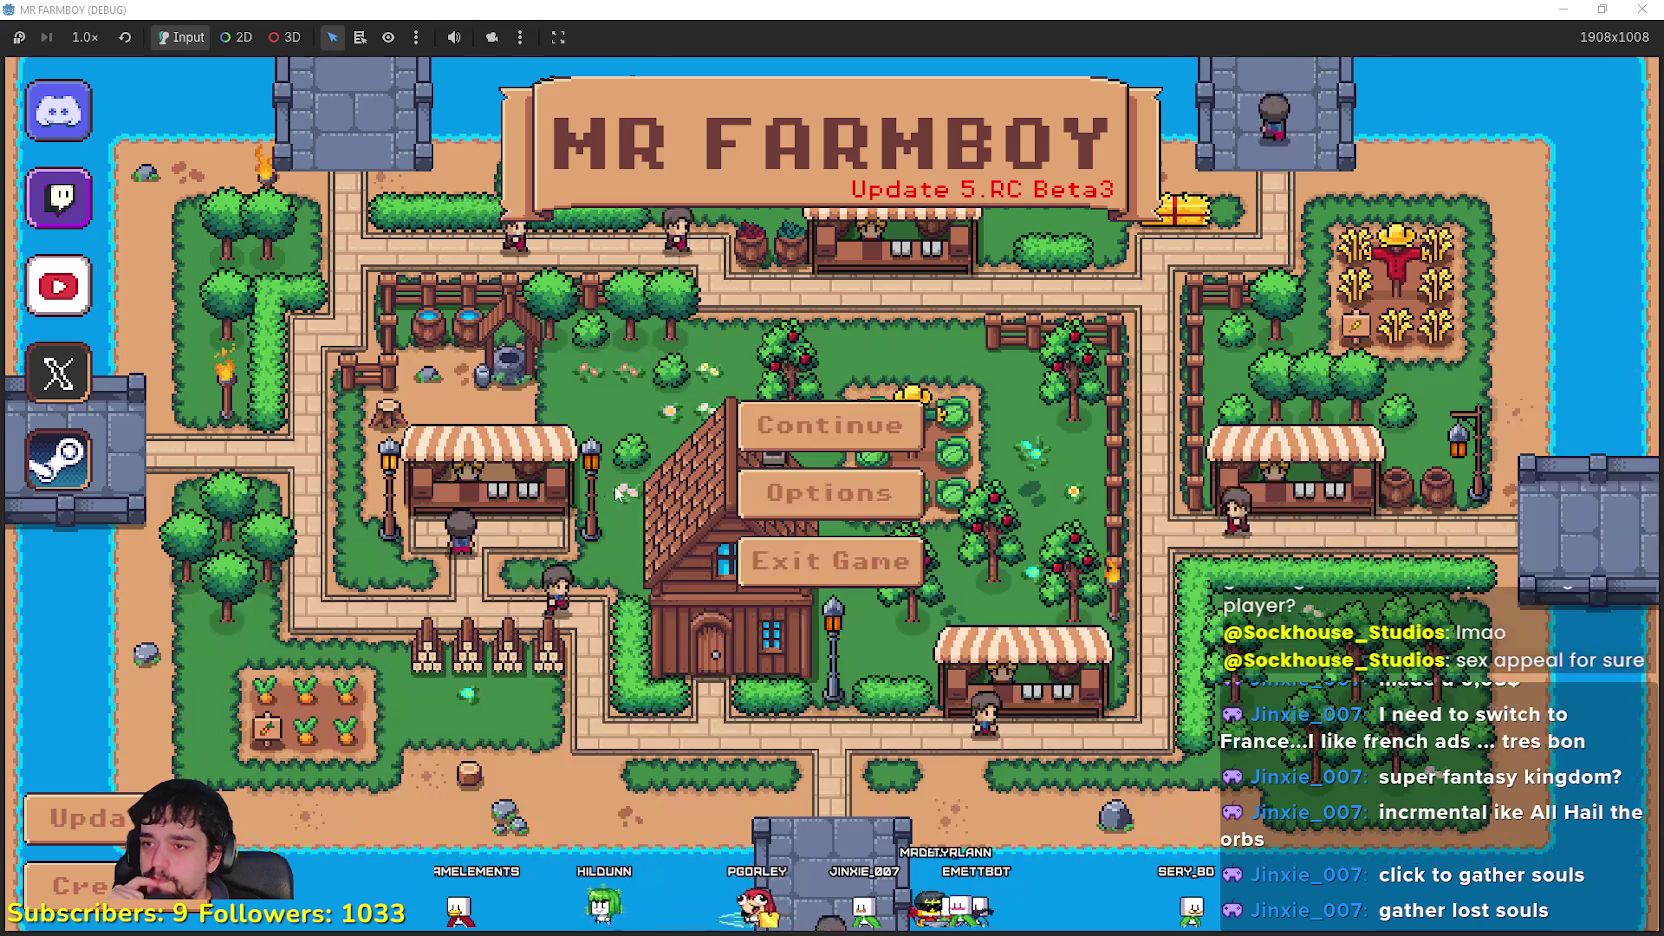
Step: Back in Games.txt, review the Incremental Slime Rancher heading and its slime-farming sentences
key(alt+Tab)
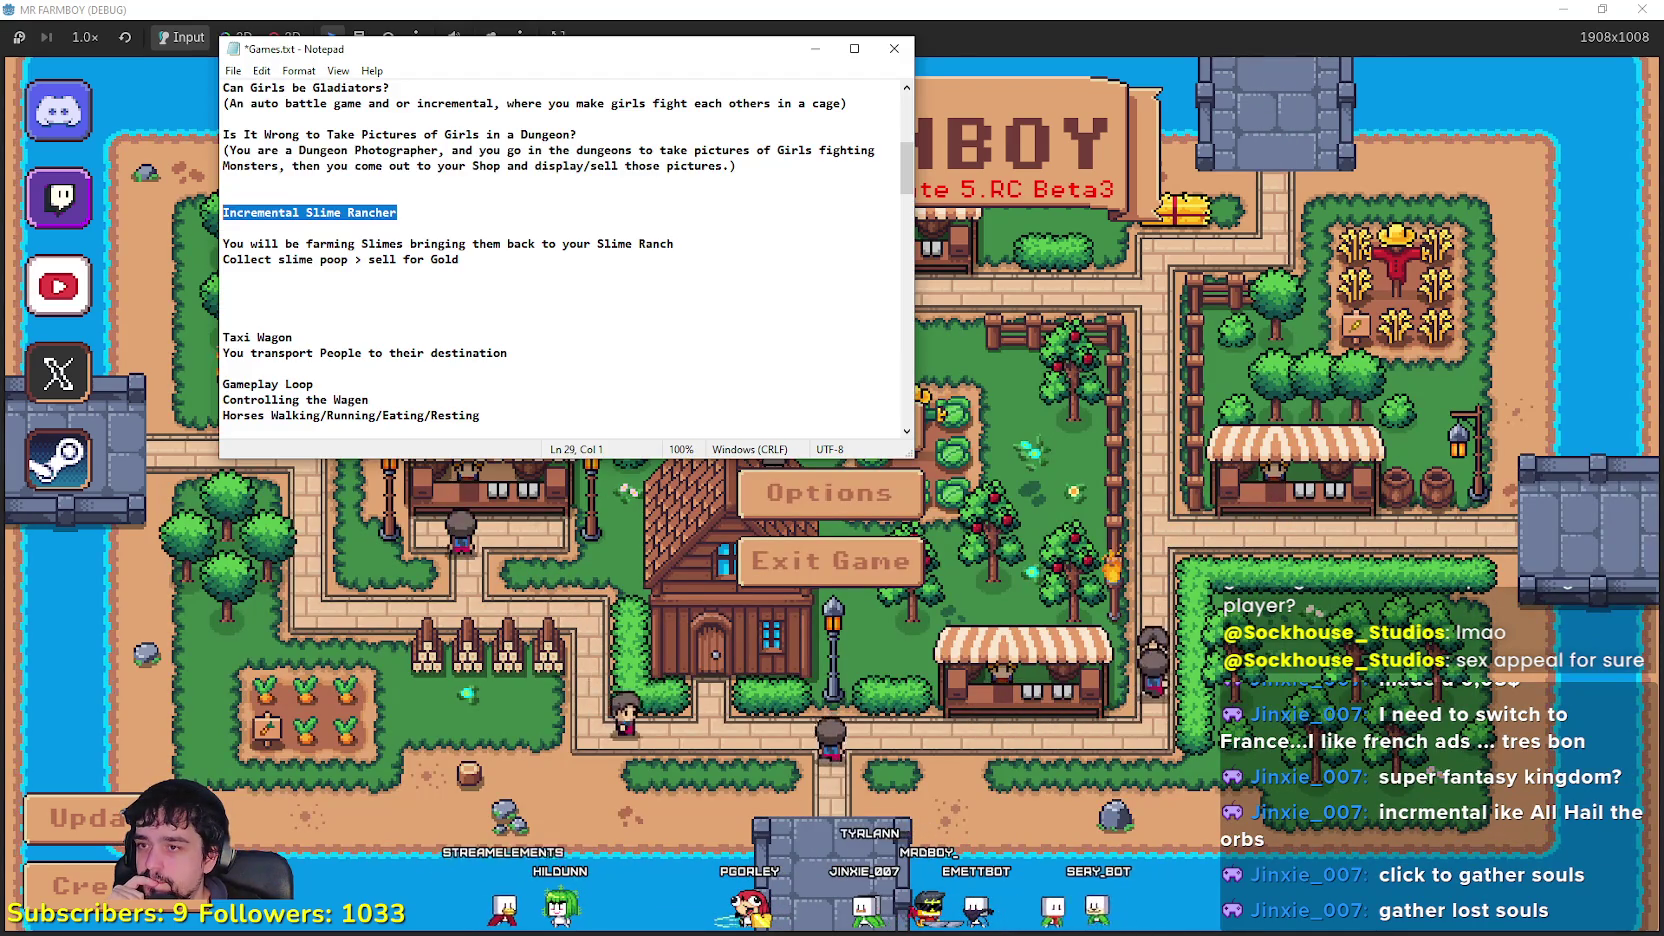
click(469, 230)
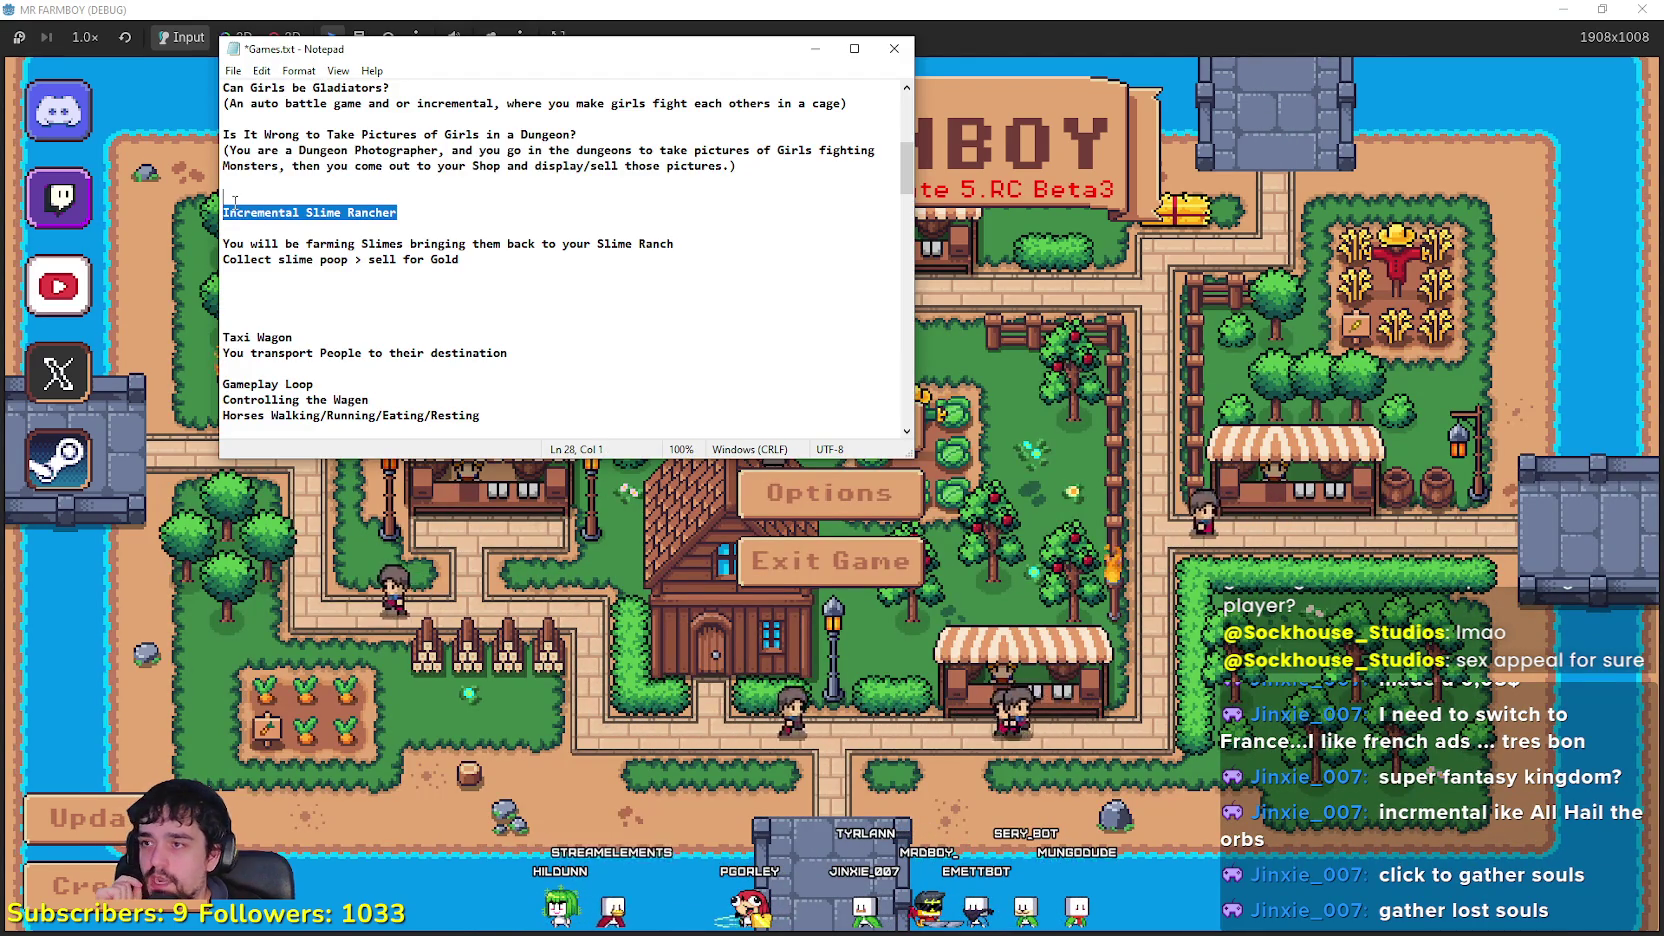
drag(235, 210, 203, 213)
click(296, 231)
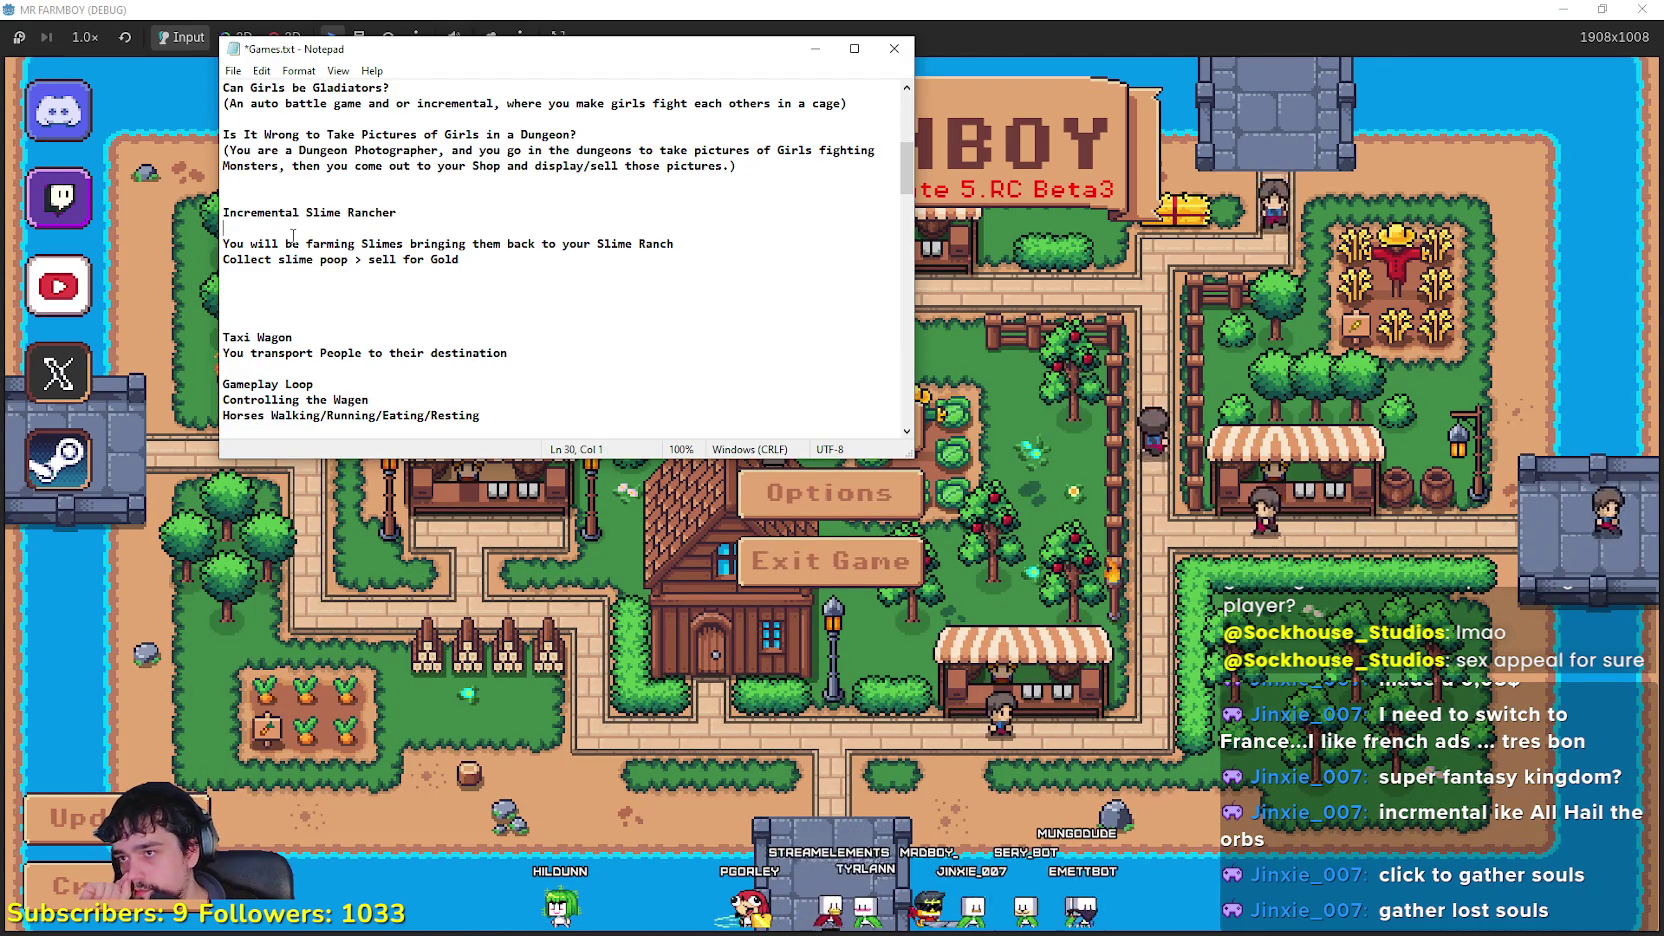
mouse_move(286, 237)
mouse_down()
mouse_move(564, 244)
mouse_move(224, 244)
mouse_move(675, 254)
mouse_up()
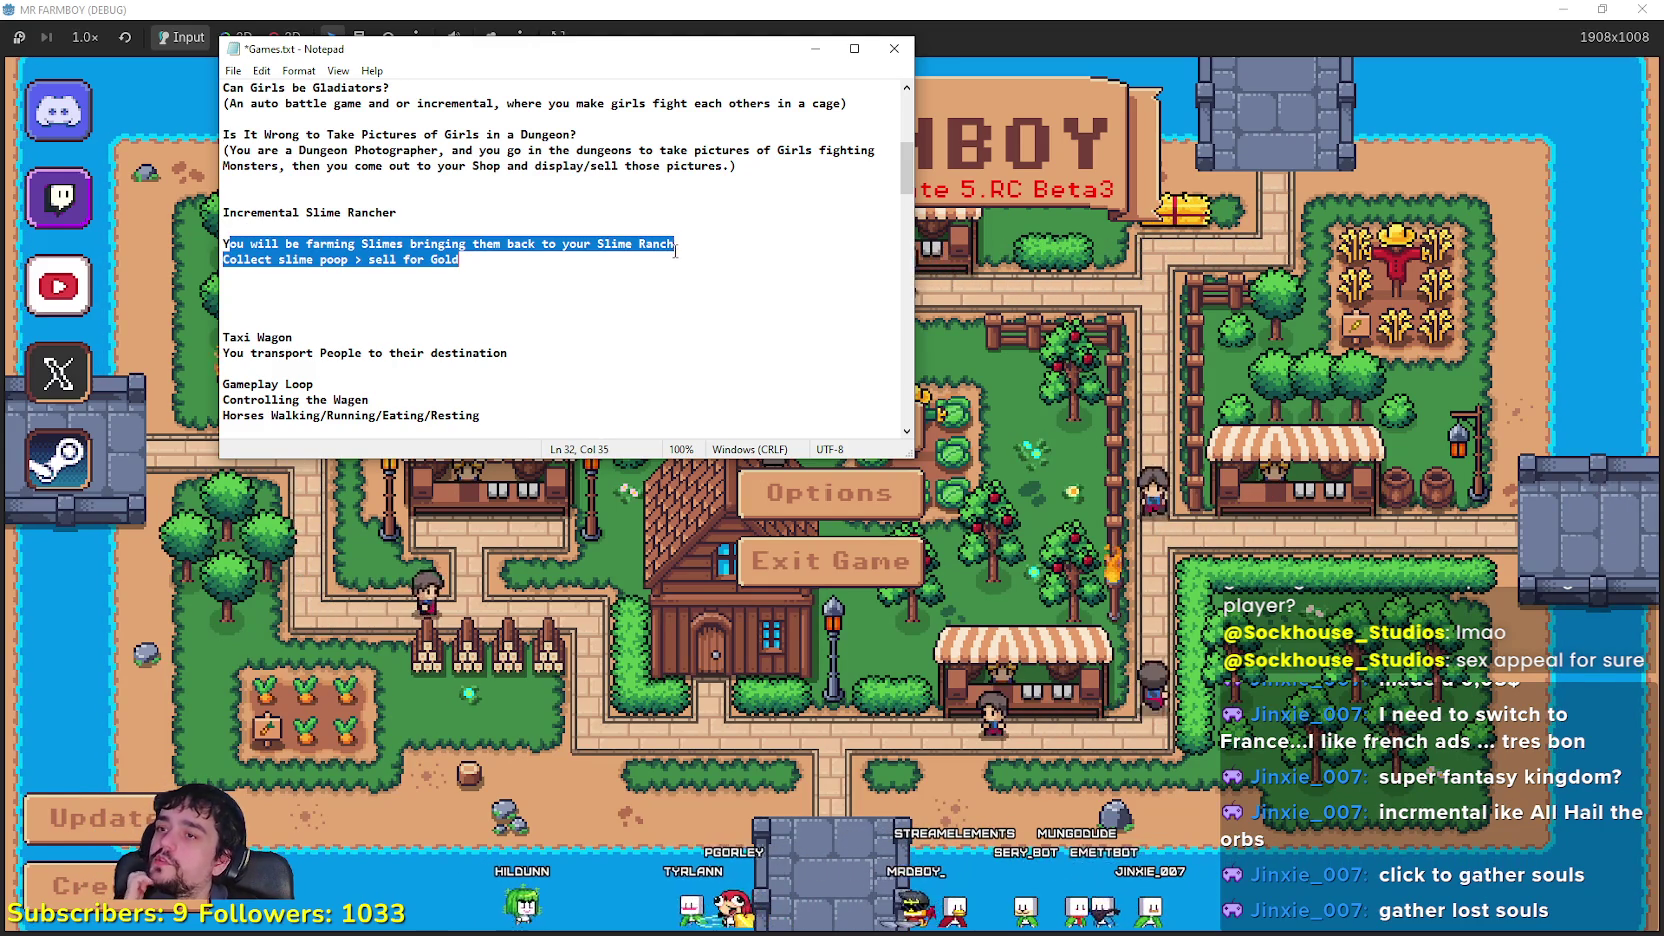
drag(507, 244, 357, 242)
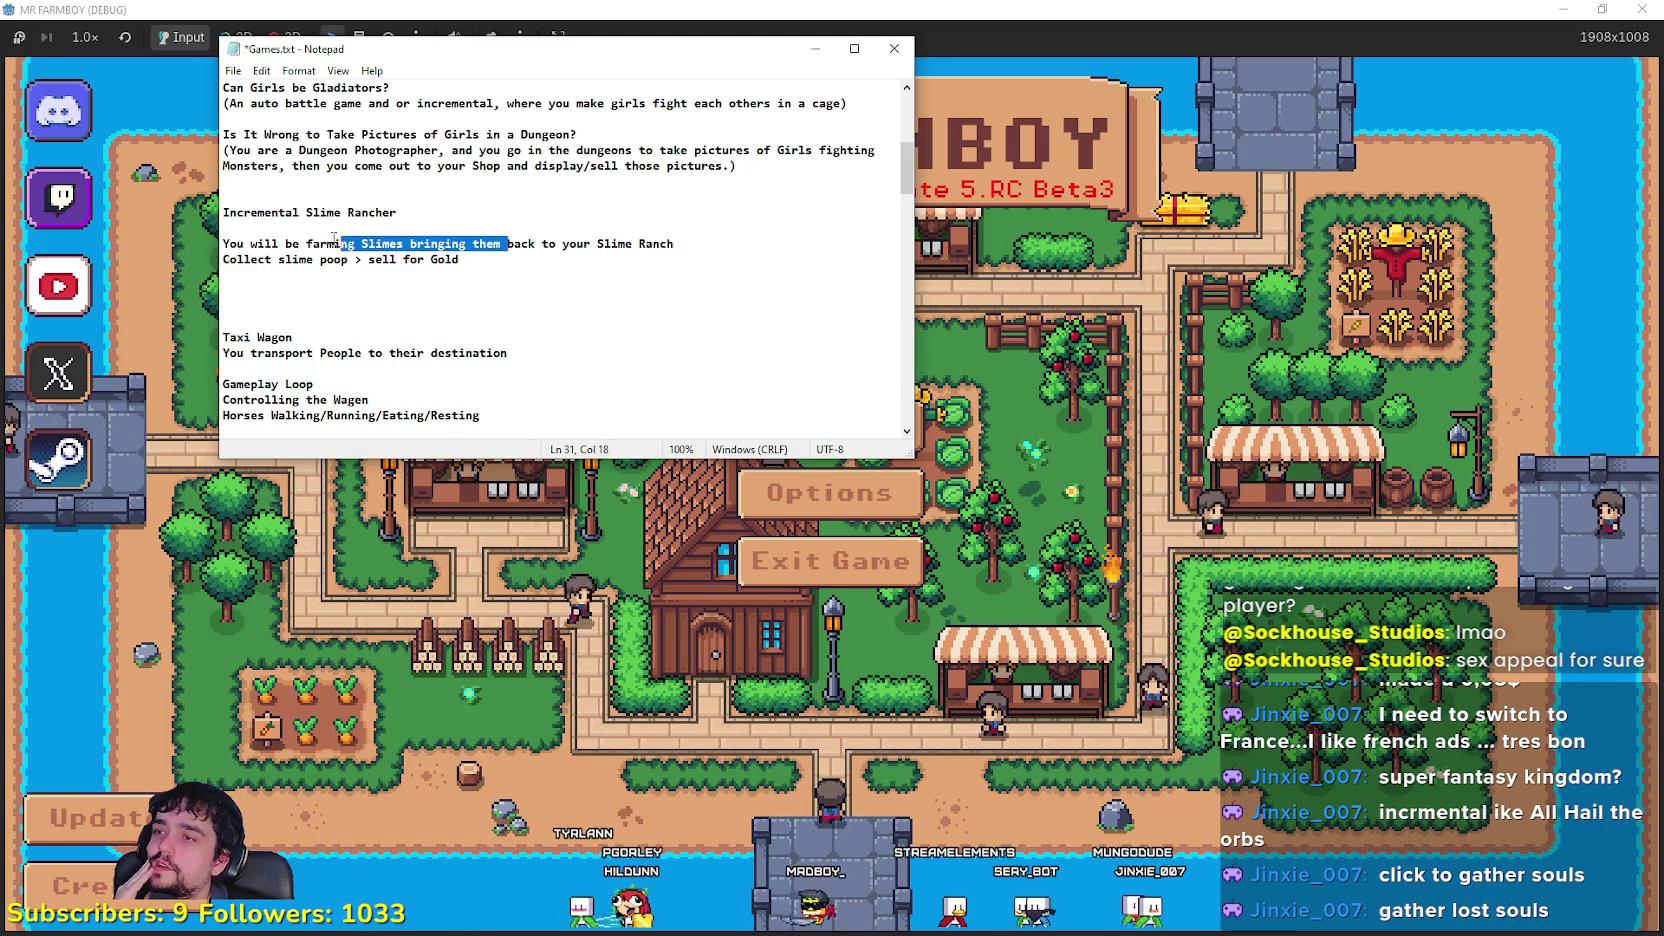
click(468, 293)
mouse_move(468, 290)
mouse_down()
mouse_move(224, 259)
mouse_move(460, 262)
mouse_up()
click(416, 287)
Step: Delete the blank line under Incremental Slime Rancher and the two blank lines above Taxi Wagon
click(230, 228)
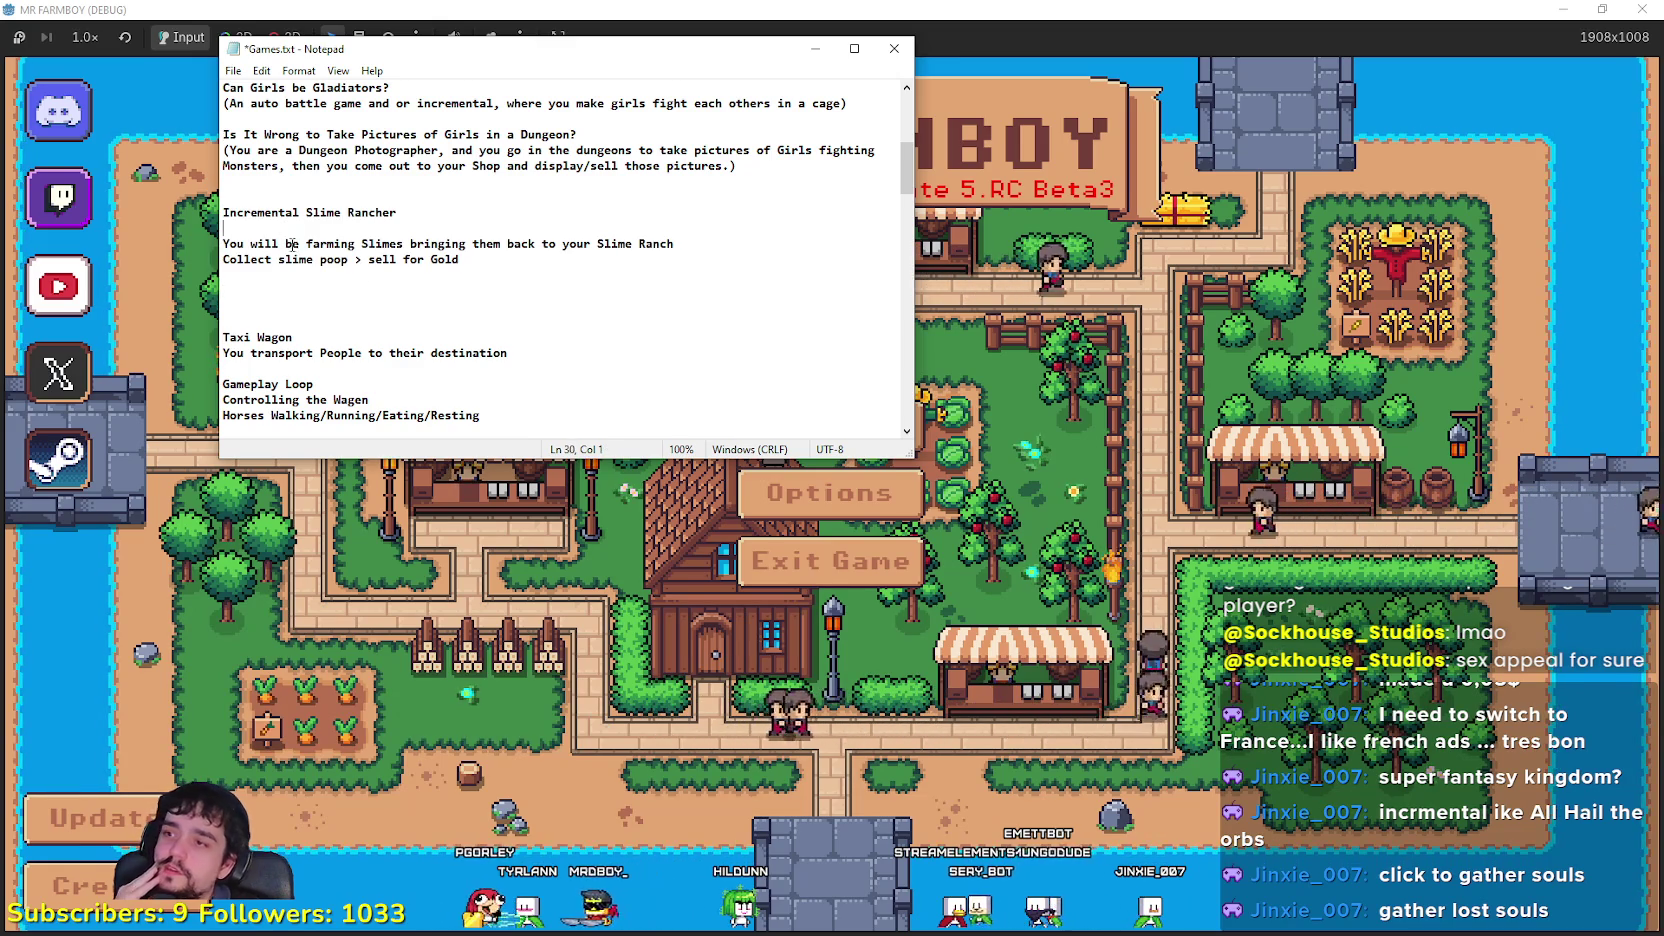
key(BackSpace)
click(350, 293)
scroll(360, 295, down, 3)
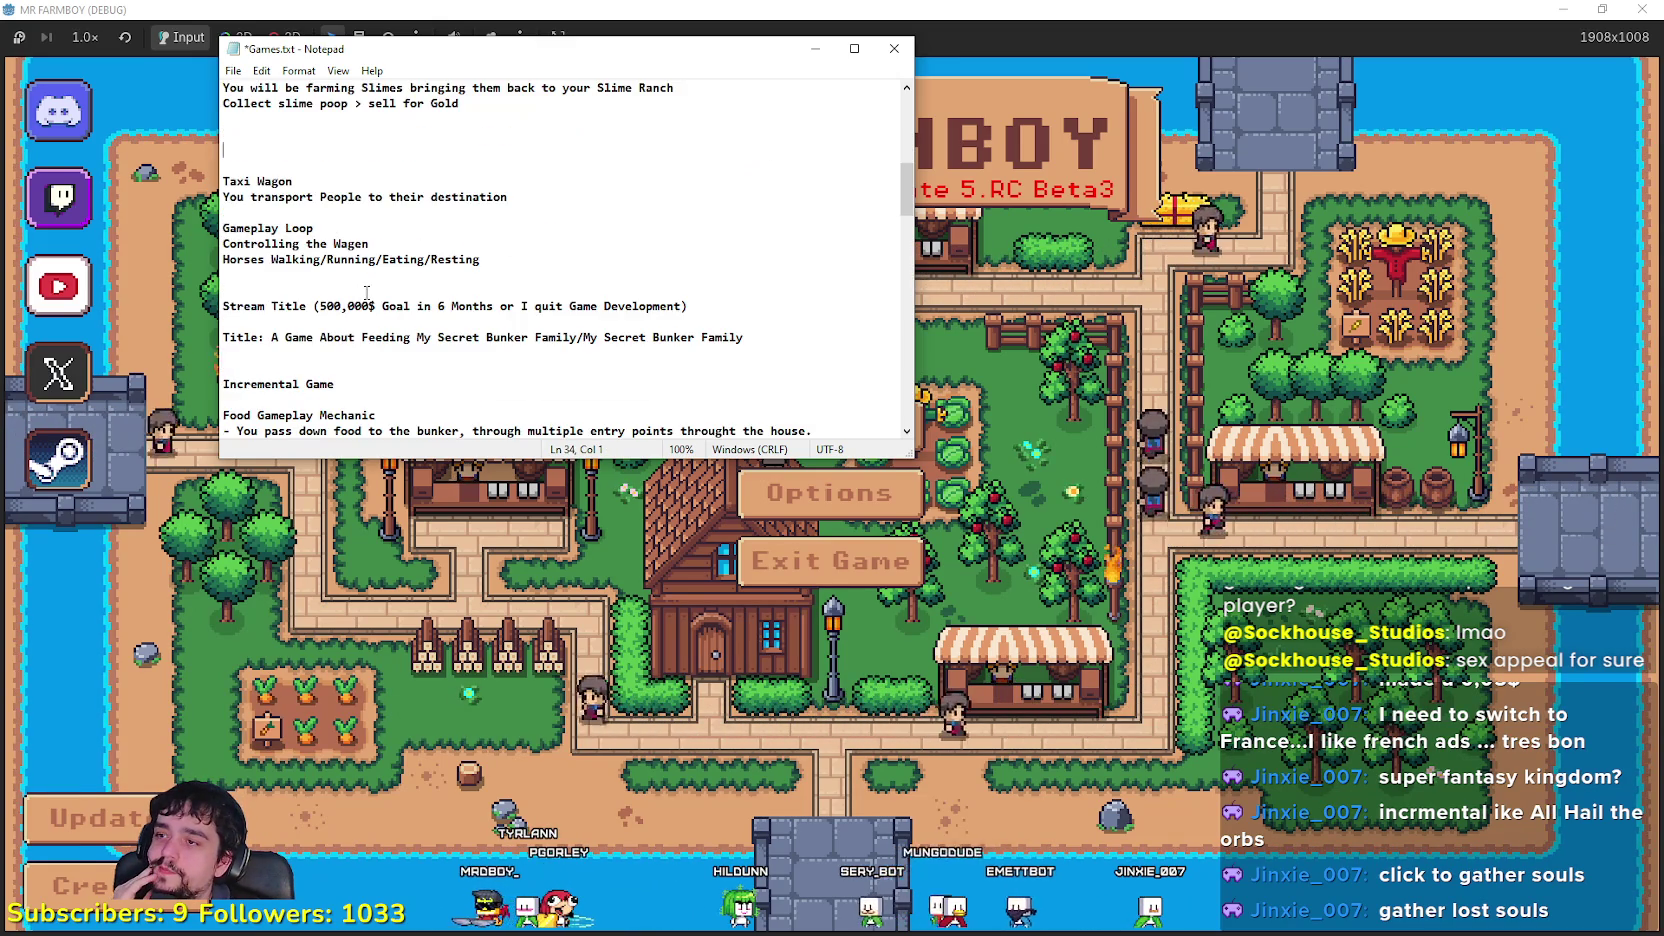
key(BackSpace)
key(BackSpace)
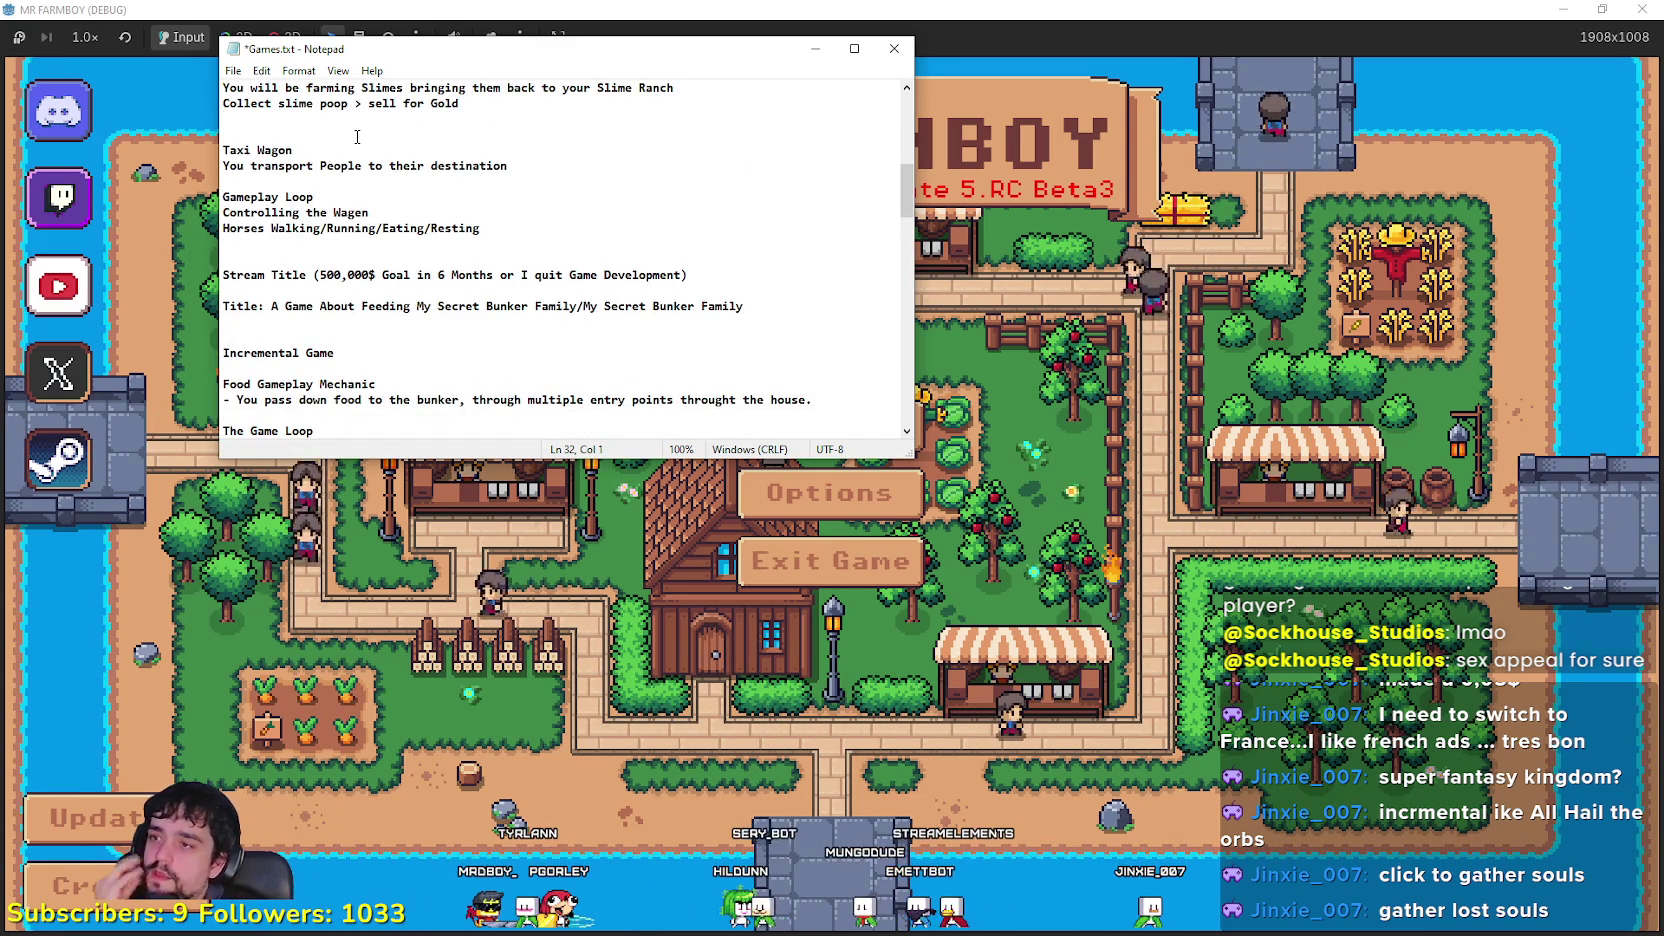
scroll(393, 224, up, 1)
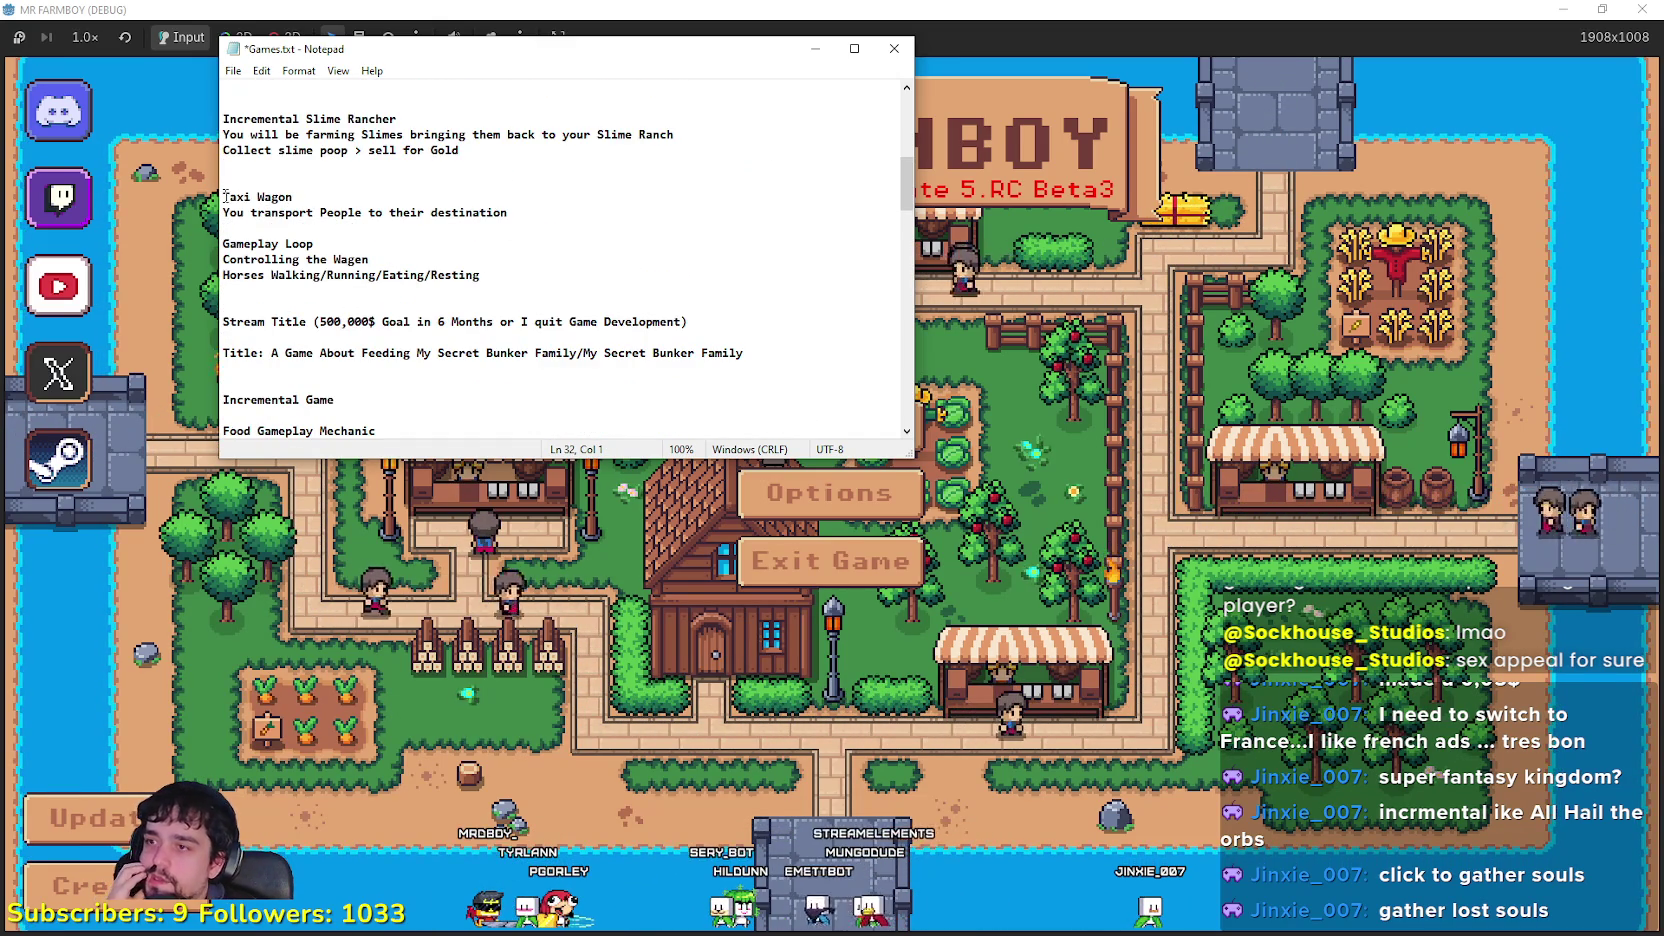
Step: Highlight the Taxi Wagon idea and its Gameplay Loop lines, including Controlling the Wagen
mouse_move(225, 196)
mouse_down()
mouse_move(331, 187)
mouse_move(474, 224)
mouse_move(527, 267)
mouse_move(527, 253)
mouse_up()
click(527, 248)
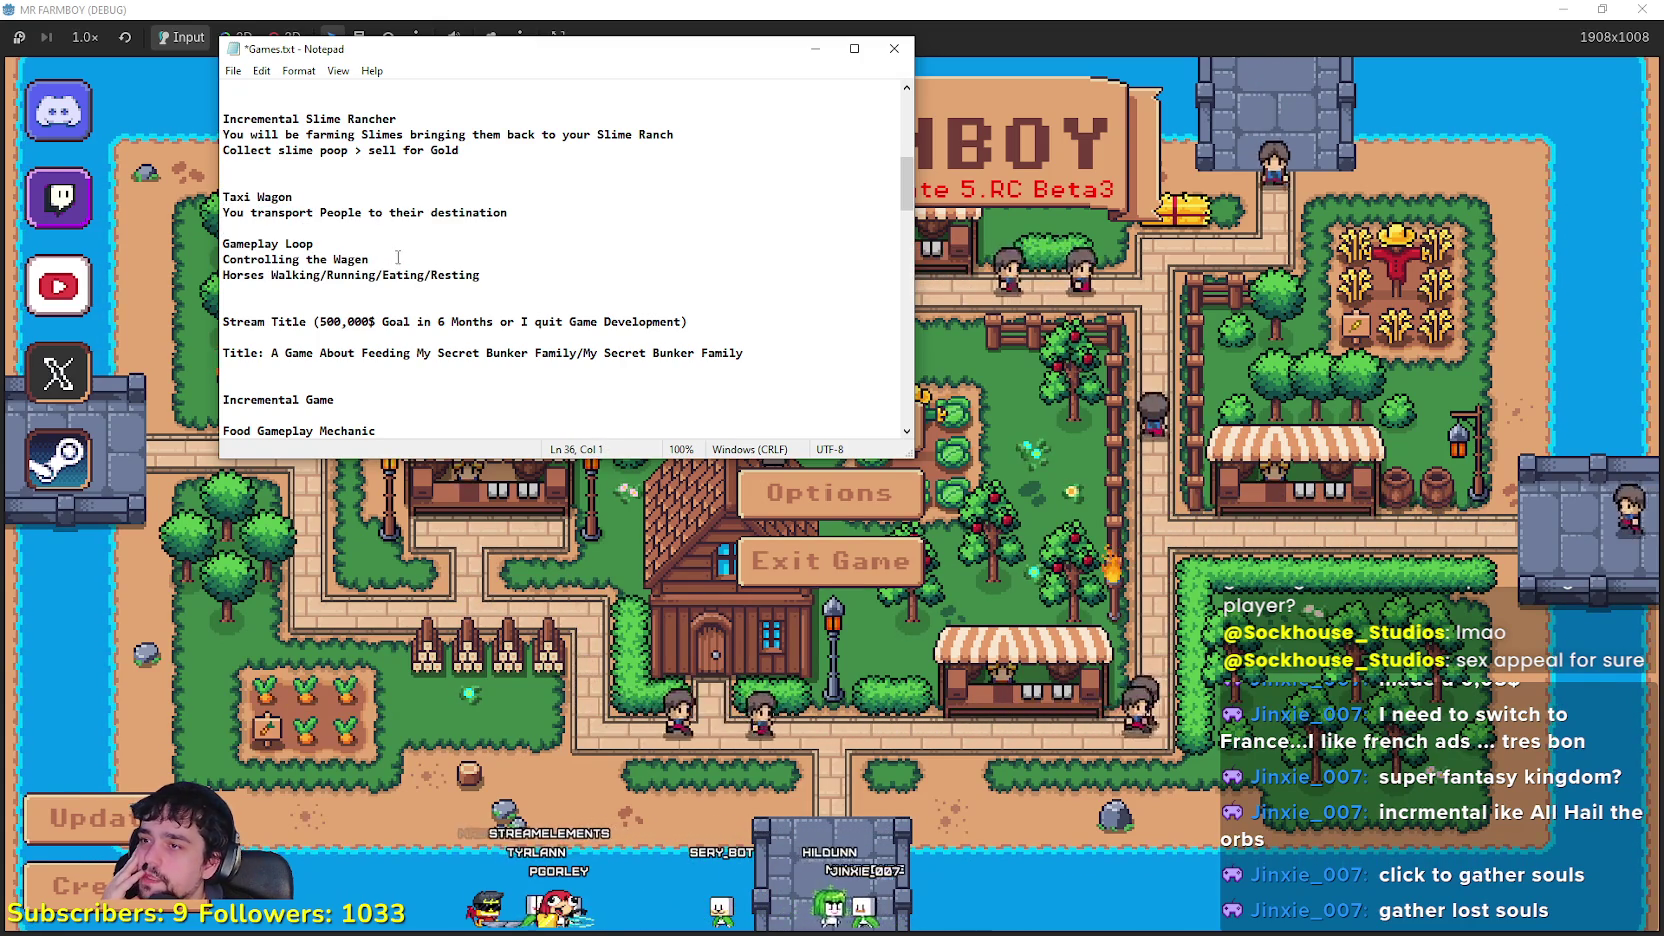
drag(369, 259, 222, 260)
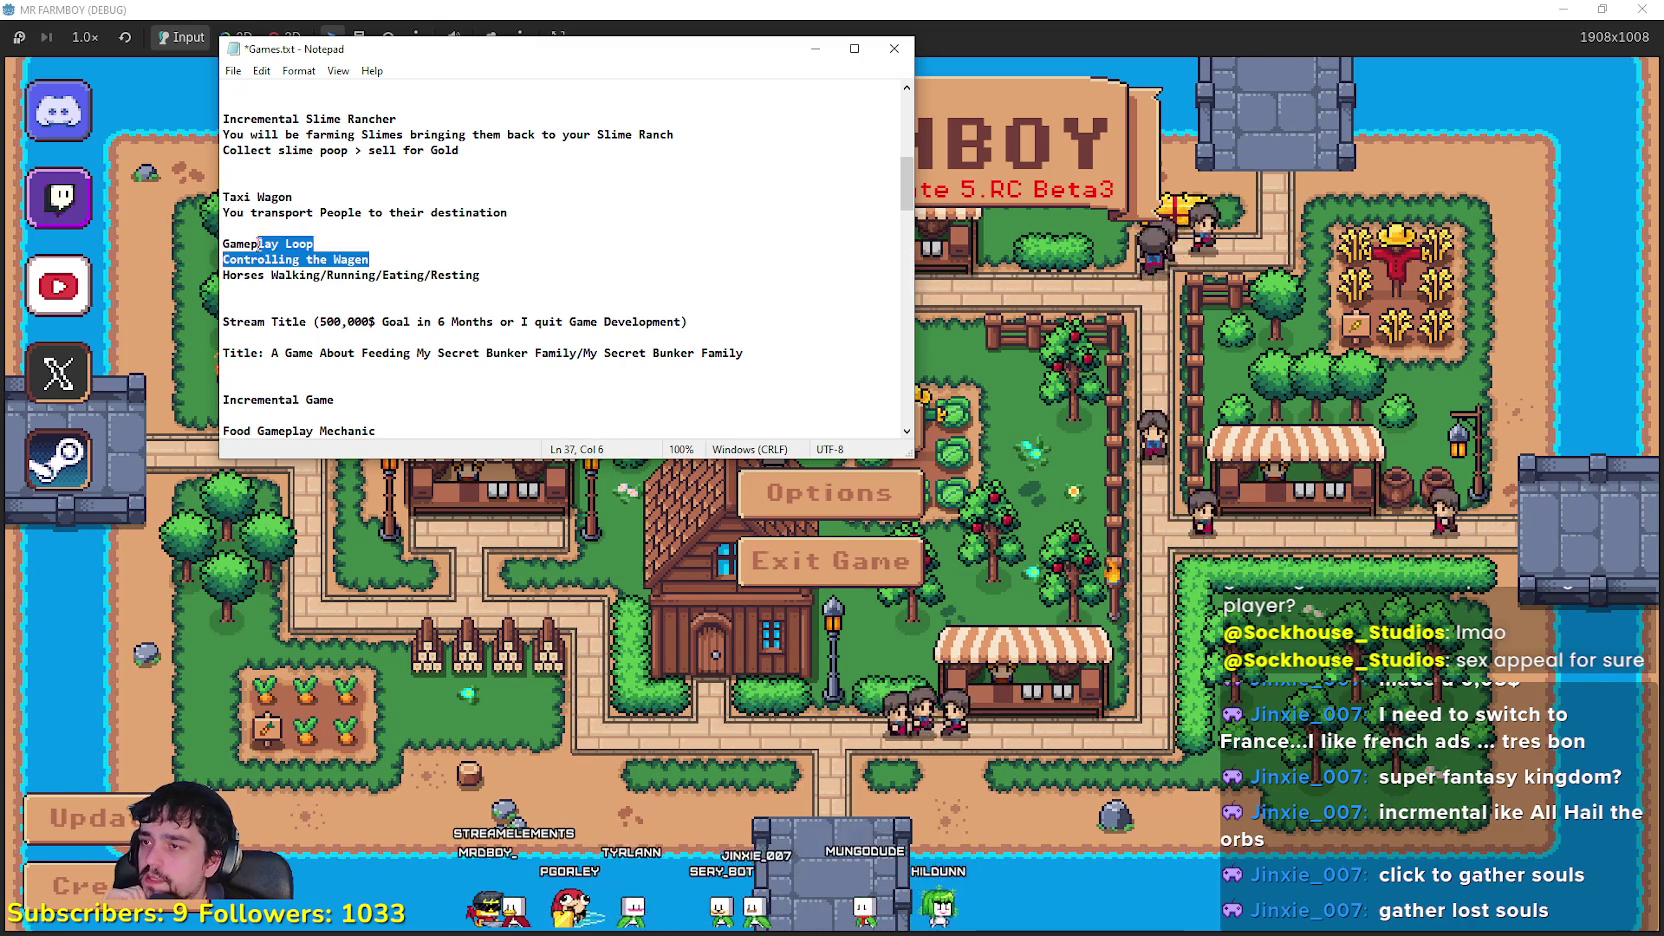
key(shift+Right)
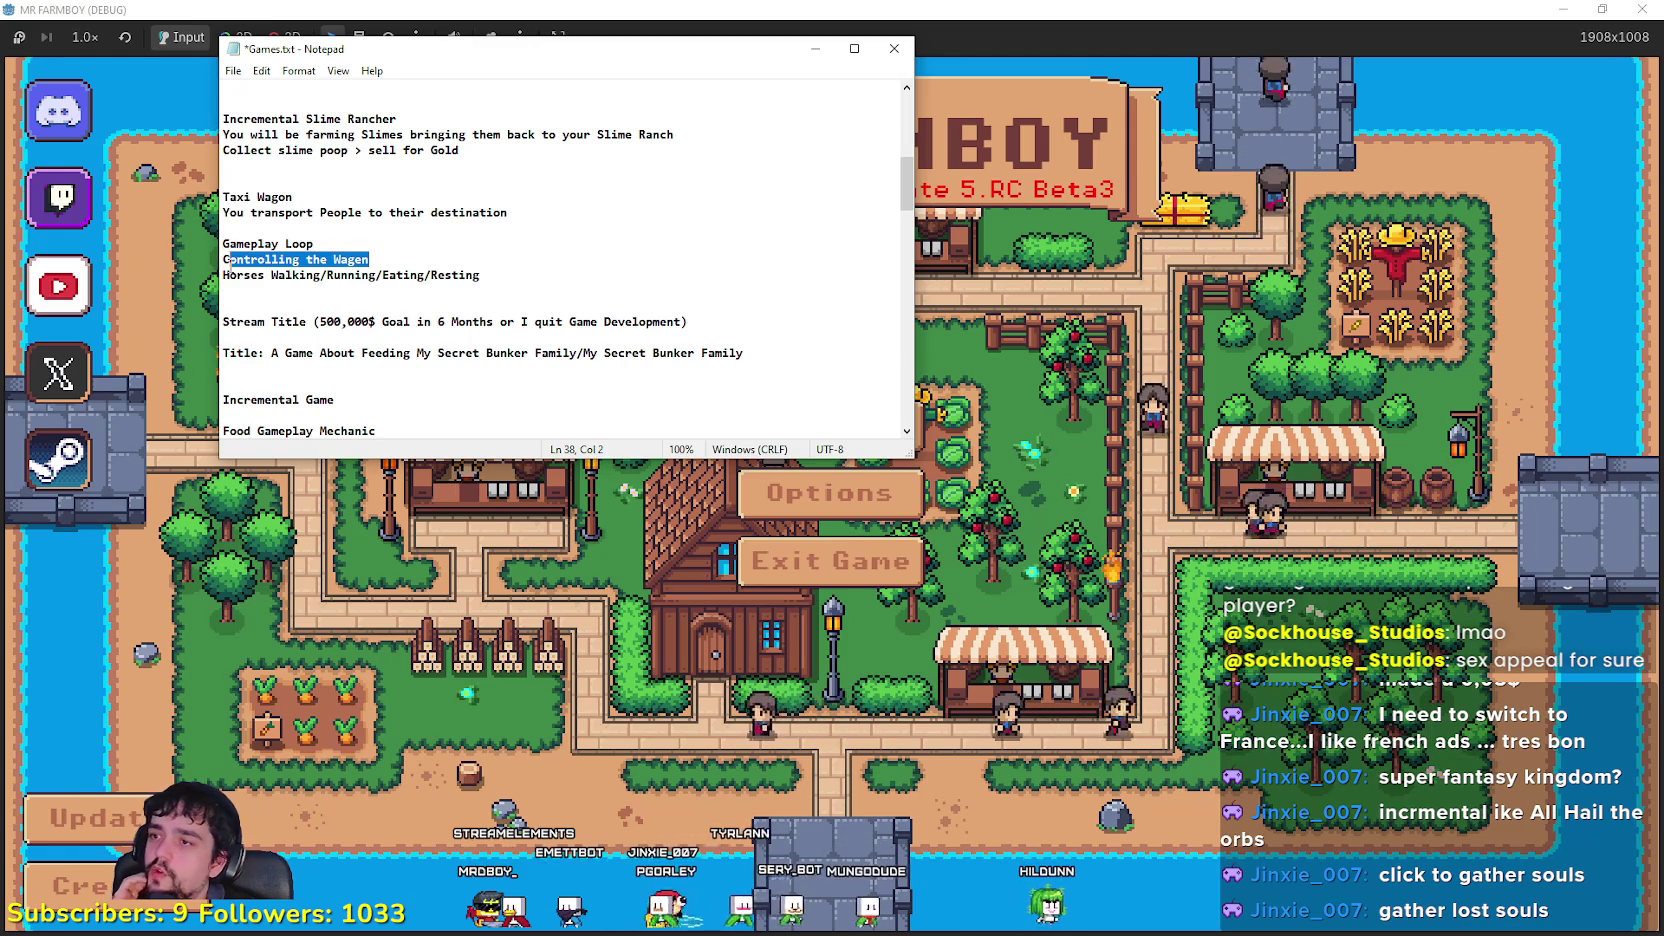
click(299, 275)
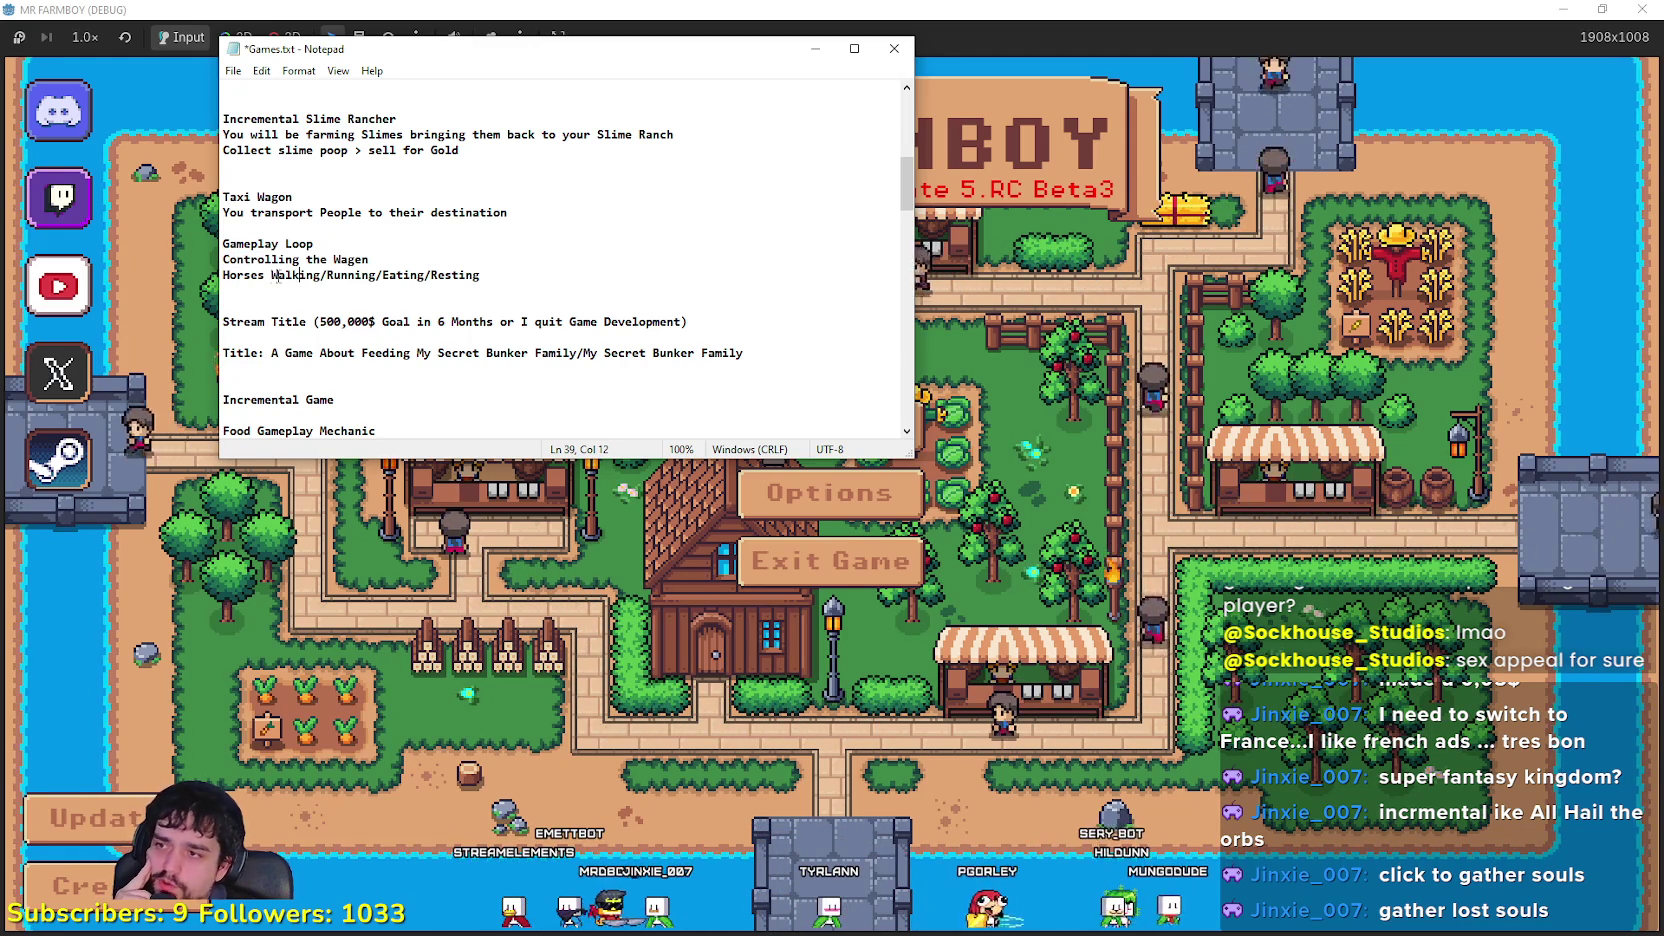
mouse_move(357, 268)
mouse_down()
mouse_move(425, 265)
mouse_move(293, 231)
mouse_up()
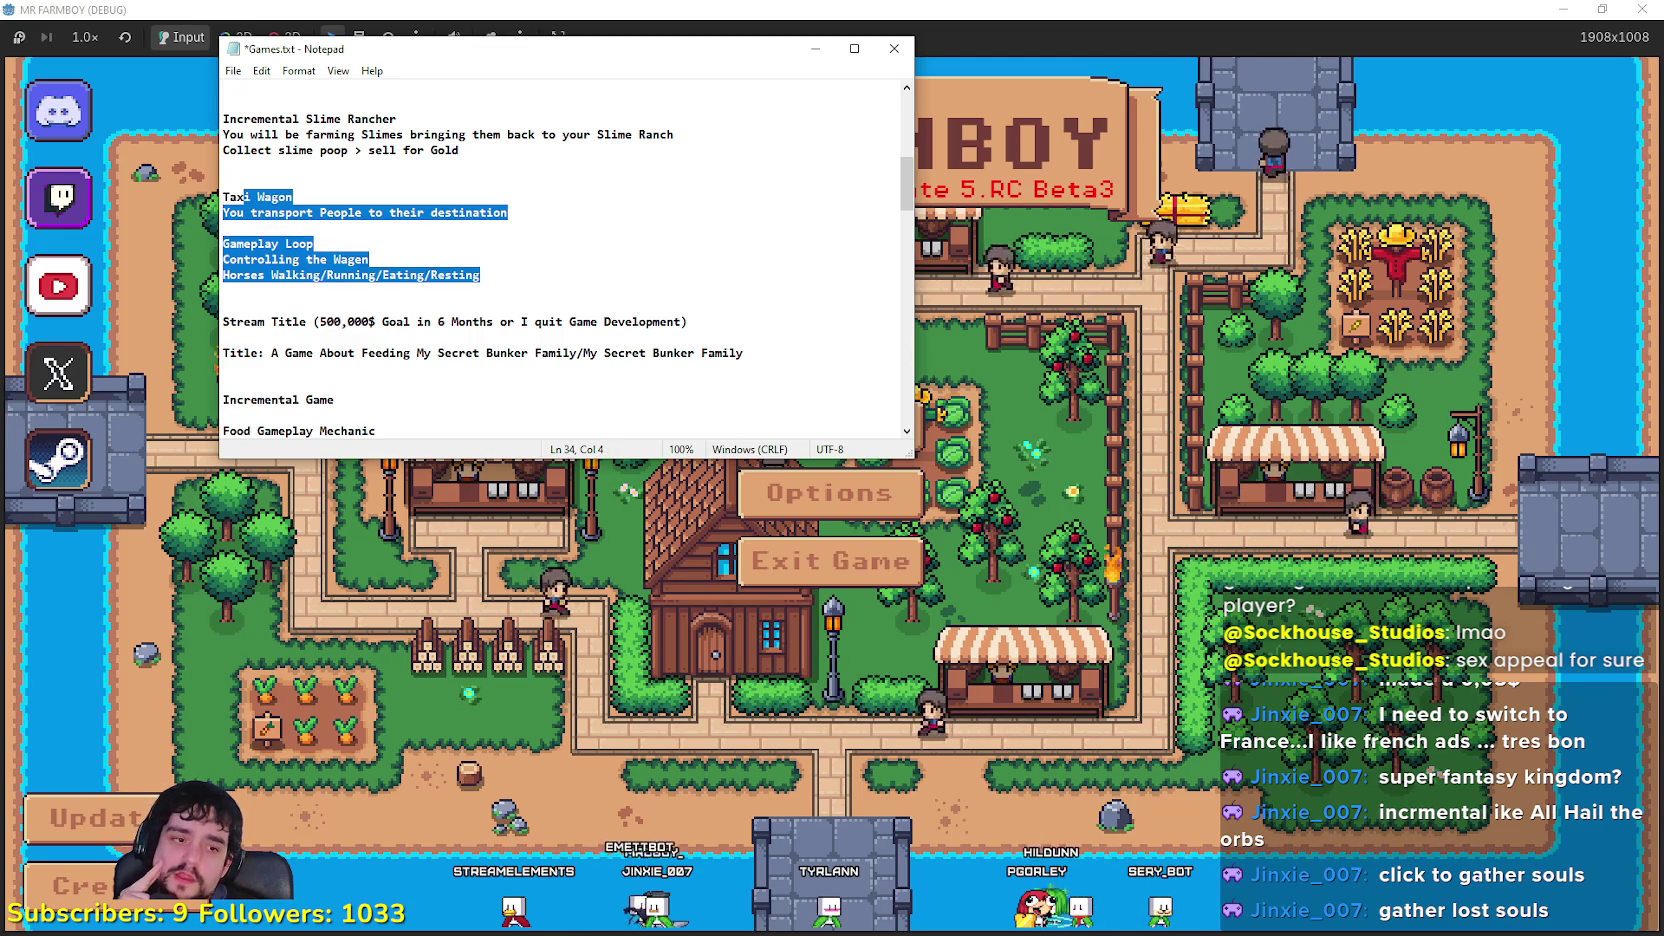
Step: Switch to the browser and step back through the open asset pack tabs
key(alt+Tab)
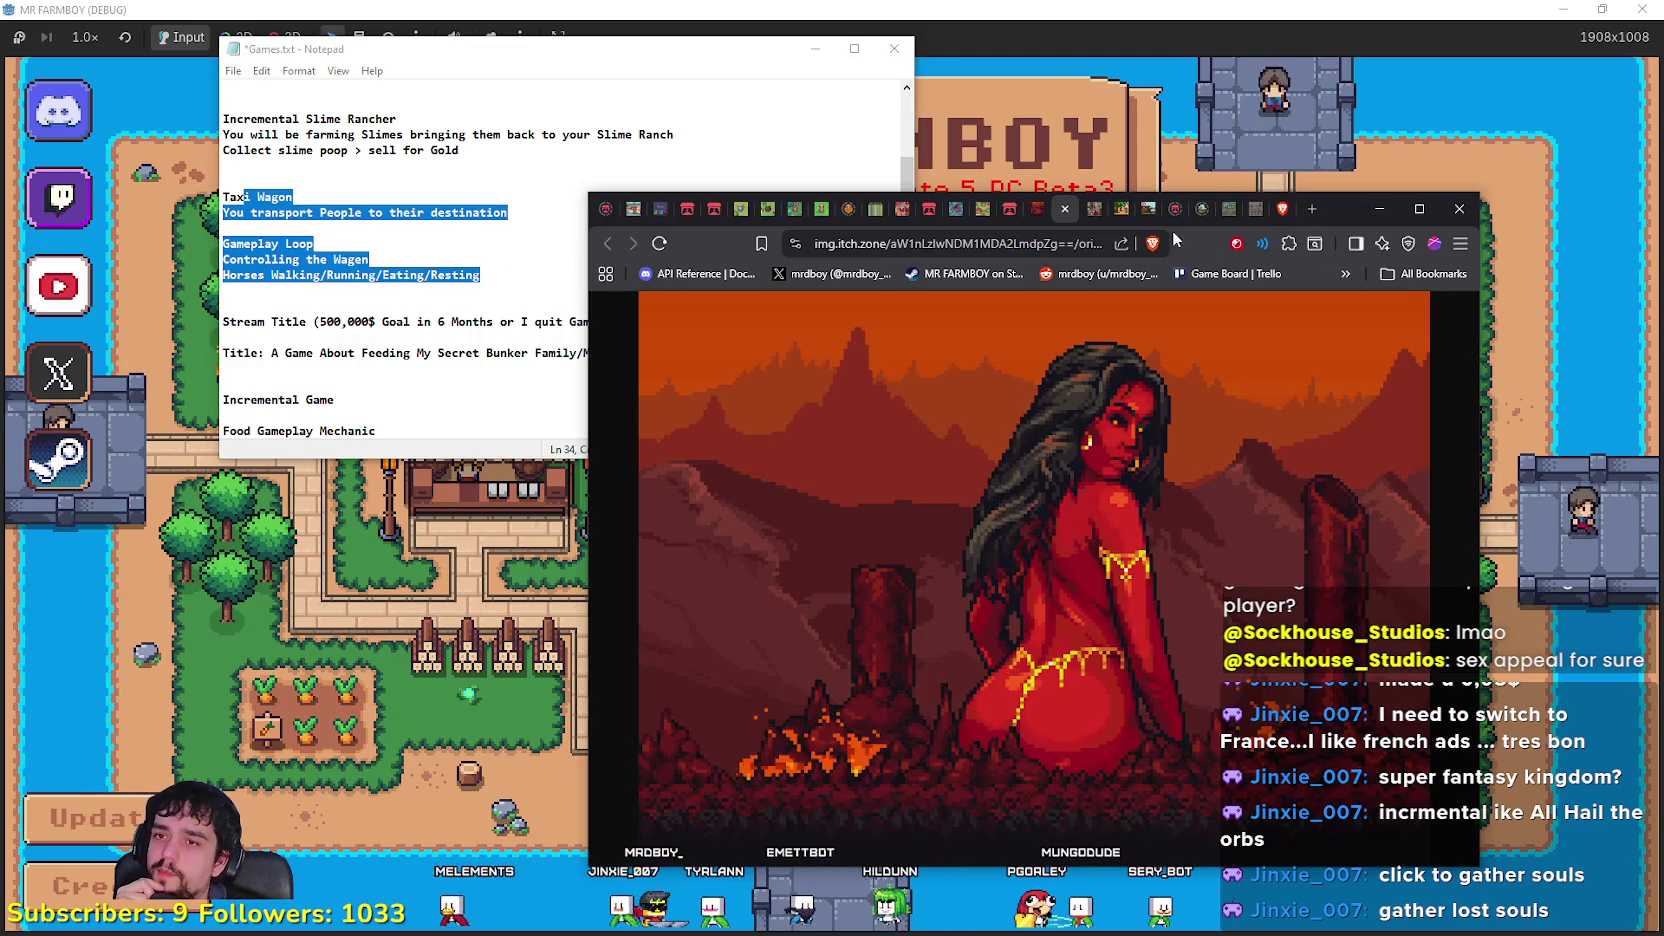
click(1119, 209)
click(1090, 209)
Step: Step back through the asset tabs to the cursed-land tileset page and maximize the browser
click(1064, 209)
click(1037, 209)
click(1010, 209)
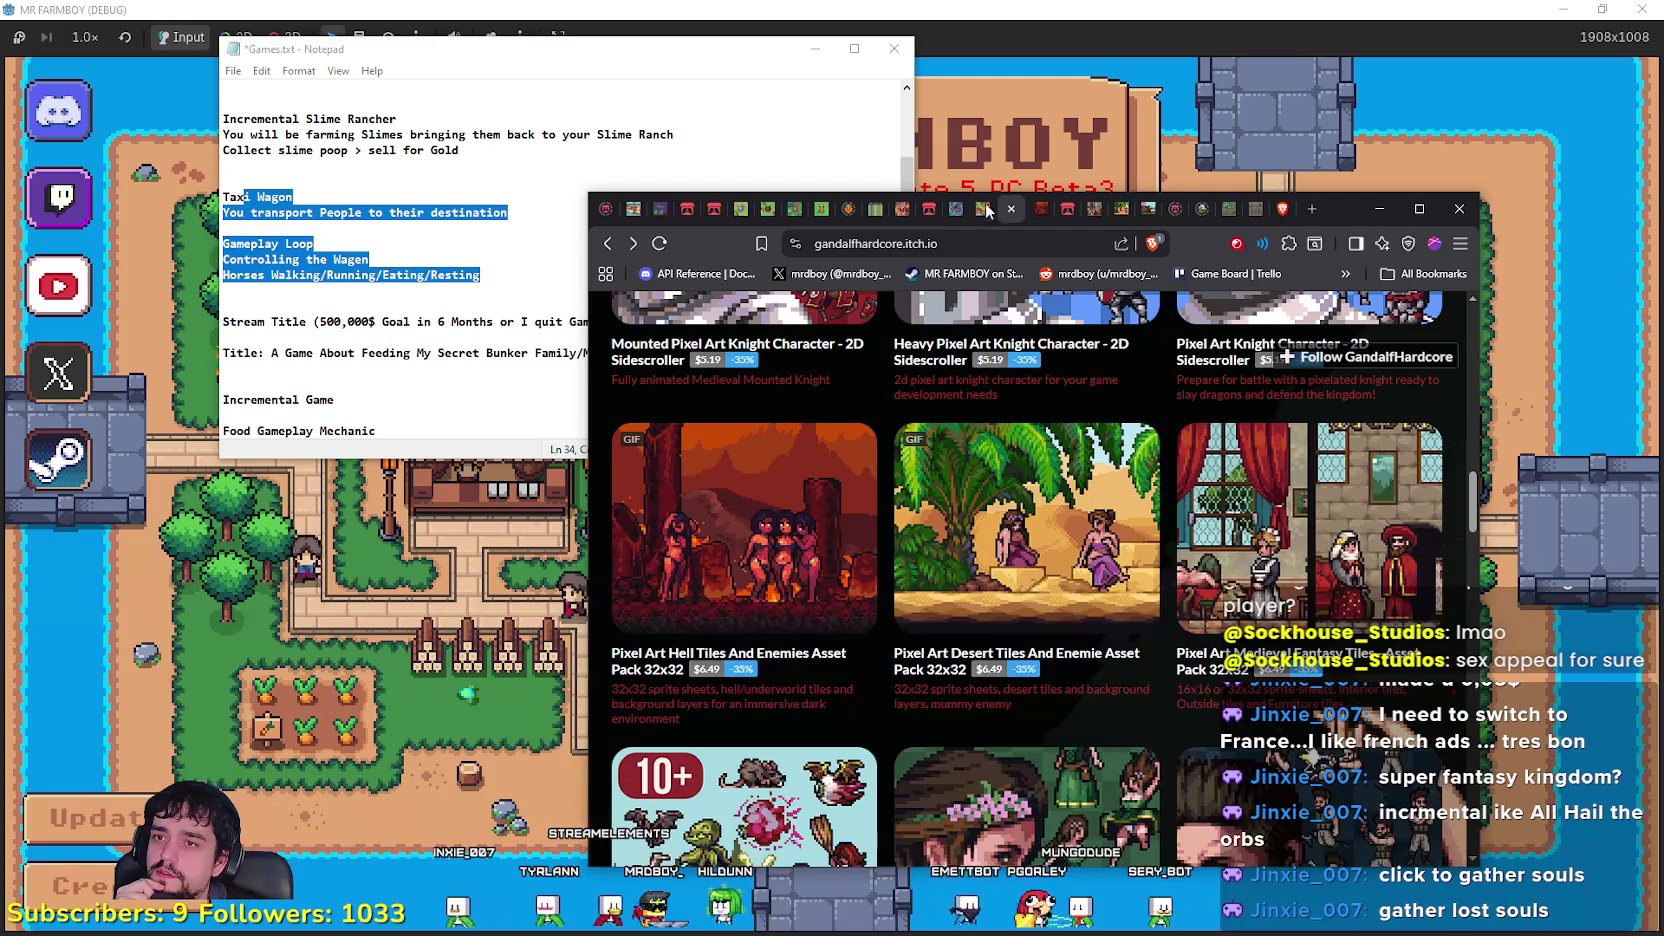
click(983, 209)
click(956, 209)
click(929, 209)
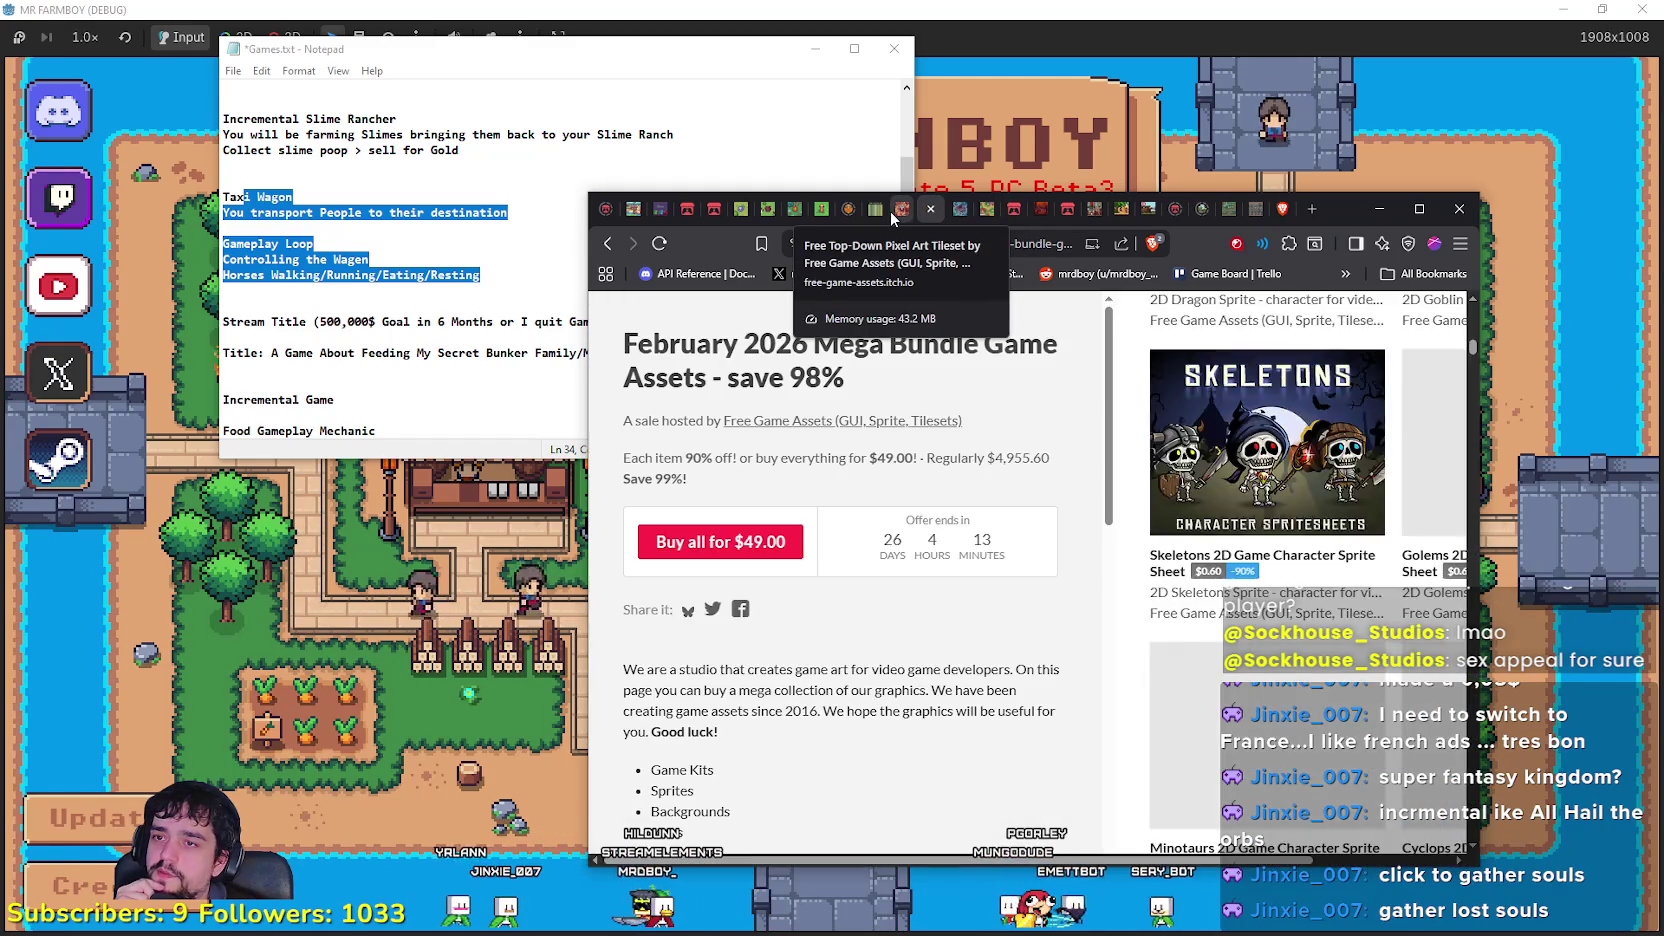
key(ctrl+shift+Tab)
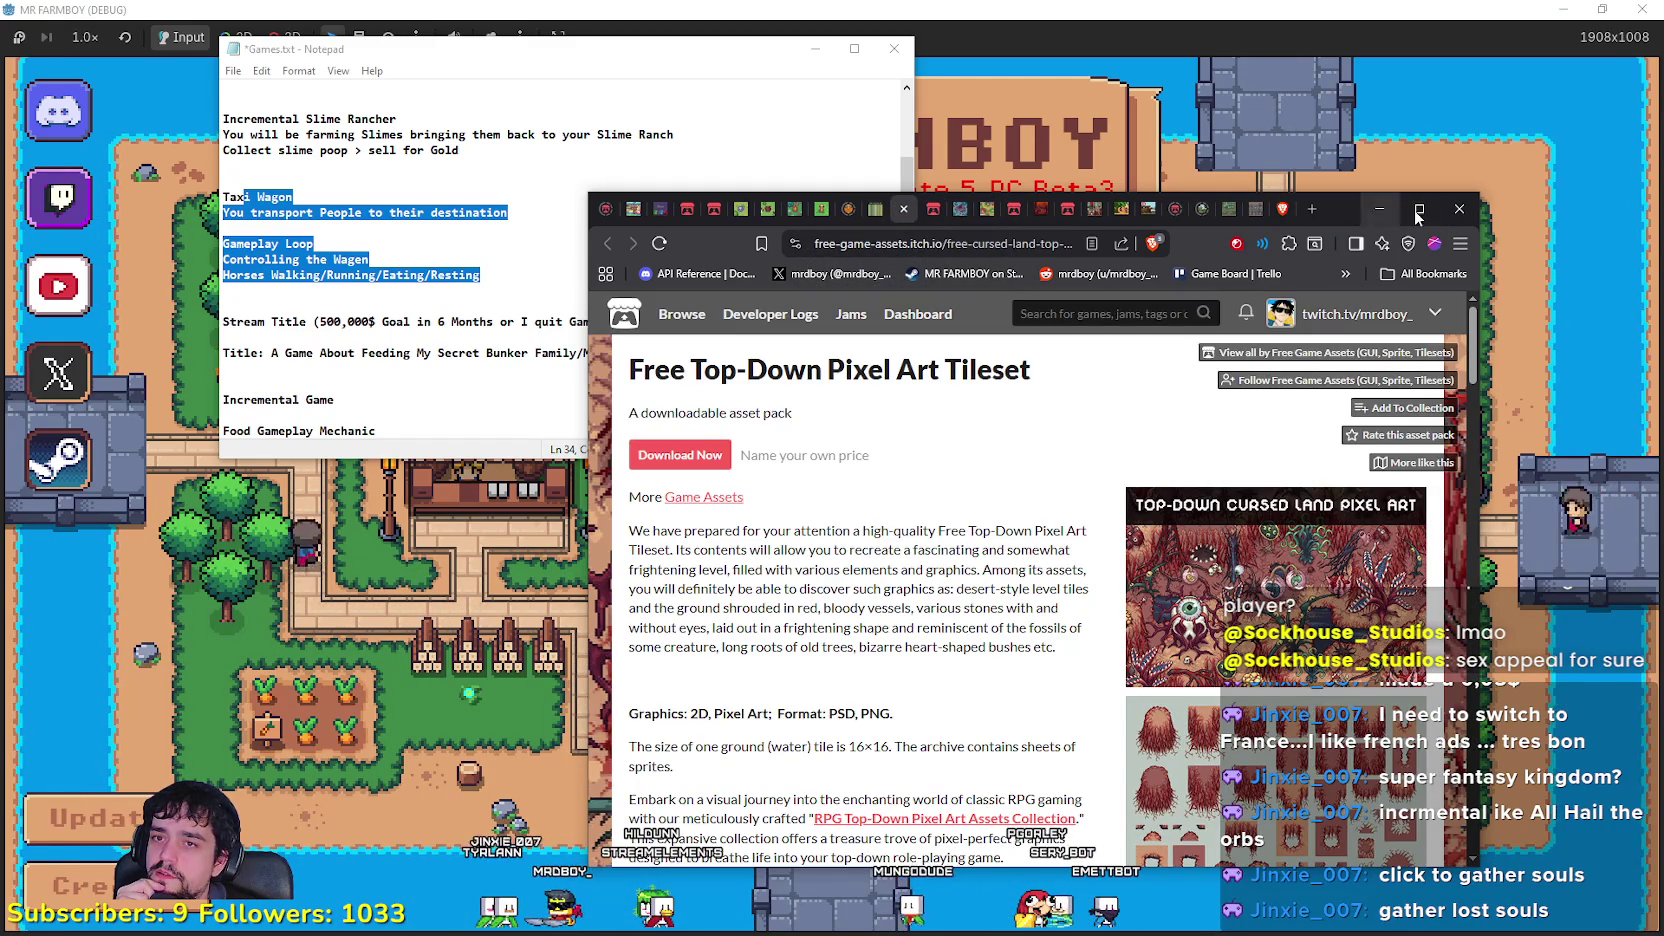
click(1418, 209)
Step: Step forward from the craftpix RPG asset collection through each asset tab to GandalfHardcore's desert tiles
click(536, 20)
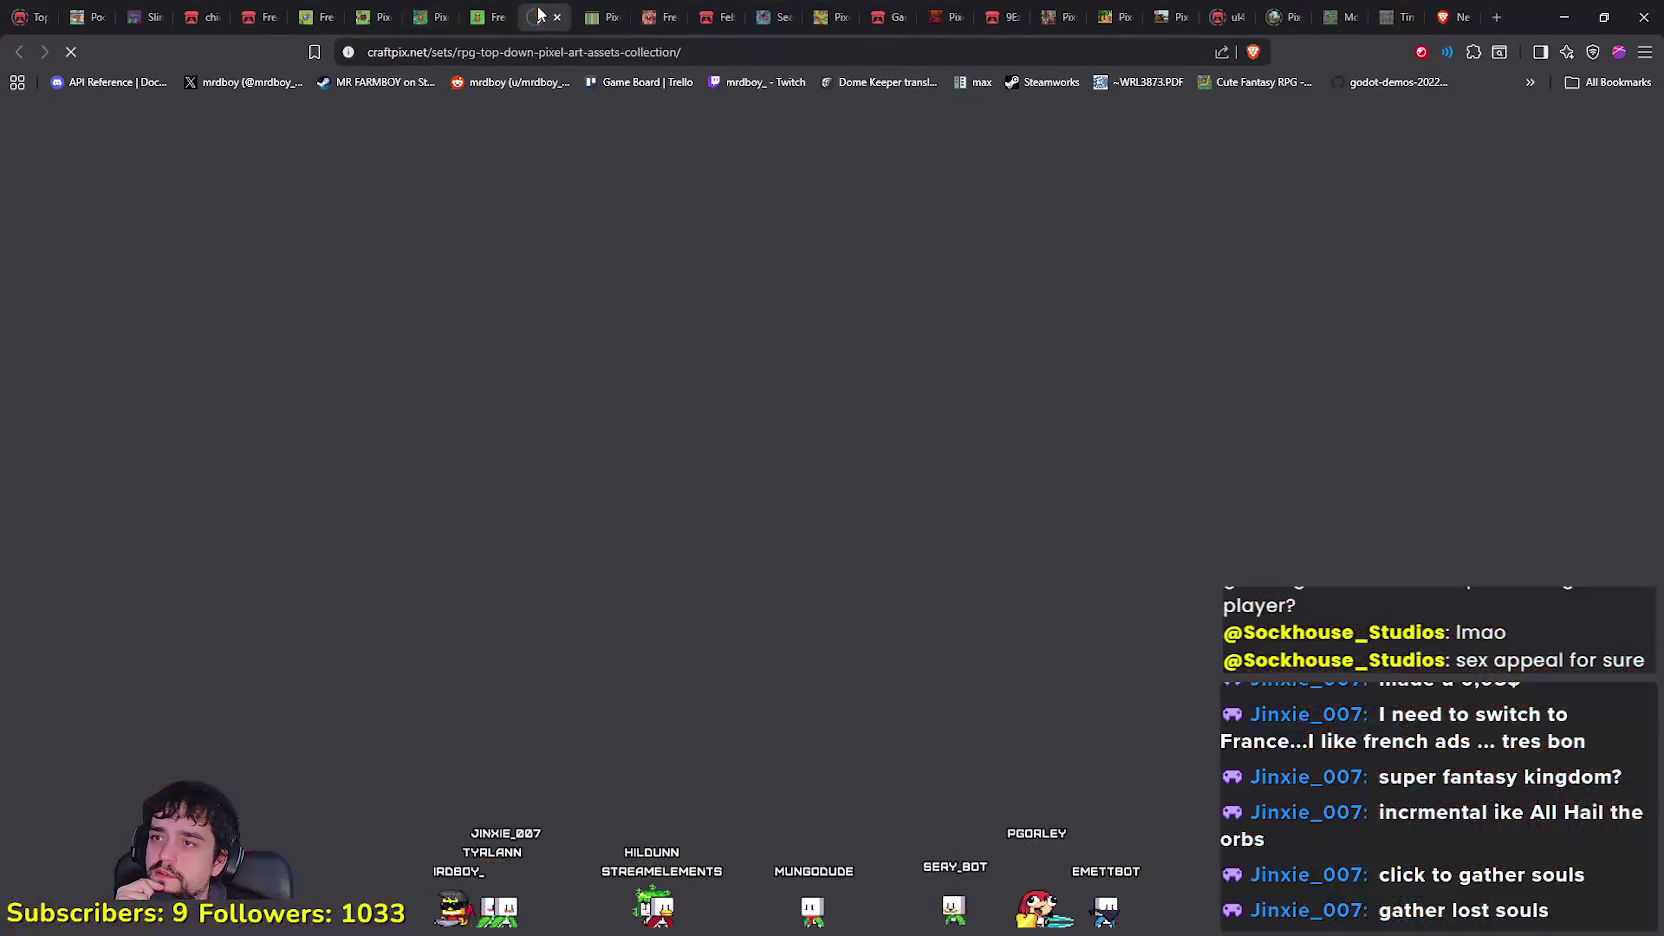
click(655, 17)
click(712, 17)
click(769, 17)
click(826, 17)
click(883, 17)
click(940, 17)
click(997, 17)
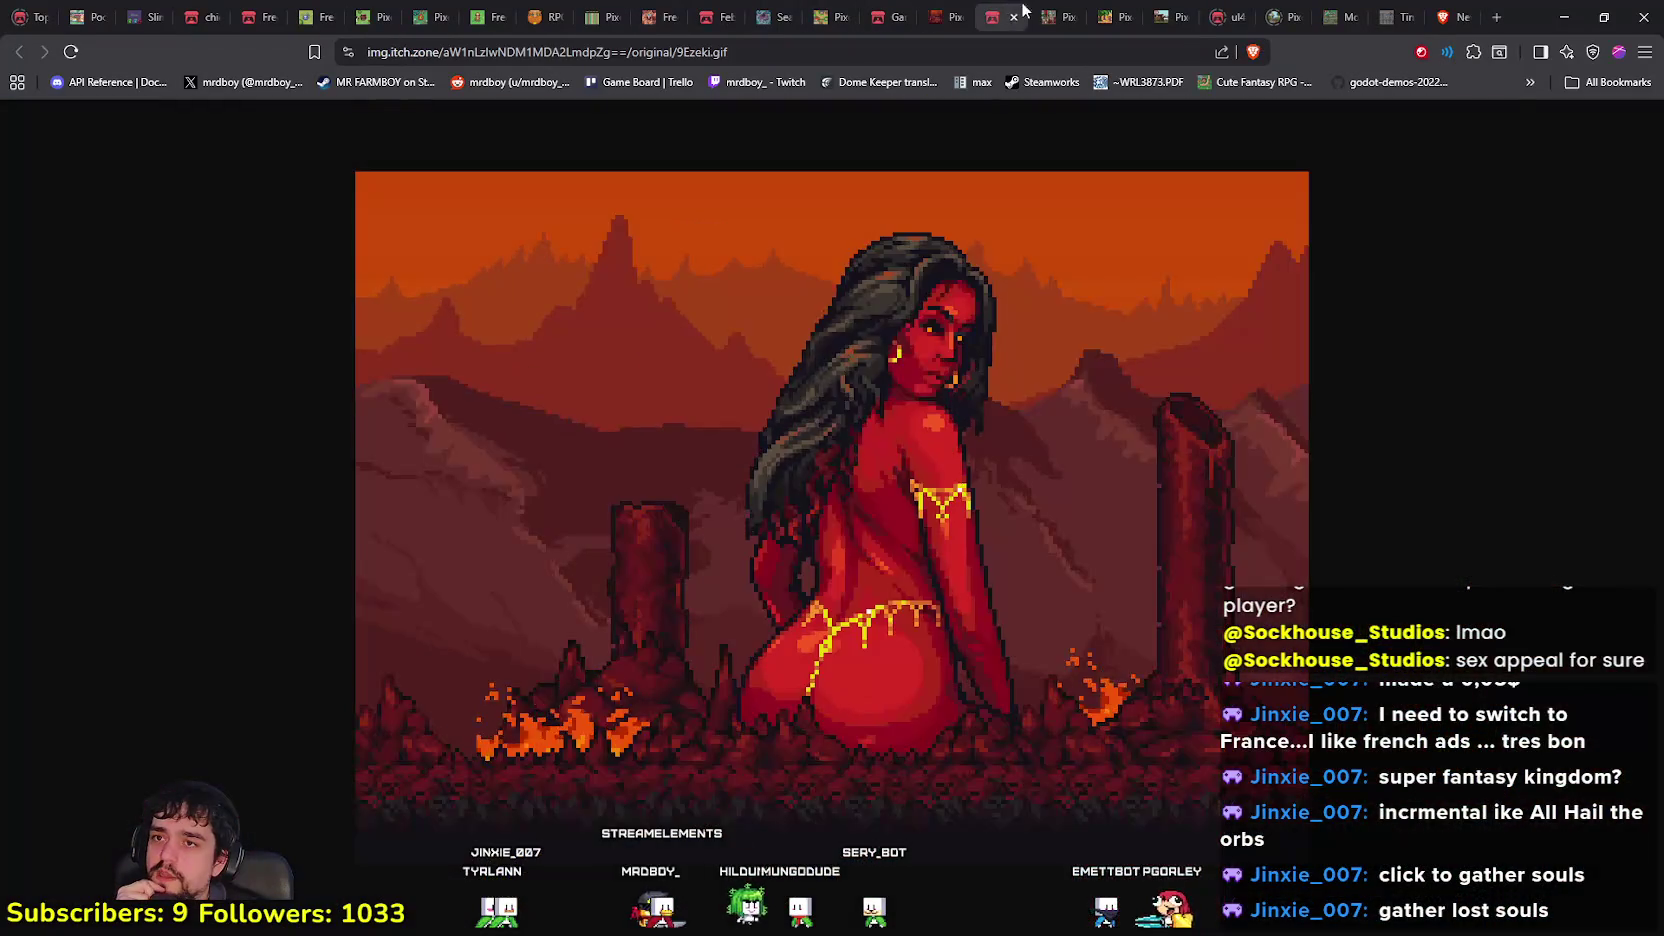
click(1054, 17)
click(1126, 8)
Step: Open the Royal Carriage asset page and view its carriage animation GIF full-size
click(1166, 9)
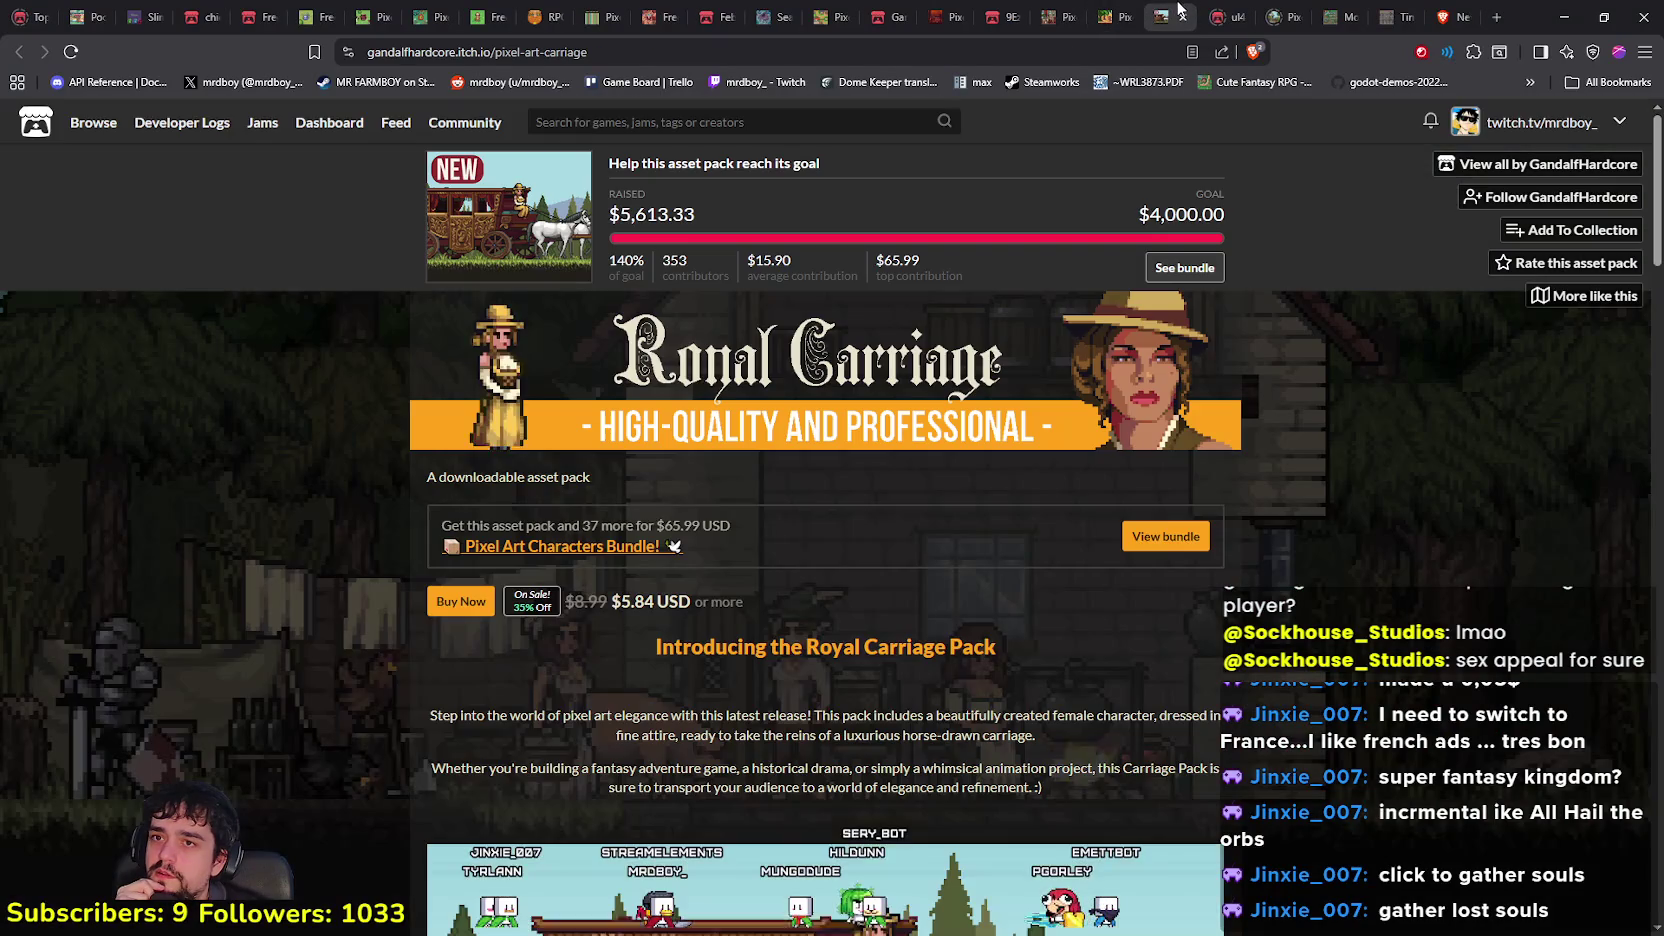
scroll(871, 330, down, 7)
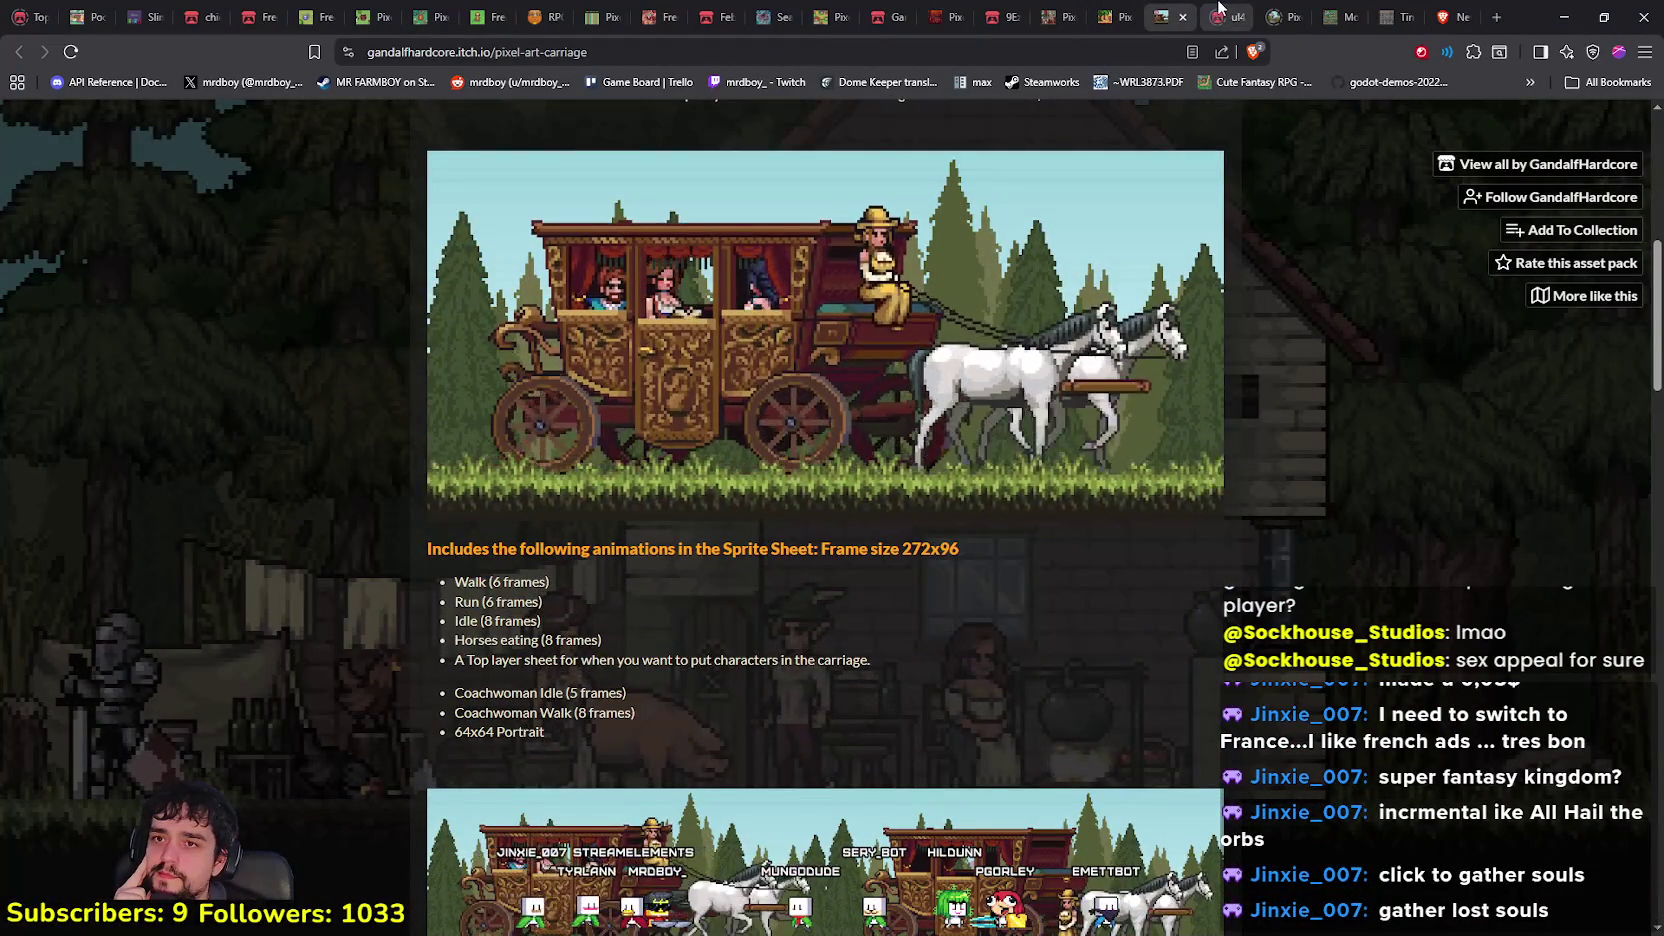
click(871, 330)
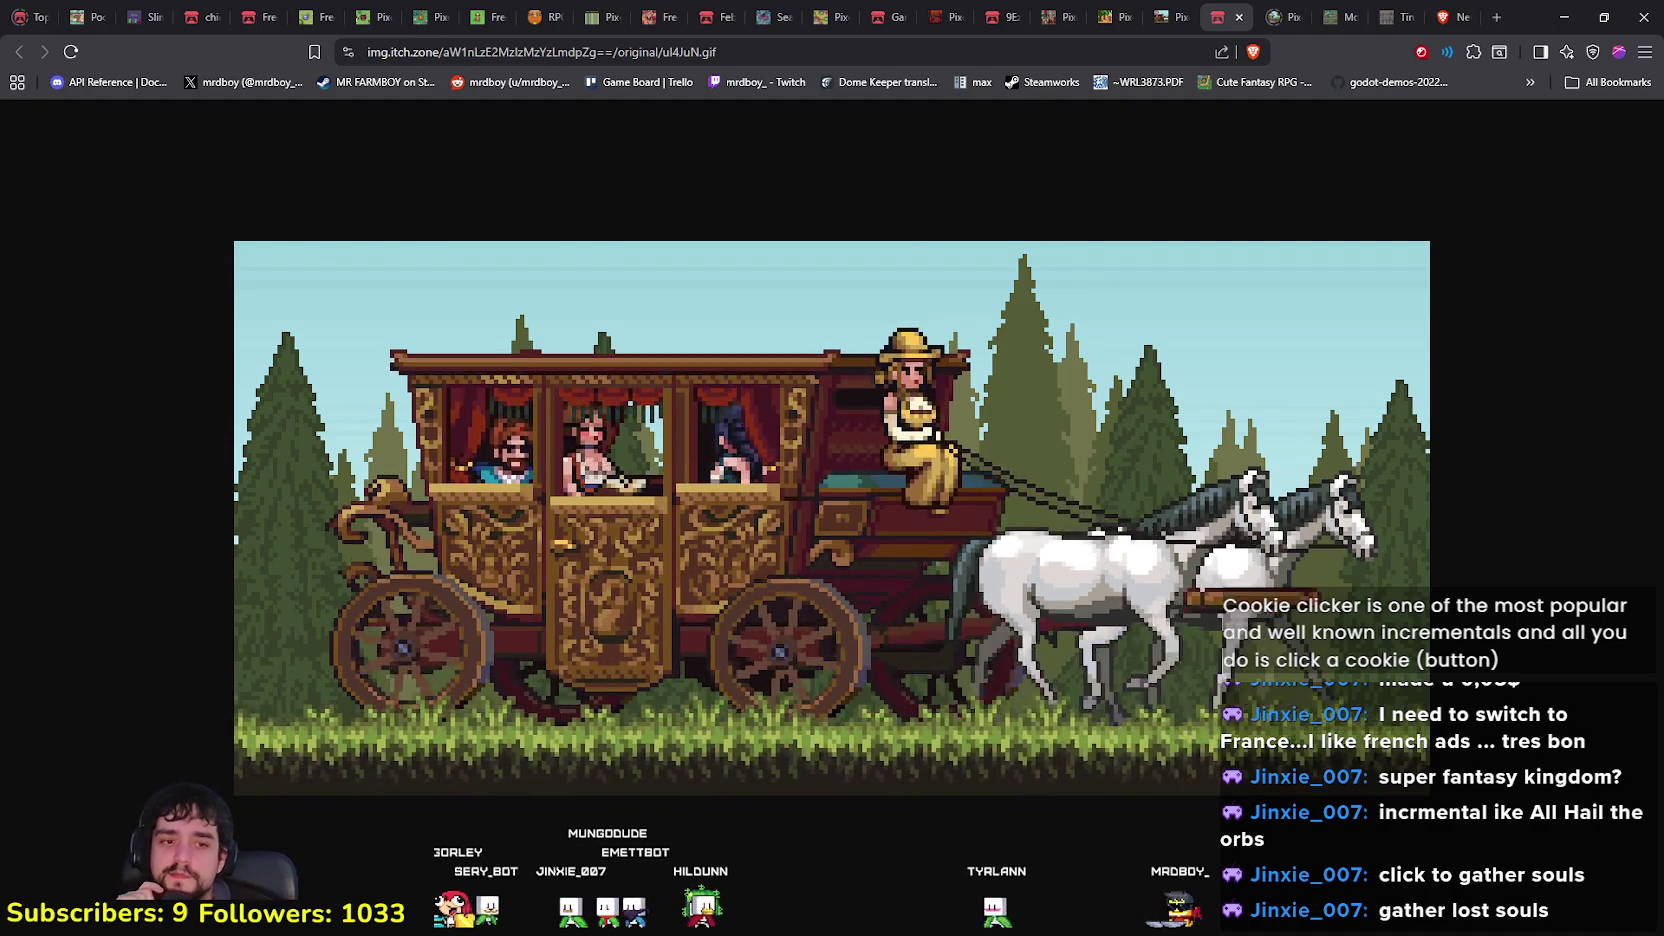
key(alt+Tab)
Step: Scroll through the bunker family notes down to Skill Tree and back up to the Incremental Game section
click(501, 405)
scroll(510, 400, down, 2)
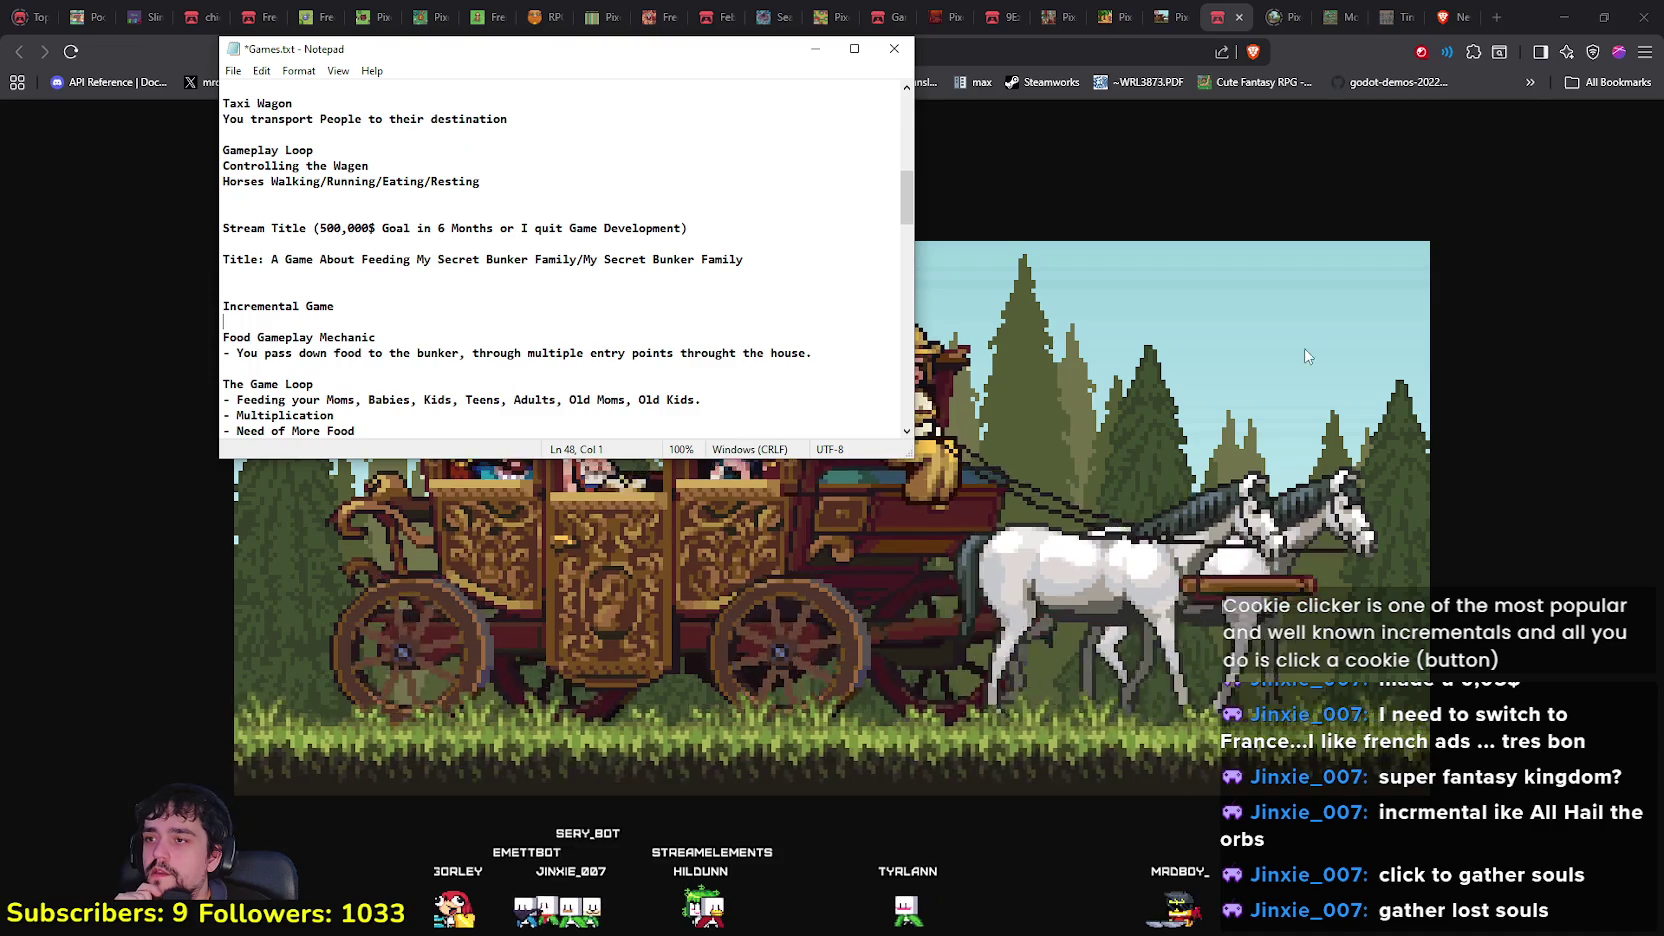
scroll(516, 399, down, 1)
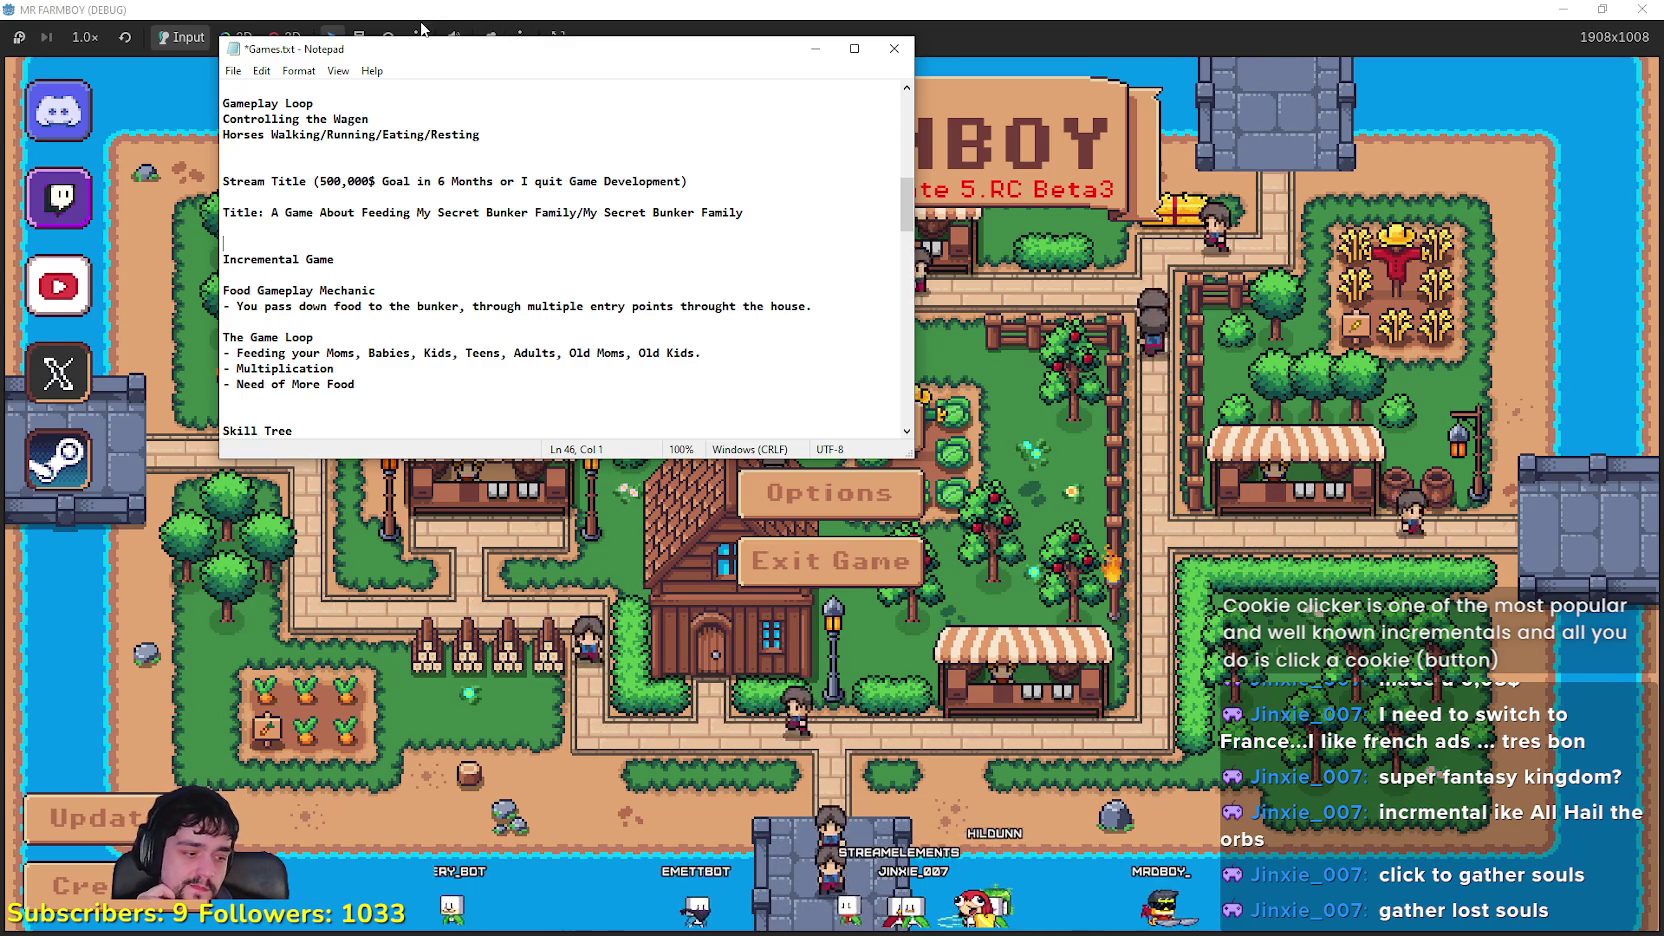
scroll(416, 268, down, 3)
click(416, 262)
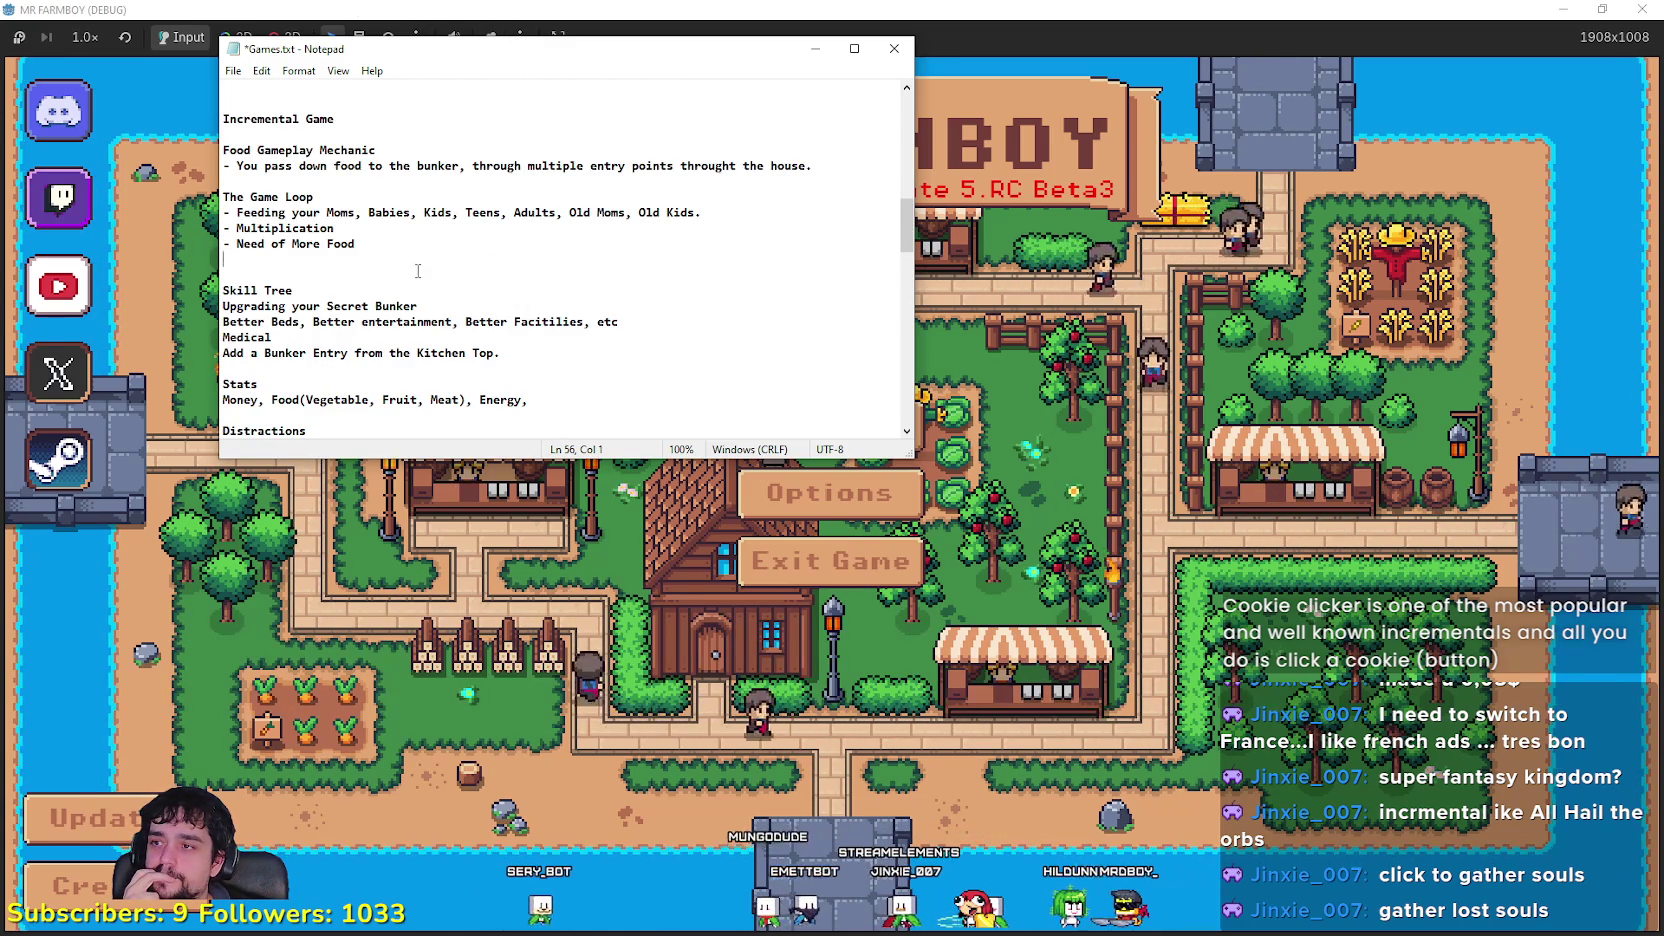
scroll(416, 271, up, 3)
scroll(346, 211, up, 1)
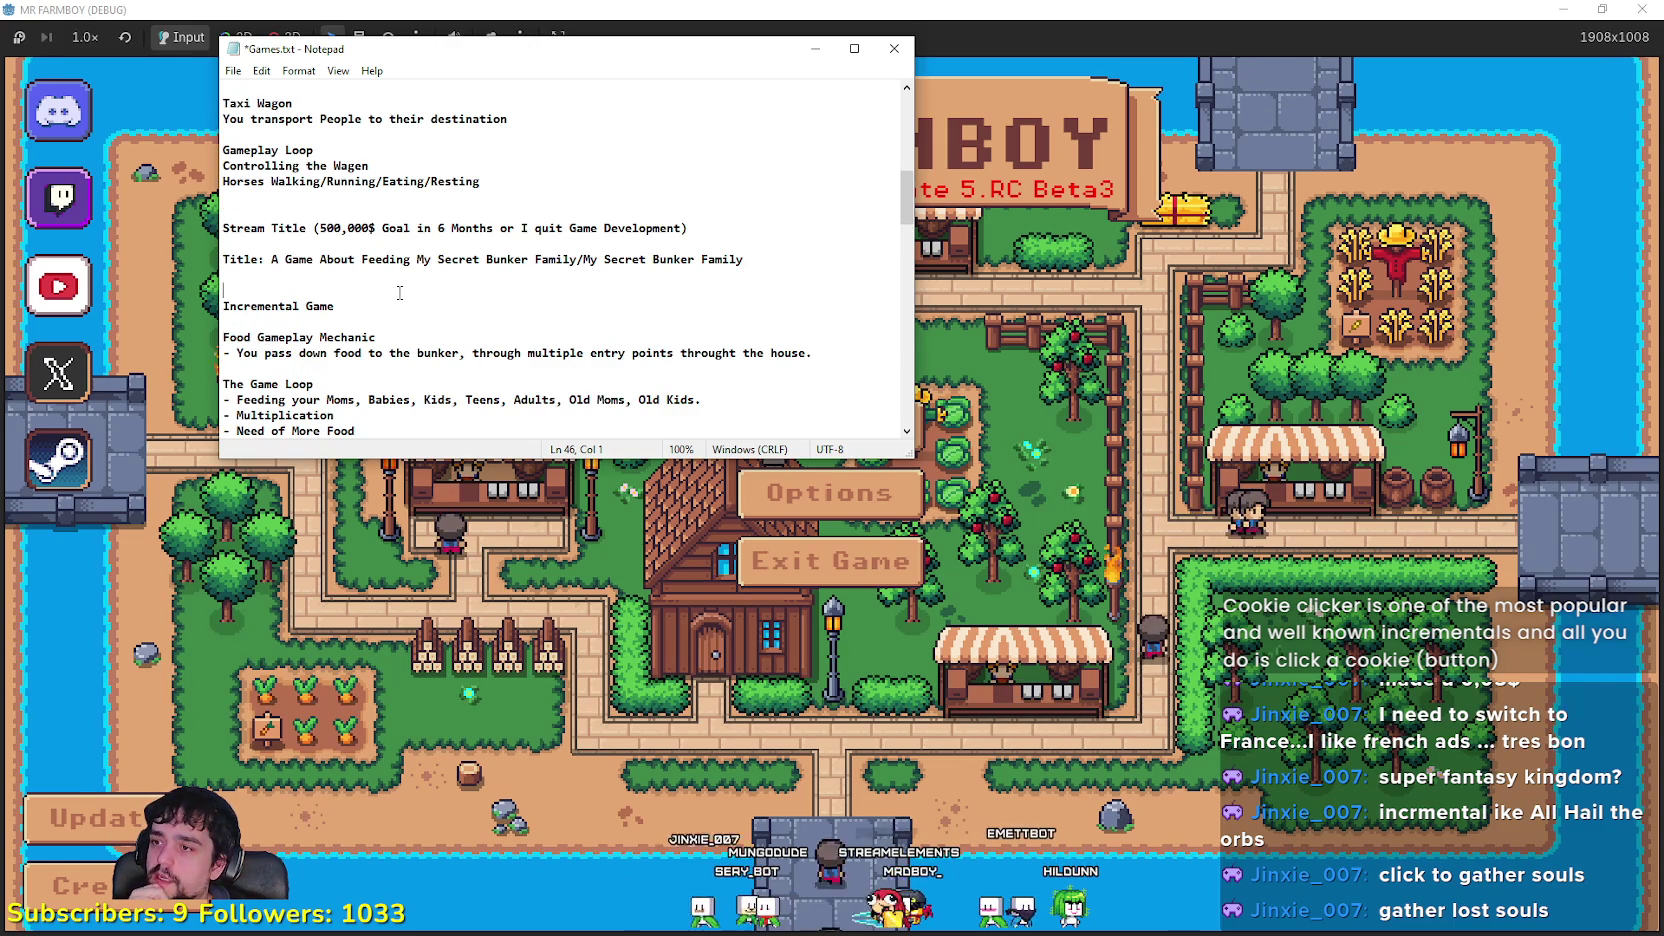
scroll(420, 330, up, 1)
click(400, 335)
scroll(400, 335, down, 2)
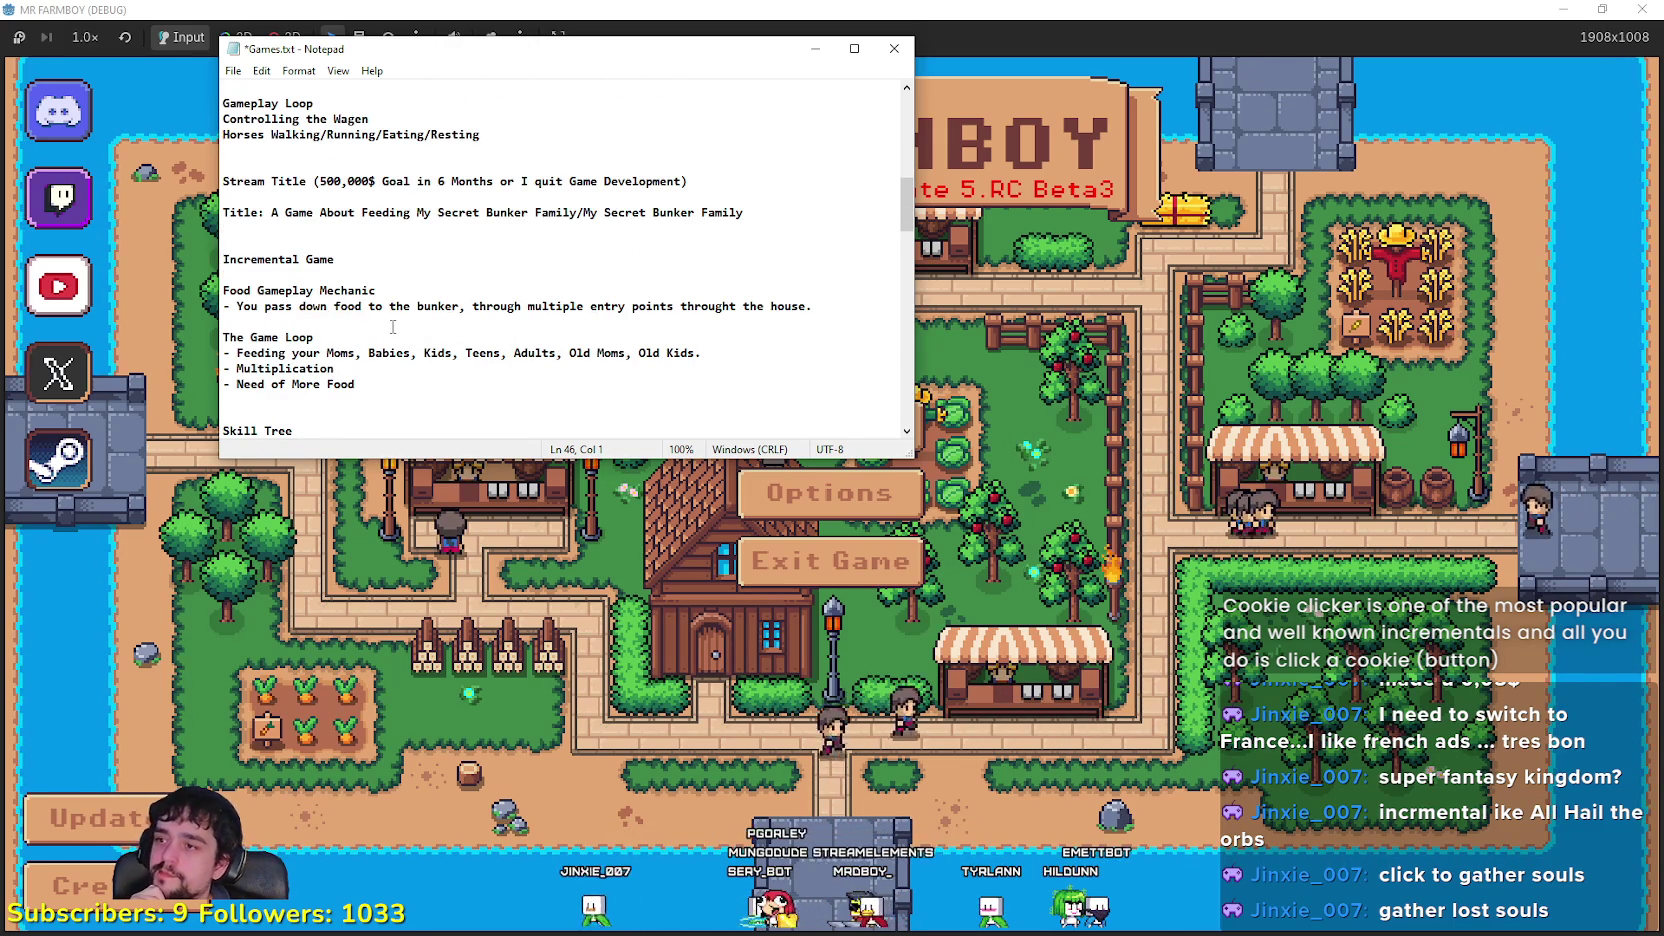
scroll(400, 335, down, 3)
scroll(390, 320, down, 4)
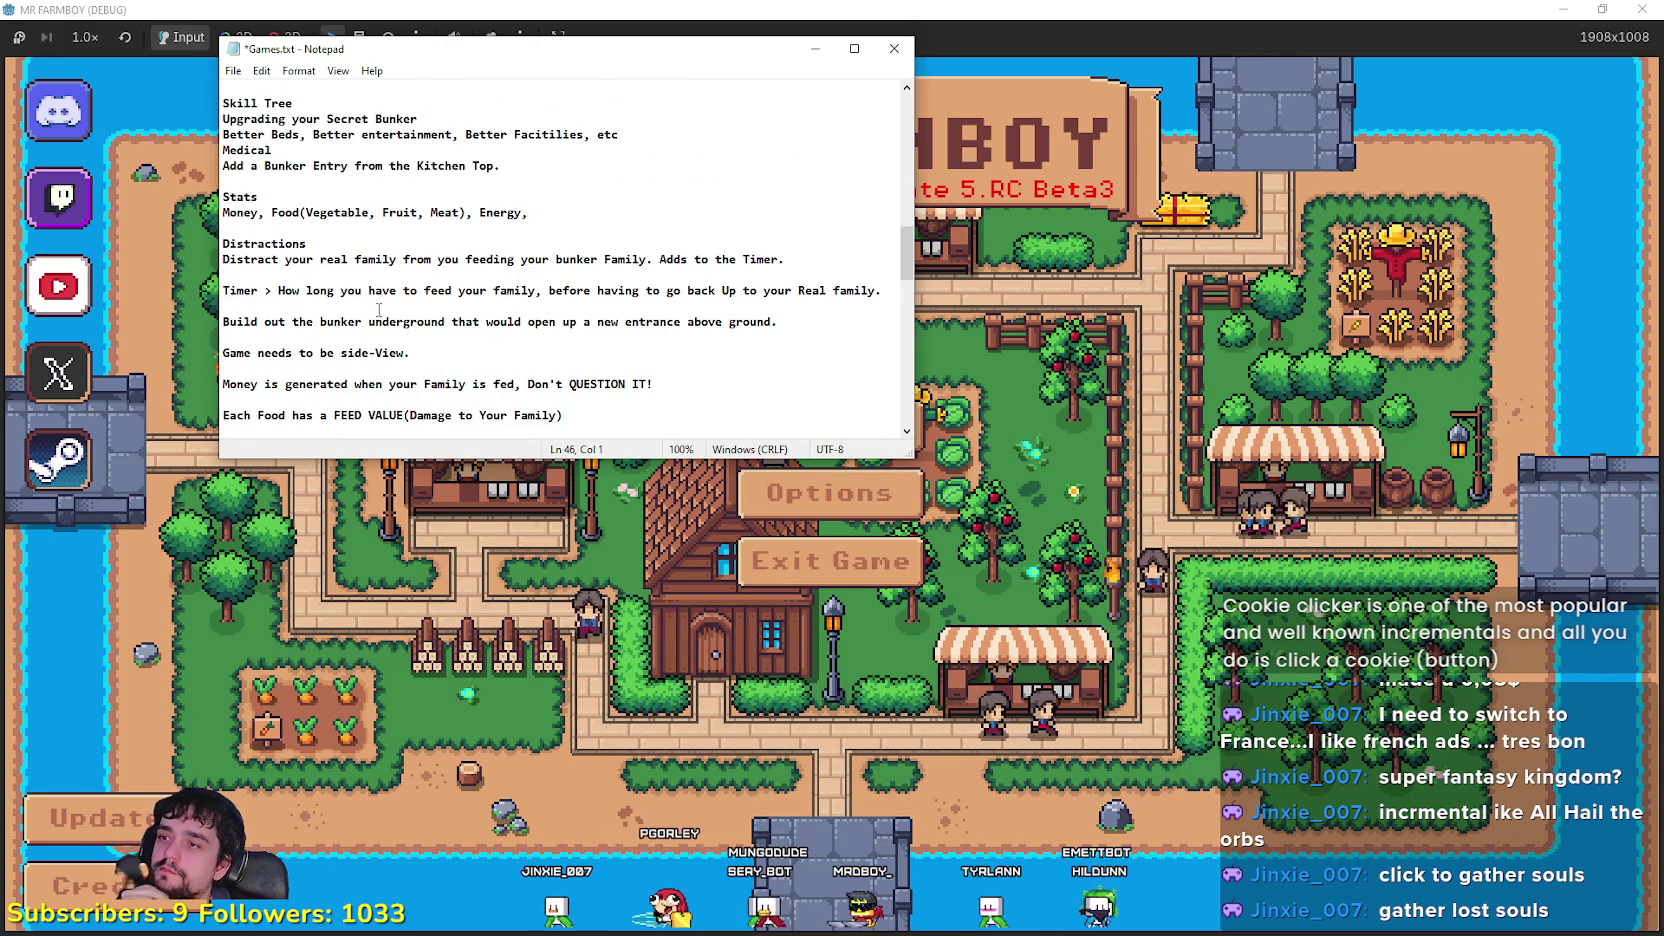
scroll(380, 312, up, 6)
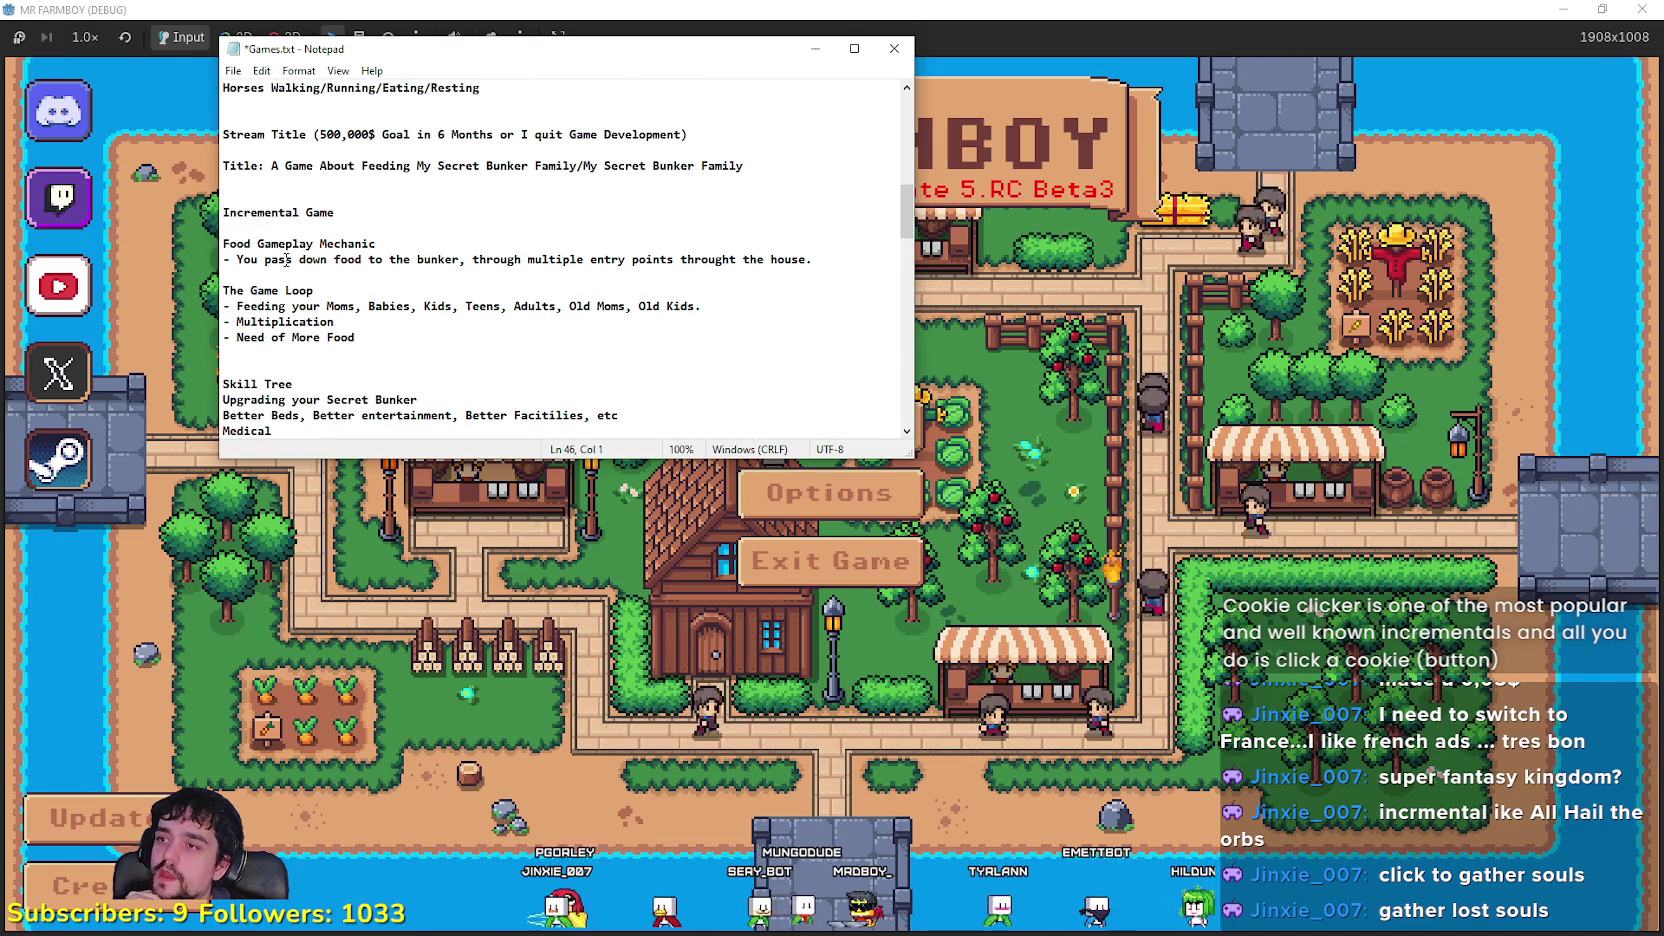
scroll(273, 267, up, 2)
Step: Highlight the bunker family game titles in the notes
mouse_move(270, 259)
mouse_down()
mouse_move(600, 260)
mouse_move(578, 261)
mouse_up()
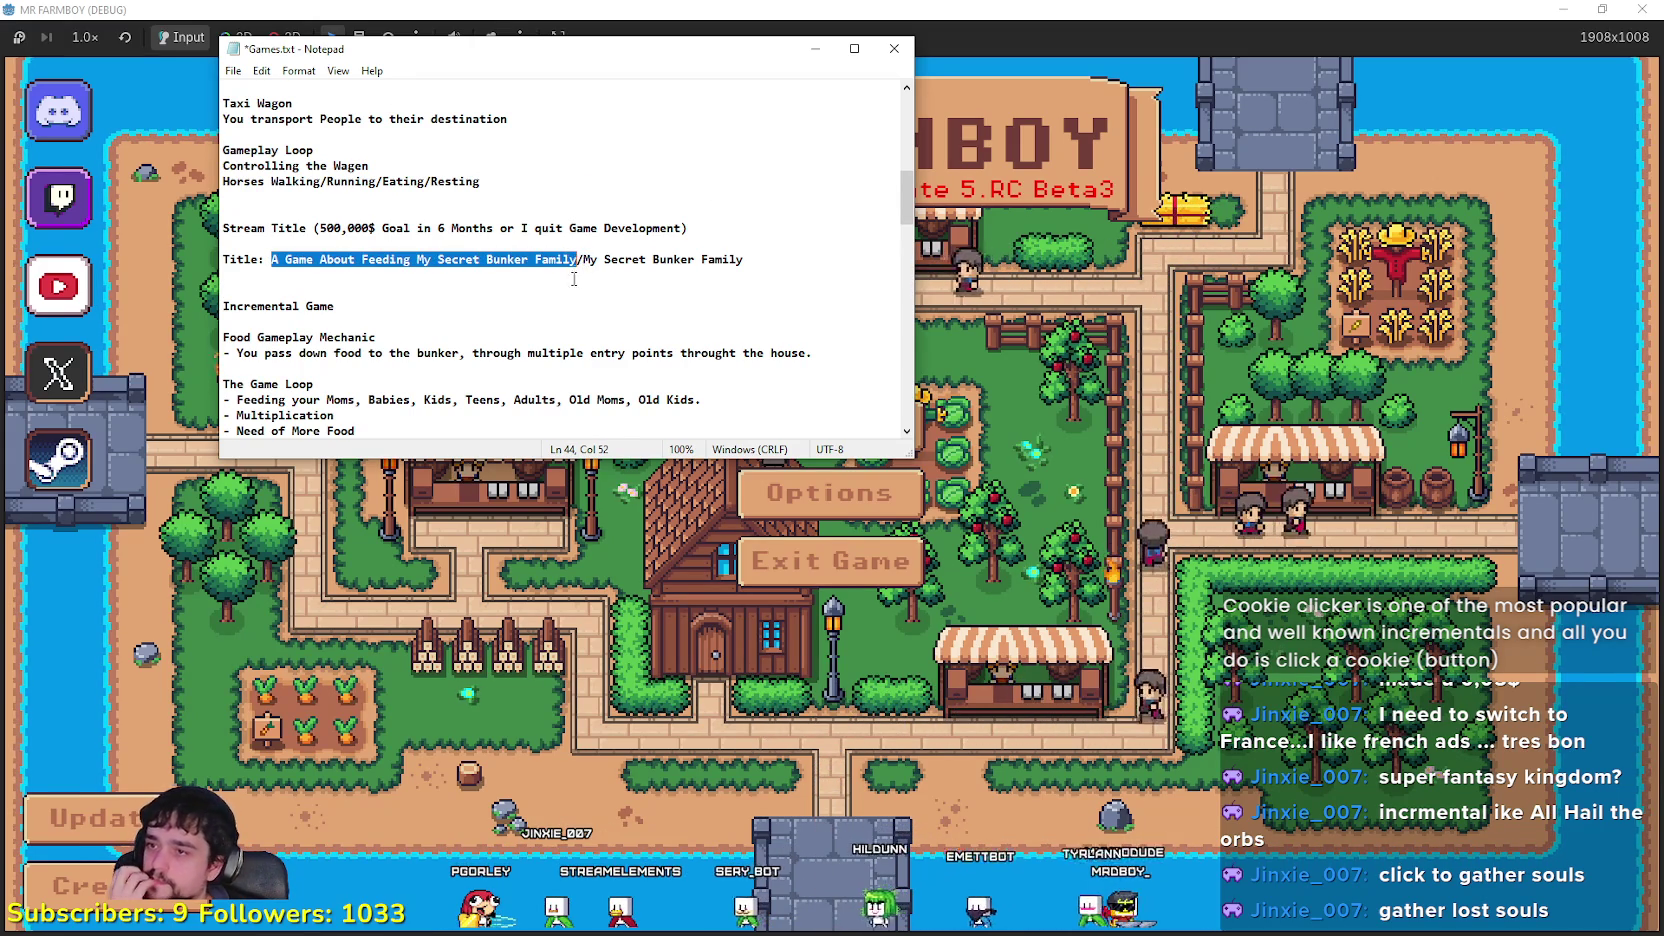
scroll(492, 300, down, 2)
click(260, 172)
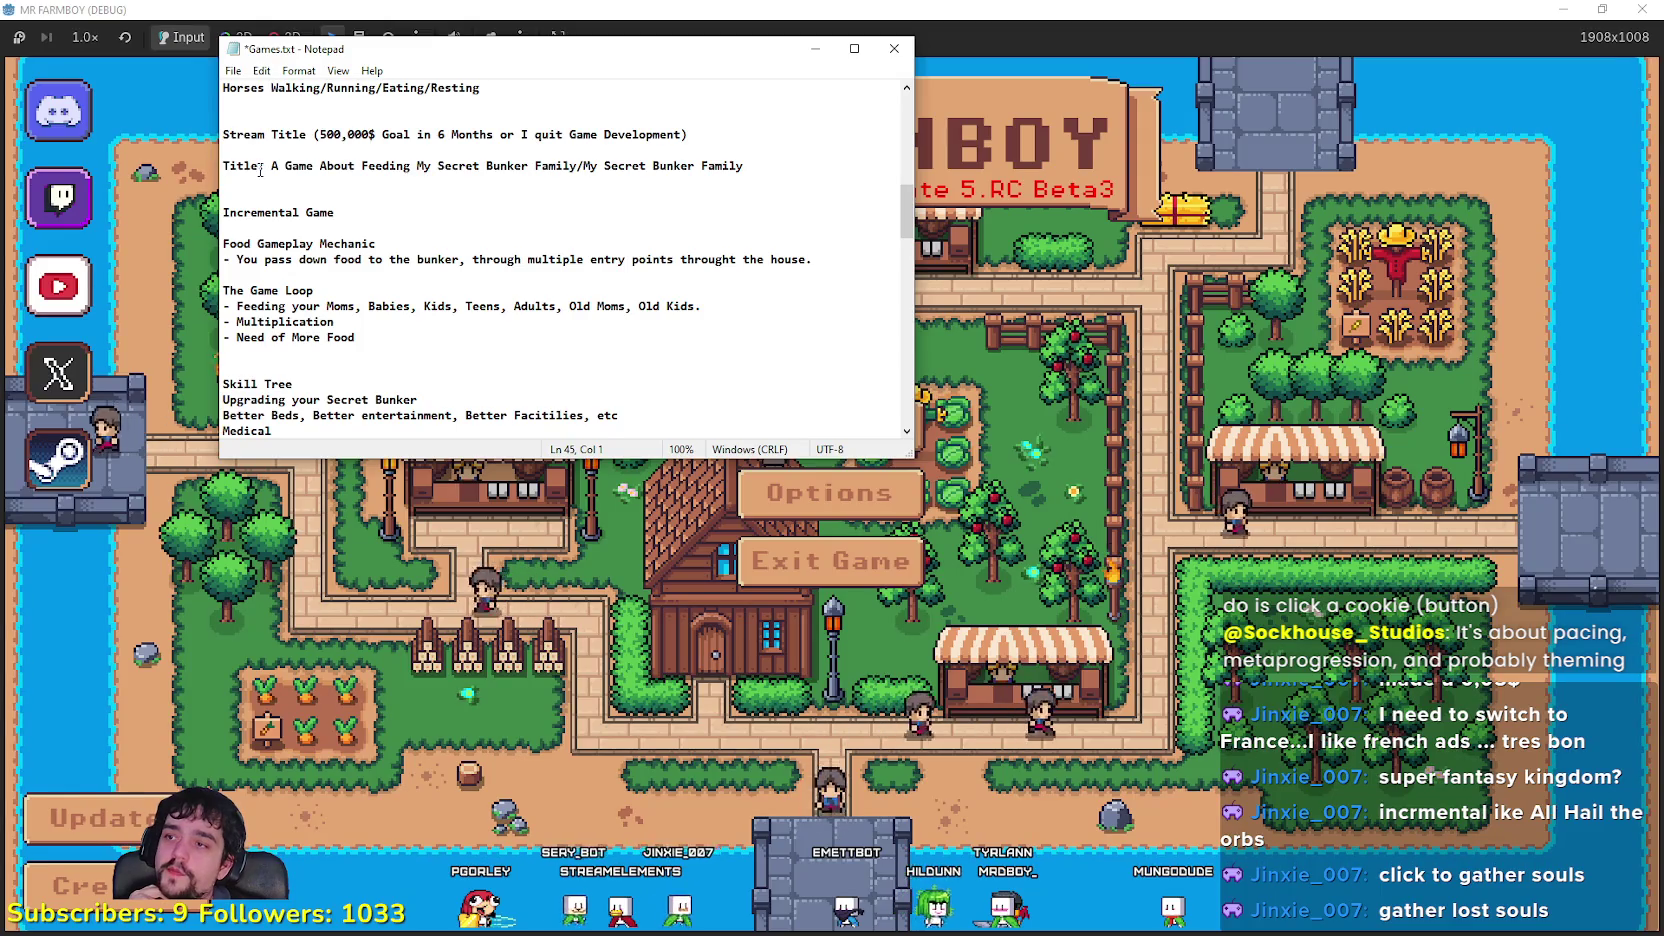
shift+click(579, 165)
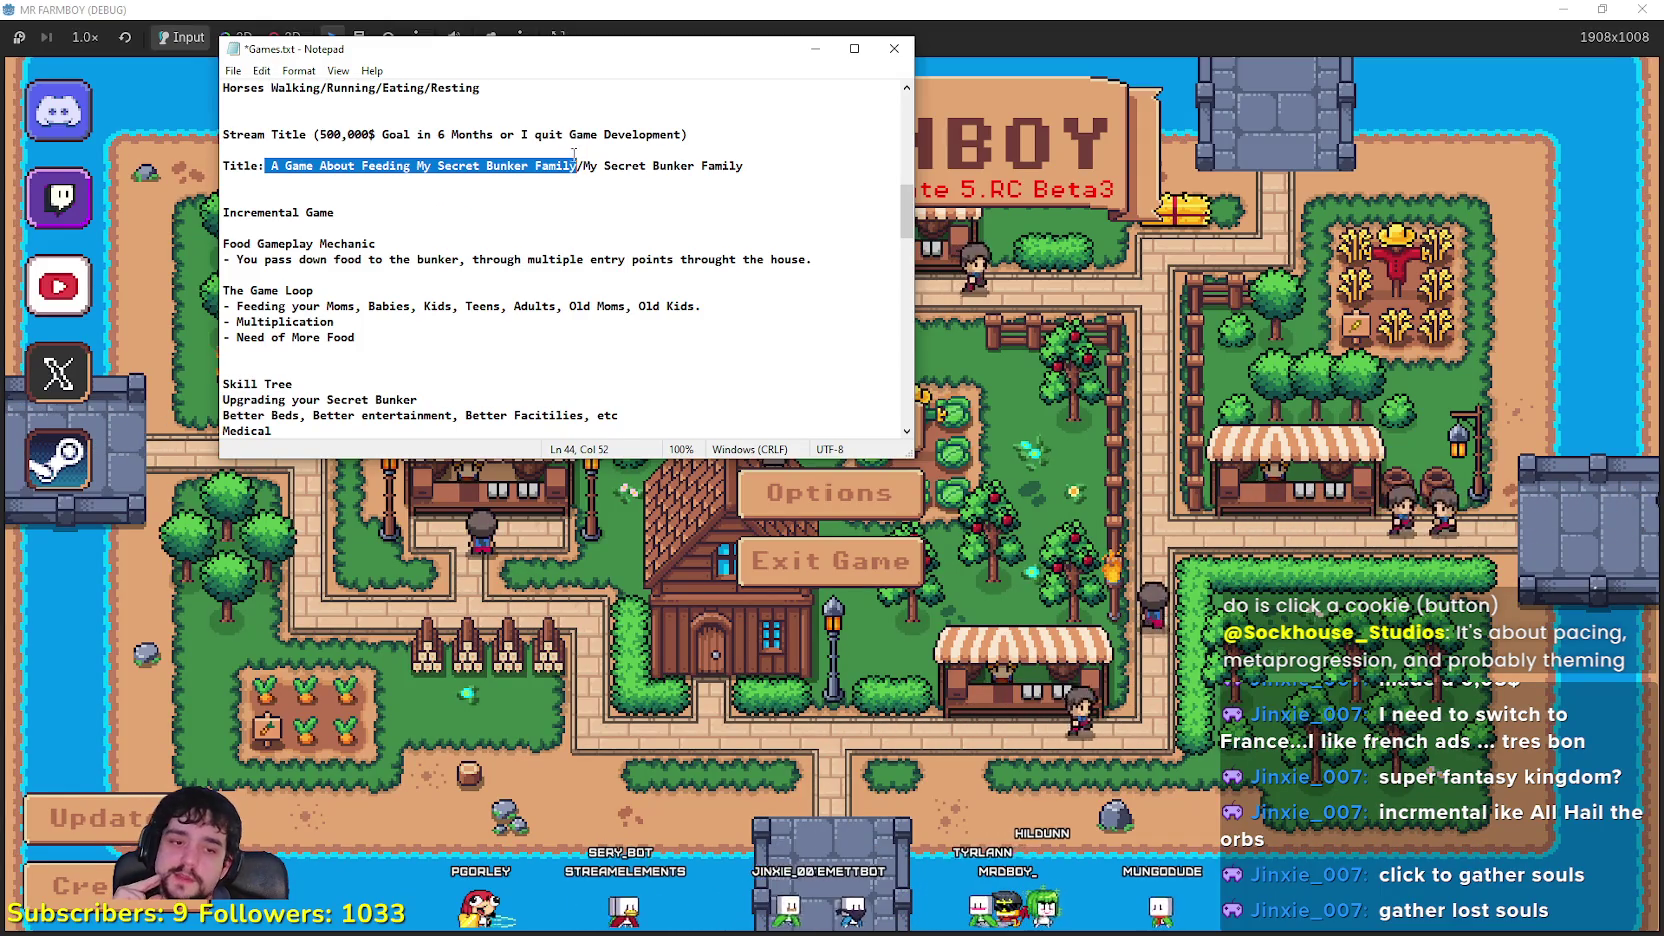
click(580, 150)
scroll(471, 303, down, 2)
scroll(471, 303, up, 1)
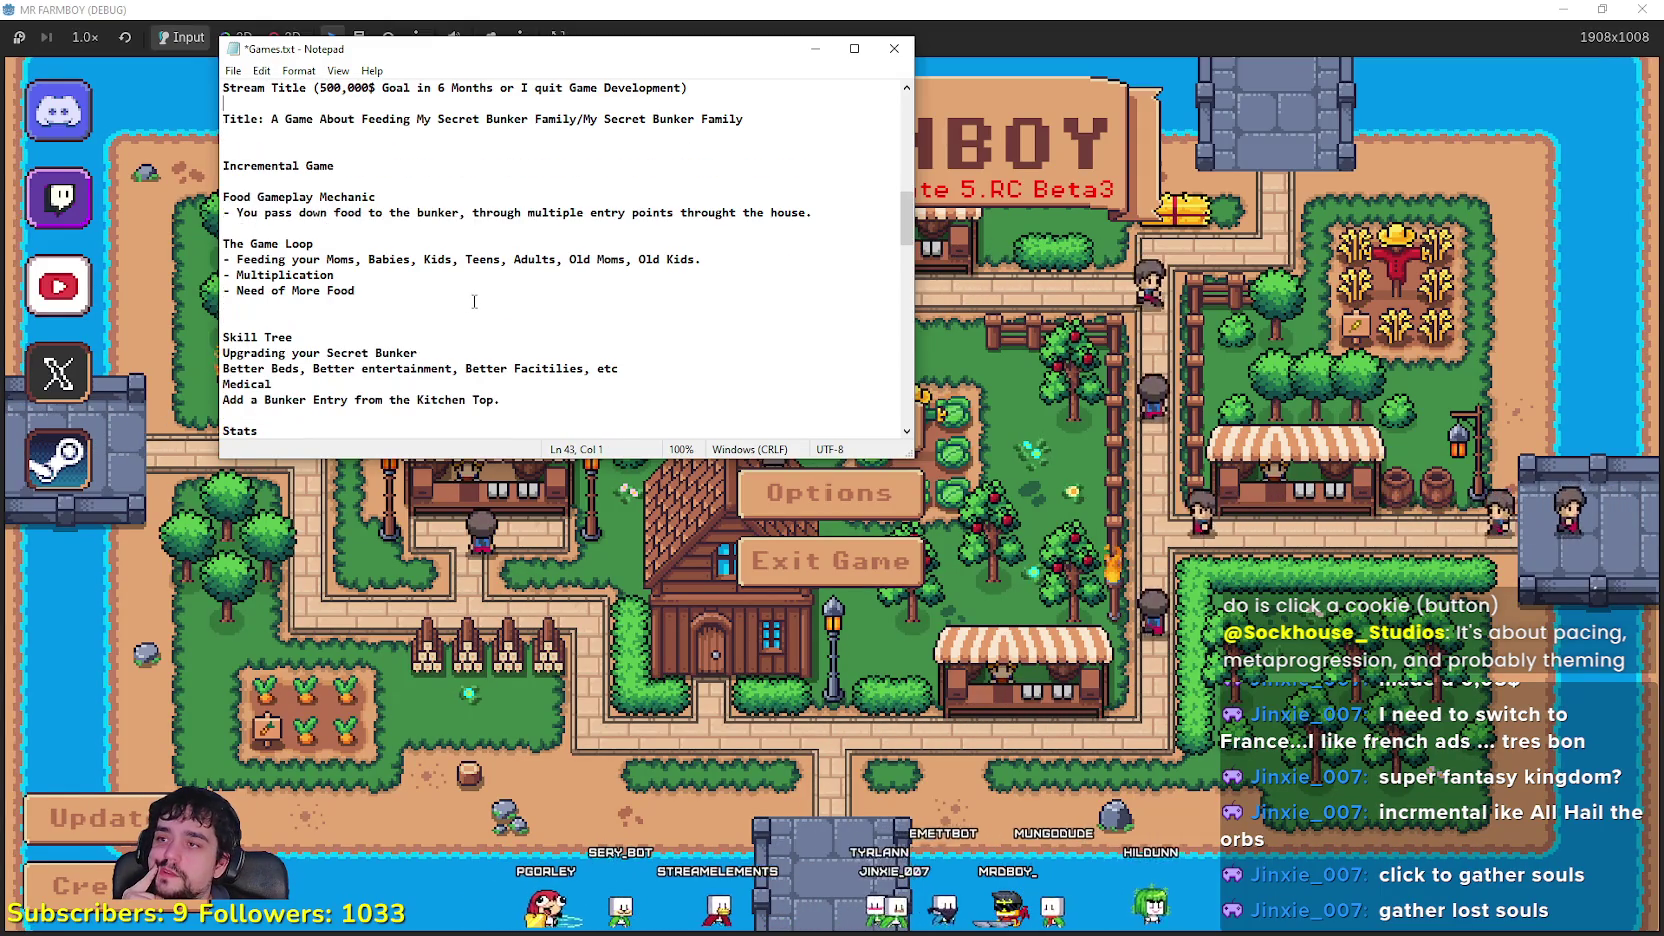
Step: Select the opening of the food-passing description, then scroll down to Stats and Distractions
click(248, 213)
double_click(245, 213)
mouse_move(238, 213)
mouse_down()
mouse_move(812, 214)
mouse_move(409, 214)
mouse_move(541, 216)
mouse_up()
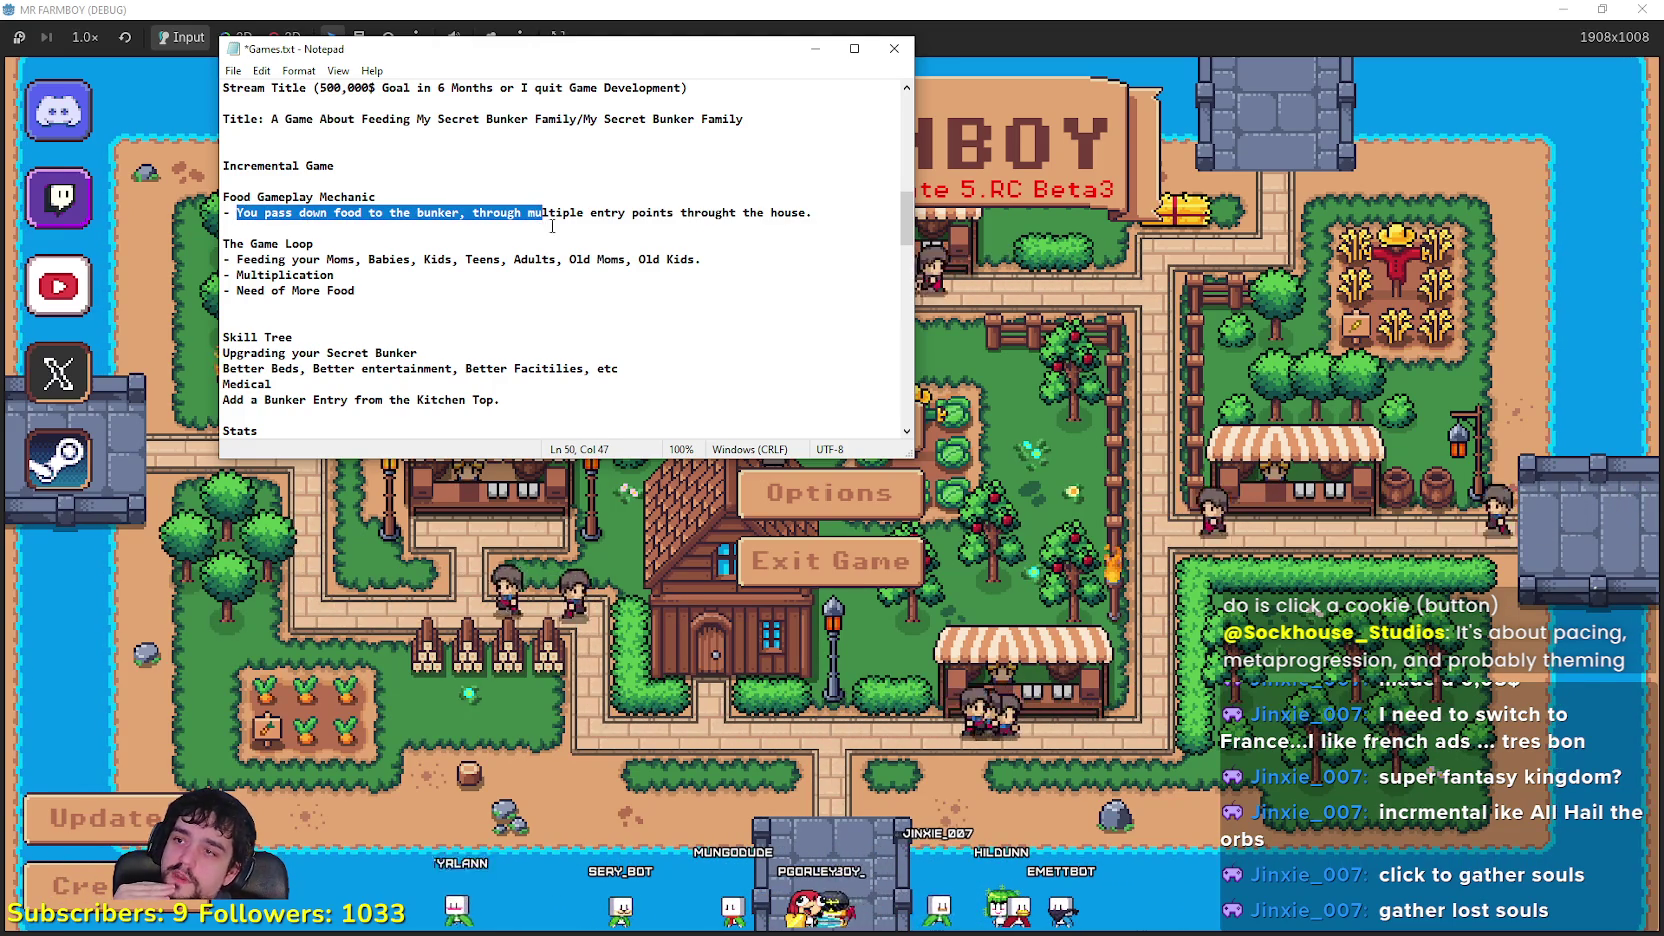
scroll(530, 235, down, 1)
click(512, 257)
scroll(514, 252, down, 2)
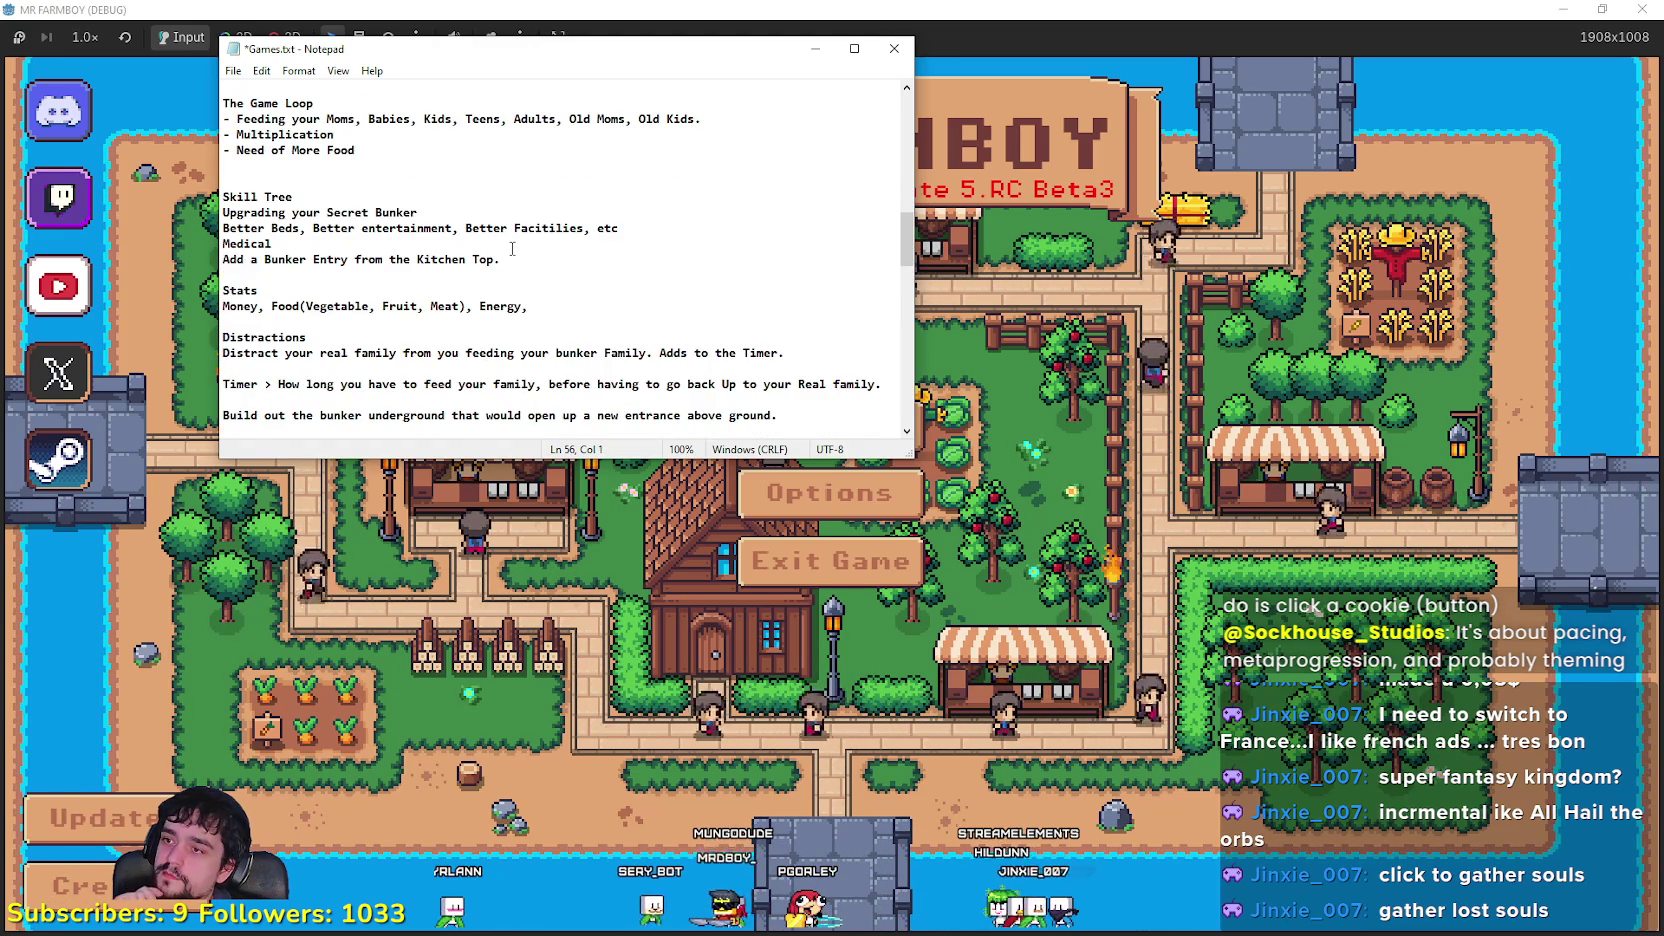
scroll(510, 245, down, 1)
scroll(507, 240, down, 3)
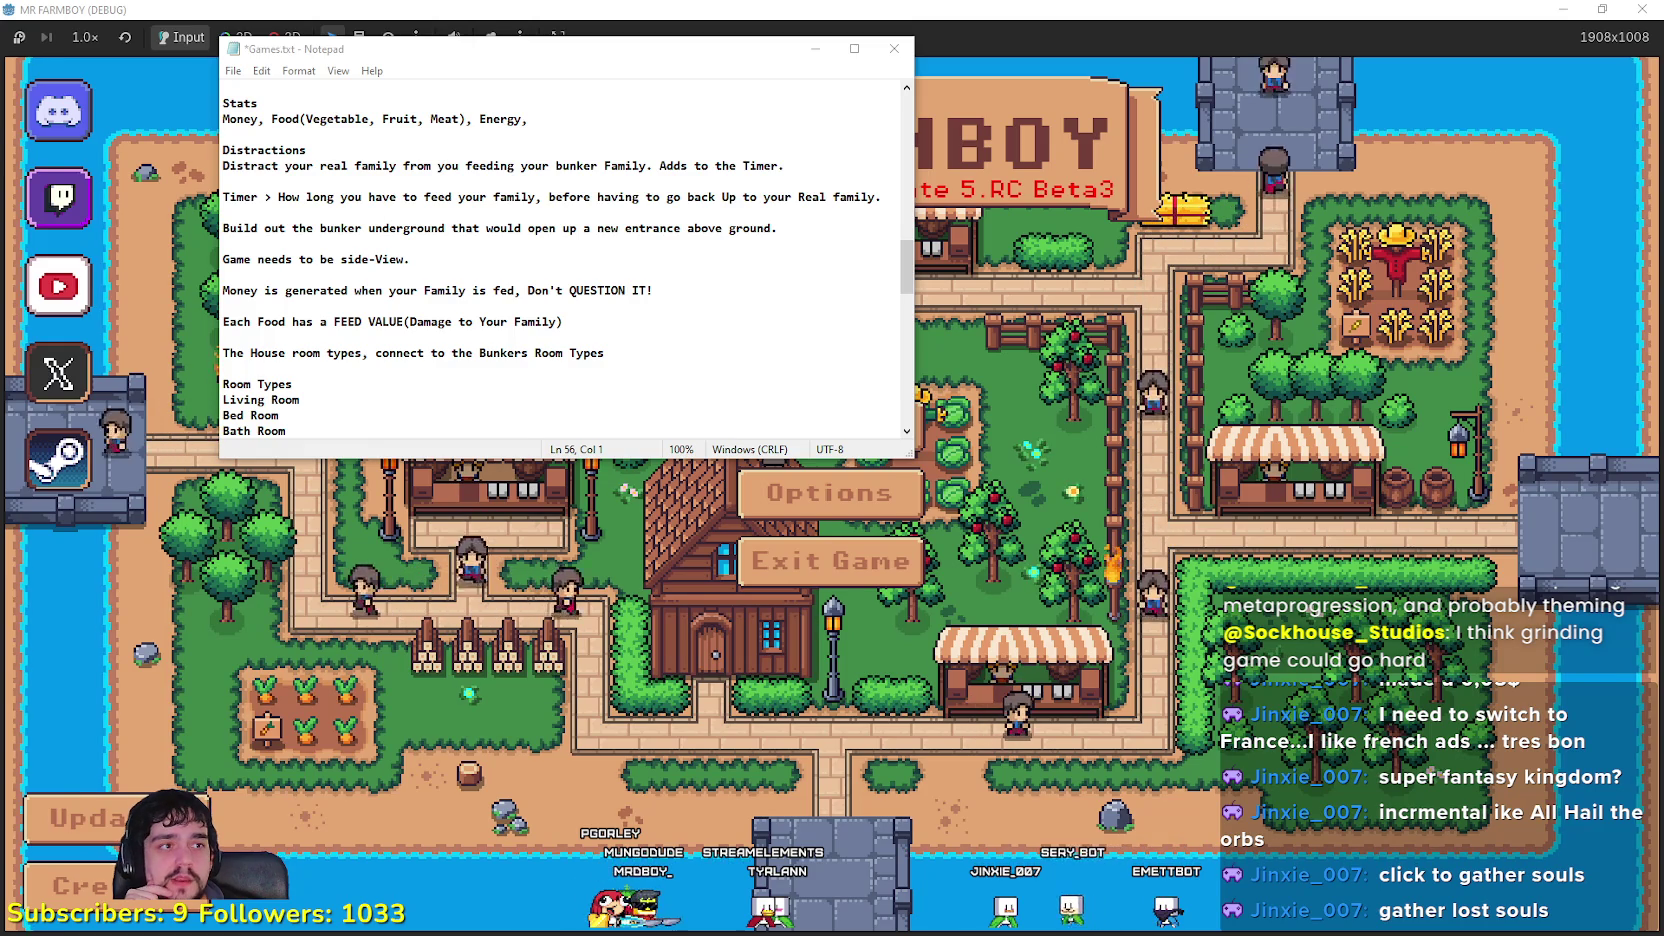
Step: Close the MR FARMBOY debug game and minimize Steam, the old Godot editor and the browser
key(alt+F4)
click(1570, 22)
click(1596, 8)
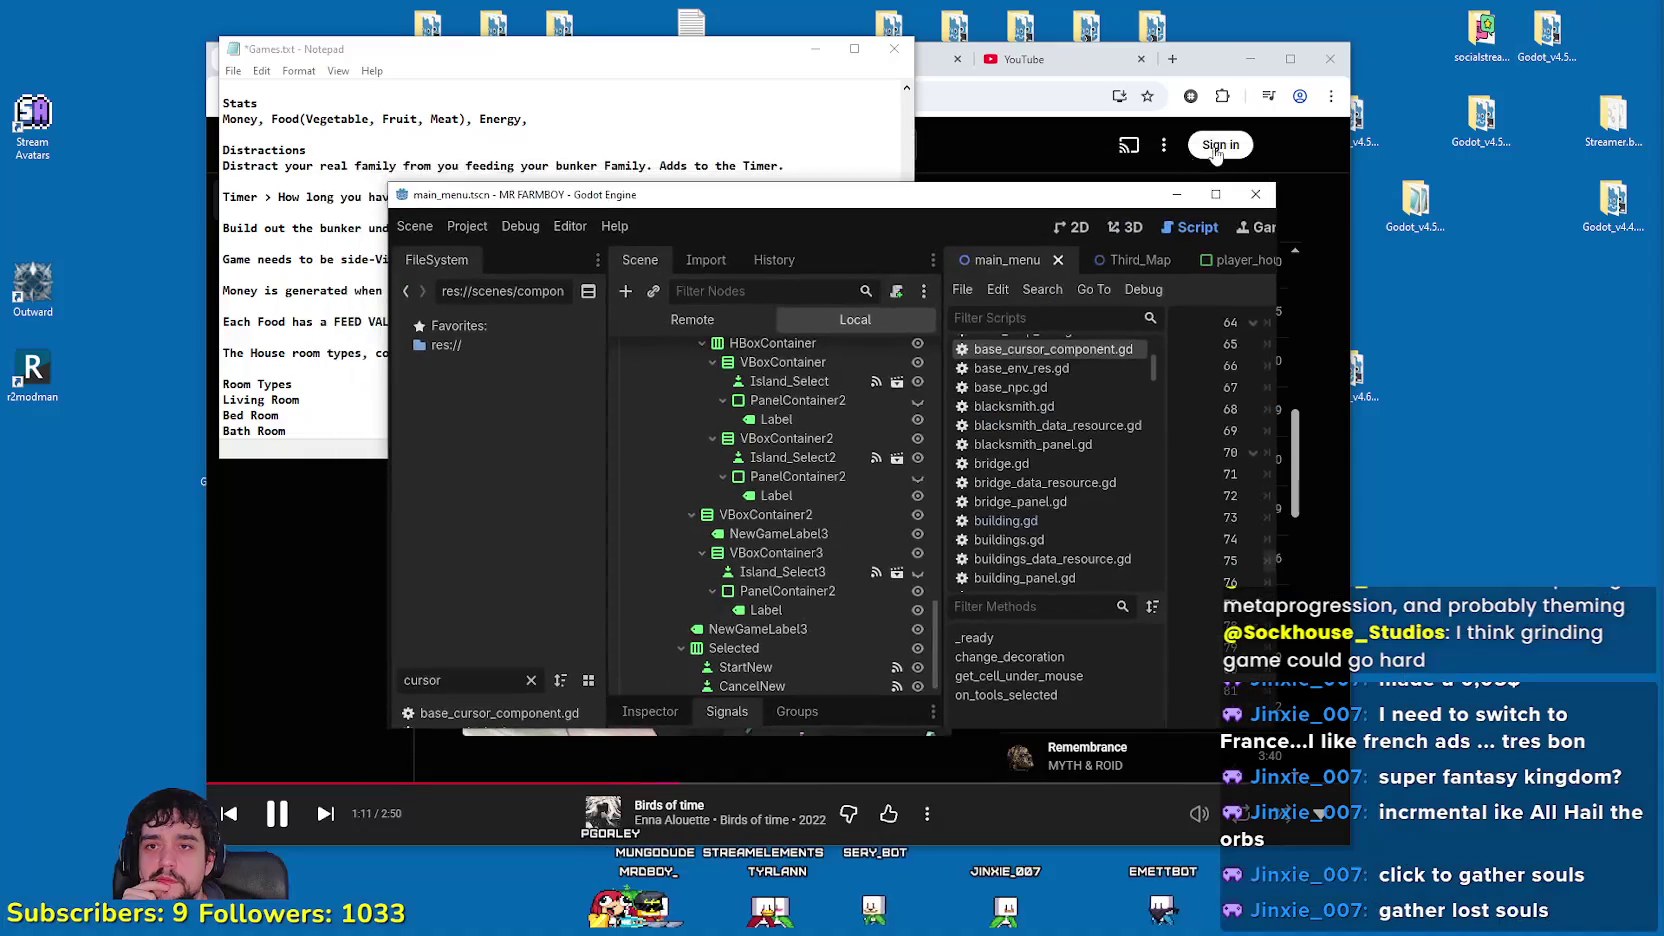
click(1181, 199)
click(1367, 52)
Step: Launch Godot_v4.5.1-stable_win64.exe from the Explorer folder
click(1284, 290)
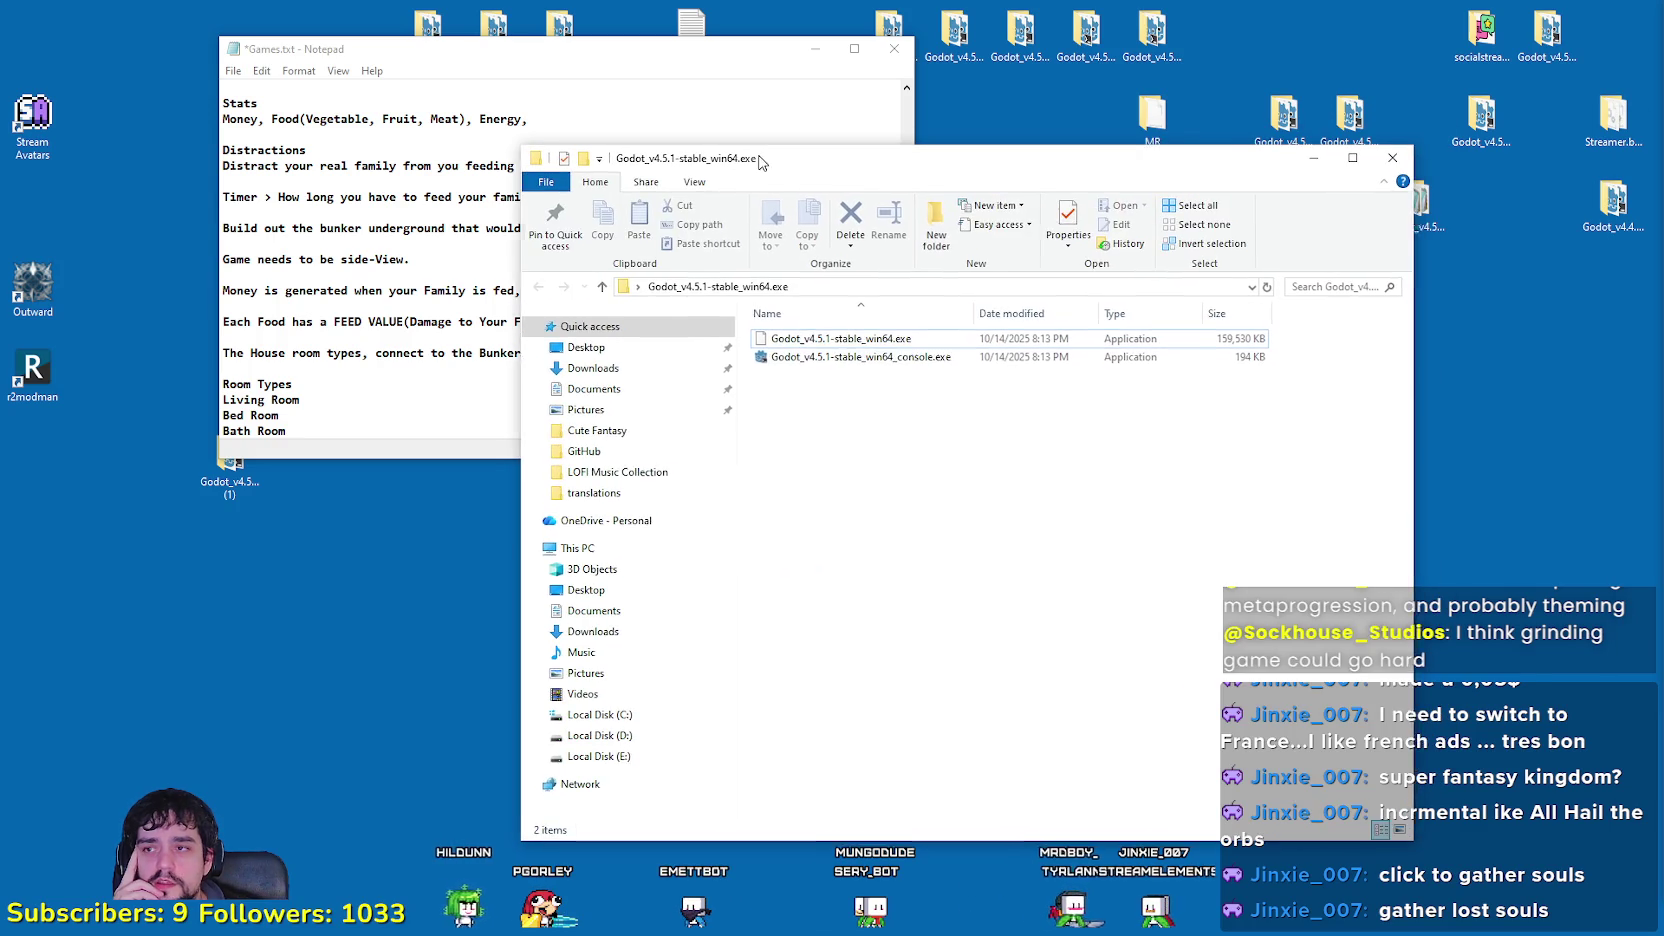
click(845, 392)
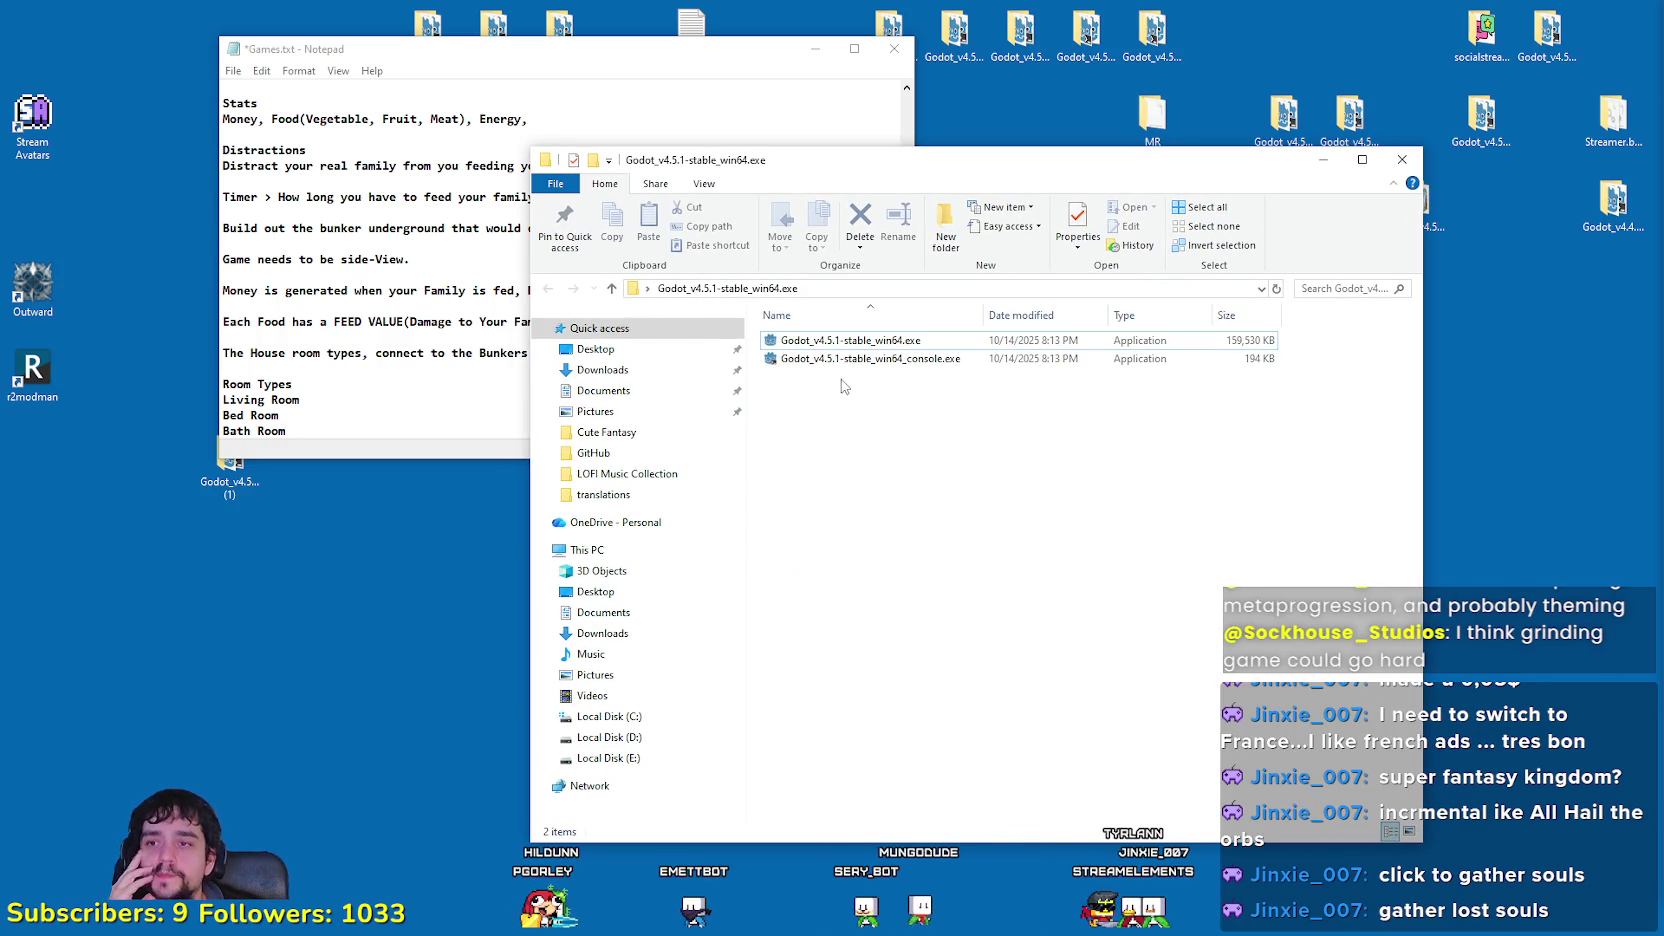
double_click(845, 342)
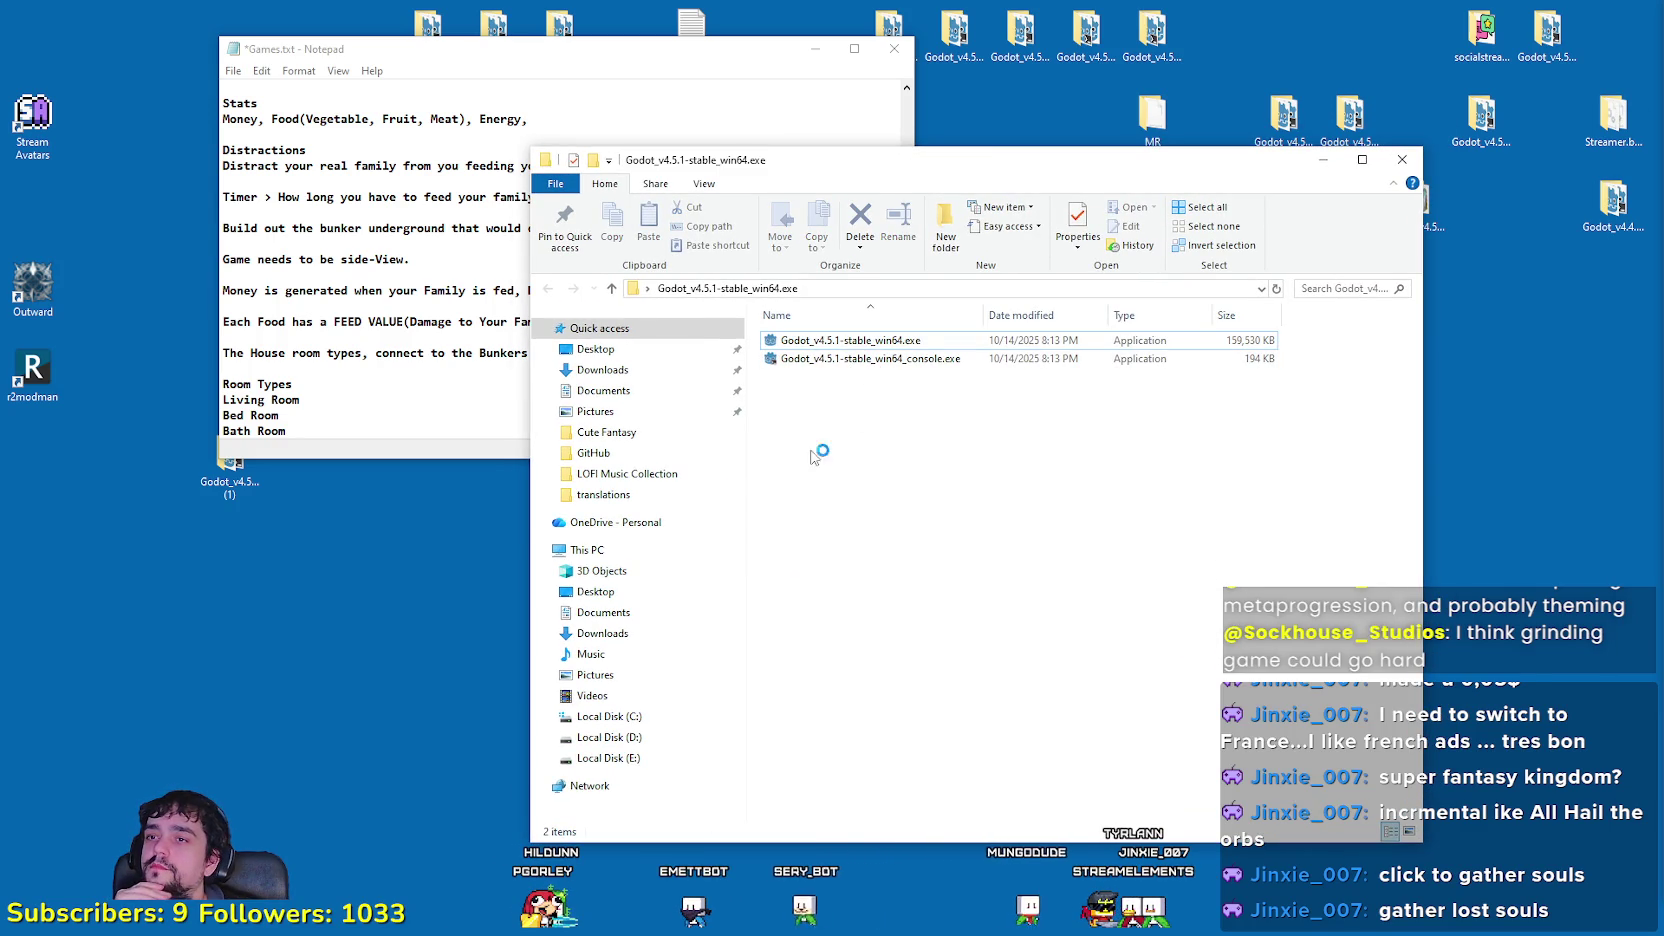
click(341, 262)
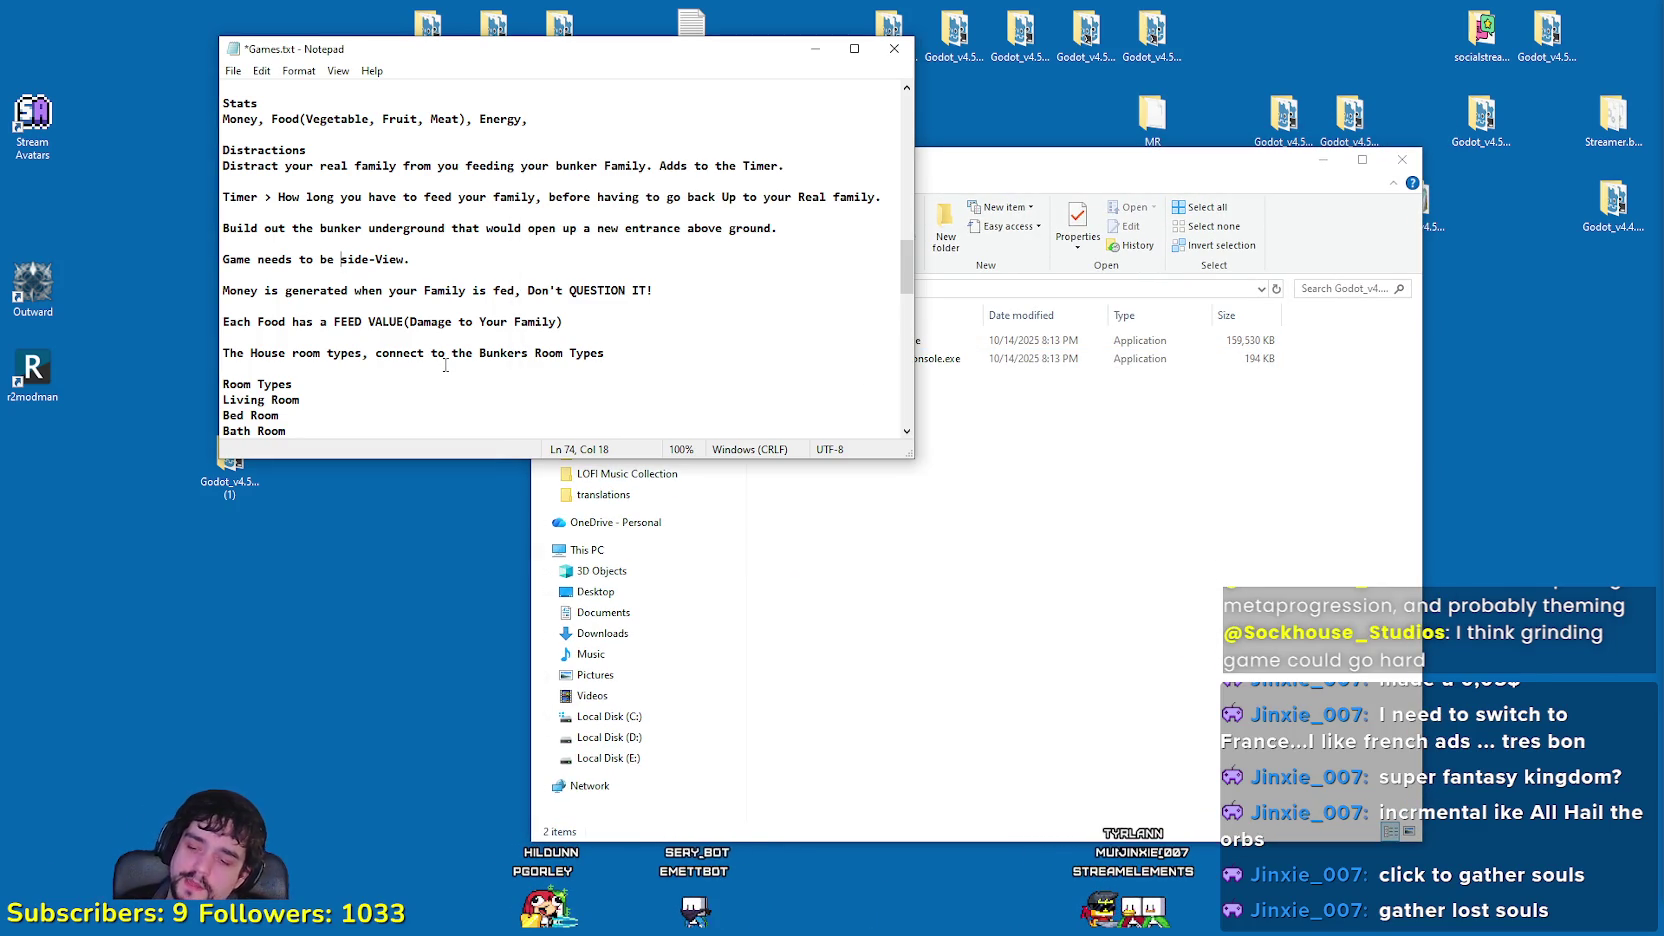
click(1015, 614)
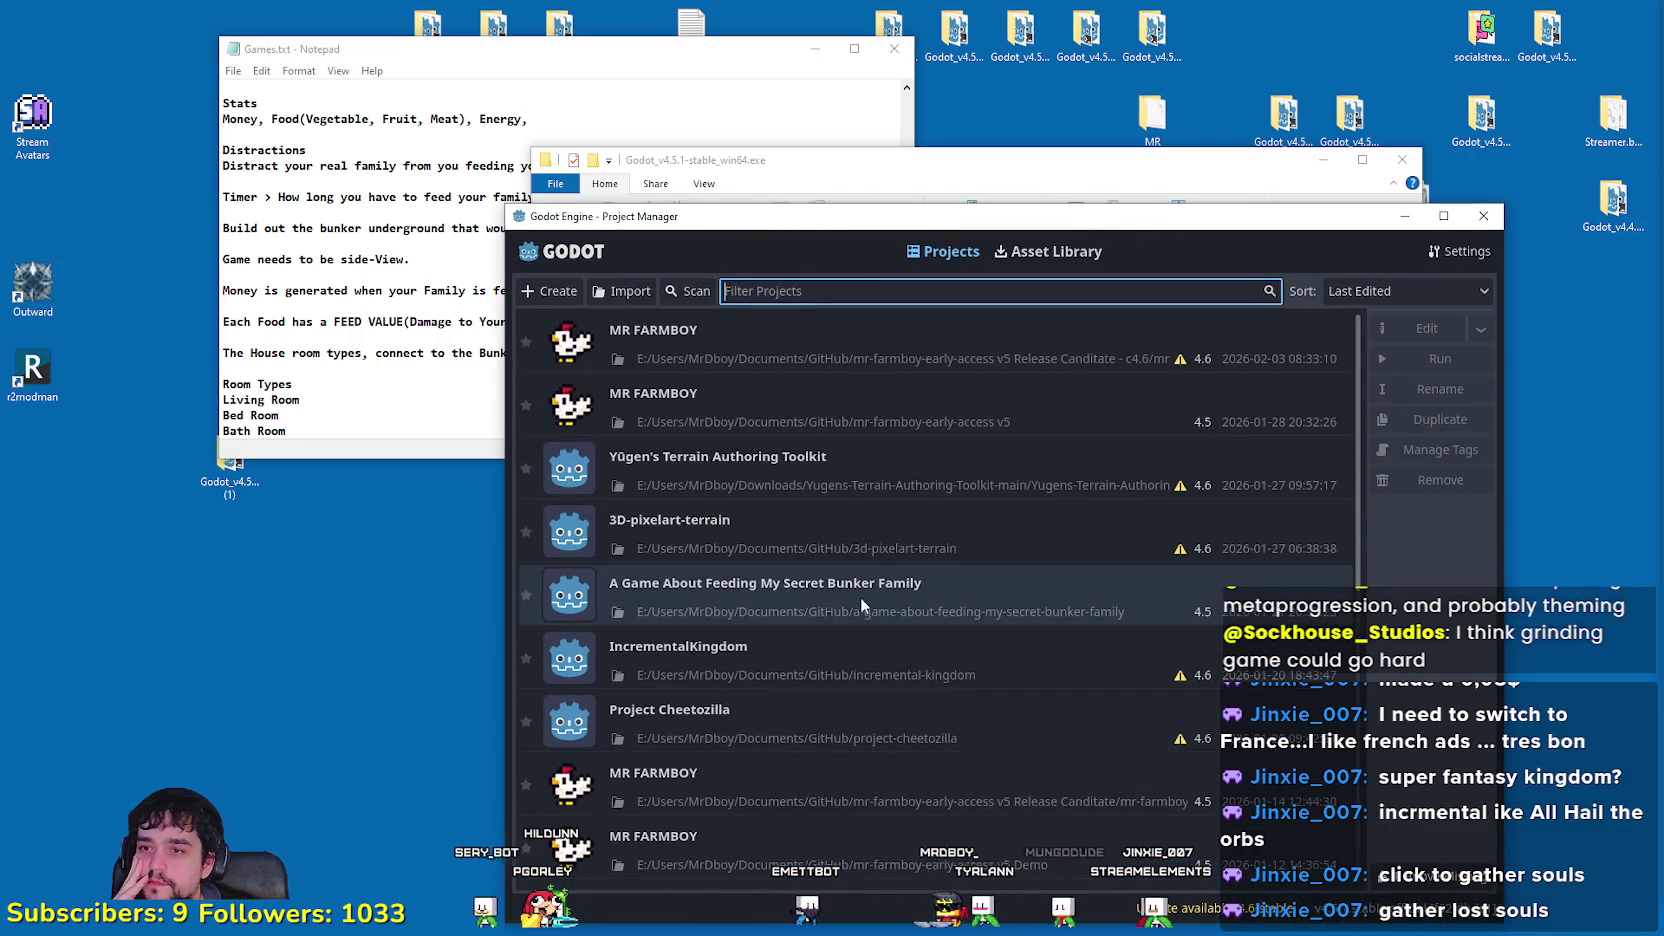
Step: Open the A Game About Feeding My Secret Bunker Family project from the Project Manager
double_click(729, 589)
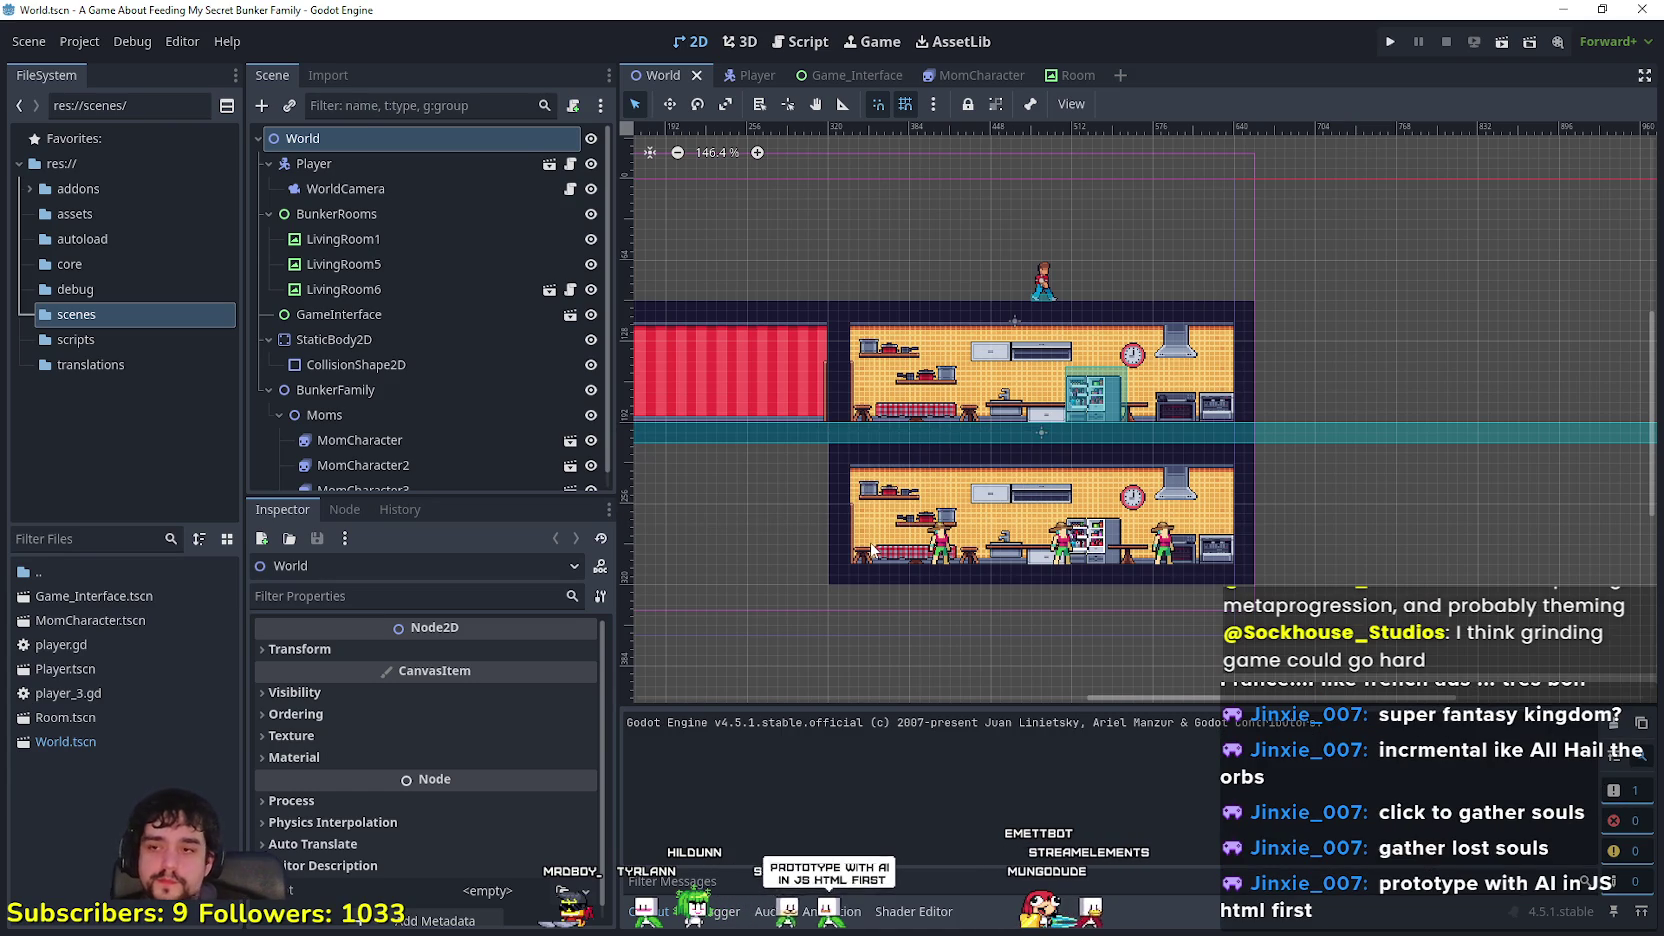
Step: Run the bunker family game maximized, play it, restore its window and stop the run
click(1389, 43)
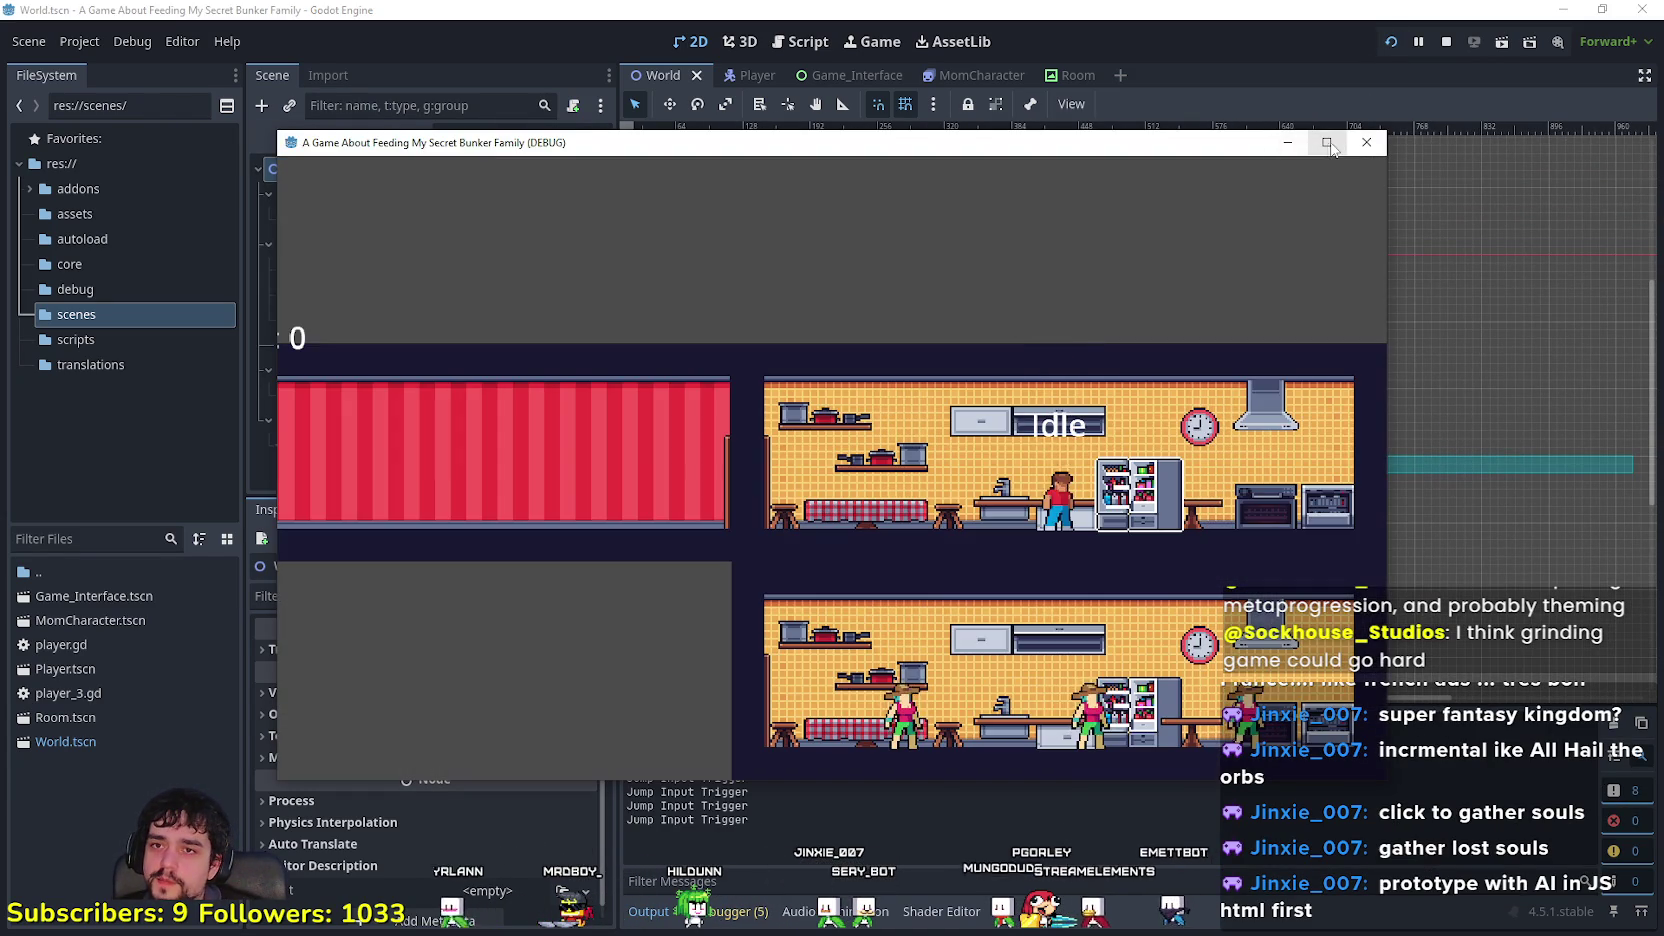
click(1327, 143)
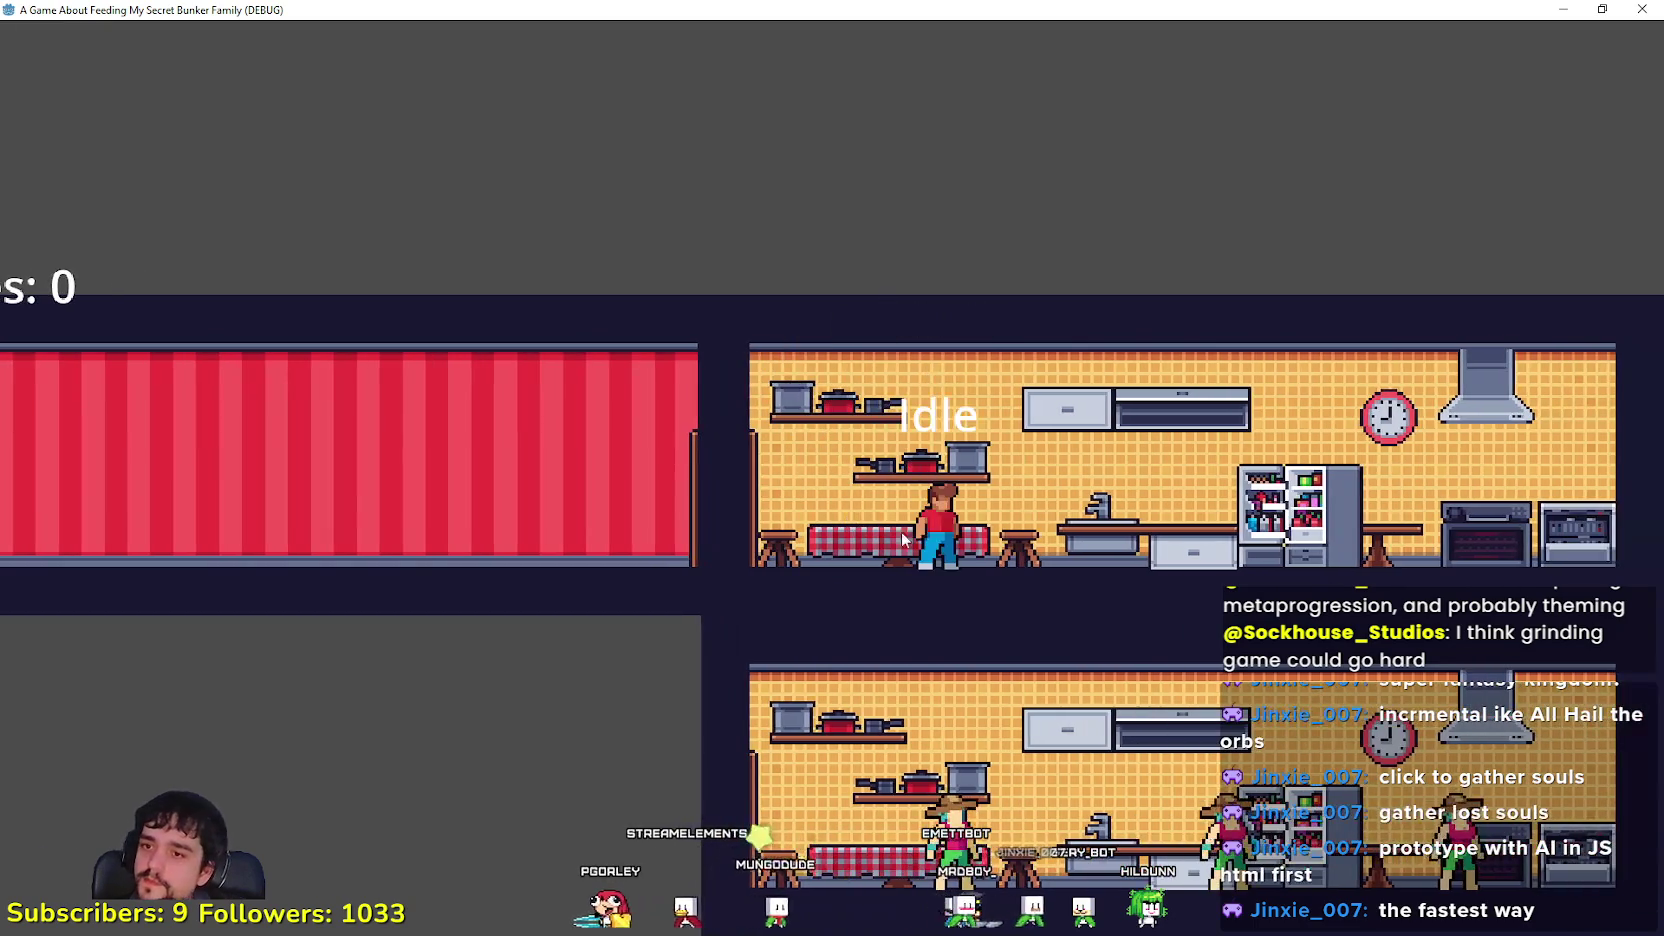
double_click(1136, 10)
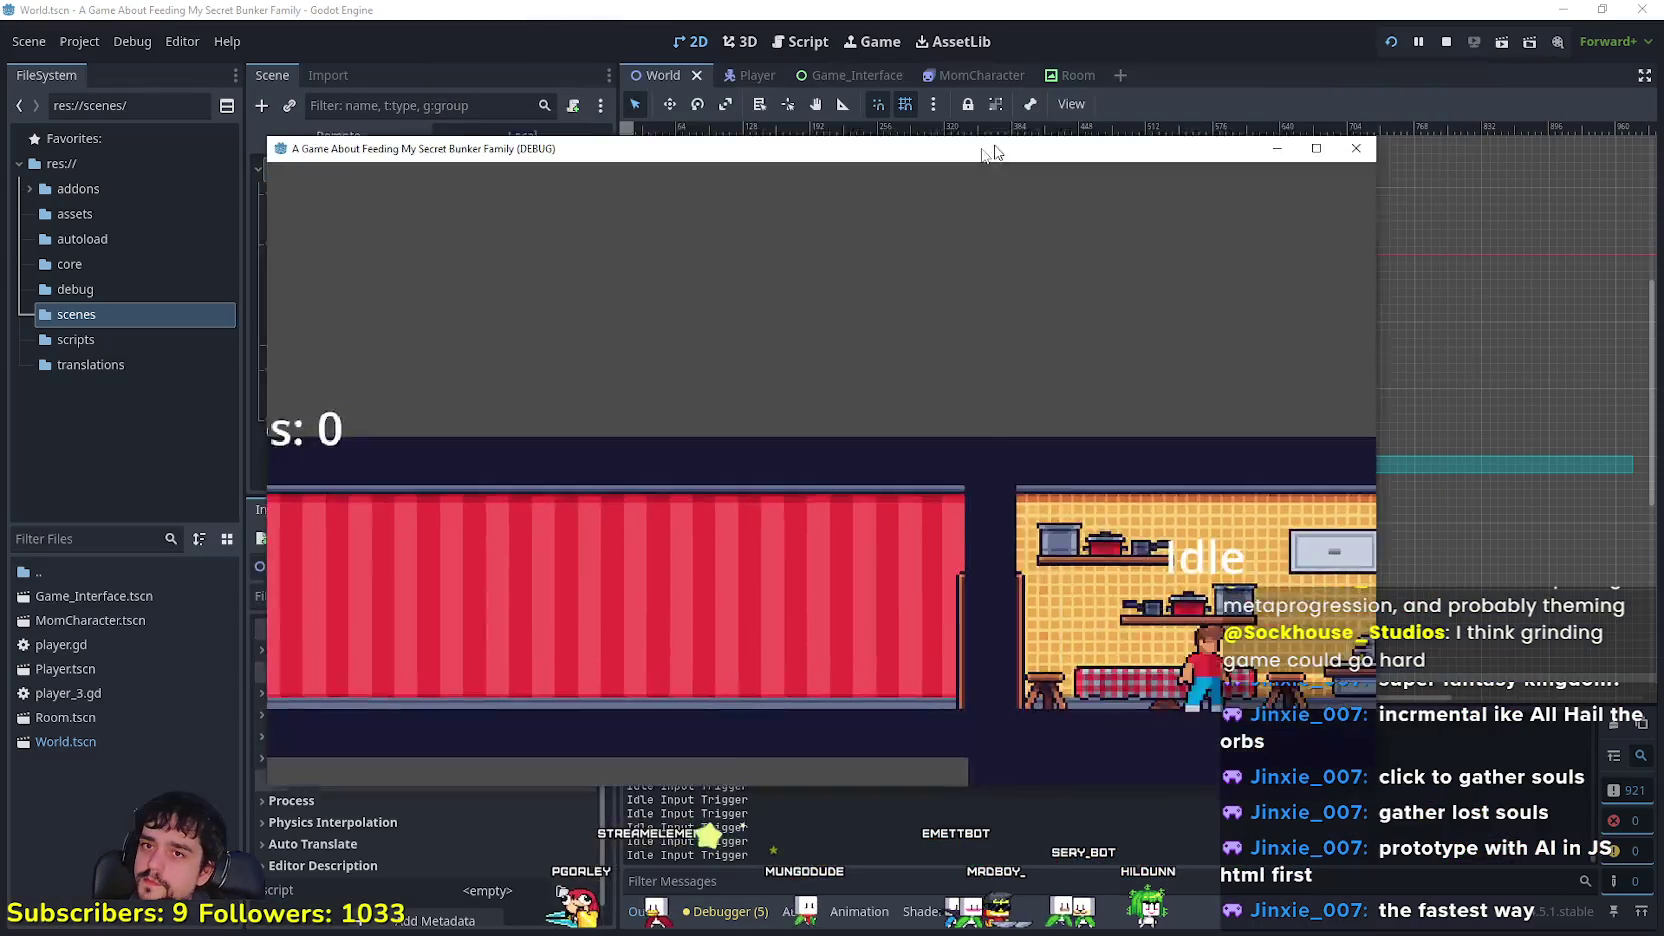
click(1449, 41)
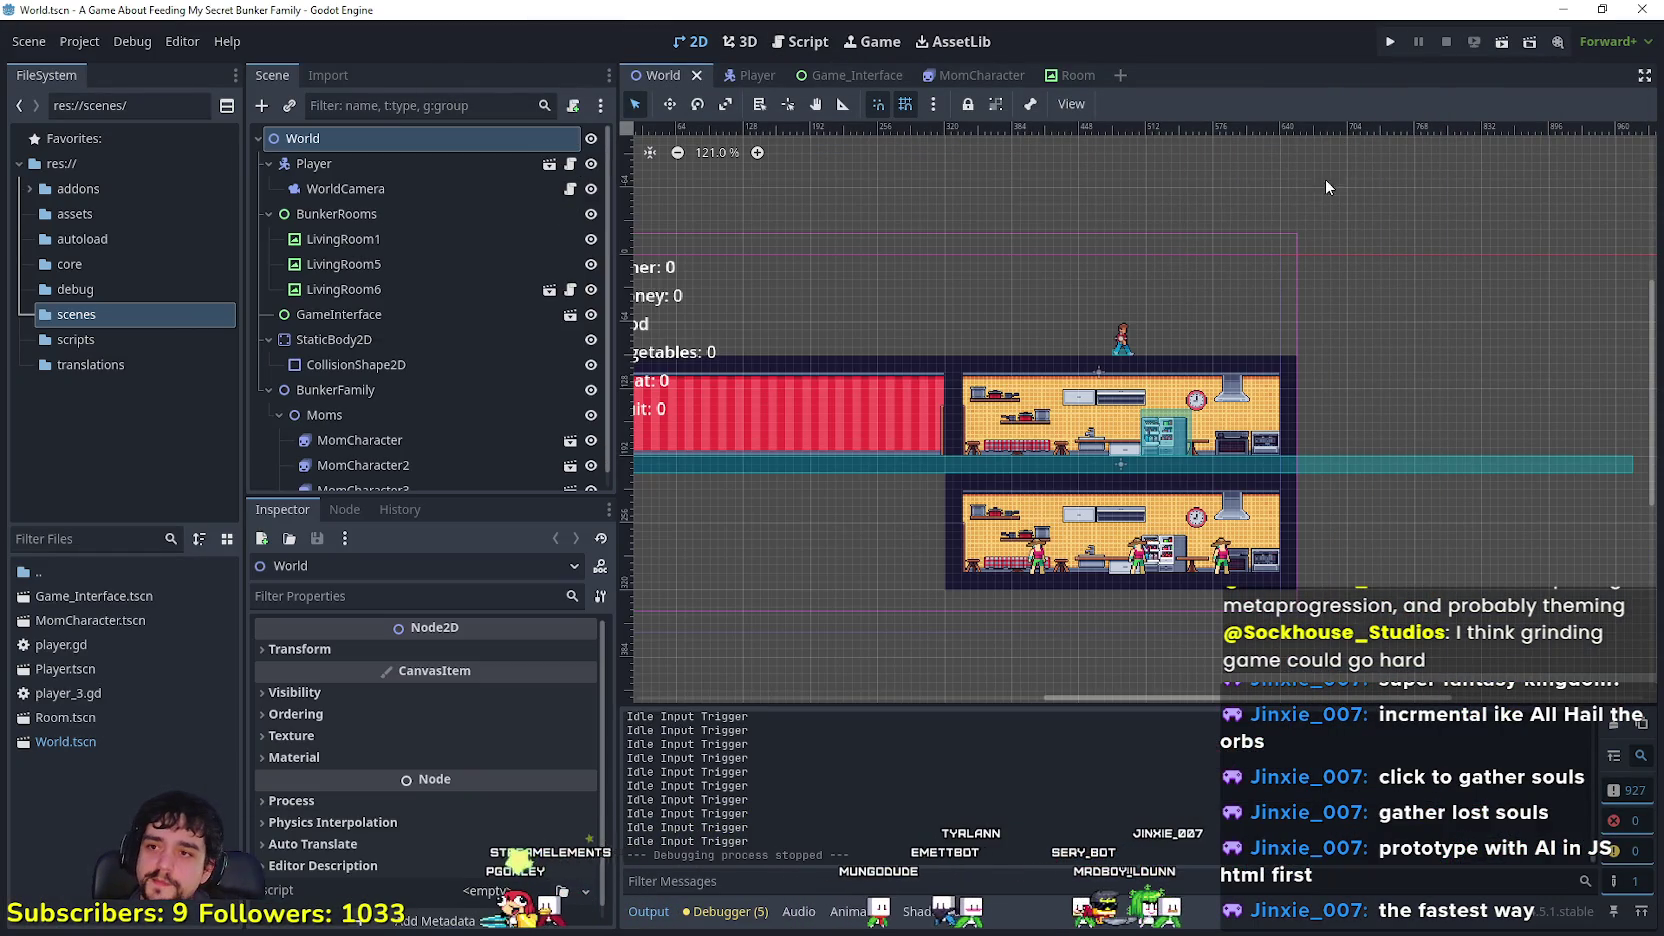
Step: Close the Godot editor, move Explorer aside and open the 2D-HD attempt video
click(1641, 9)
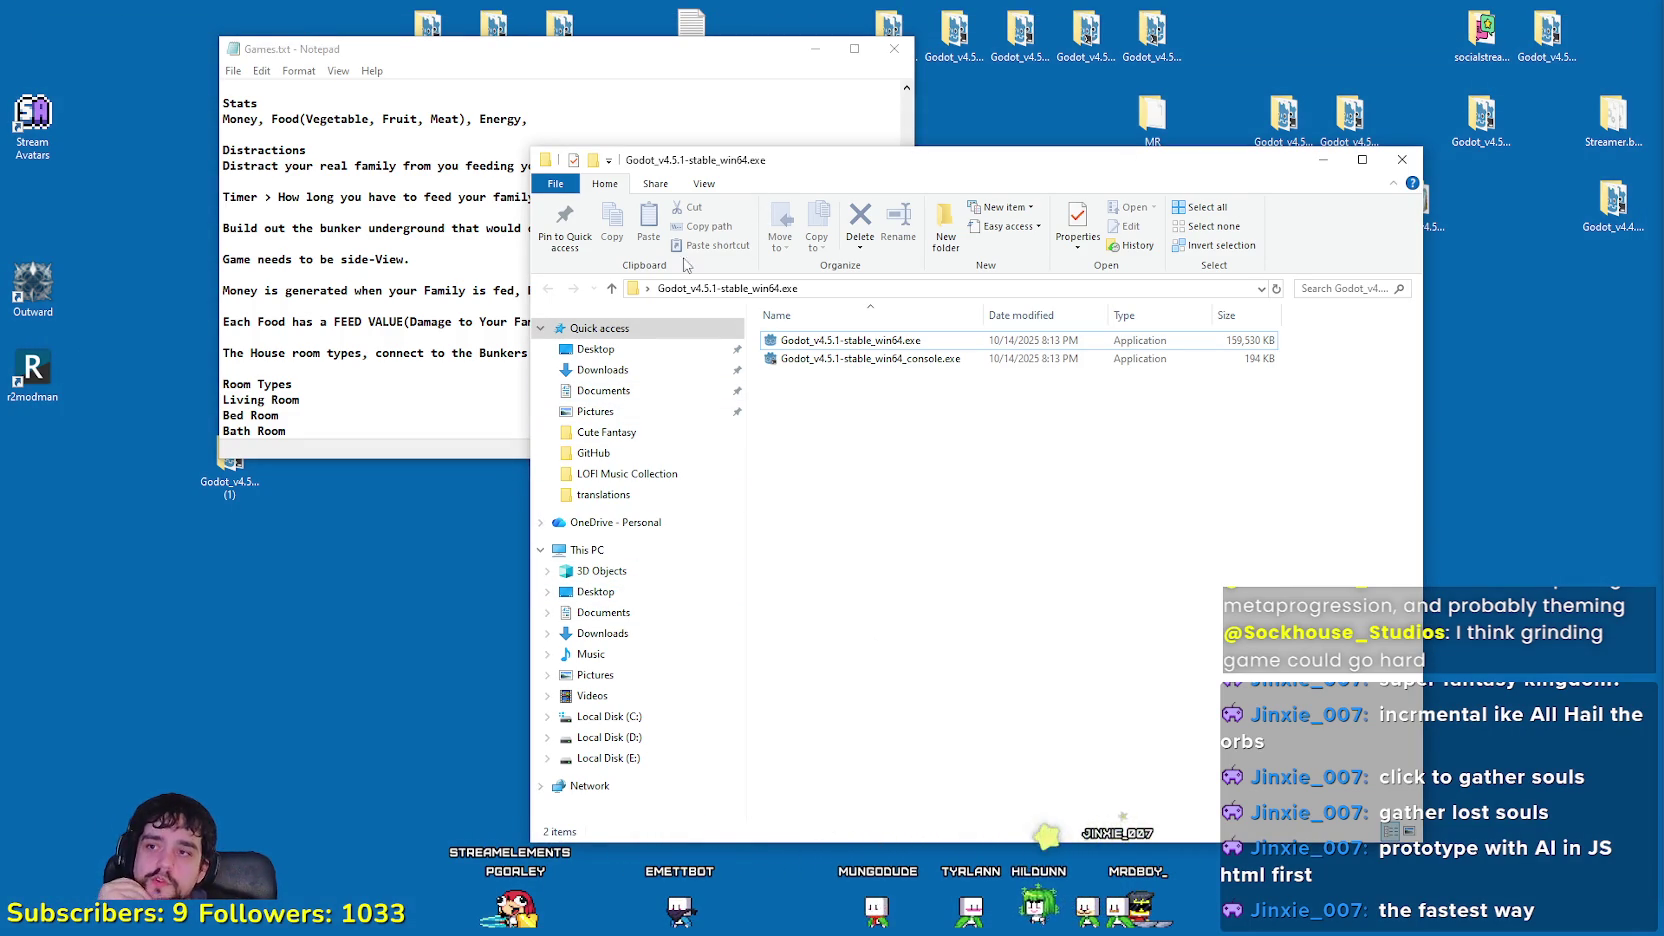
drag(740, 170, 1663, 170)
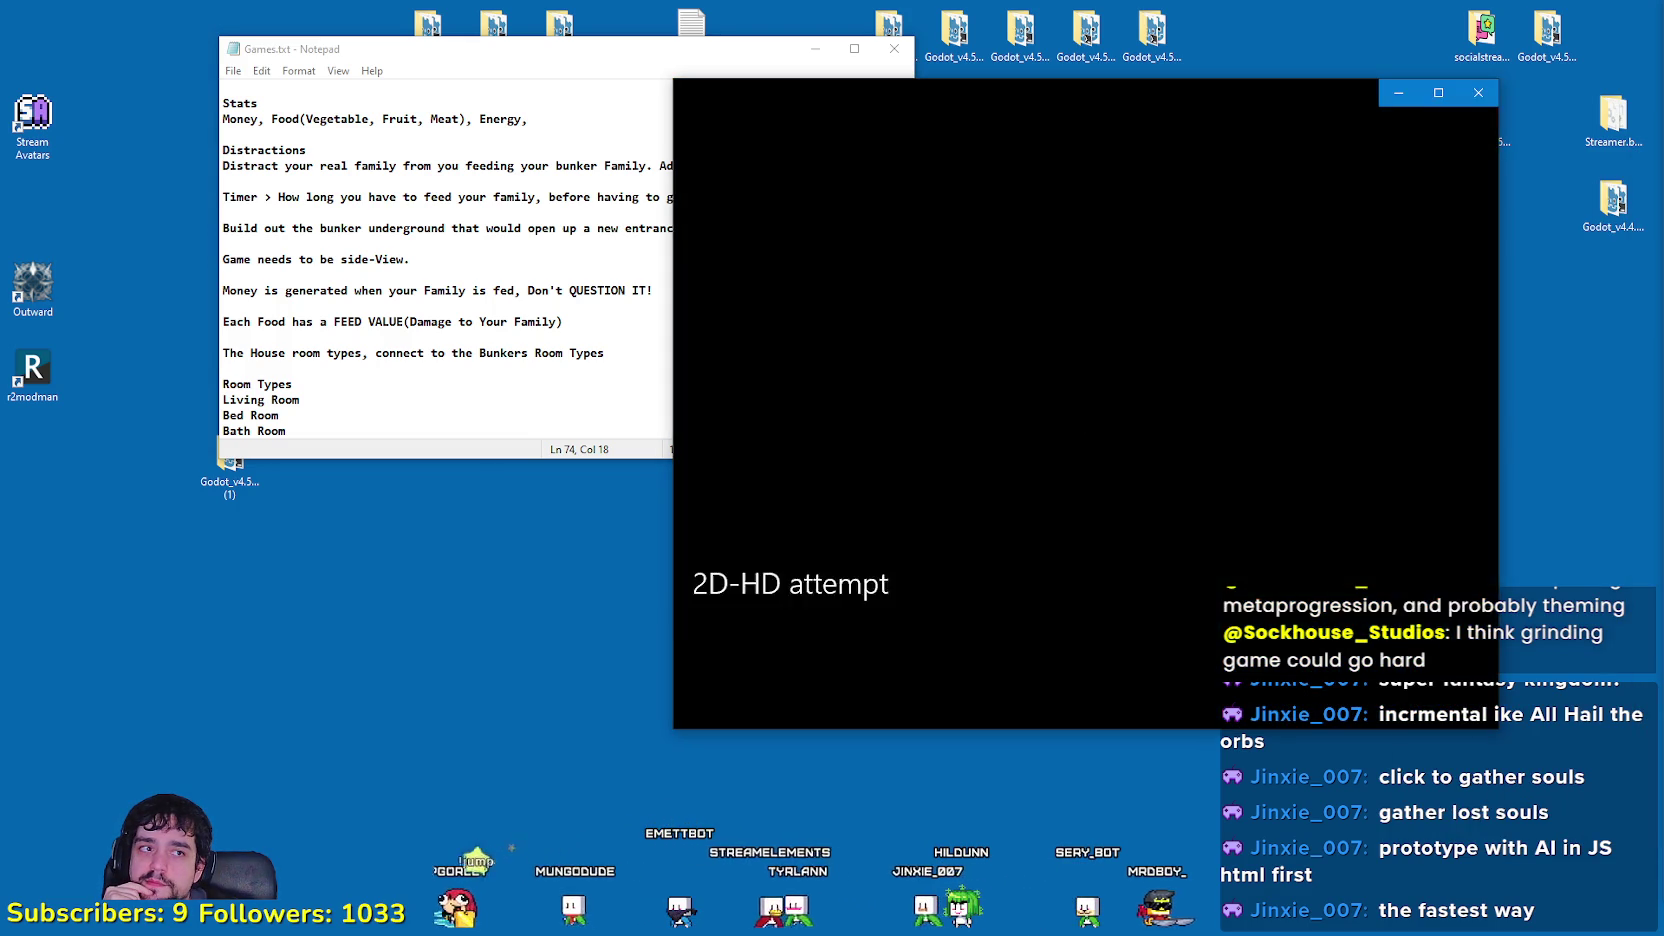
click(420, 290)
Step: Highlight the Mindless Grinding entry in Games.txt and move the notes to the top-left corner
scroll(420, 297, up, 20)
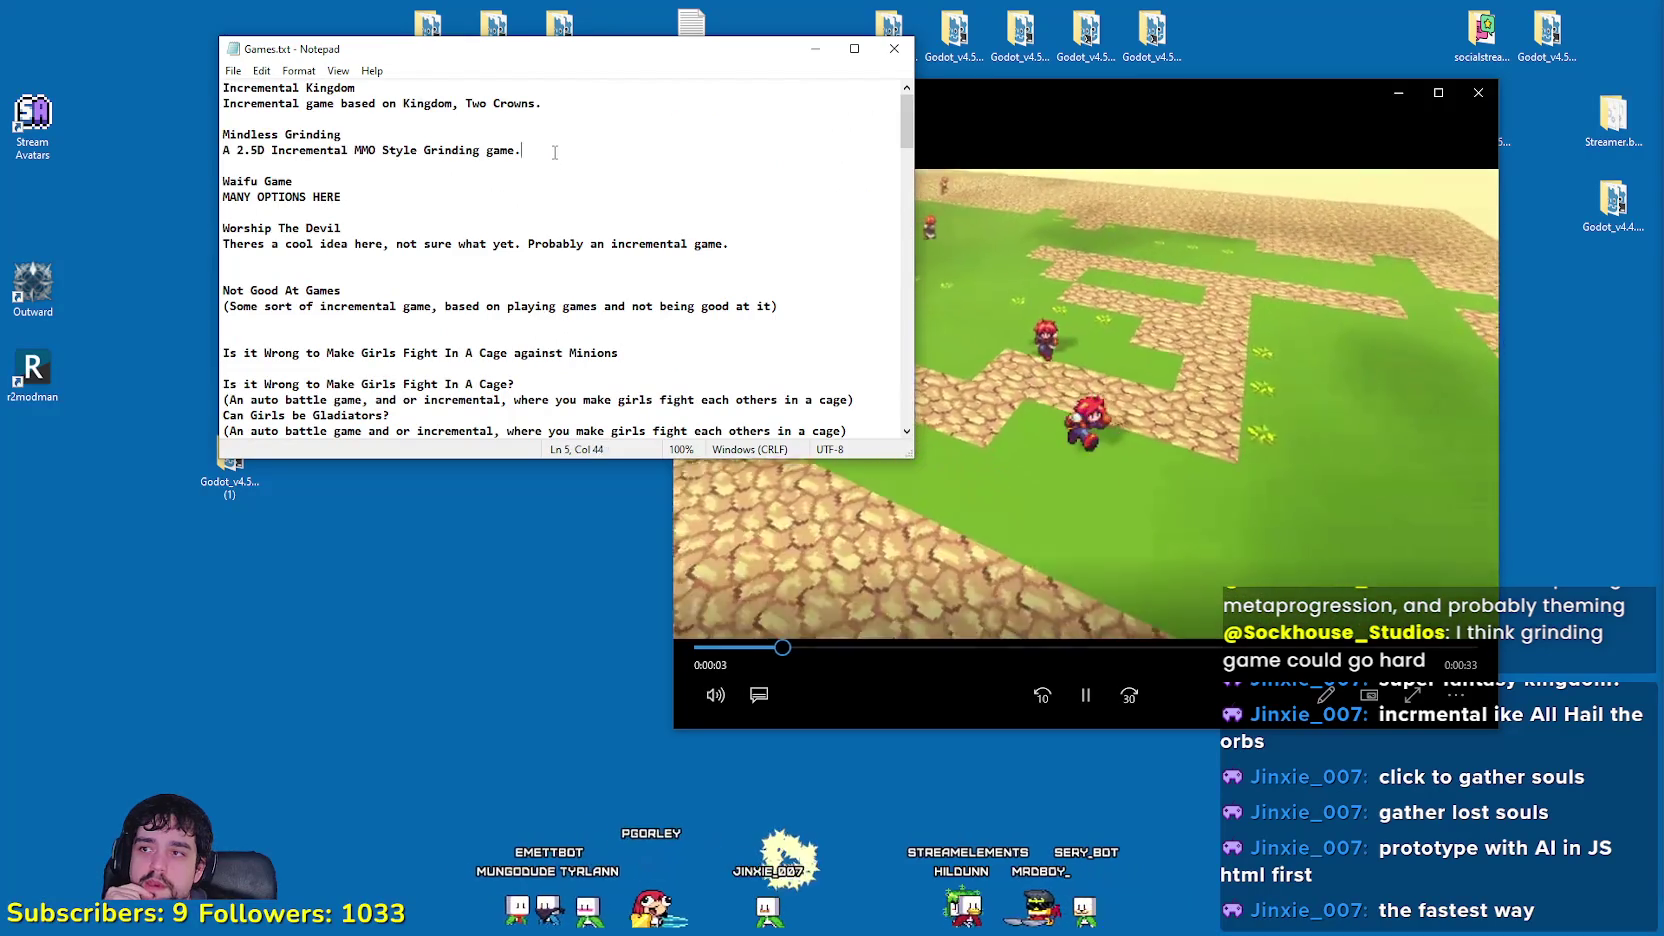
drag(521, 150, 223, 118)
drag(323, 33, 92, 2)
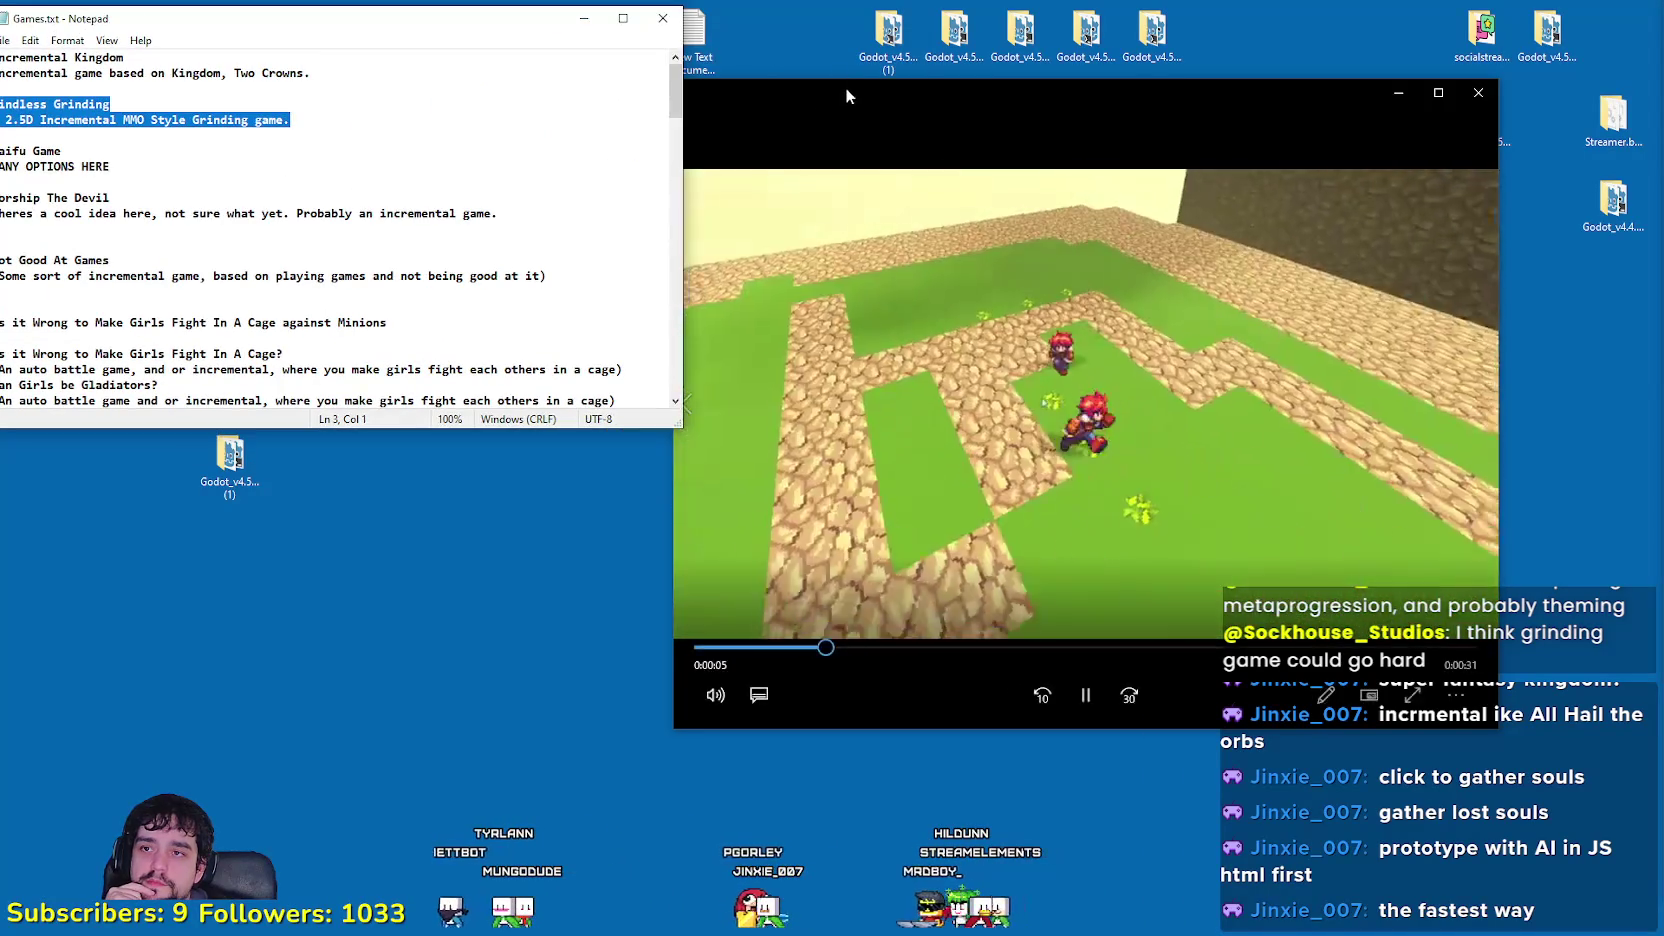
Step: Position the video player beside the notes, pause the clip at its end, then replay it
drag(847, 98, 786, 143)
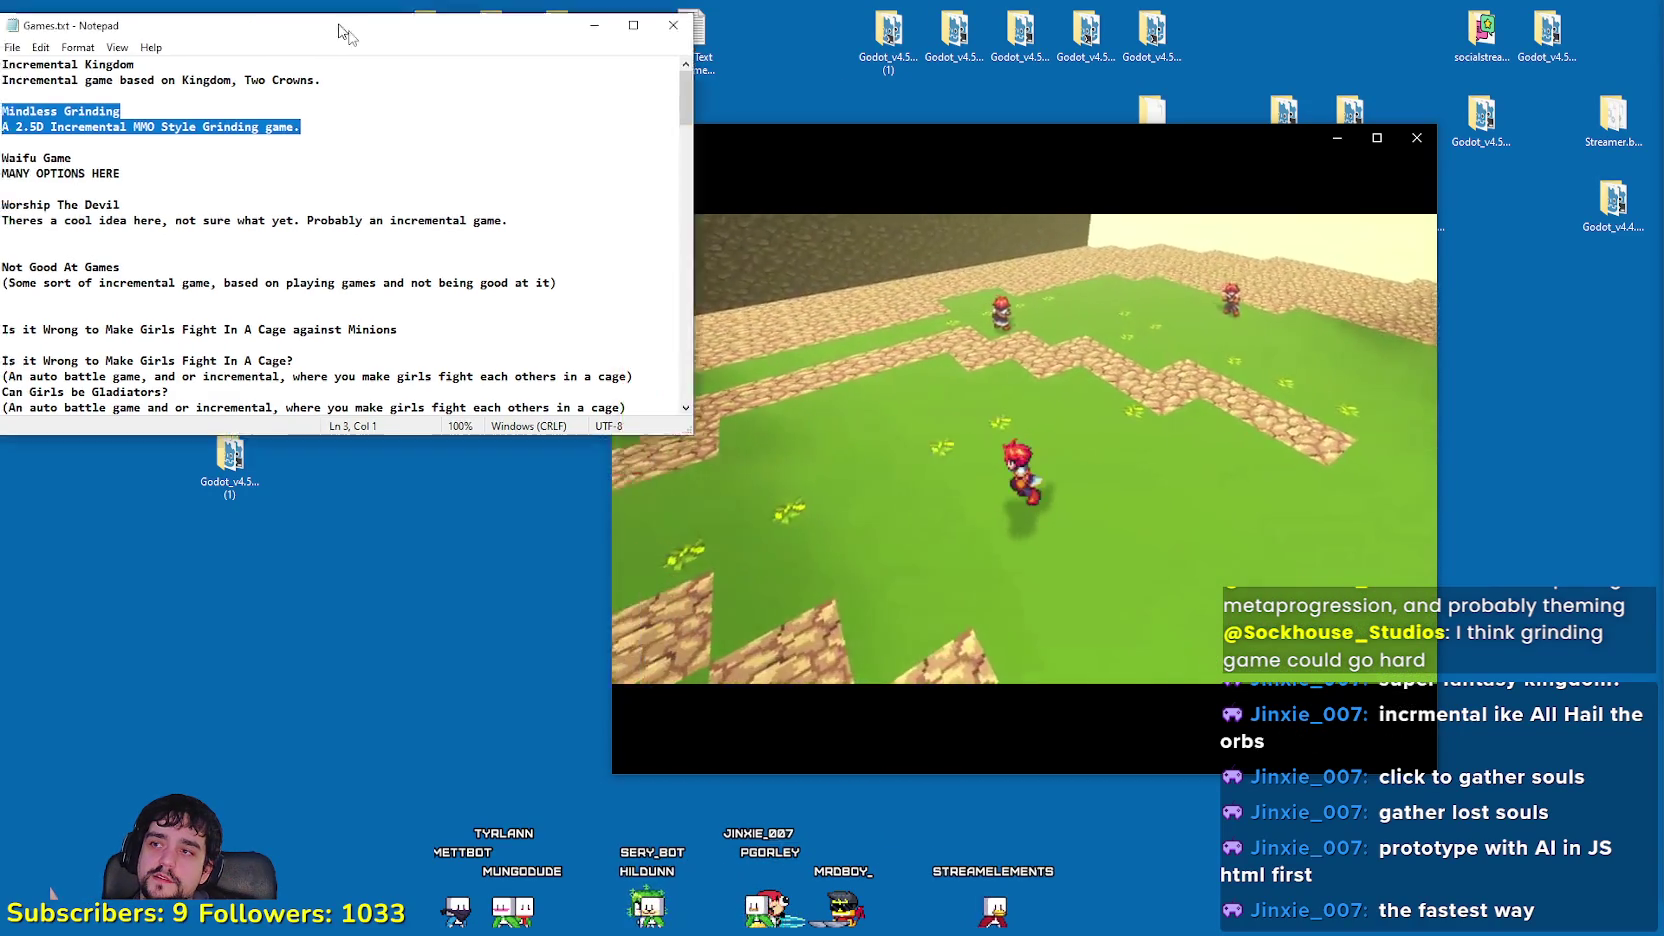
mouse_move(916, 147)
mouse_down()
mouse_move(979, 150)
mouse_move(1022, 187)
mouse_up()
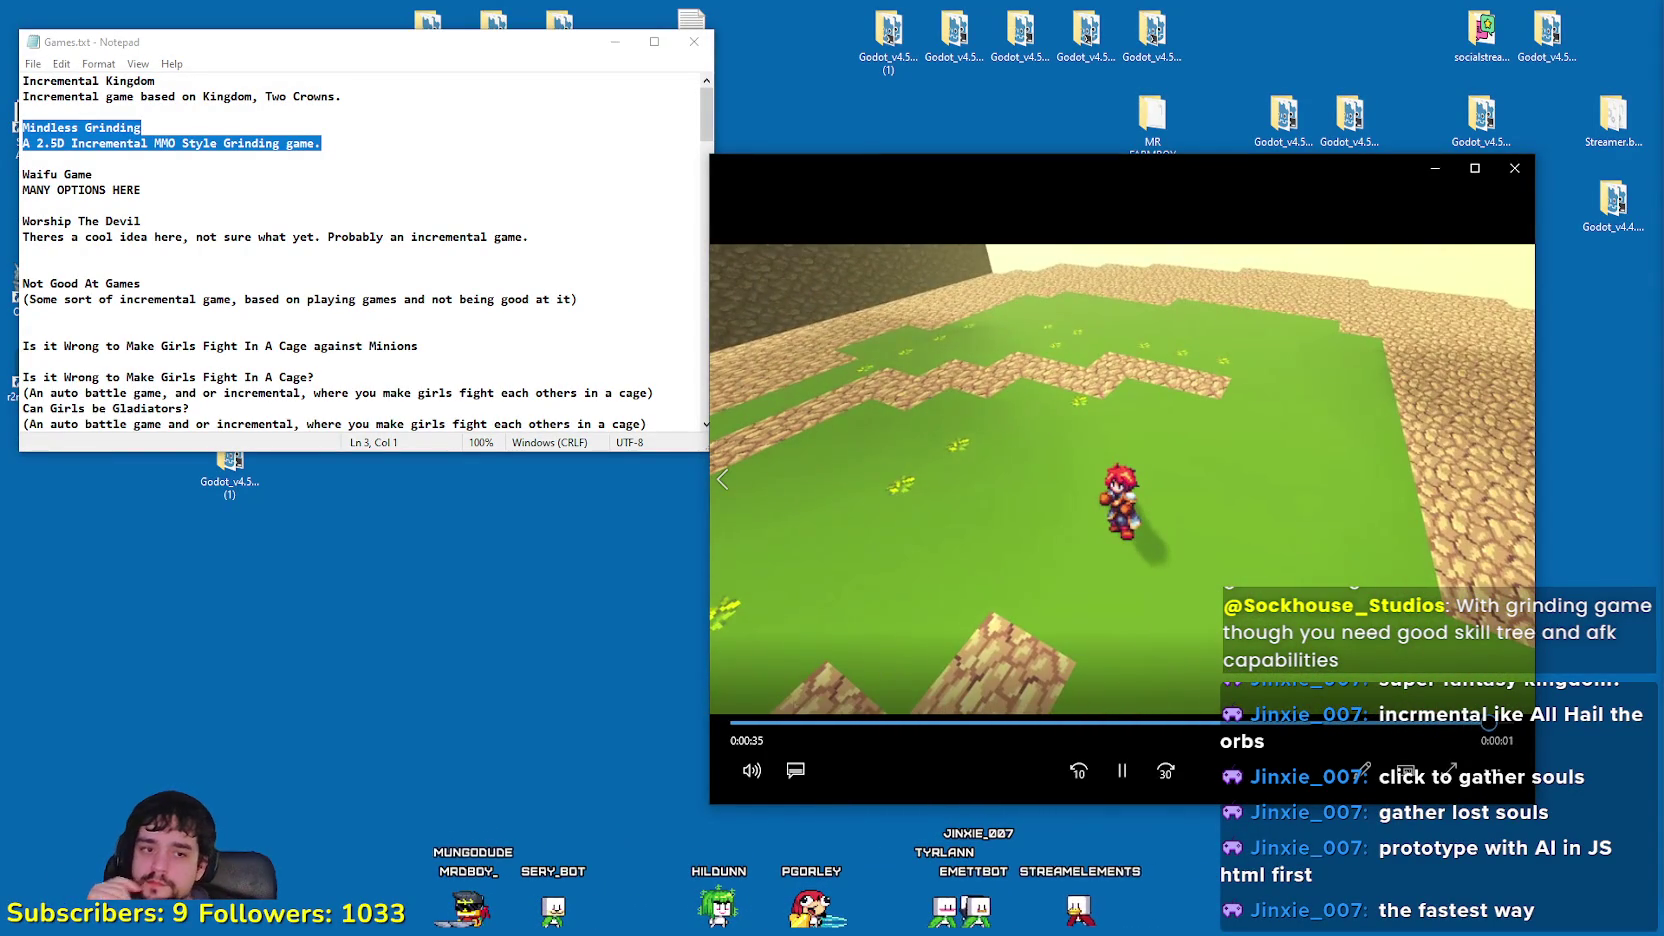
key(space)
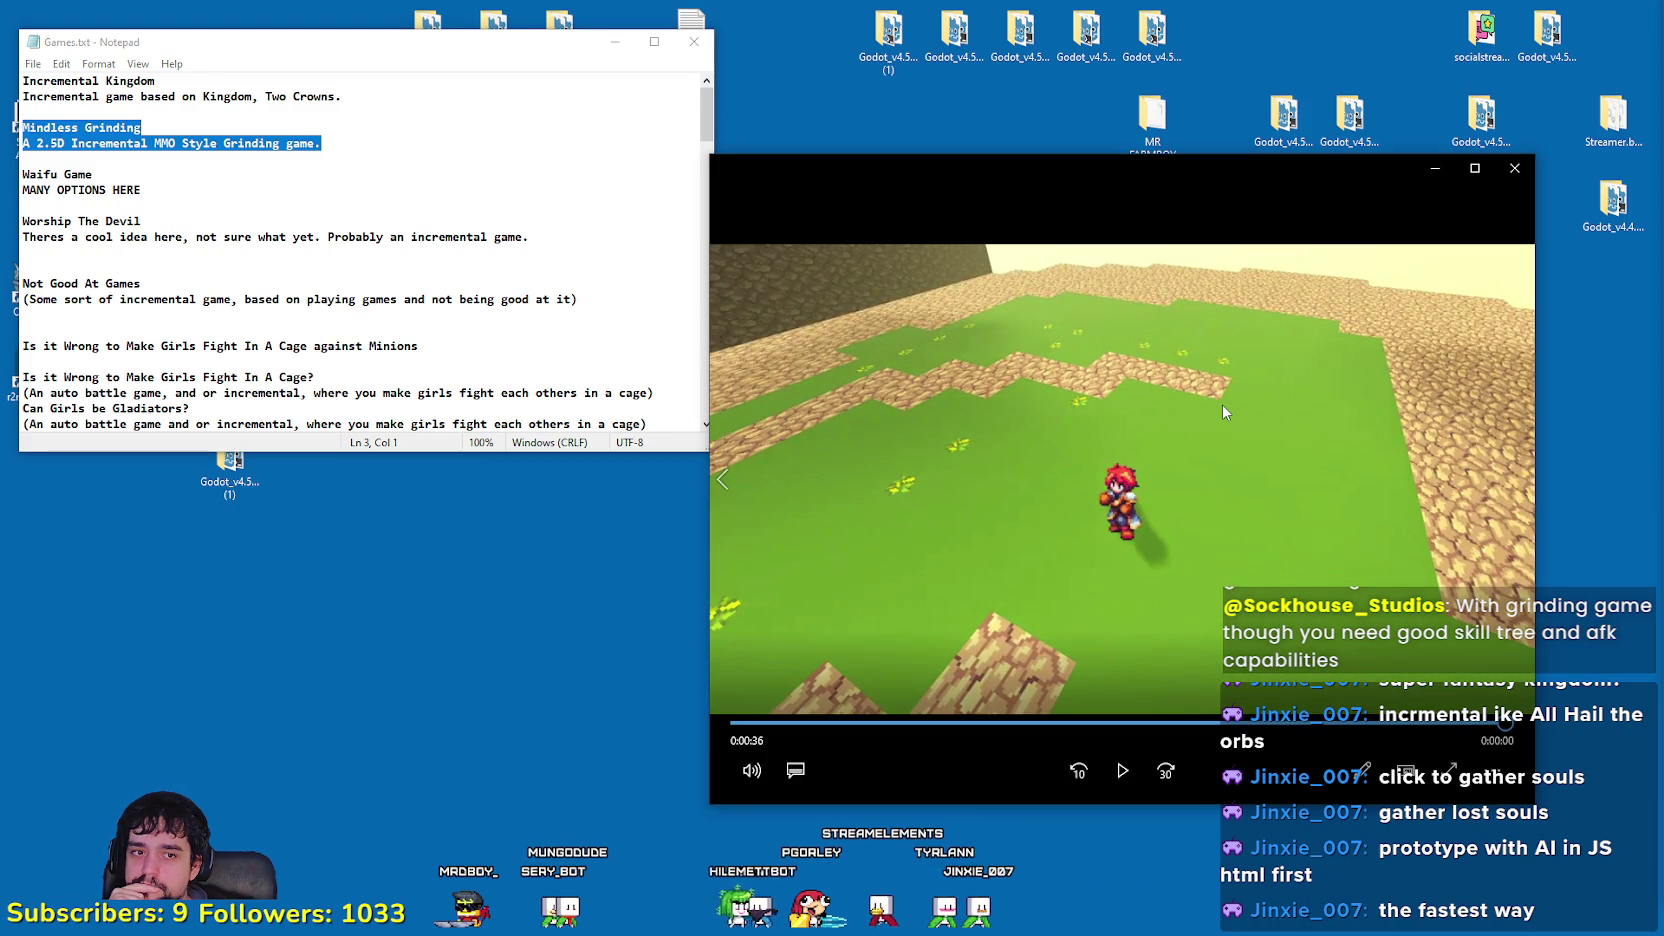
click(1137, 772)
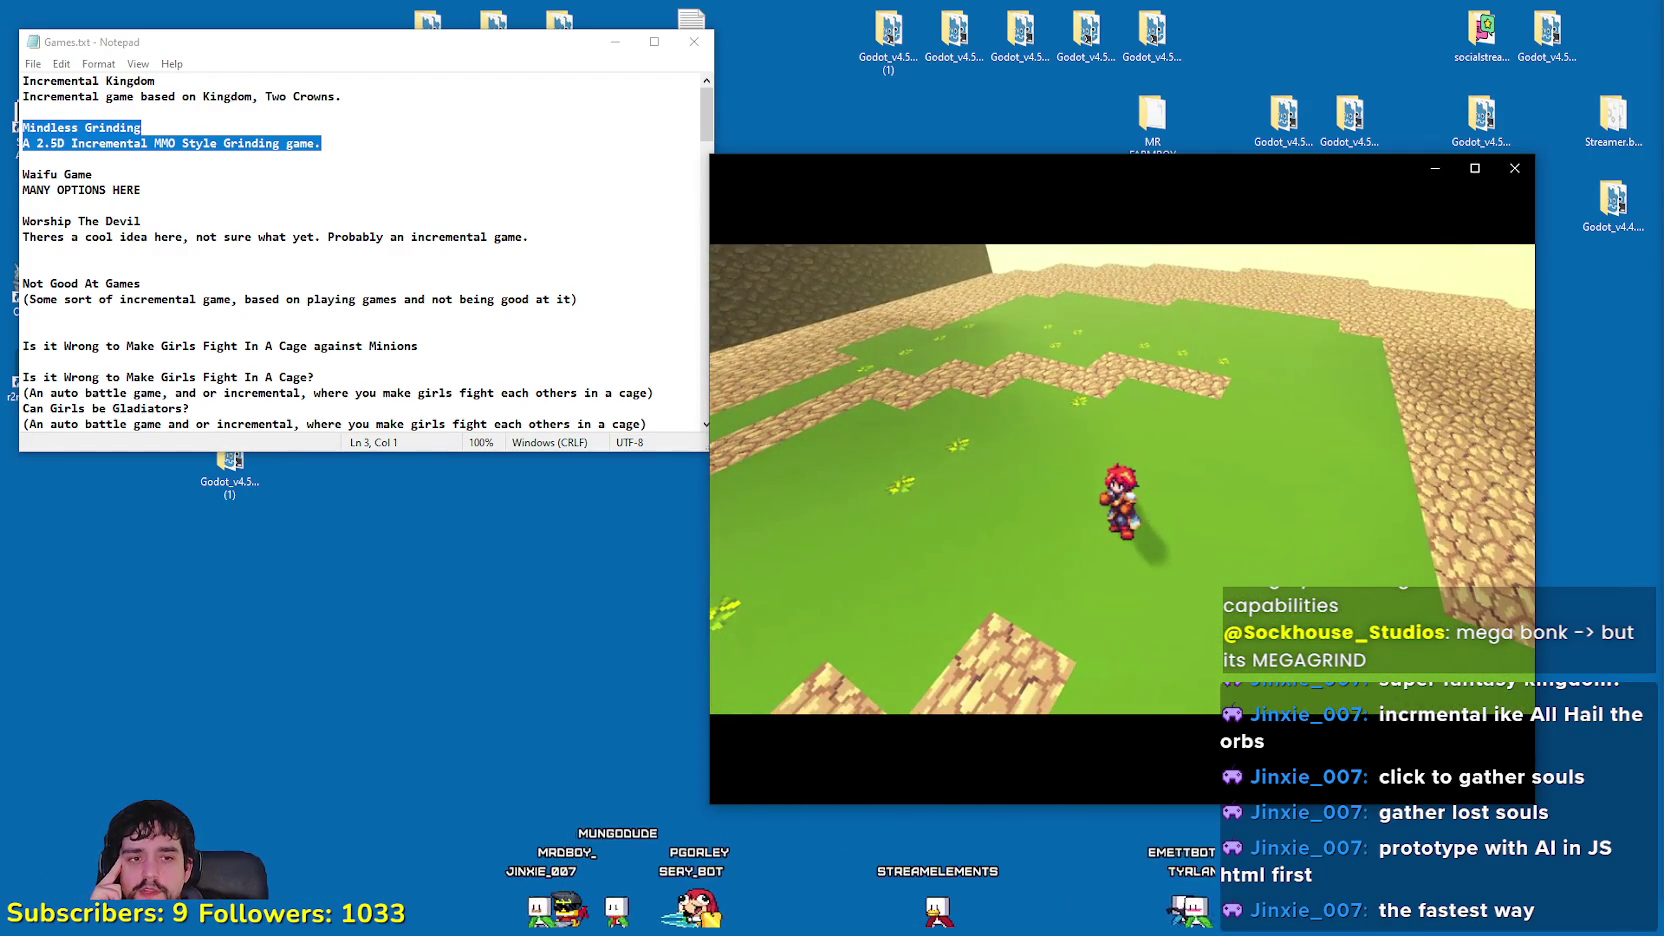
Step: Replay the 2D-HD attempt clip, pause it near the 0:36 end, then restart it
mouse_move(1368, 283)
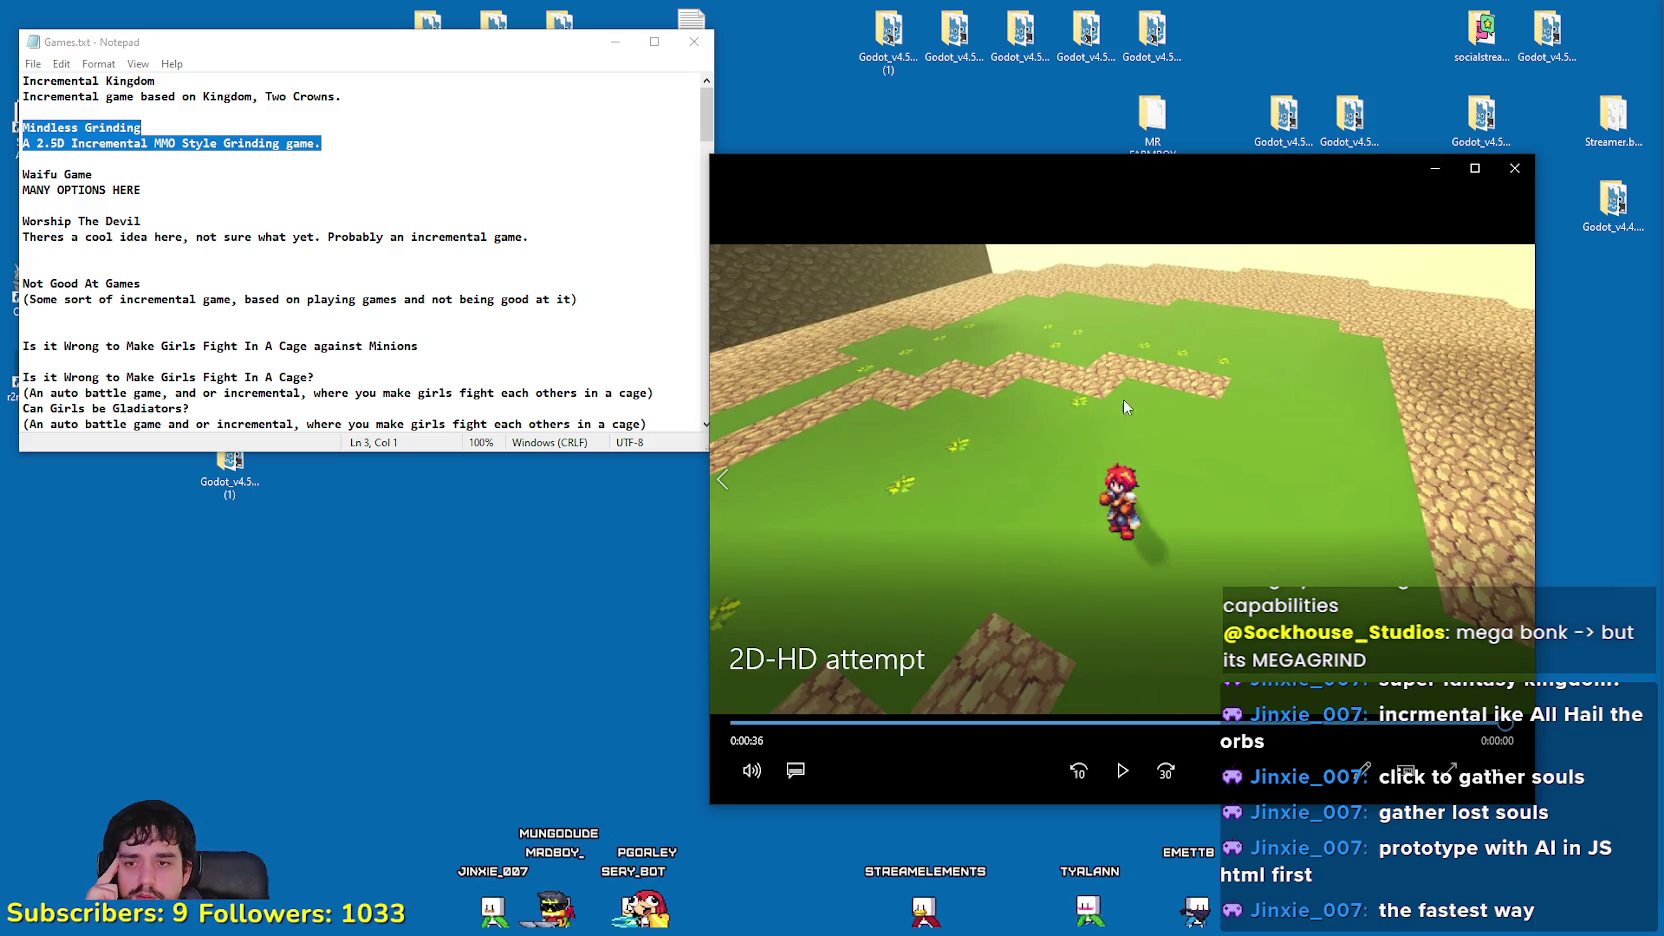
click(1121, 785)
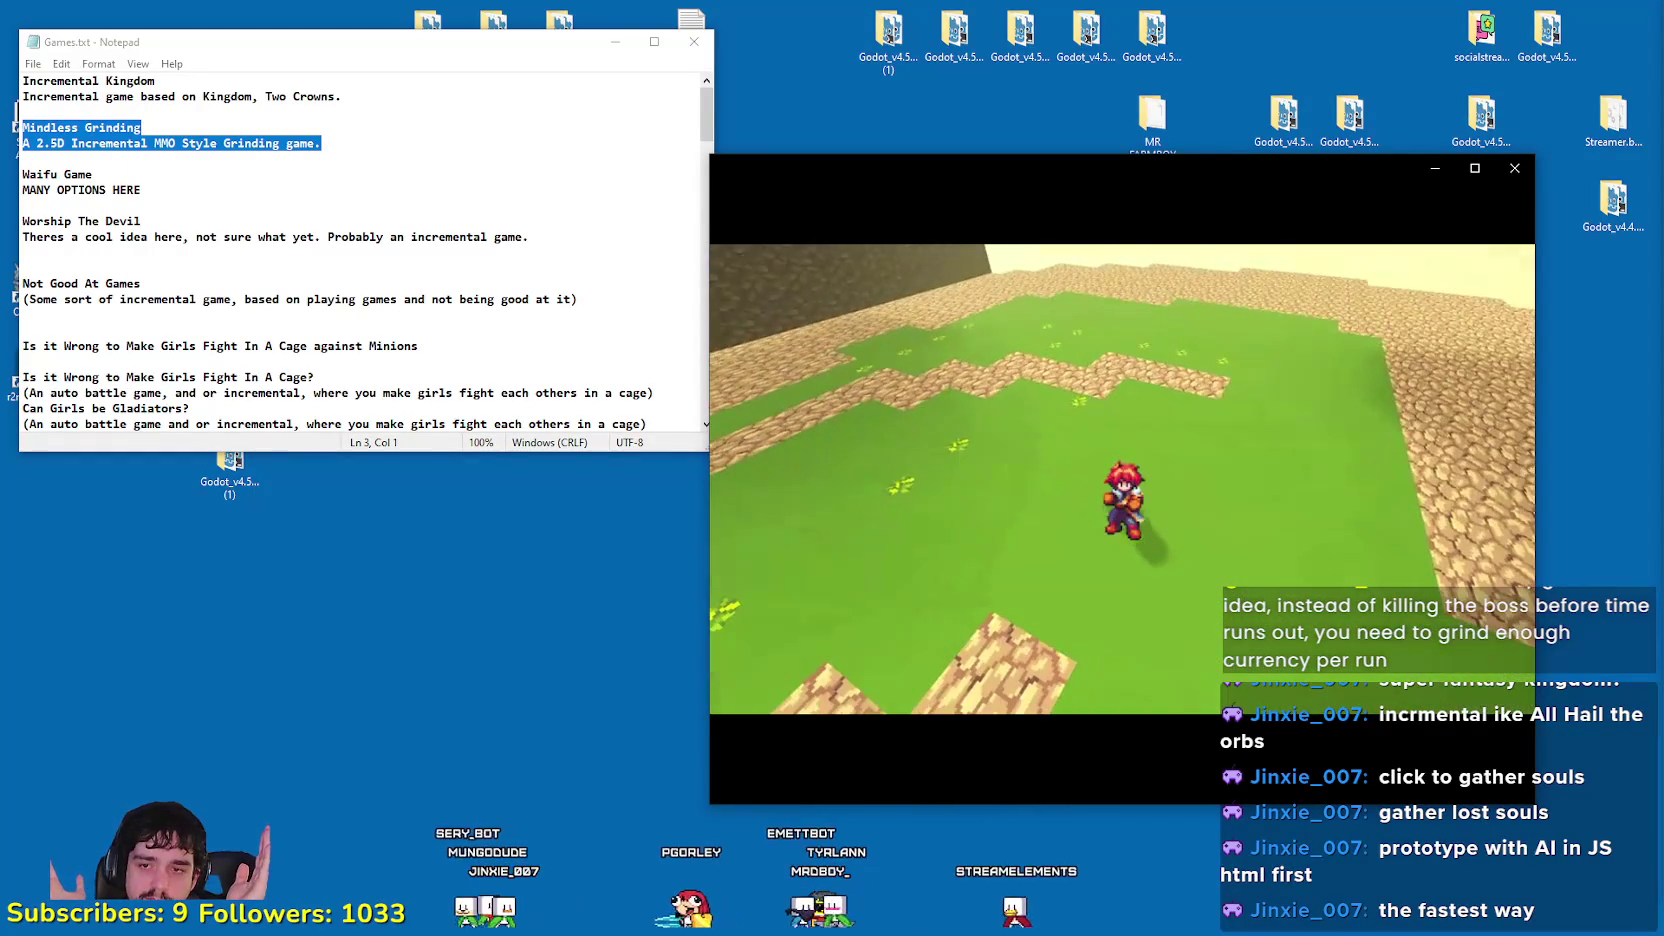
click(1158, 542)
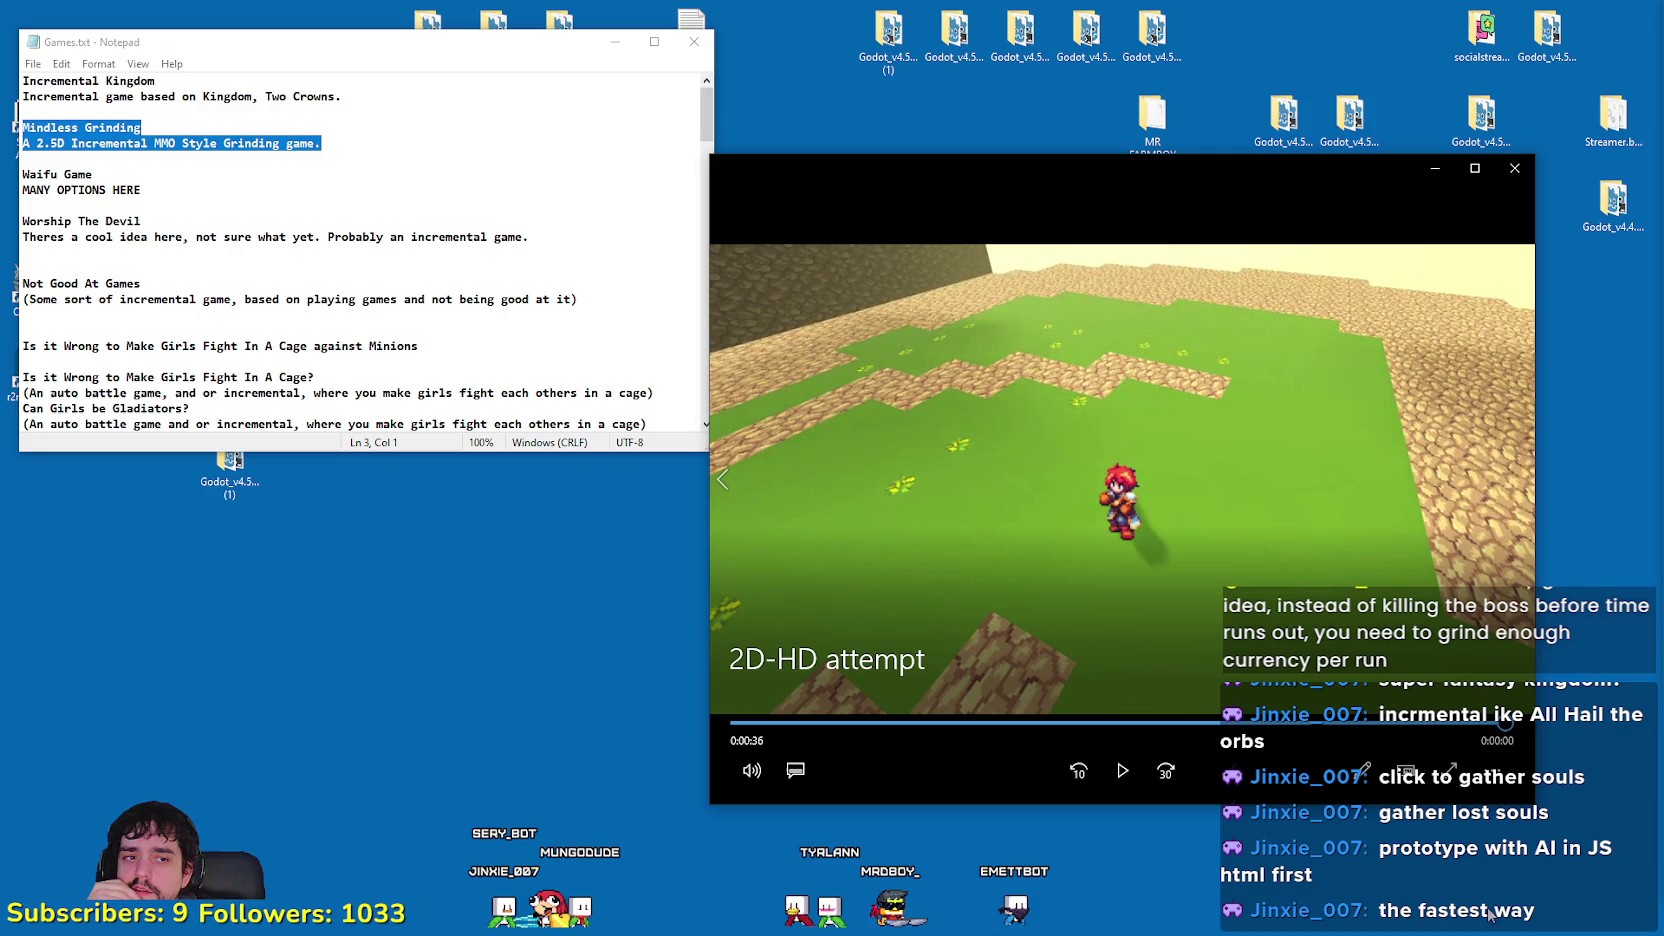
click(1120, 771)
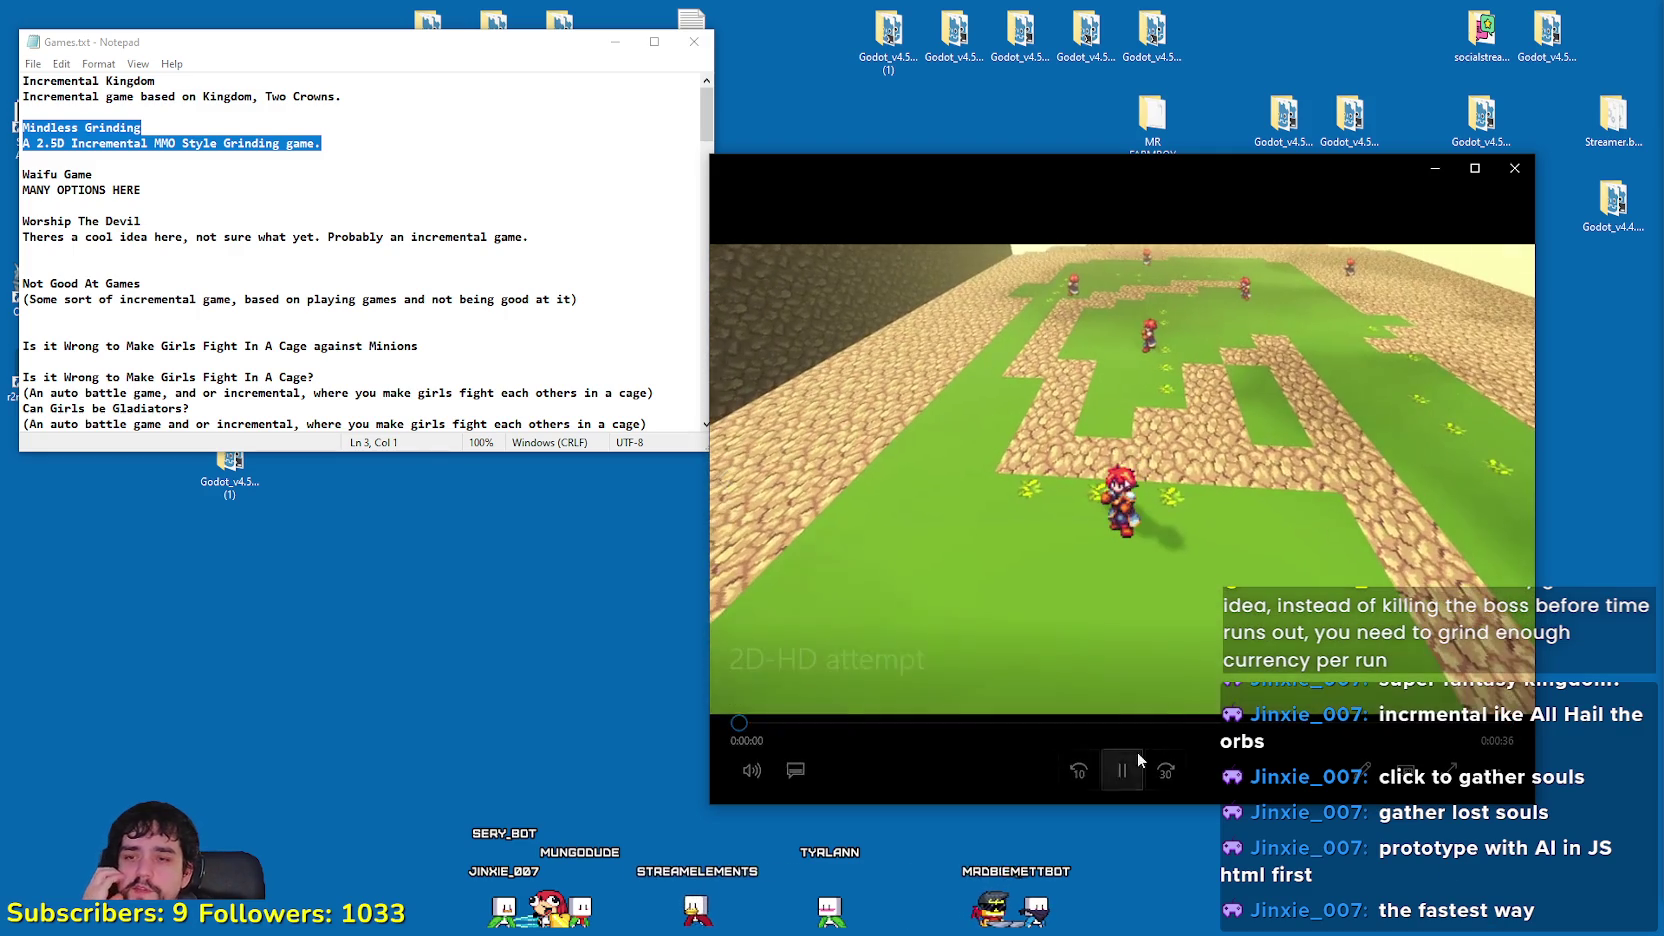
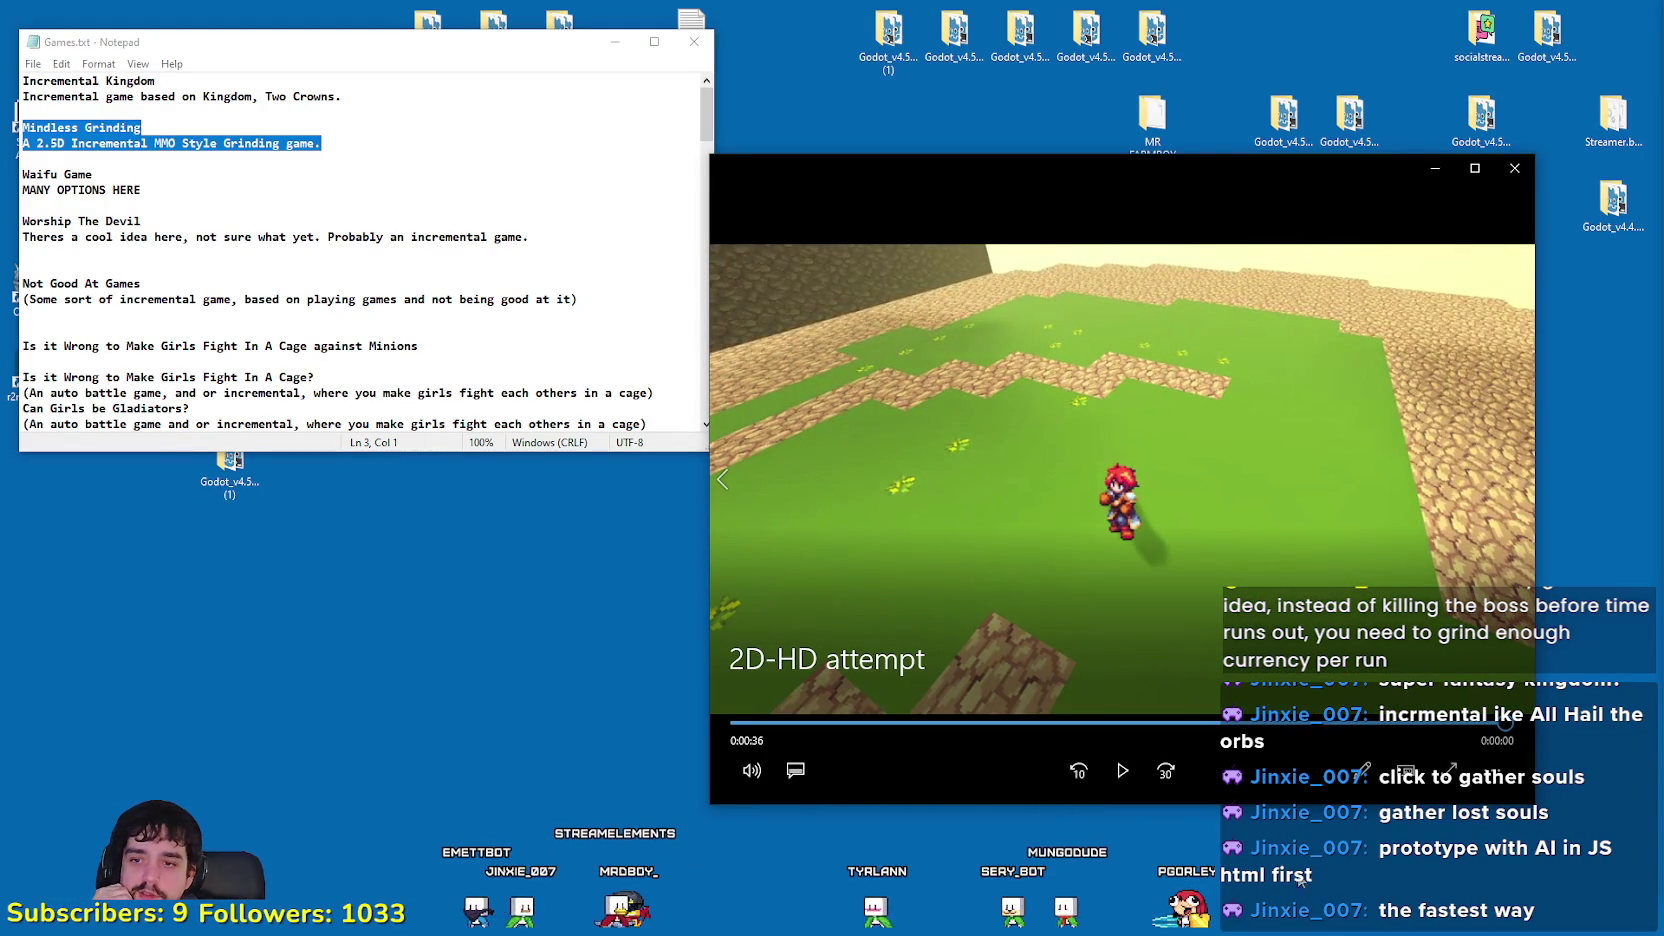
Step: Replay the 2D-HD attempt clip from the start and enlarge and reposition its player window
click(1116, 770)
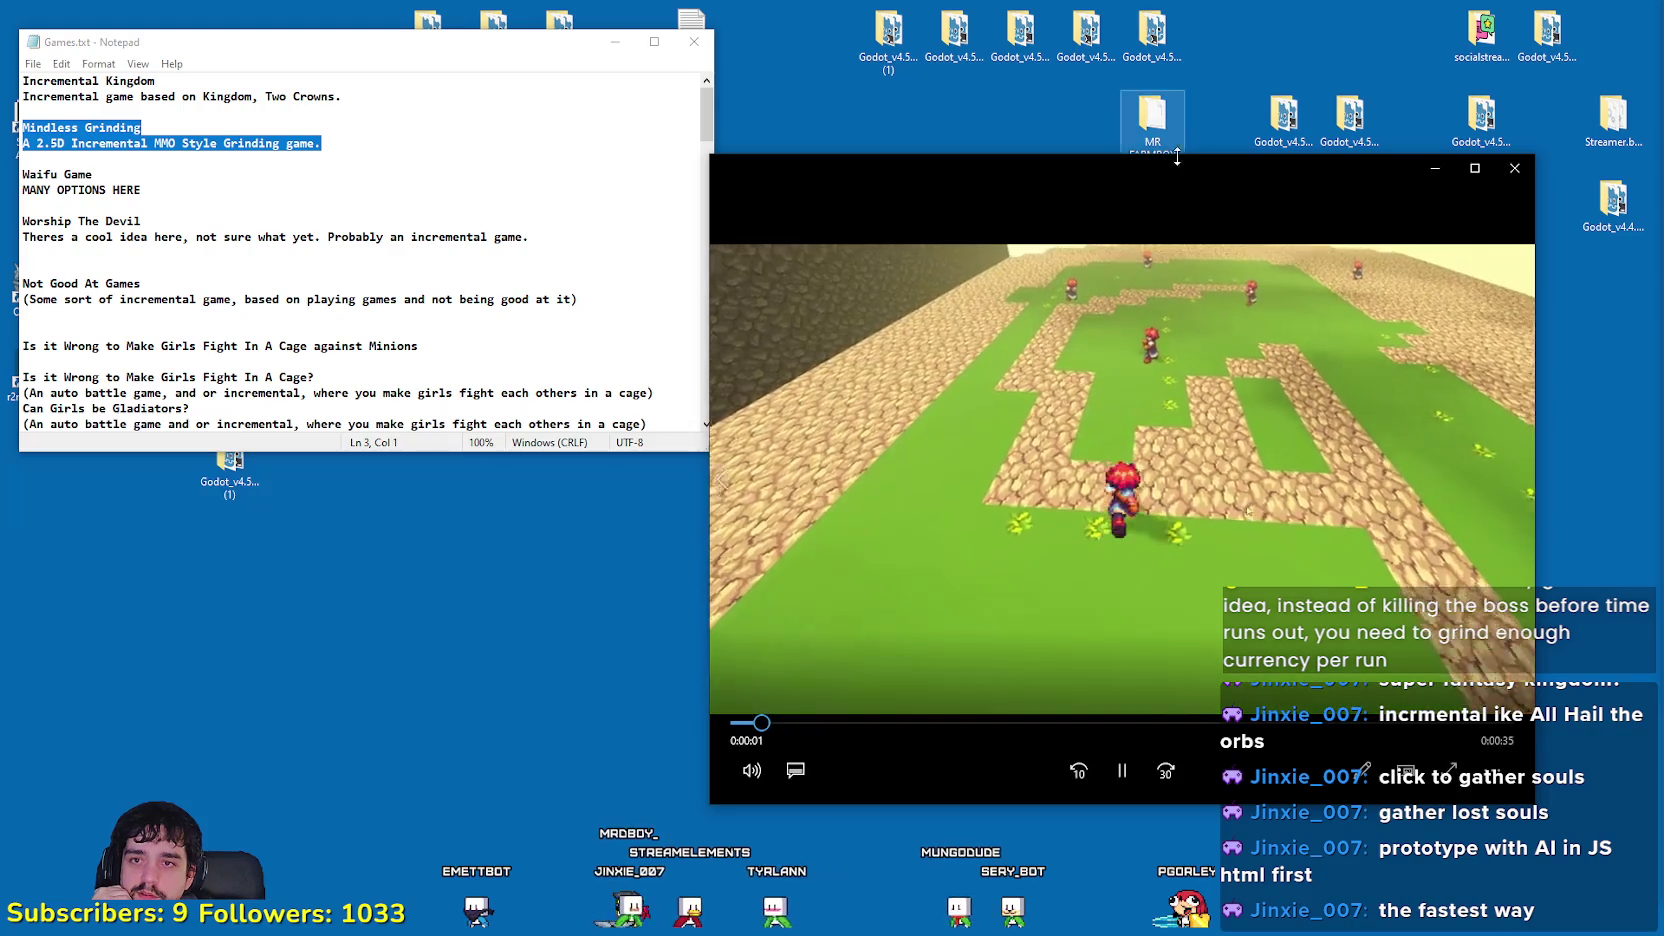
mouse_move(709, 160)
mouse_down()
mouse_move(661, 149)
mouse_move(501, 186)
mouse_move(500, 247)
mouse_up()
mouse_move(855, 278)
mouse_down()
mouse_move(905, 224)
mouse_move(924, 127)
mouse_up()
drag(960, 655, 965, 772)
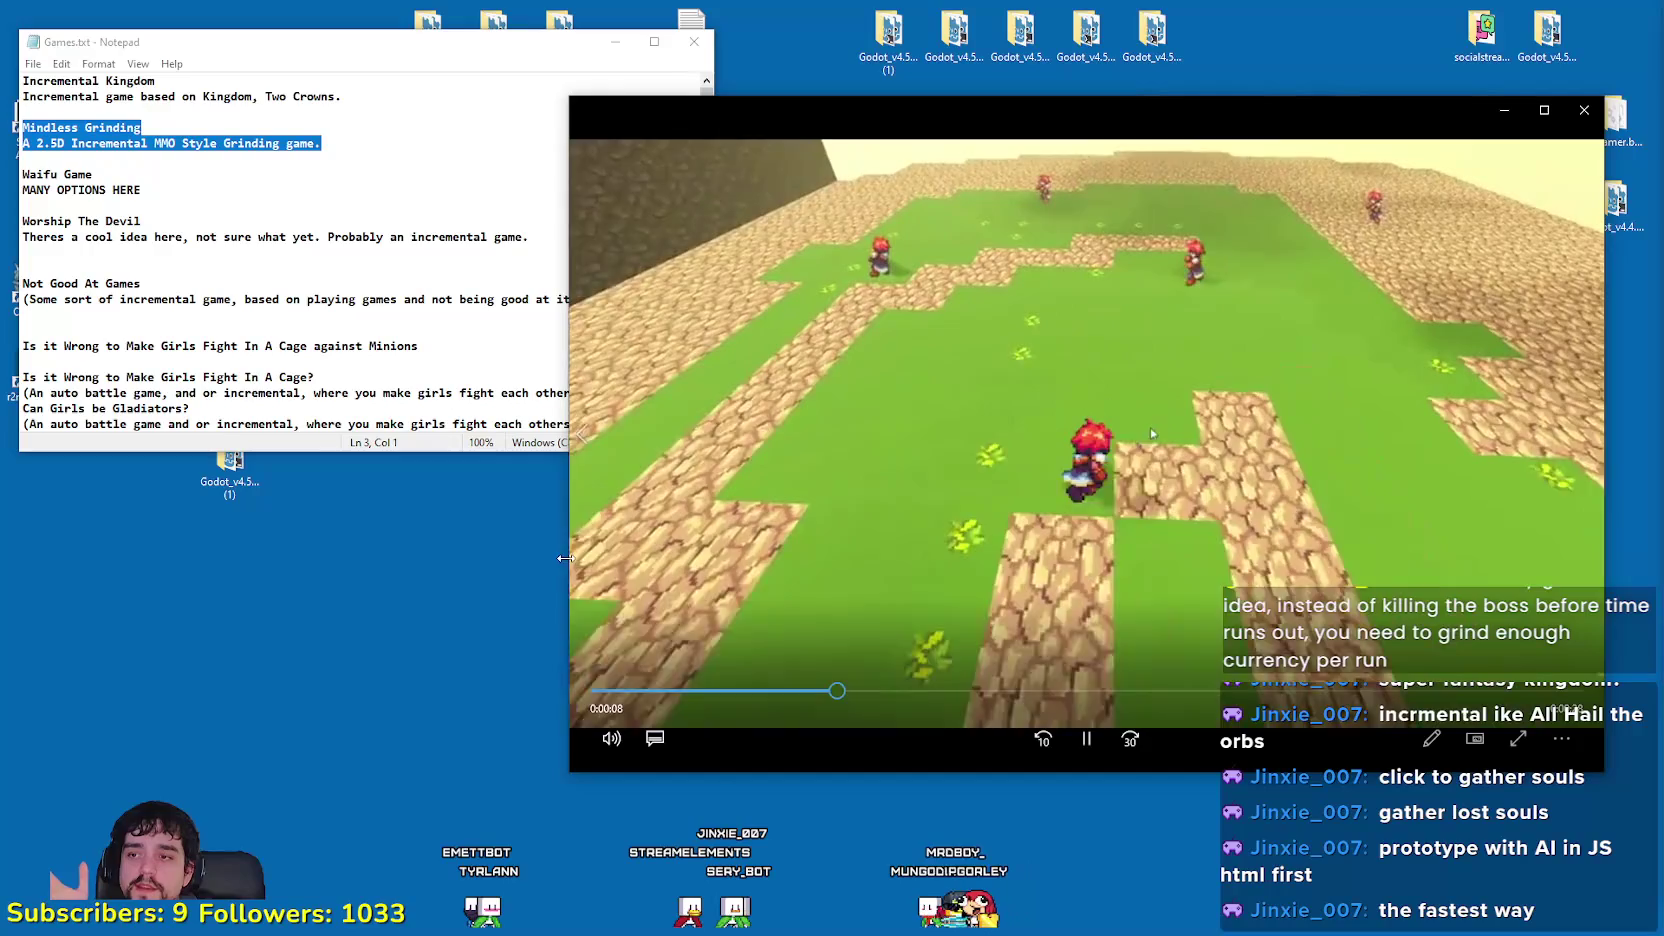
drag(569, 558, 720, 540)
Step: Refresh the desktop and return to the Steam store front
right_click(450, 522)
click(510, 566)
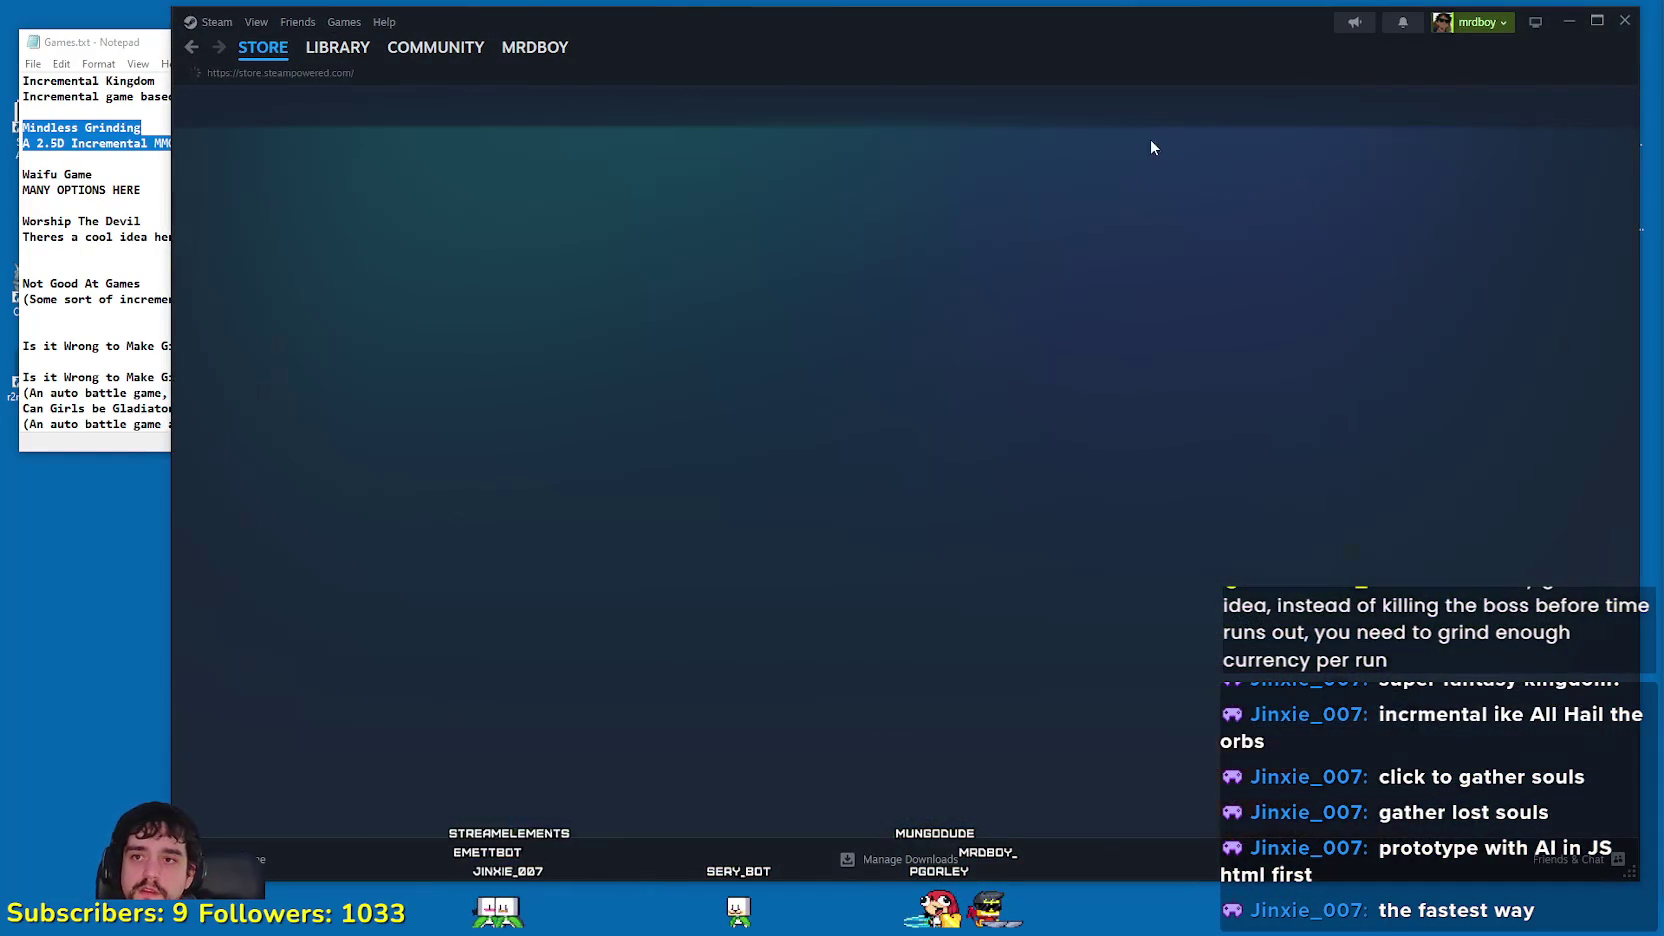
click(1138, 110)
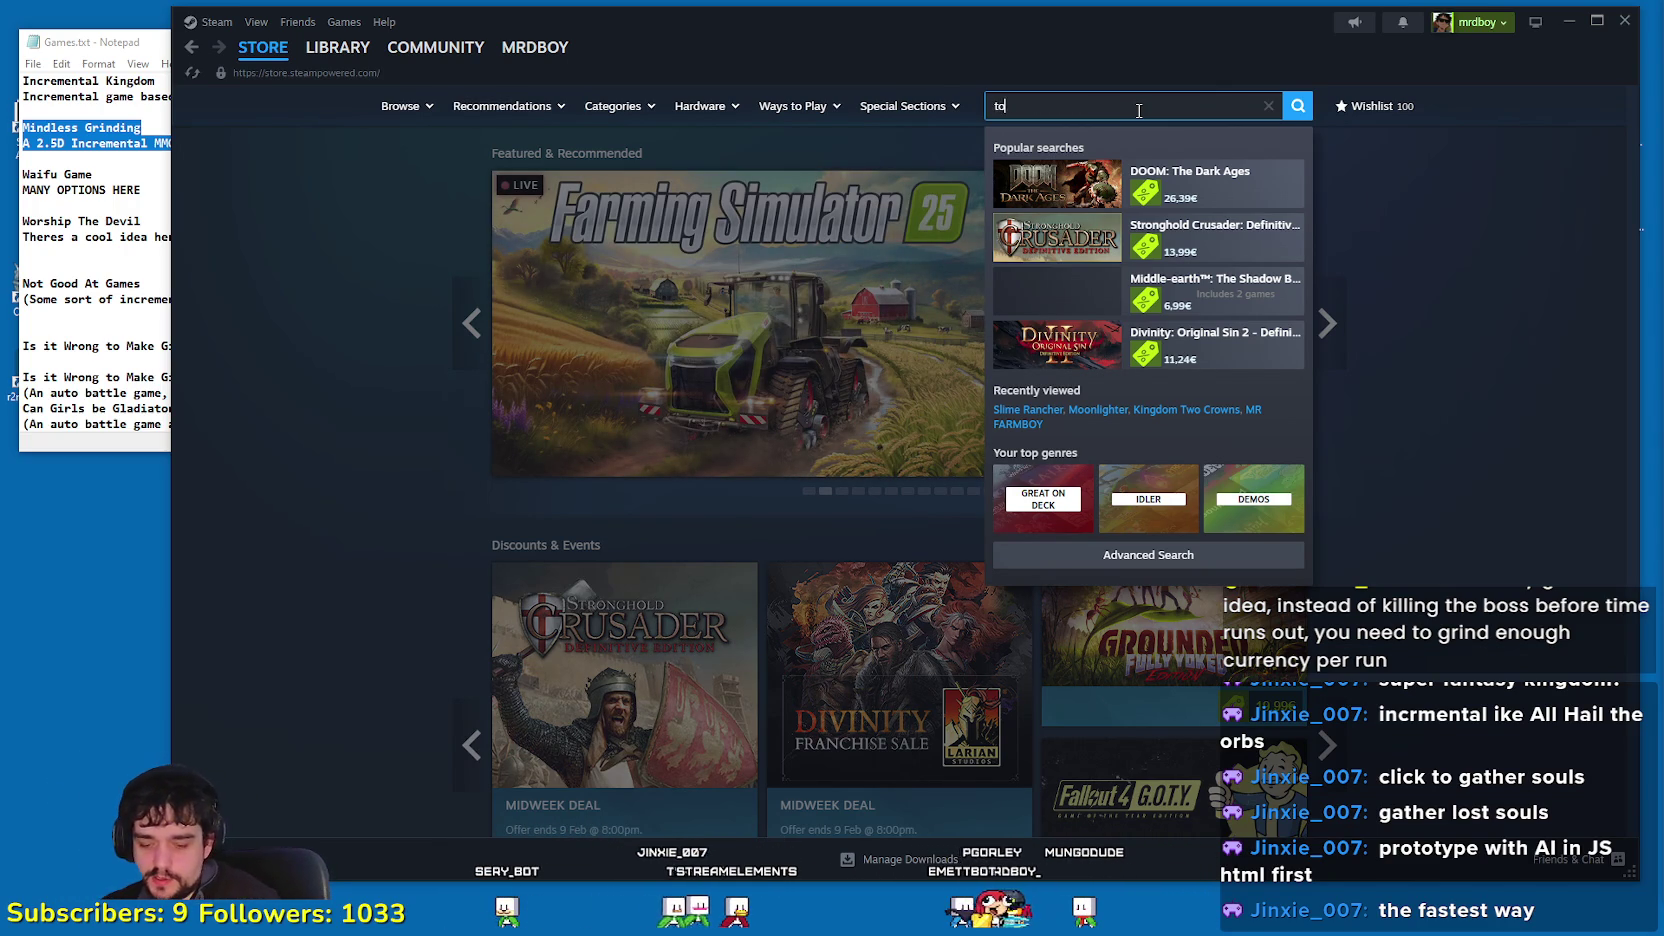
Step: Fix the search to 'blue' and scroll through the 4,829 results, then return to the top
key(BackSpace)
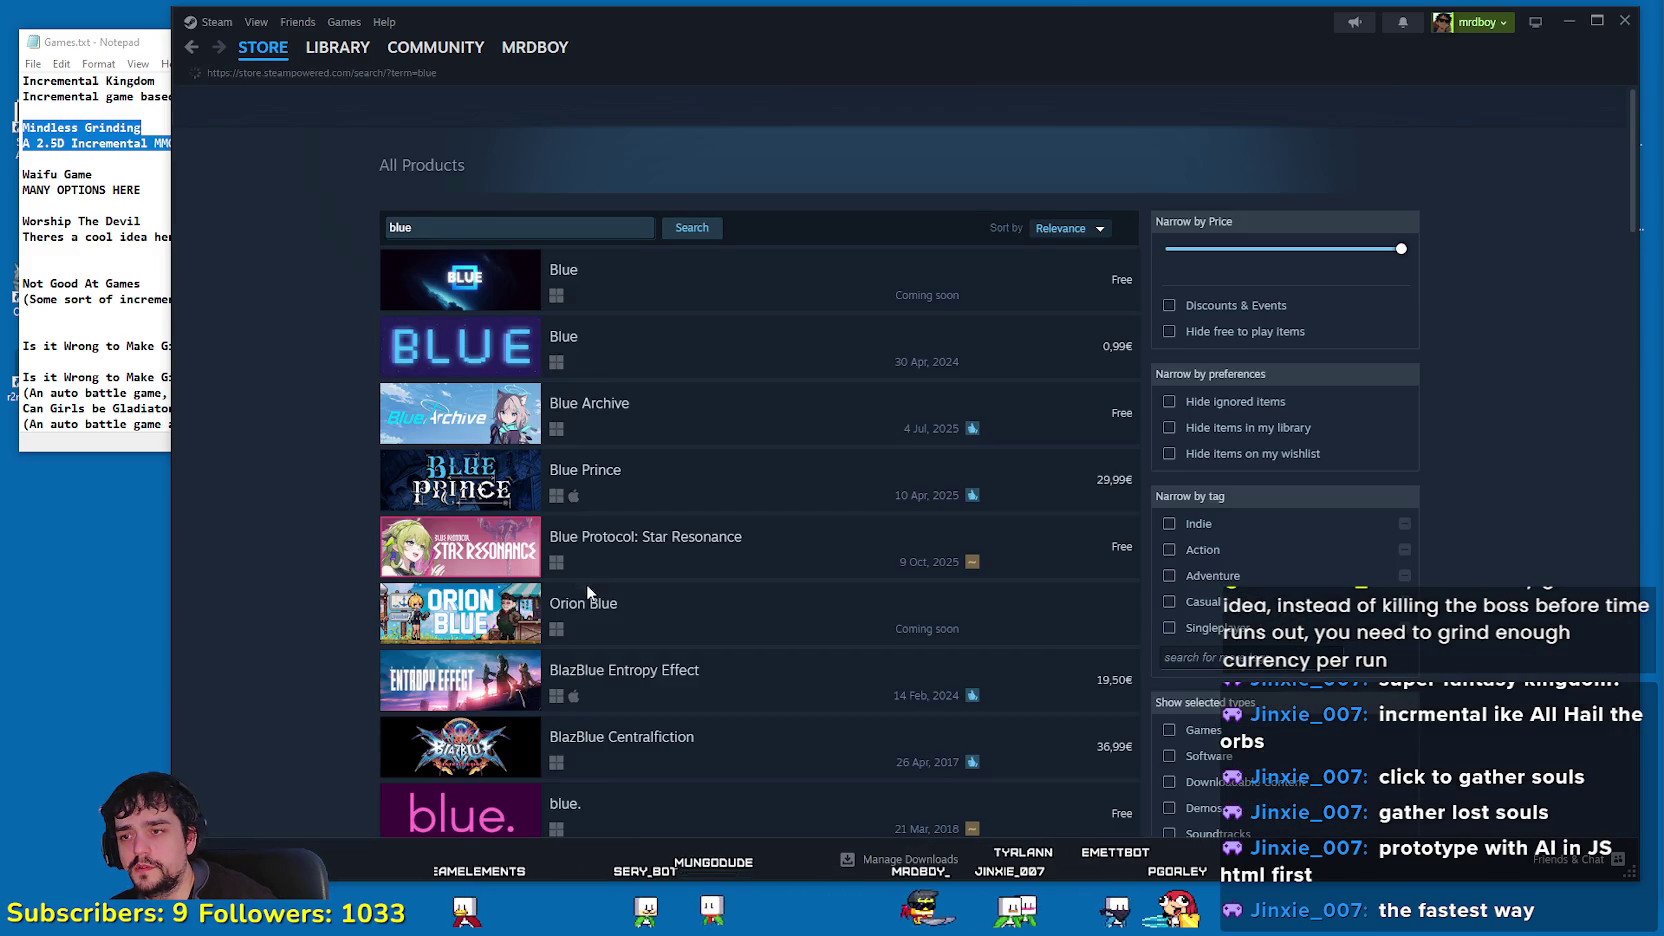
scroll(810, 494, down, 5)
scroll(805, 494, down, 3)
scroll(1470, 652, down, 3)
scroll(1469, 650, down, 10)
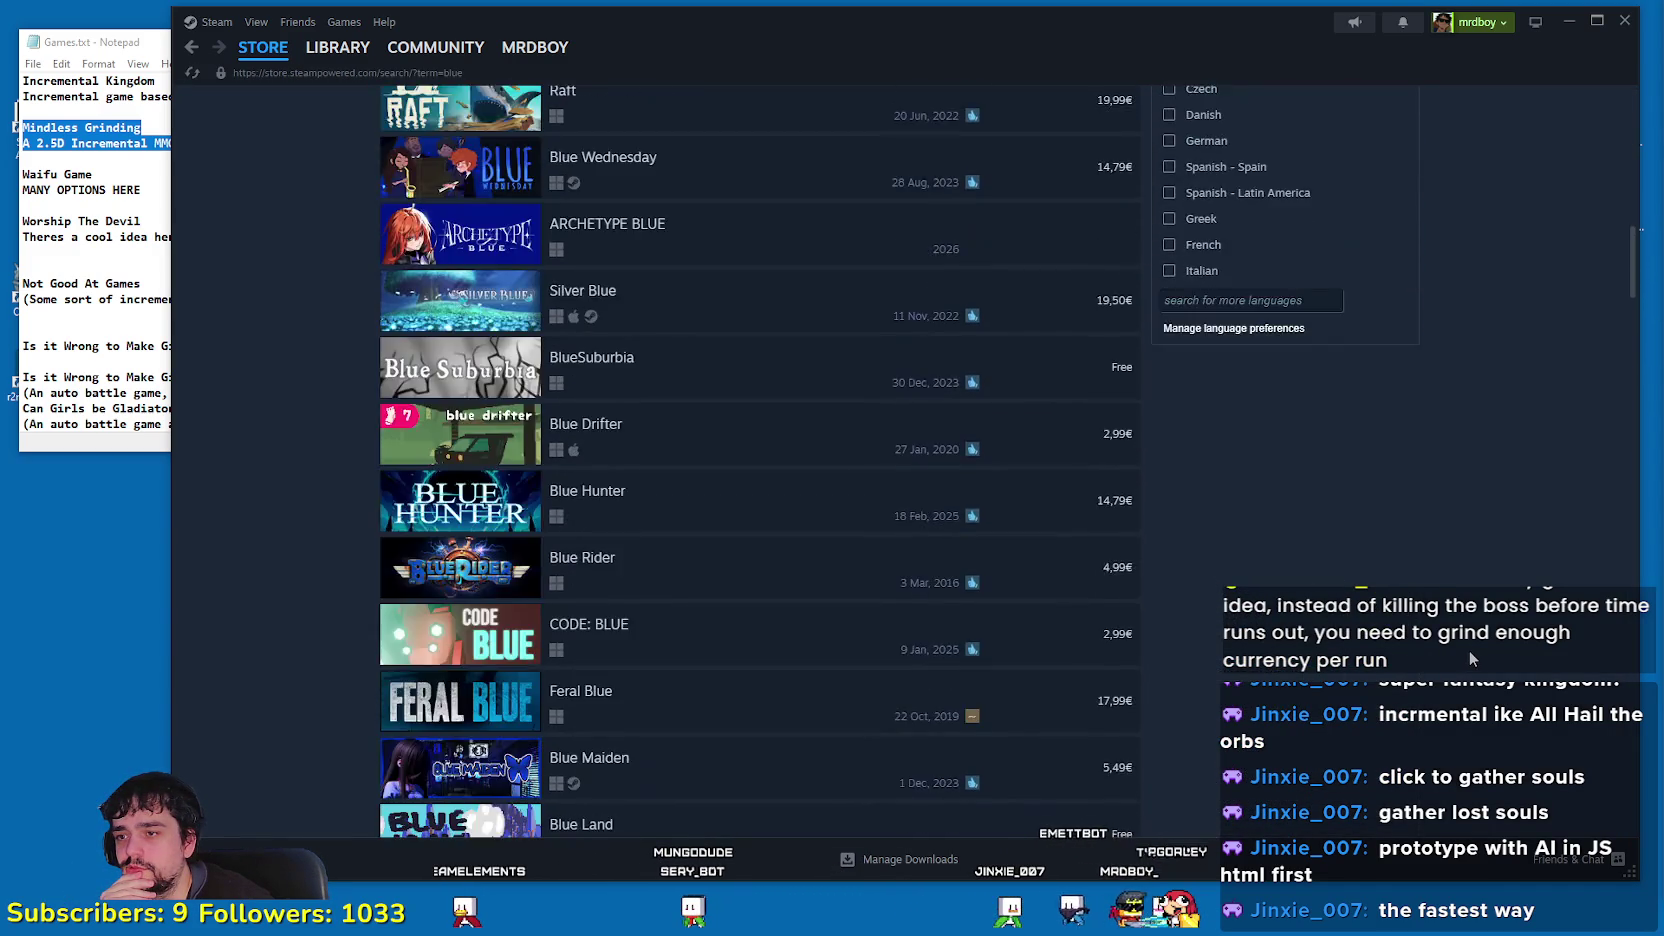
scroll(1455, 637, down, 15)
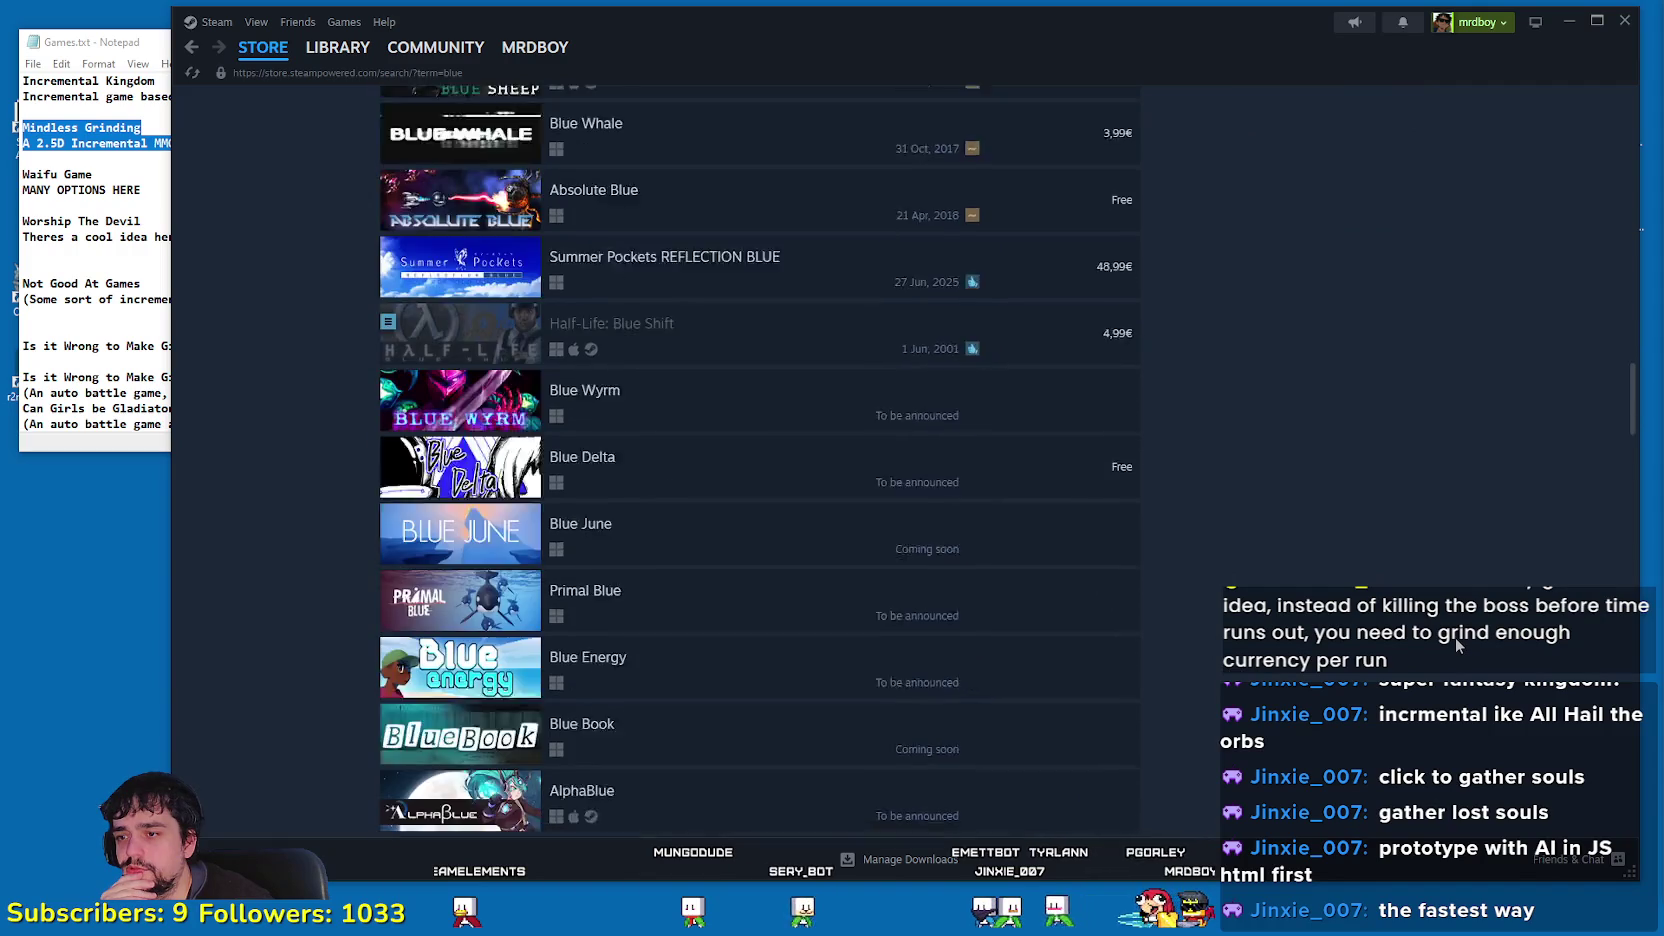
scroll(1455, 637, down, 6)
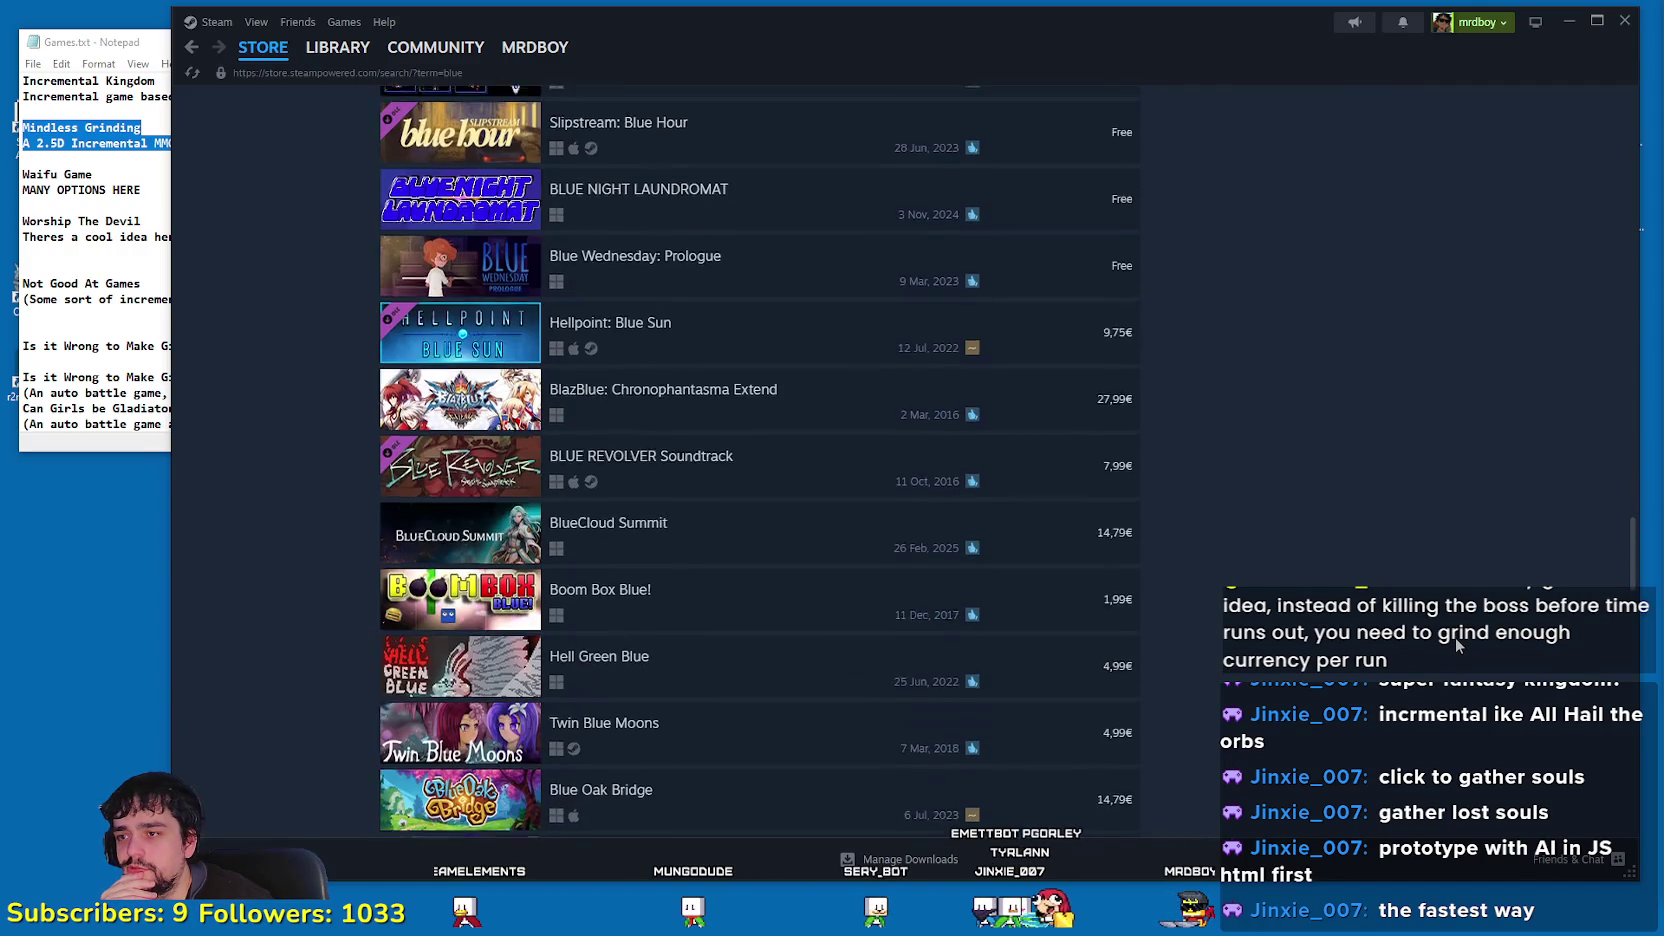
scroll(1455, 637, down, 16)
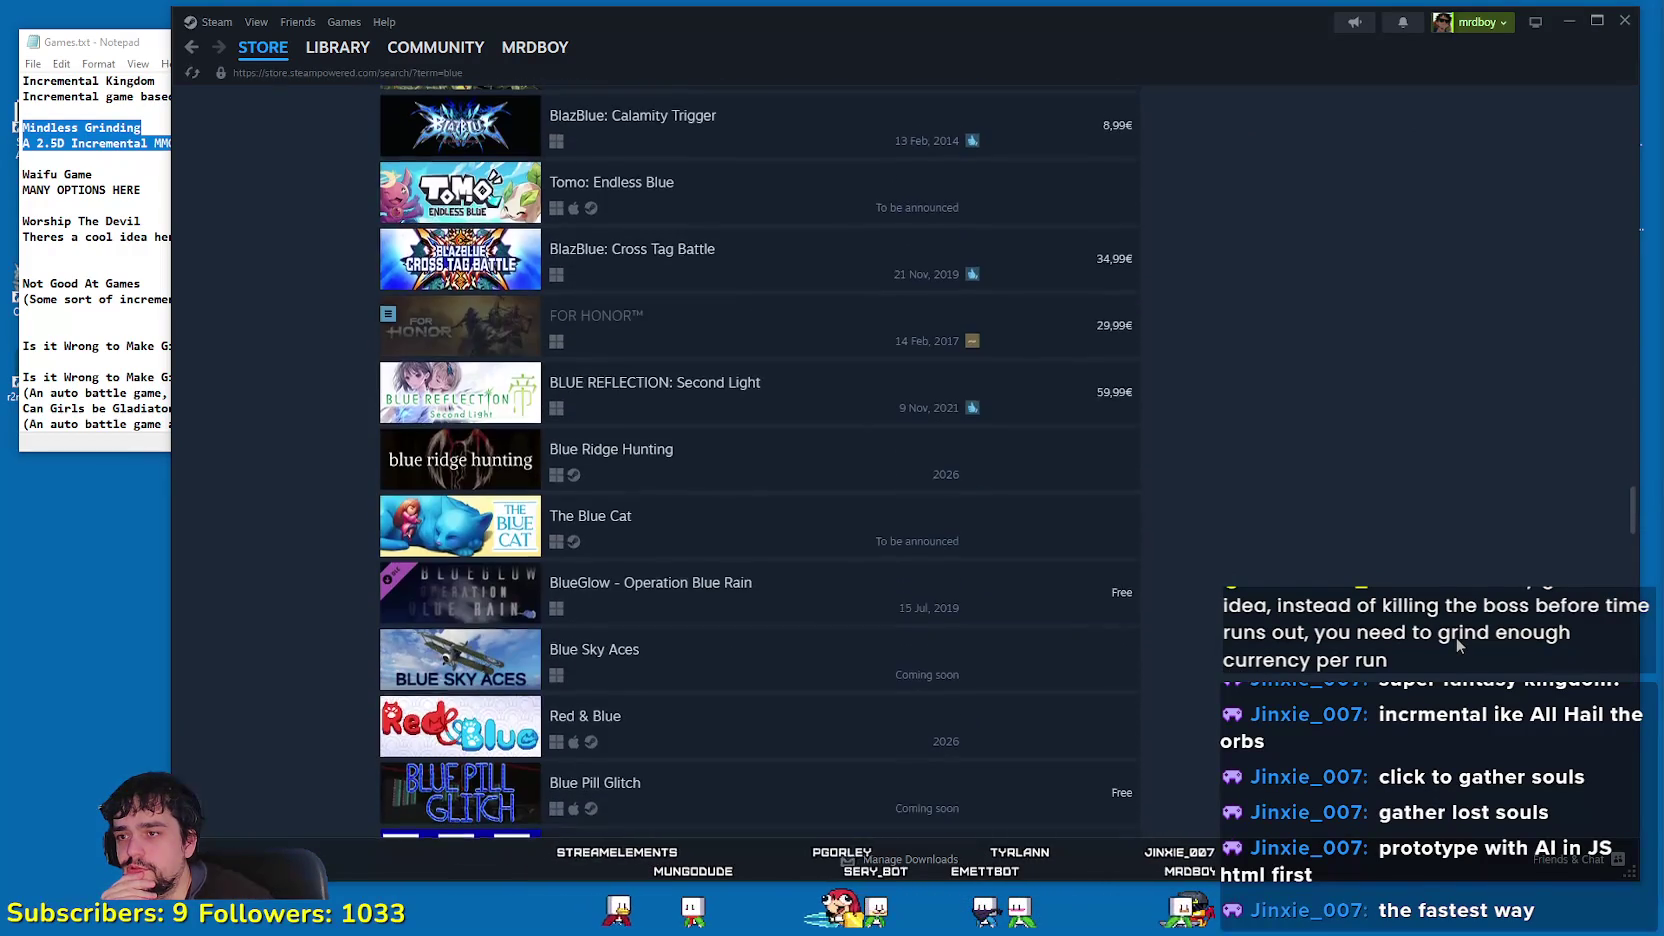
scroll(1456, 637, up, 3)
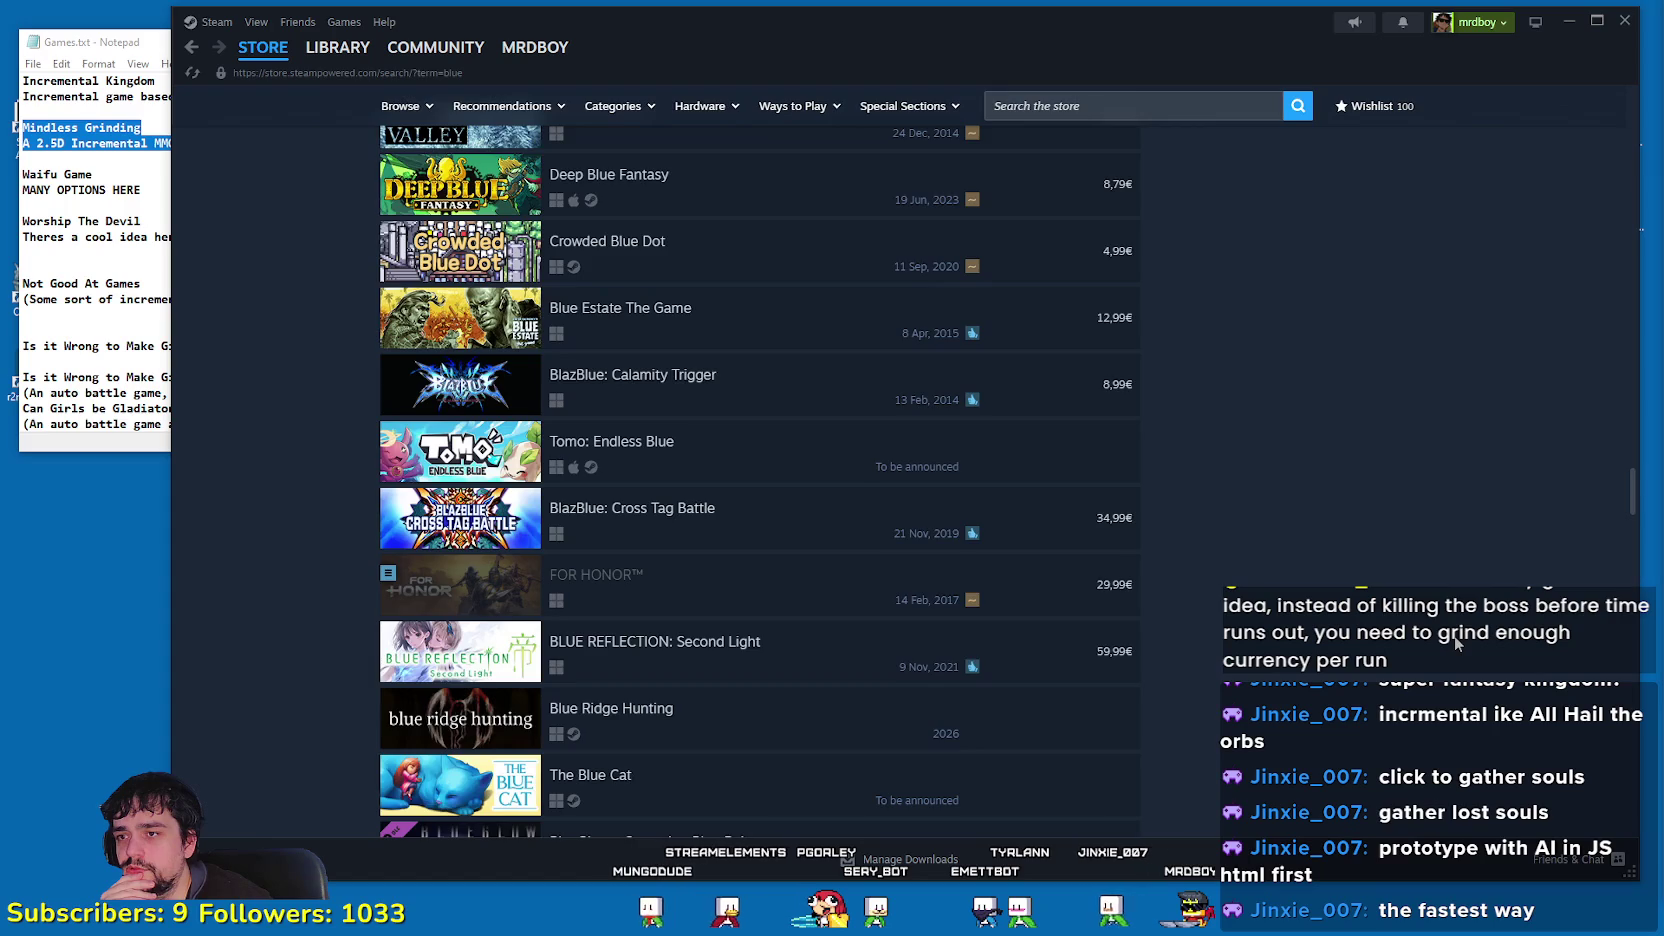
scroll(1456, 643, down, 8)
scroll(1455, 641, down, 6)
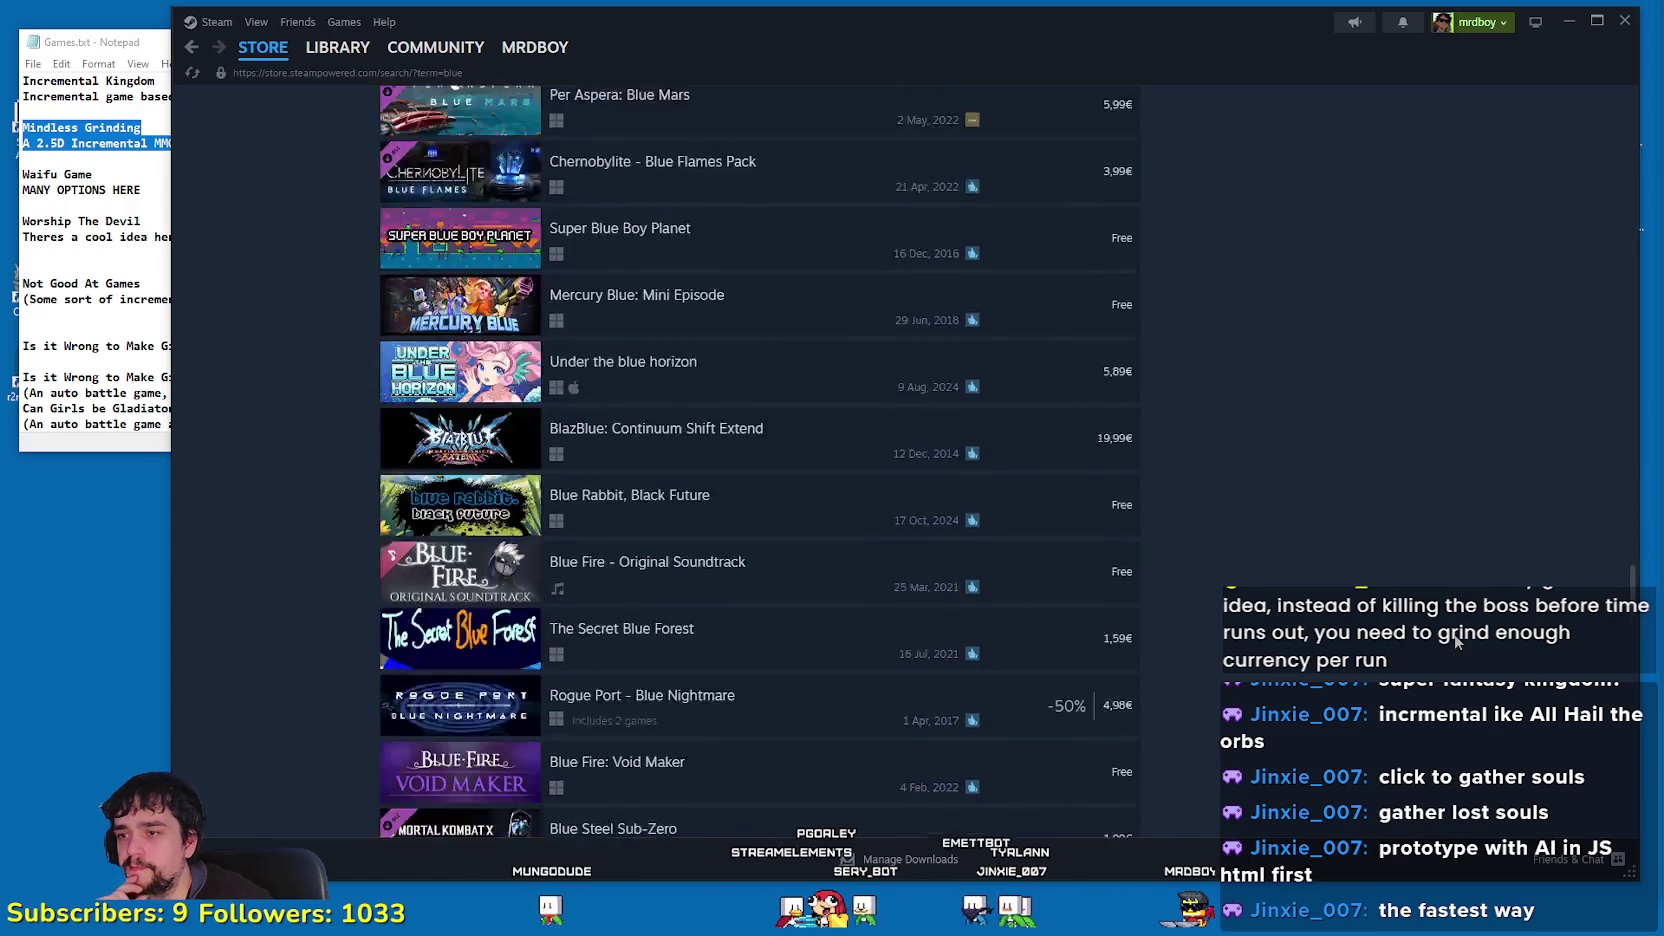
scroll(1462, 638, up, 4)
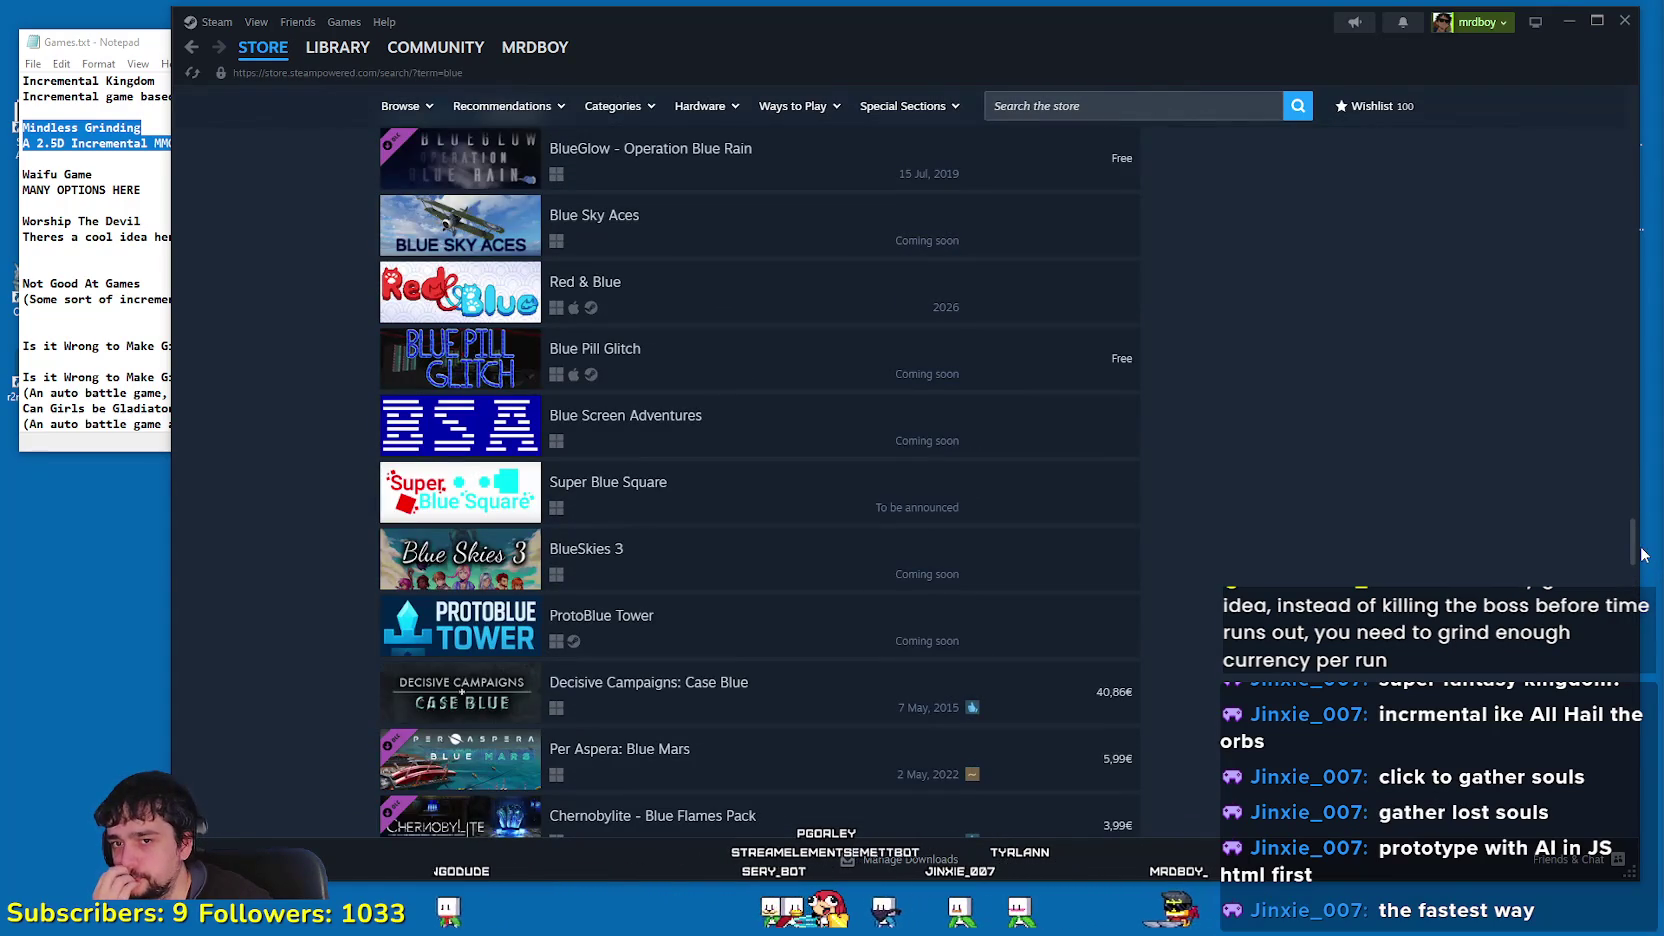
drag(1633, 550, 1649, 100)
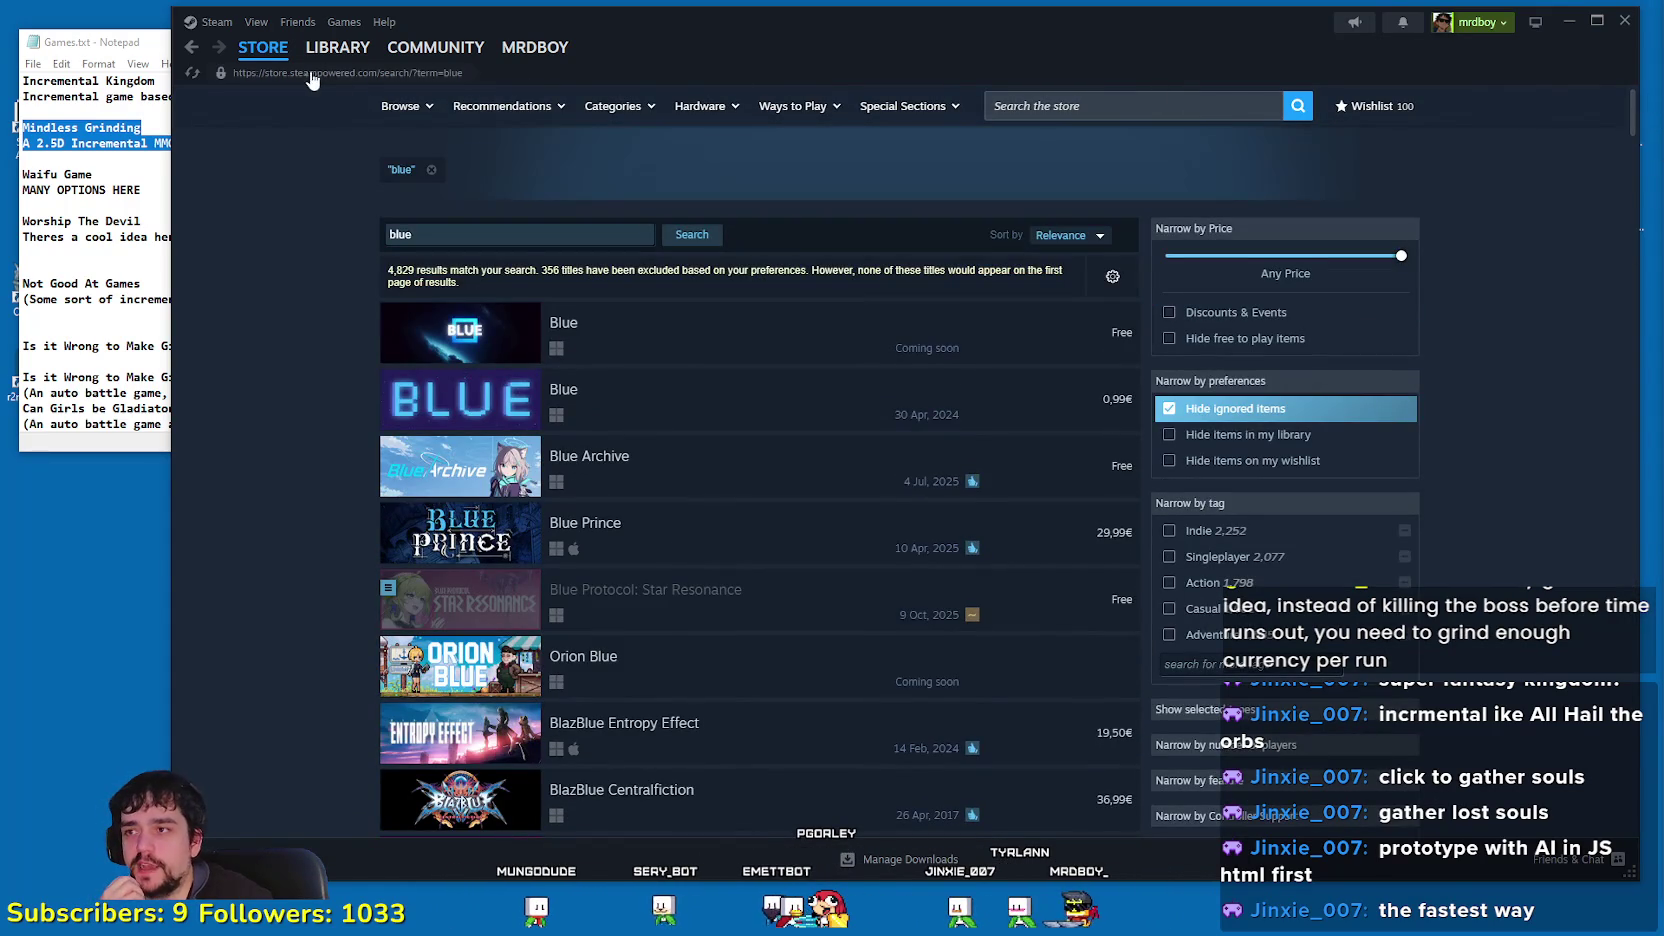
Step: Back on the store front, replay the 2D-HD attempt clip, shift its window left, and close it
click(263, 47)
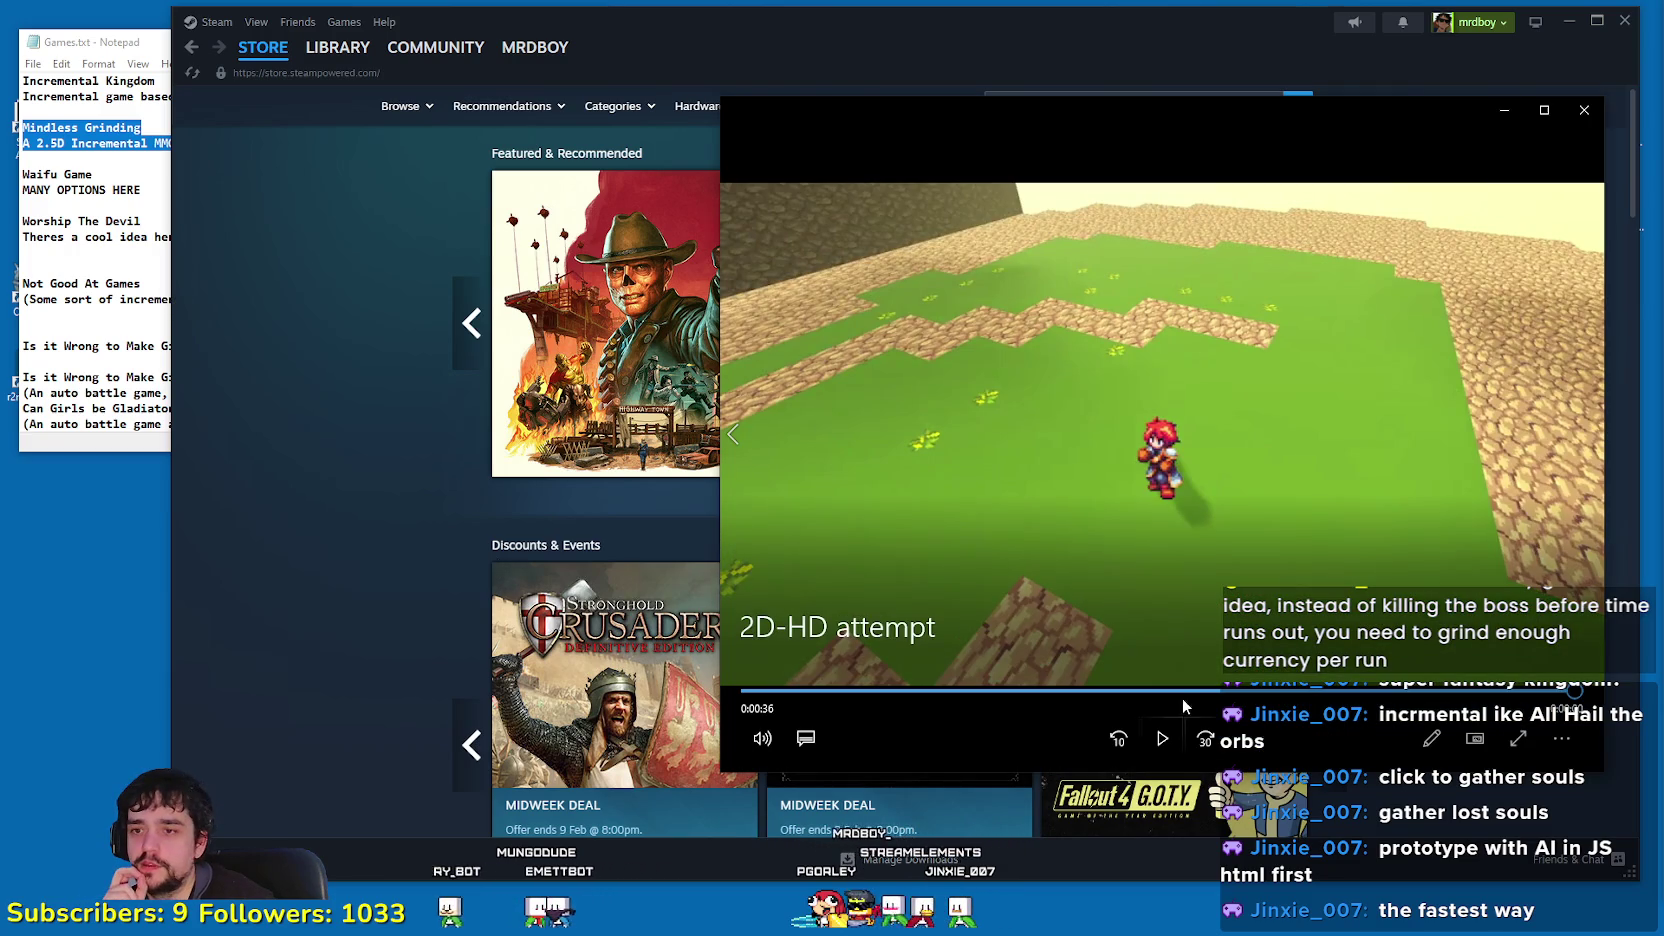
click(1160, 738)
drag(1479, 144, 1167, 138)
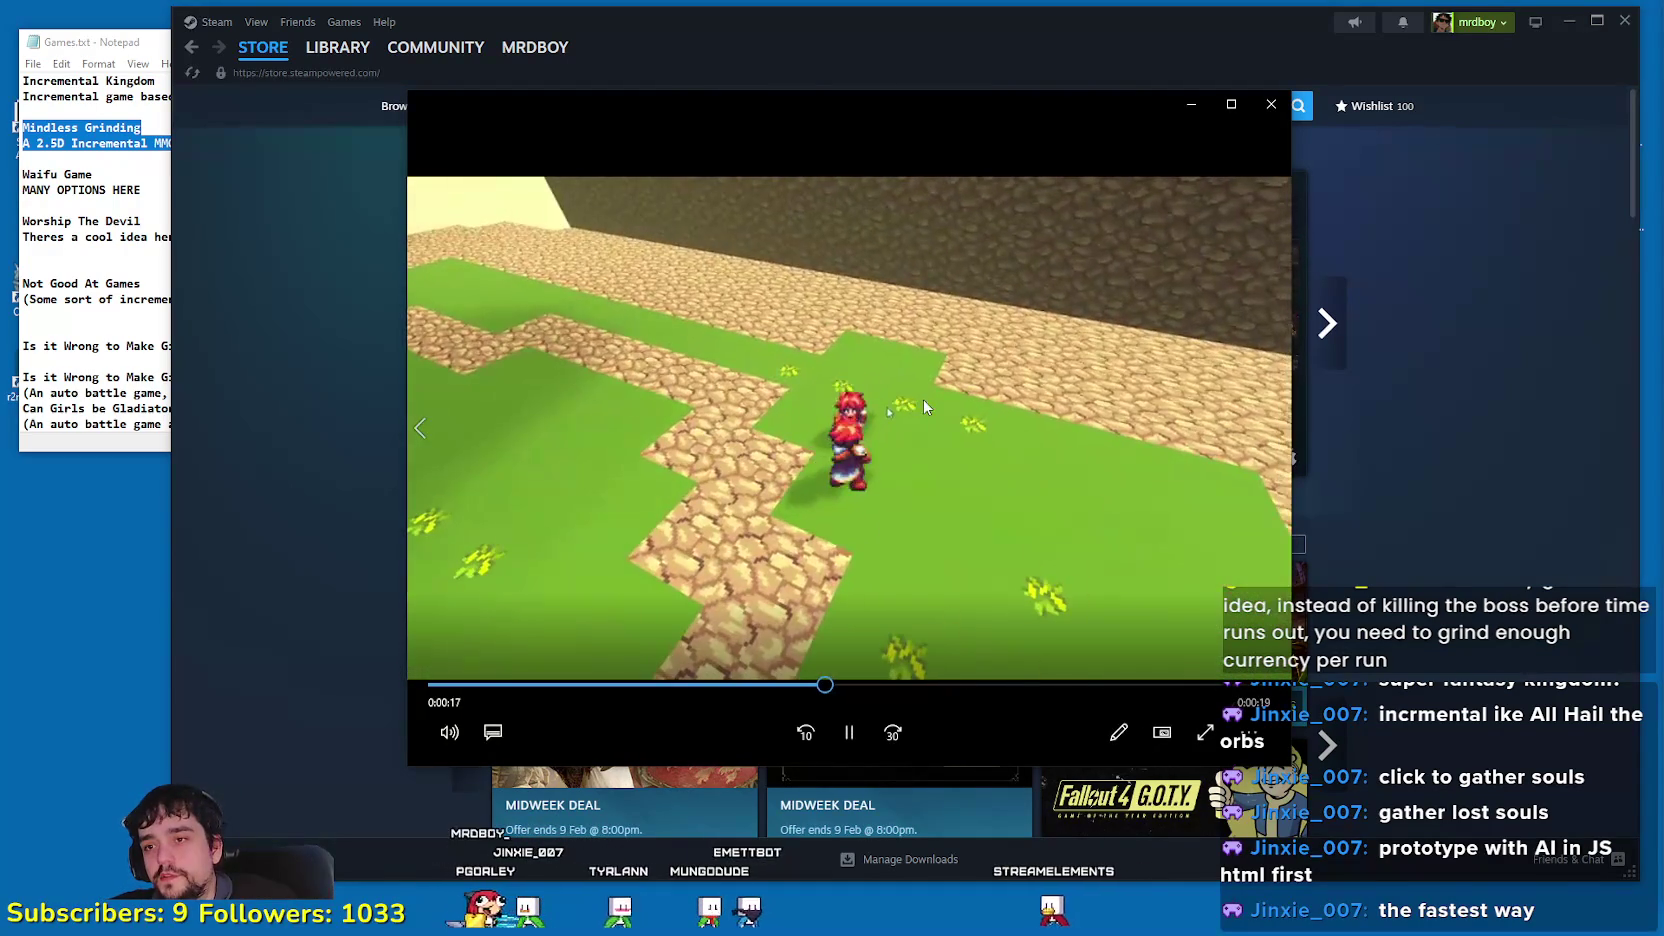
click(1401, 213)
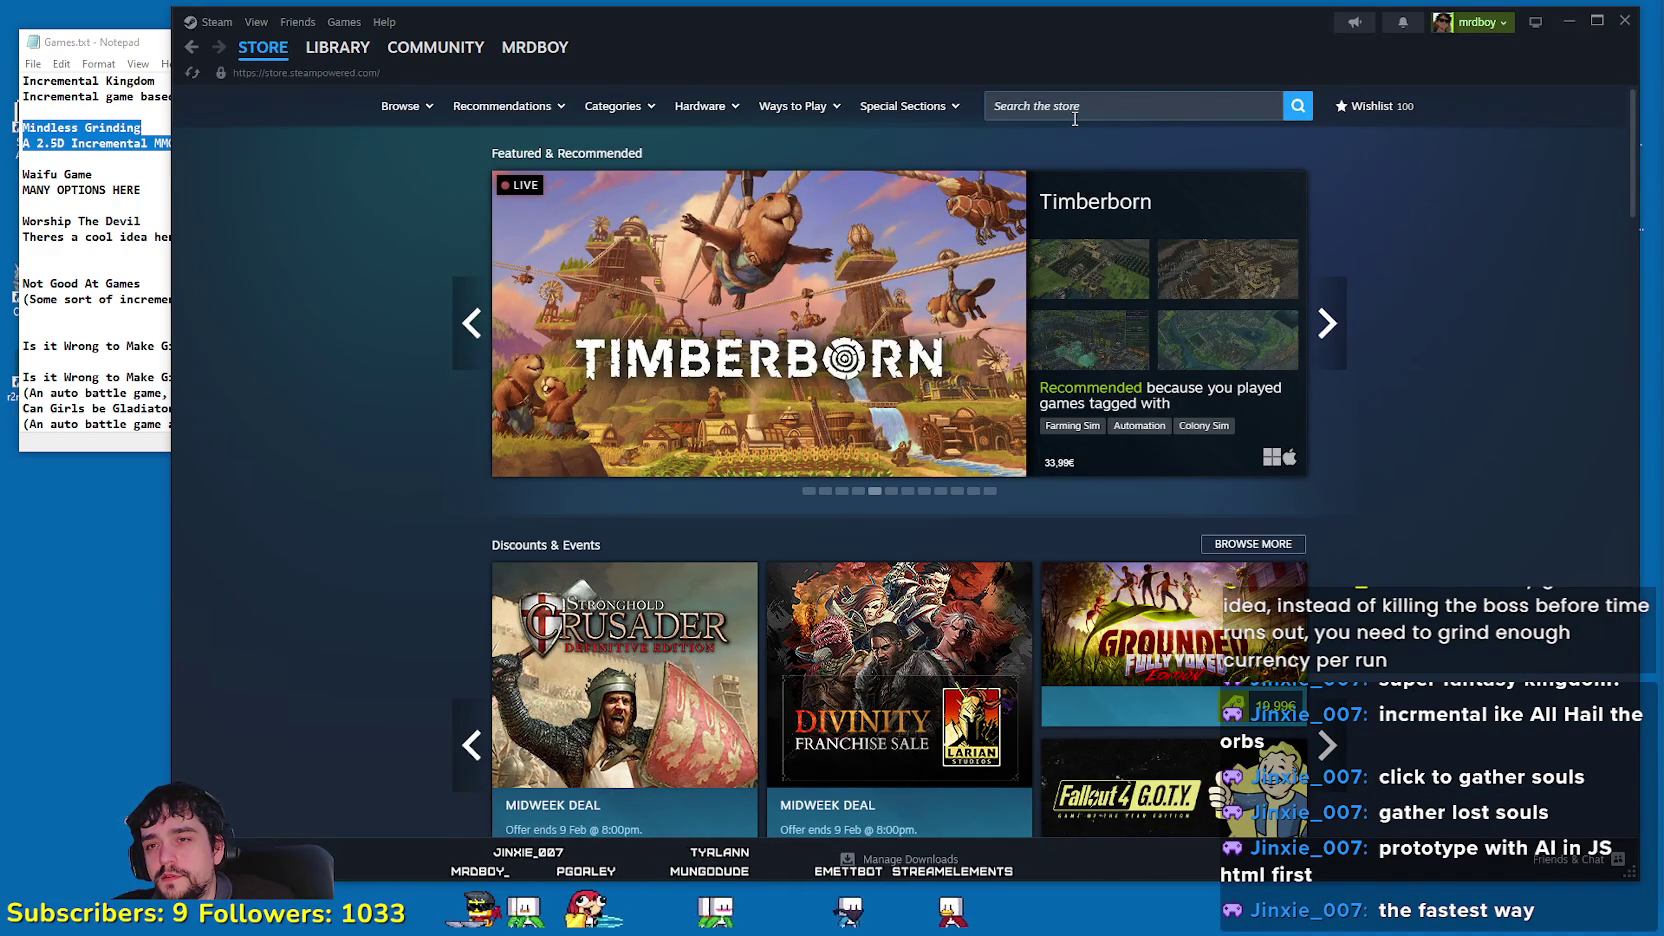
Step: Search the store for 'grandbluu' and pick Granblue Fantasy: Relink from the suggestions
click(1076, 110)
click(340, 377)
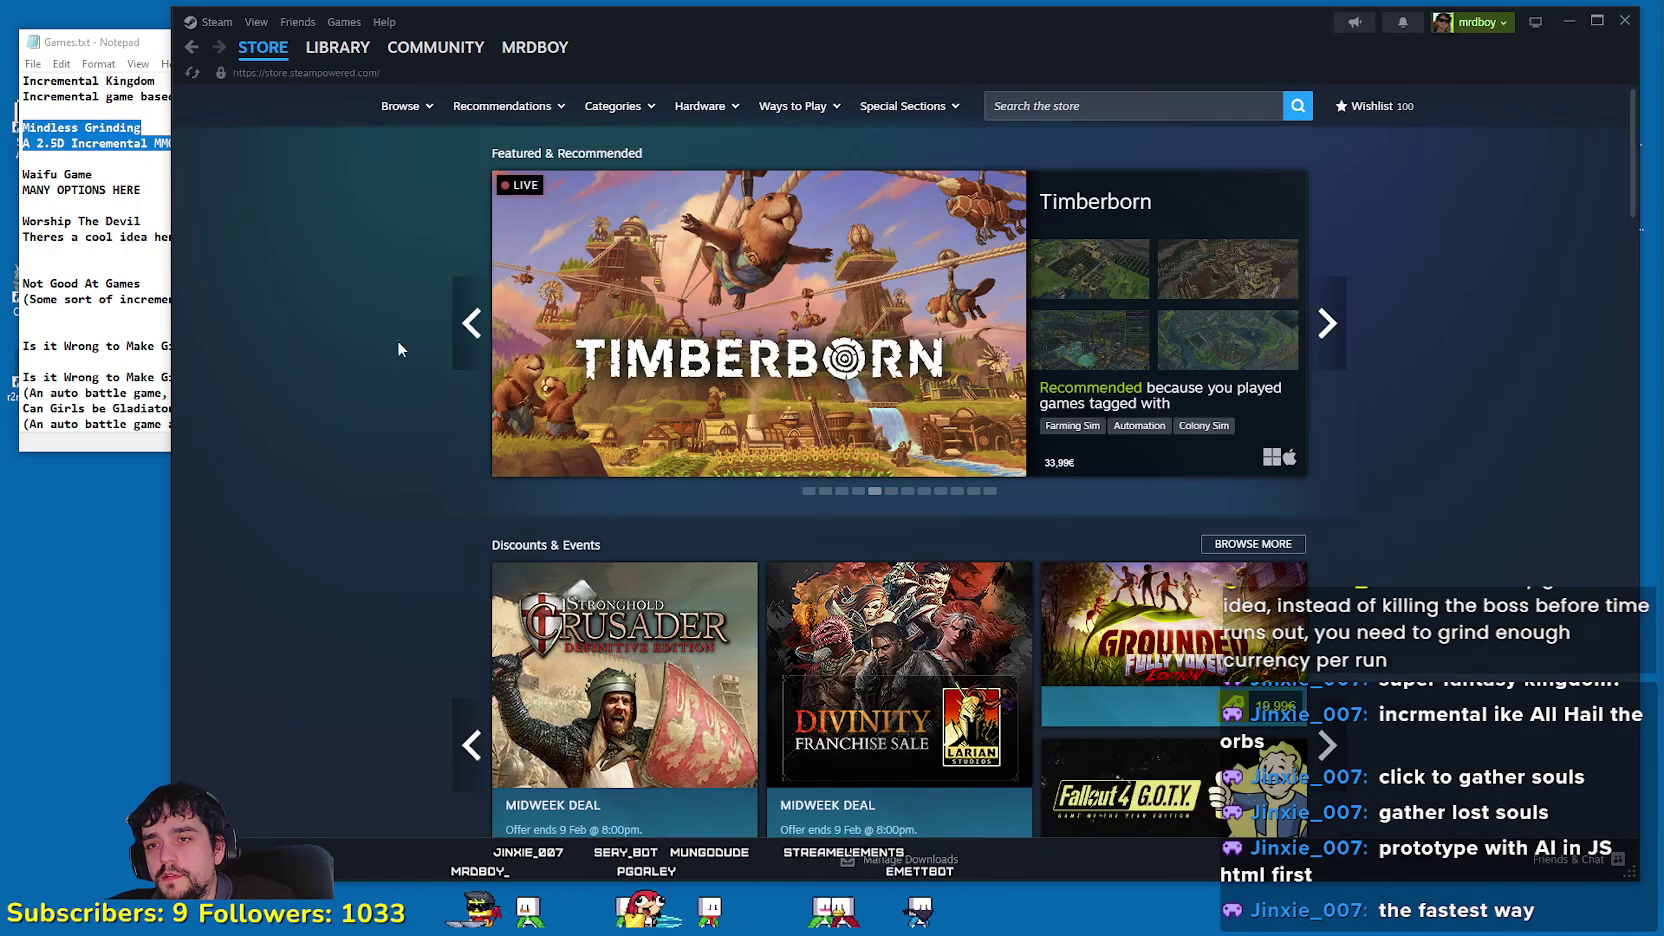
click(1093, 103)
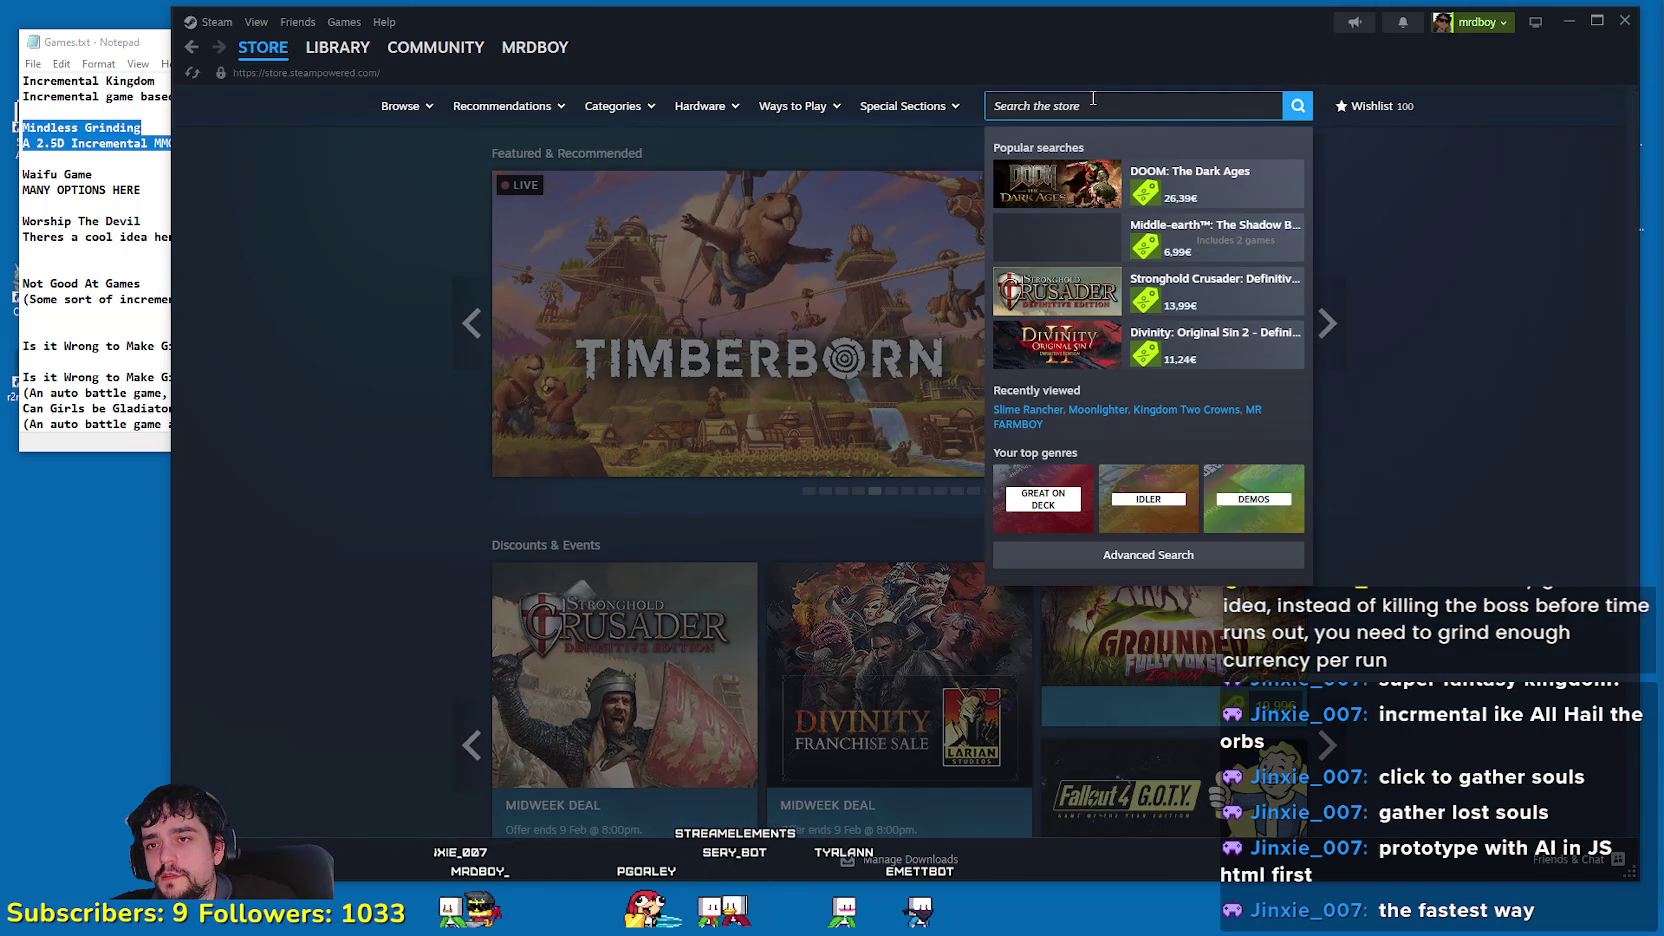
text(gran)
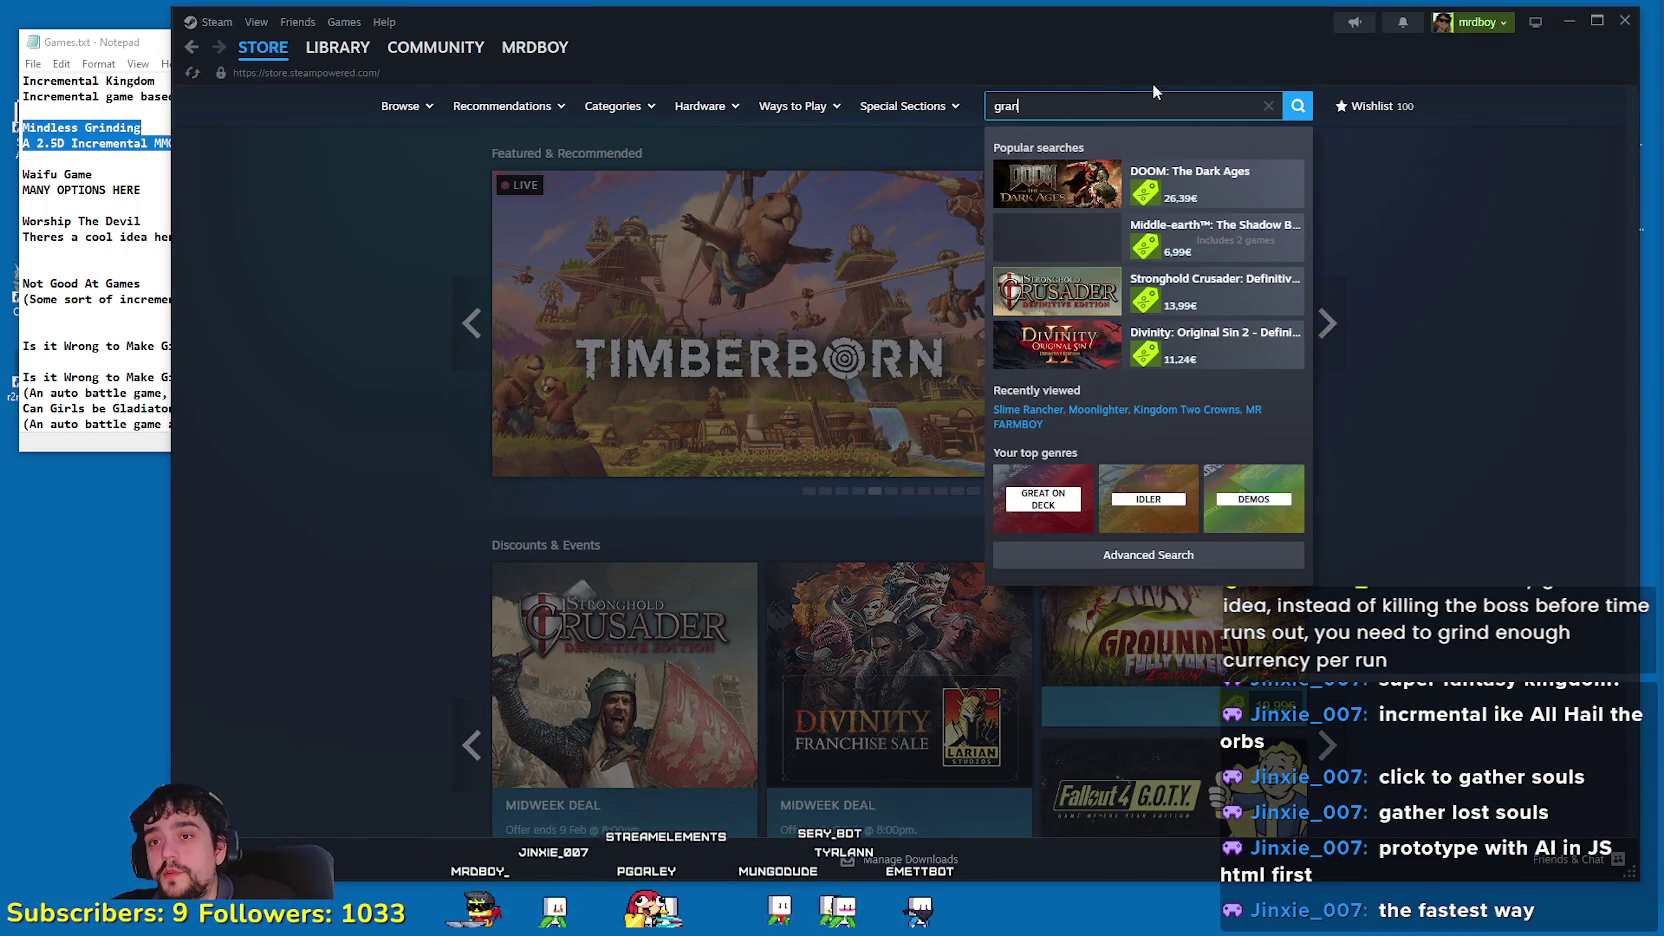
text(dblu)
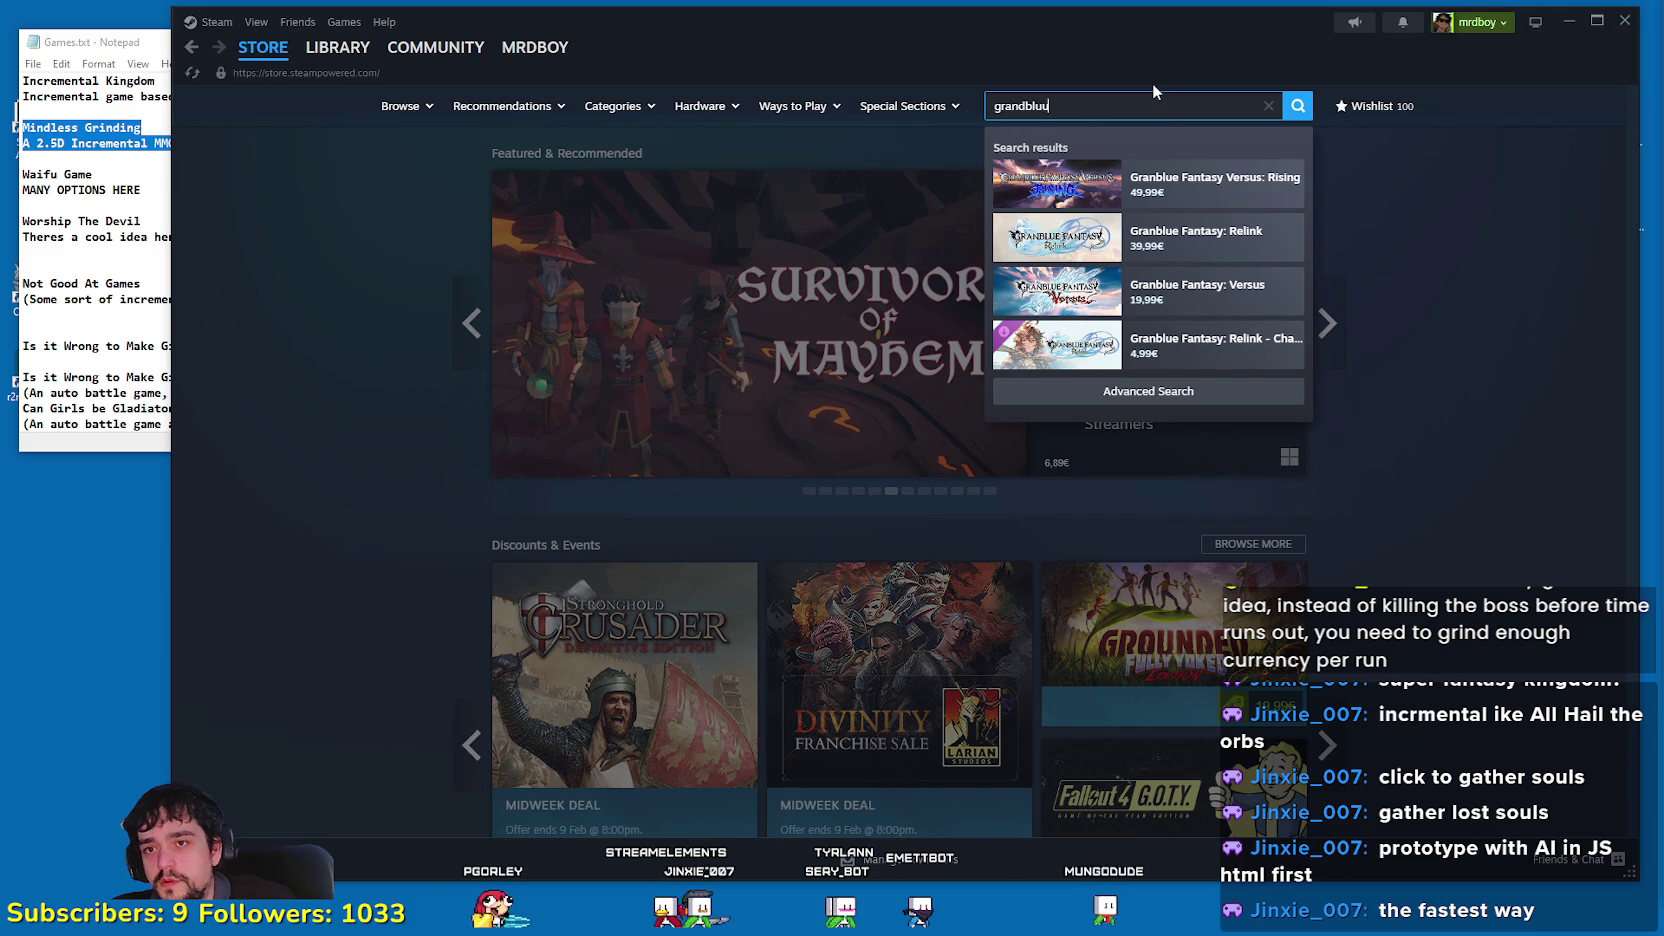
text(u)
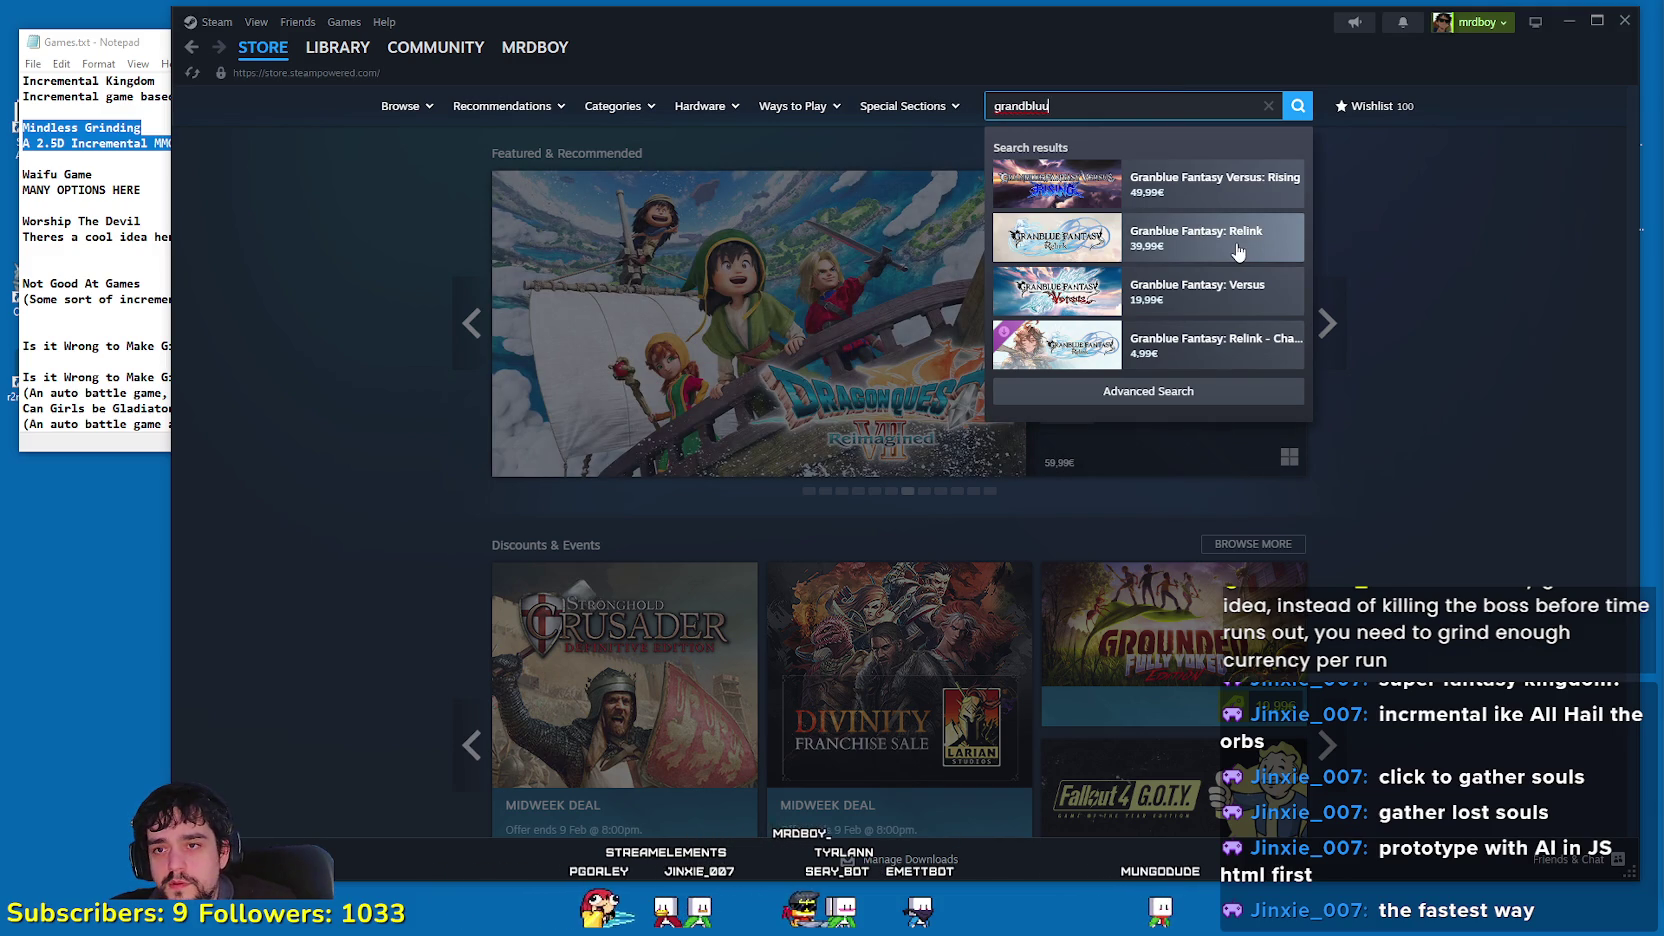
click(1240, 251)
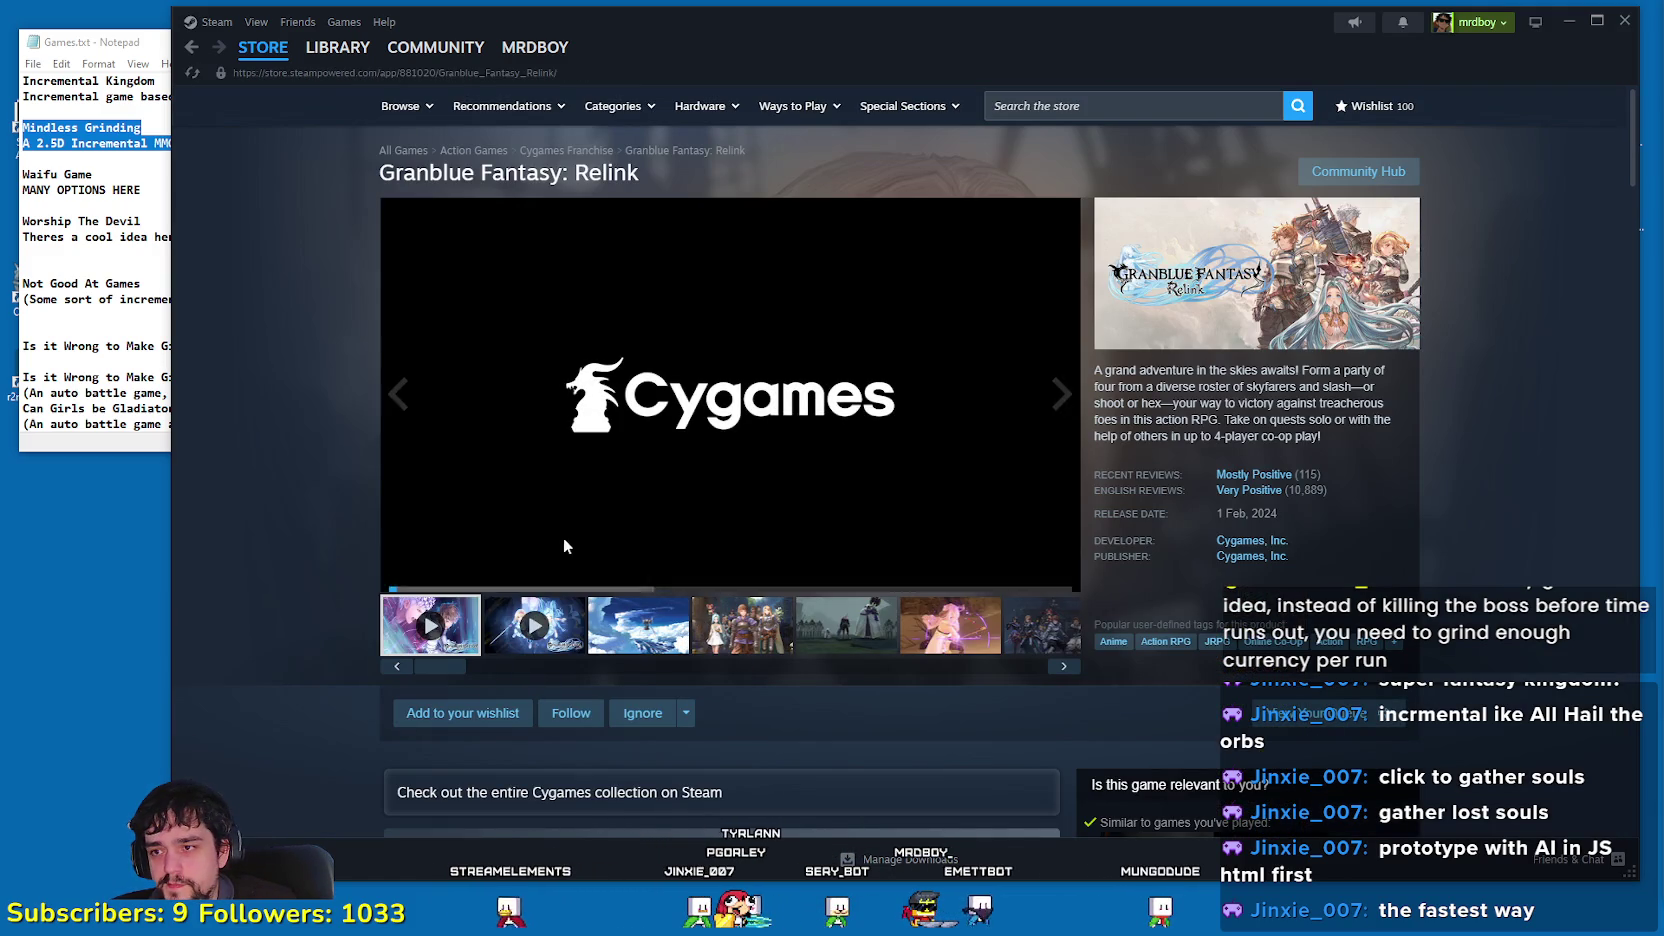
Step: Skip ahead in the first Granblue Fantasy: Relink trailer, then play the second trailer from 0:40
click(555, 552)
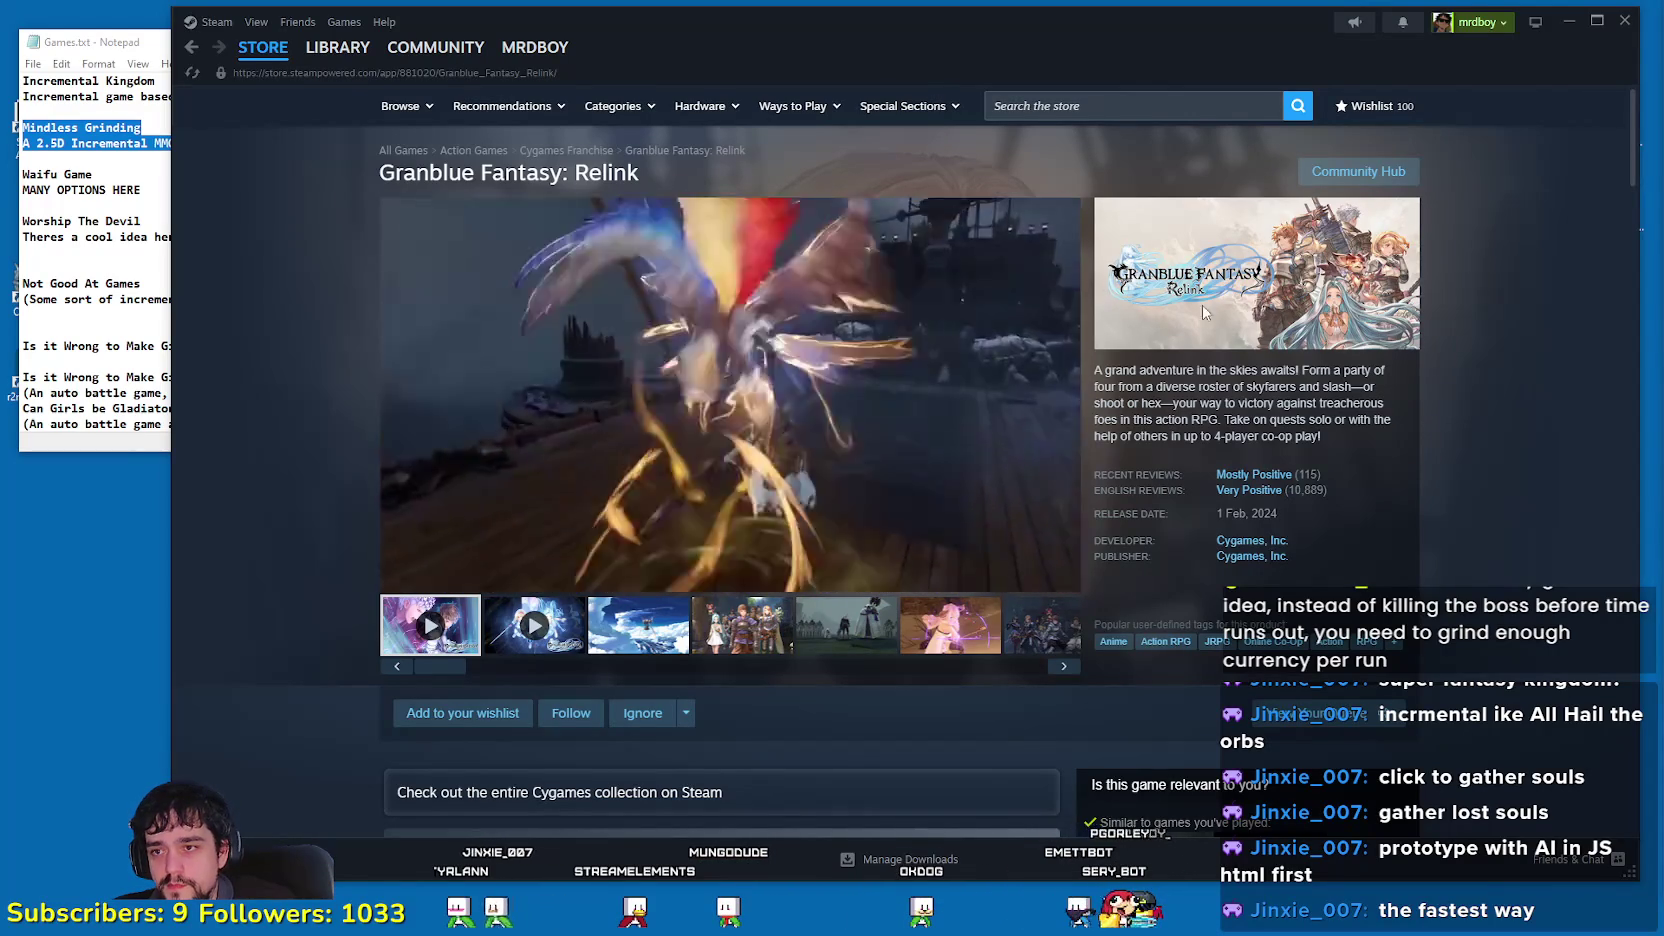
mouse_move(741, 390)
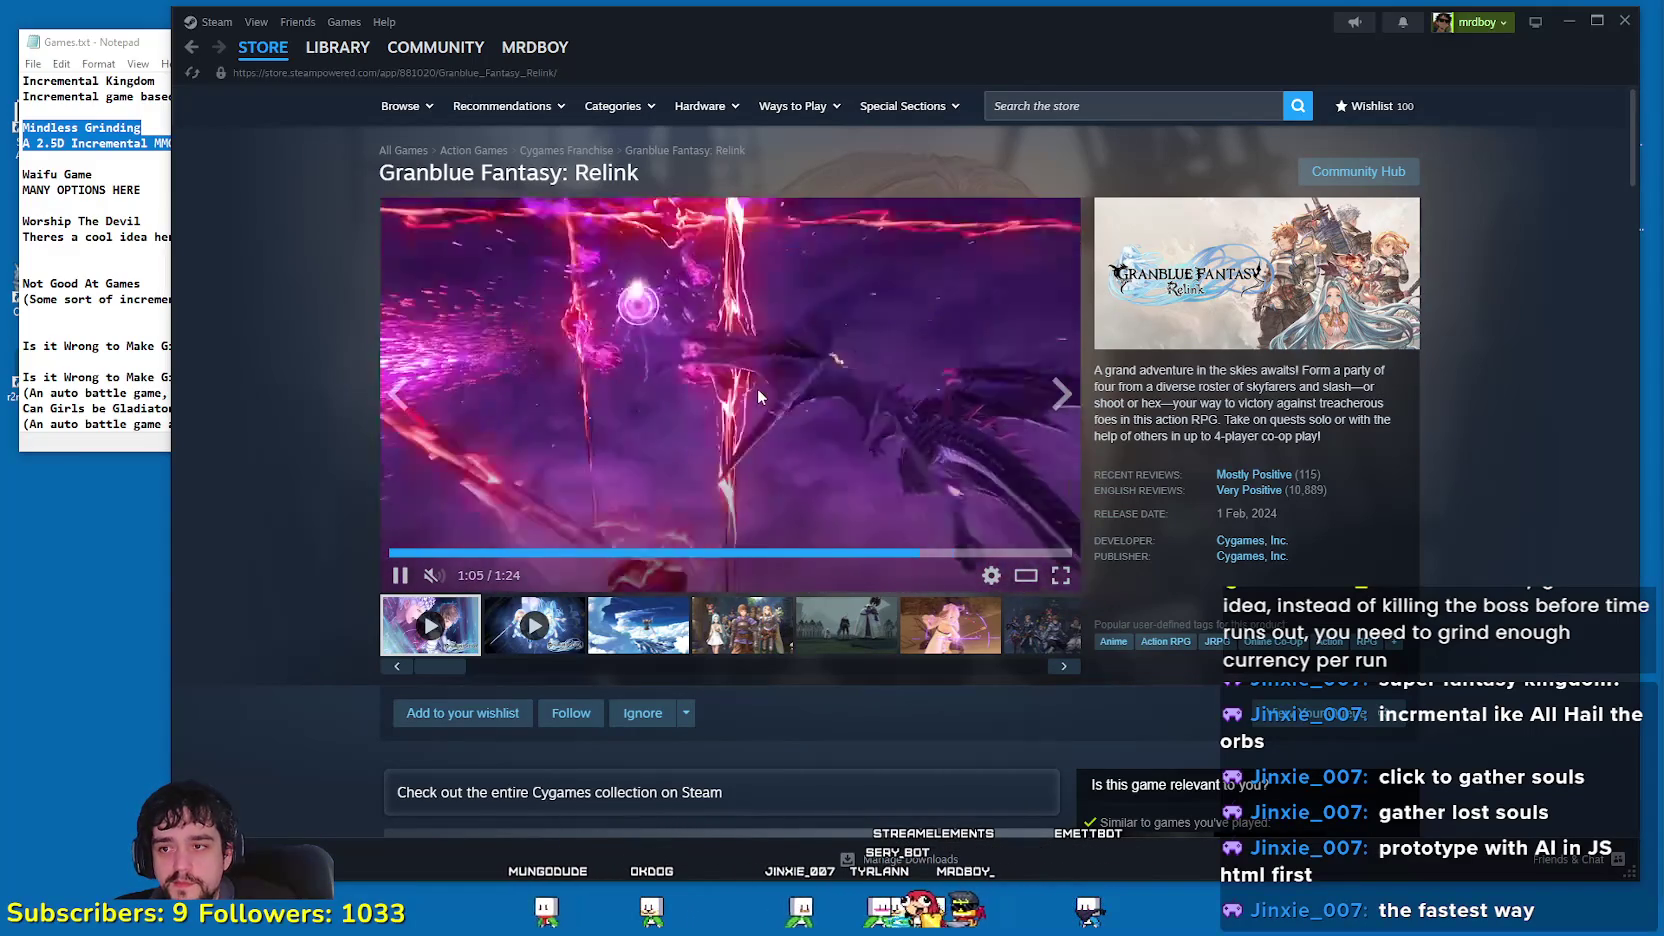
click(650, 643)
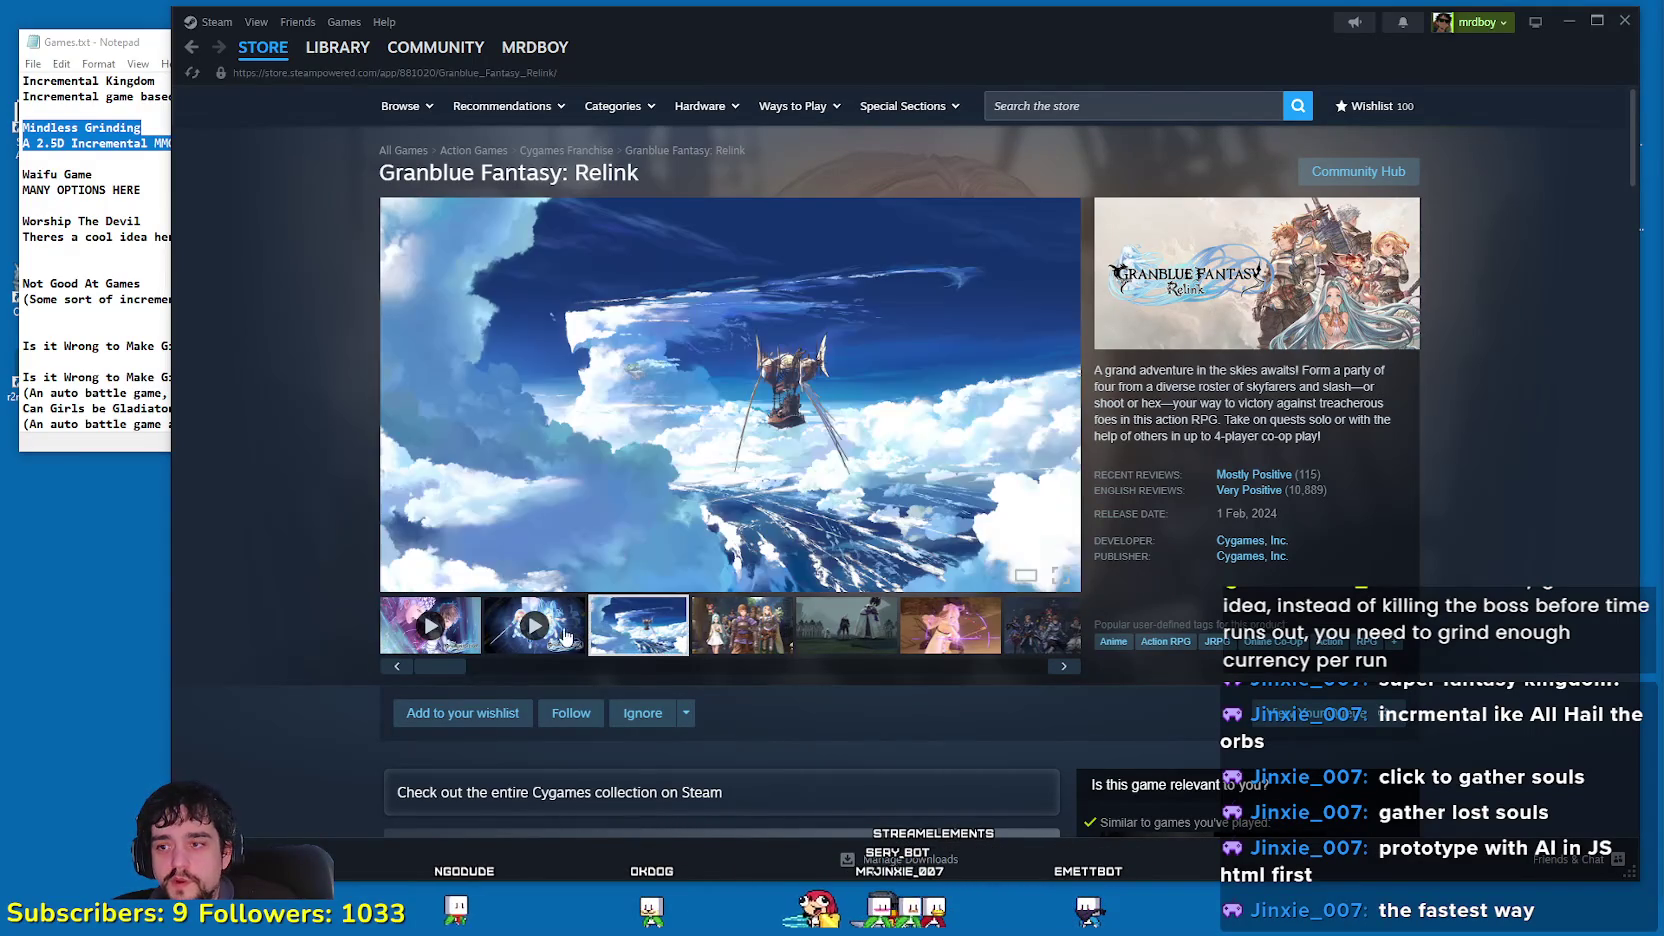
click(534, 625)
drag(619, 558, 622, 558)
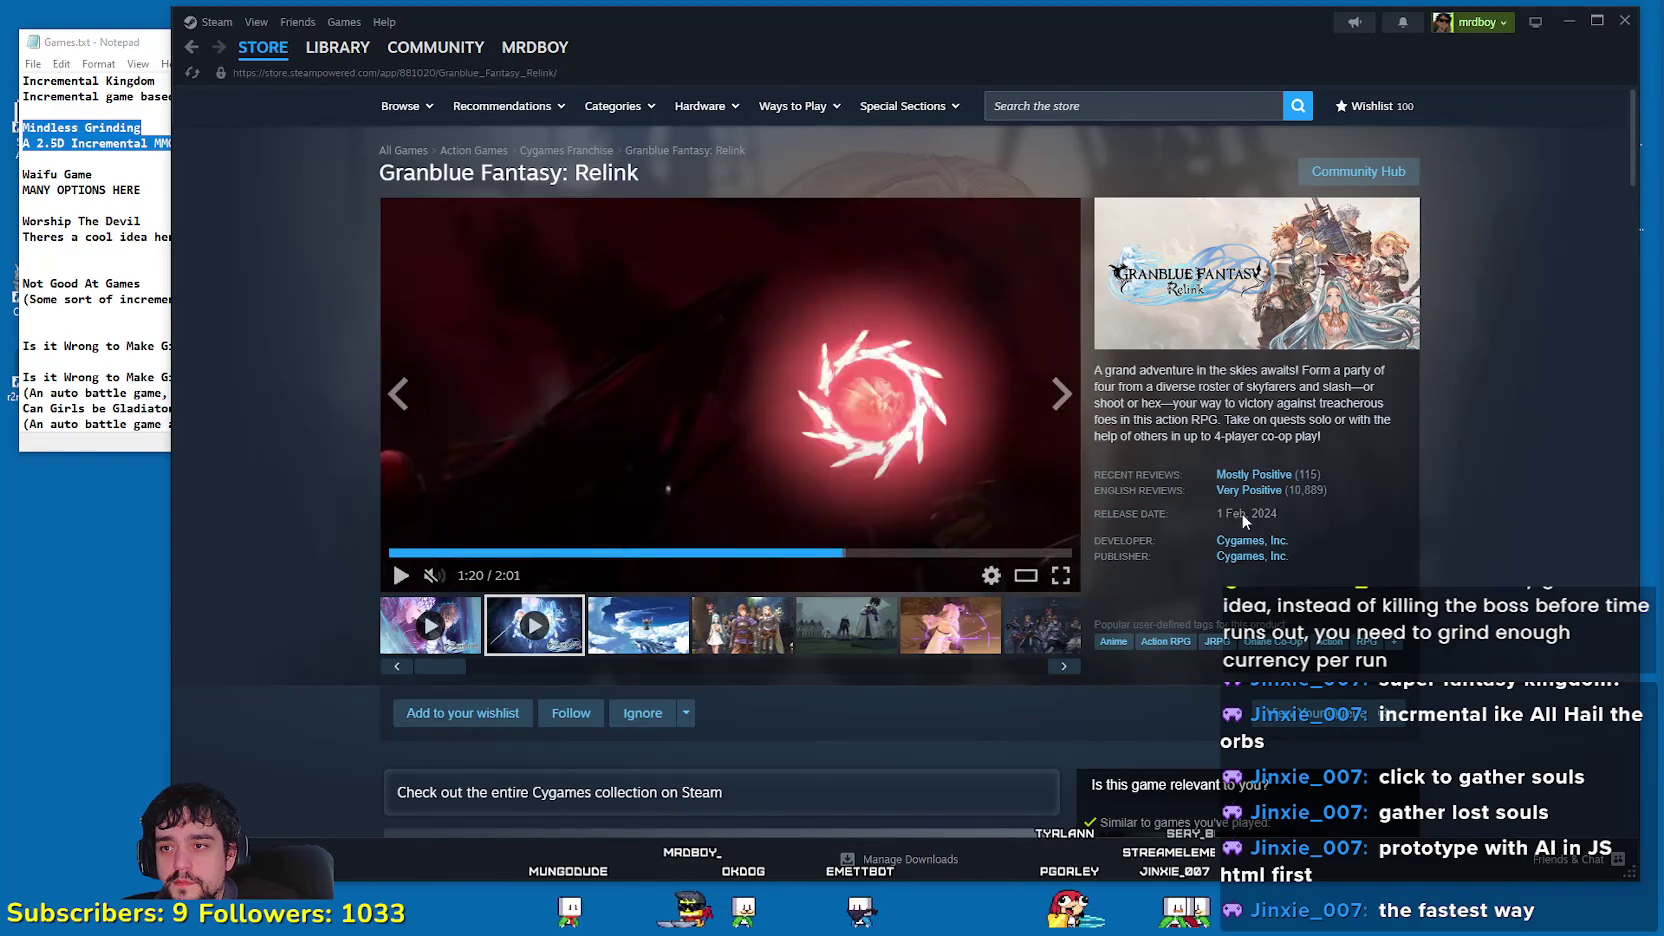
scroll(1424, 526, down, 7)
Step: Expand the DLC list to show all 25 items and scroll through them
scroll(1379, 507, up, 1)
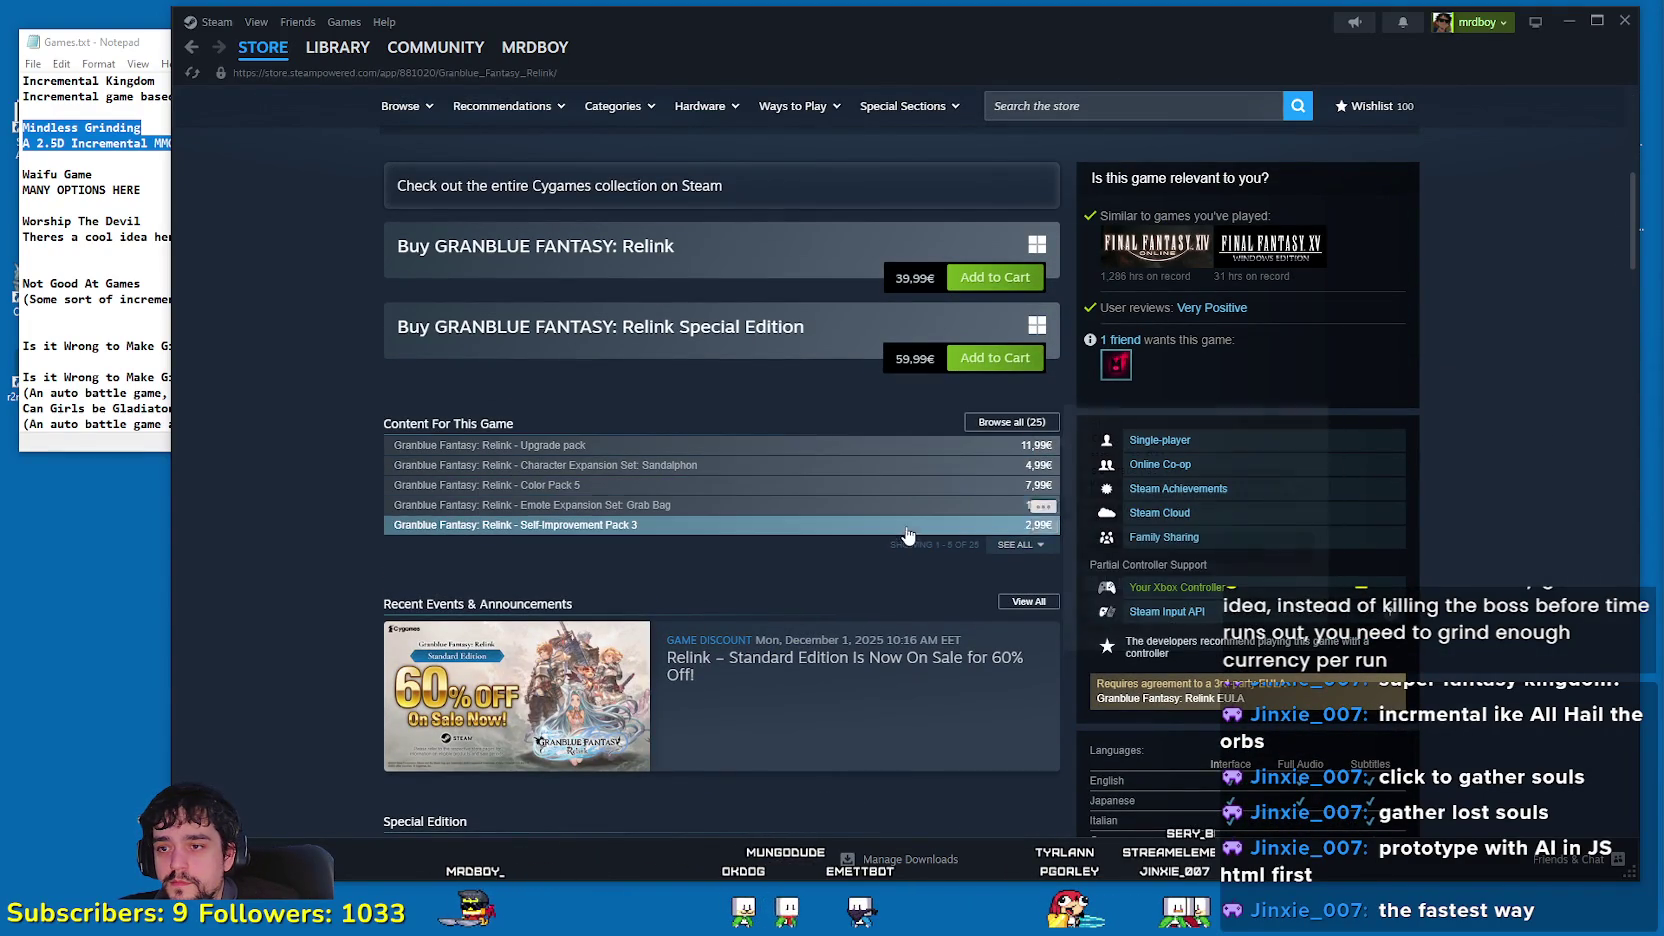
mouse_move(903, 538)
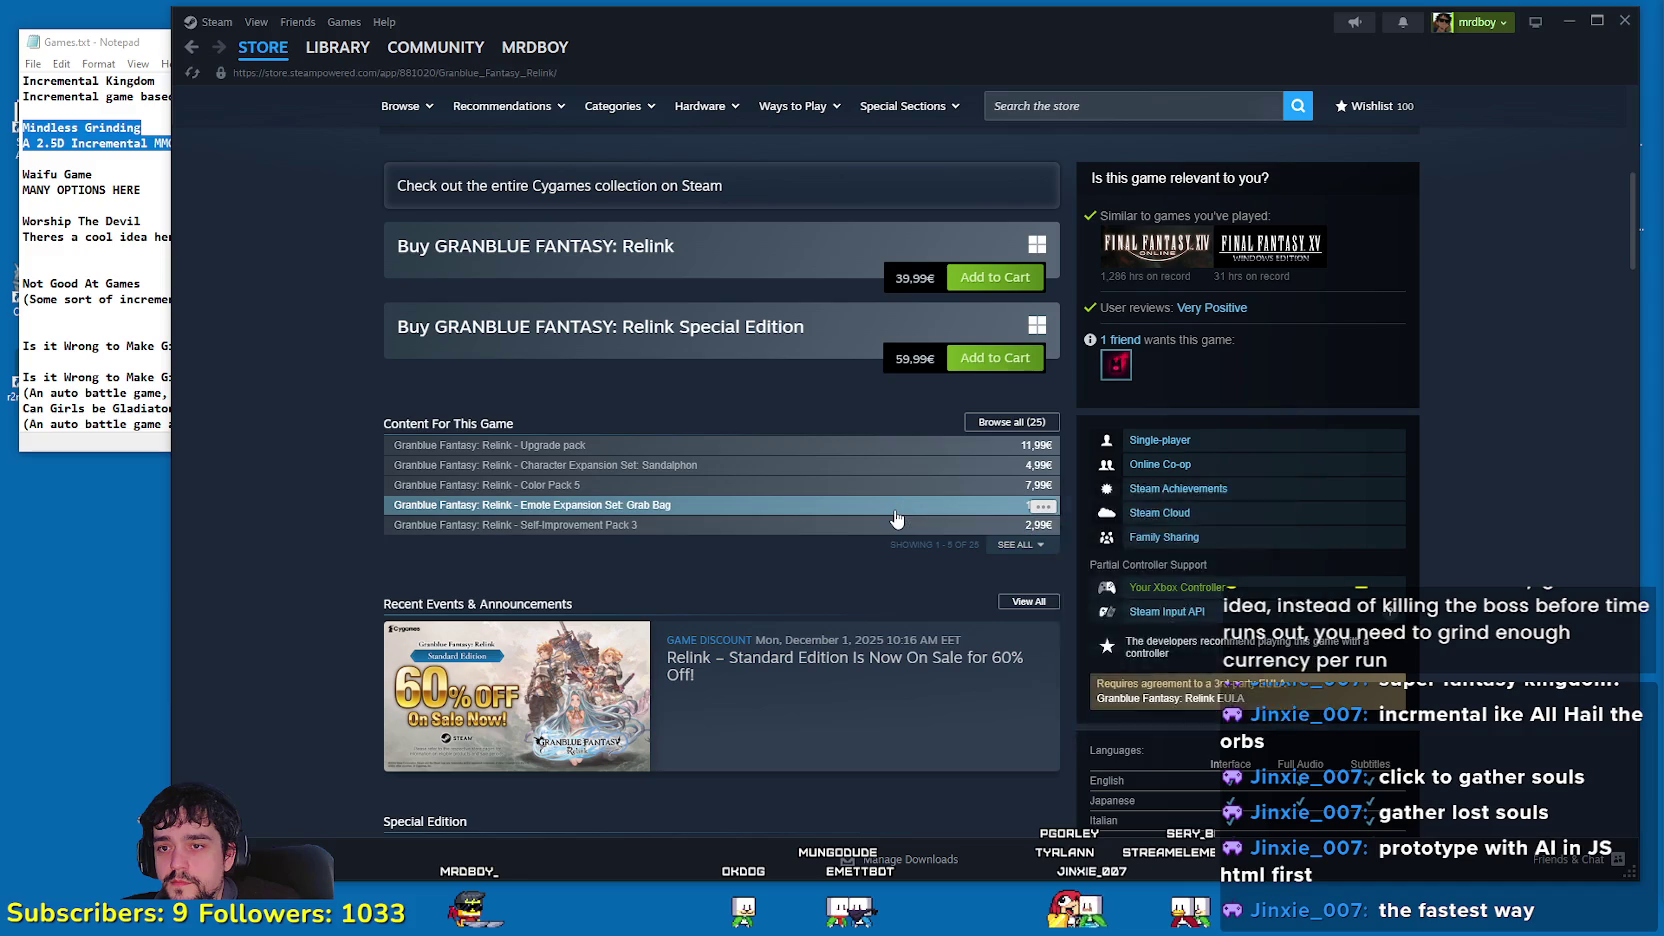
mouse_move(898, 473)
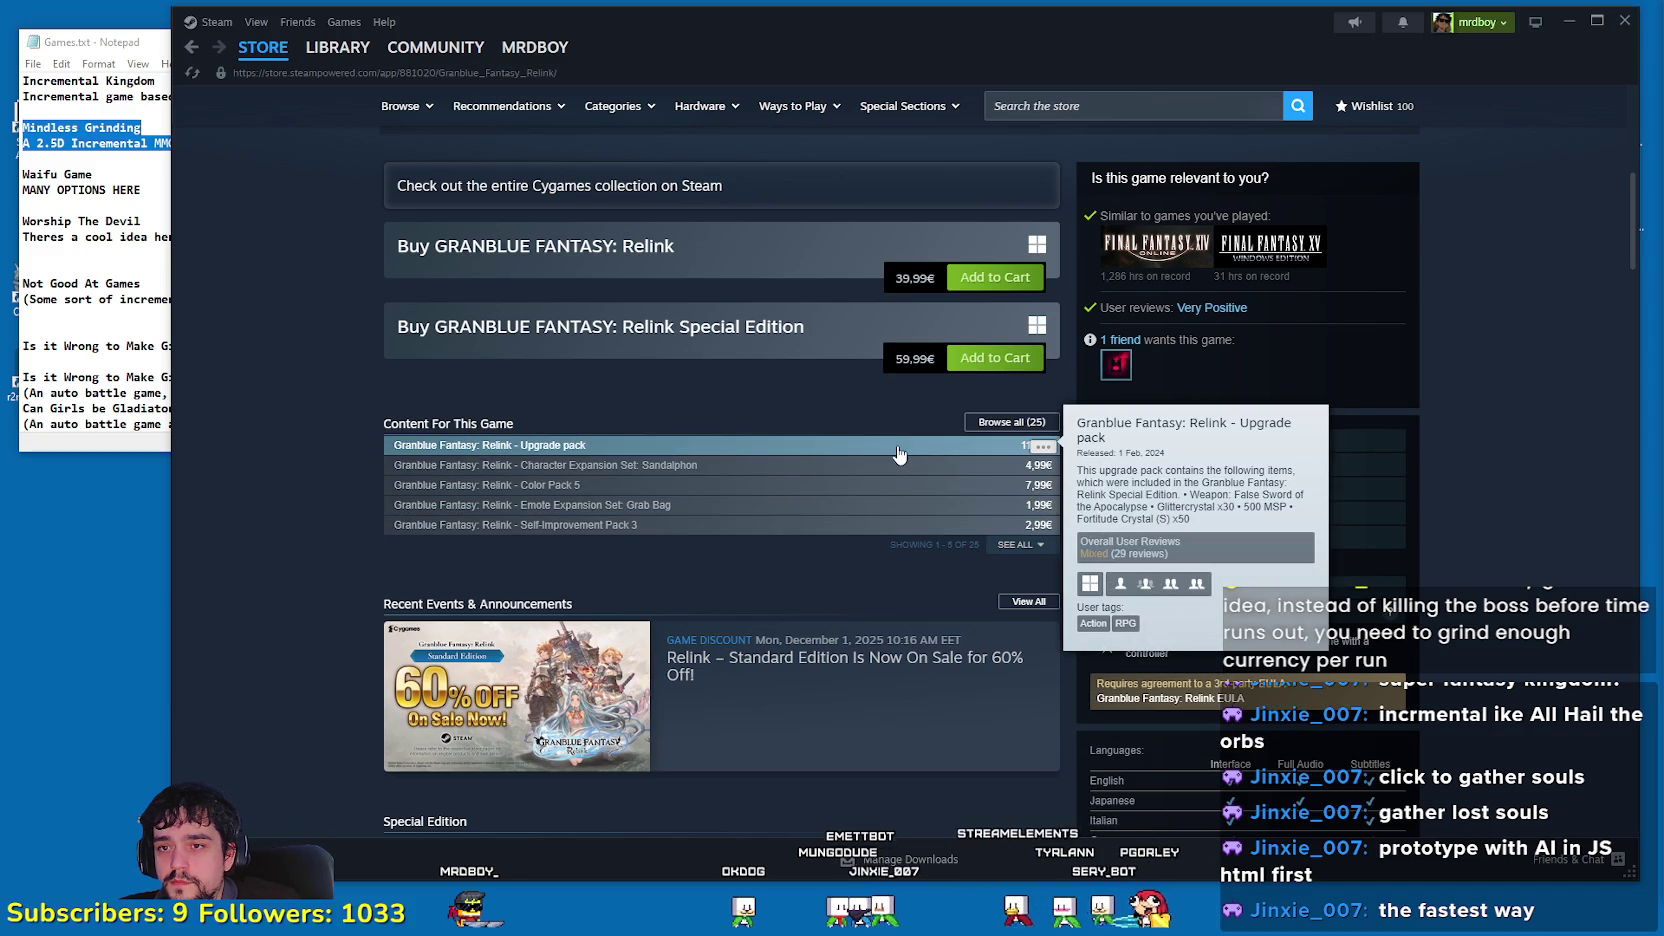
click(1020, 544)
scroll(728, 542, down, 3)
scroll(729, 543, down, 1)
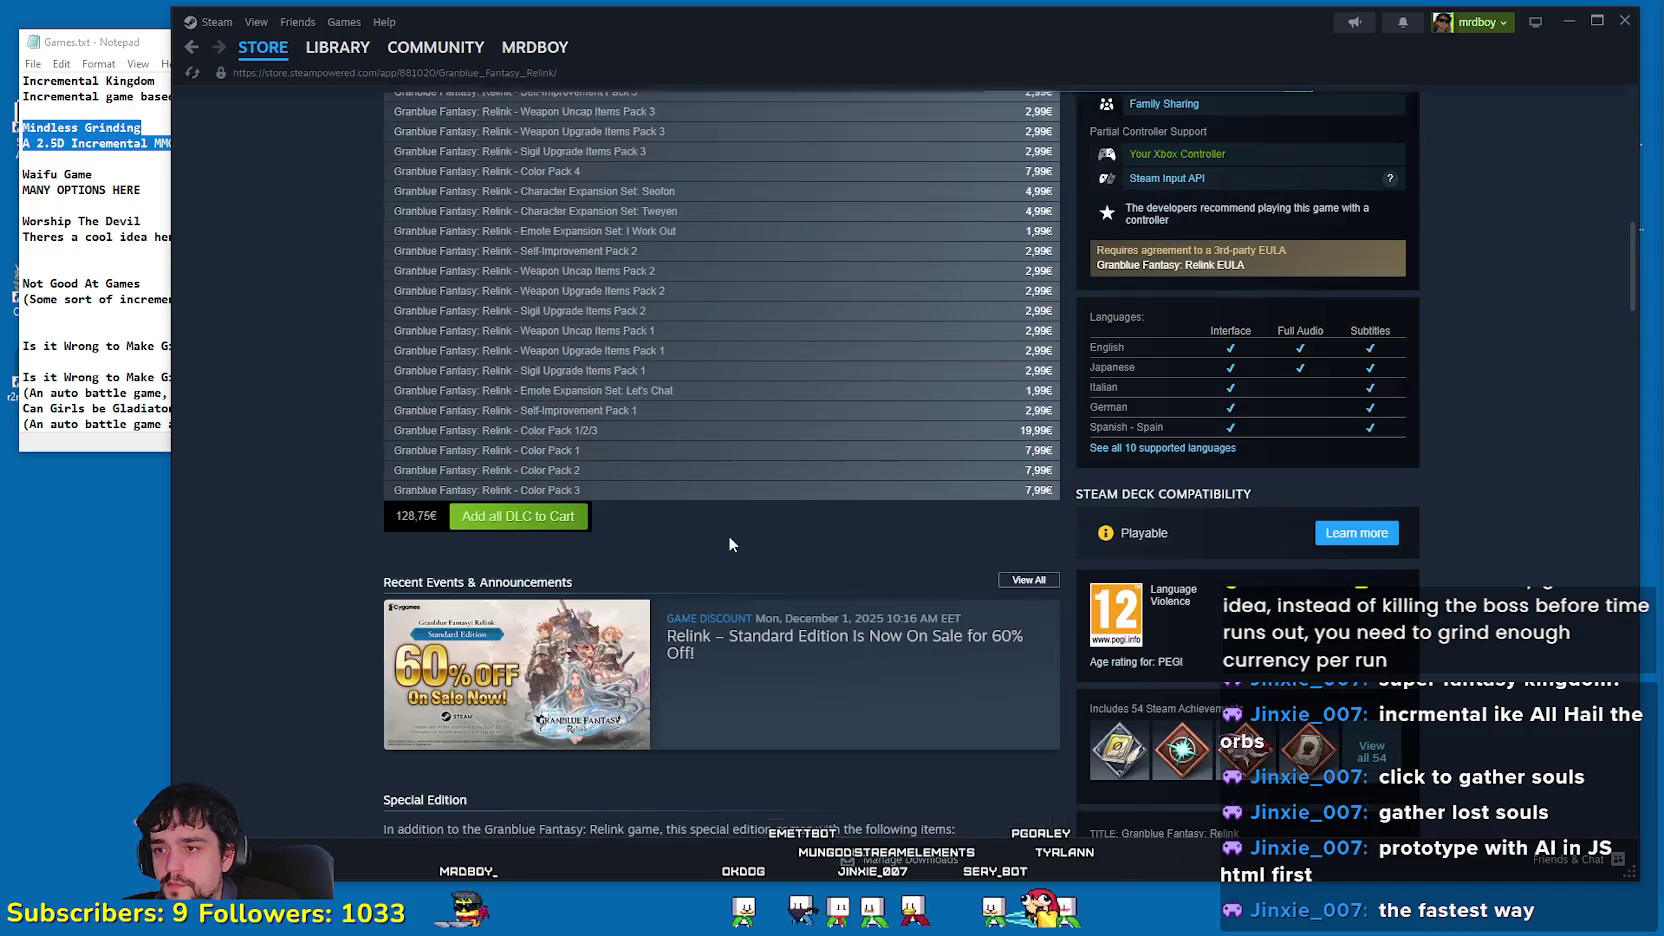
mouse_move(609, 296)
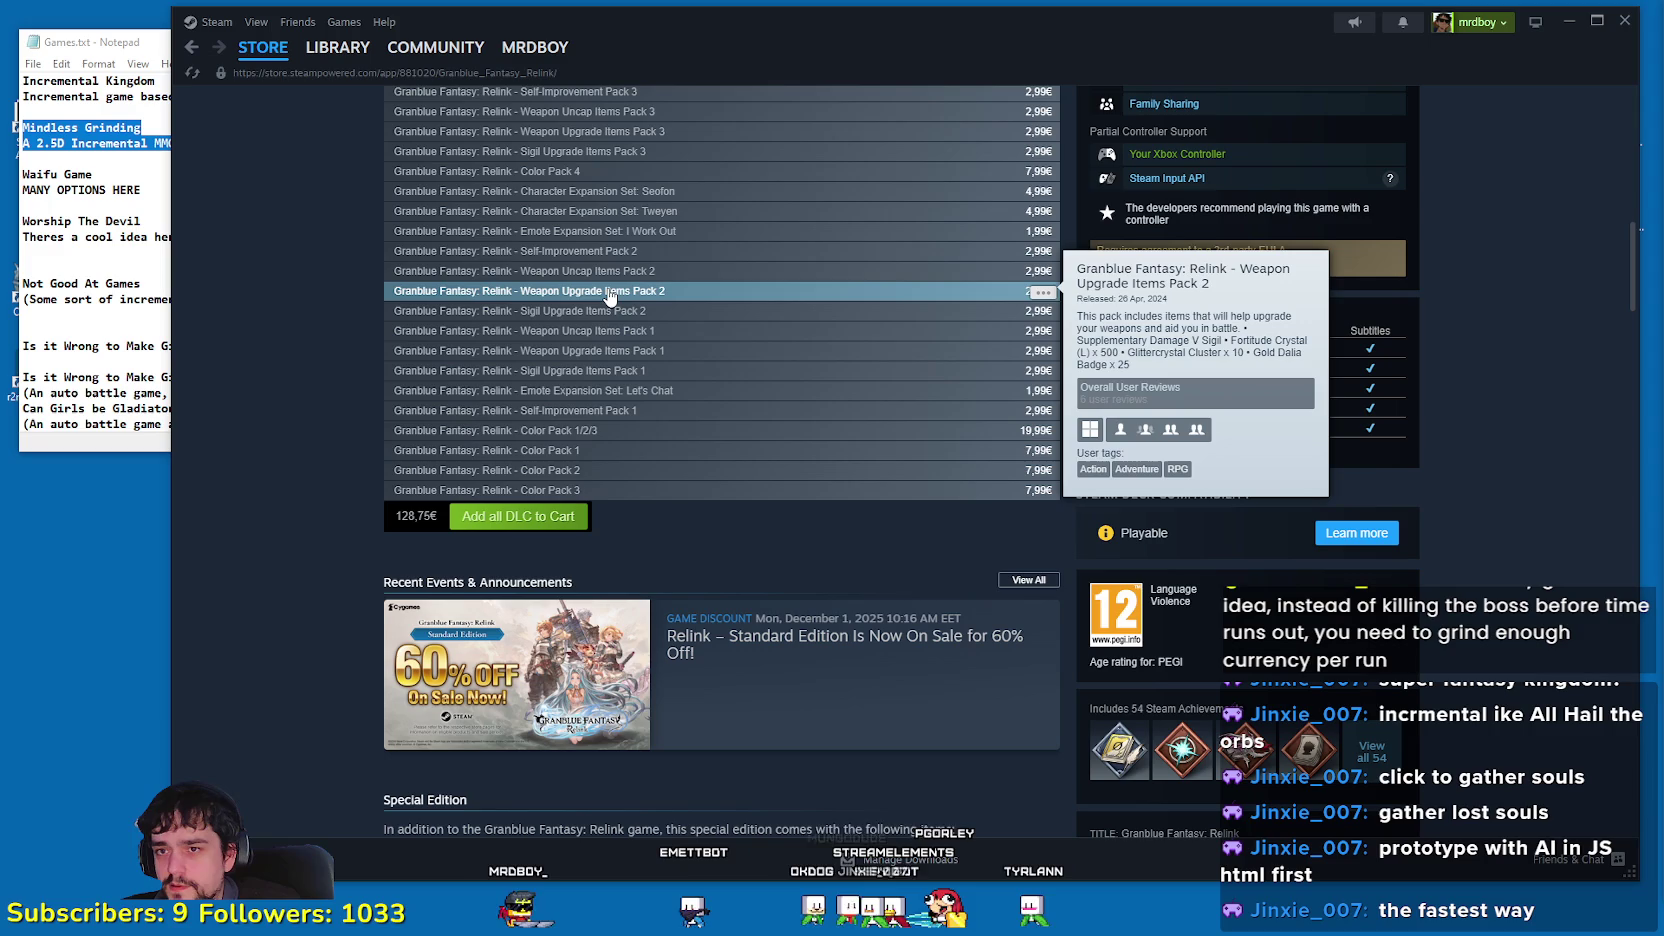
scroll(733, 484, down, 8)
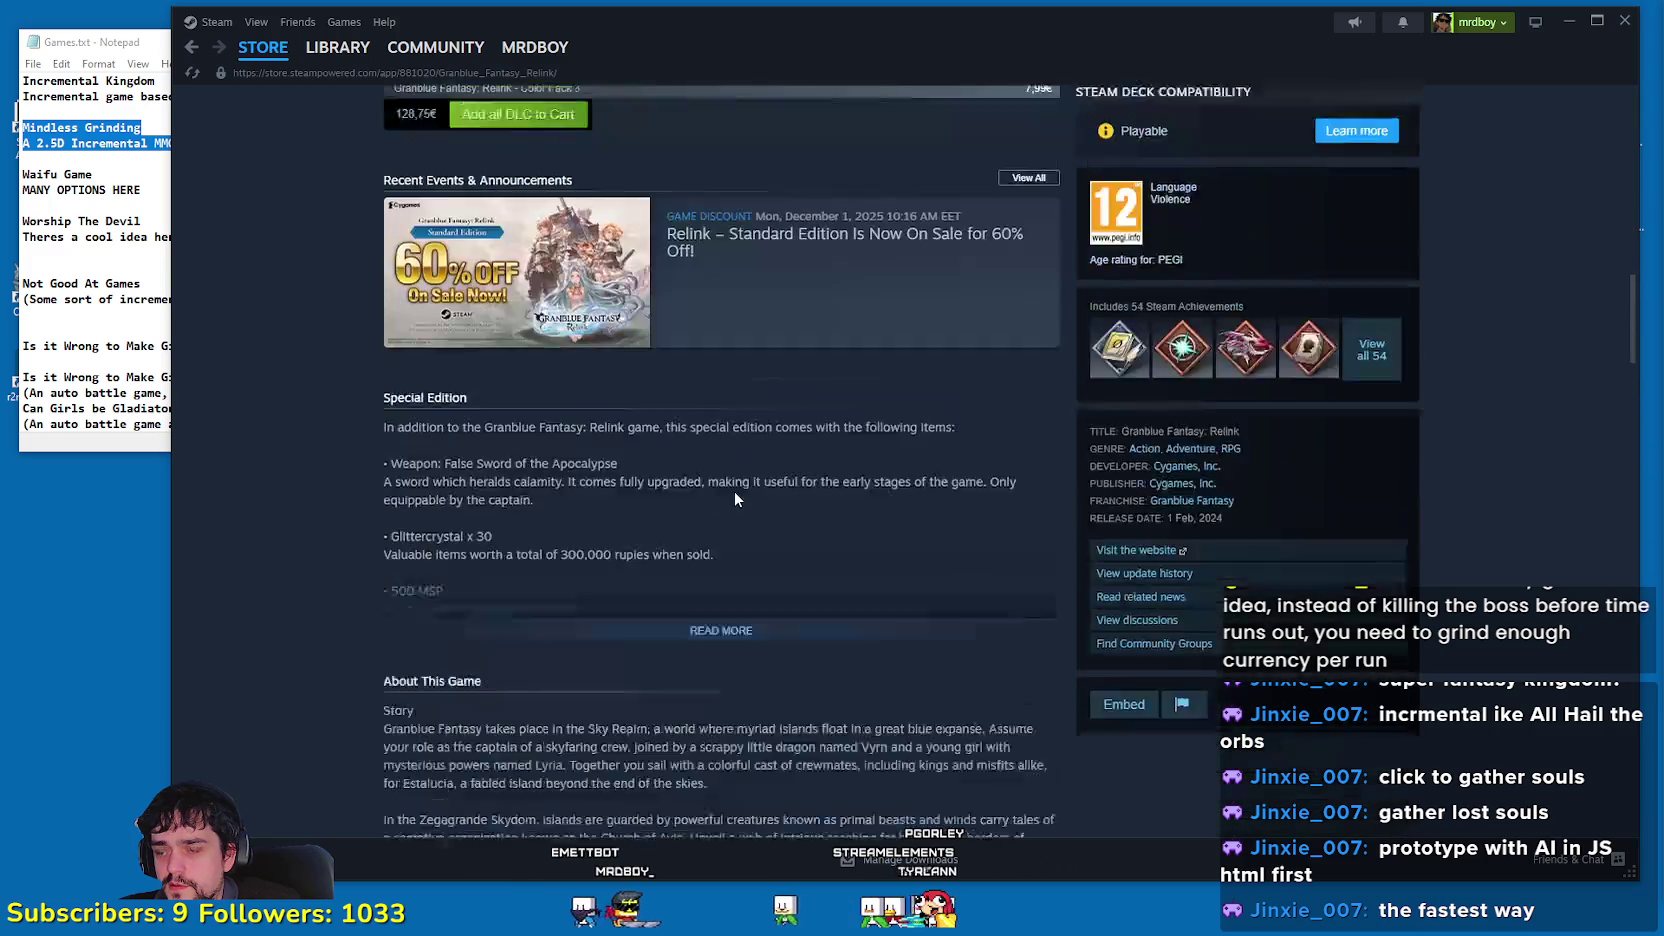
scroll(829, 599, down, 5)
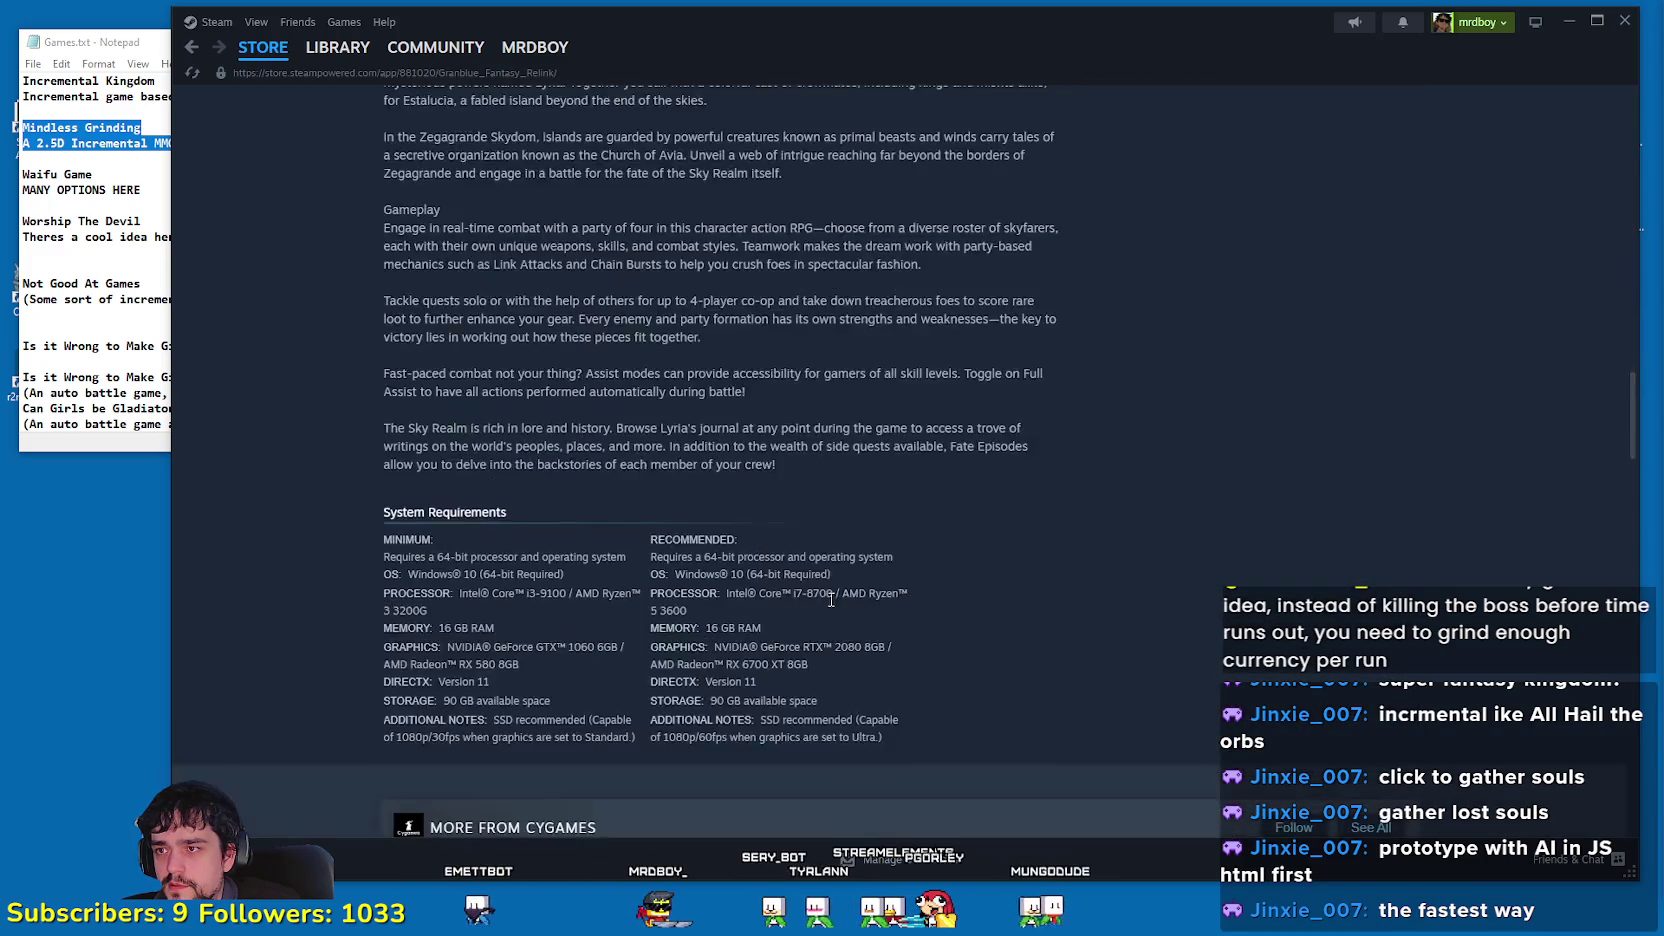
scroll(827, 592, up, 10)
scroll(823, 656, up, 10)
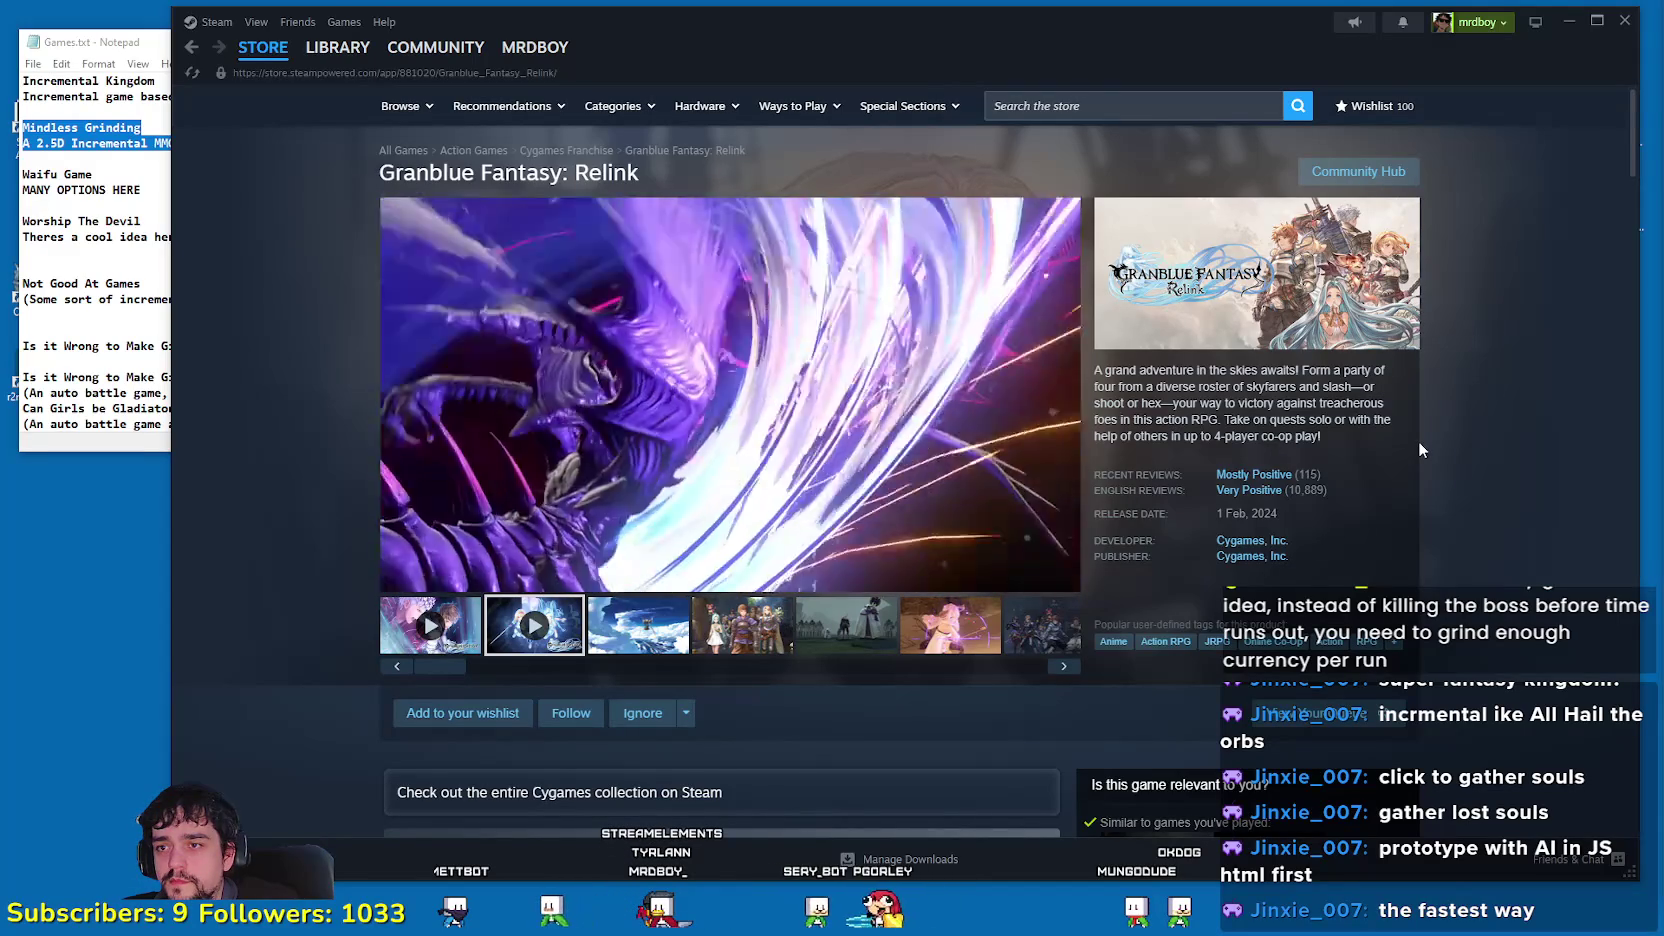
Step: Jump the trailer to 1:48, pause it, and minimize Steam
mouse_move(767, 468)
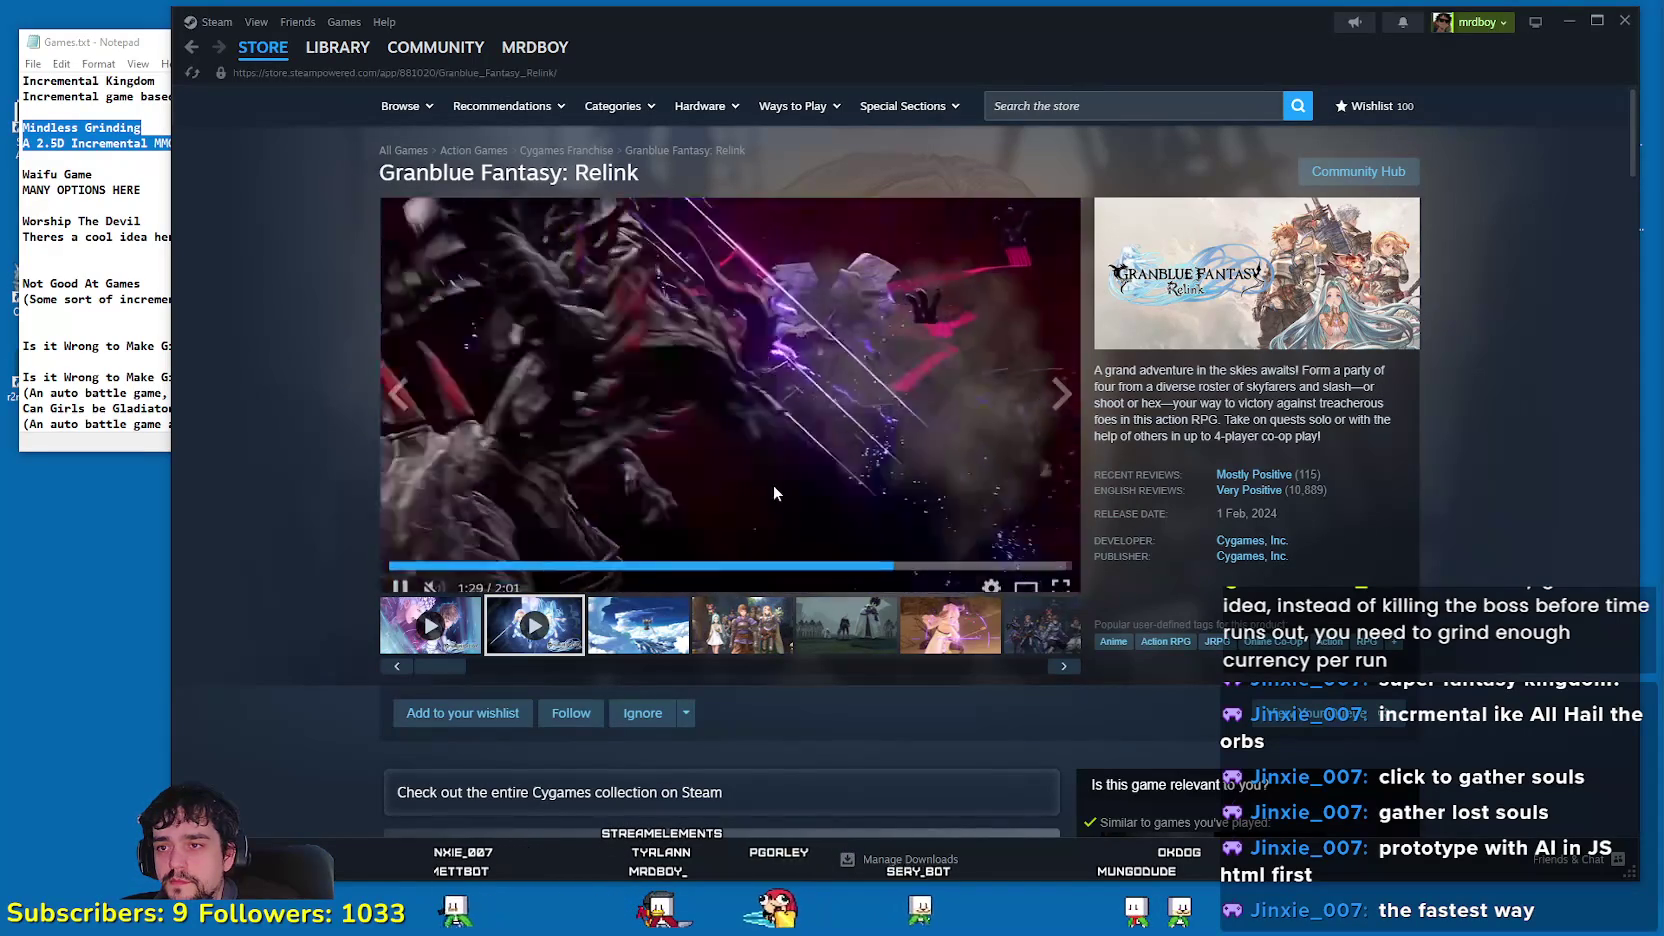
click(973, 551)
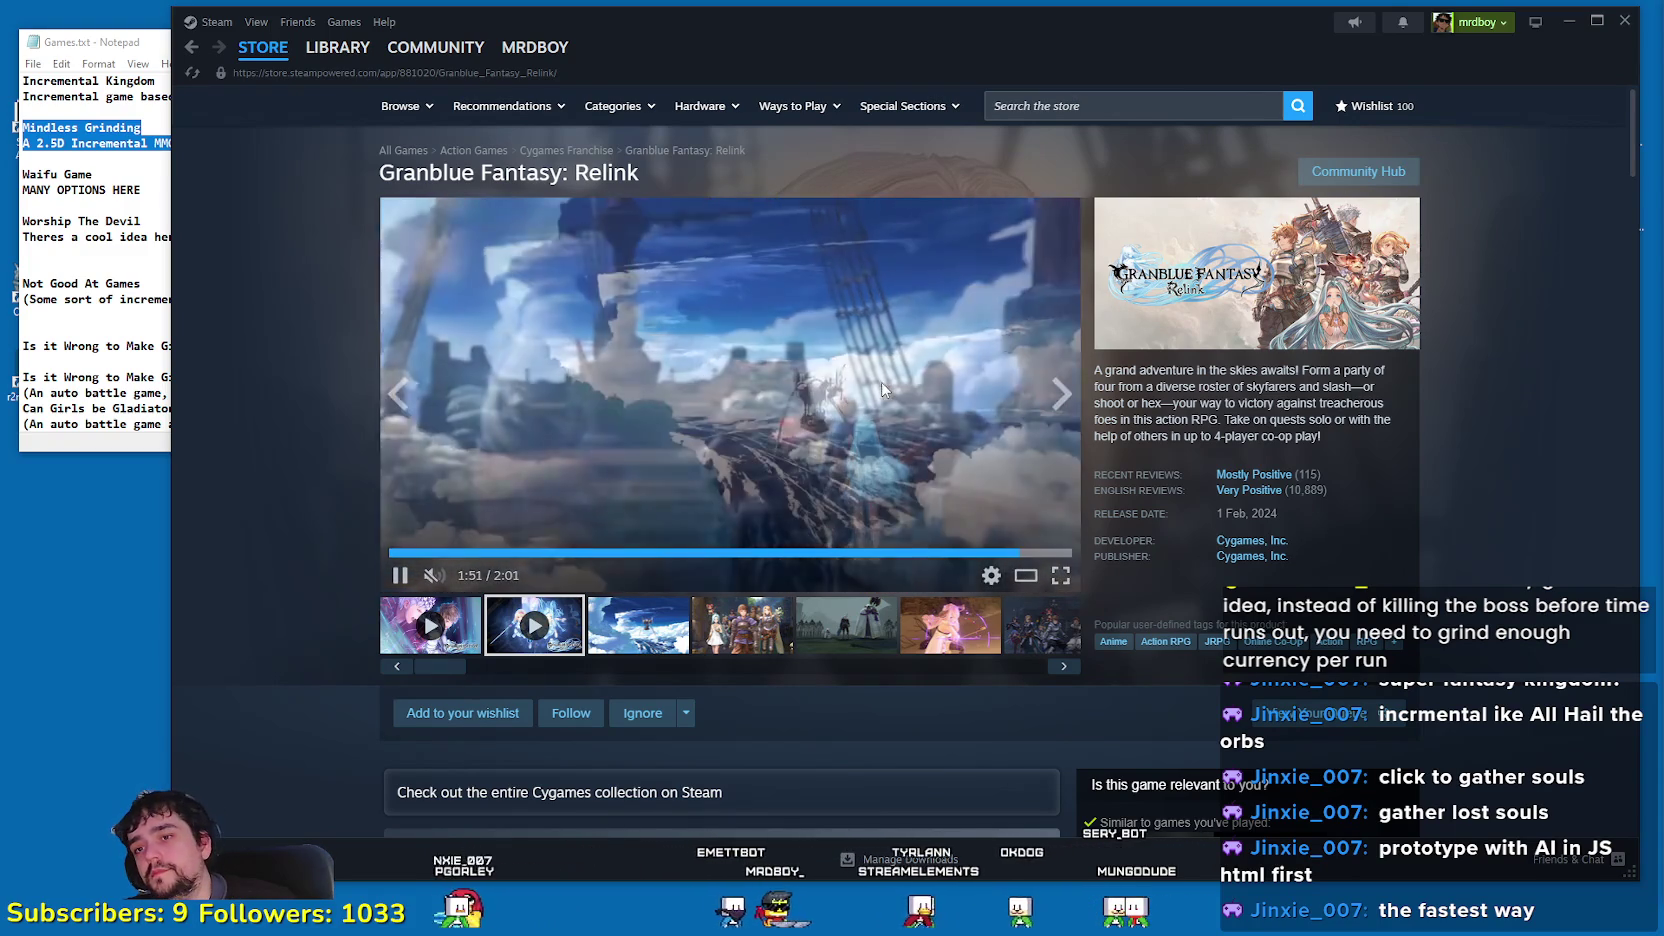
click(853, 396)
click(1572, 22)
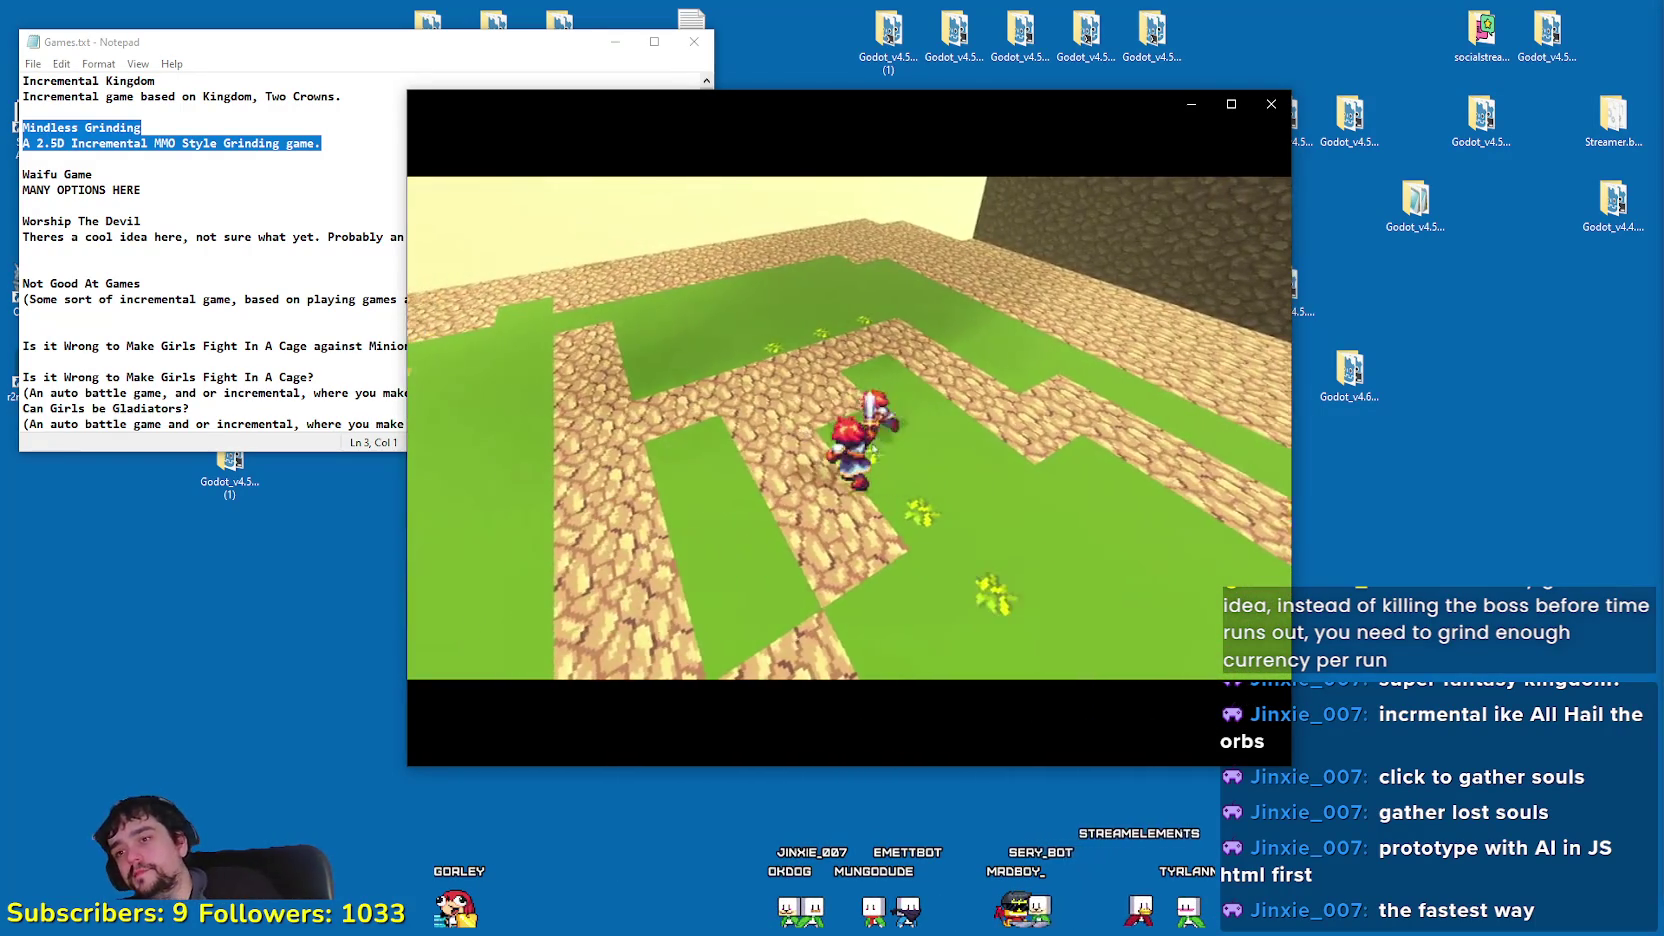
Step: Move the 2D-HD attempt clip window to the right and pause playback with Space
mouse_move(812, 105)
mouse_down()
mouse_move(972, 110)
mouse_move(974, 142)
mouse_up()
right_click(280, 630)
click(330, 673)
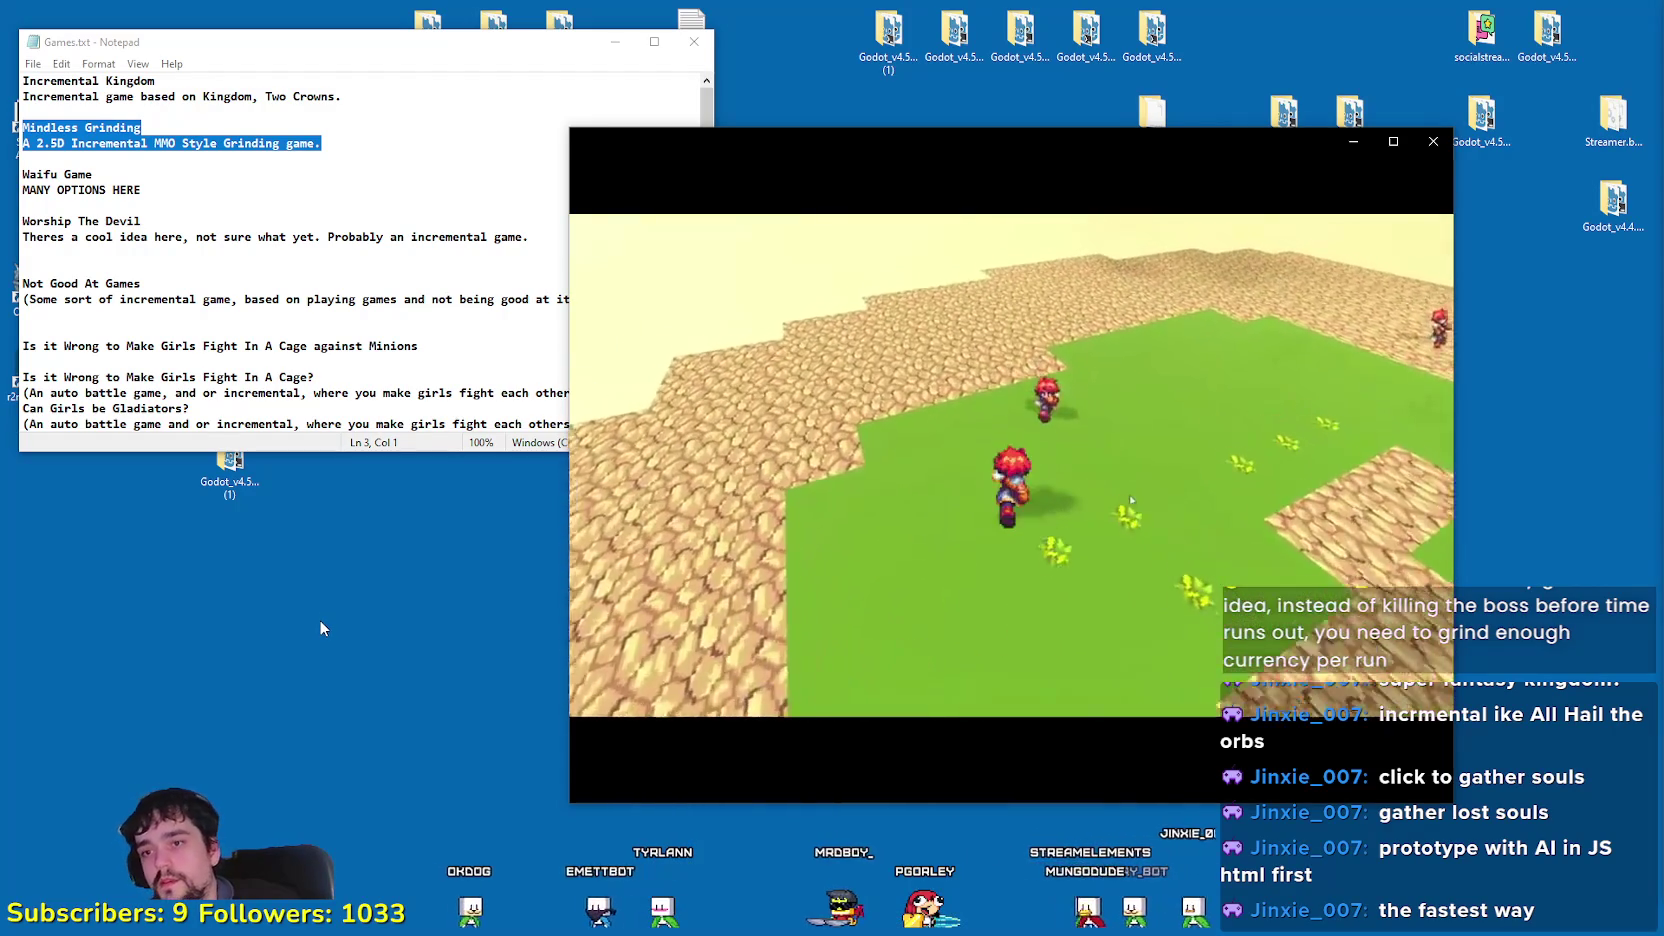
mouse_move(620, 400)
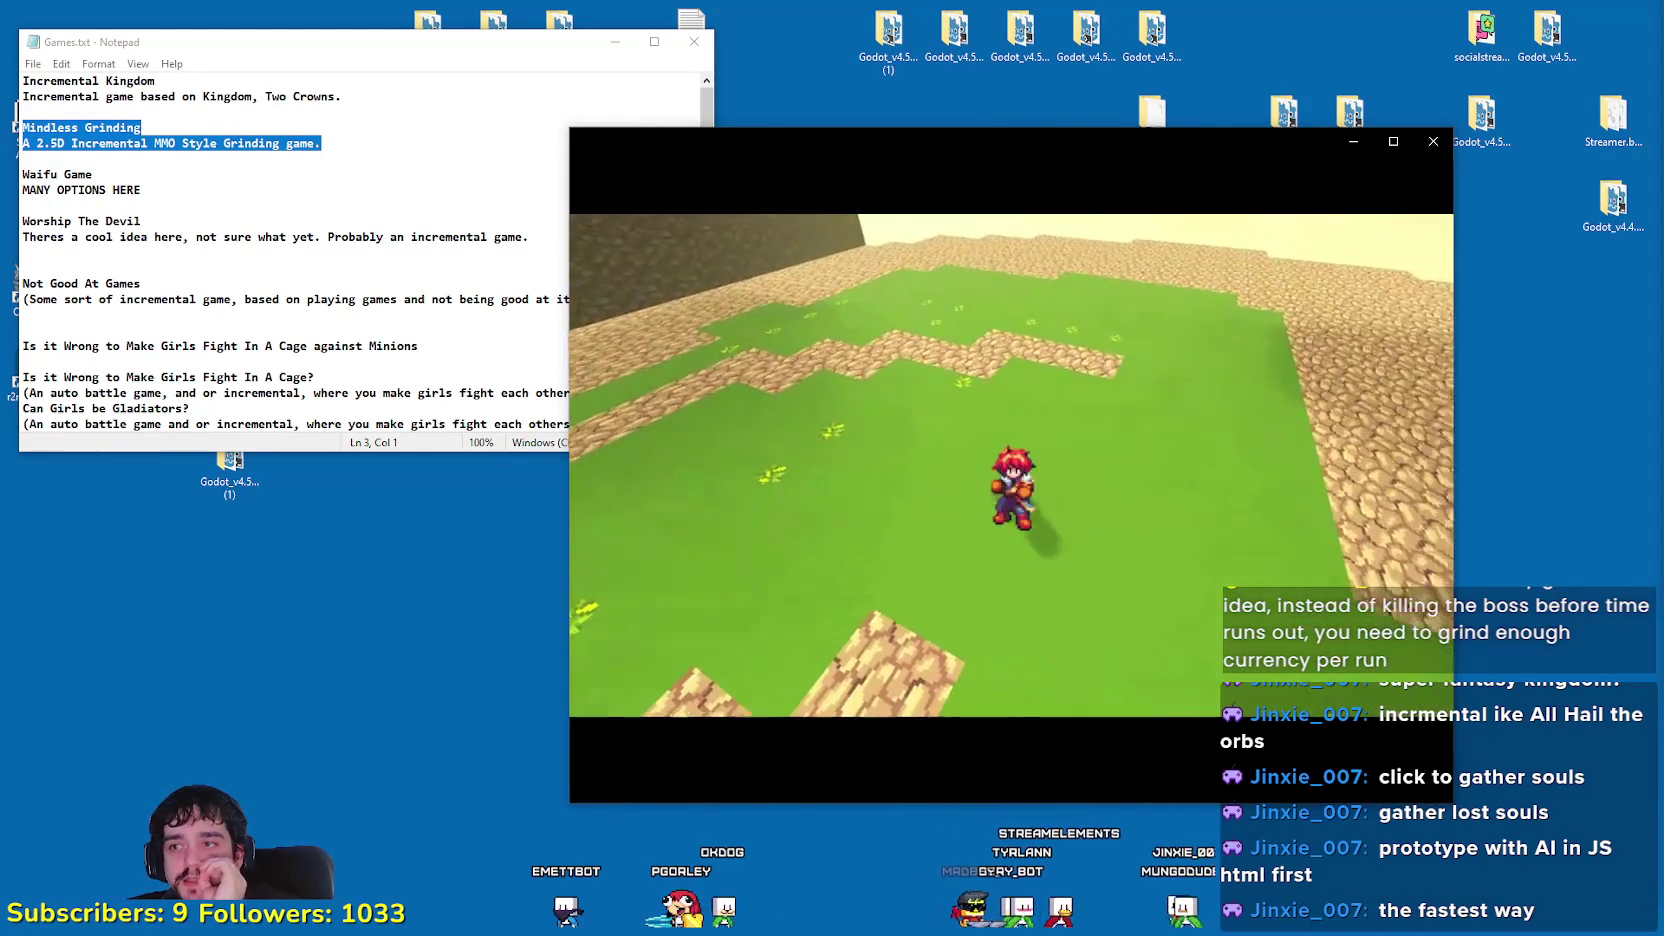
key(space)
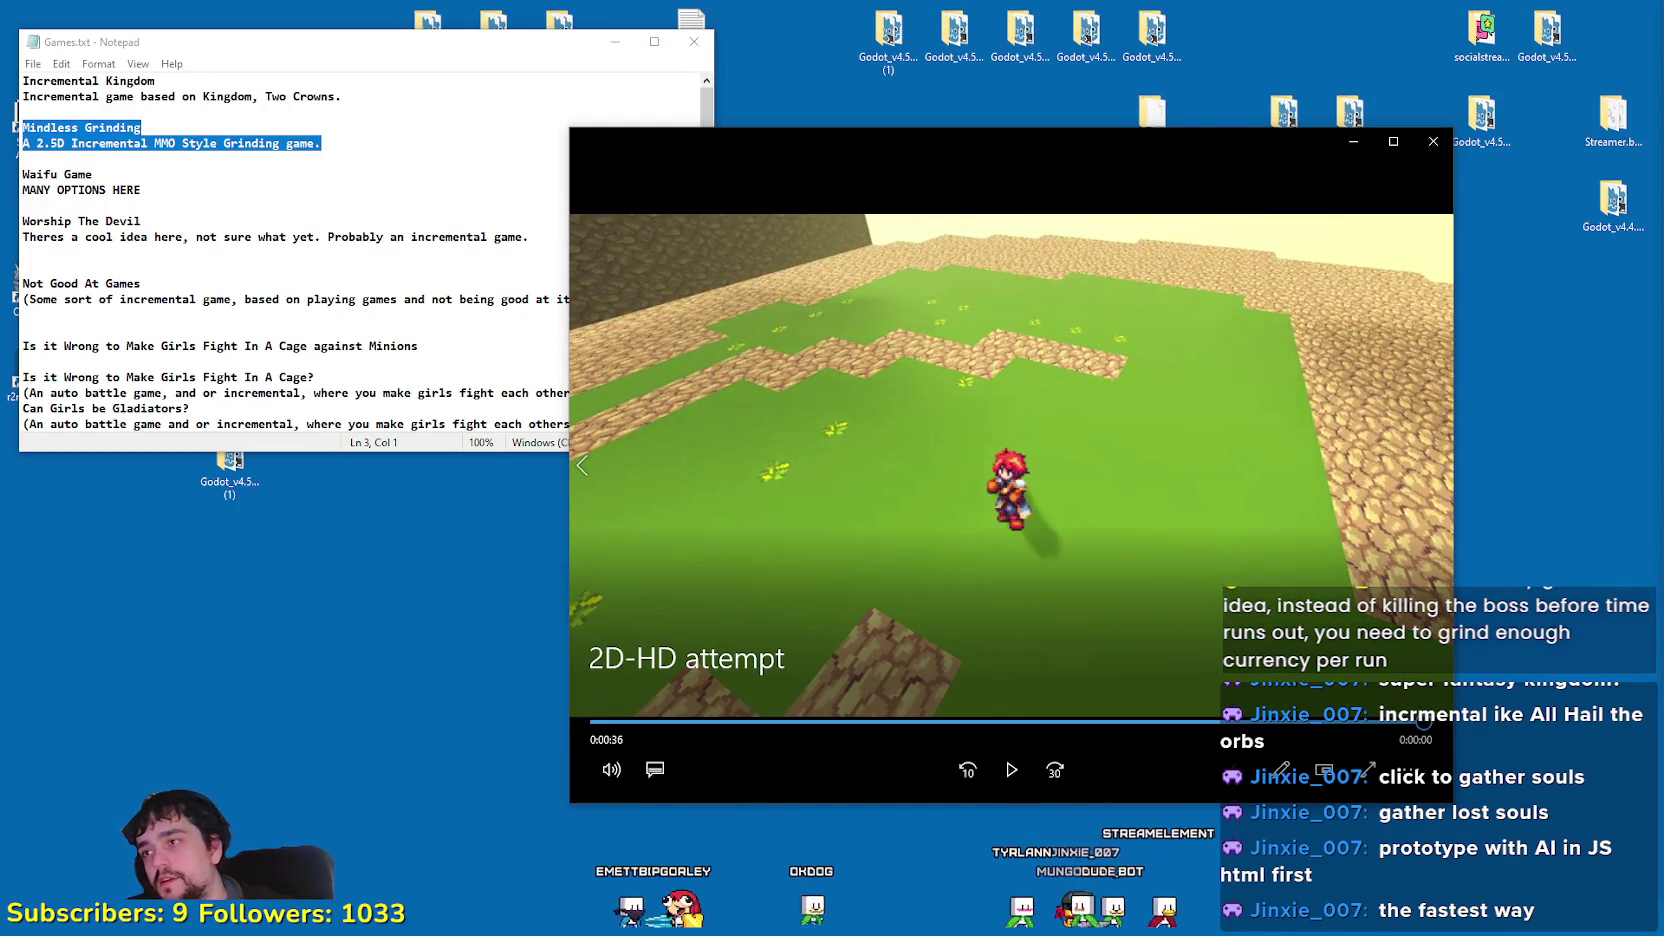
Step: Insert two blank lines after line 5 in the Notepad ideas list
mouse_move(322, 143)
mouse_down()
mouse_move(340, 96)
mouse_move(57, 78)
mouse_up()
click(392, 137)
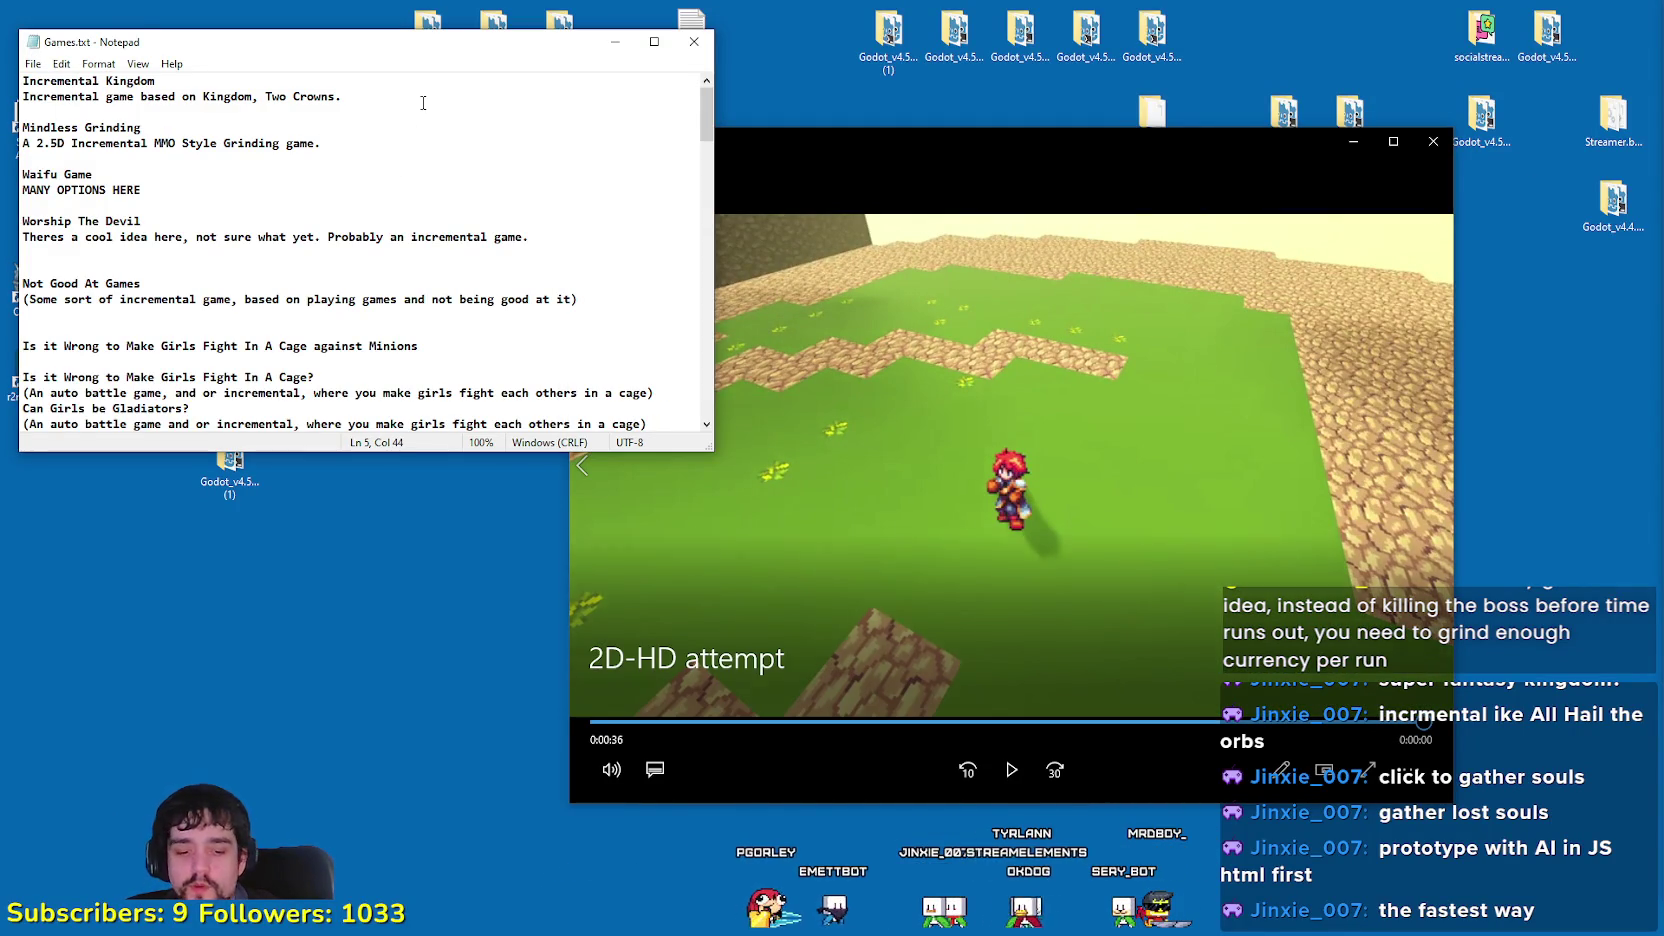
key(Return)
key(Return)
drag(143, 109, 250, 82)
key(Right)
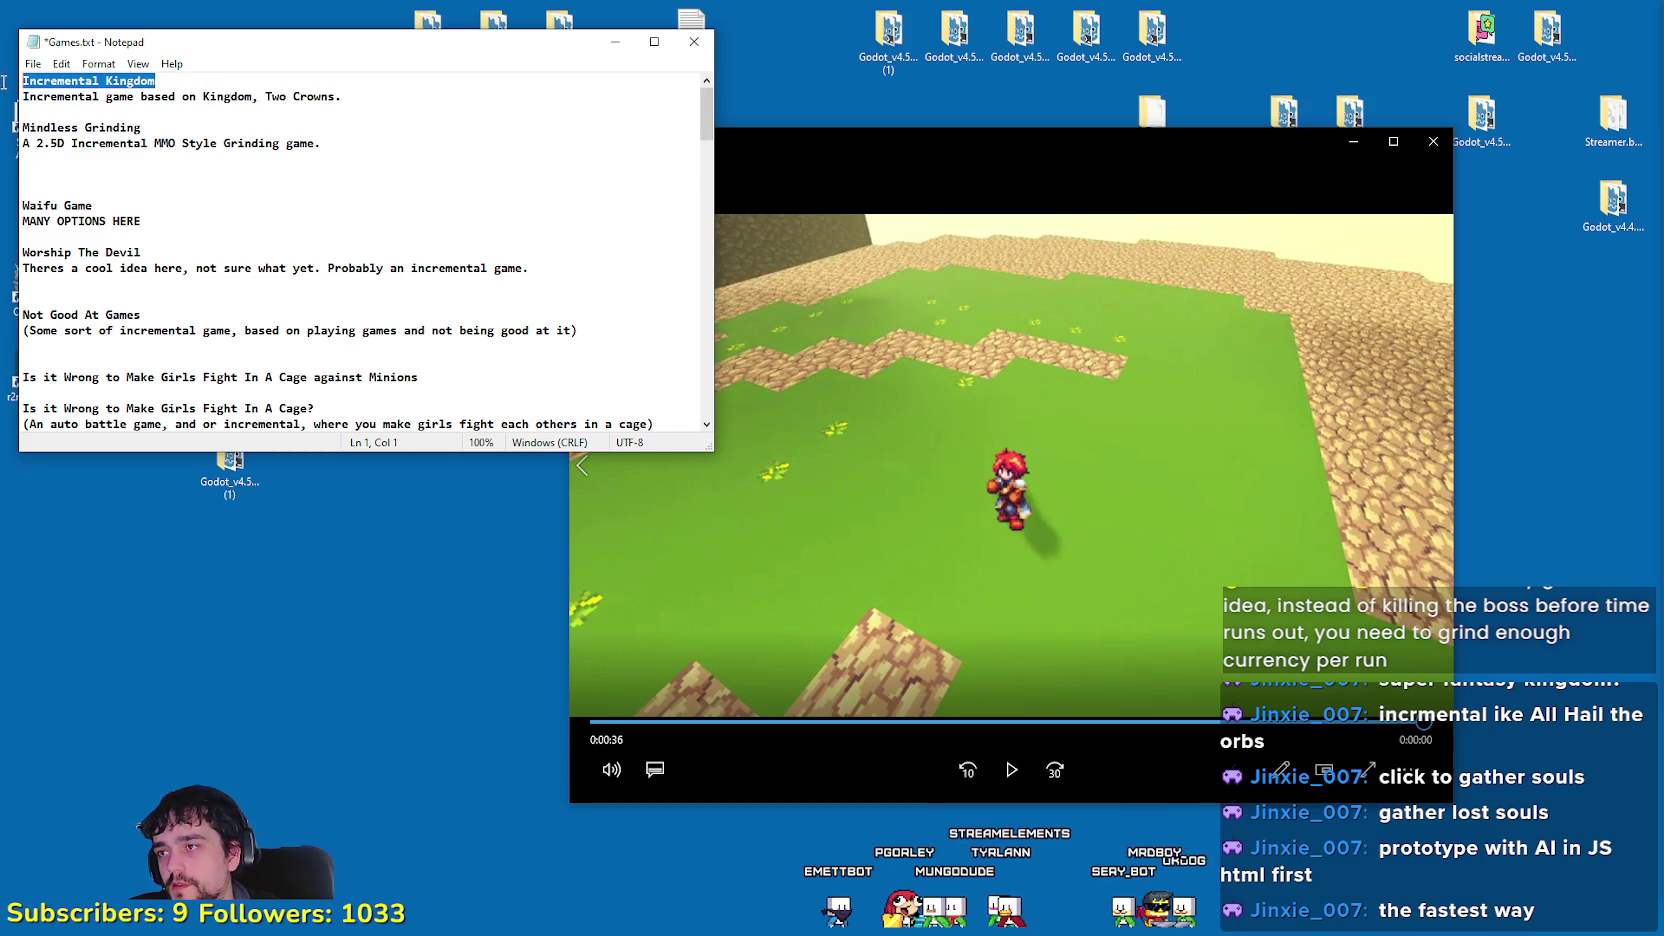
Step: Cut the three Incremental Slime Rancher lines, paste them below Mindless Grinding, and tidy spacing
scroll(177, 330, down, 7)
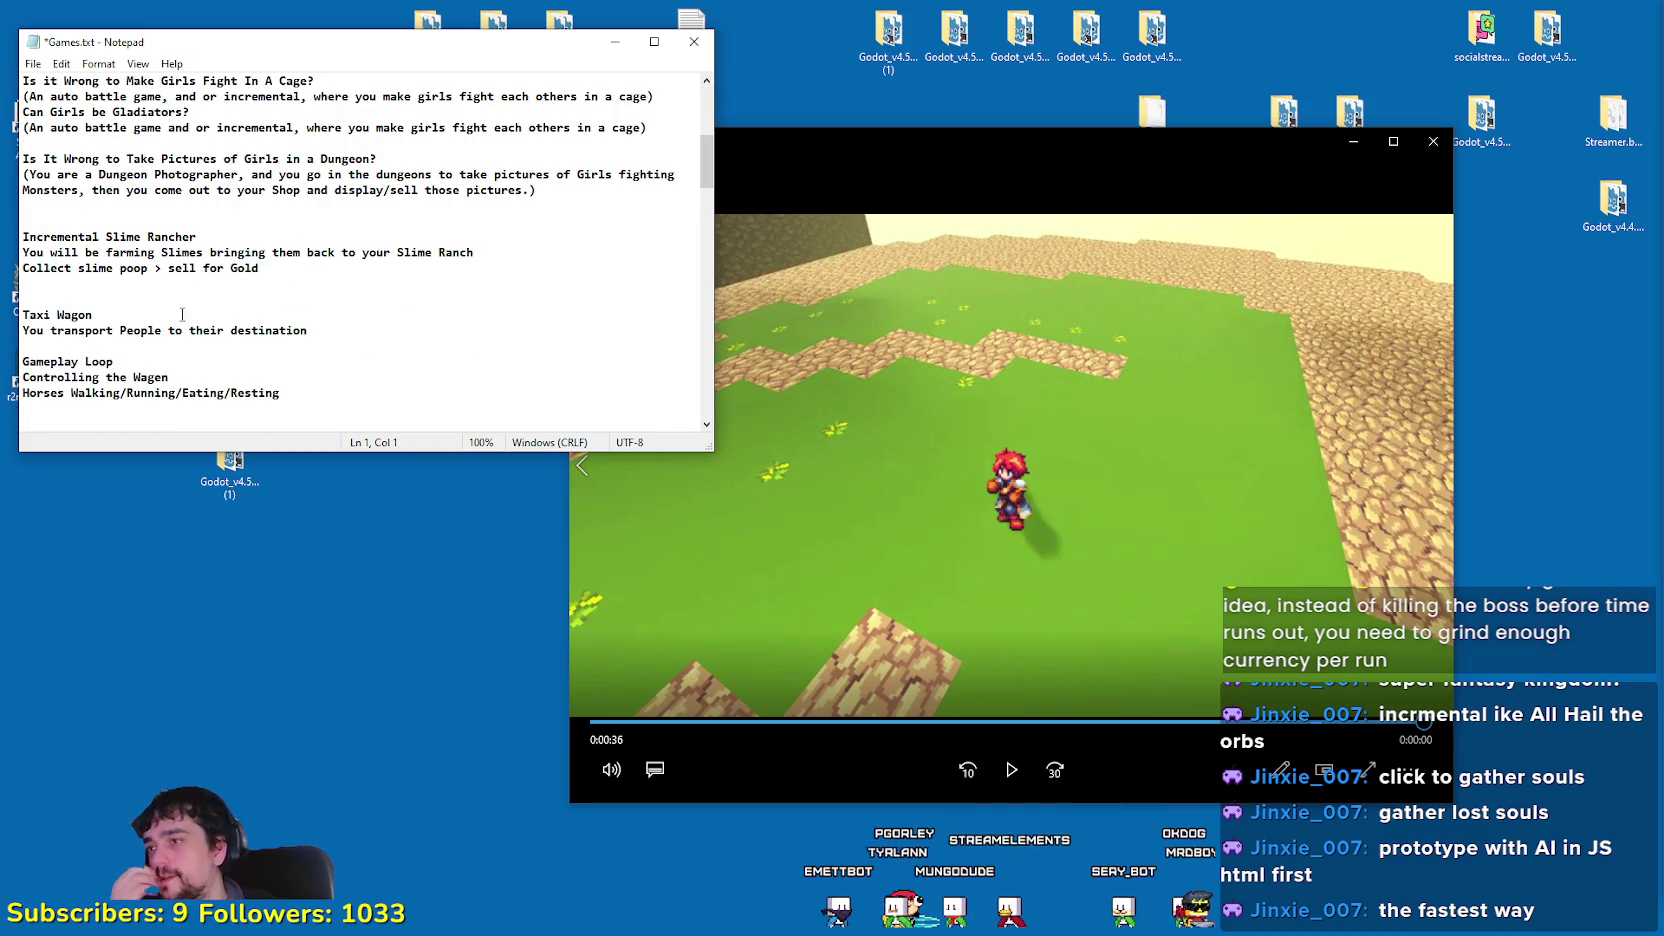
drag(281, 276, 25, 215)
key(ctrl+c)
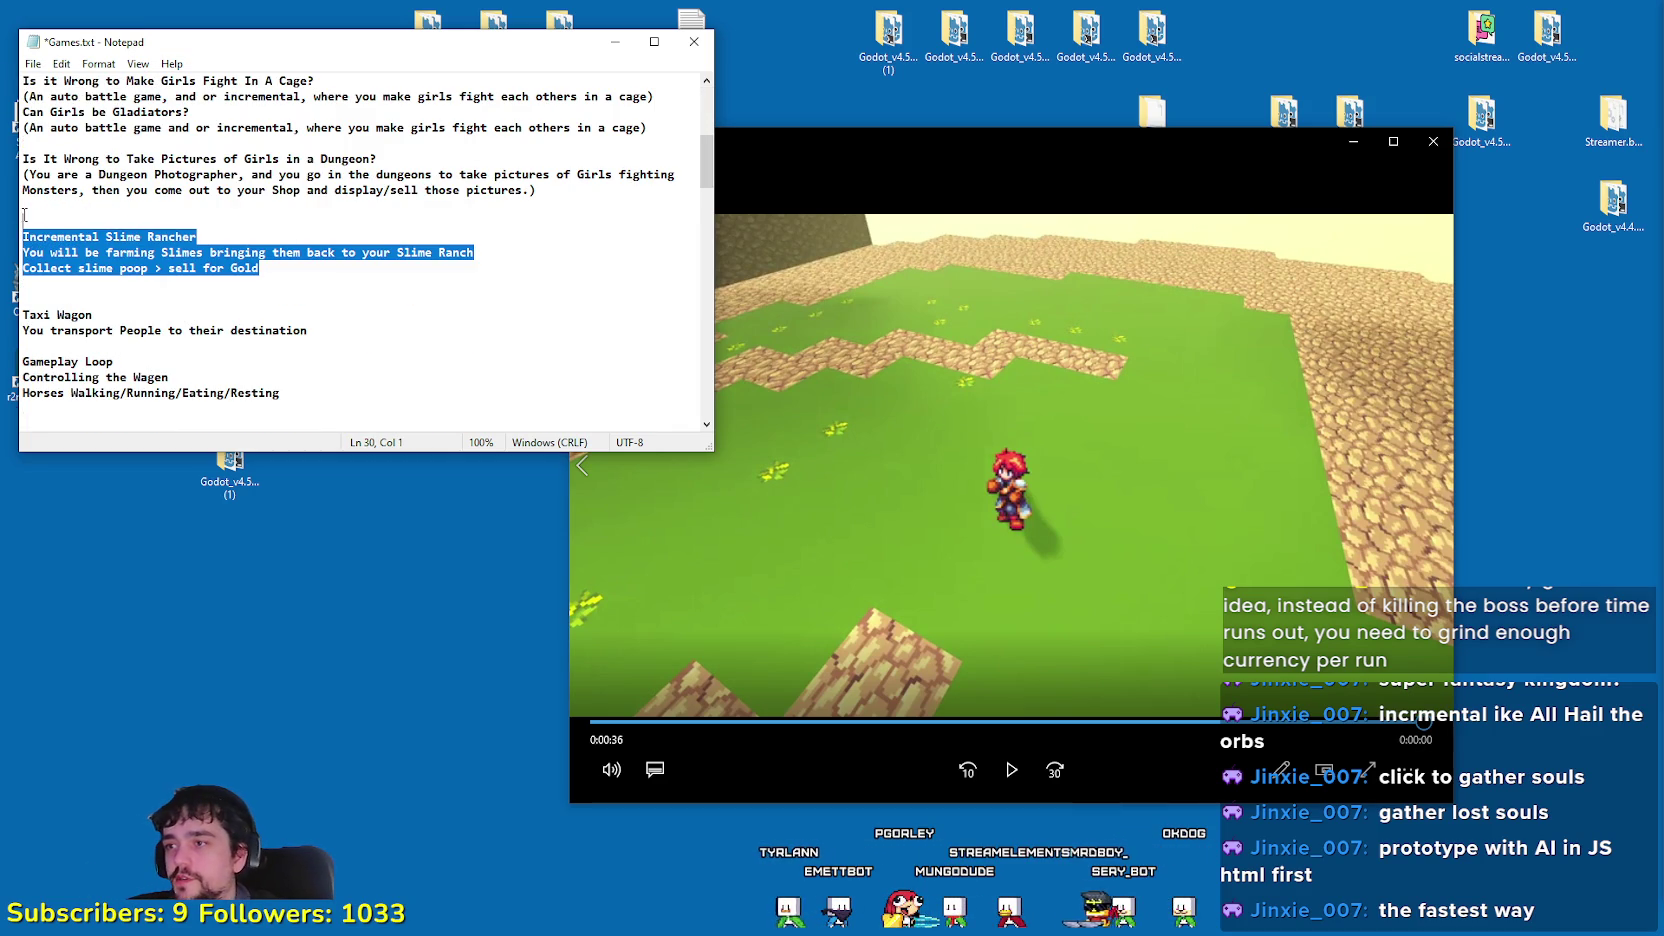
key(BackSpace)
key(BackSpace)
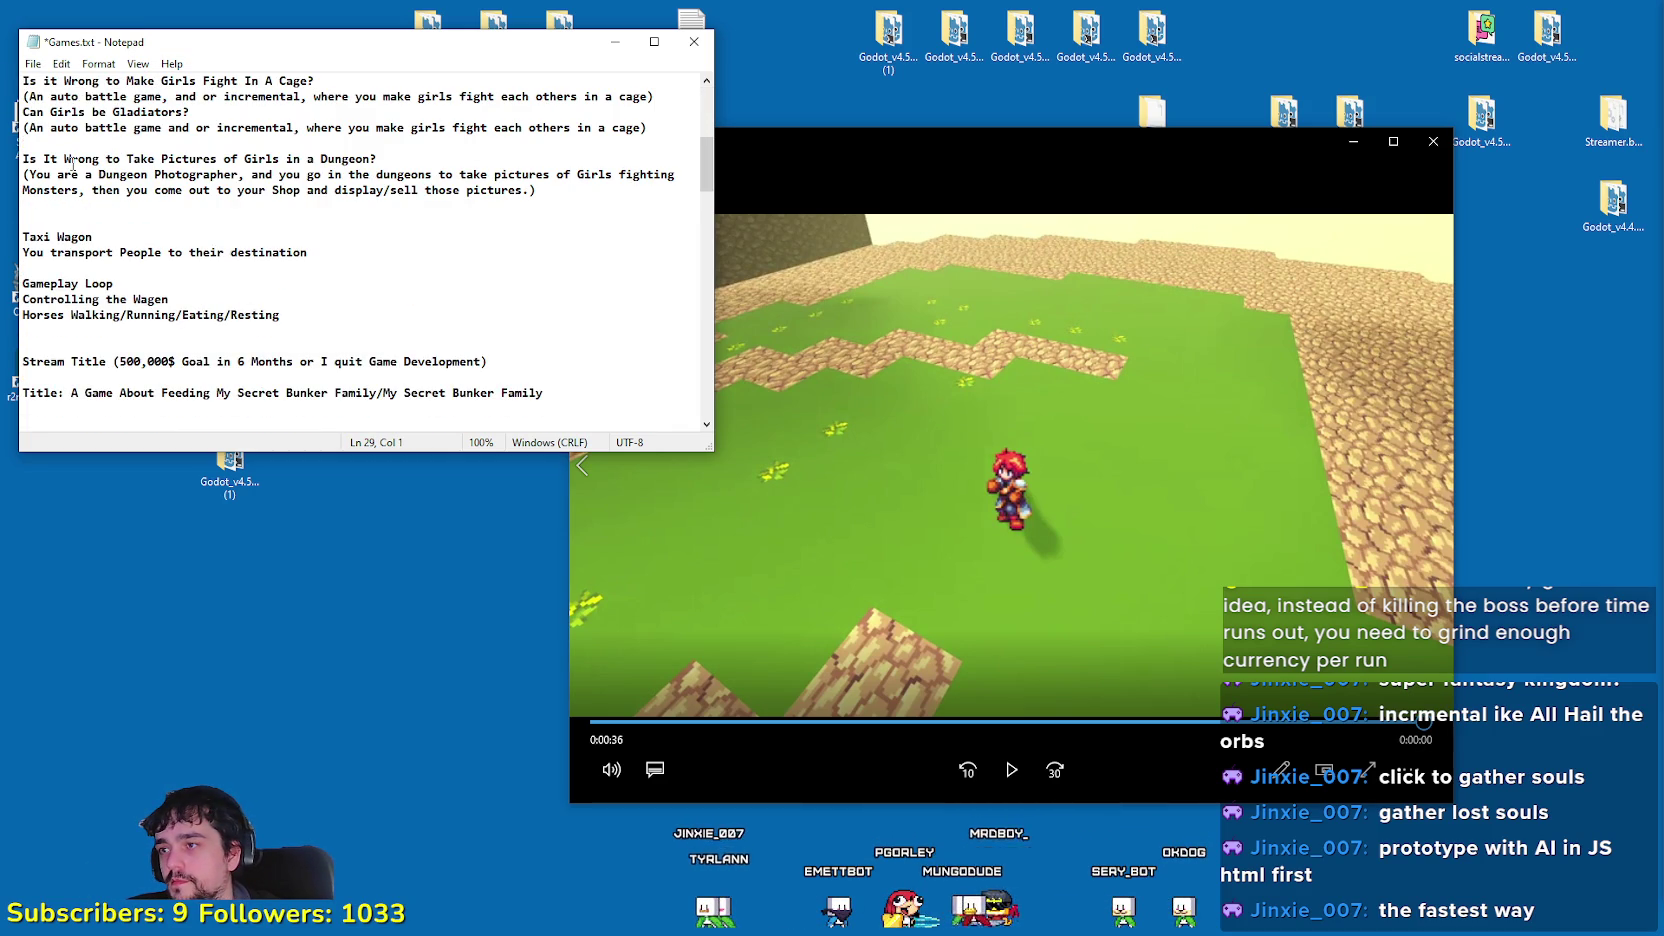
scroll(72, 163, up, 7)
key(ctrl+v)
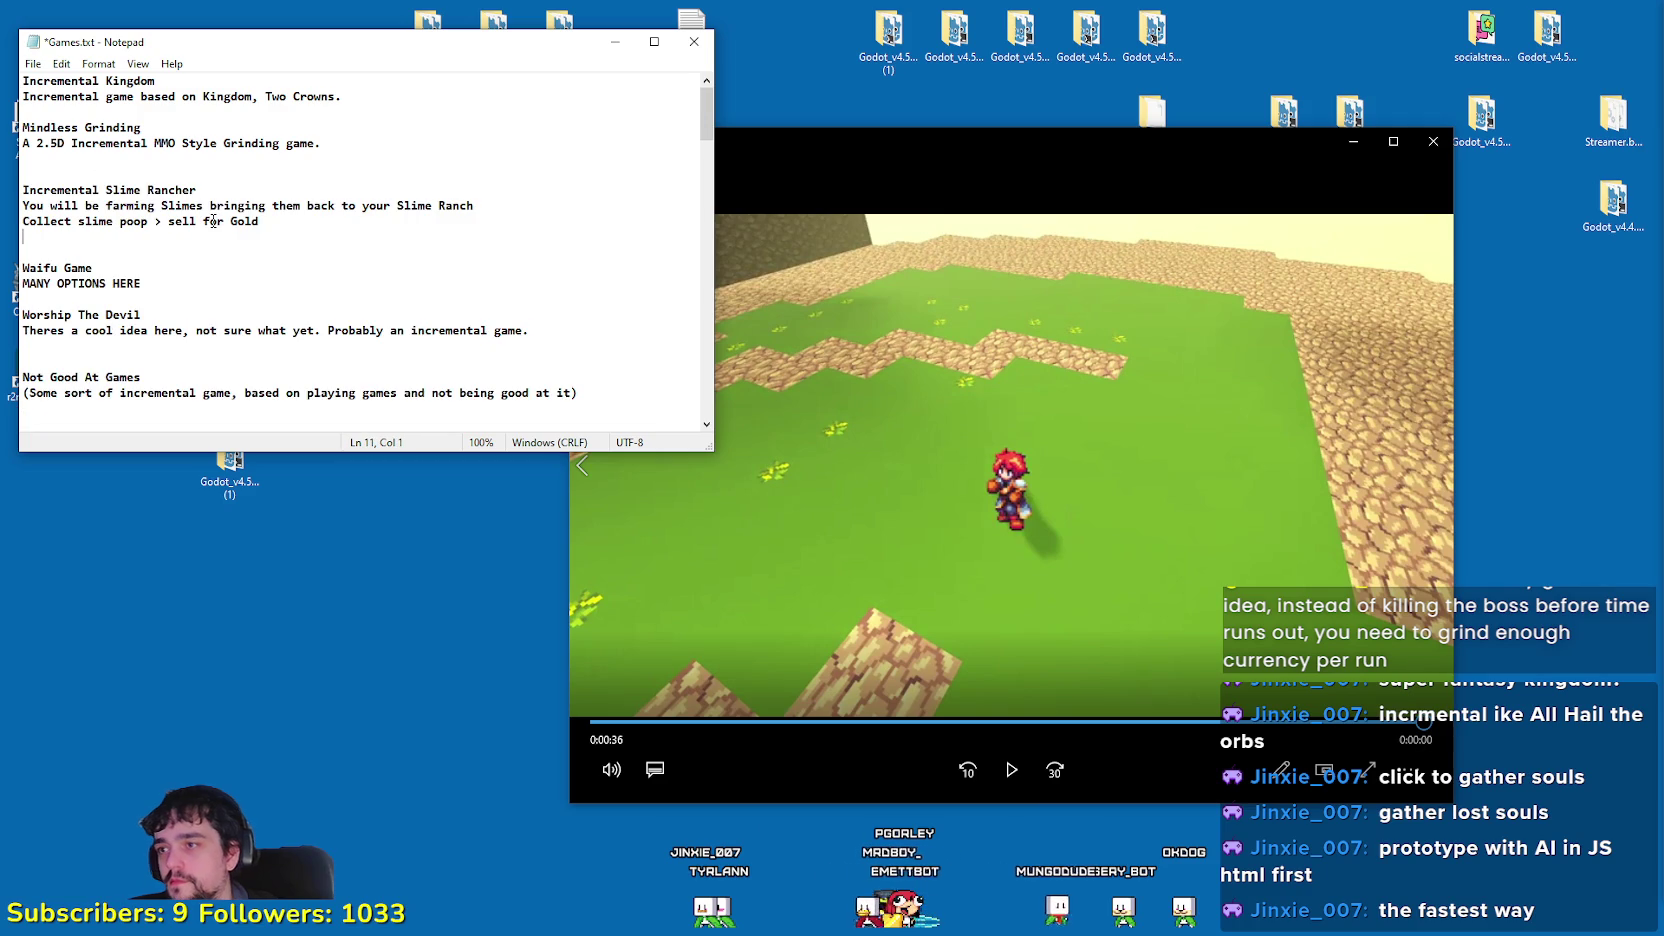
key(BackSpace)
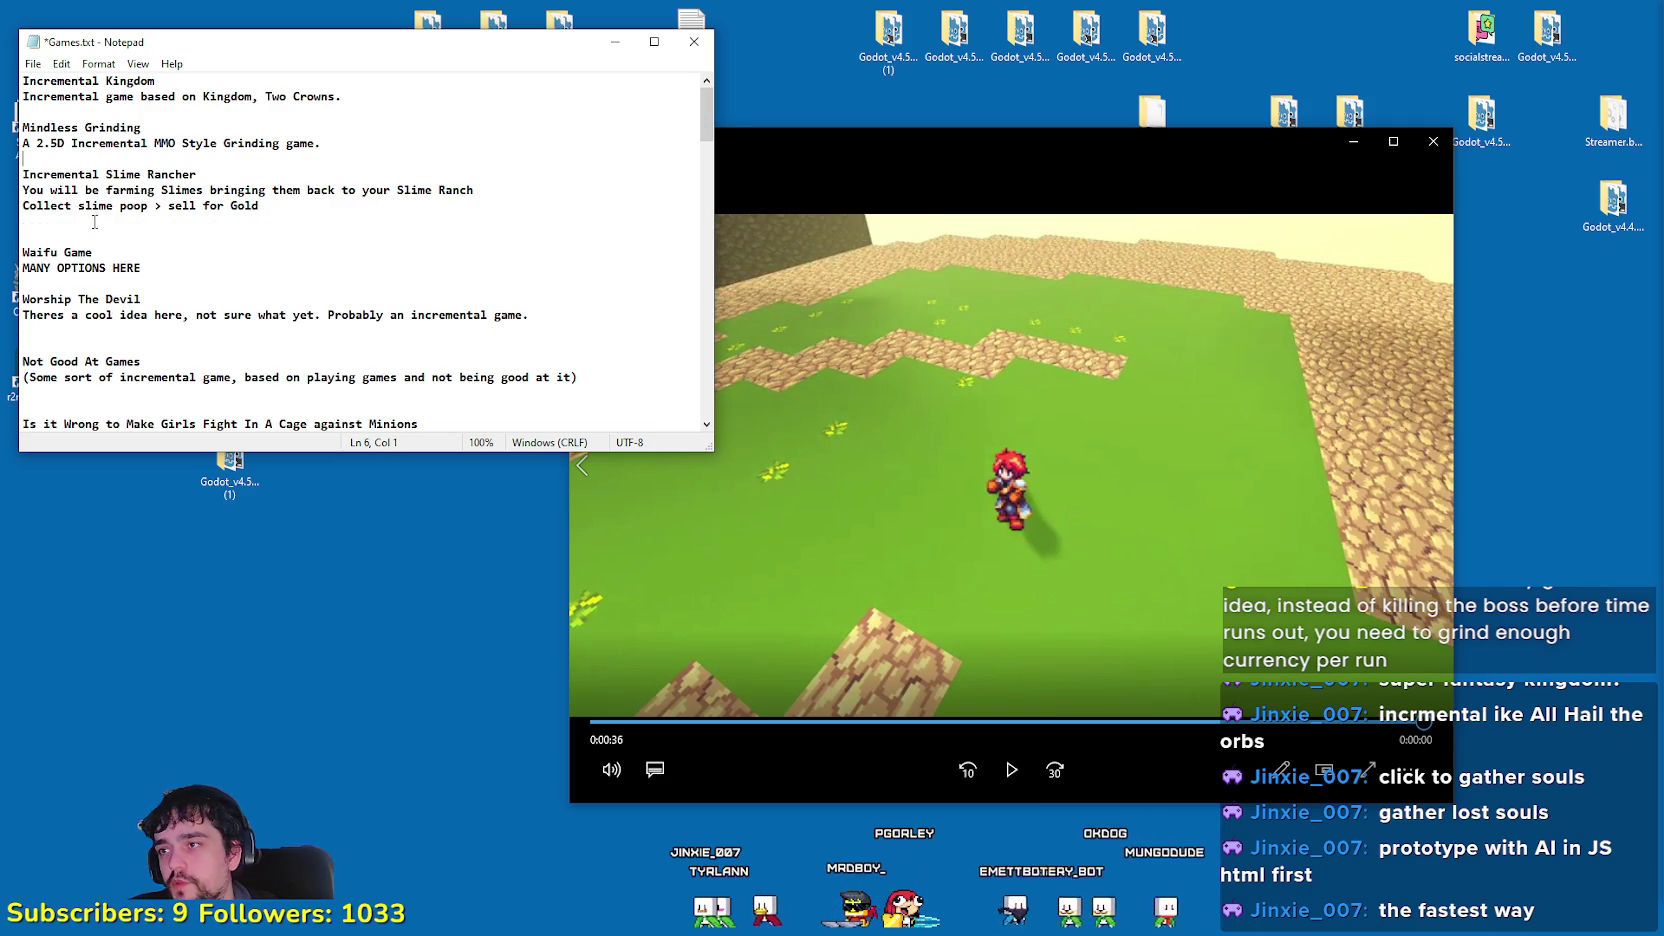
key(Return)
key(Return)
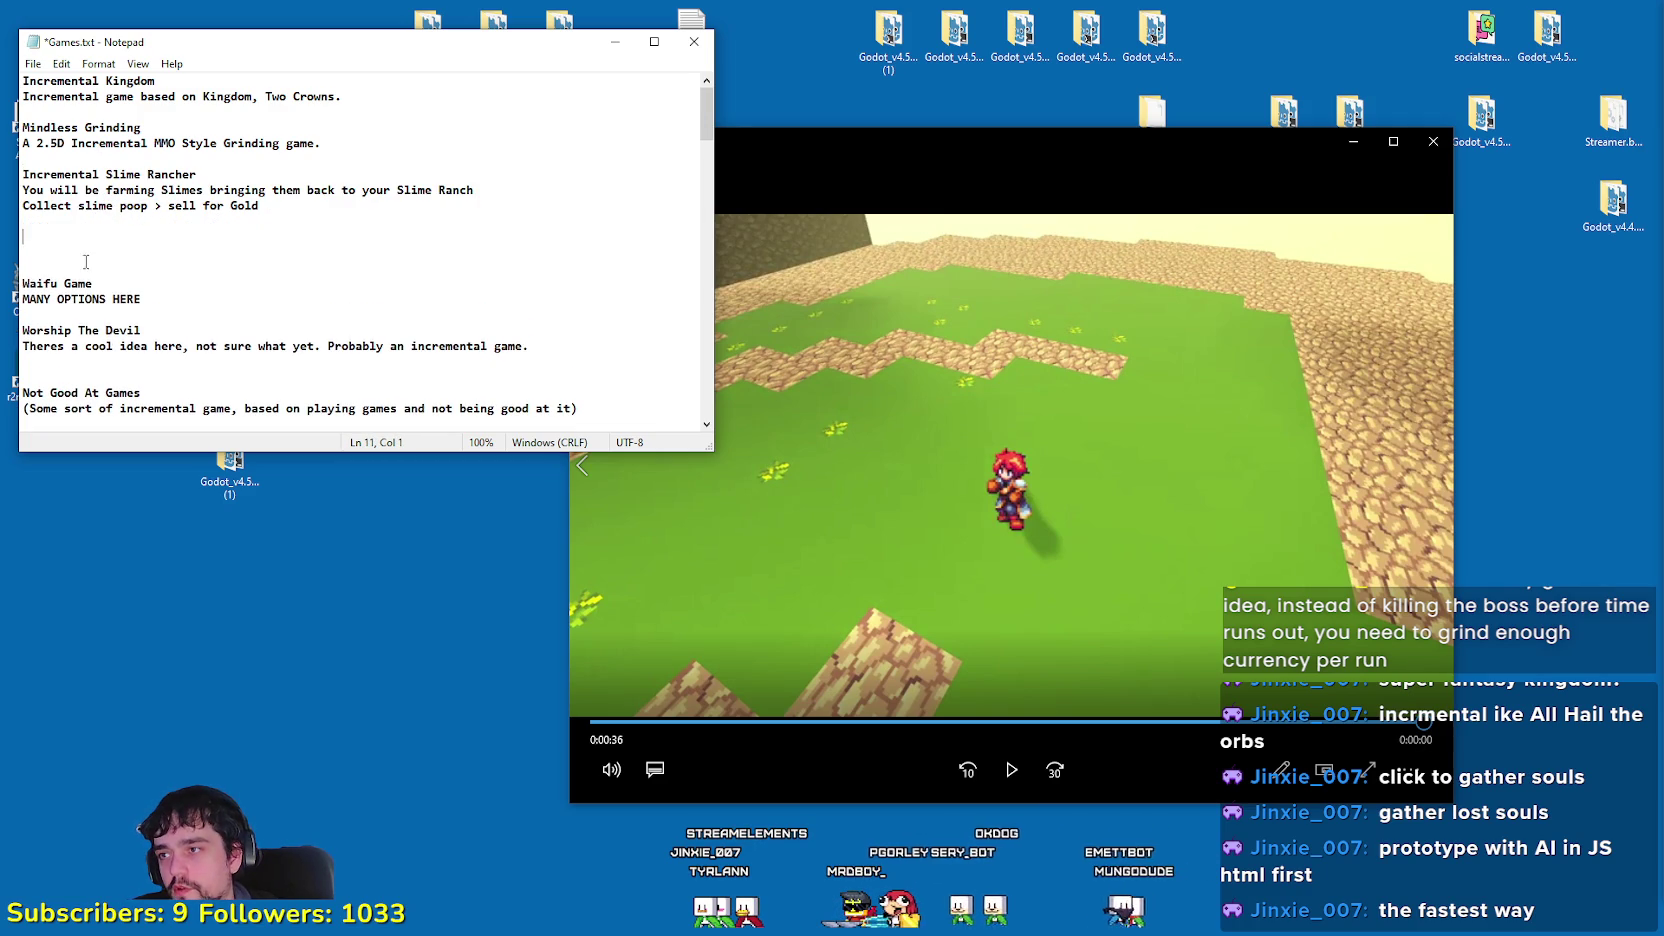
drag(1010, 182, 1146, 189)
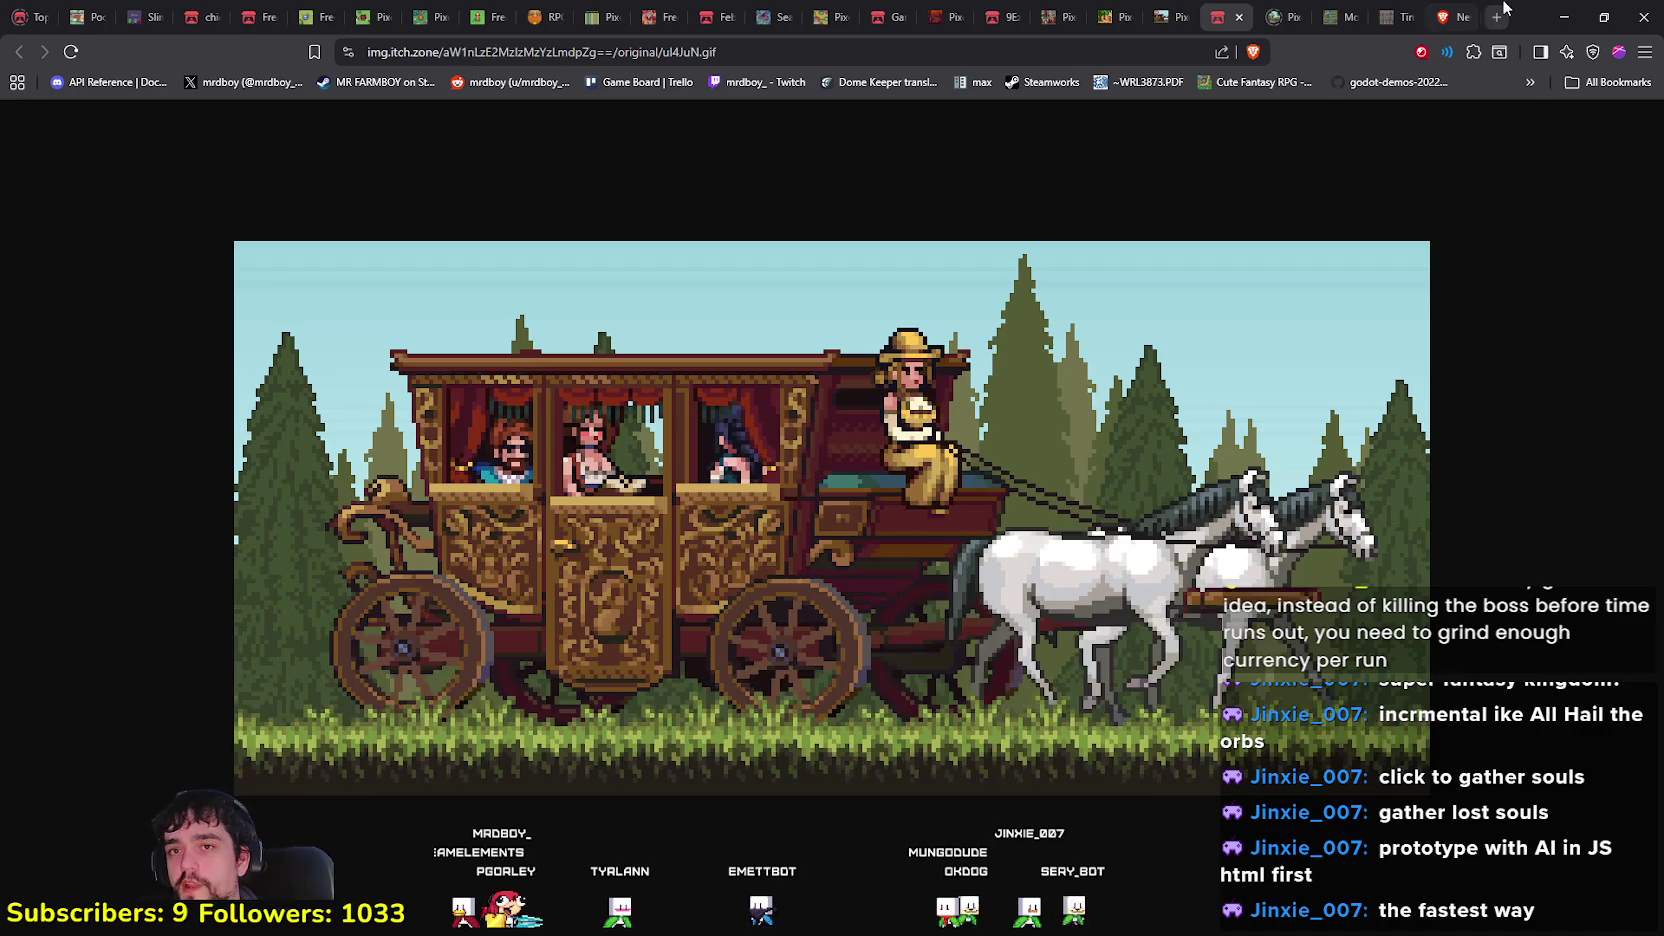
Step: Cycle through the open itch.io asset tabs, landing on the Pixel Art Slime Monsters Sprite Pack
click(995, 10)
click(945, 16)
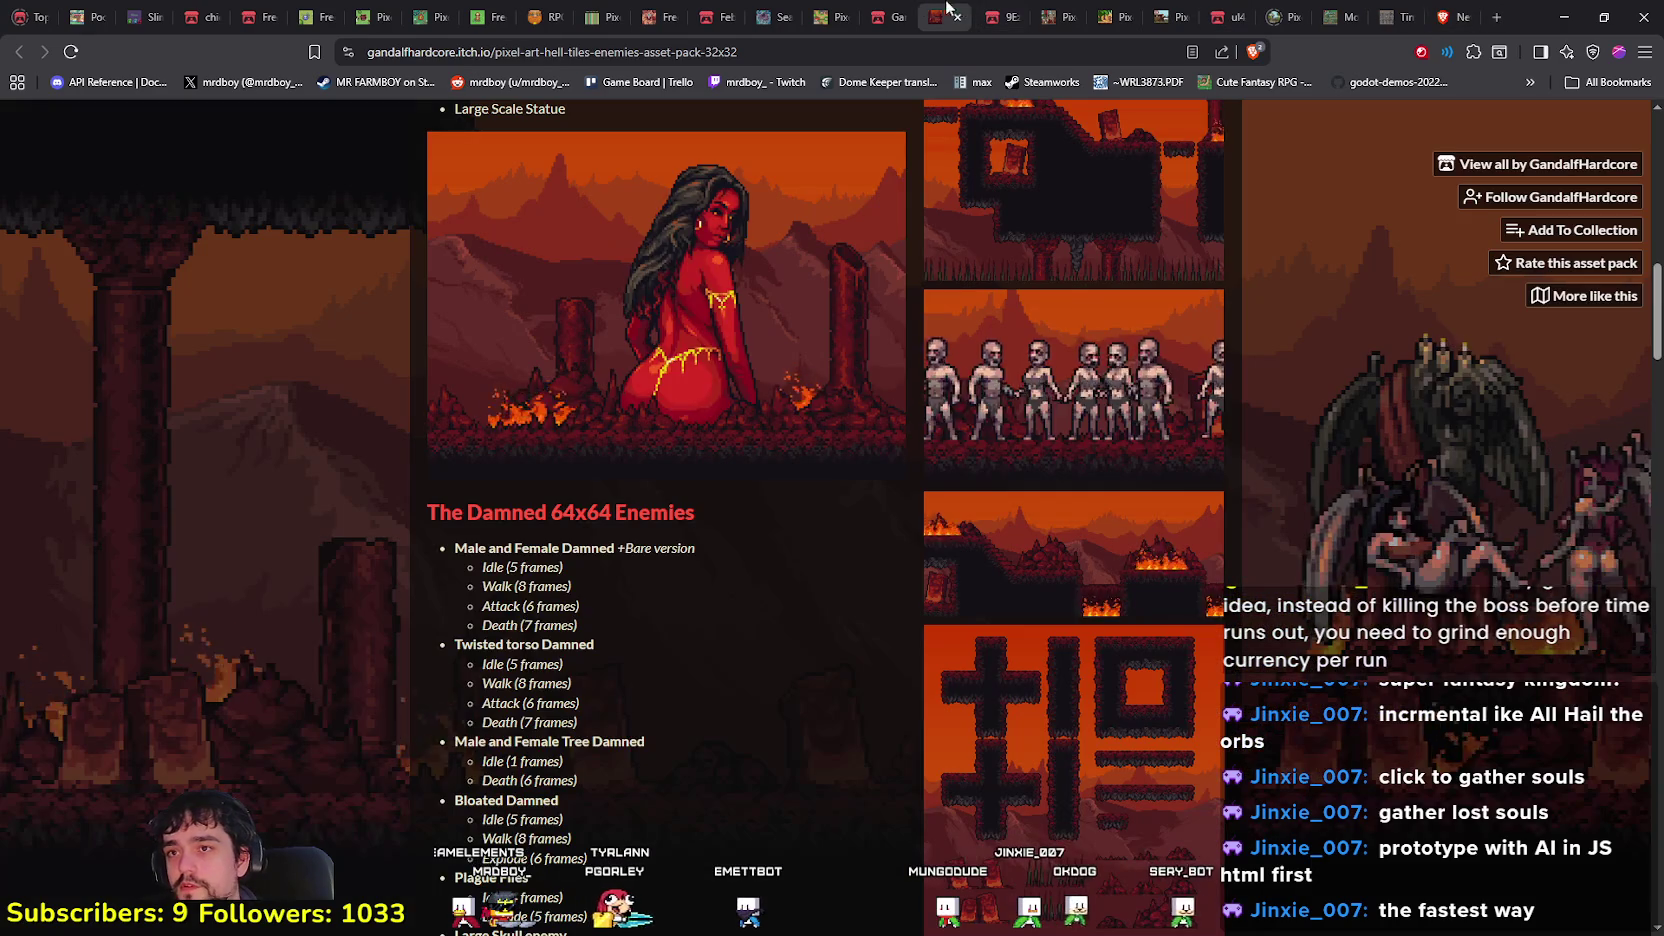
click(885, 16)
click(545, 16)
click(597, 10)
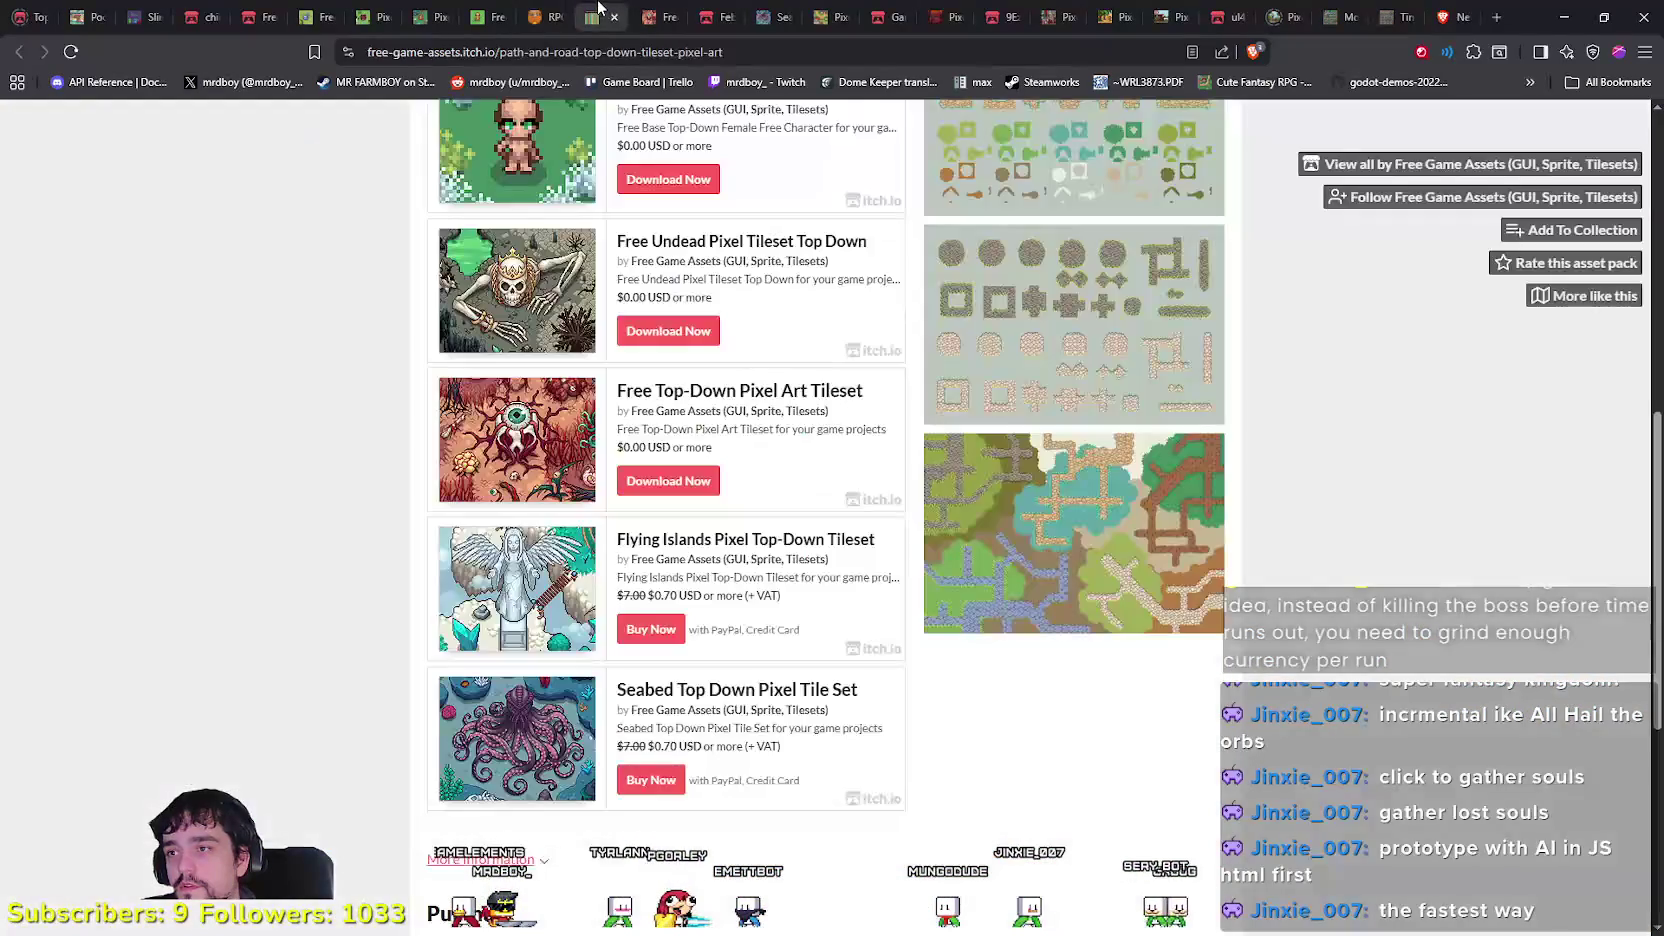
click(668, 10)
click(545, 12)
click(490, 12)
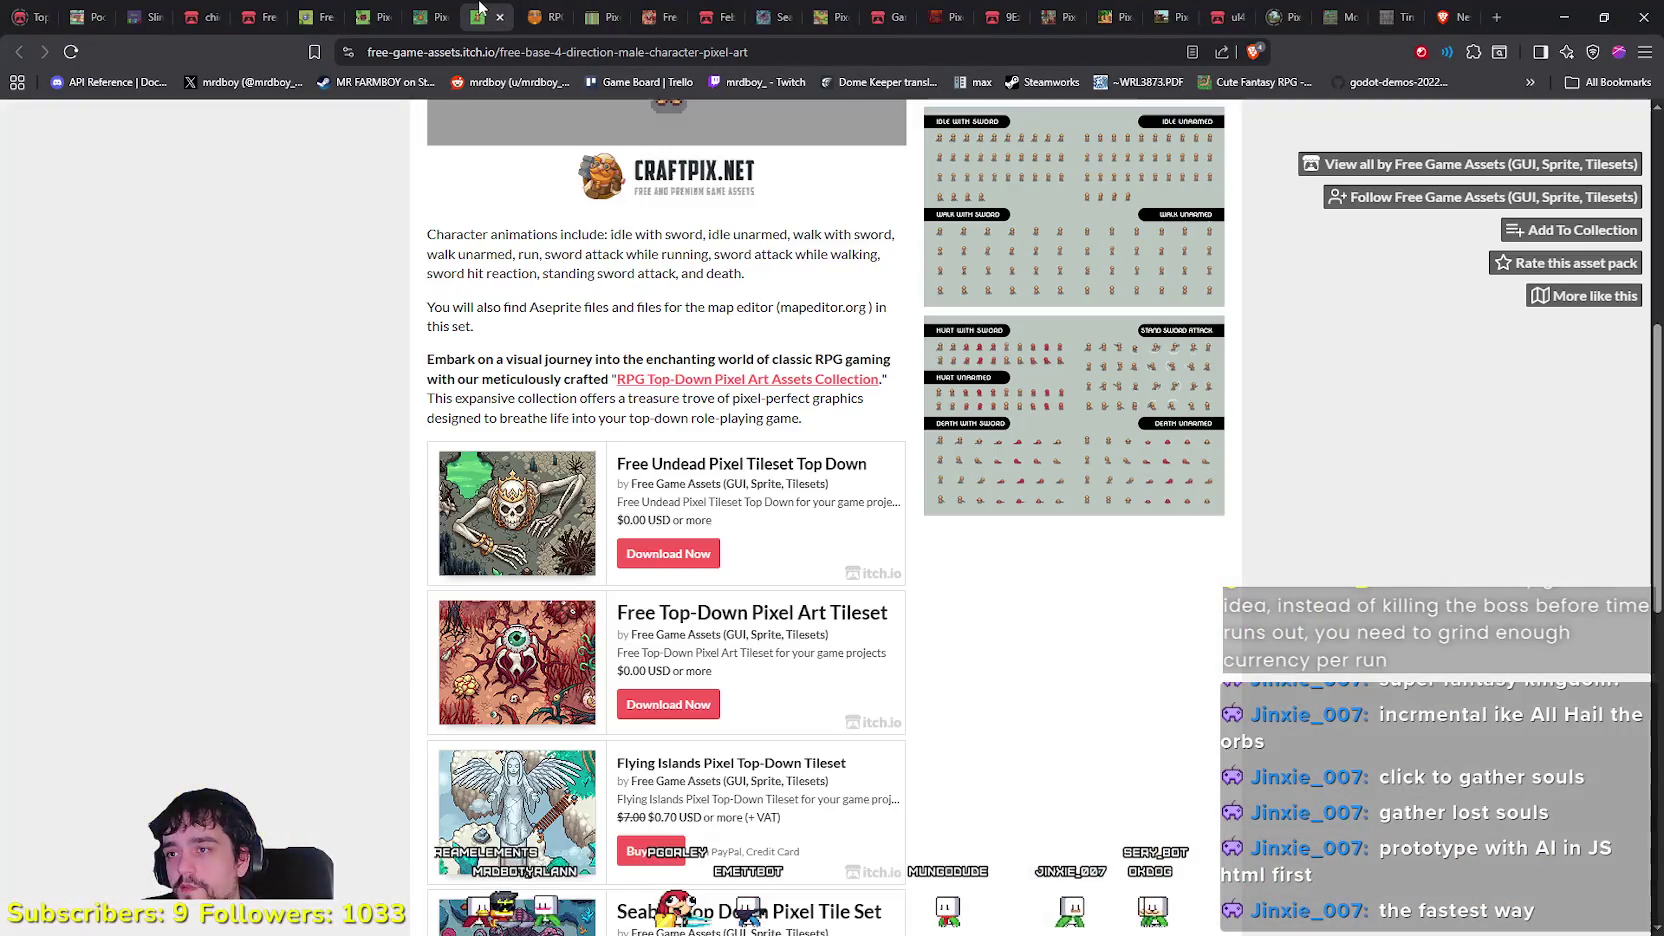
click(432, 10)
scroll(598, 518, up, 7)
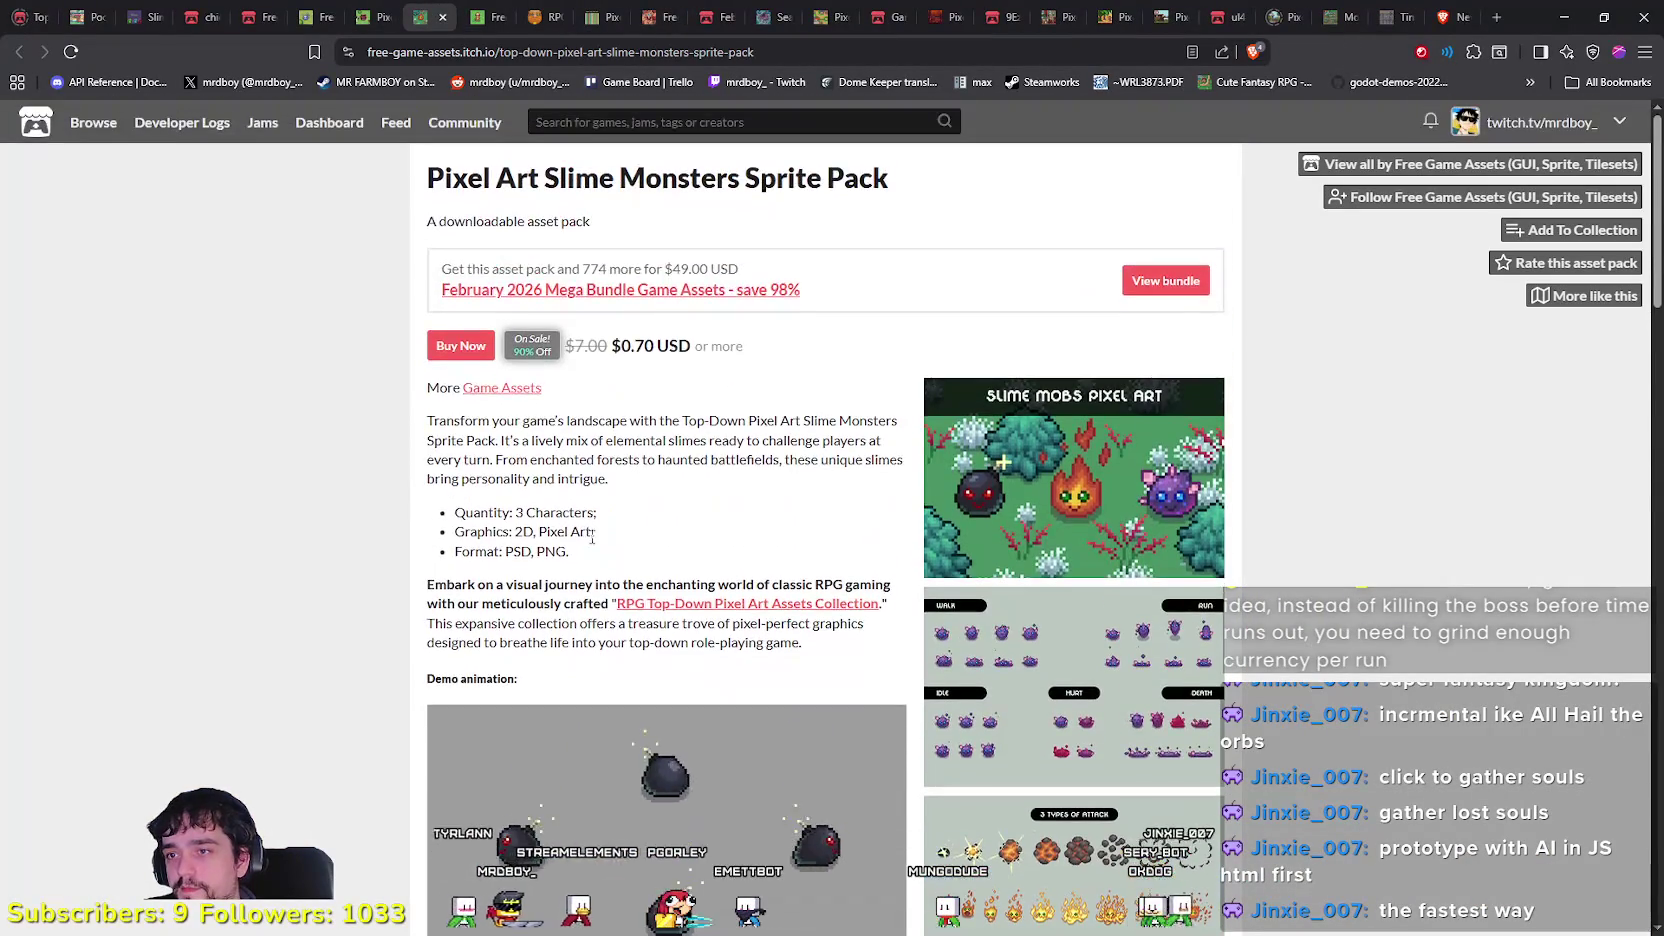
scroll(598, 518, down, 3)
scroll(599, 514, up, 1)
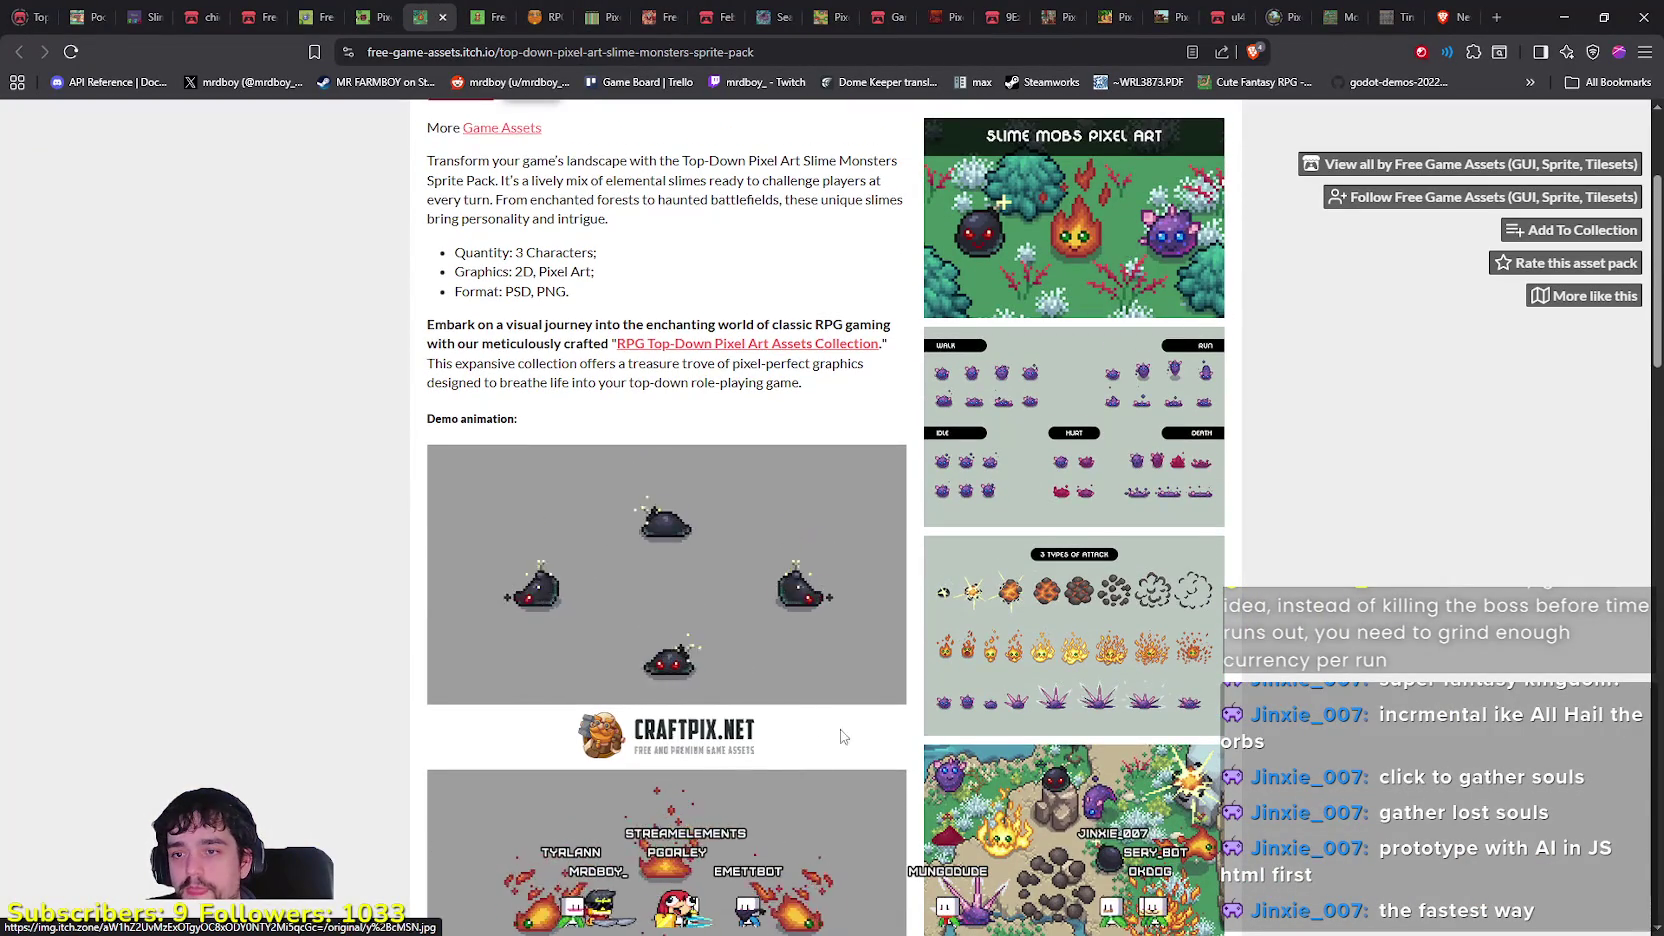
scroll(633, 592, down, 1)
scroll(633, 592, down, 5)
scroll(822, 542, down, 3)
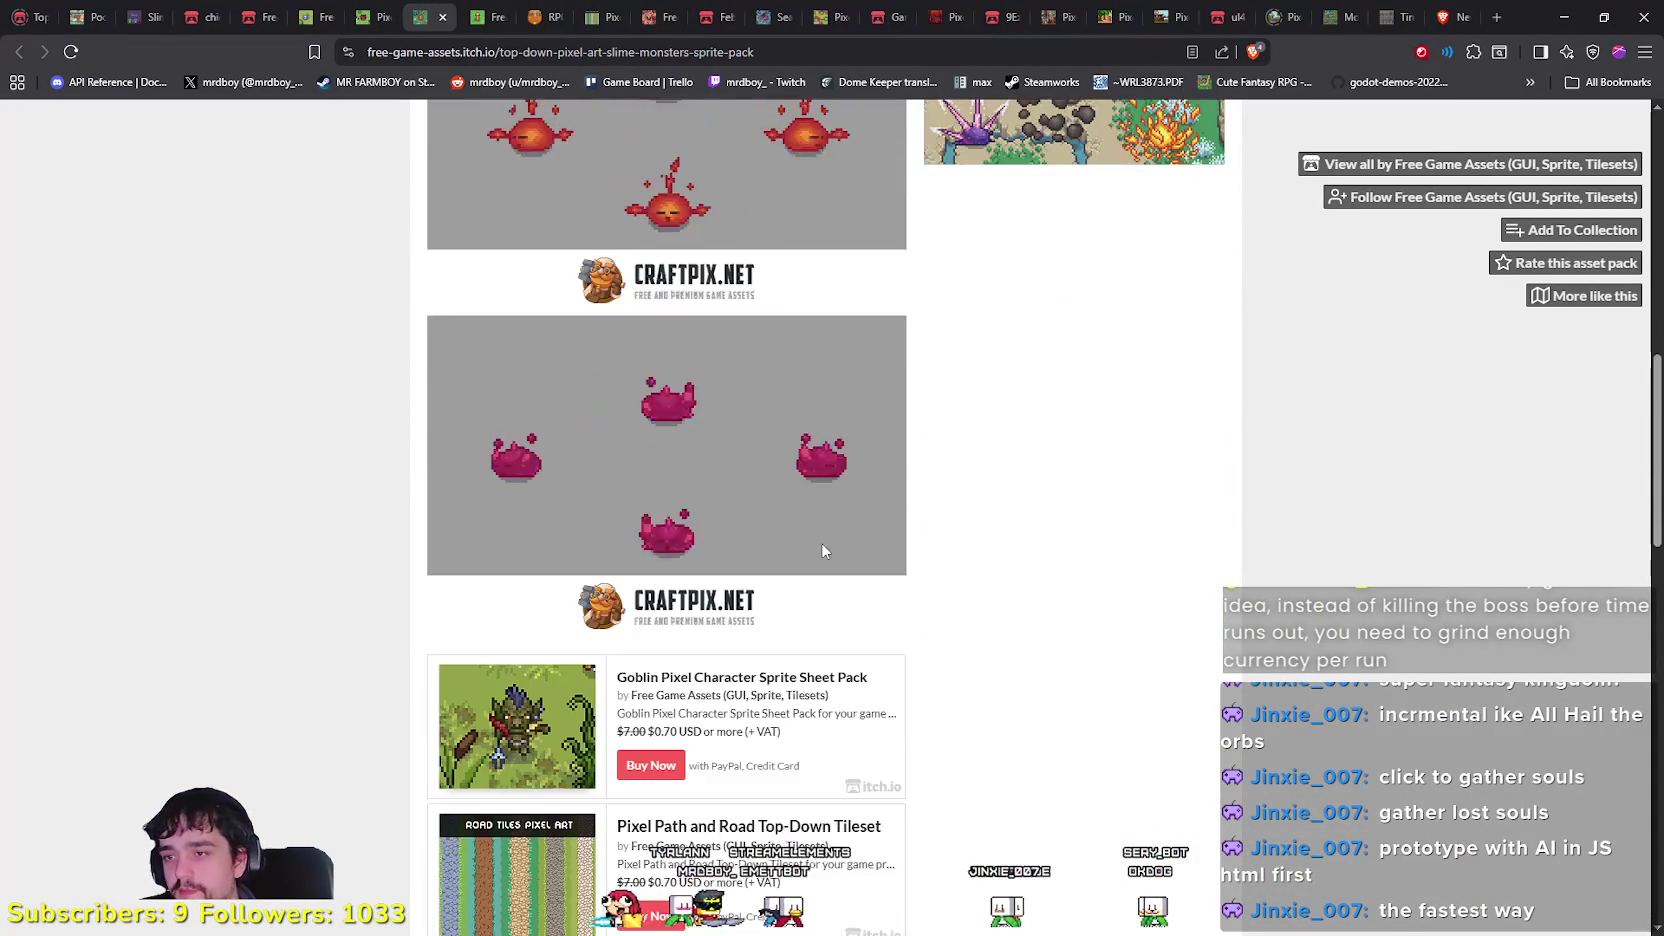
scroll(899, 568, up, 4)
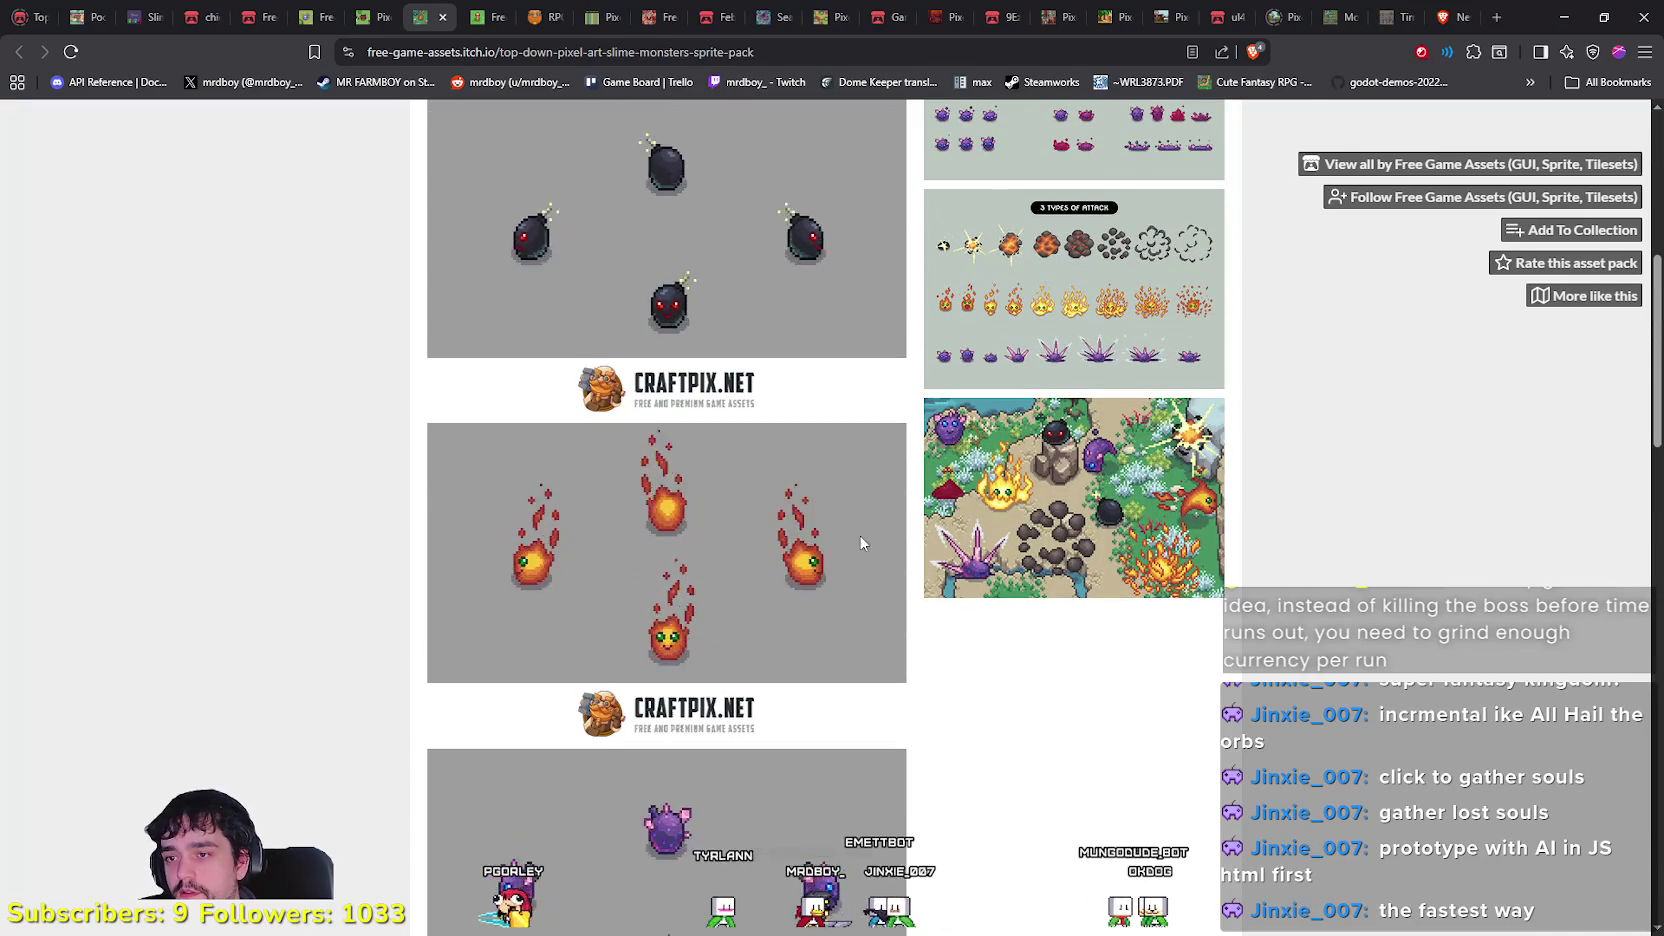
scroll(807, 532, up, 1)
scroll(807, 532, up, 2)
scroll(807, 532, down, 3)
click(1030, 560)
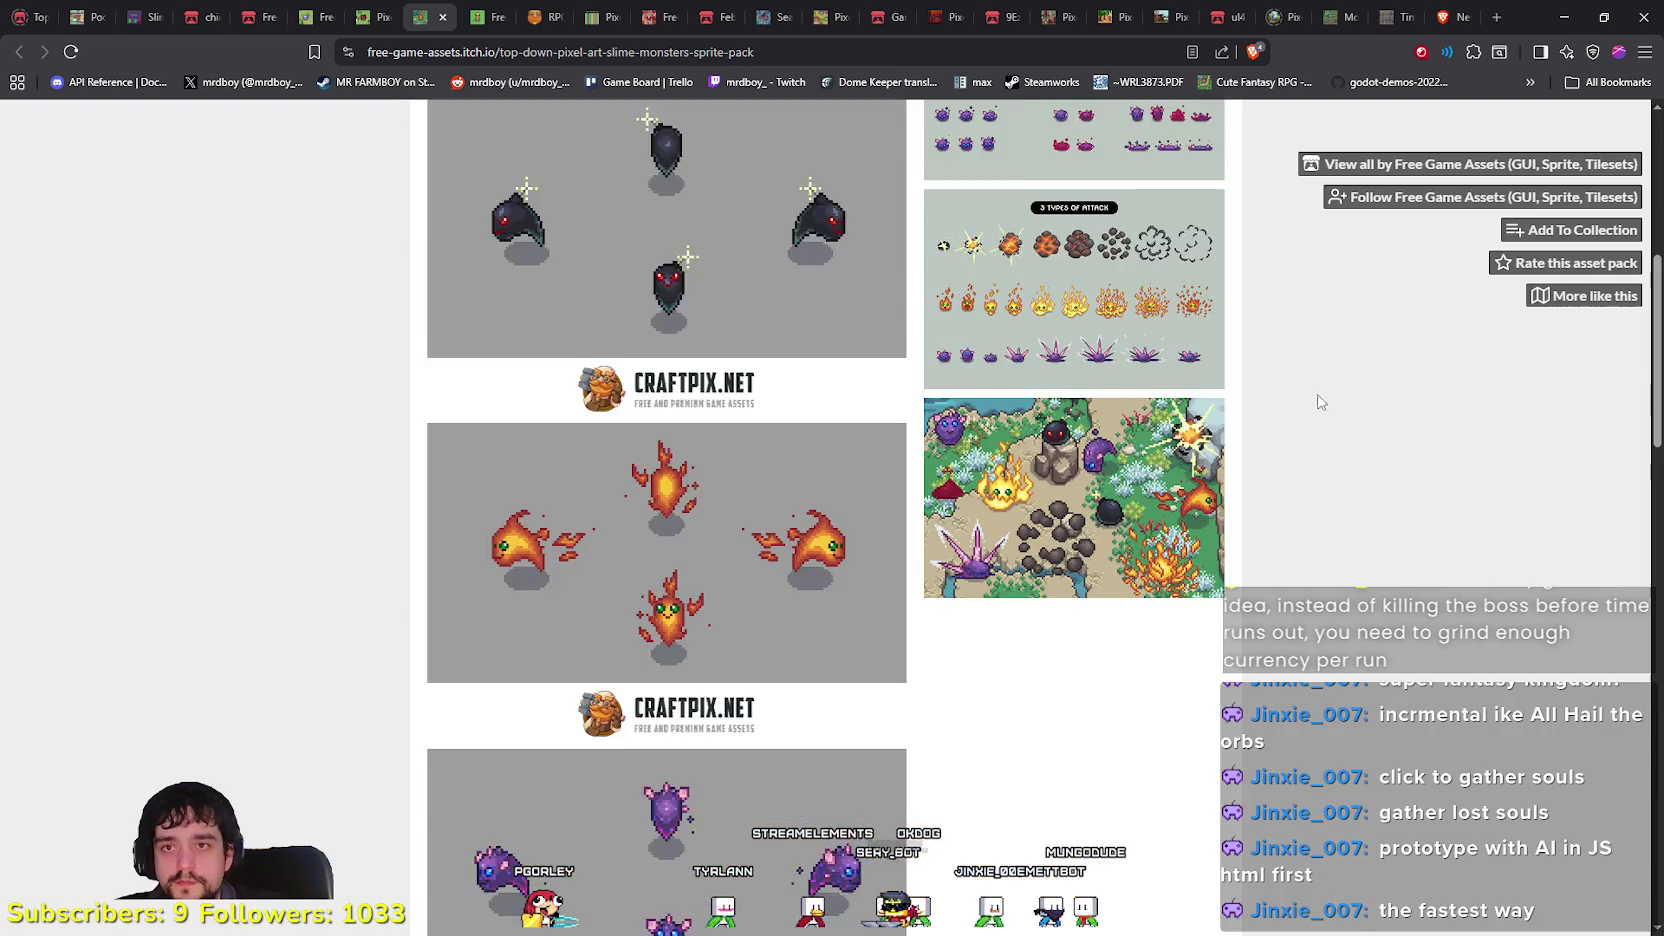
click(1469, 540)
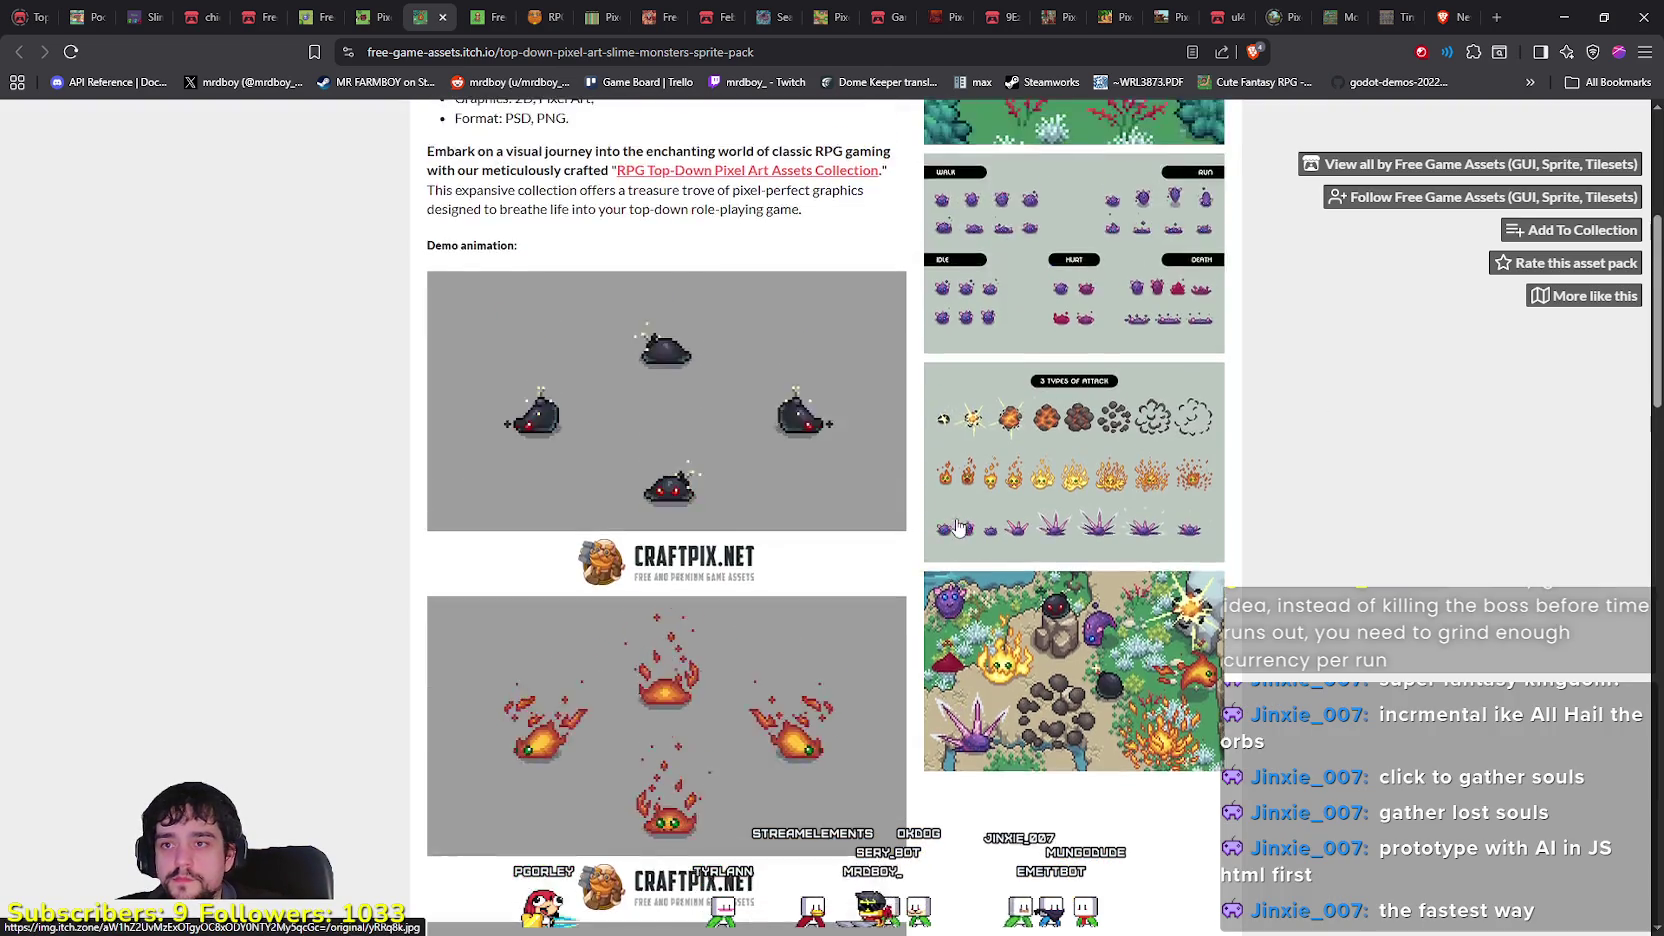
scroll(957, 527, up, 5)
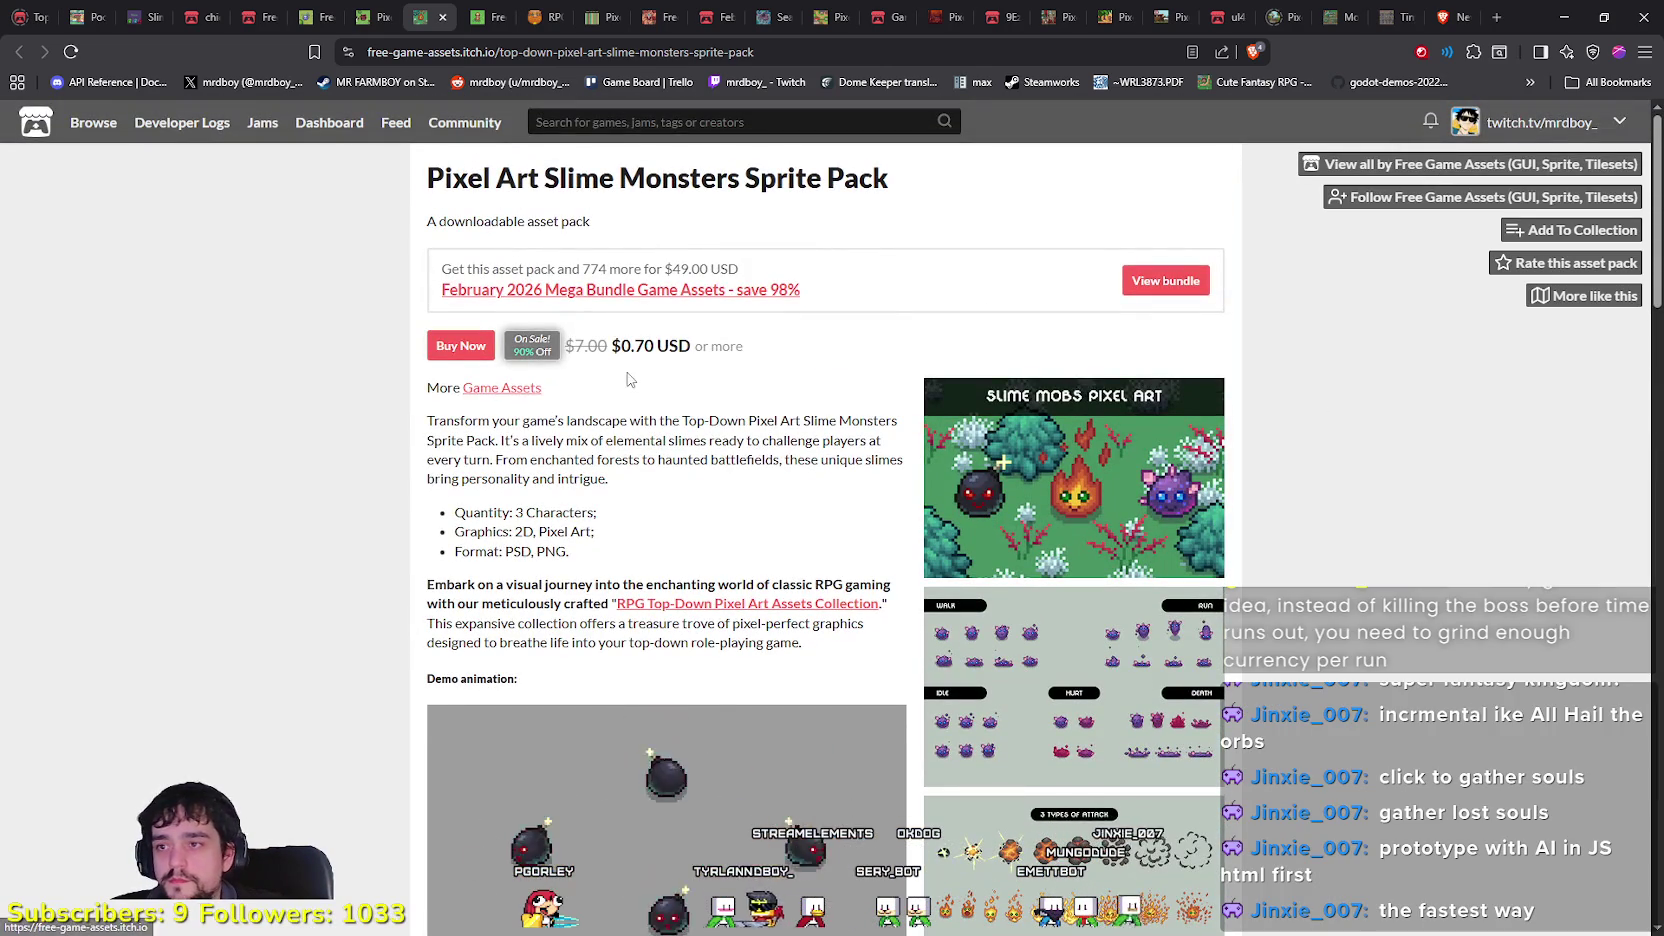
click(363, 17)
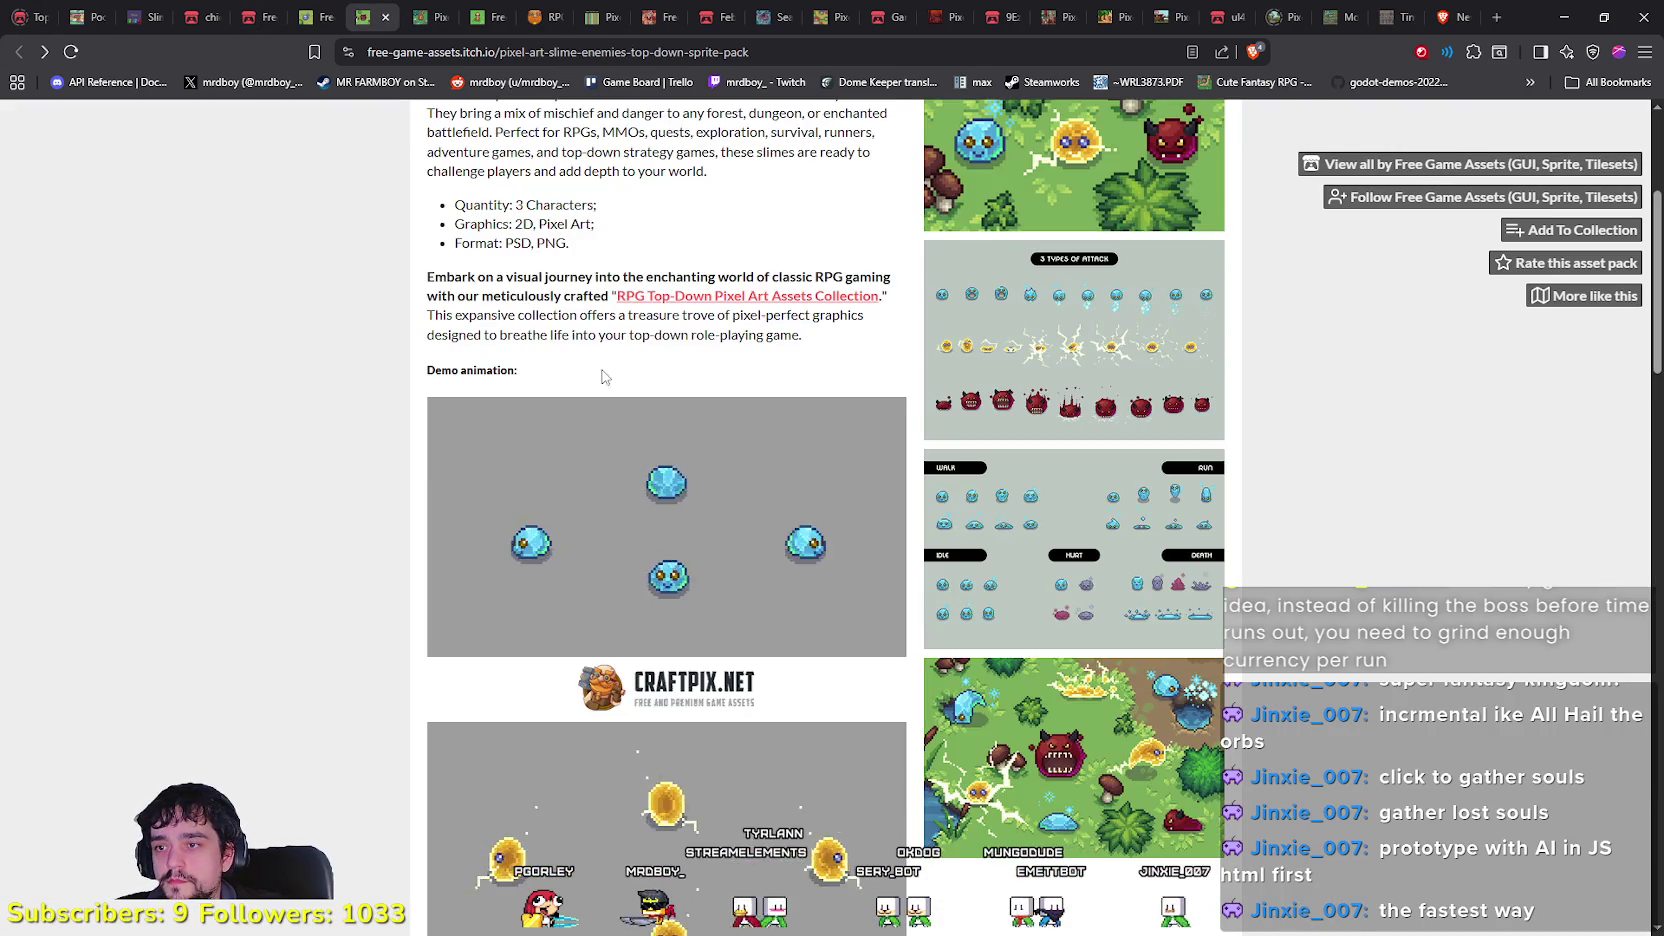
scroll(727, 642, down, 5)
scroll(727, 642, down, 5)
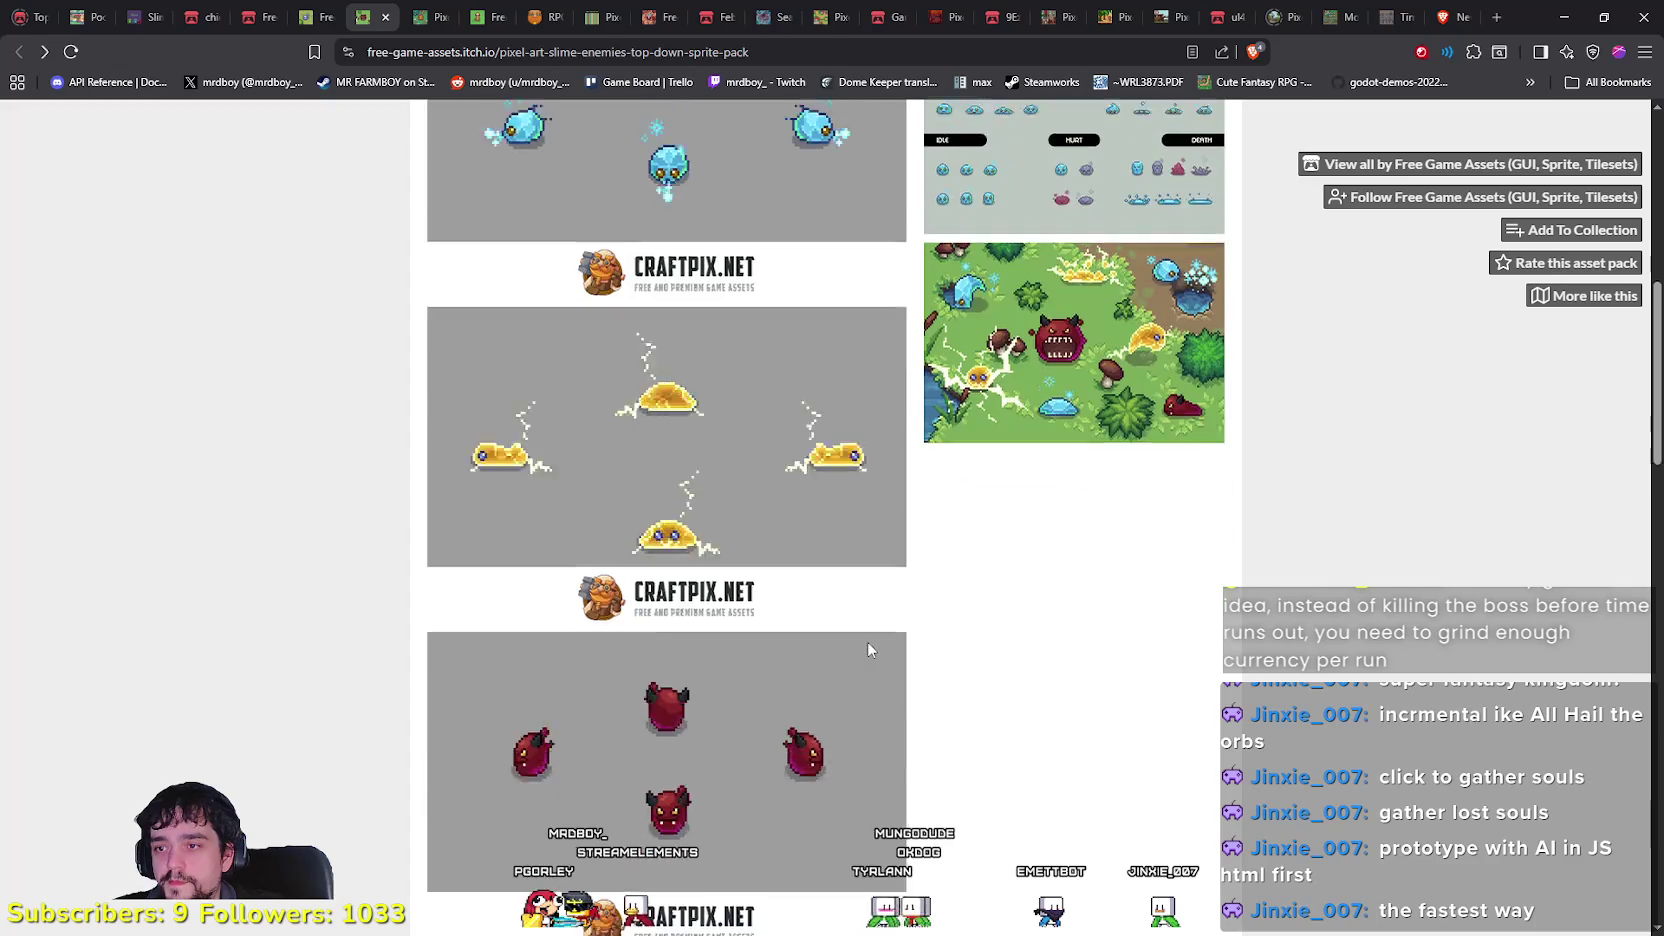
scroll(867, 645, up, 7)
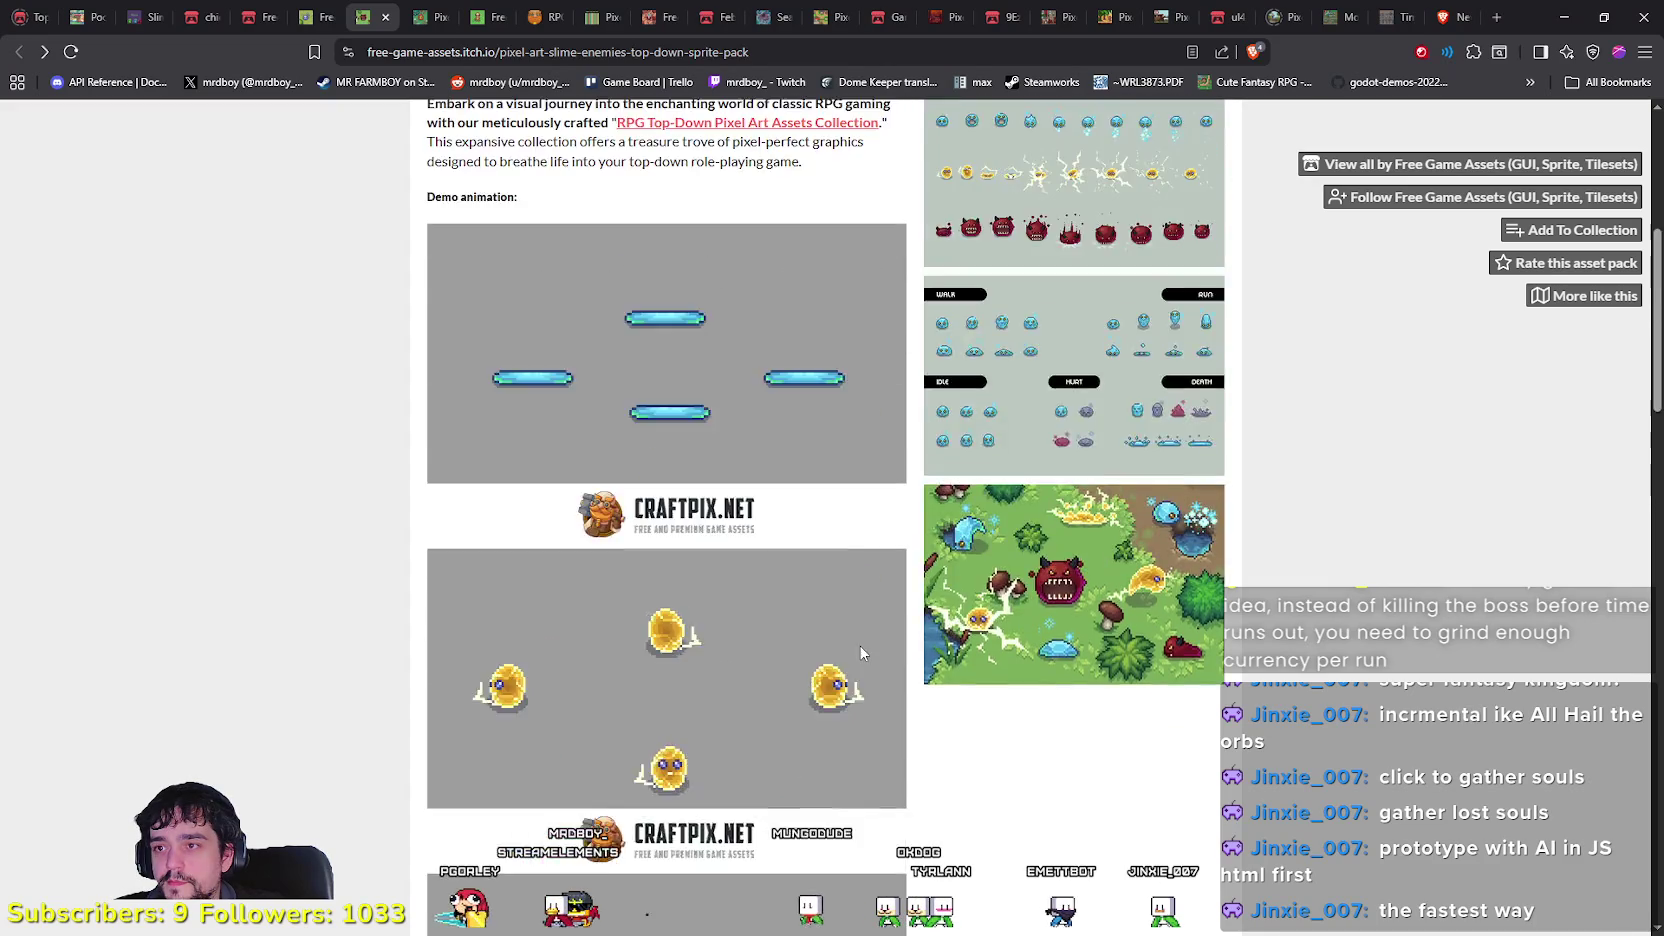
click(437, 12)
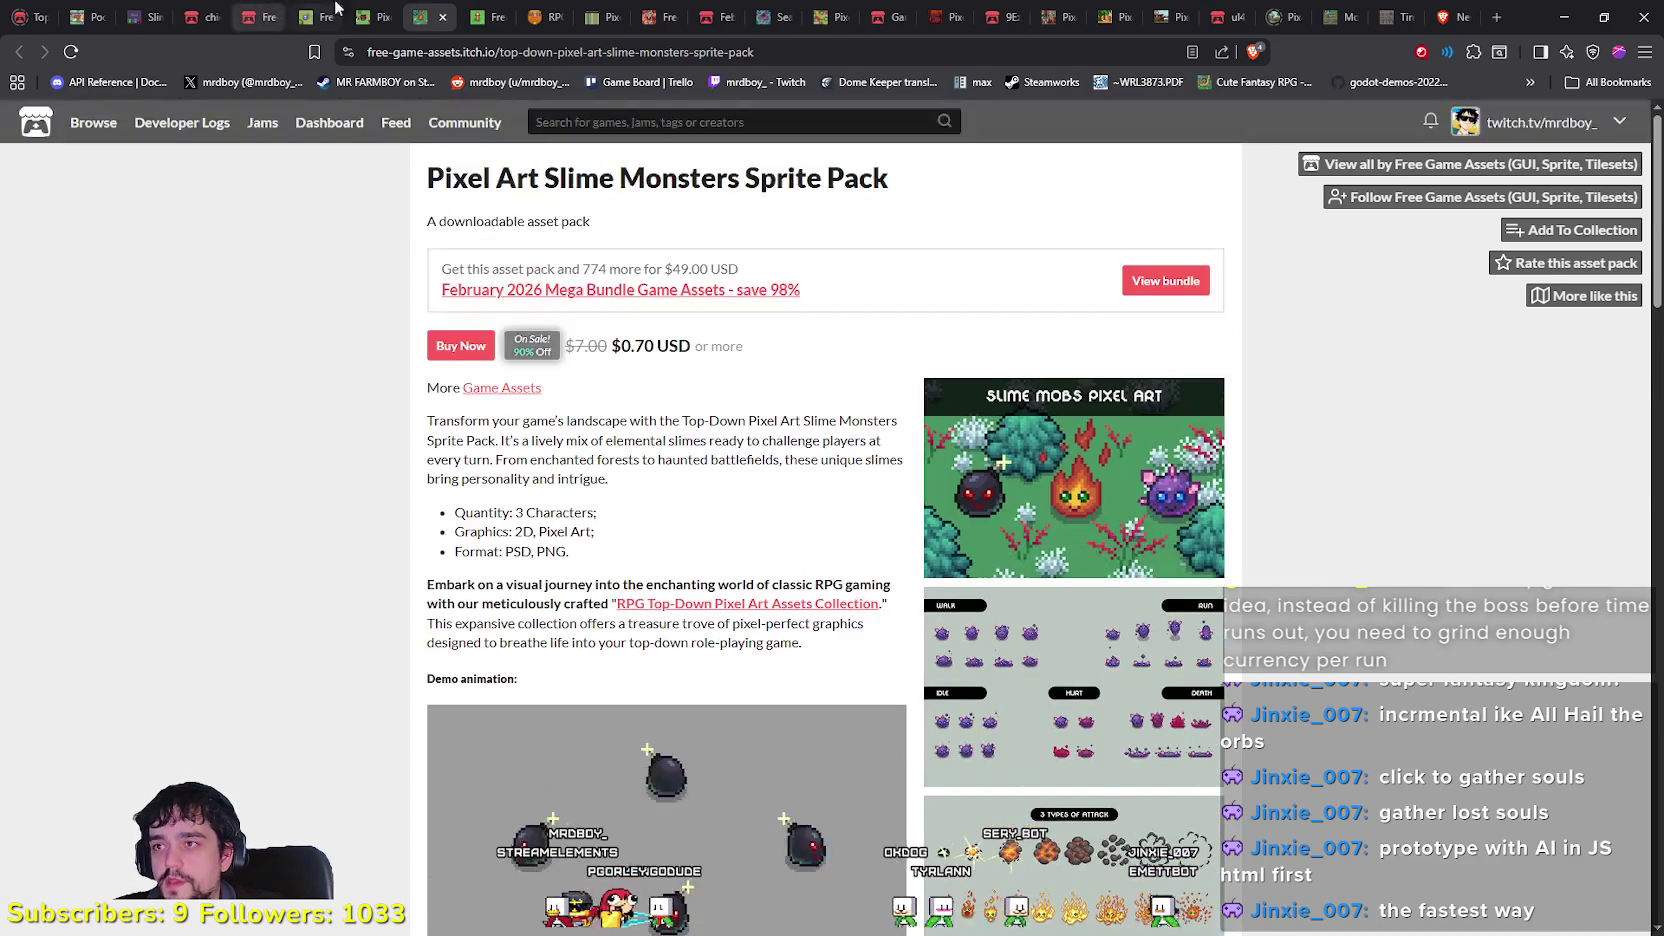
Step: Switch to the Free Slime Mobs Pixel Art tab and scroll through its page and comments
click(318, 14)
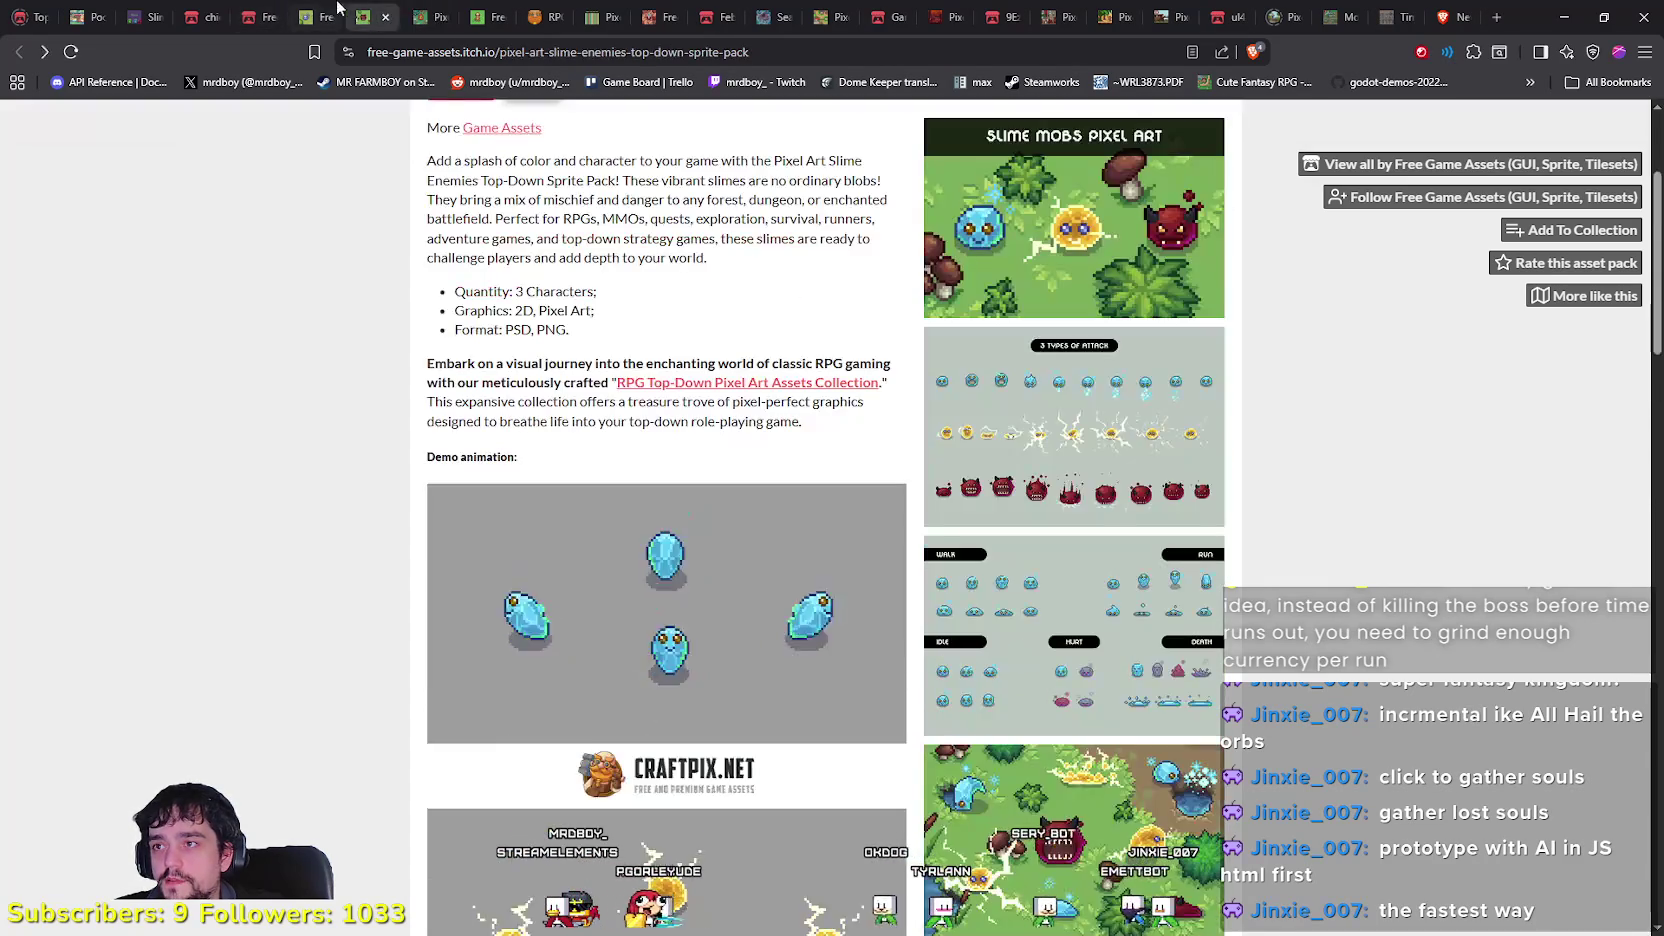
scroll(820, 605, down, 2)
scroll(820, 605, up, 4)
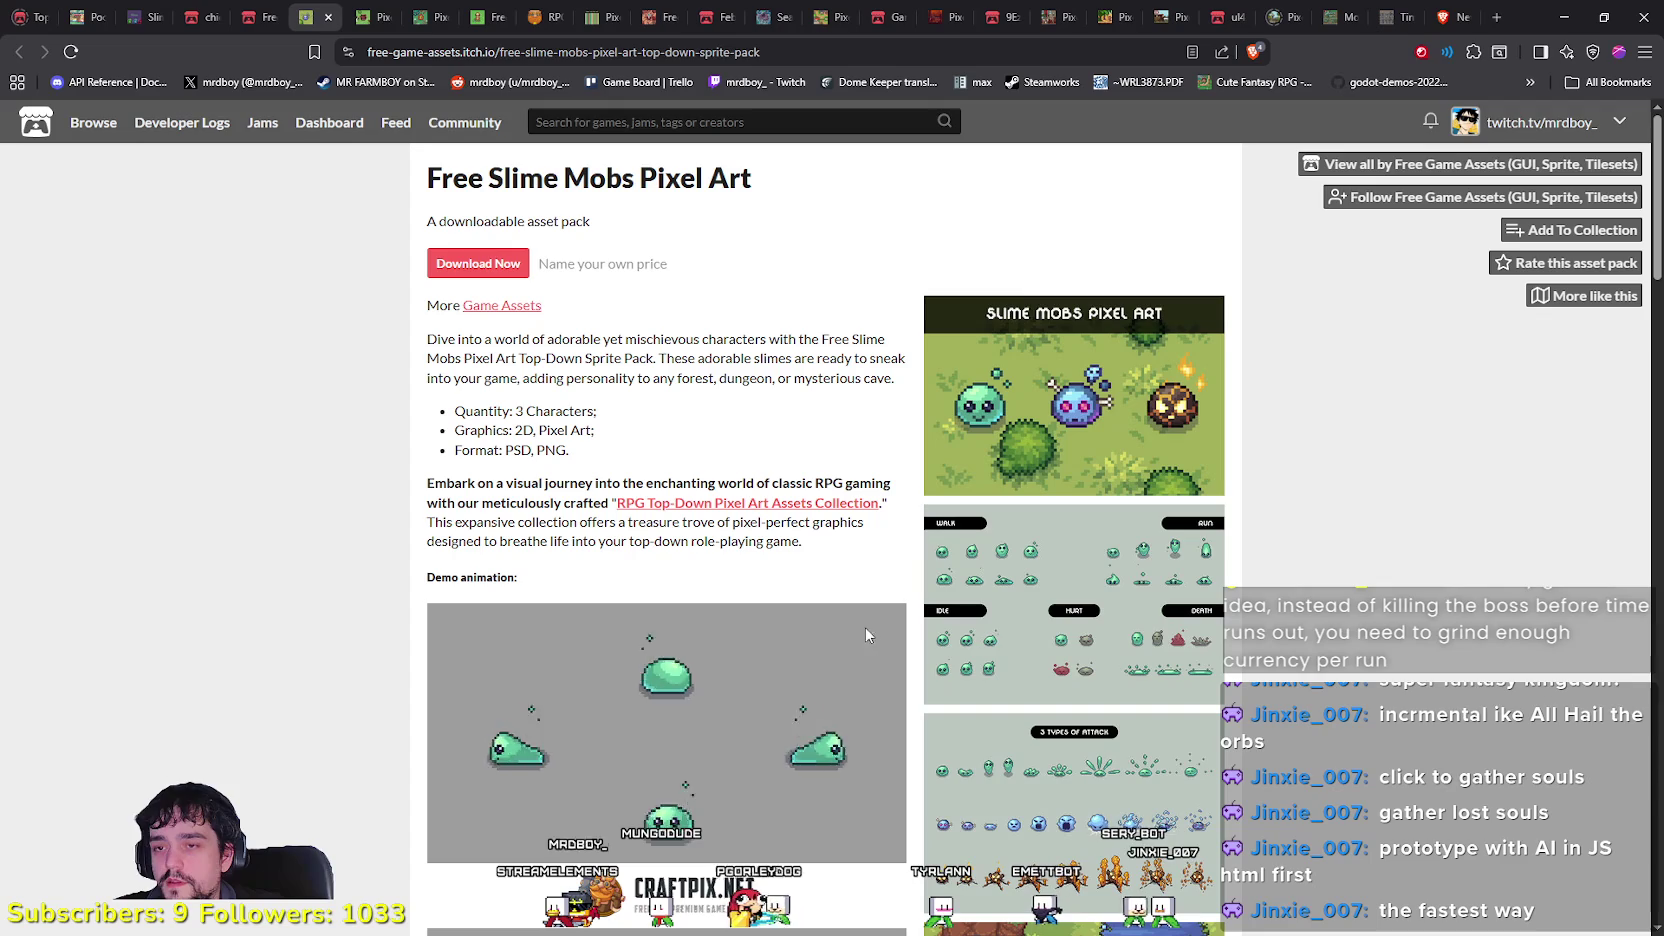
scroll(866, 624, down, 4)
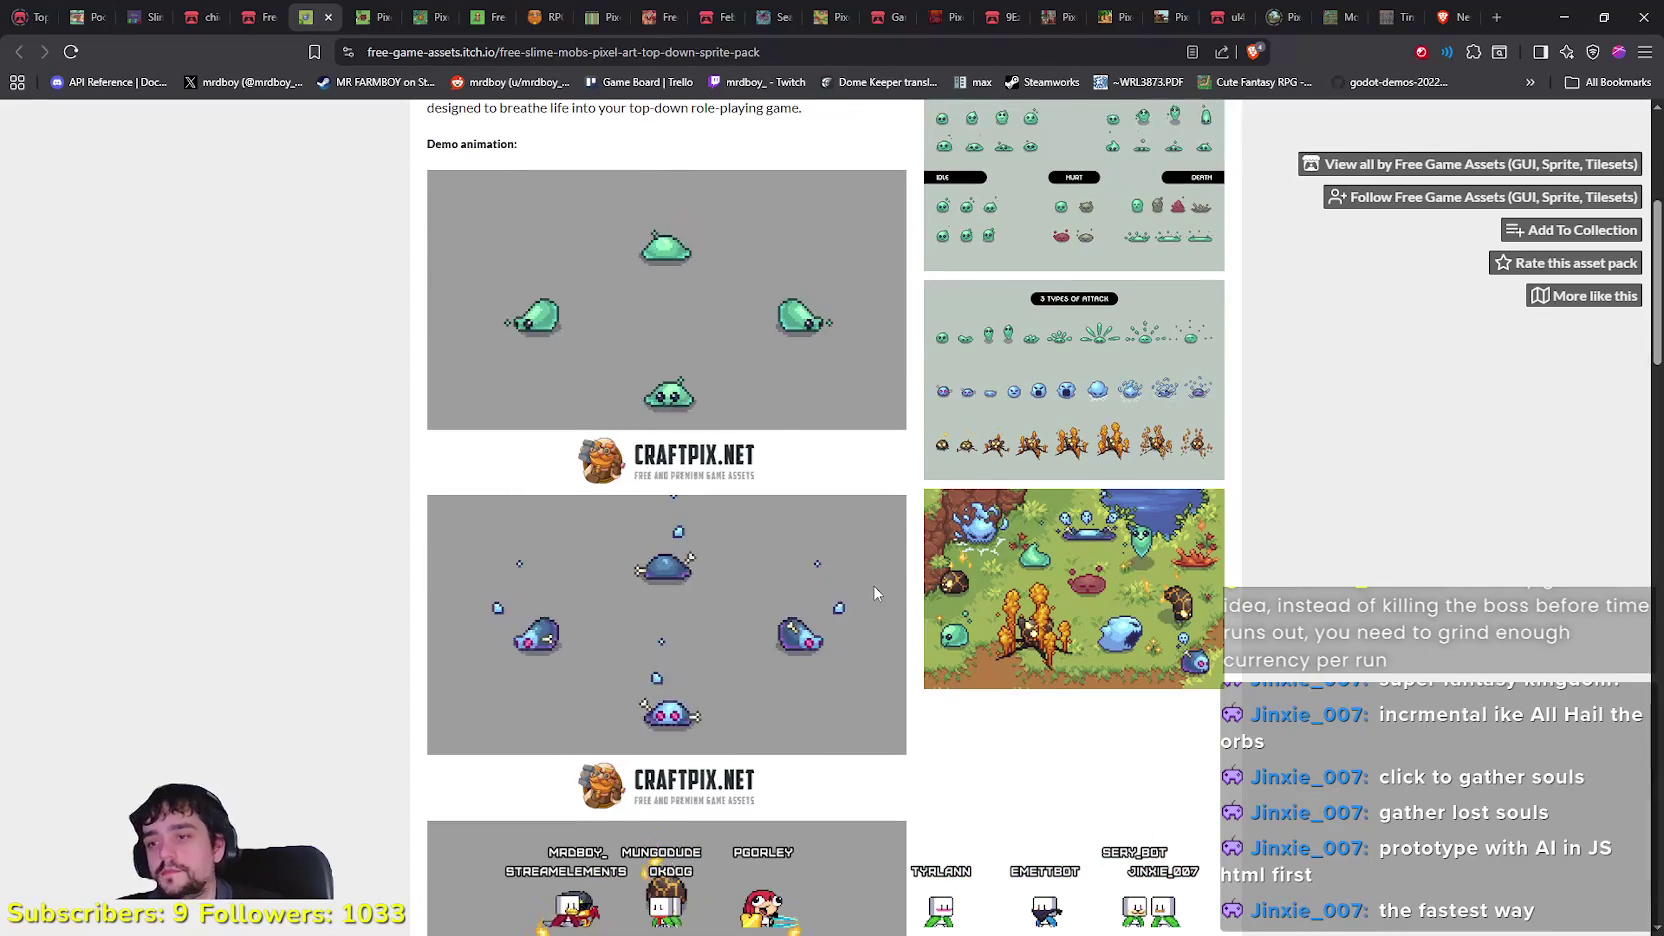
scroll(870, 595, down, 7)
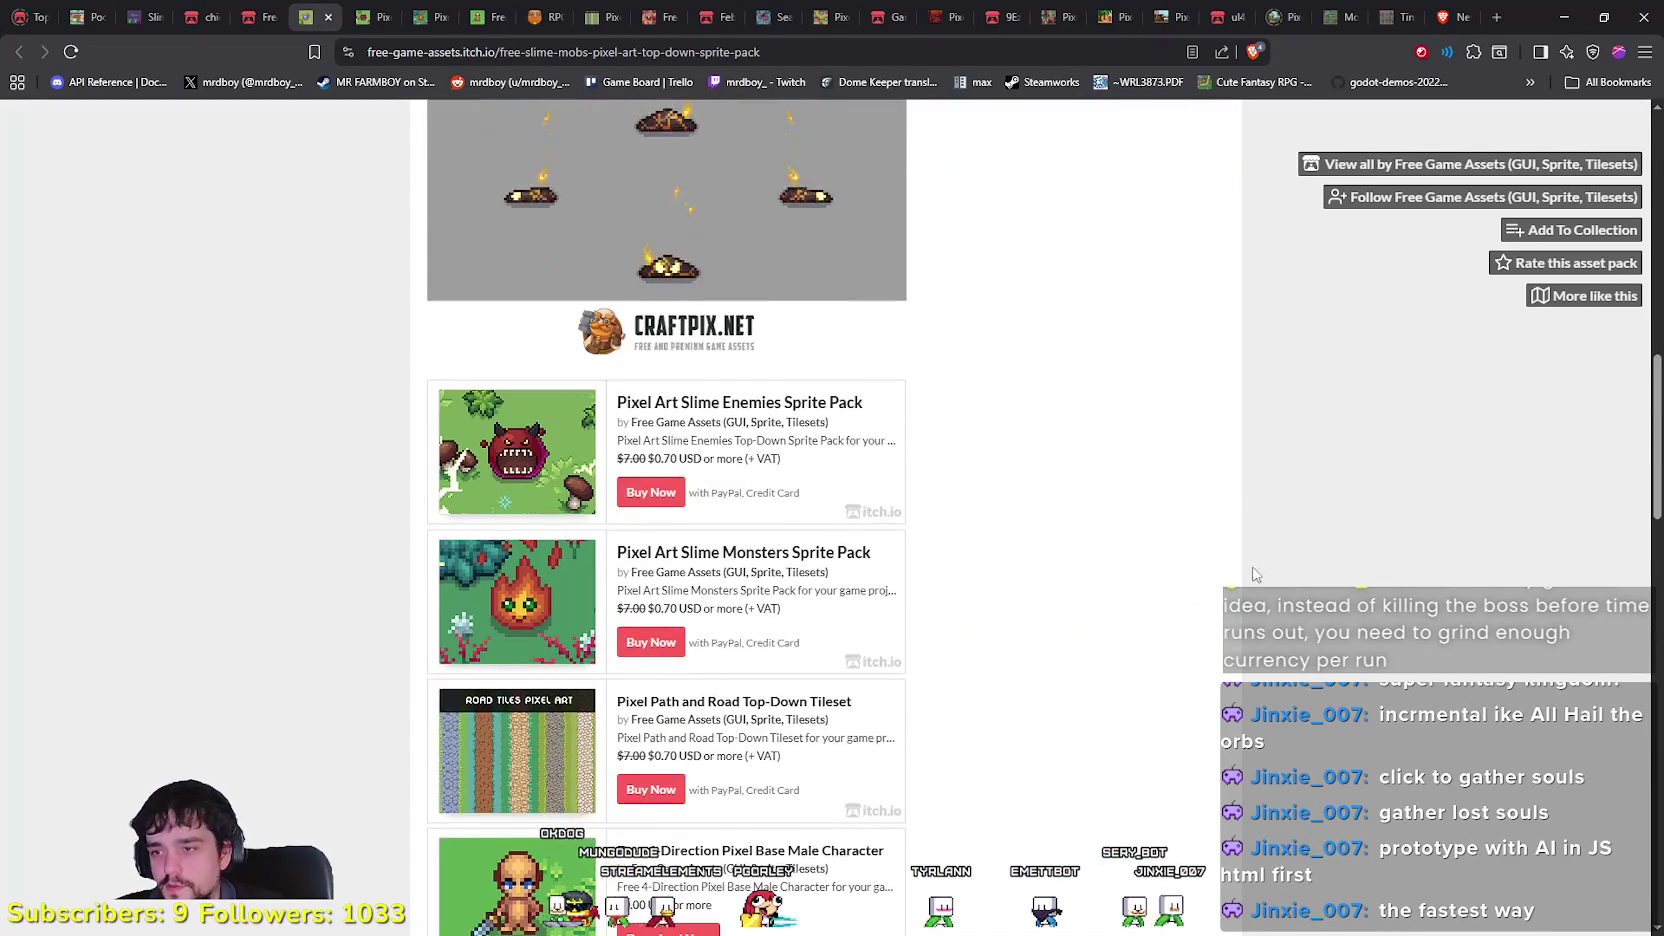
scroll(1163, 631, down, 3)
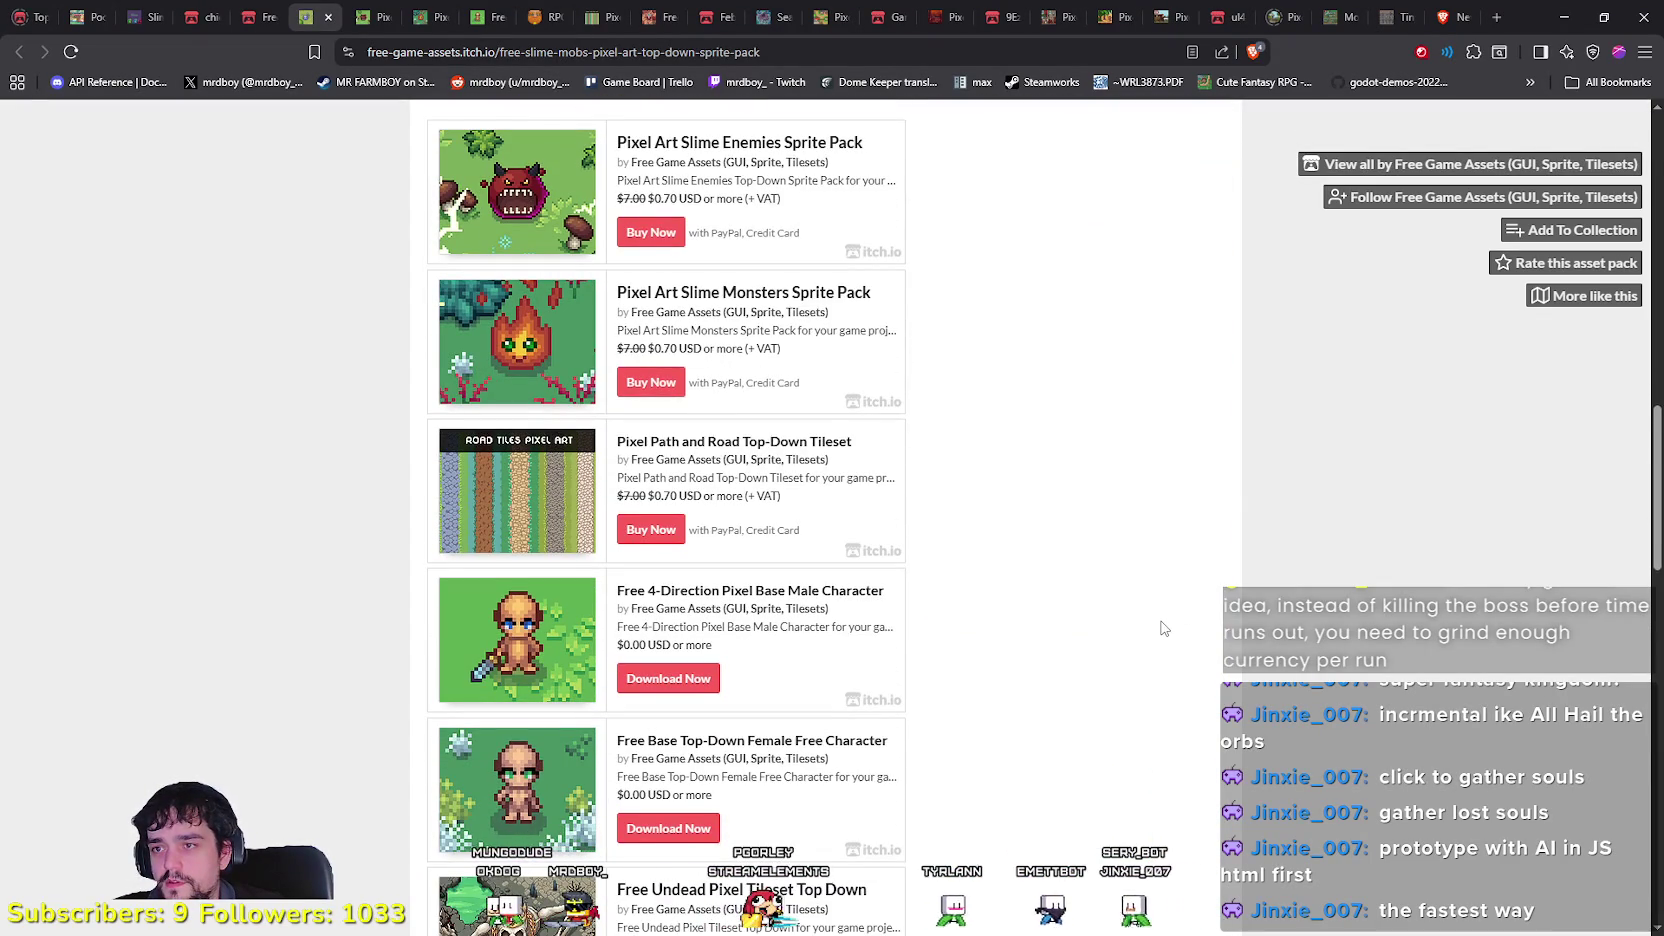
scroll(1163, 628, up, 2)
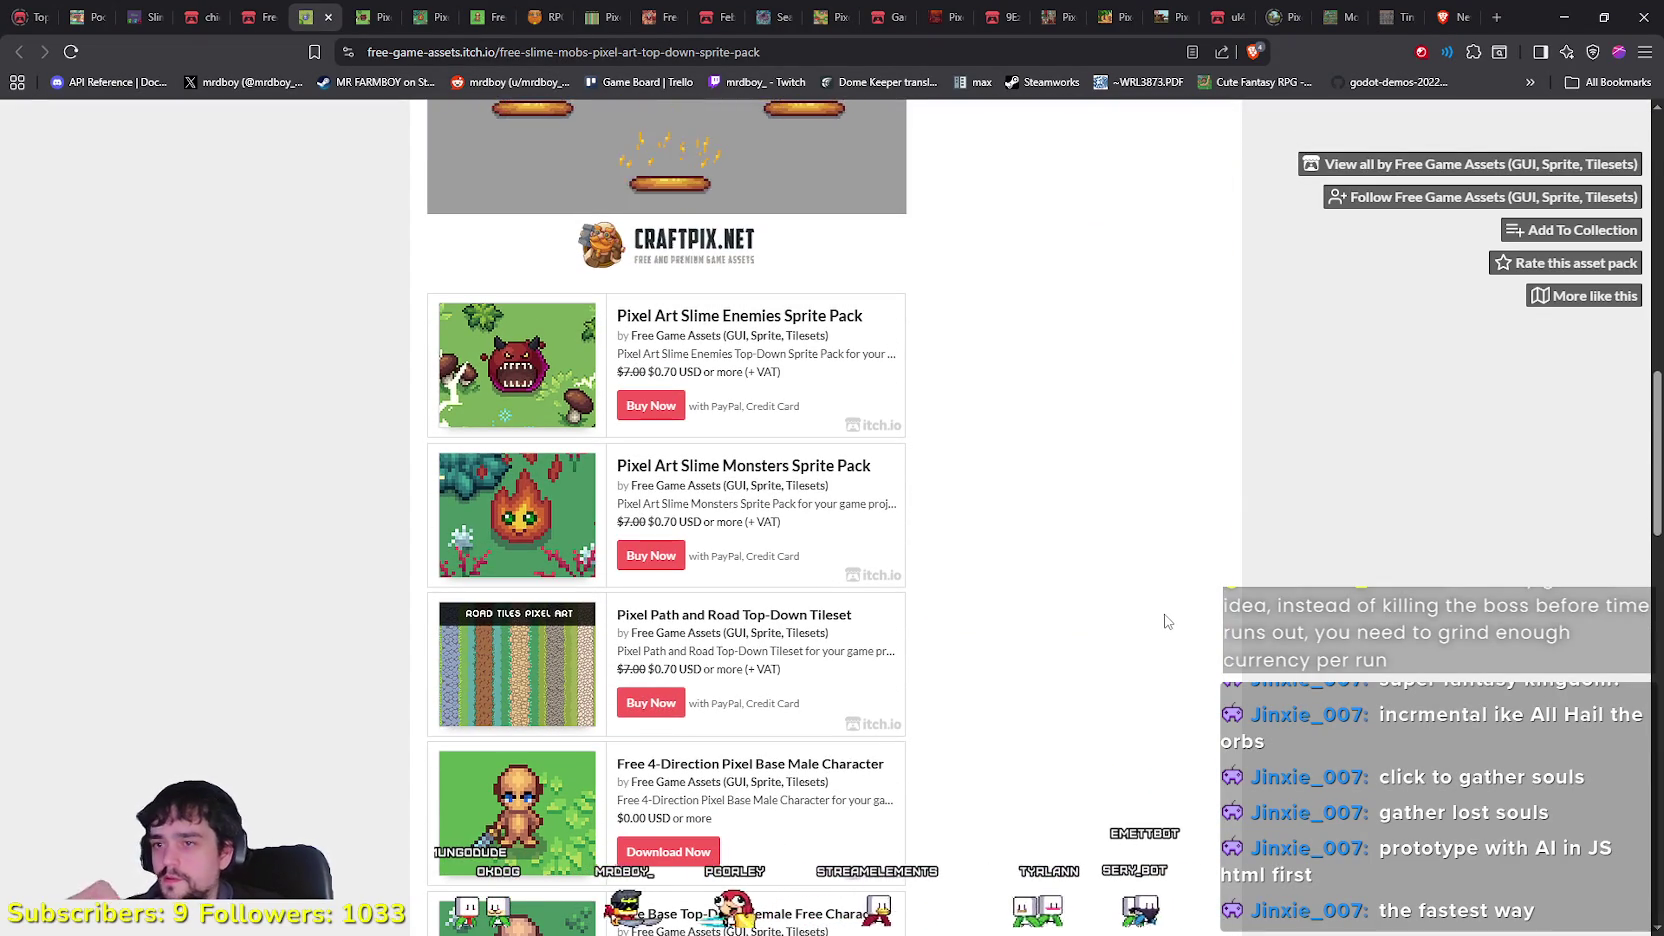
scroll(1125, 613, down, 5)
scroll(1125, 610, up, 5)
scroll(1124, 605, down, 4)
scroll(1124, 605, down, 9)
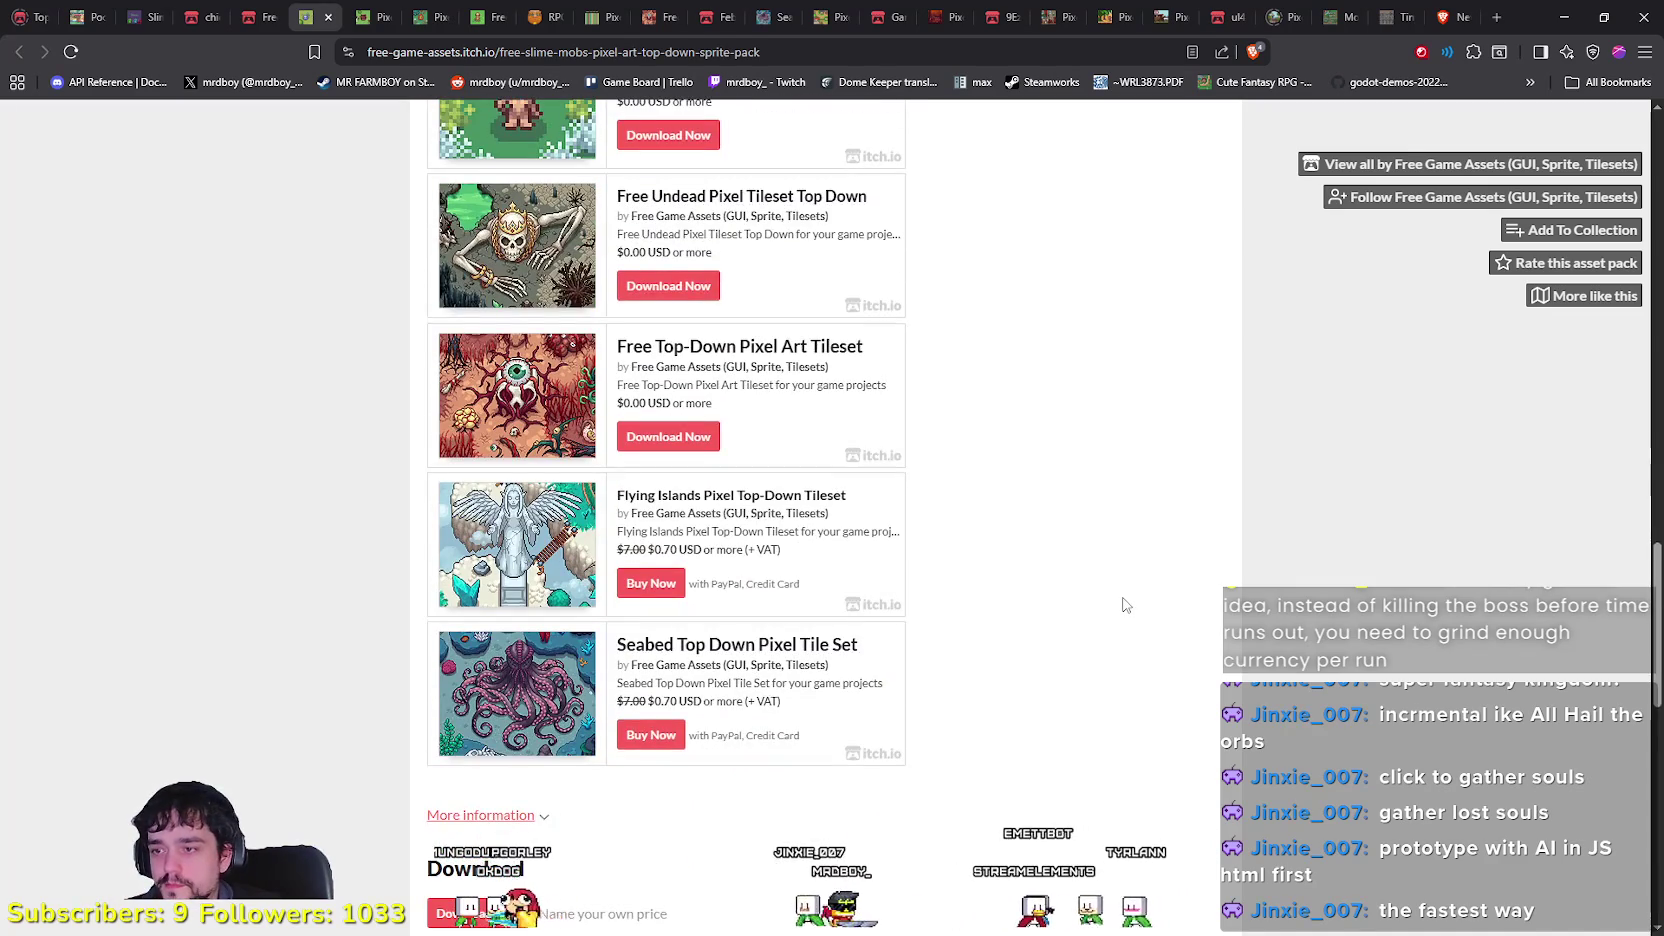
scroll(1124, 605, down, 5)
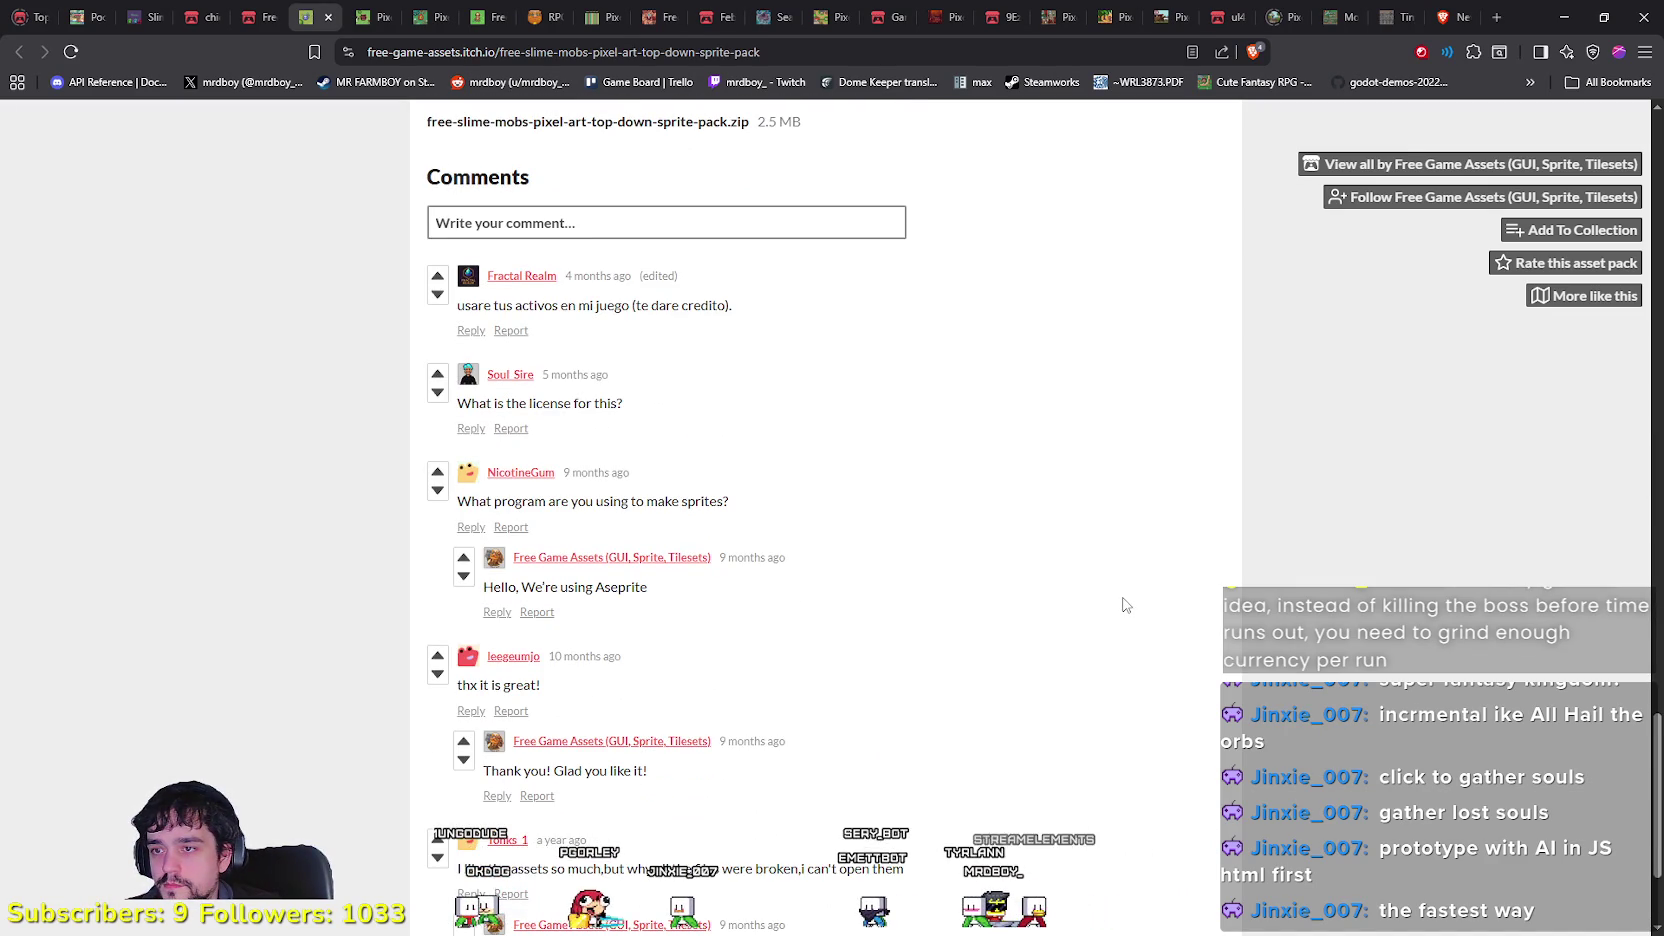
scroll(1124, 605, down, 2)
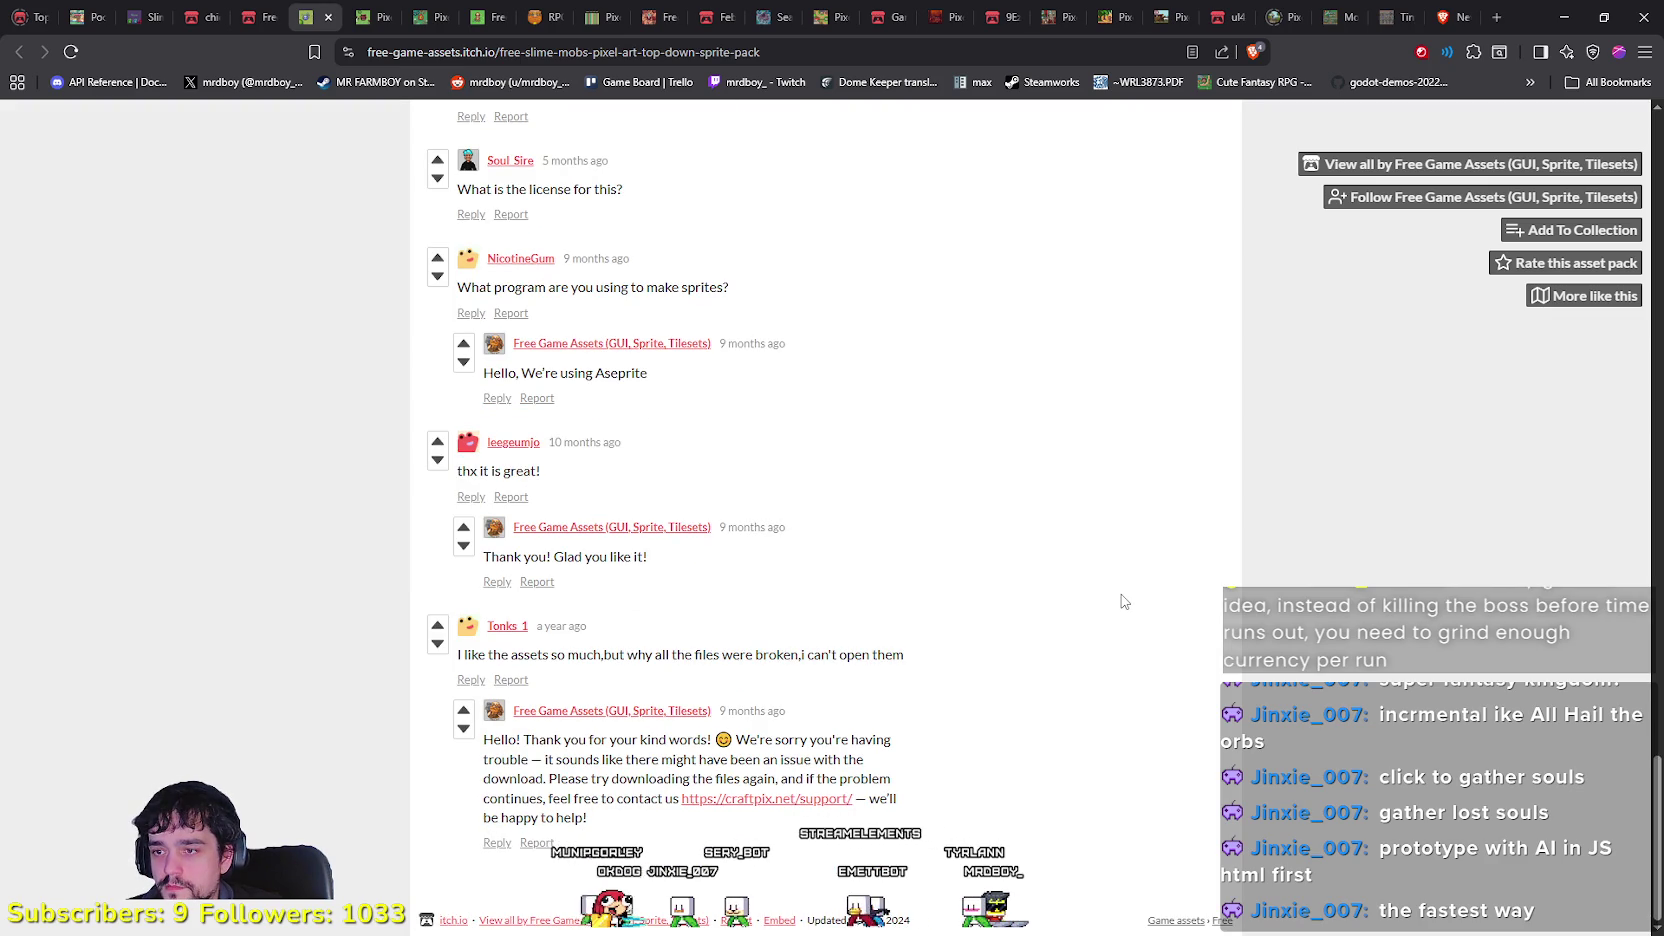
scroll(1124, 601, up, 12)
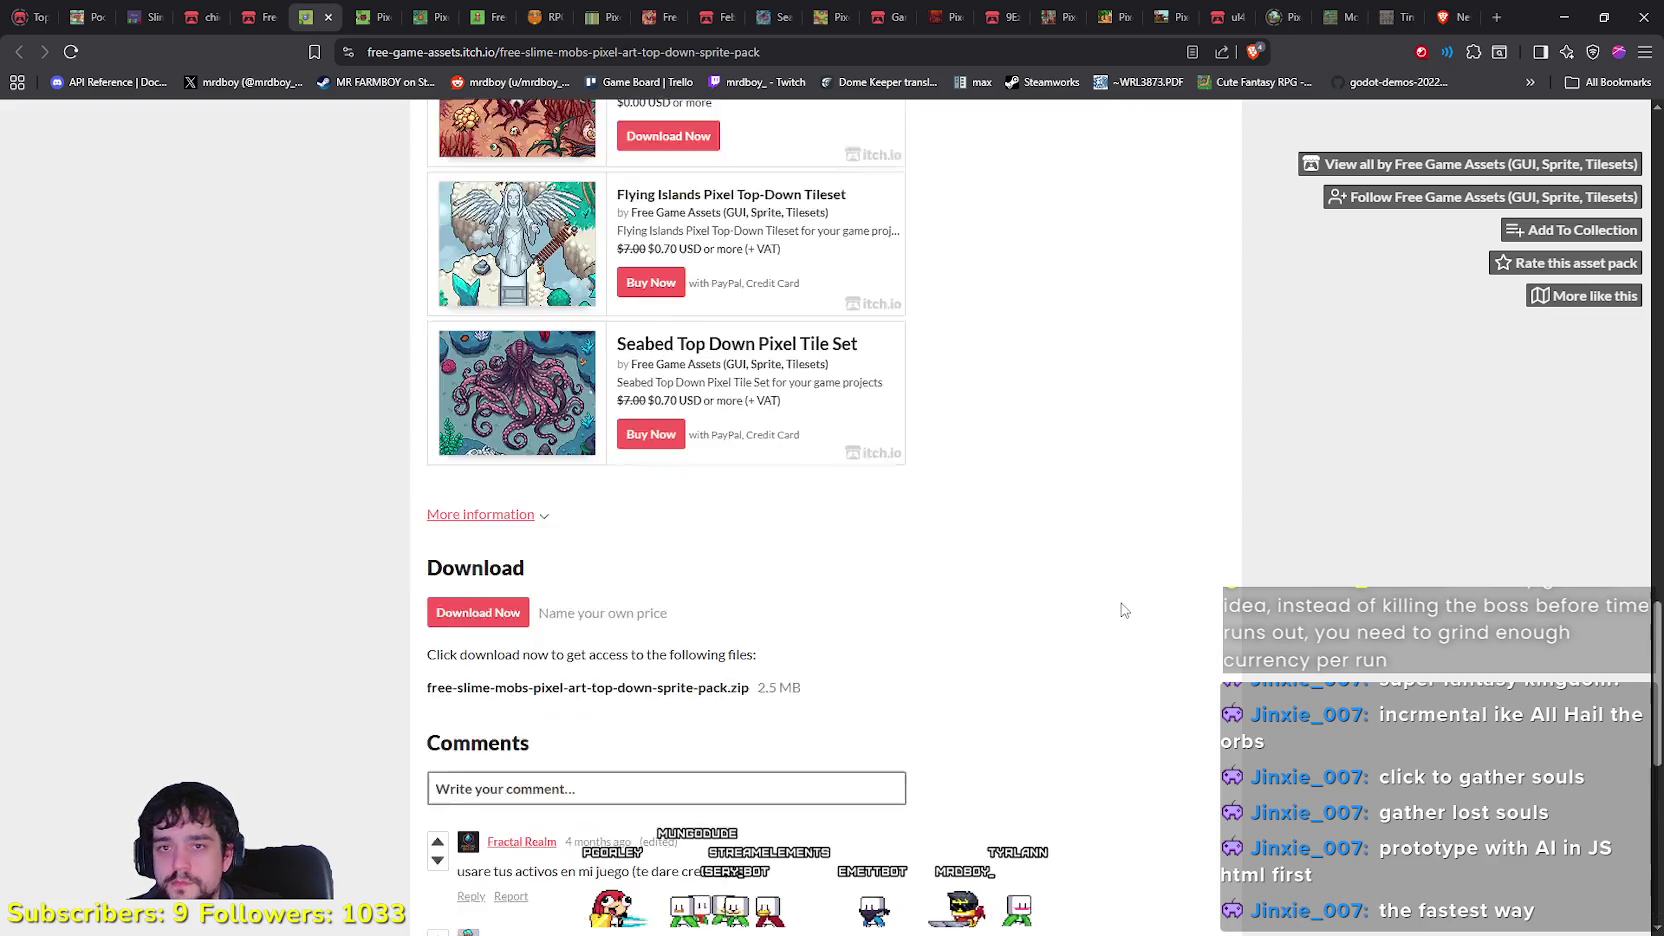
scroll(1121, 606, down, 10)
scroll(1118, 610, down, 2)
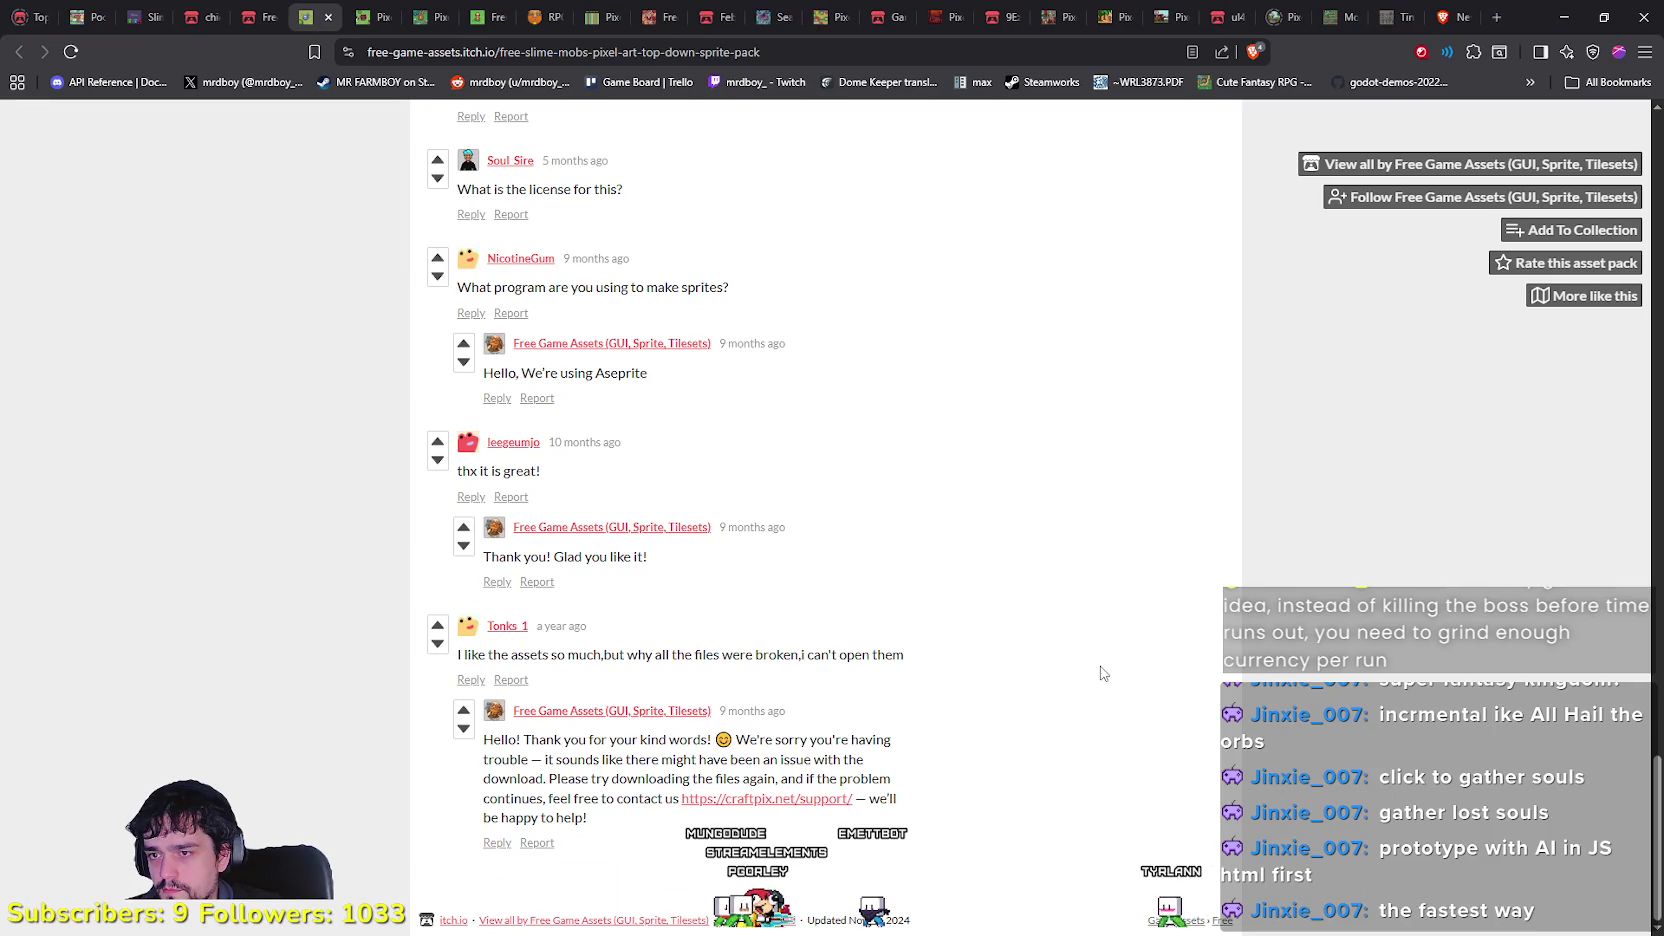
Step: Check the broken-files comment and a preview image, then click Download Now
drag(1047, 659, 452, 641)
click(1196, 583)
scroll(1196, 583, up, 15)
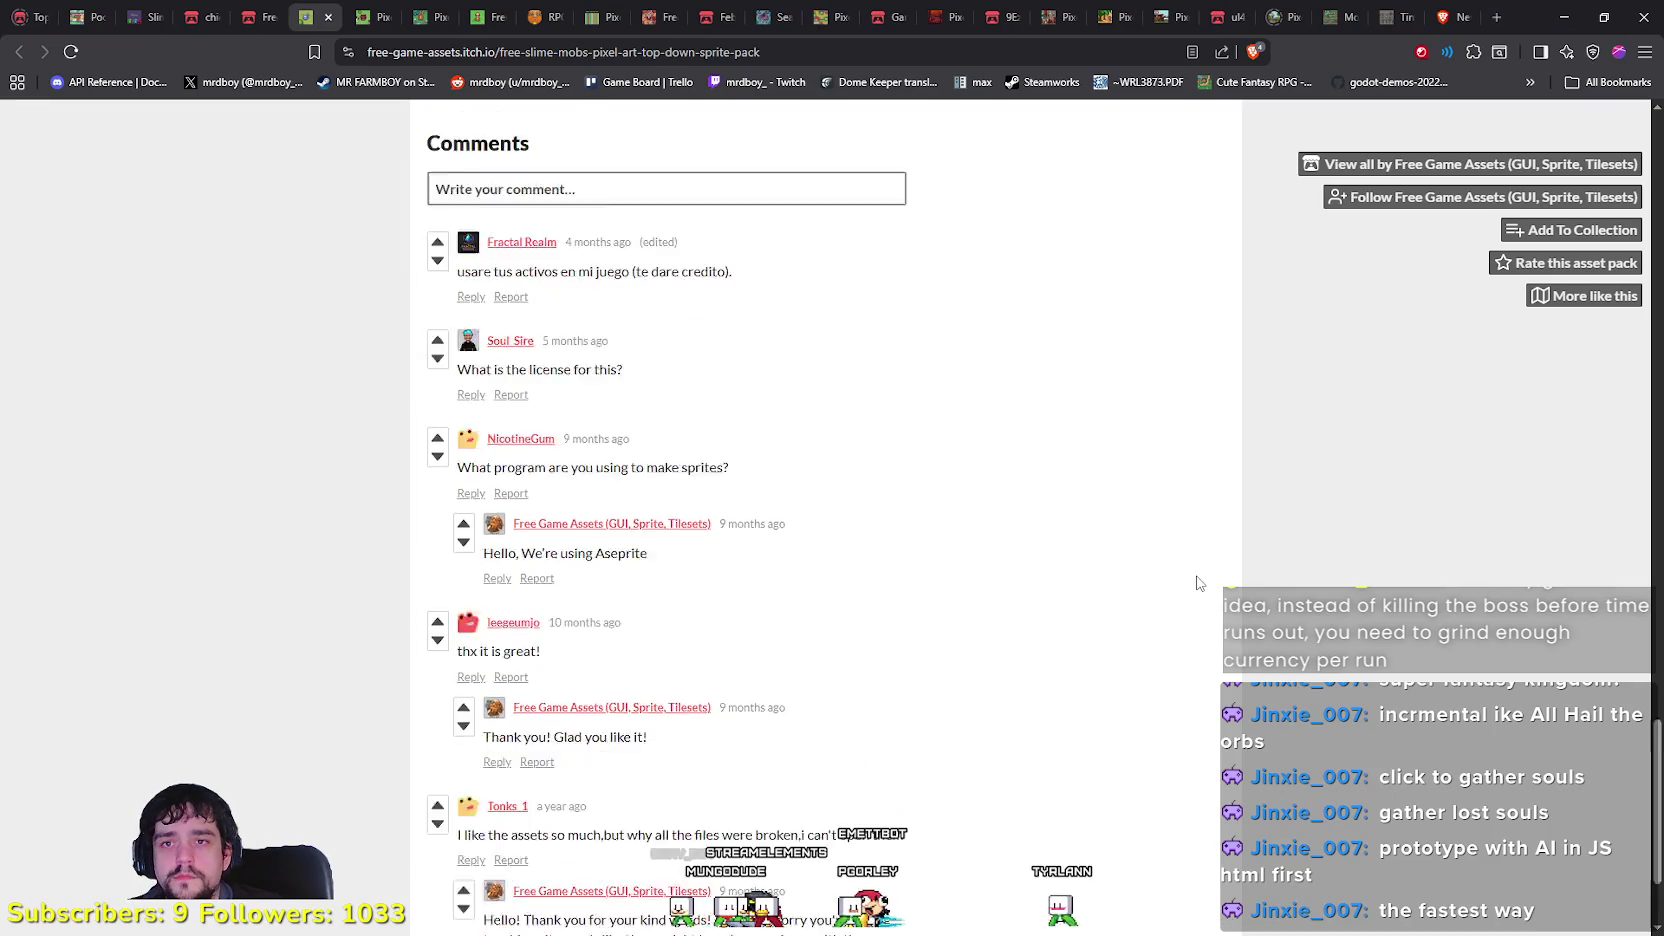
scroll(1190, 588, up, 15)
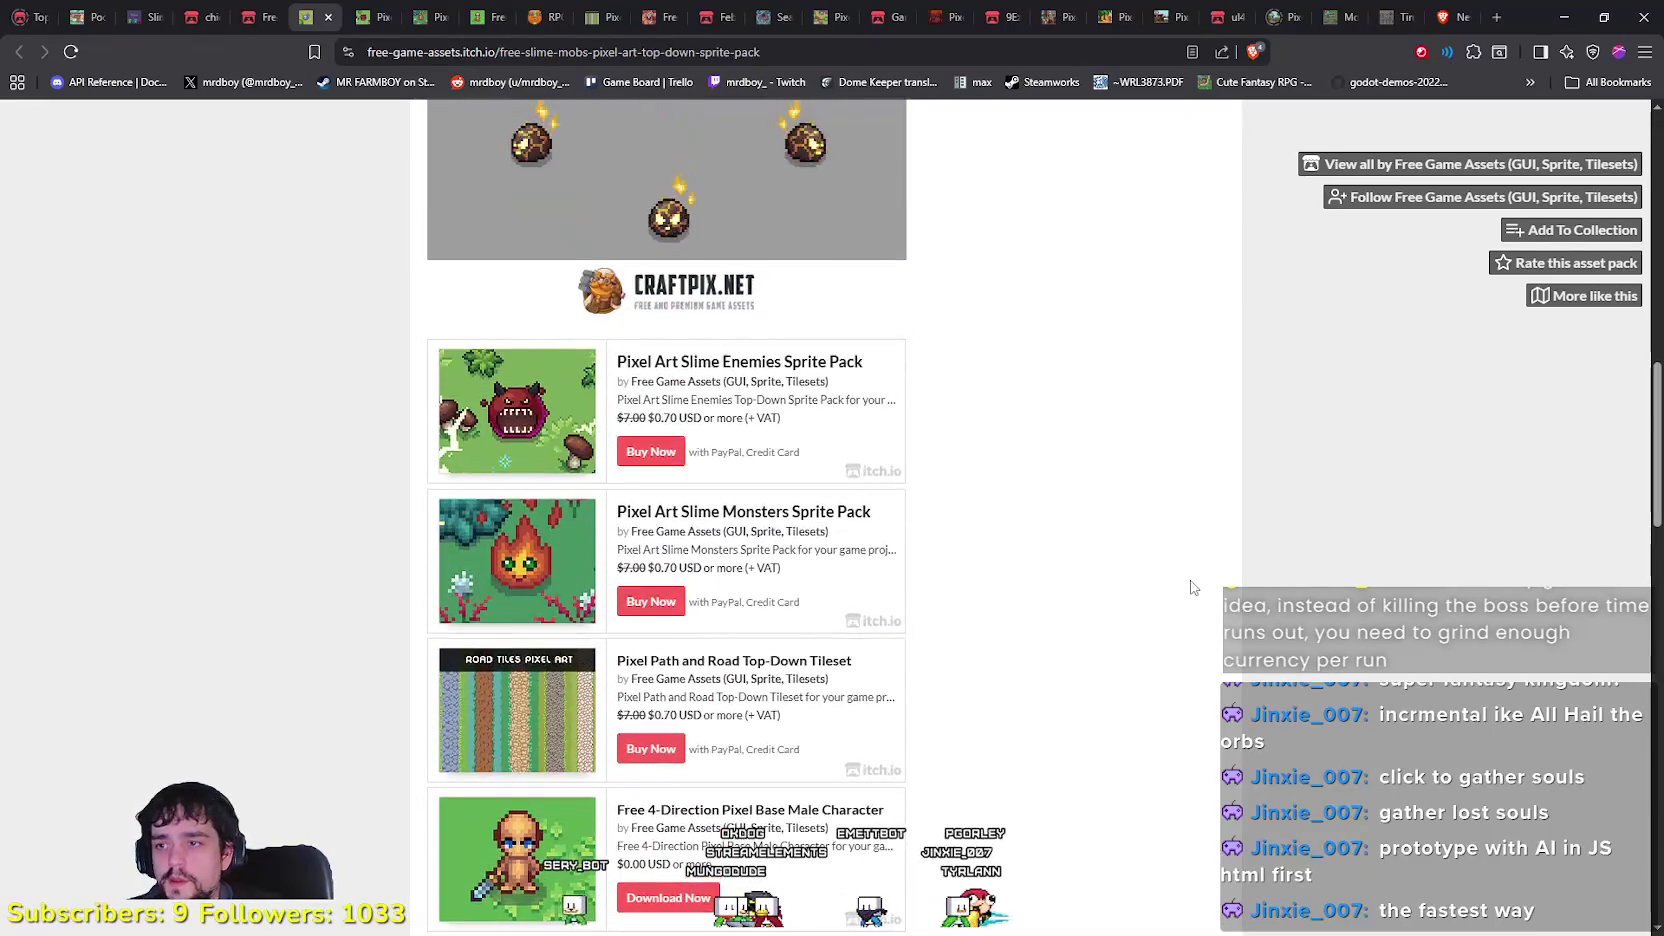
scroll(1184, 586, down, 3)
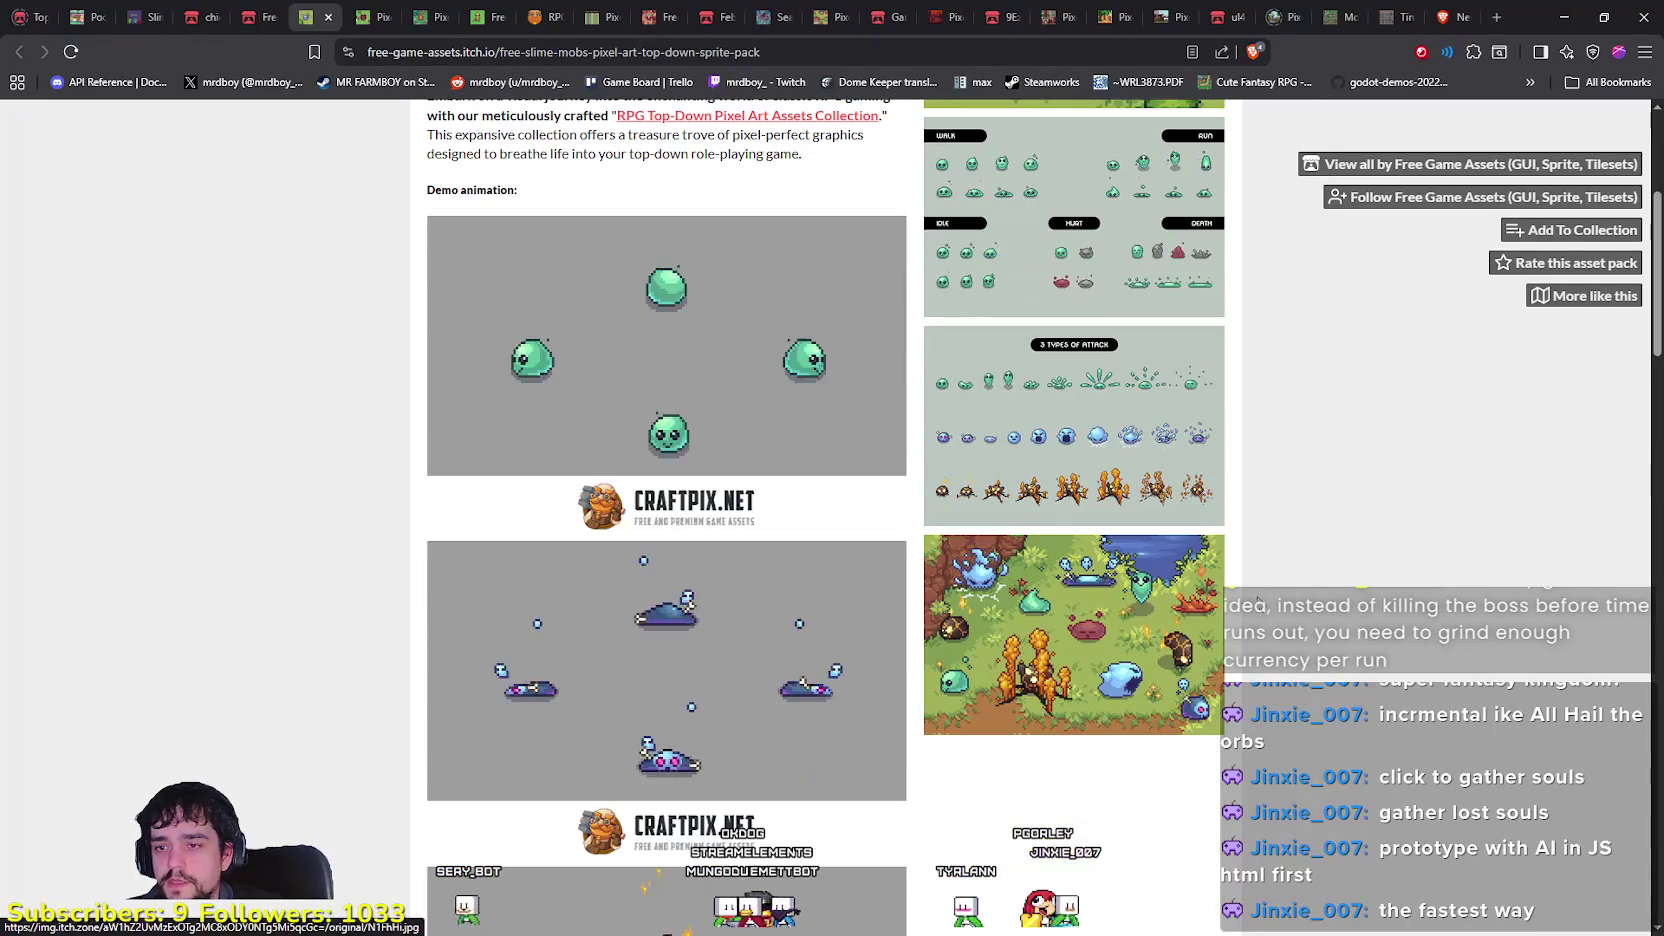
click(1200, 620)
click(1474, 563)
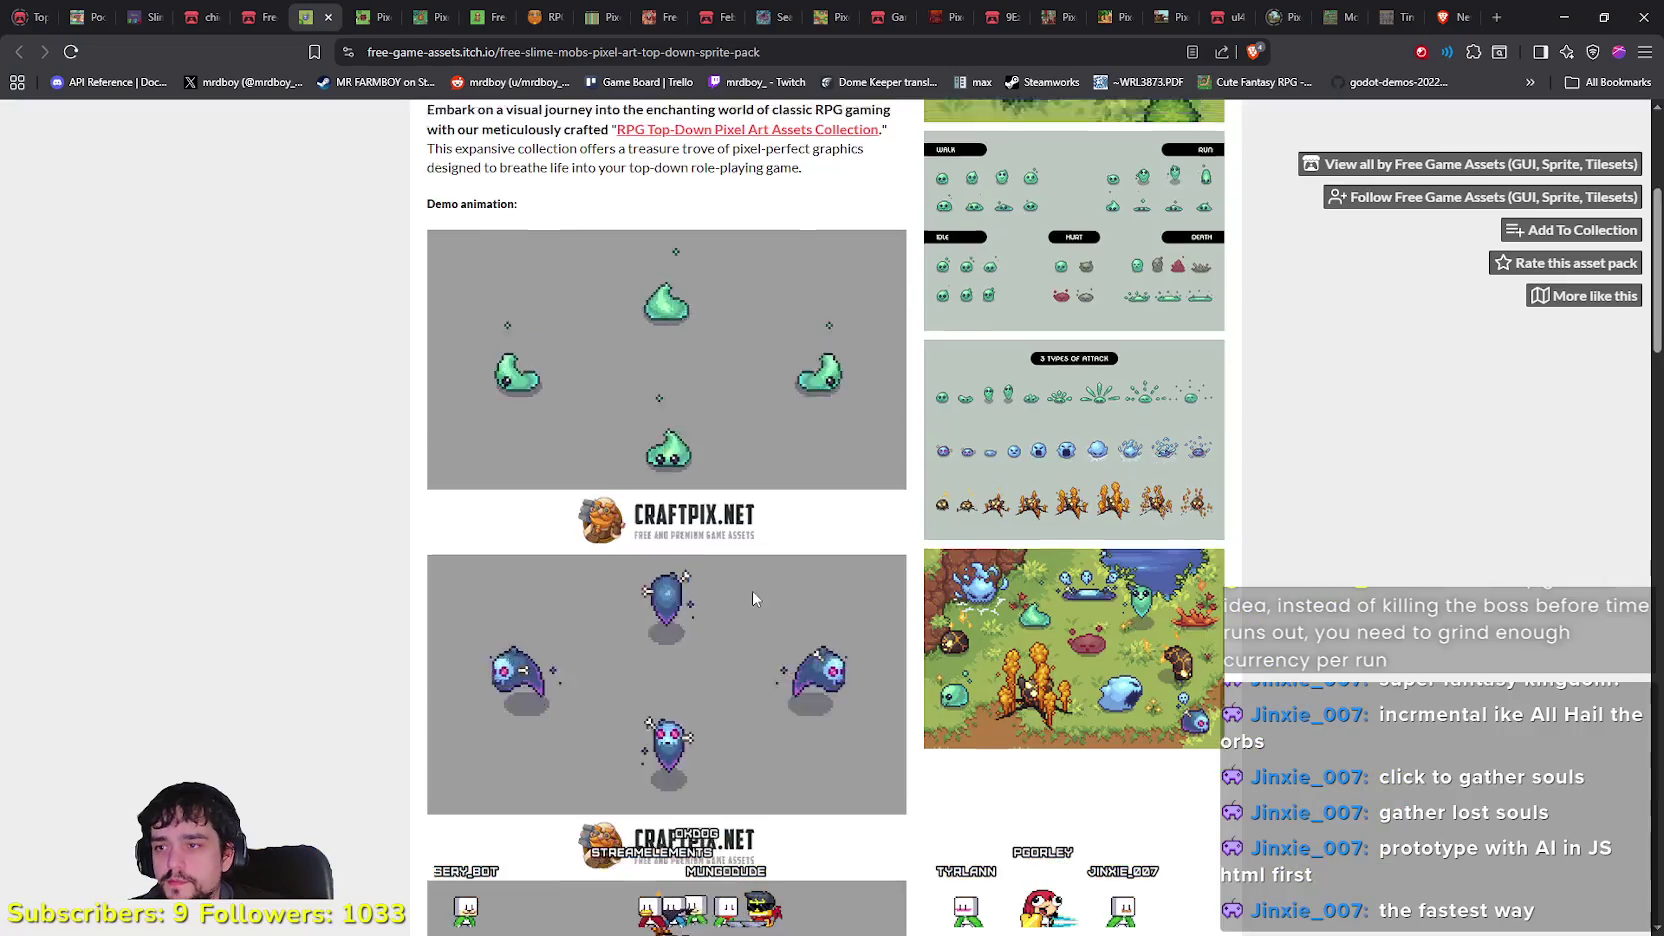
scroll(757, 590, up, 3)
scroll(520, 400, down, 4)
scroll(490, 360, up, 4)
click(437, 266)
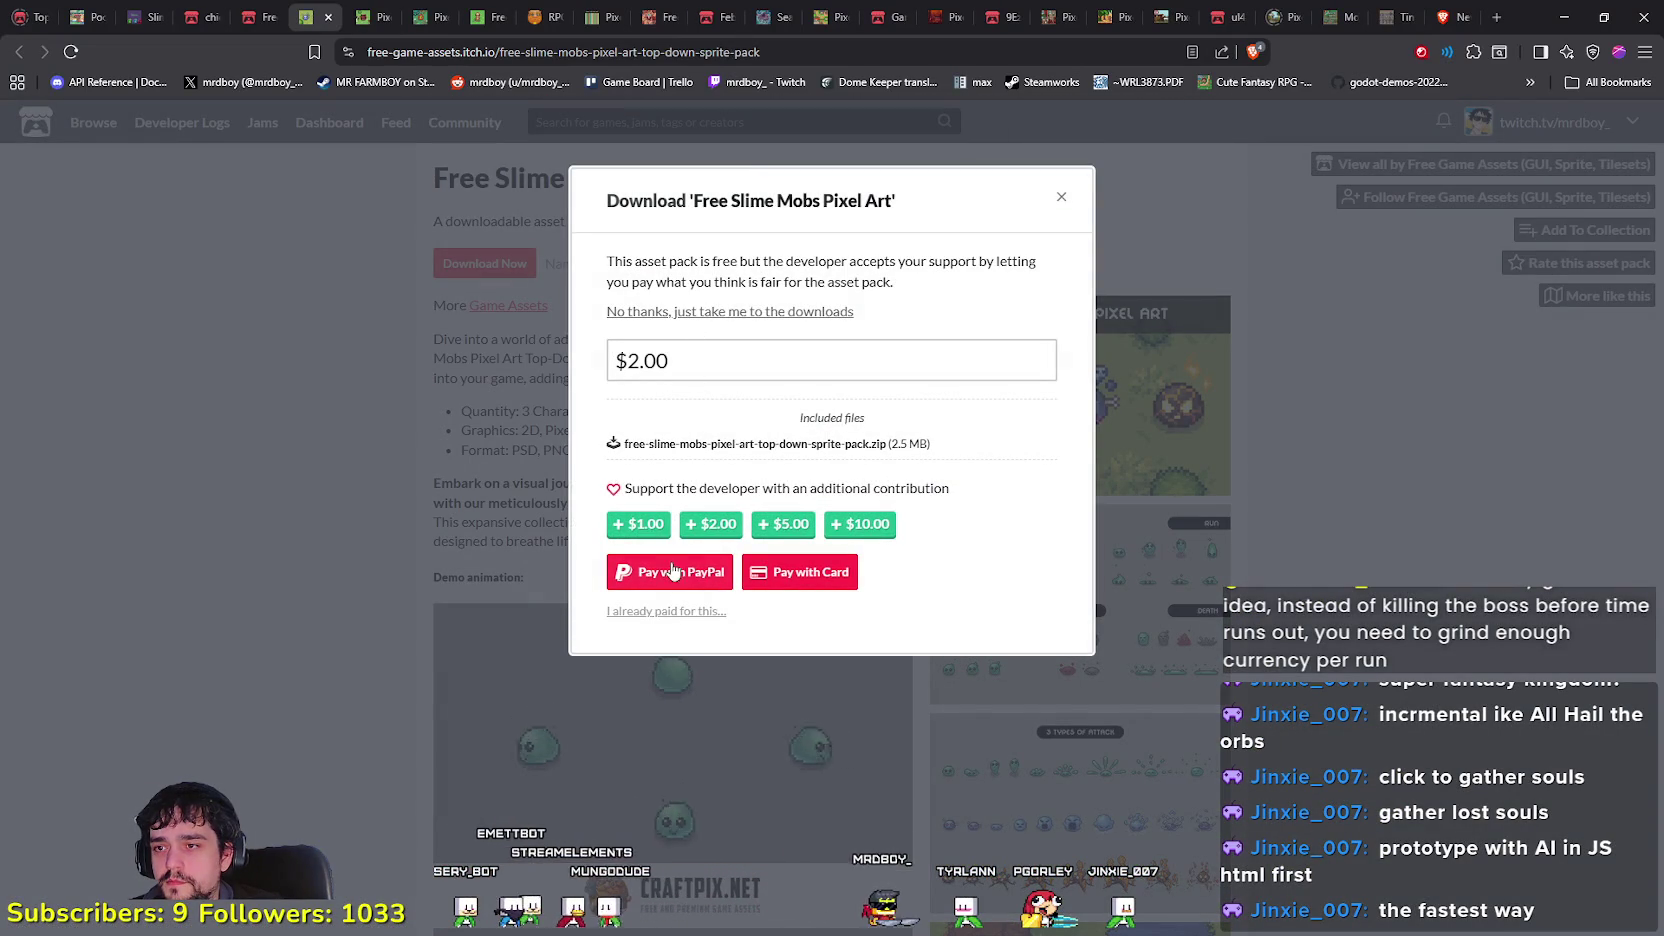
Step: Skip payment, save the Free Slime Mobs Pixel Art zip, and show it in Downloads
click(716, 311)
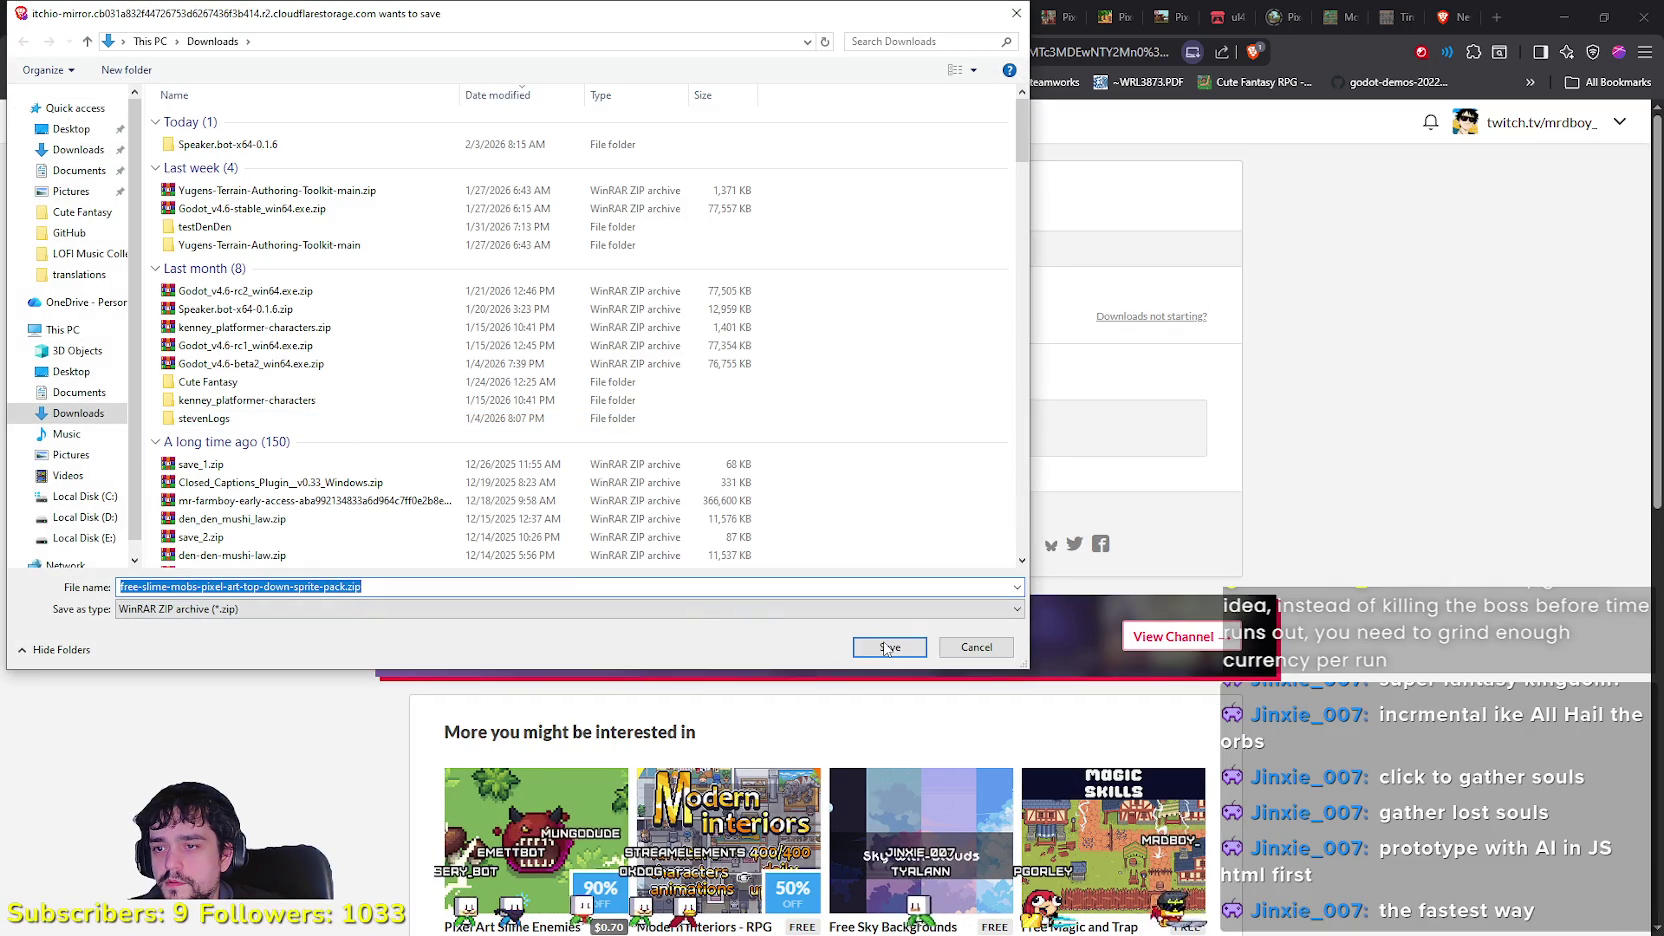
click(888, 647)
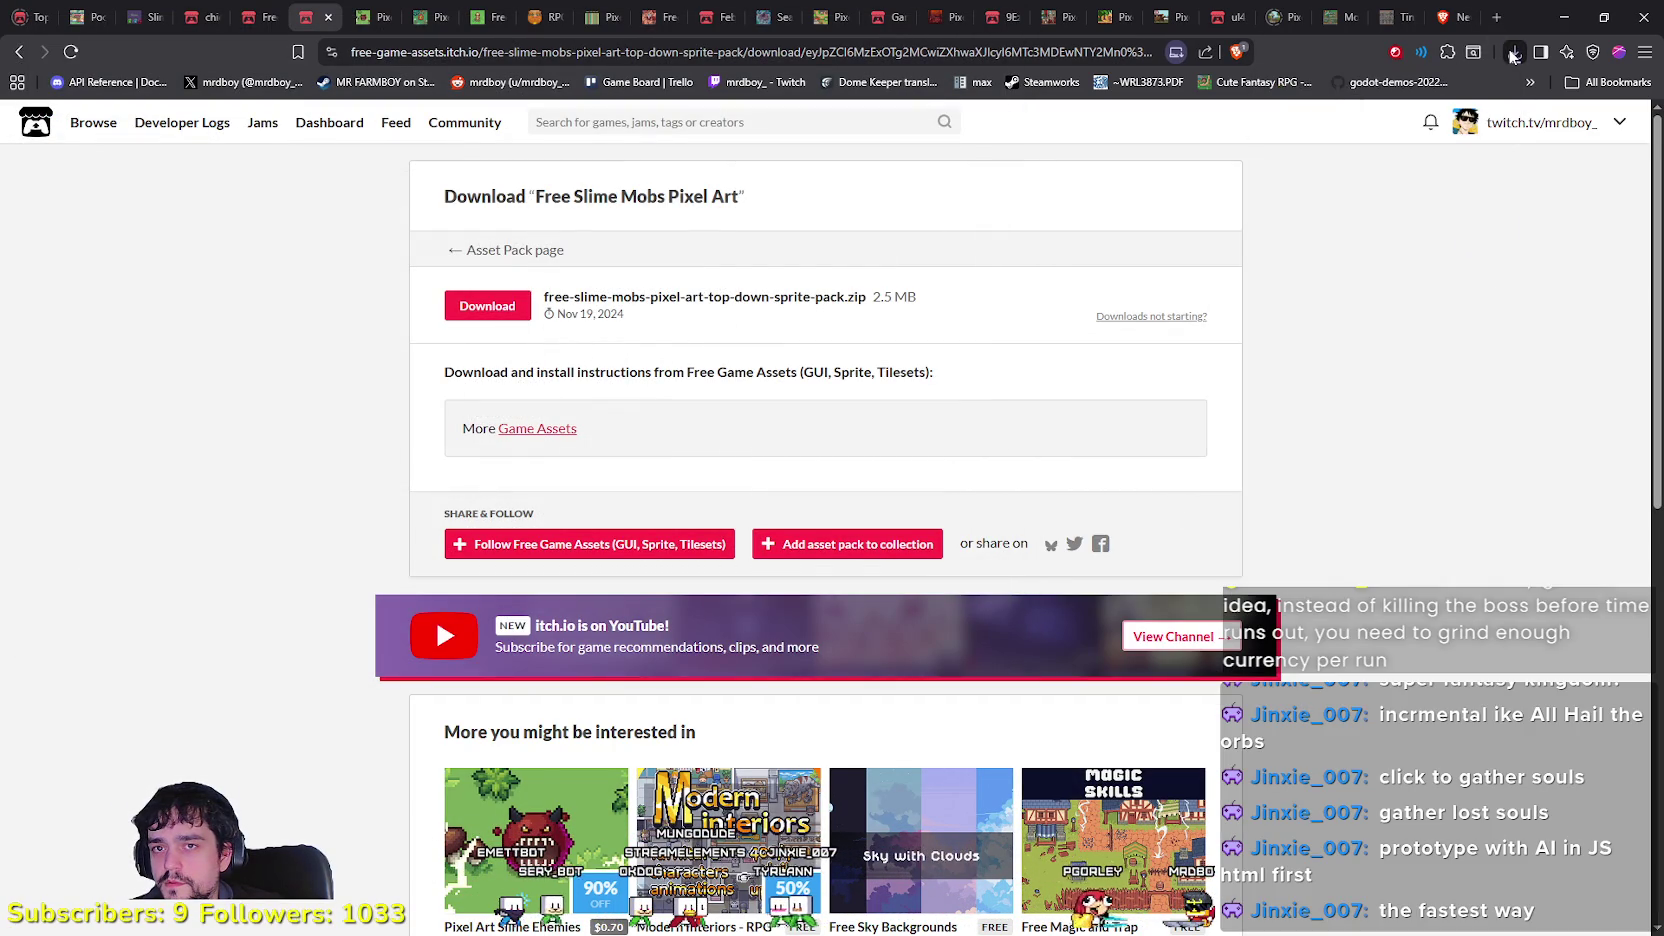
click(1514, 52)
click(1435, 126)
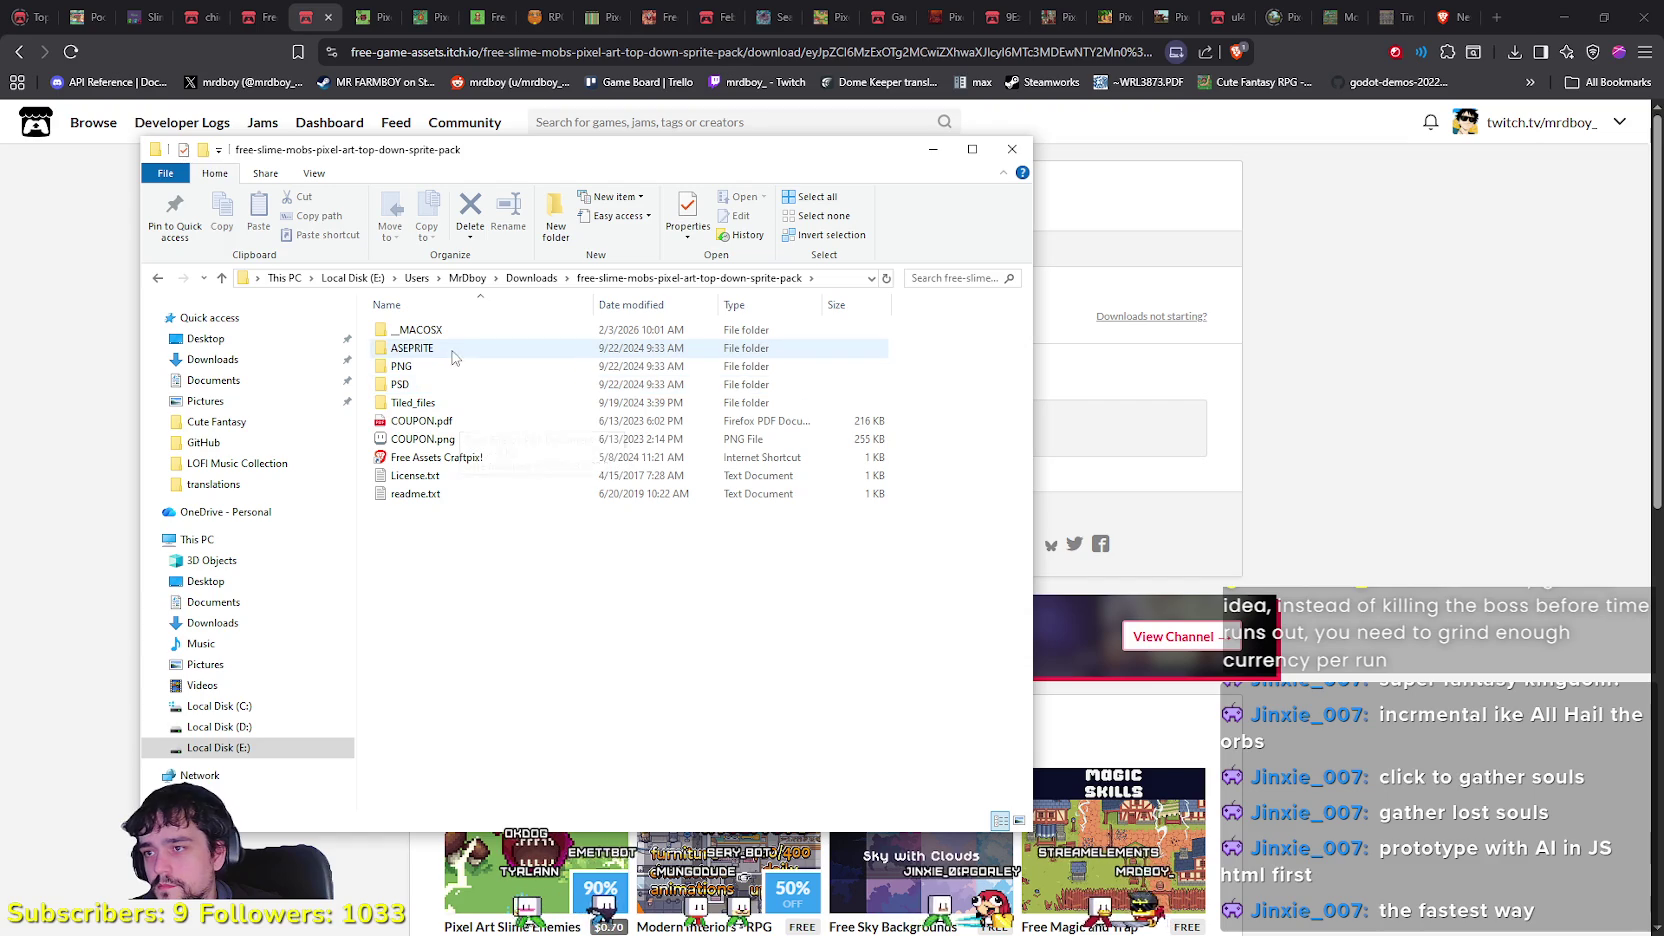
Step: Look through the Slime1 and Slime2 subfolders in the pack's ASEPRITE folder
double_click(446, 355)
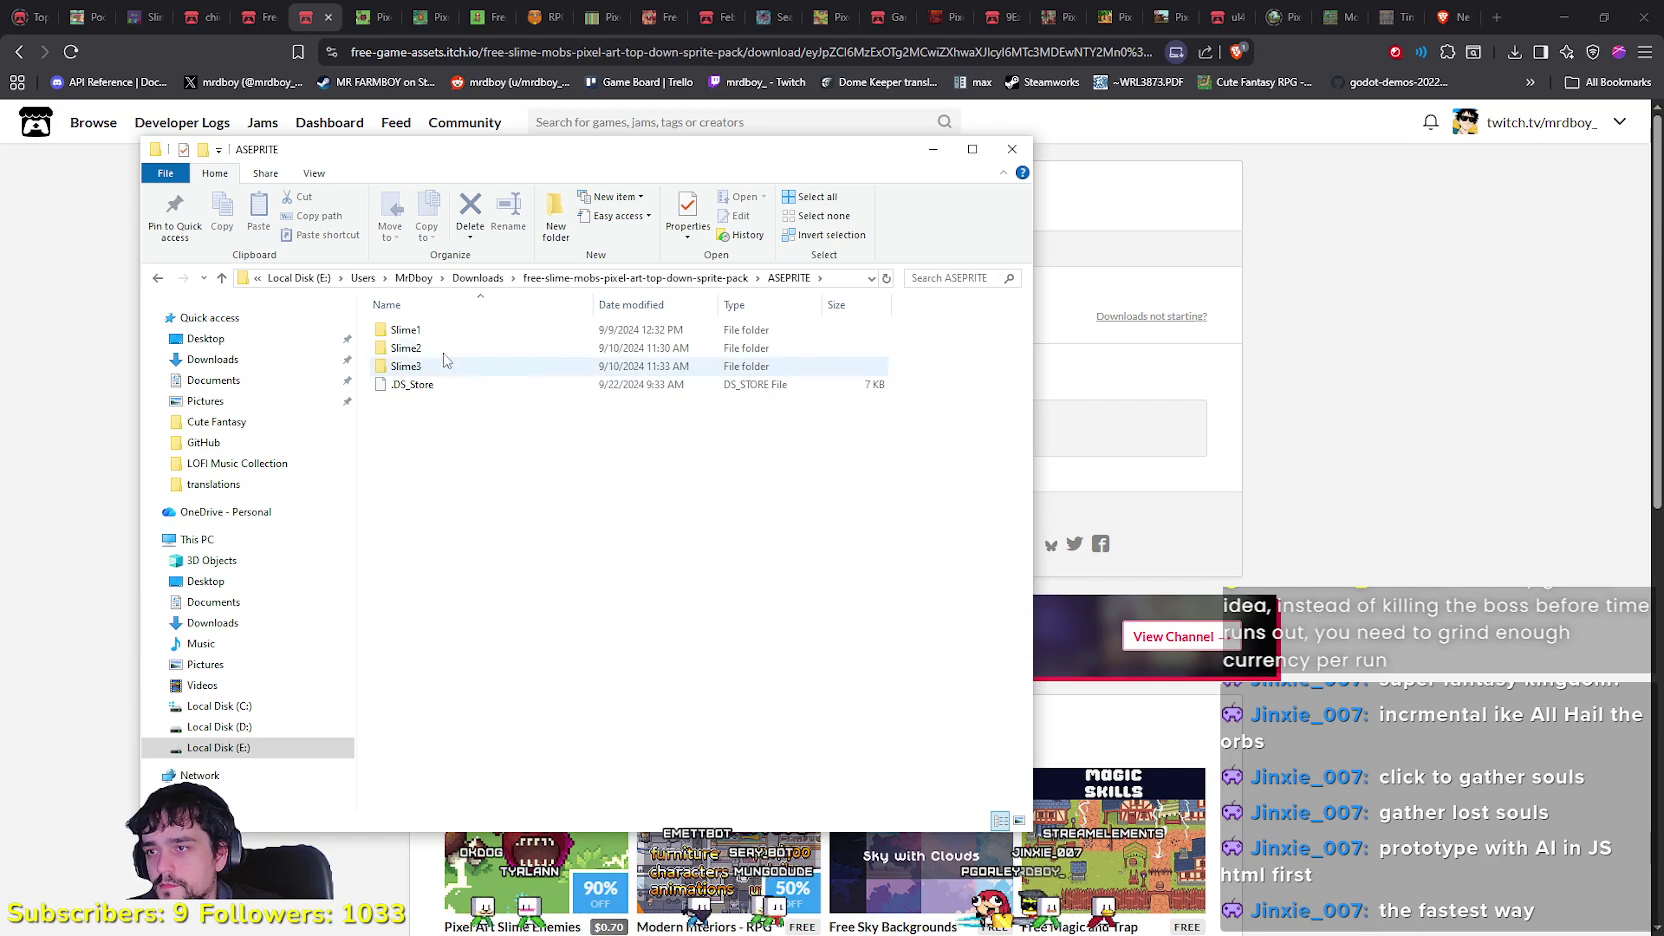
double_click(440, 334)
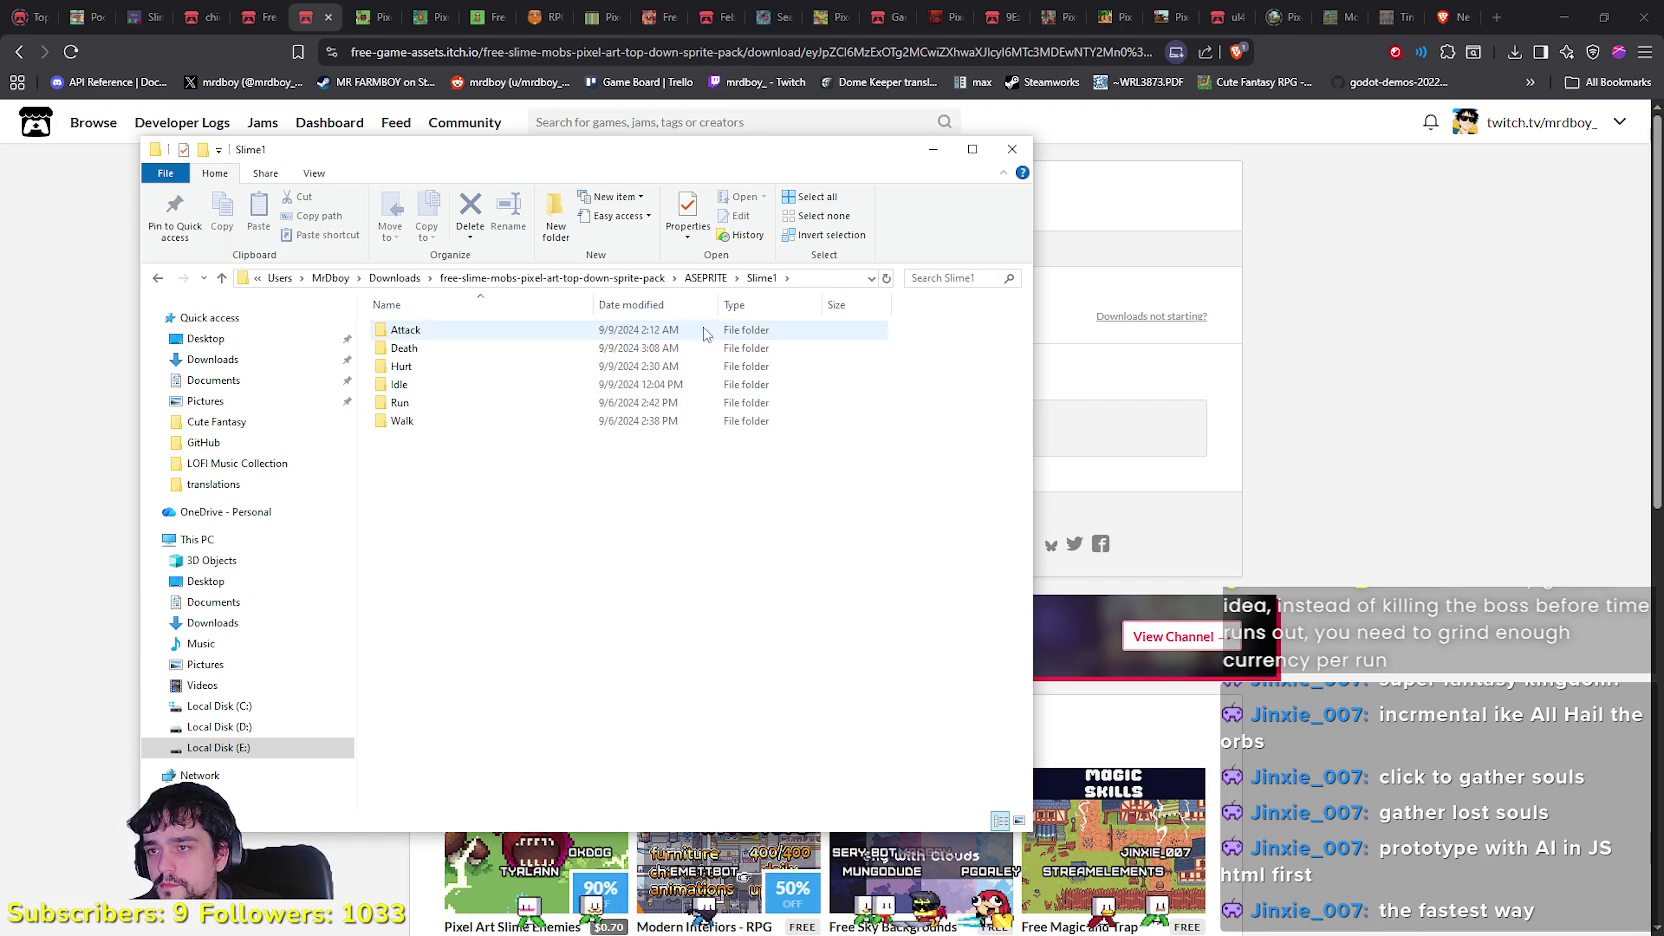
click(729, 280)
double_click(488, 350)
double_click(616, 336)
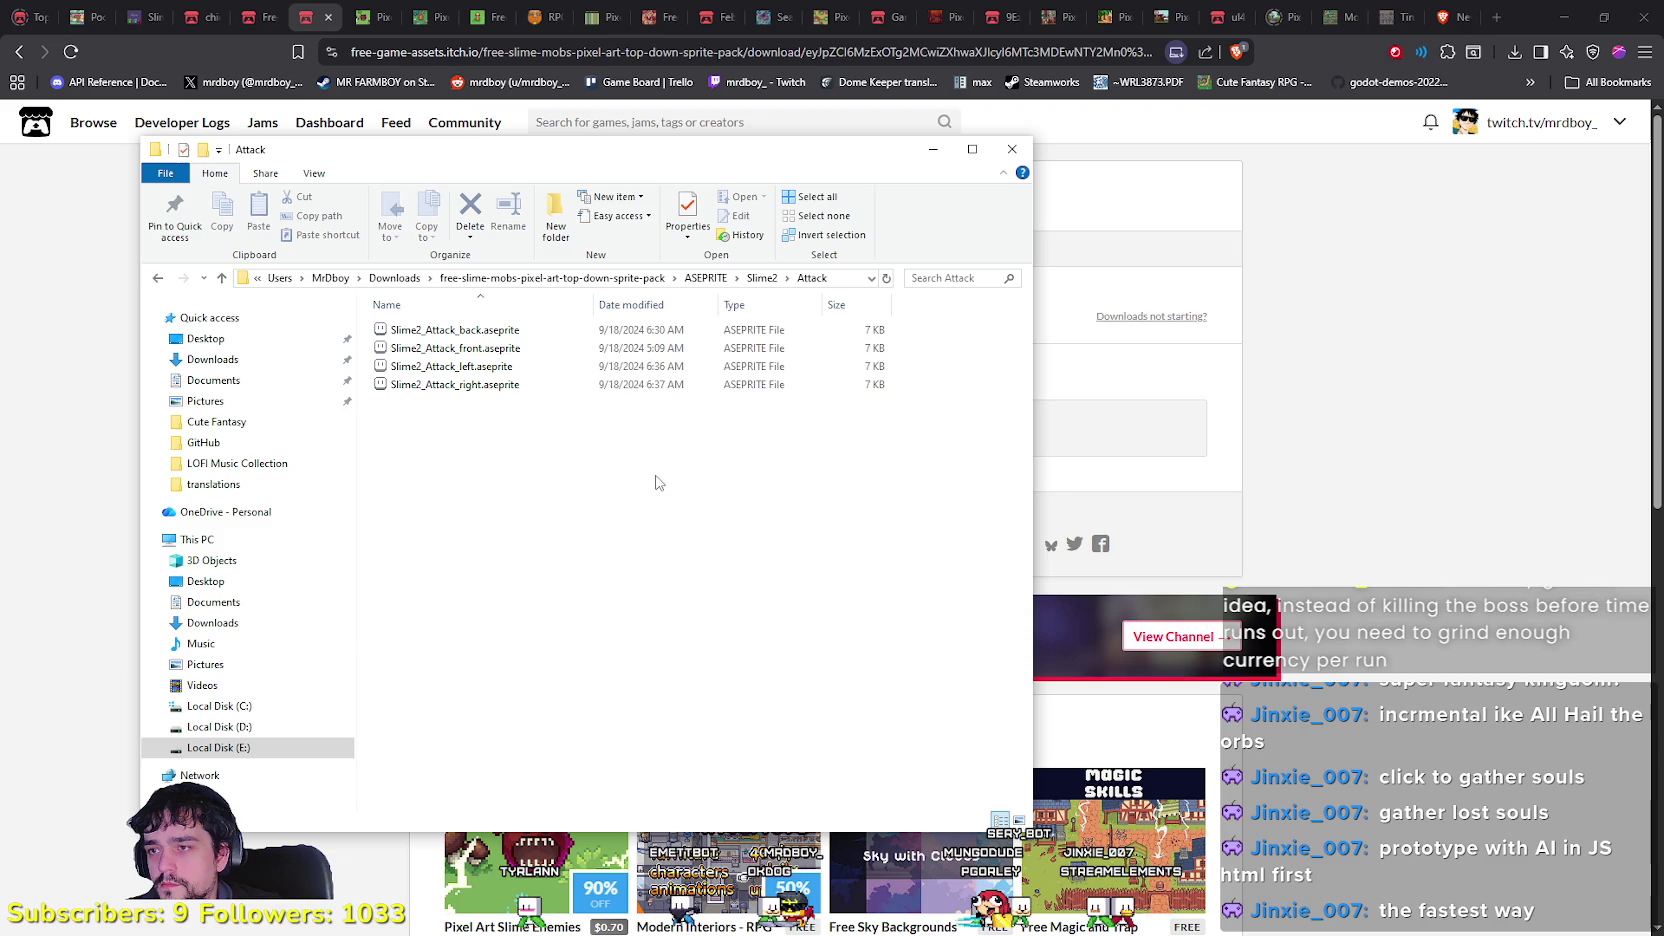
click(690, 280)
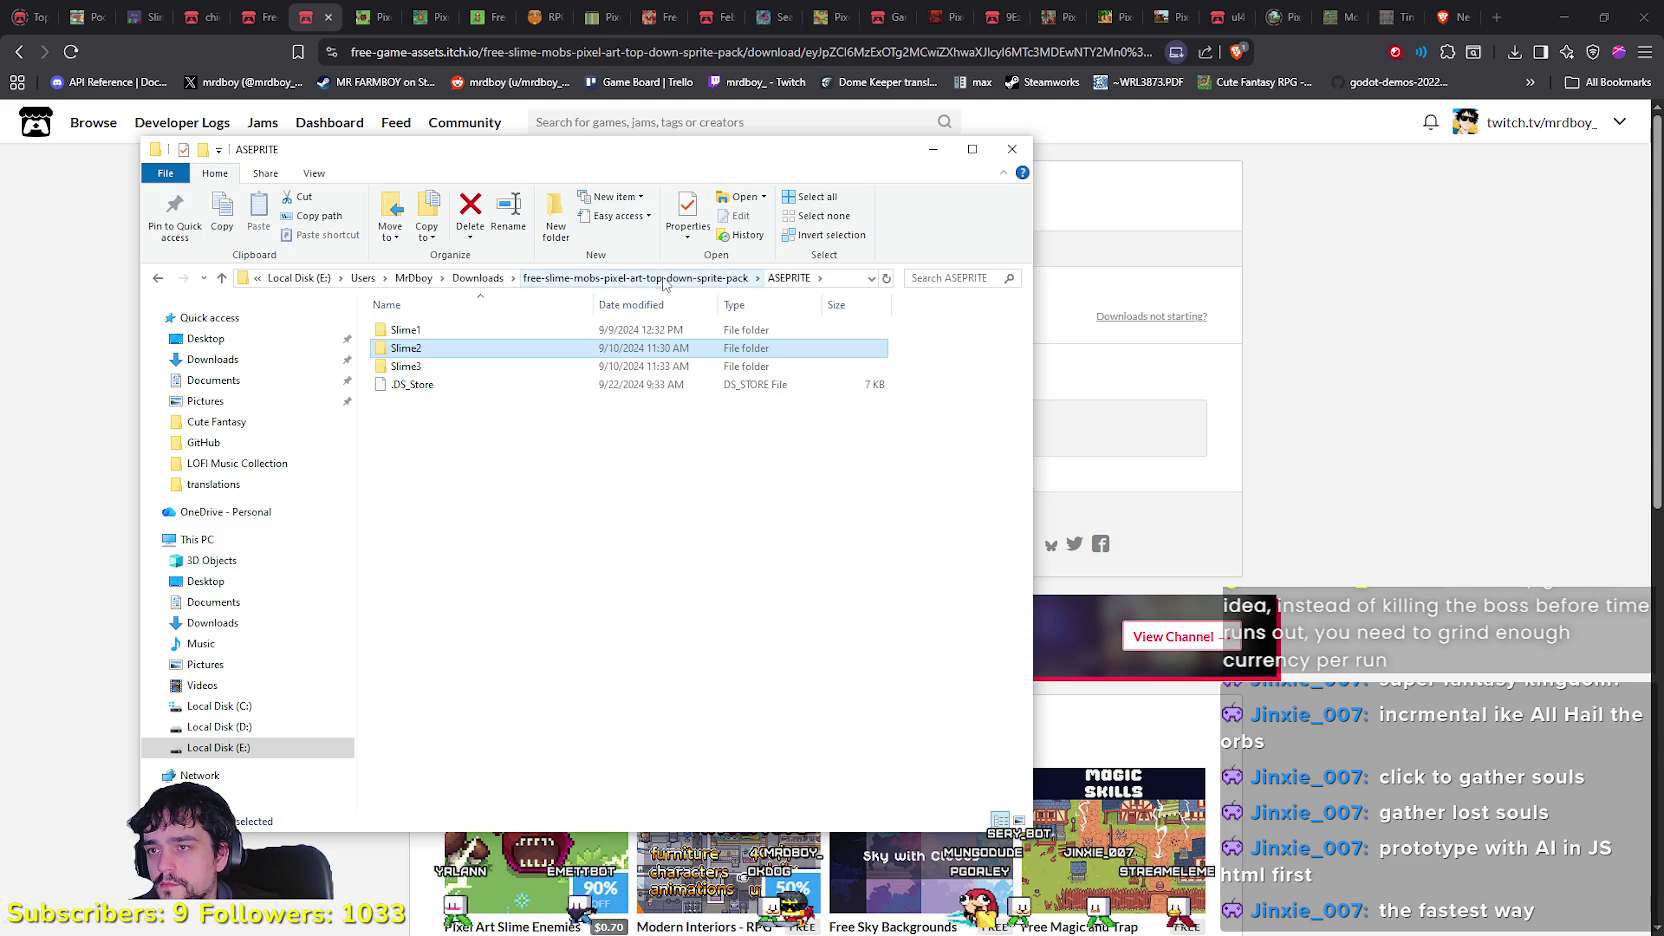
click(688, 280)
Step: Inspect the sprite pack's PNG, PSD and Tiled_files folders
double_click(405, 366)
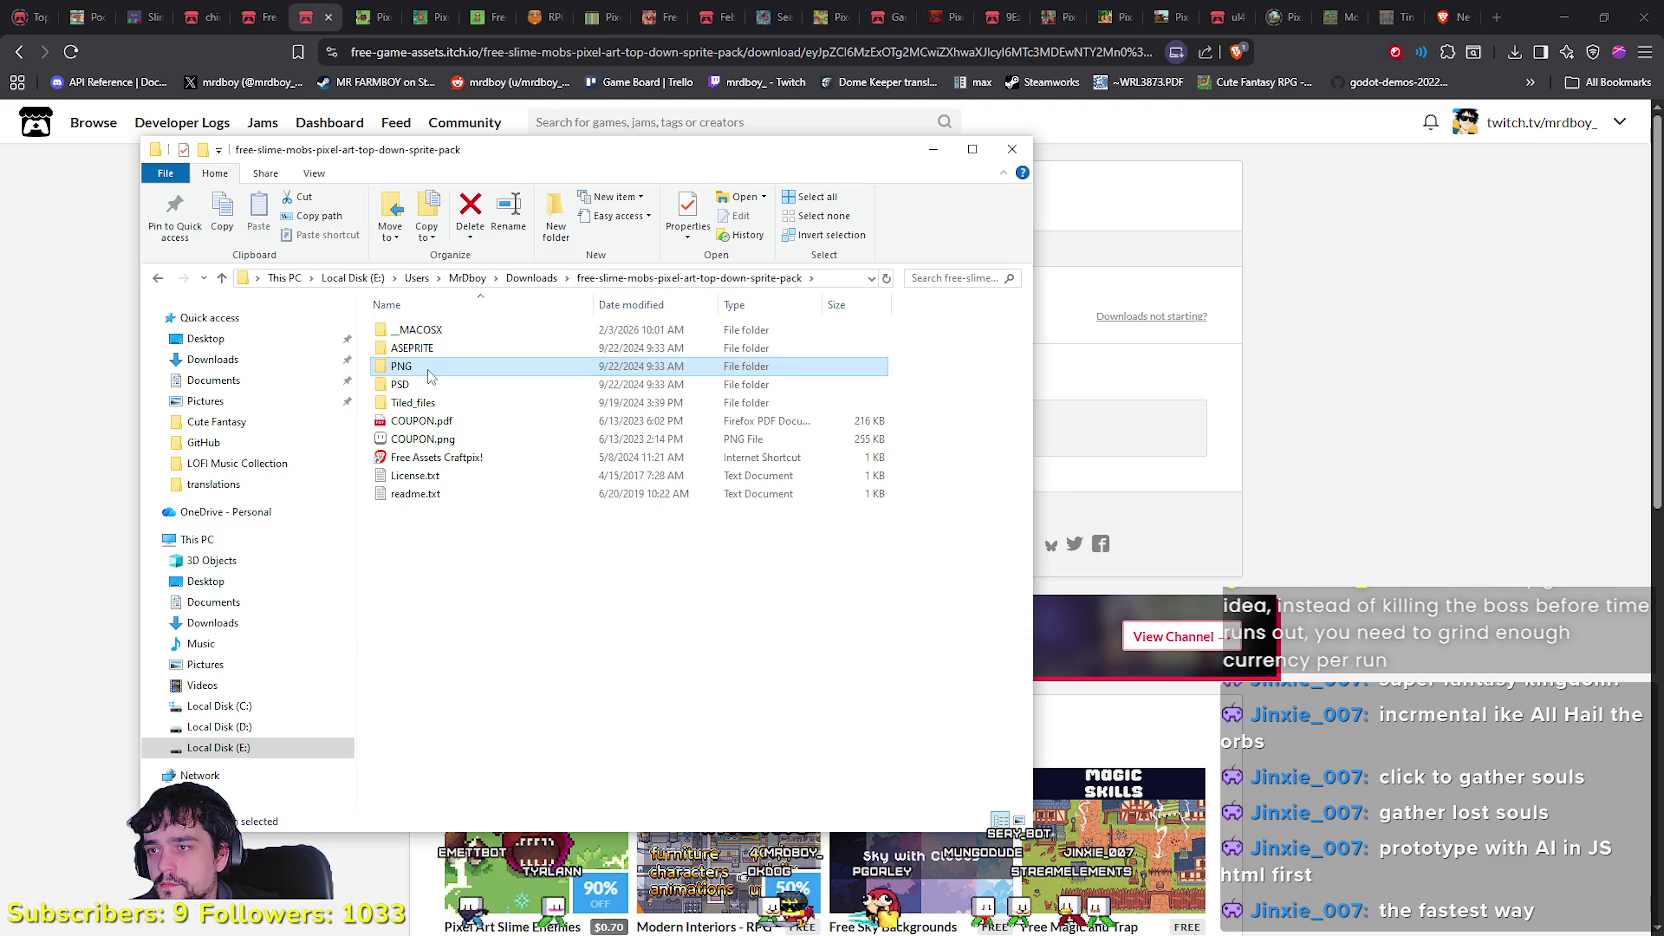
click(723, 281)
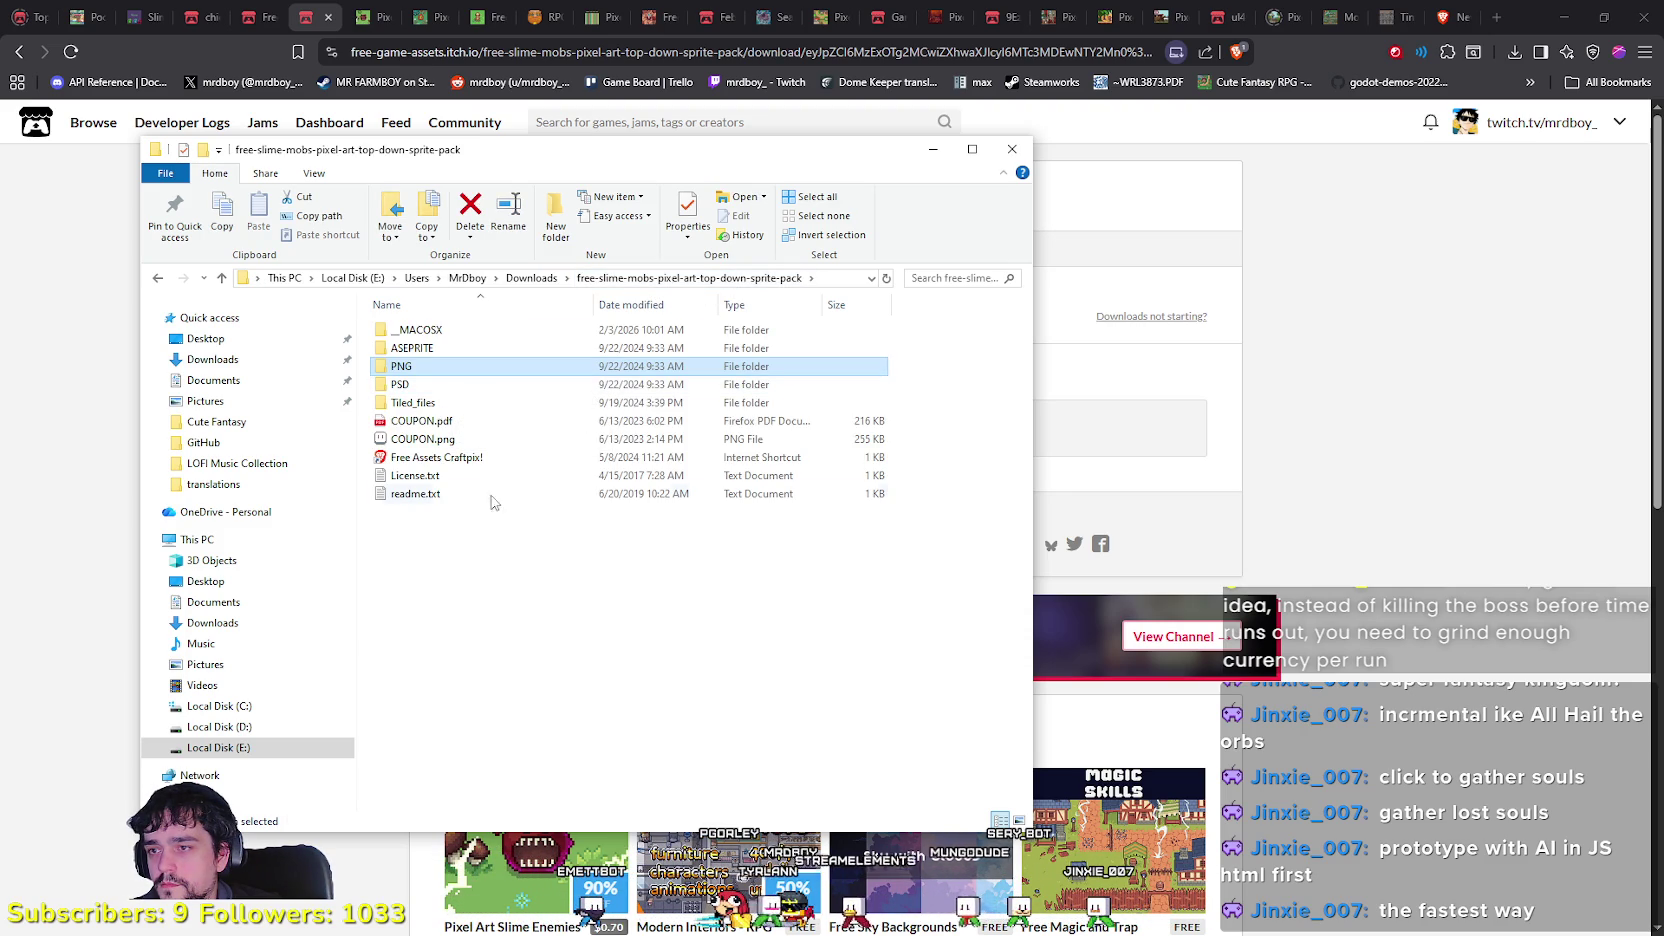
double_click(412, 385)
click(697, 279)
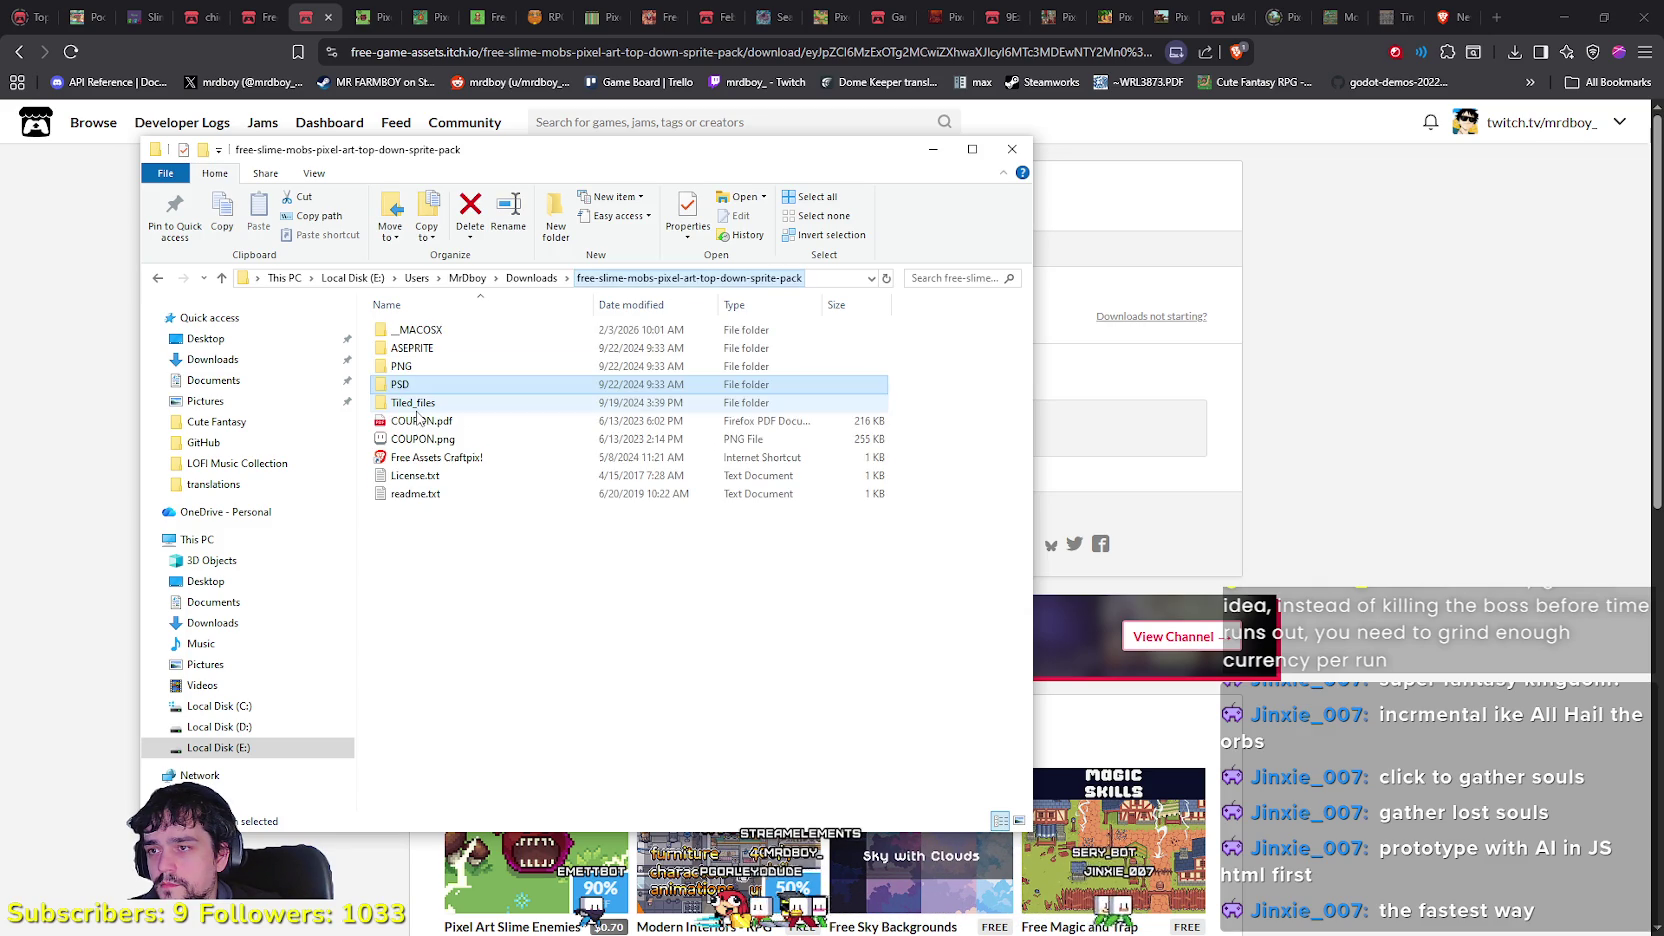
double_click(419, 405)
scroll(700, 636, down, 5)
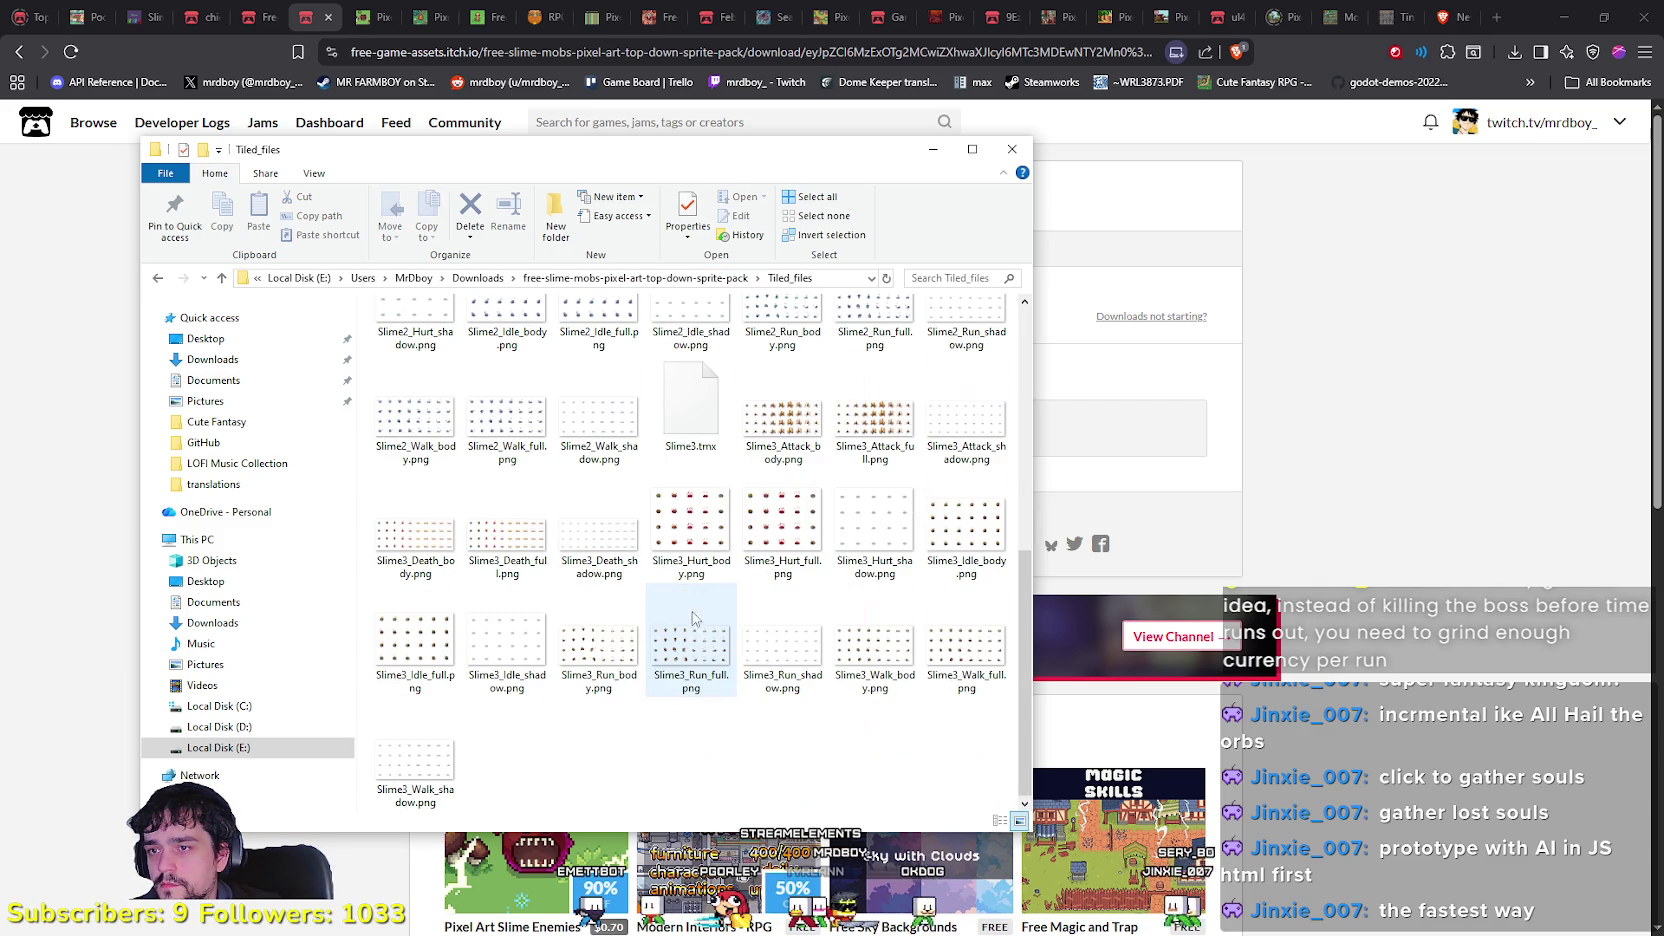
click(640, 278)
Step: Open Slime1_Attack_front.aseprite from ASEPRITE > Slime1 > Attack in Aseprite
double_click(430, 330)
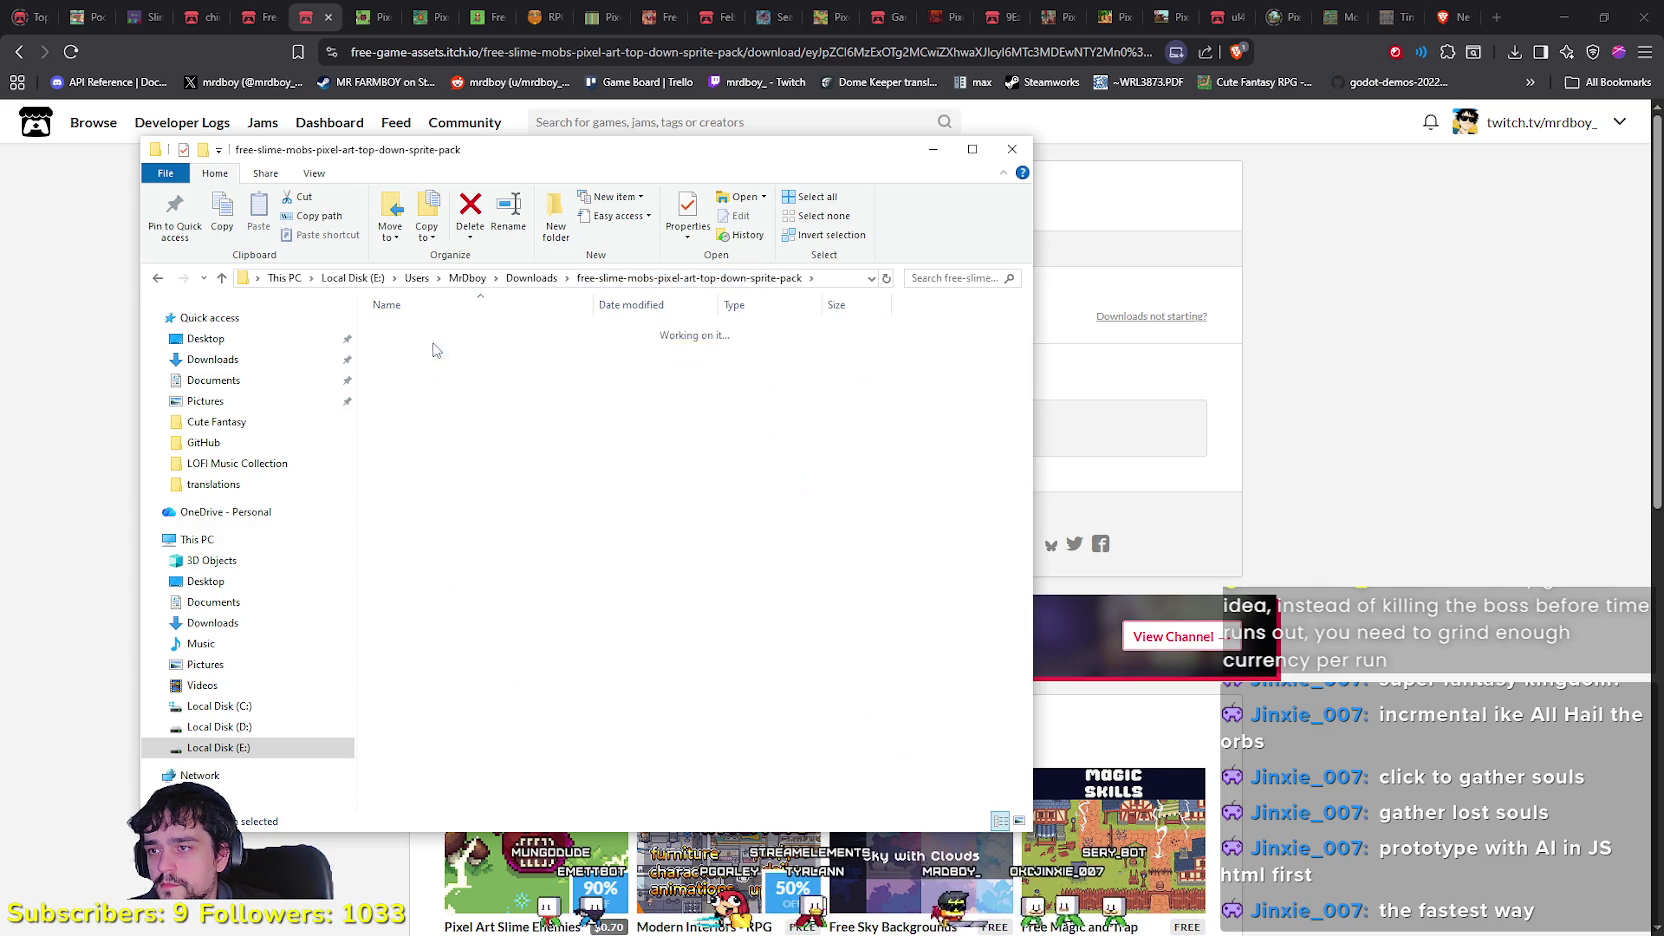
double_click(431, 333)
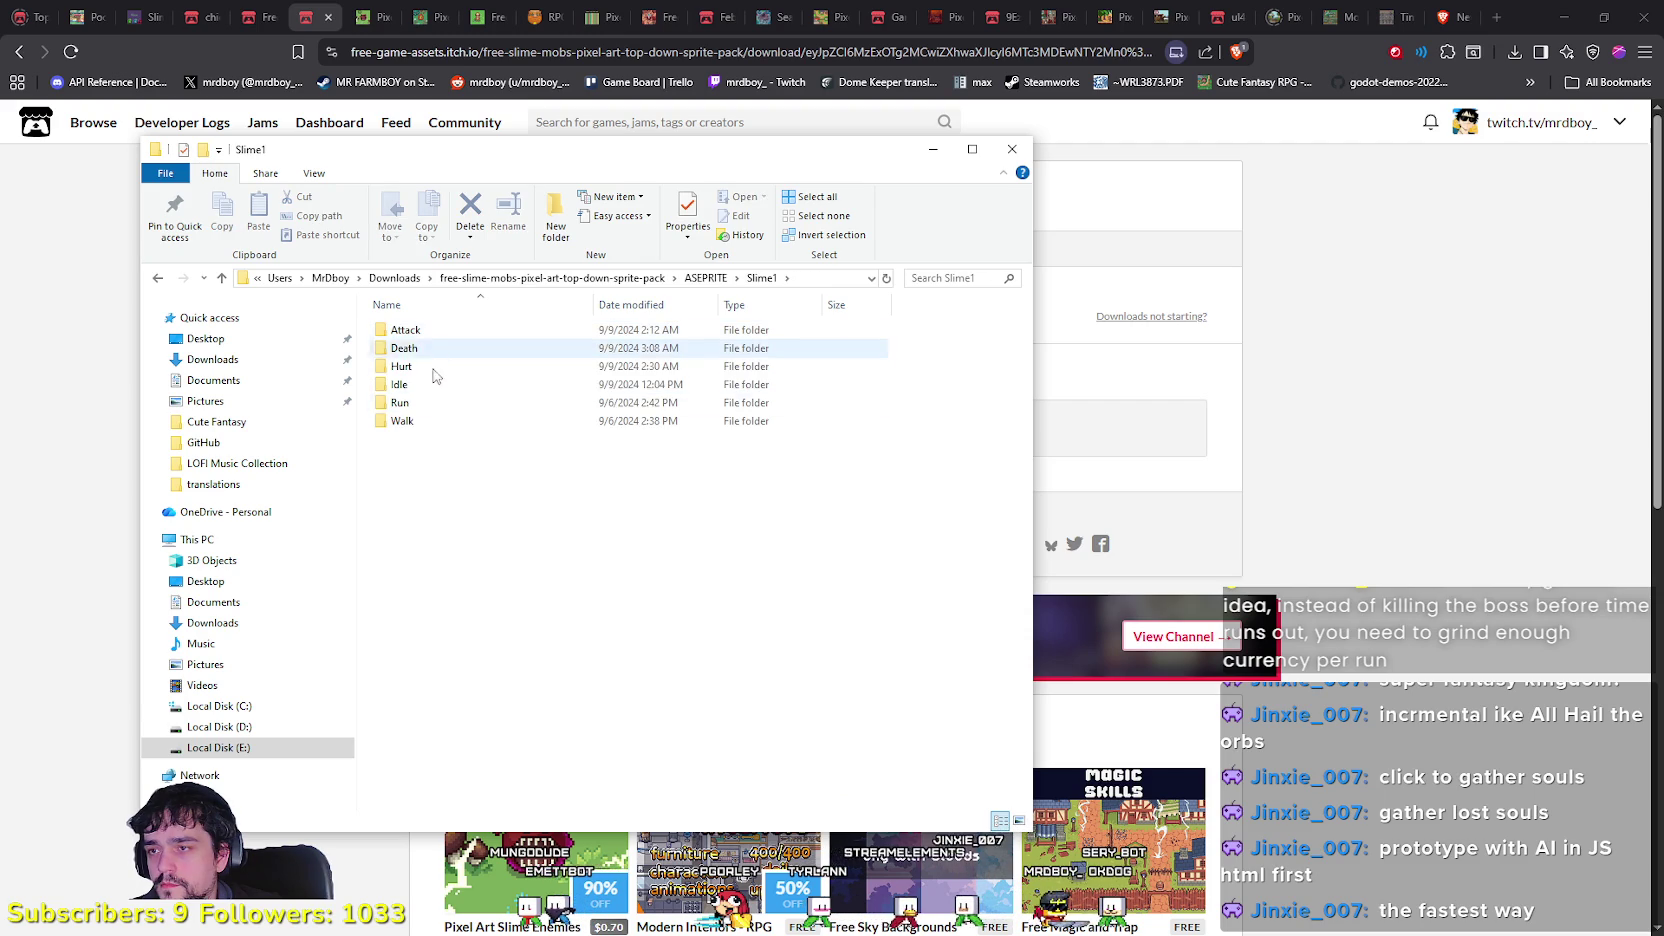
click(705, 278)
right_click(421, 336)
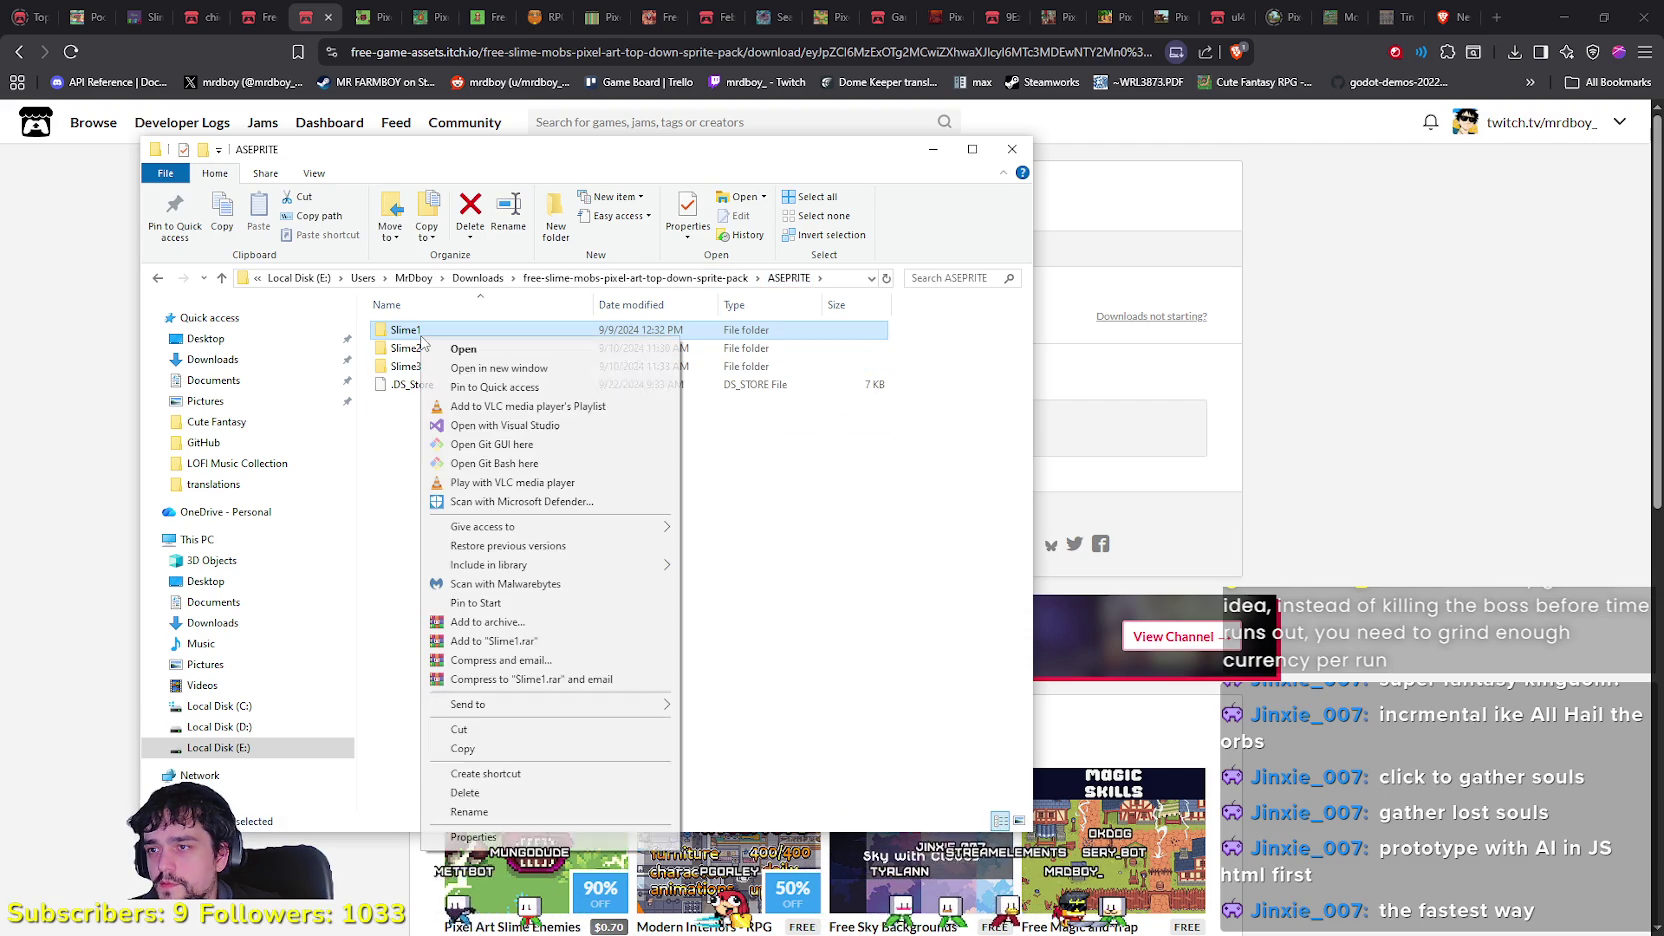
click(385, 558)
double_click(388, 334)
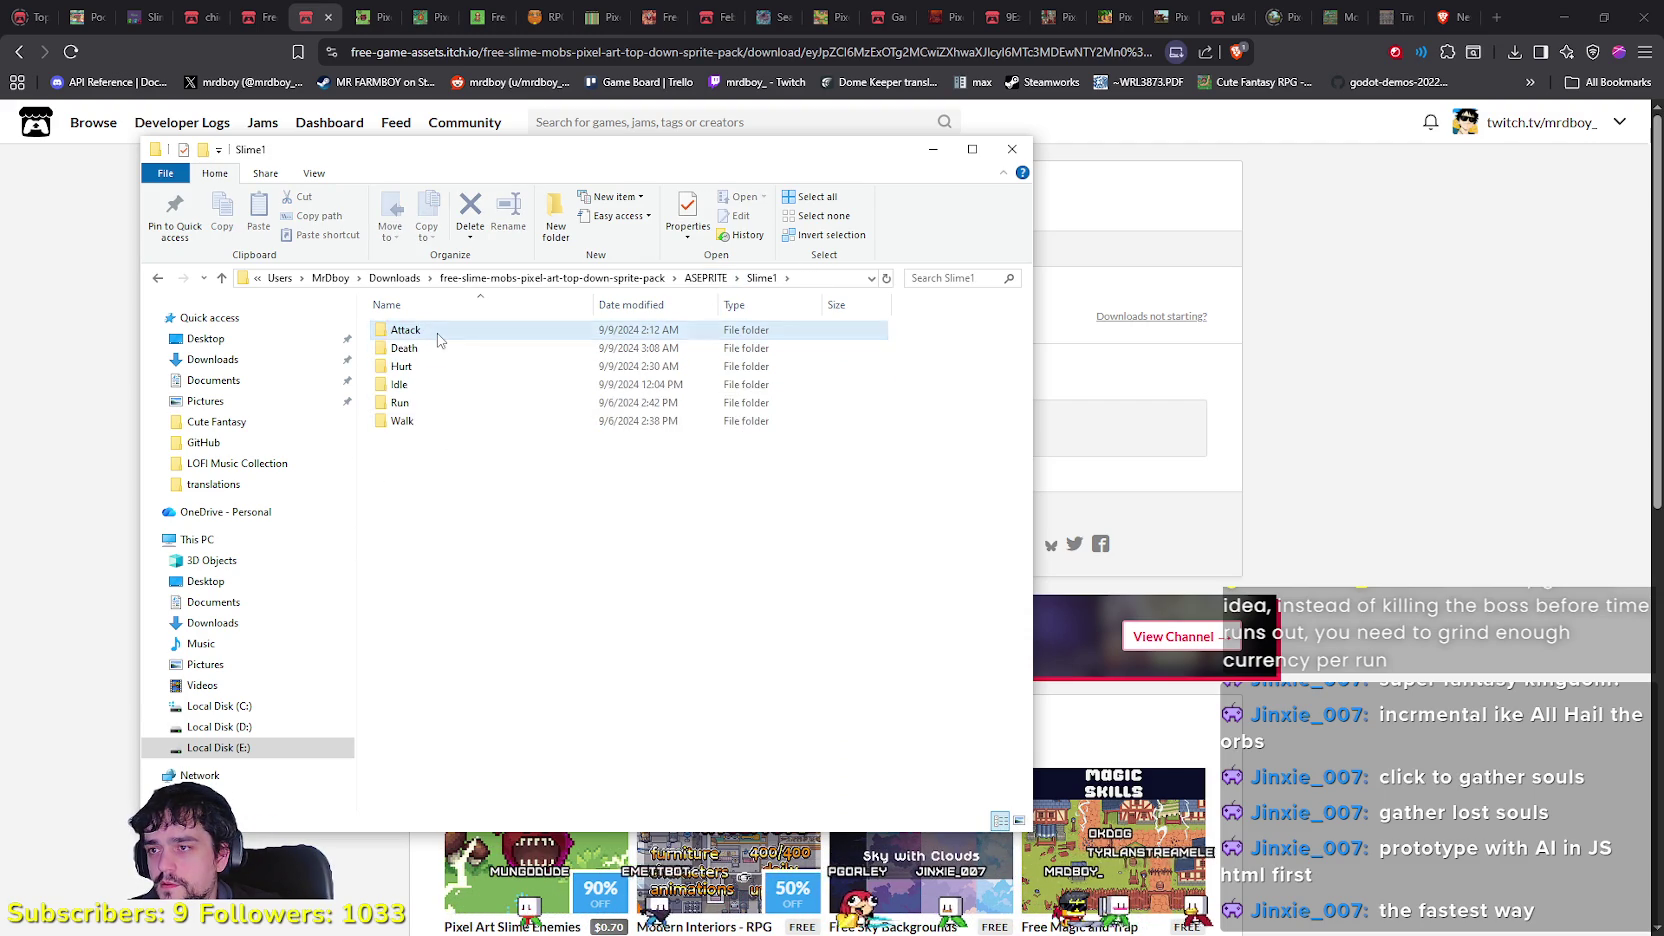
double_click(437, 334)
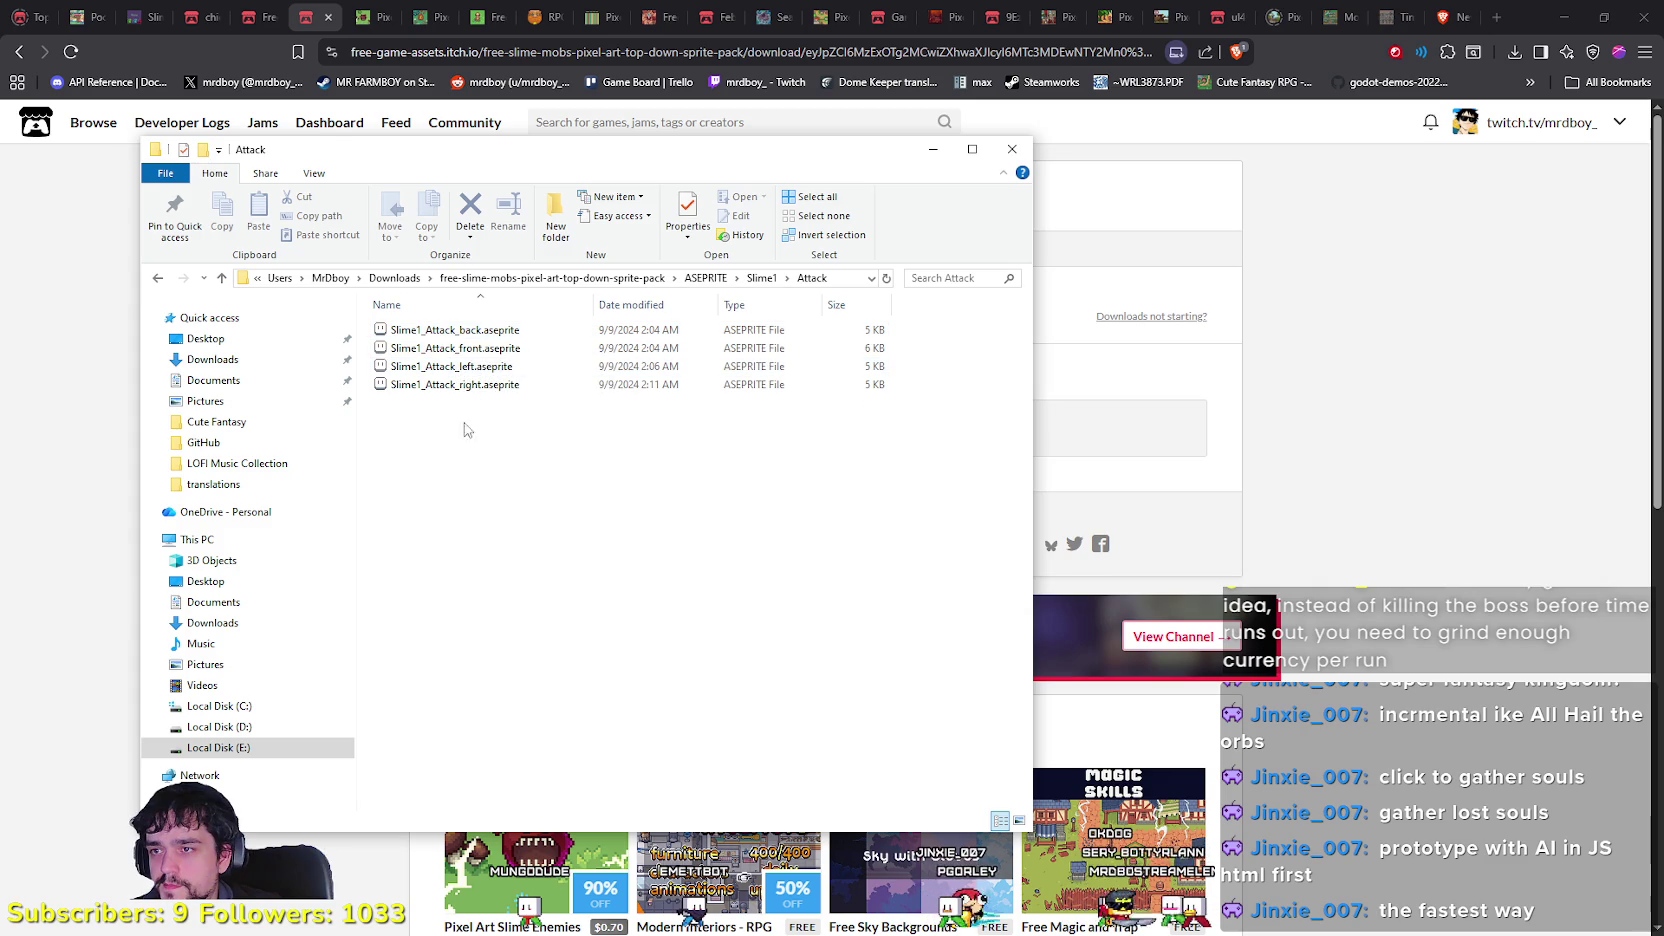
double_click(471, 347)
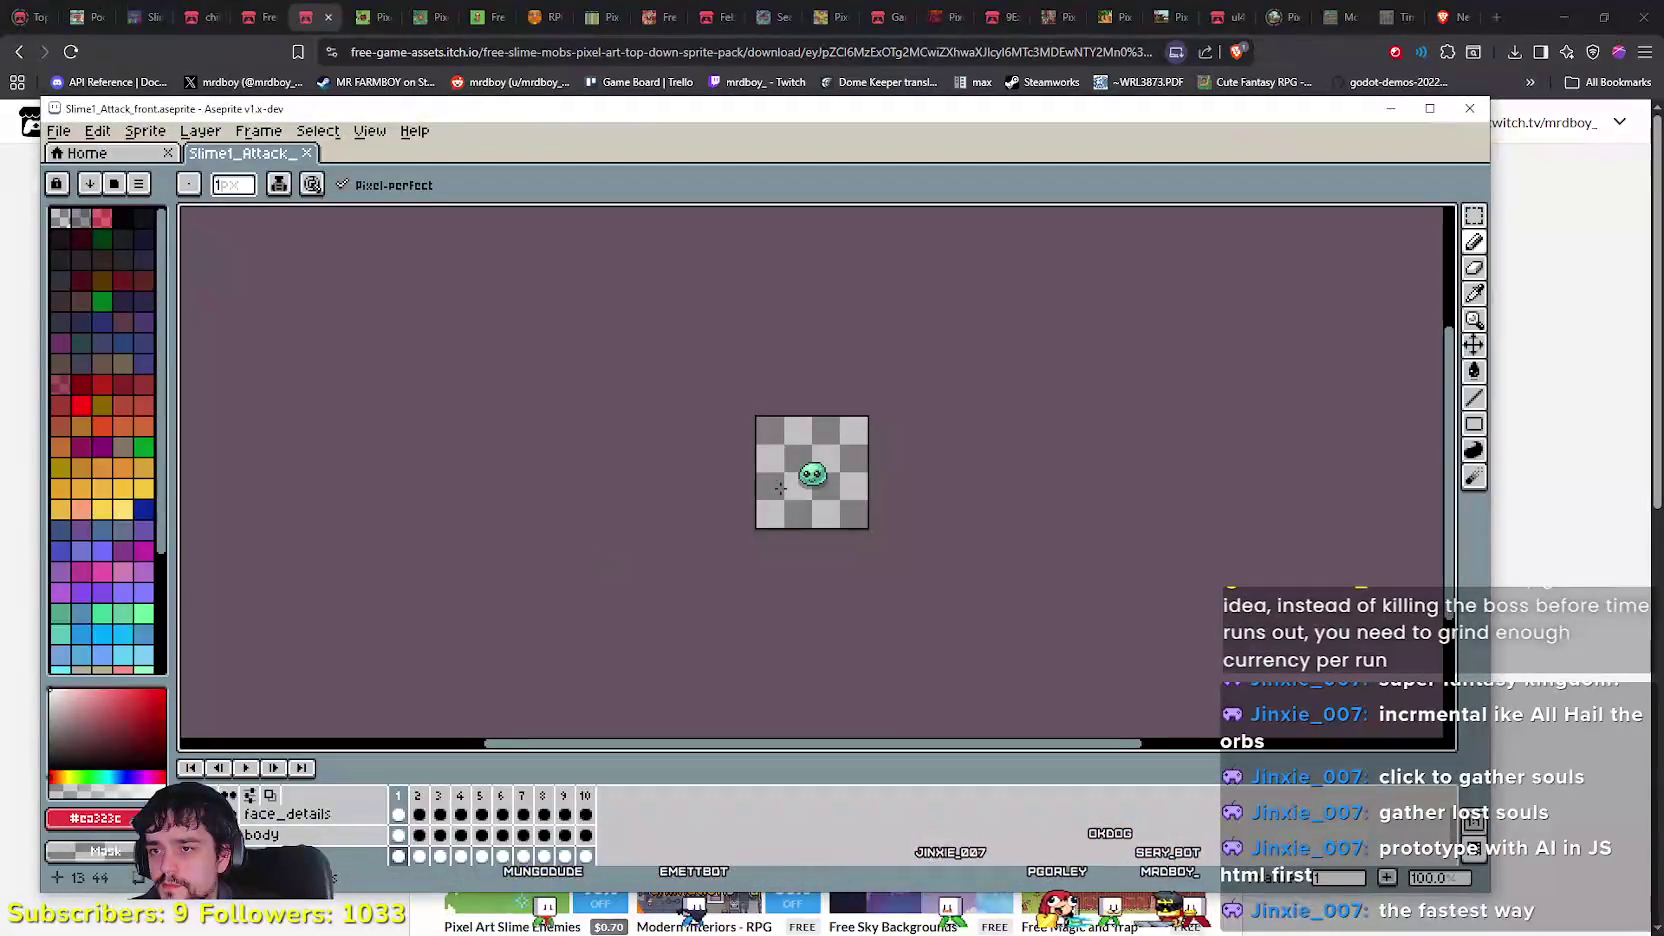
Step: Play the Slime1 attack animation and move the Aseprite window to the right
scroll(776, 494, up, 1)
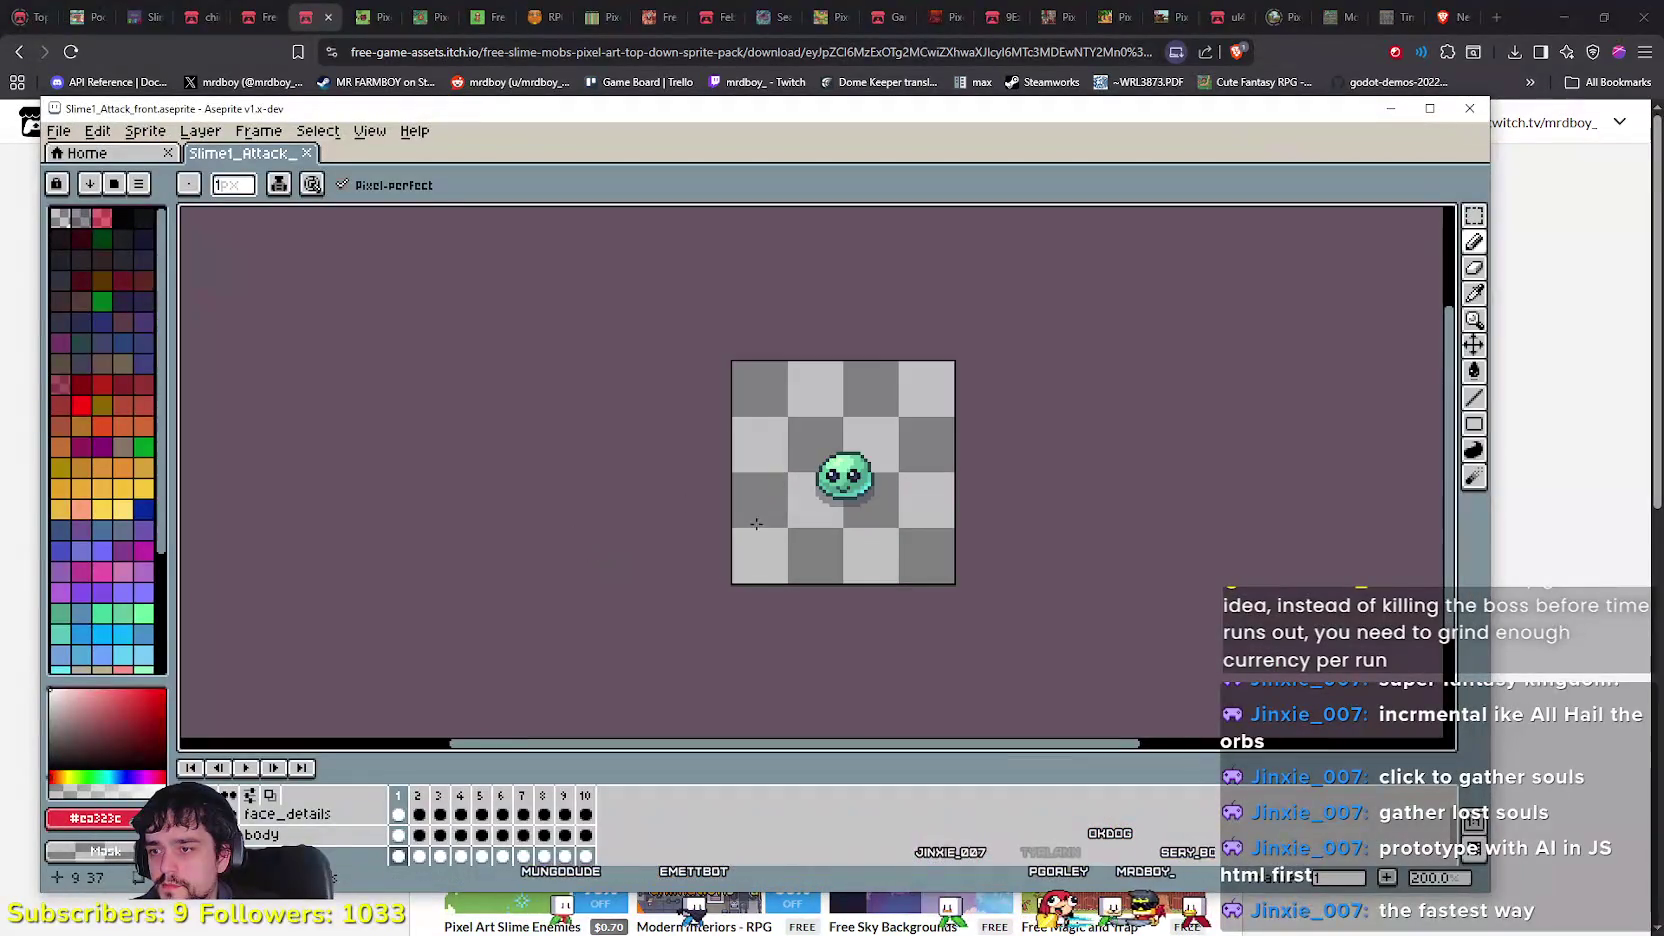
click(245, 767)
scroll(1100, 505, up, 2)
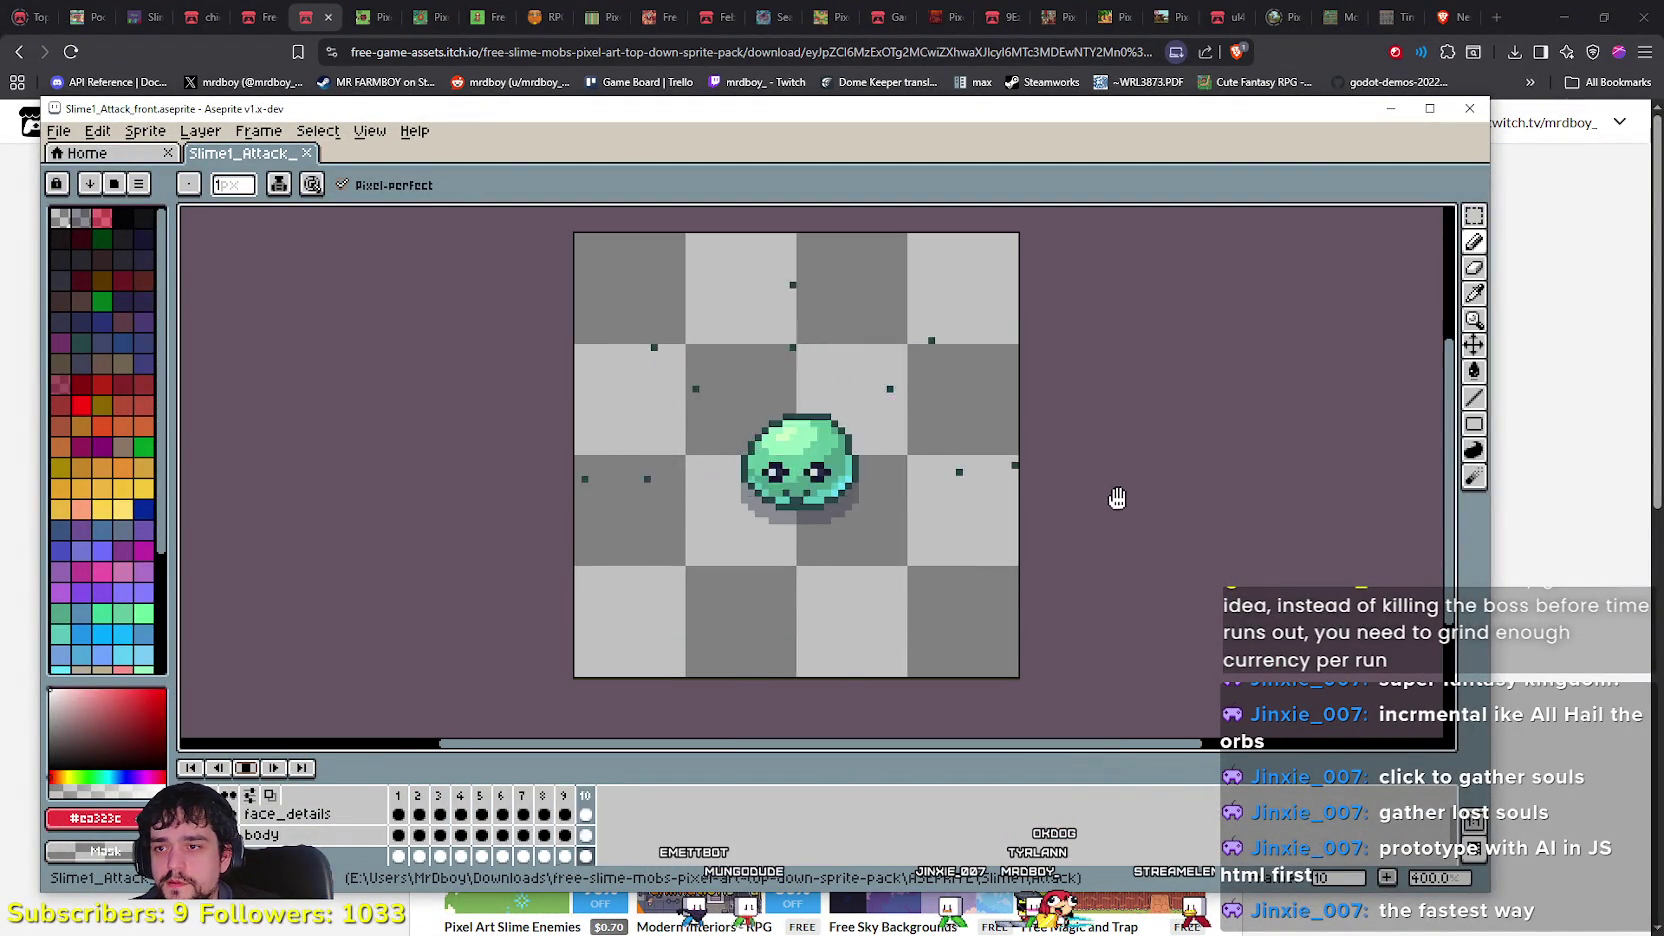
scroll(1114, 494, down, 1)
scroll(1110, 494, down, 1)
scroll(1073, 490, up, 1)
drag(910, 124, 1386, 124)
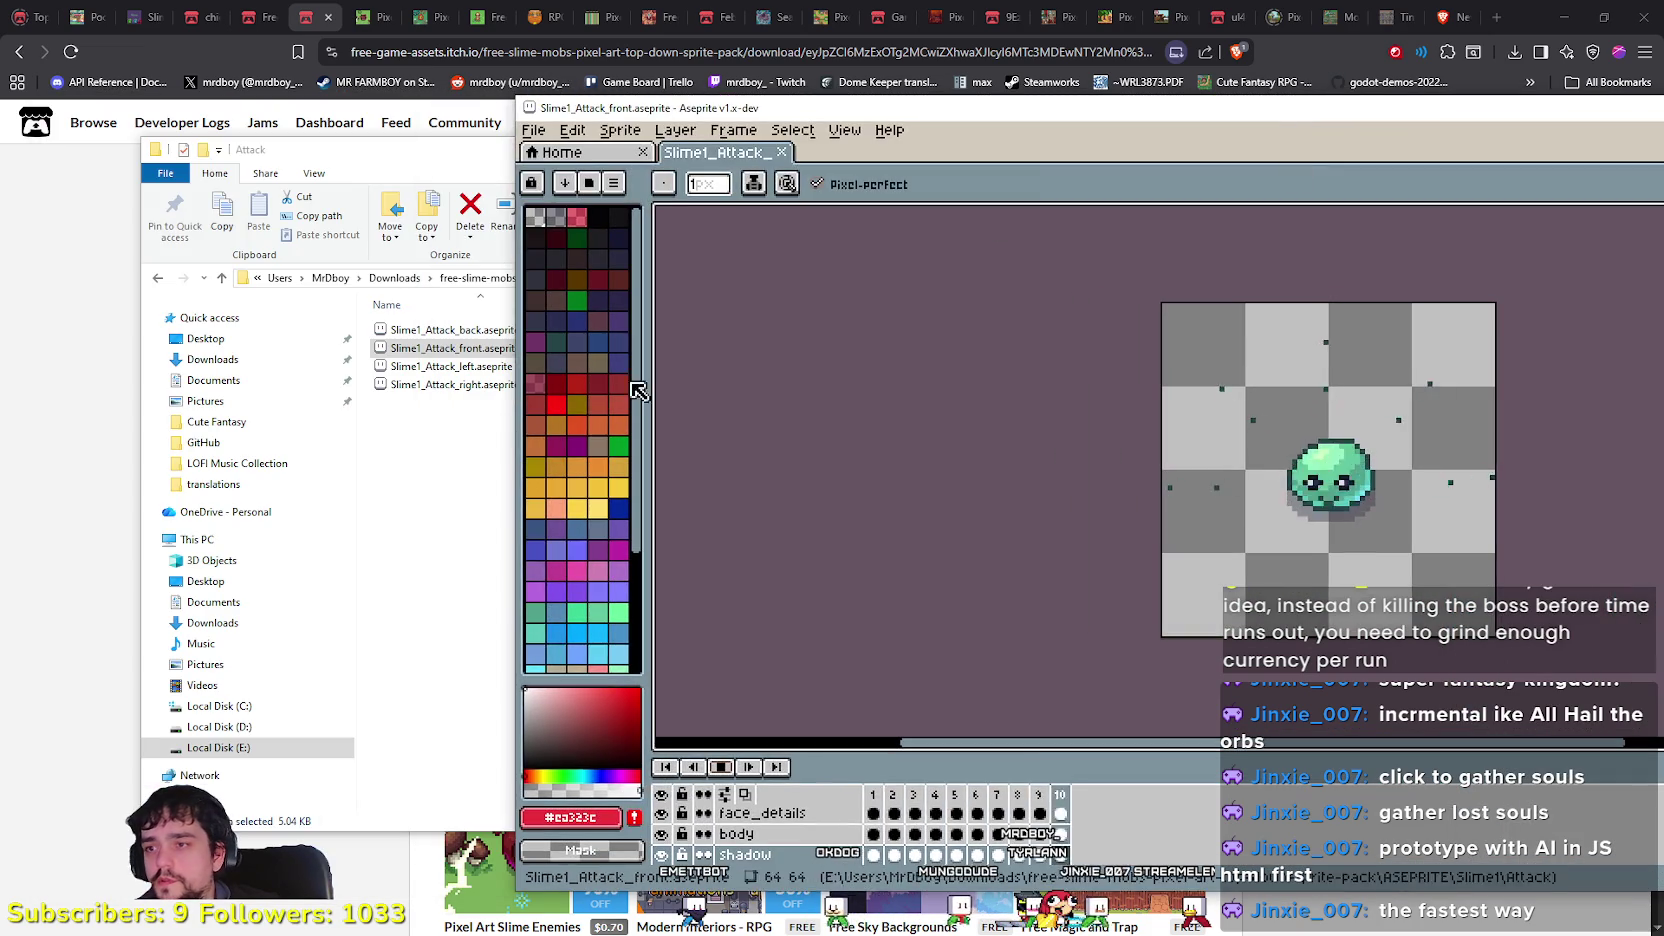
Step: Open Slime1_Idle_front.aseprite from the Idle folder and play its idle animation
click(446, 453)
click(761, 278)
double_click(446, 386)
double_click(446, 348)
scroll(860, 476, up, 4)
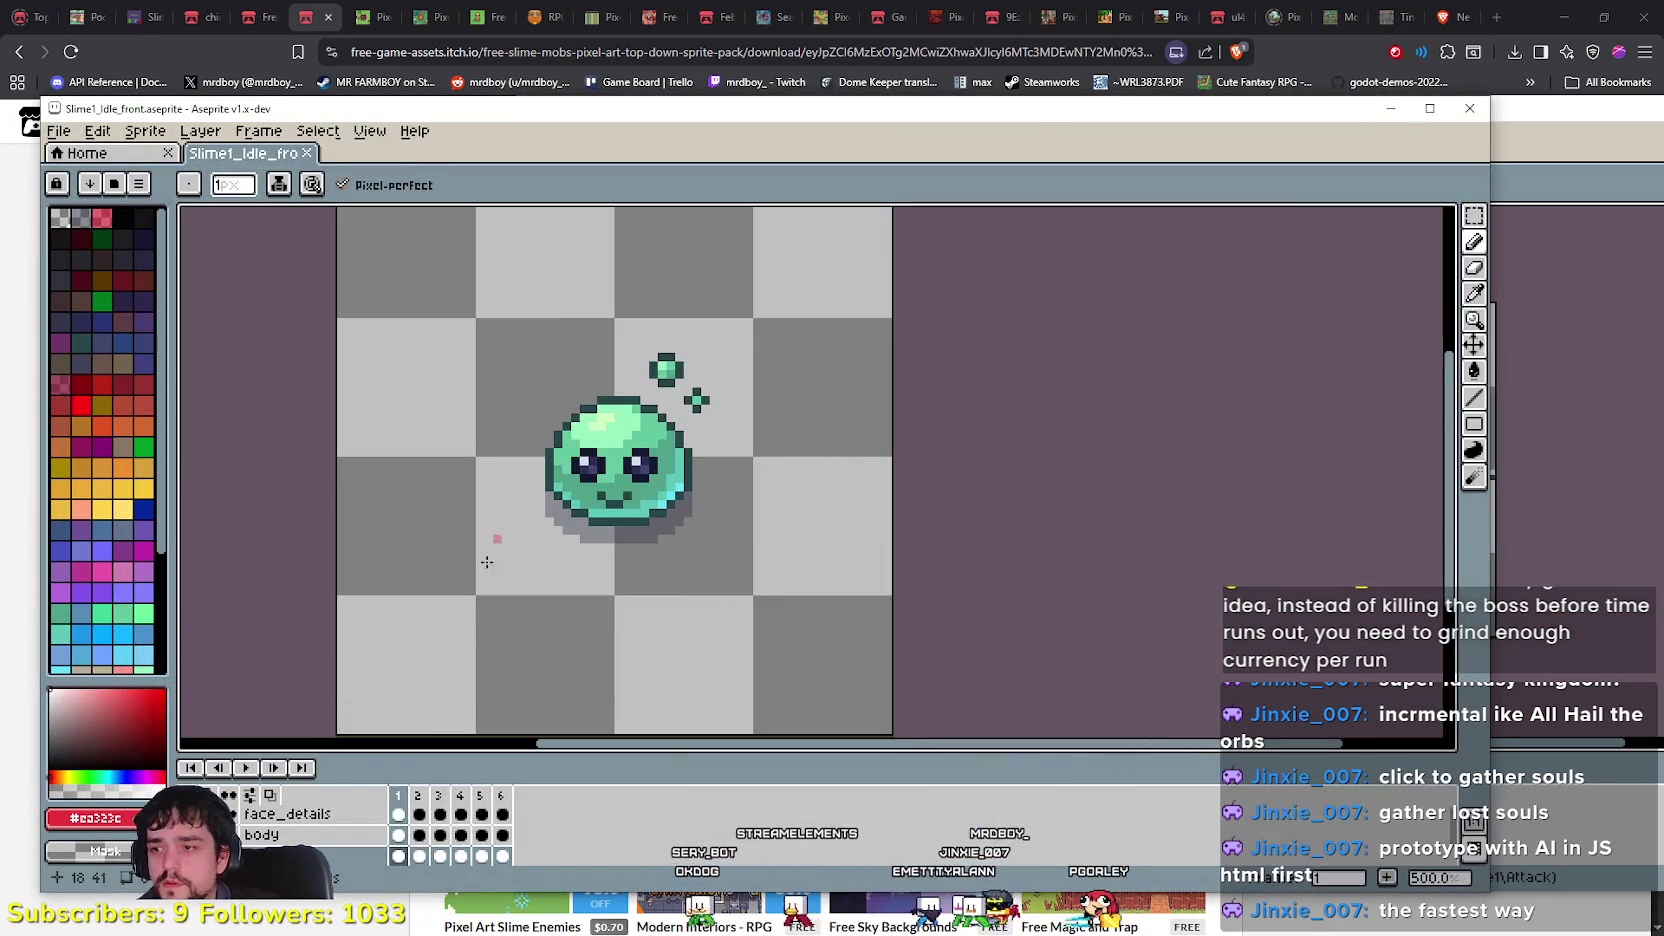
click(250, 768)
scroll(512, 542, down, 1)
drag(780, 545, 1003, 550)
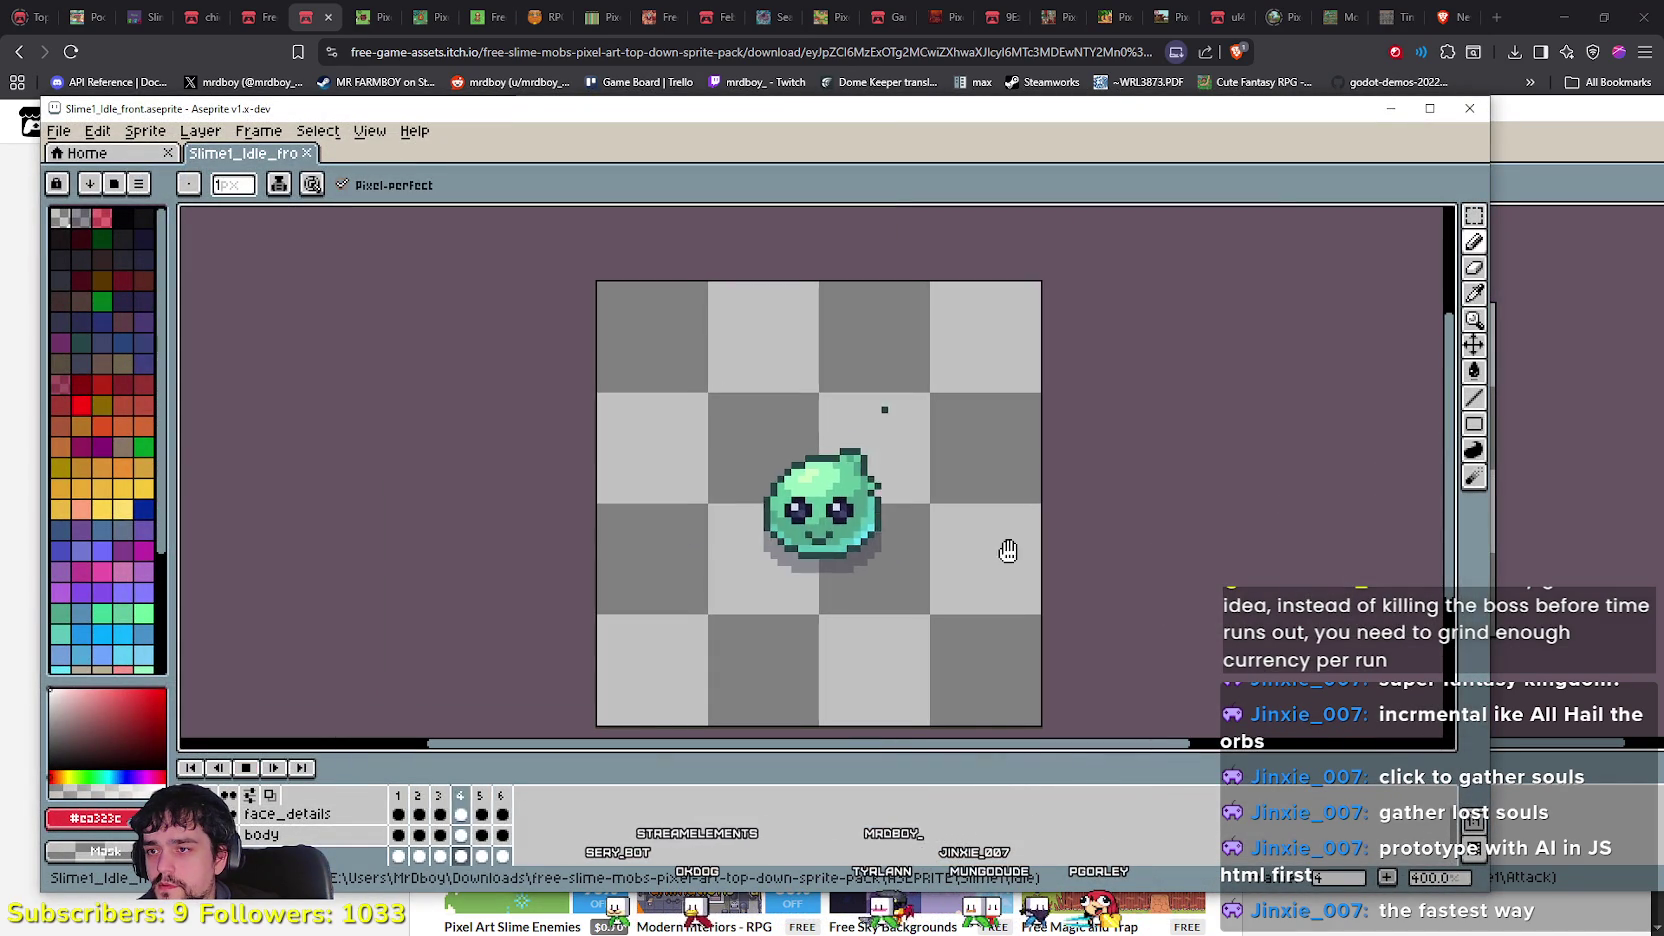
scroll(973, 545, down, 1)
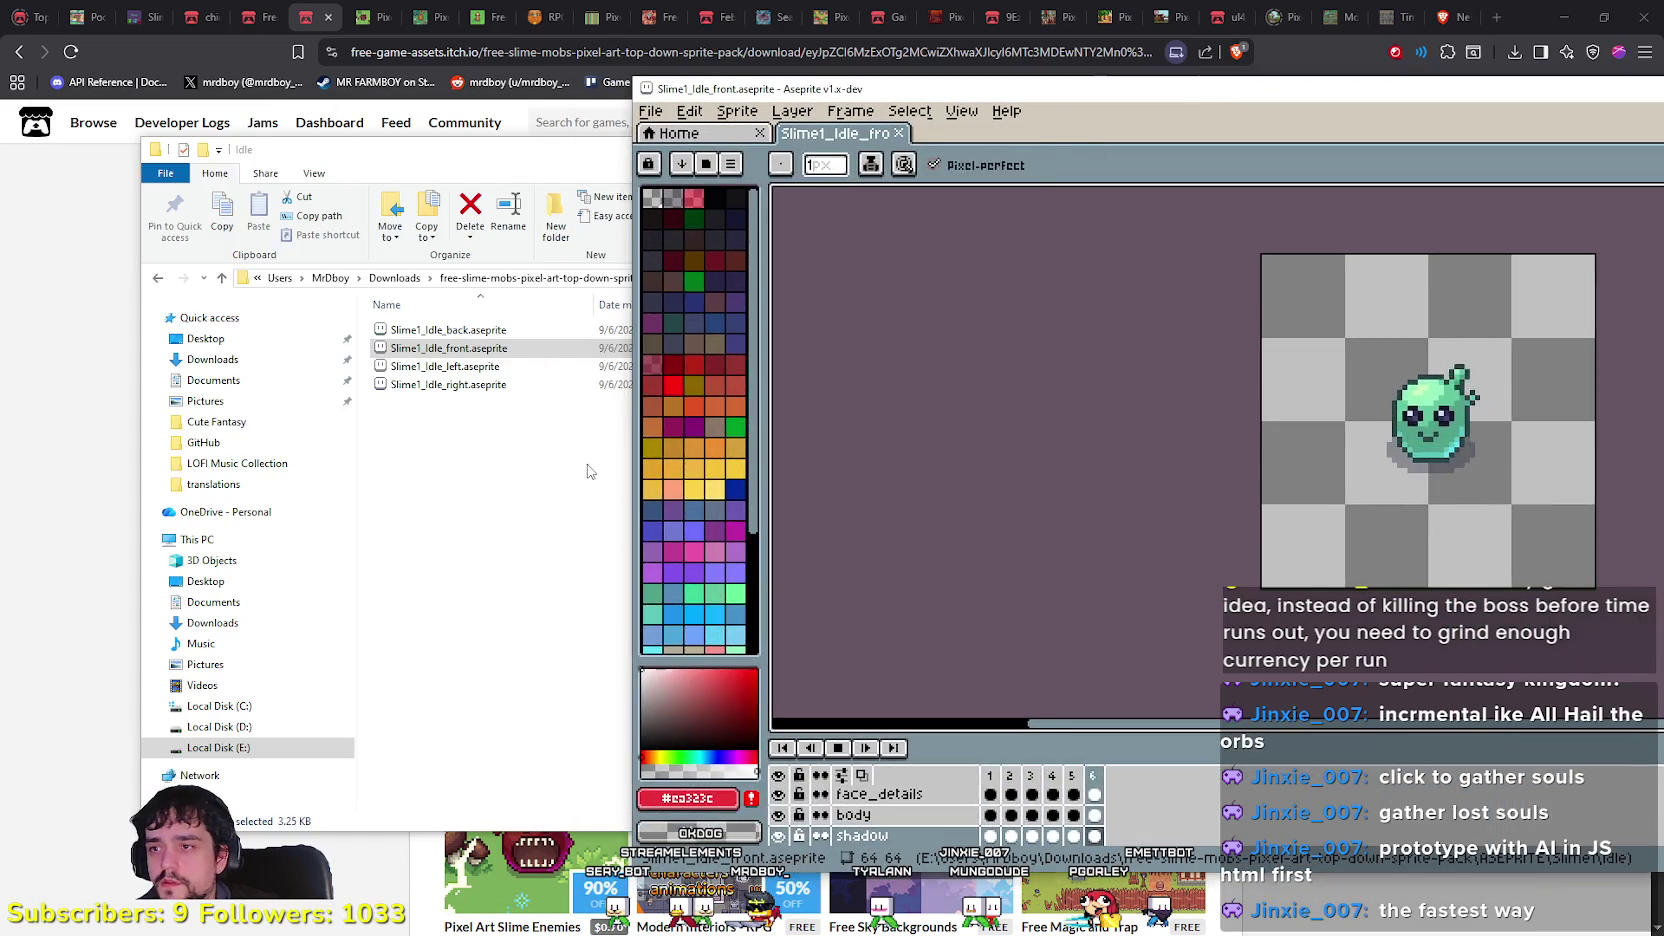
Step: Open Slime2_Idle_front.aseprite, play its animation, and close the file browser
click(588, 471)
click(540, 277)
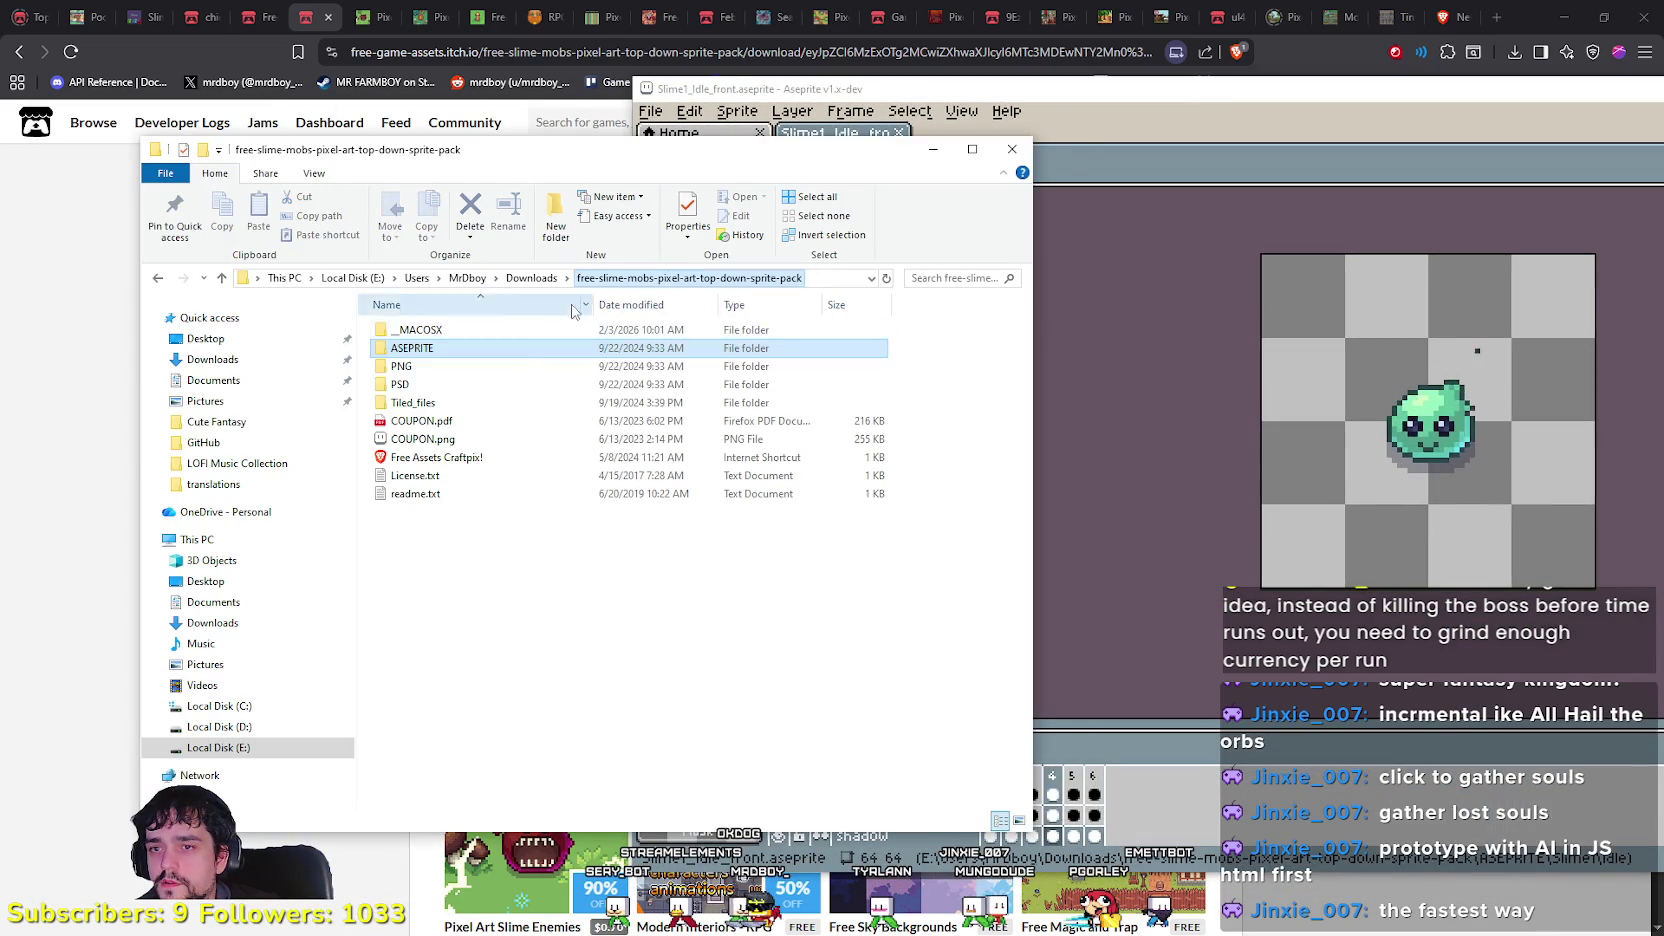
double_click(445, 350)
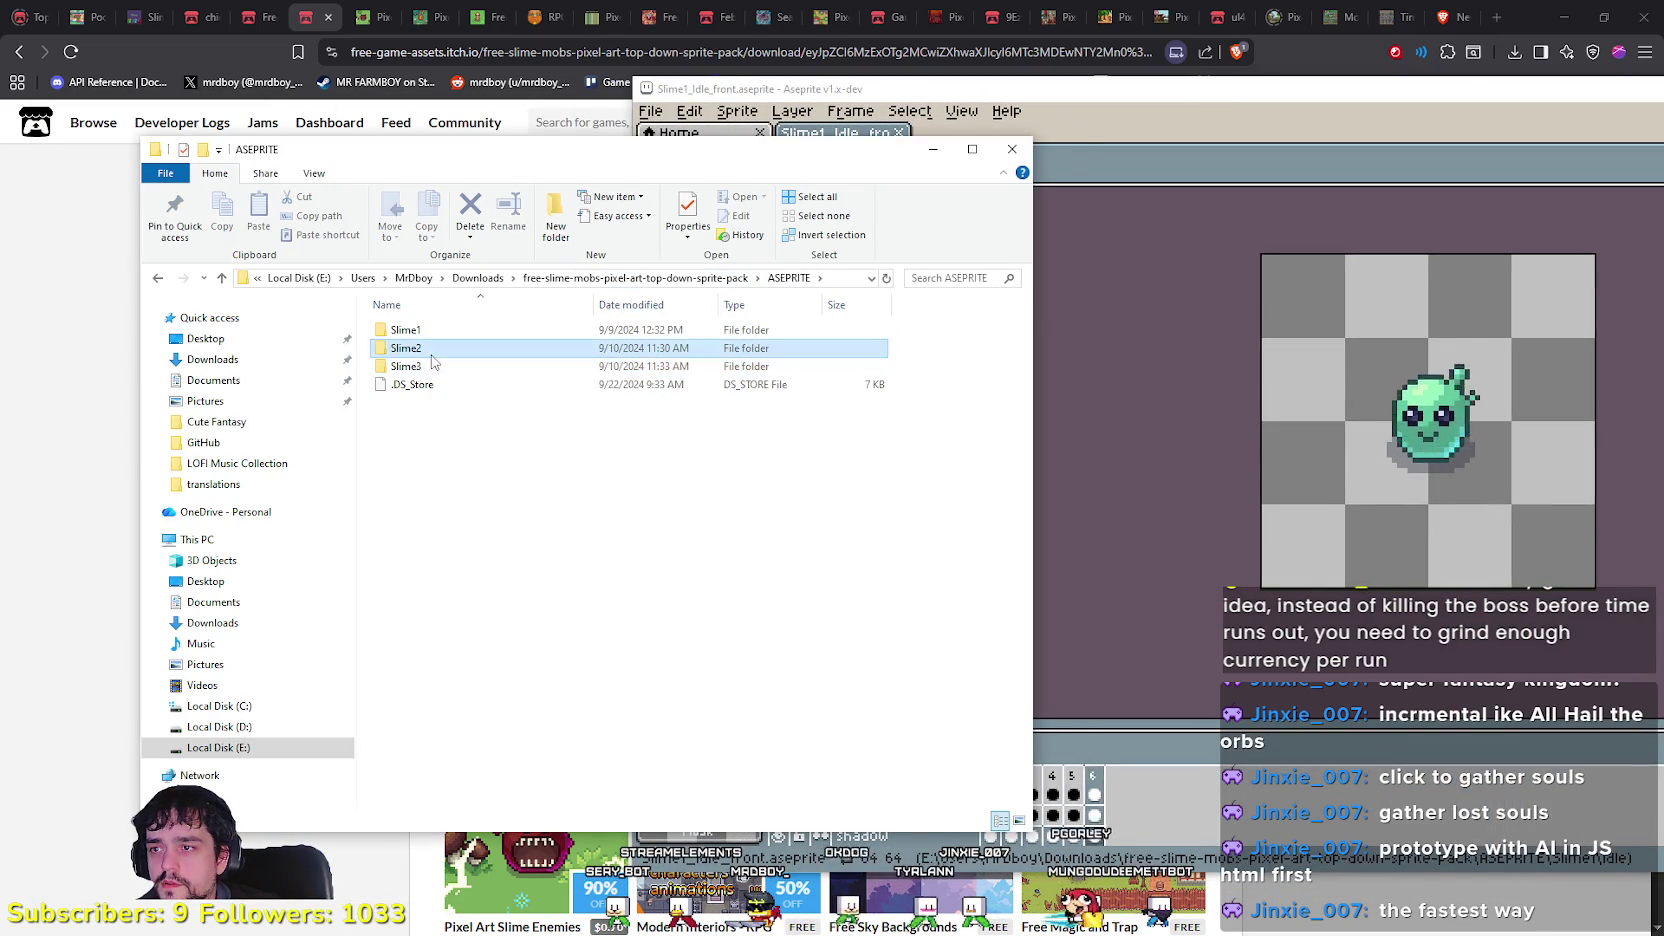
double_click(420, 350)
double_click(402, 384)
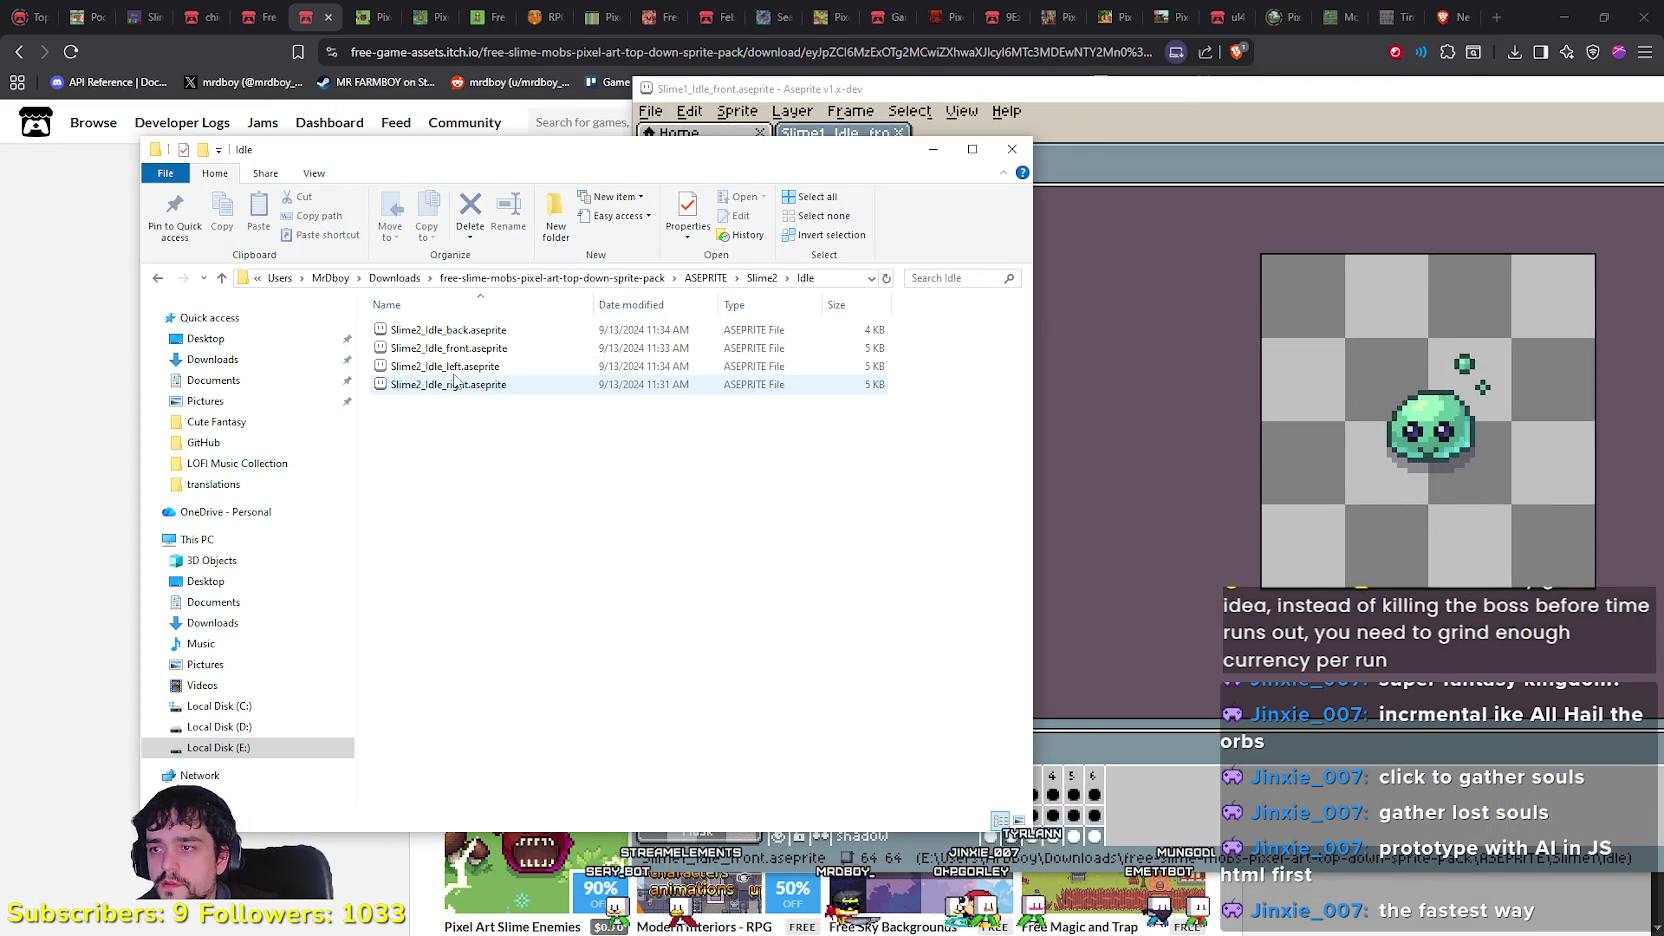
double_click(459, 350)
scroll(1144, 360, up, 3)
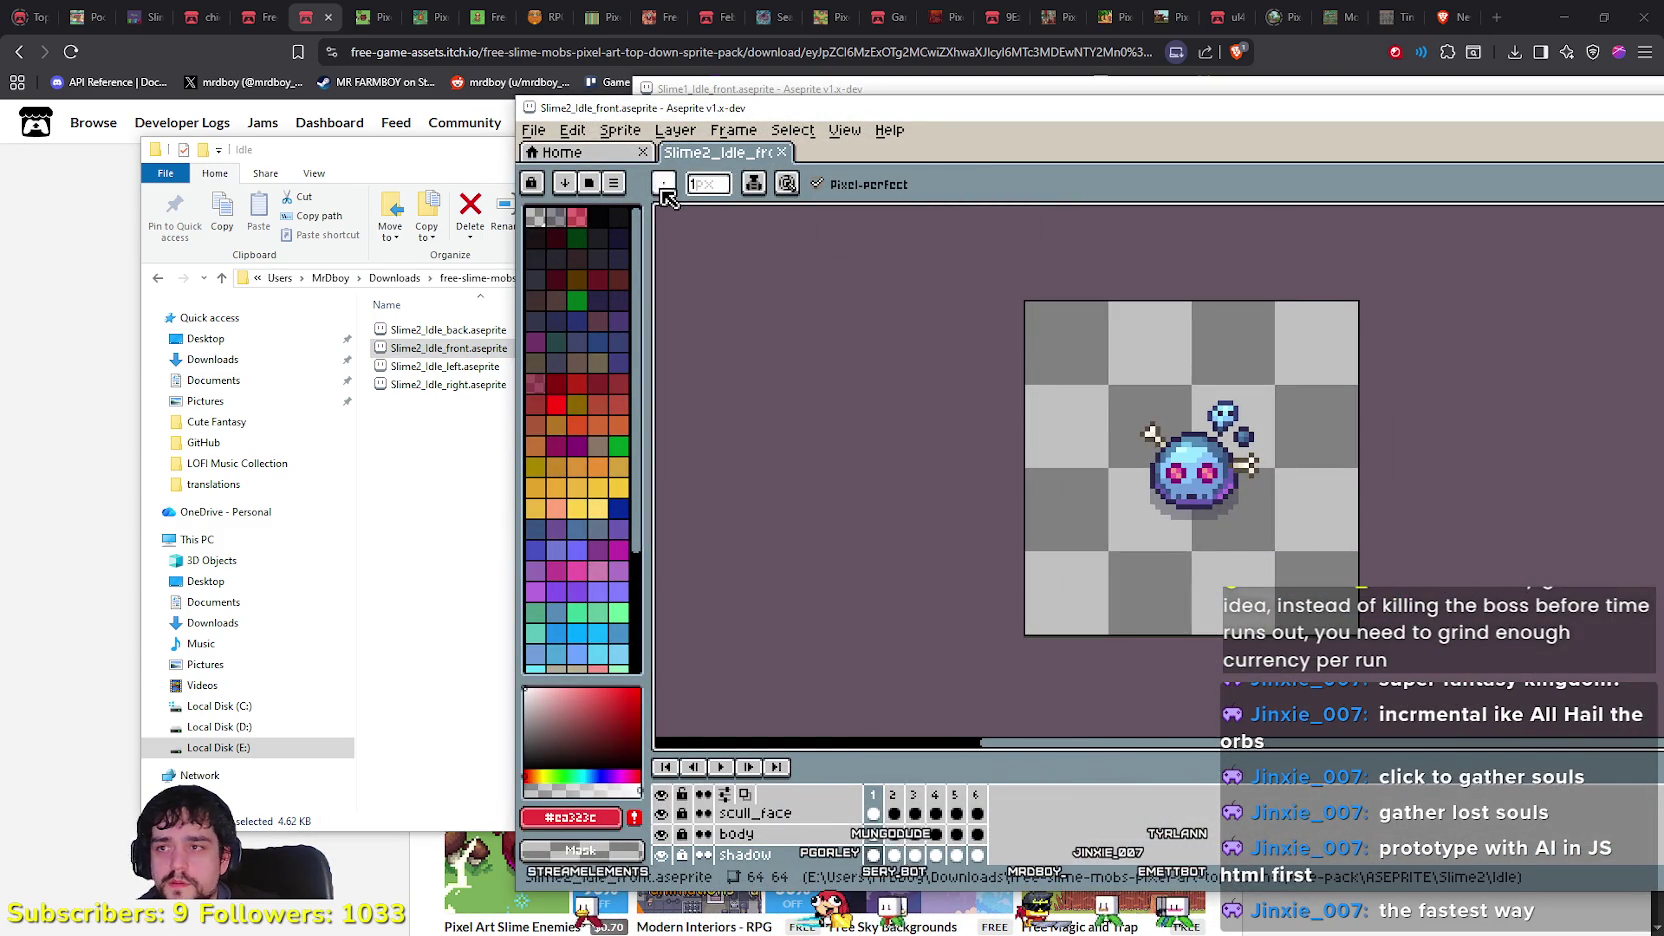
click(699, 767)
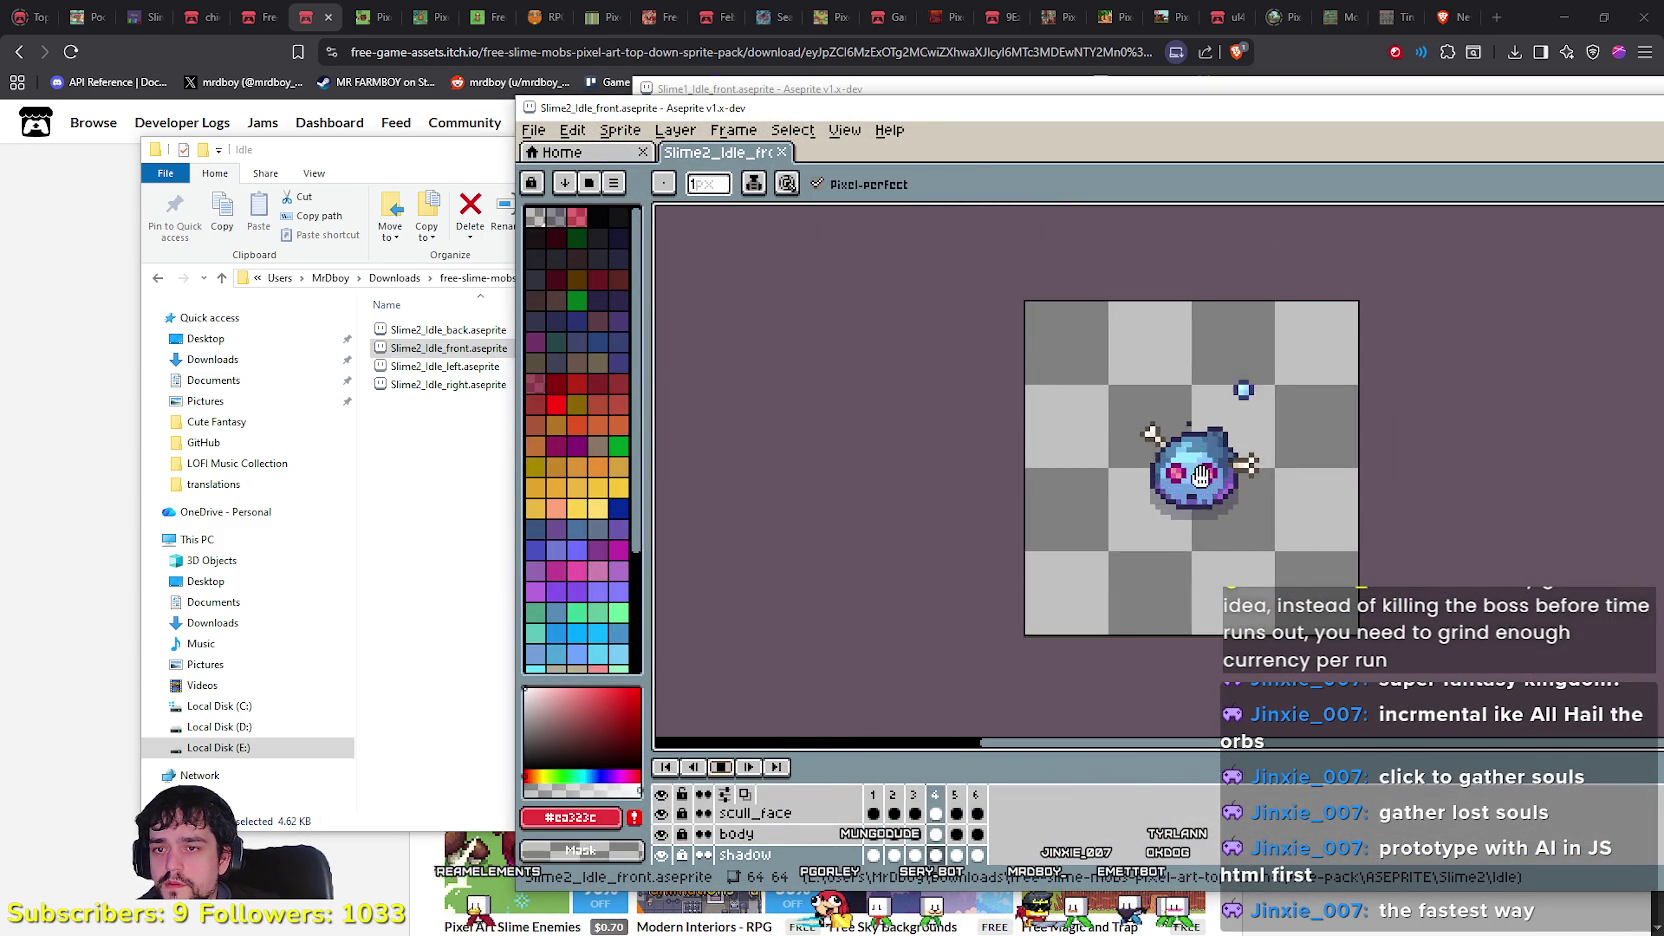
scroll(1190, 470, up, 1)
click(409, 527)
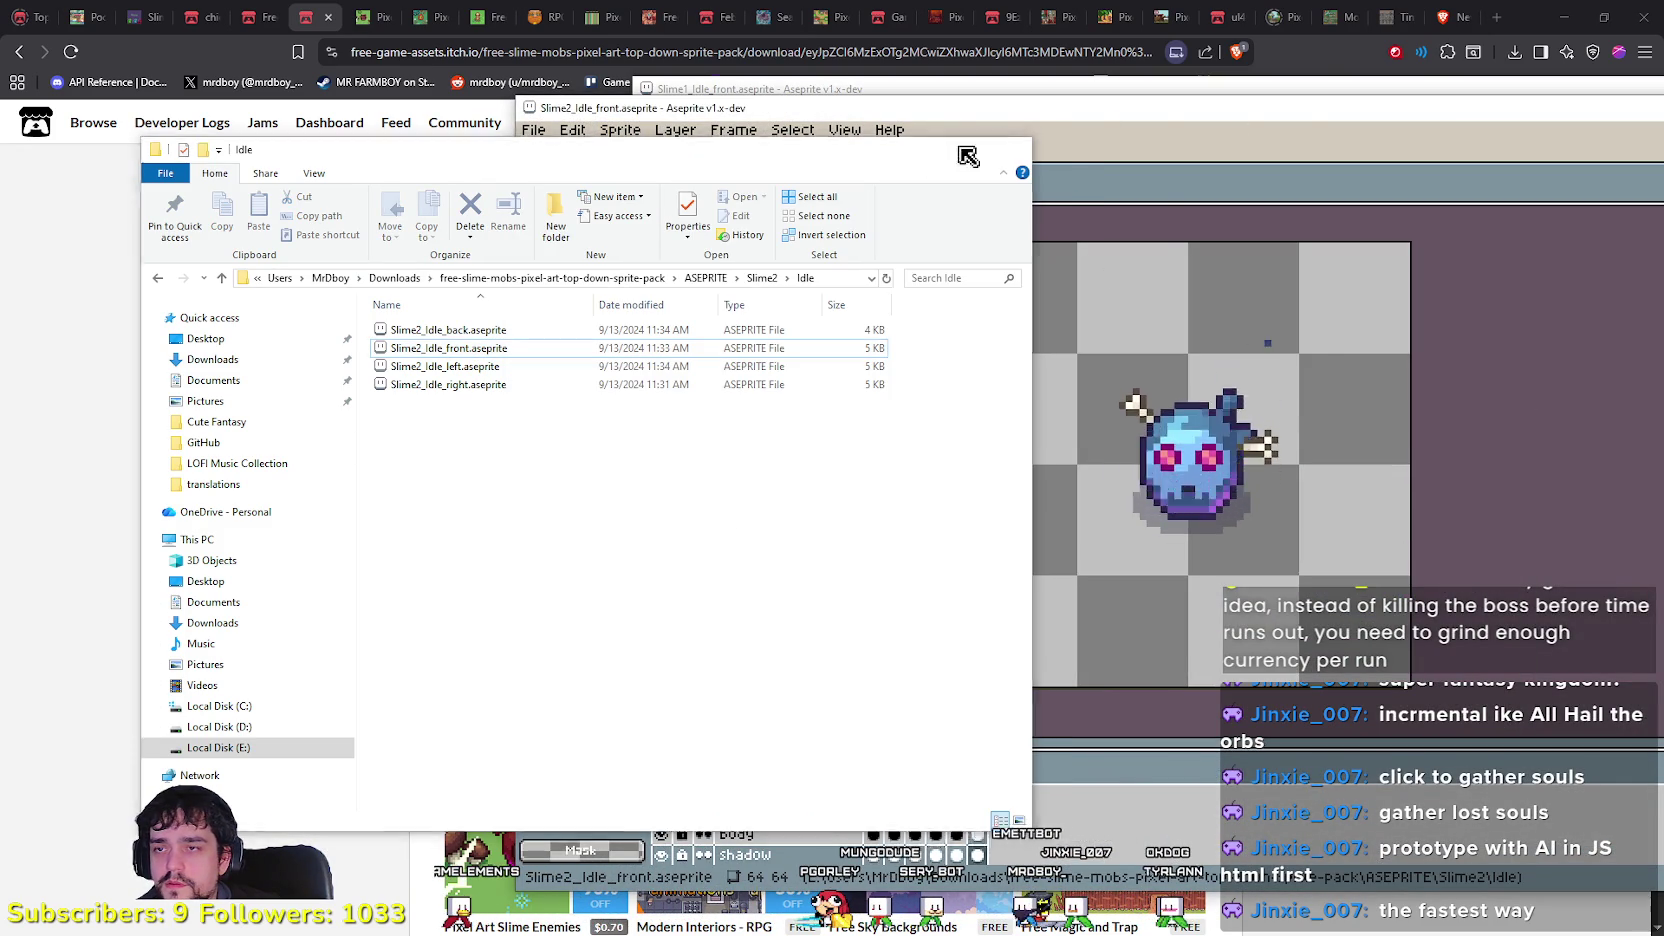
click(1012, 149)
mouse_move(1134, 108)
mouse_down()
mouse_move(349, 75)
mouse_move(345, 96)
mouse_up()
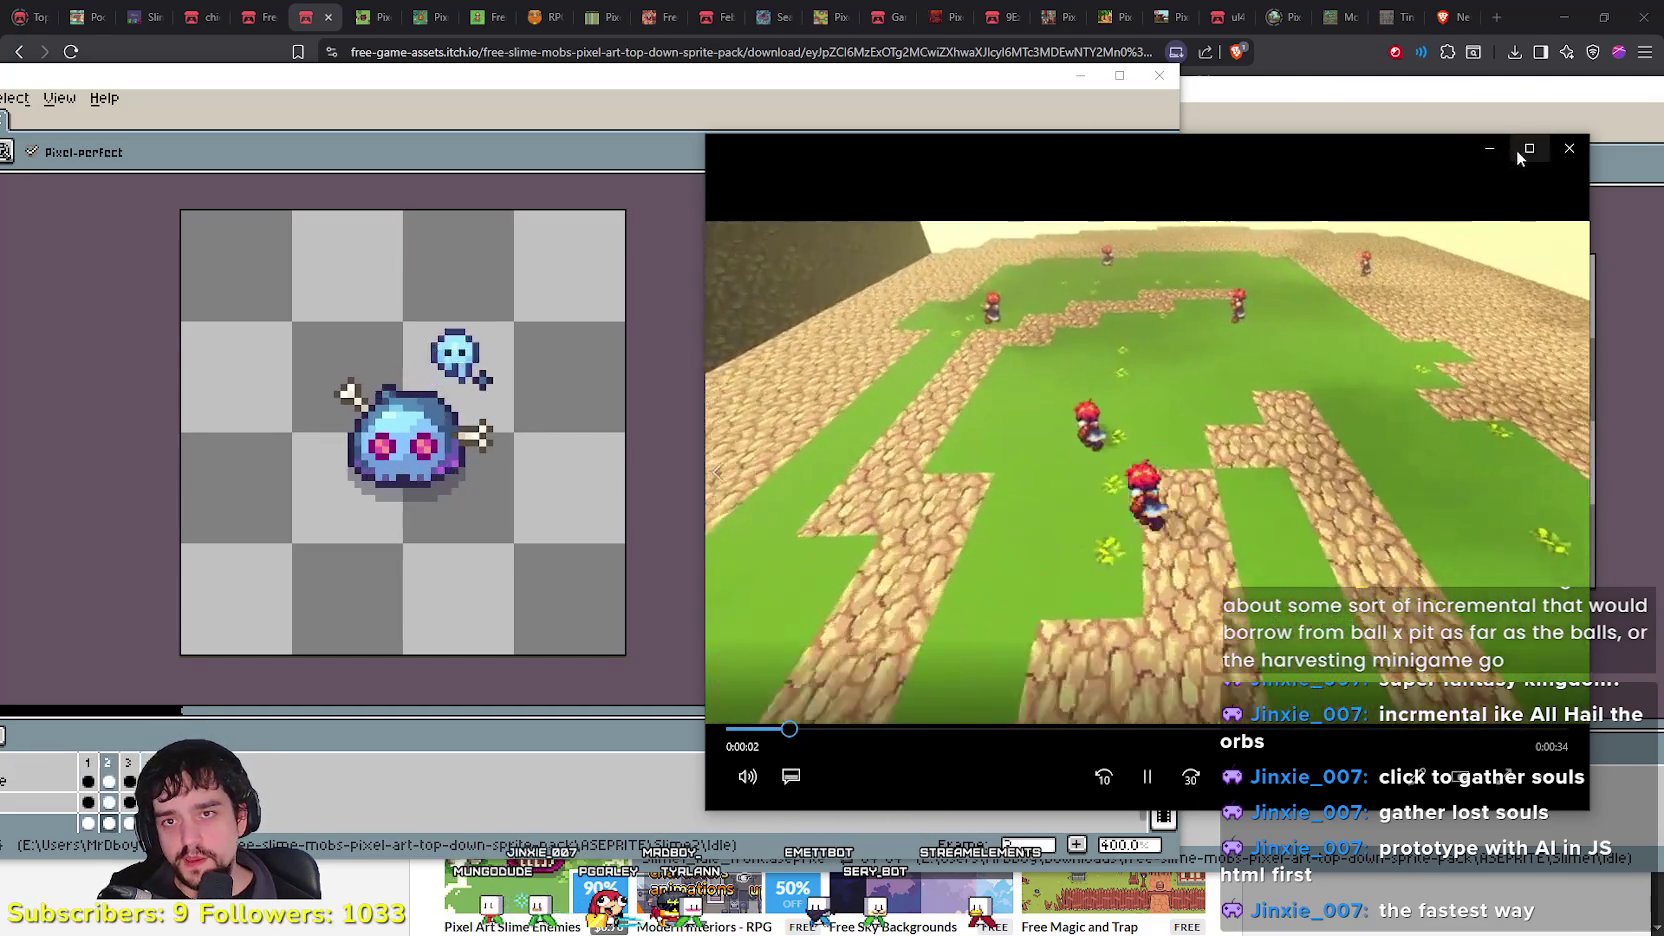
click(1516, 150)
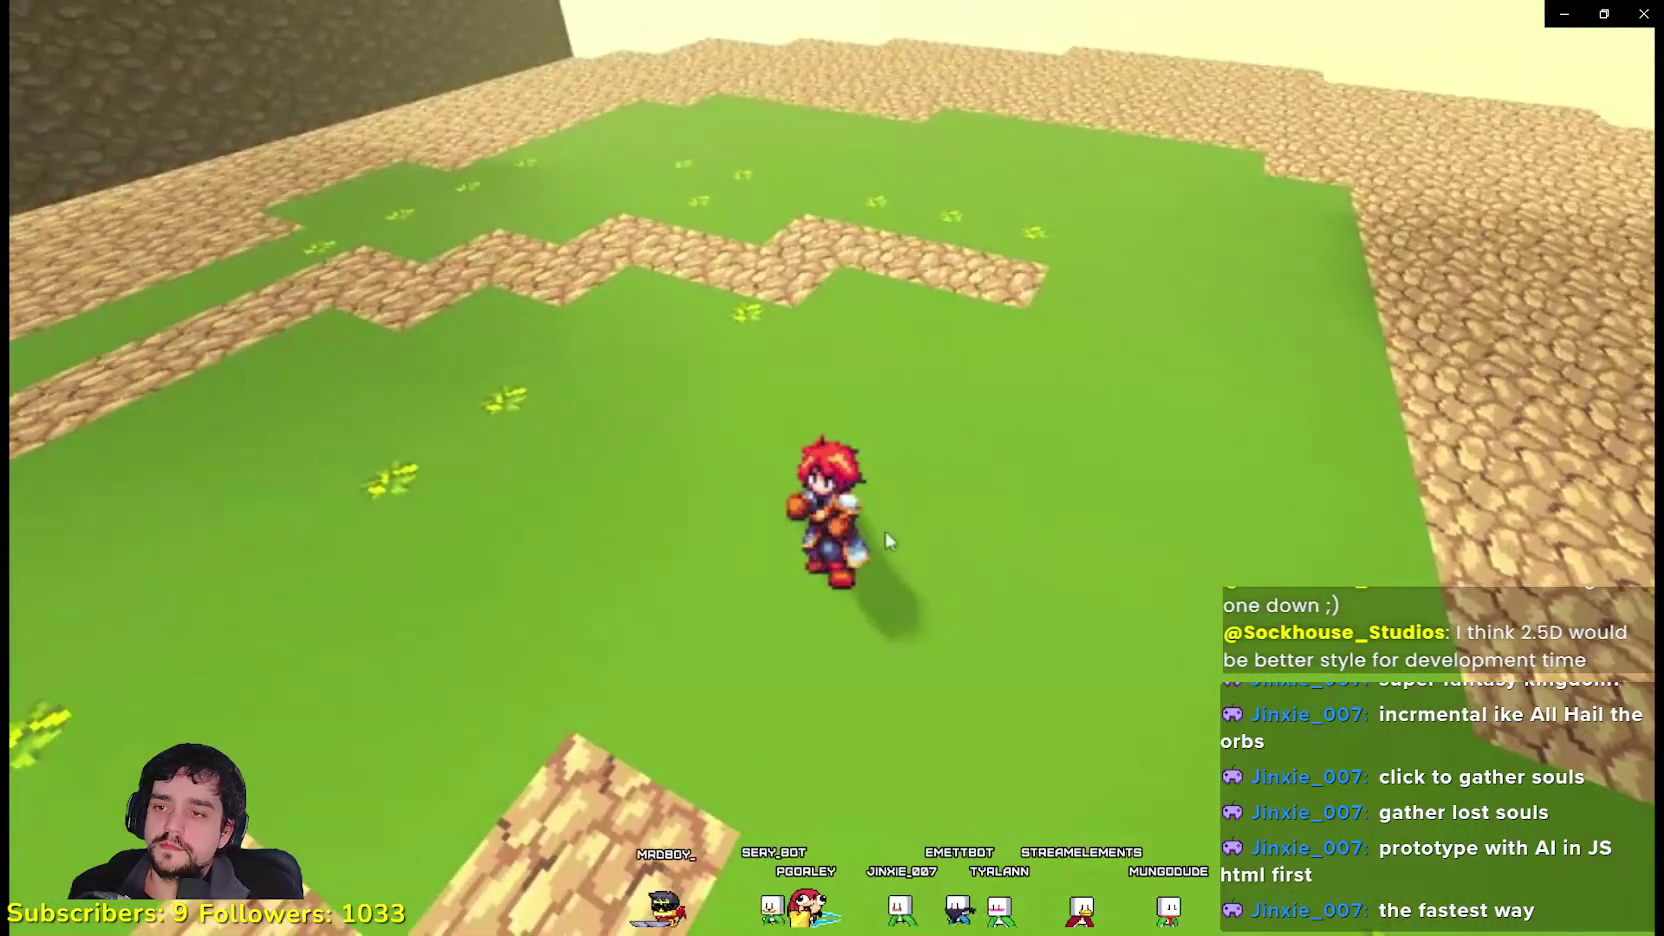
mouse_move(487, 516)
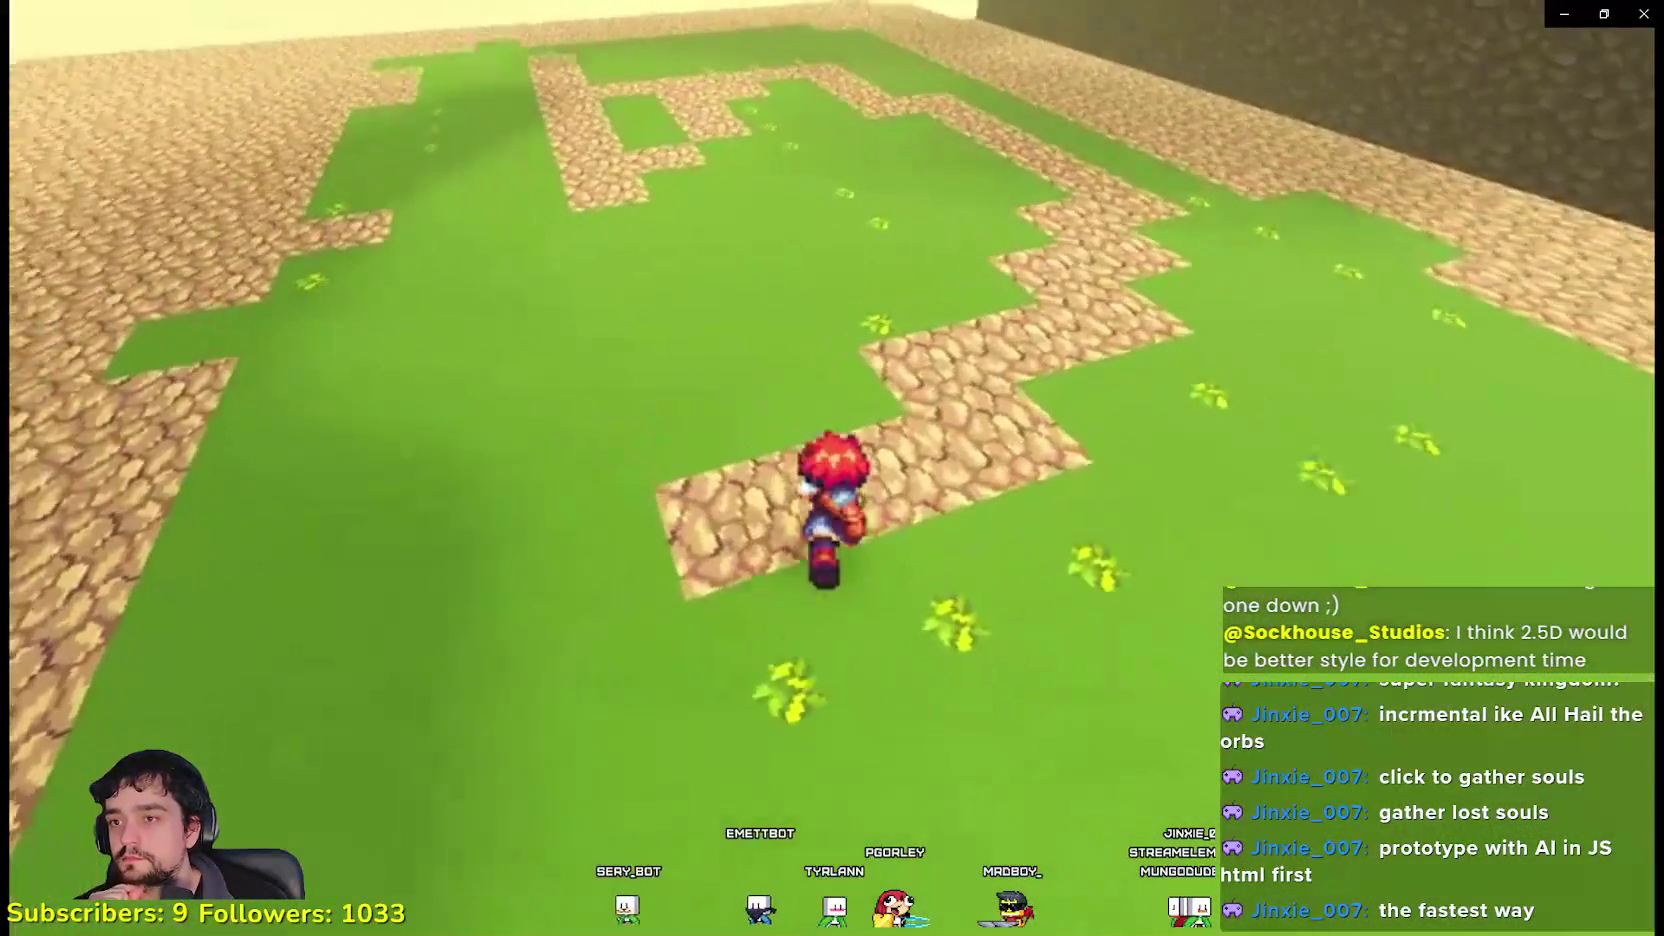
mouse_move(868, 537)
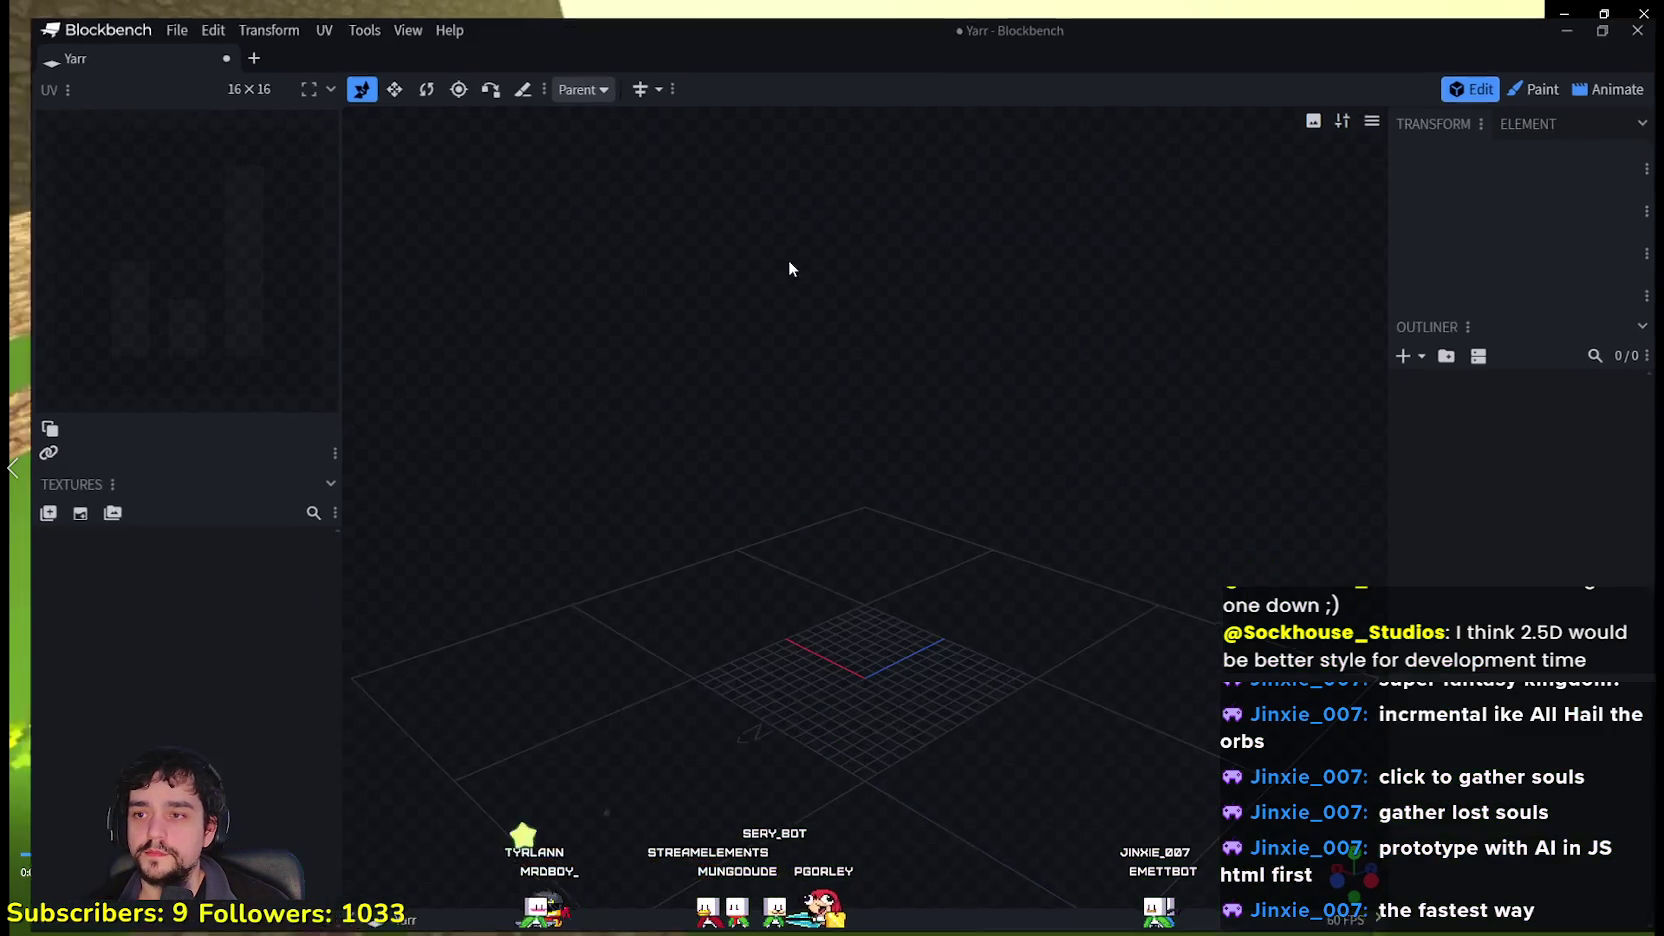
Step: Create a new texture with default settings in the empty Yarr project
drag(873, 729, 881, 828)
scroll(950, 641, down, 2)
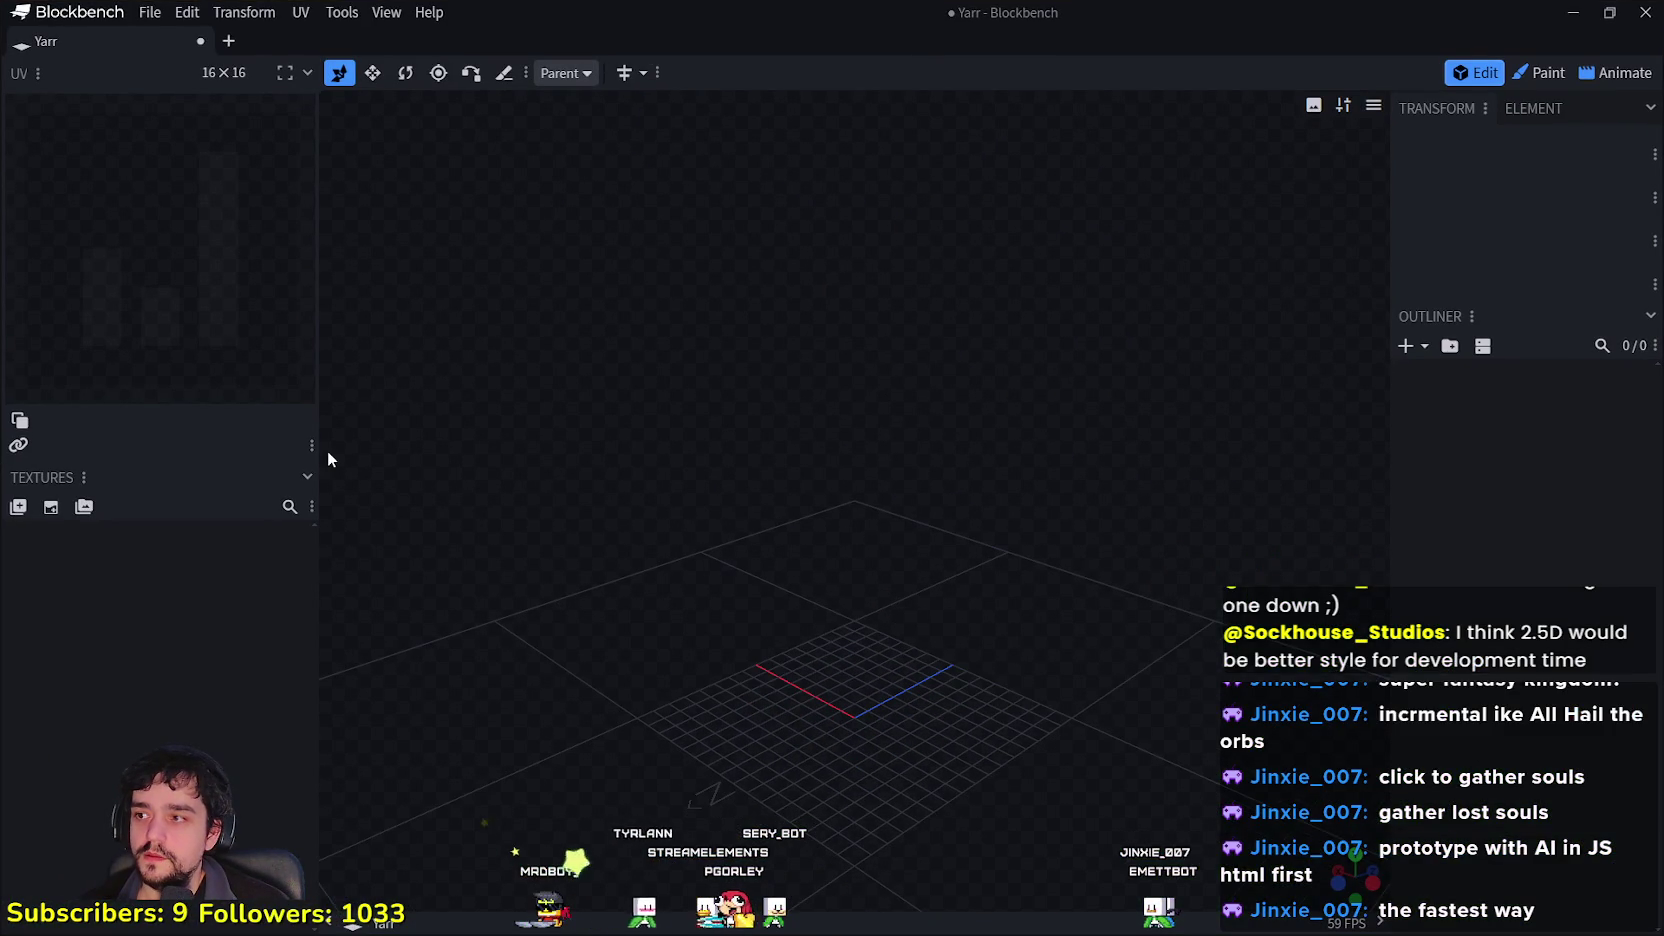
click(51, 508)
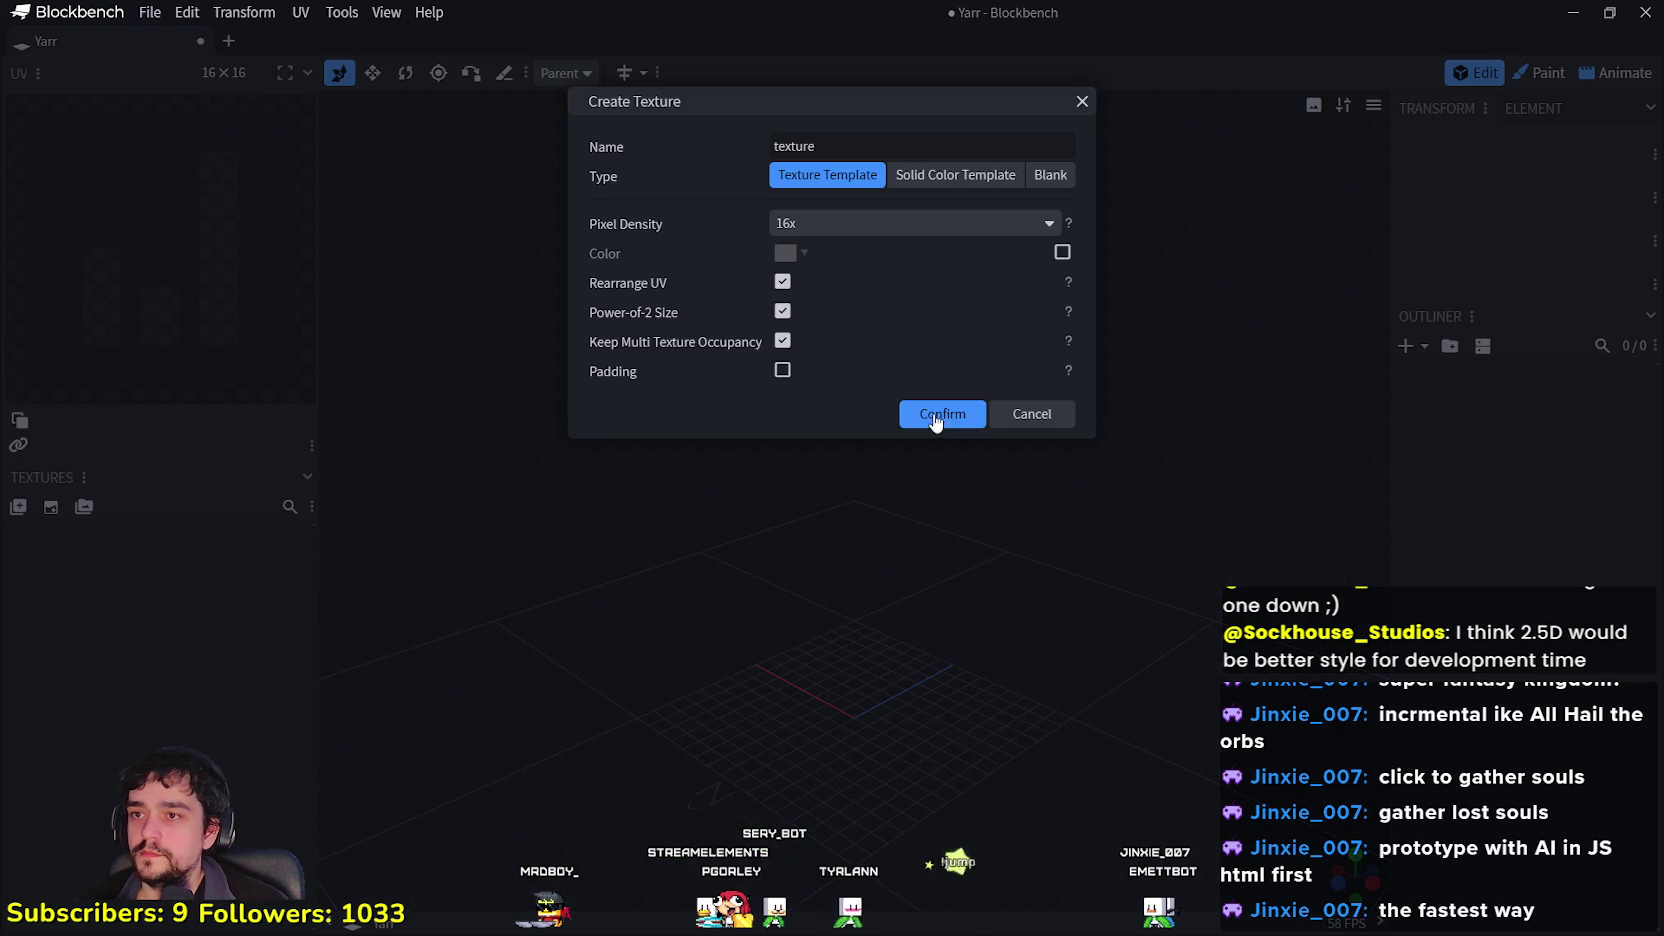
click(942, 414)
scroll(802, 714, up, 3)
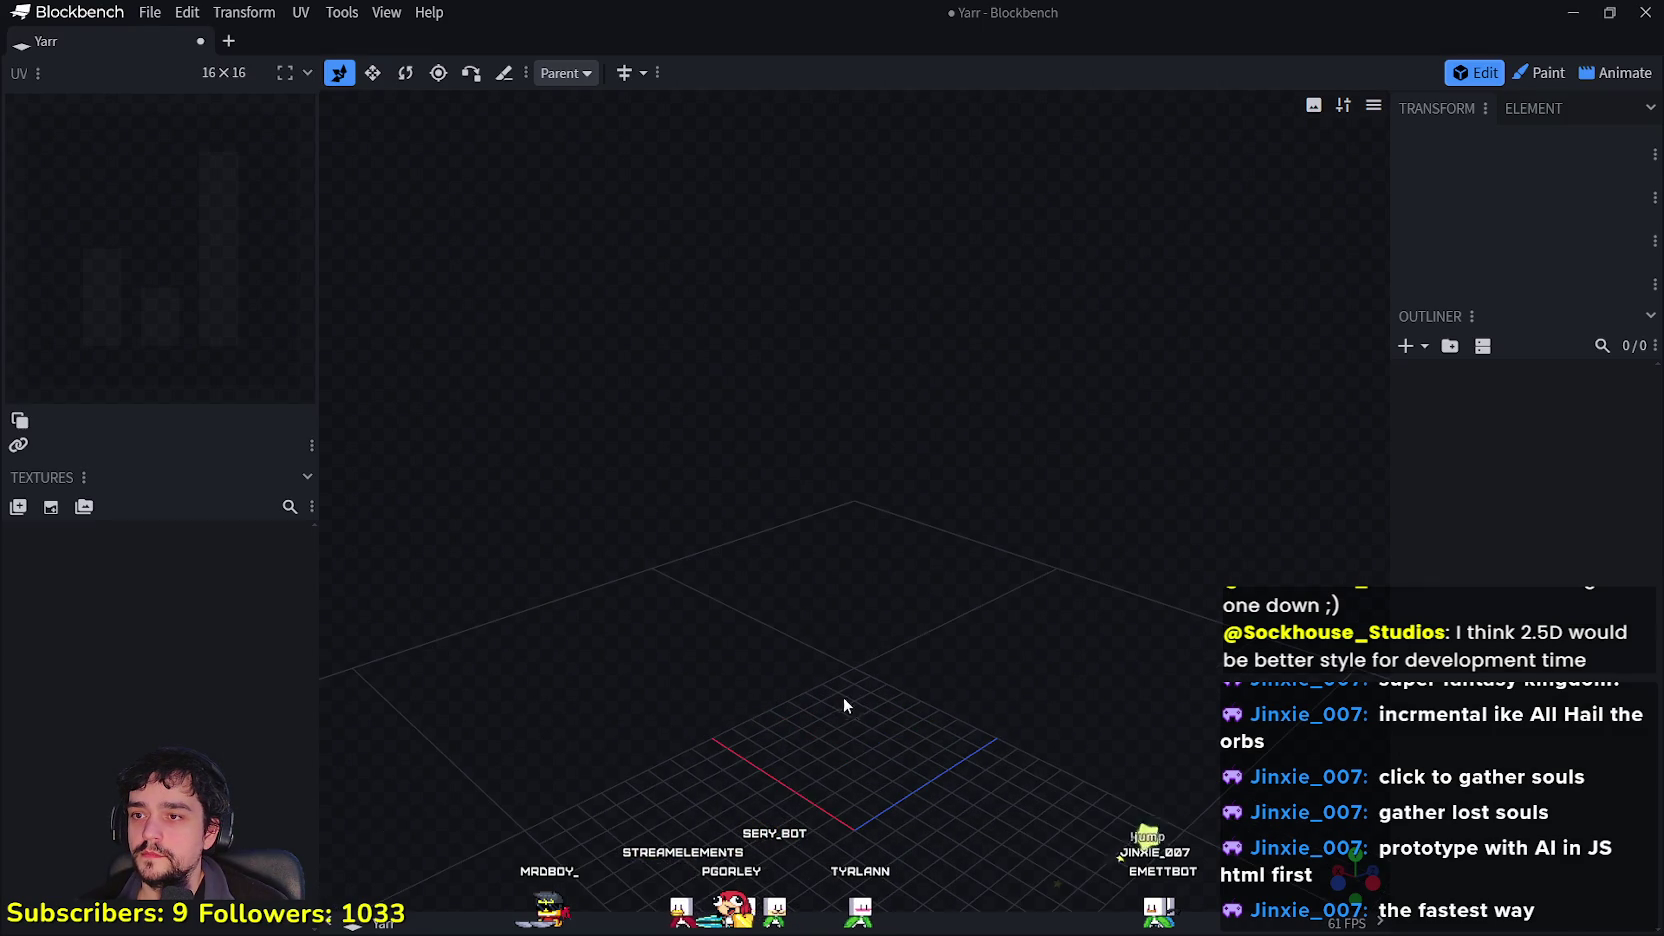
scroll(997, 758, down, 2)
scroll(893, 563, down, 2)
scroll(898, 692, up, 5)
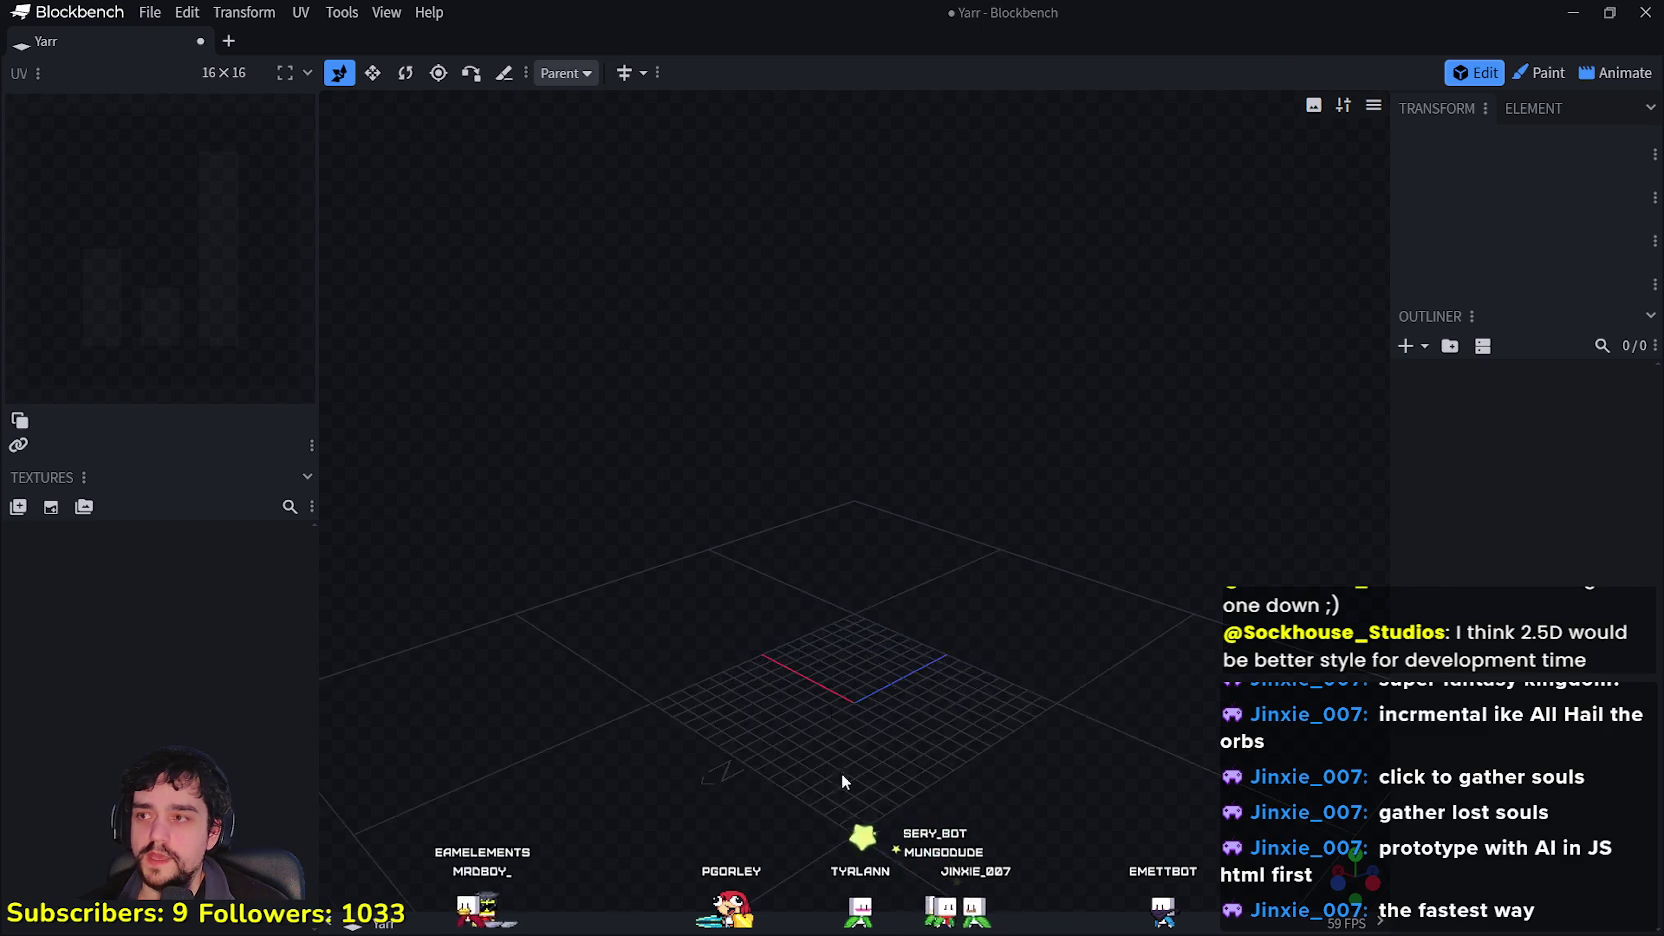
Step: Orbit the viewport to view the empty floor grid from several angles
mouse_move(762, 530)
mouse_down()
mouse_move(764, 677)
mouse_move(920, 555)
mouse_move(818, 619)
mouse_up()
mouse_move(1005, 572)
mouse_down()
mouse_move(738, 760)
mouse_move(1049, 563)
mouse_move(533, 670)
mouse_move(609, 632)
mouse_move(939, 722)
mouse_move(932, 397)
mouse_move(762, 268)
mouse_move(1129, 661)
mouse_move(955, 539)
mouse_move(724, 26)
mouse_move(590, 128)
mouse_move(921, 360)
mouse_move(880, 460)
mouse_up()
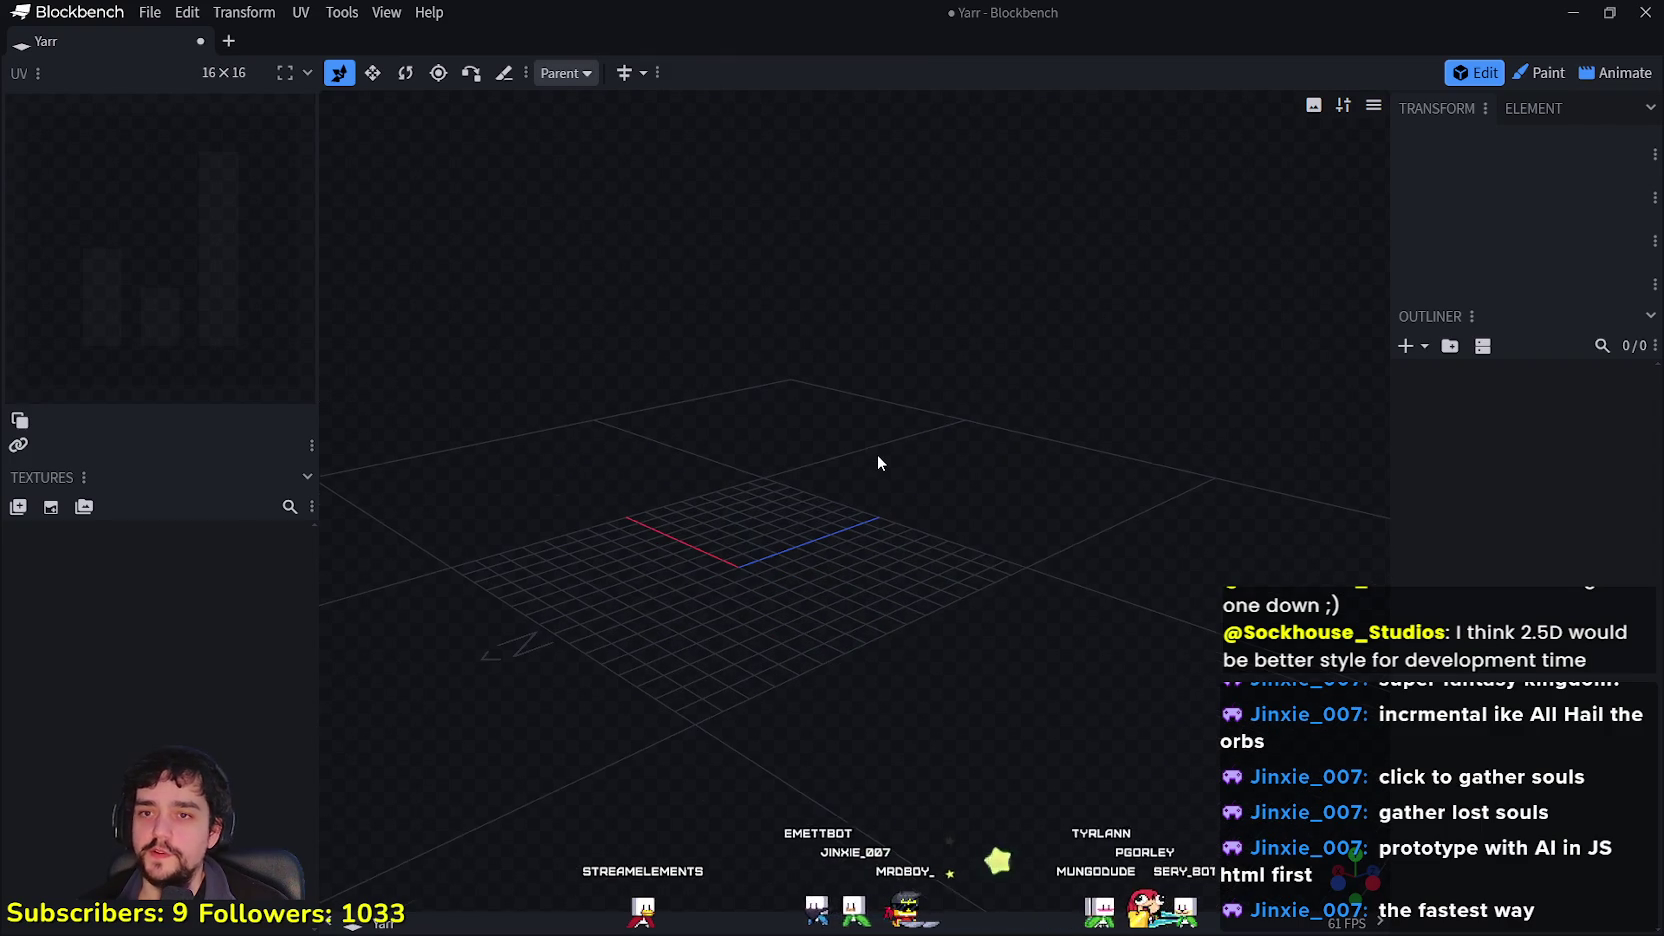
mouse_move(932, 561)
mouse_down()
mouse_move(873, 460)
mouse_move(821, 631)
mouse_move(790, 620)
mouse_up()
drag(914, 636, 838, 586)
mouse_move(831, 403)
mouse_down()
mouse_move(984, 338)
mouse_move(787, 386)
mouse_move(1114, 375)
mouse_move(896, 735)
mouse_move(810, 408)
mouse_move(787, 546)
mouse_move(786, 510)
mouse_move(988, 703)
mouse_move(888, 520)
mouse_up()
scroll(770, 490, down, 5)
Step: Restore the window, close Blockbench discarding all unsaved changes, and replay the clip
double_click(680, 19)
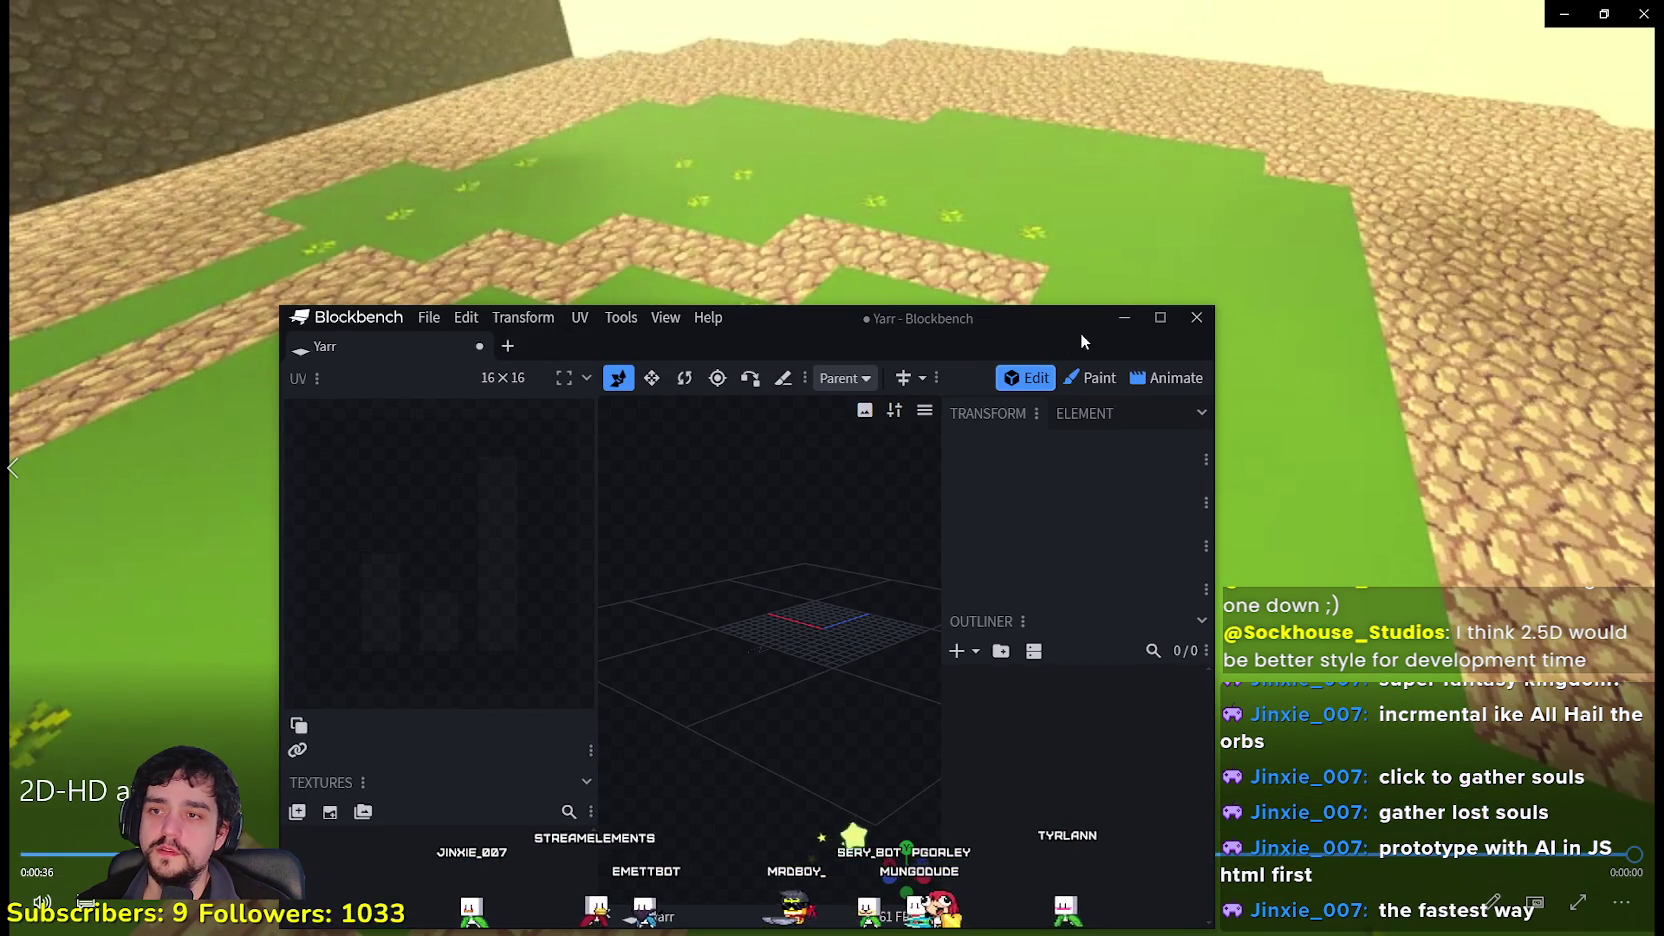
drag(1076, 343, 986, 303)
click(1107, 279)
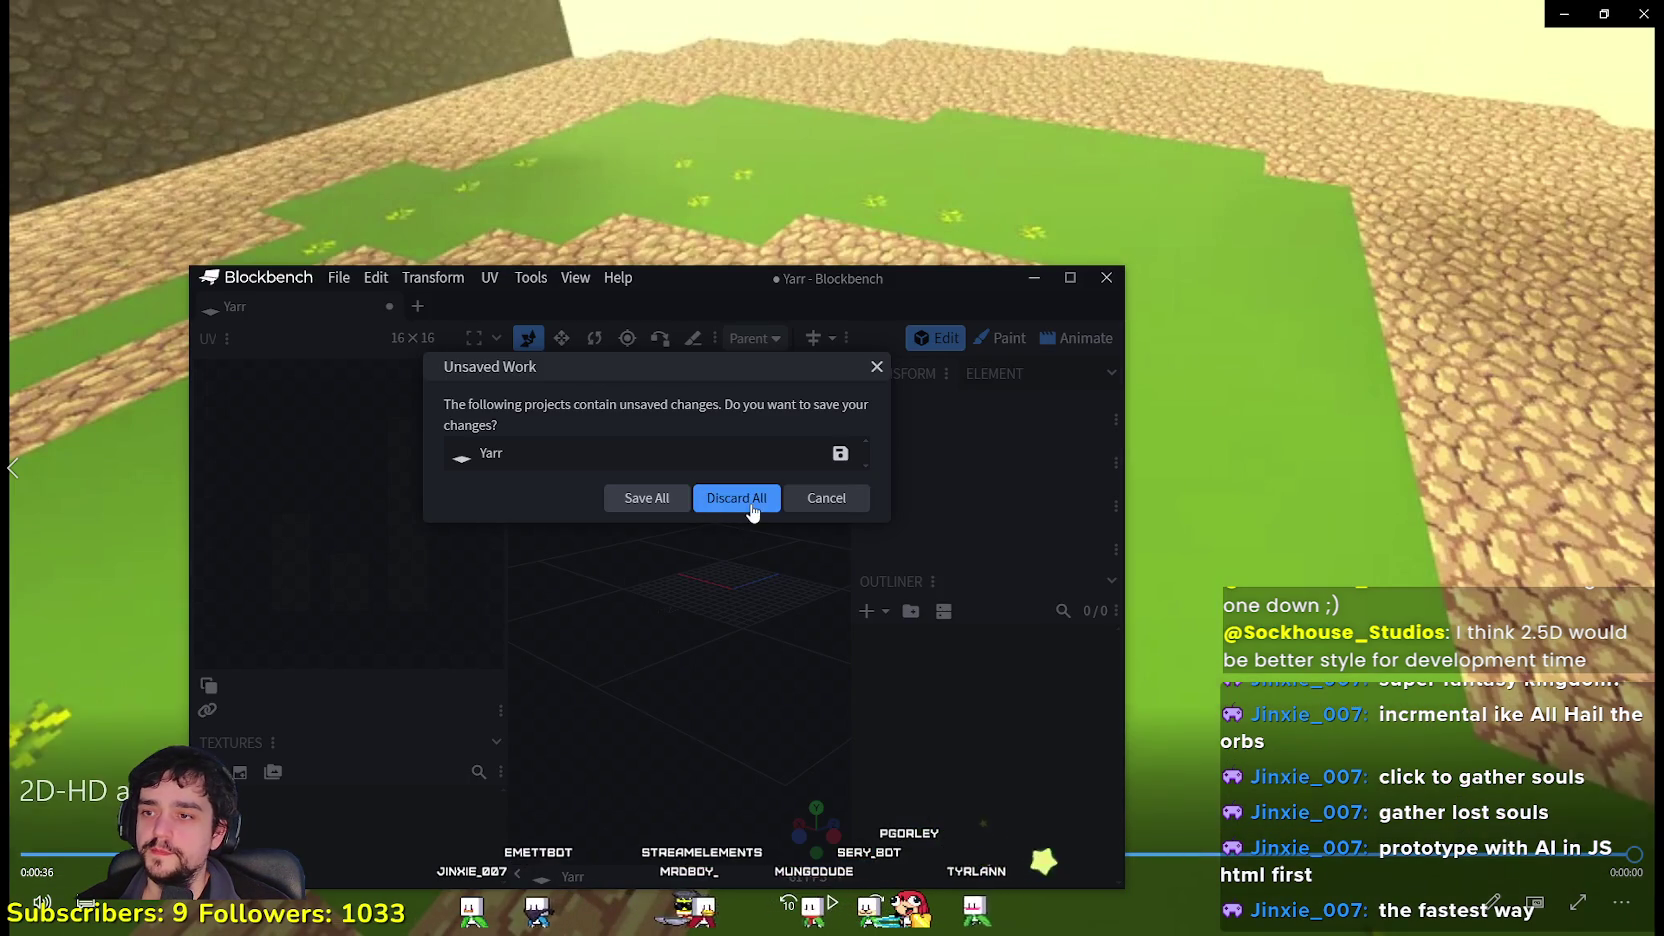
click(745, 496)
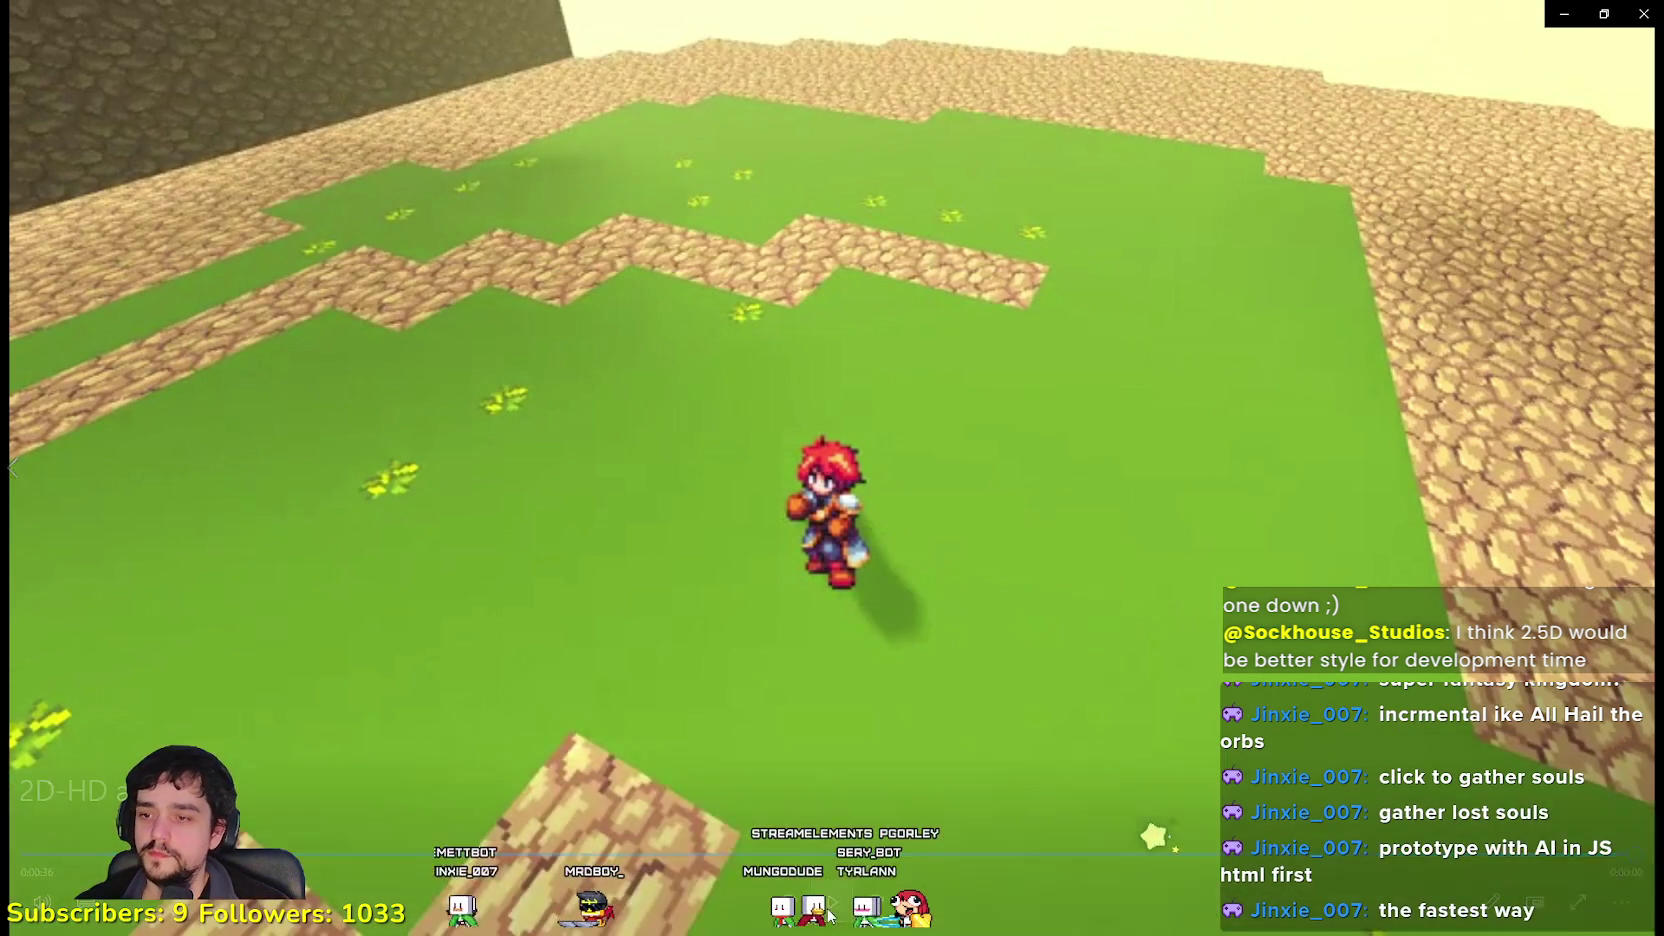
click(830, 903)
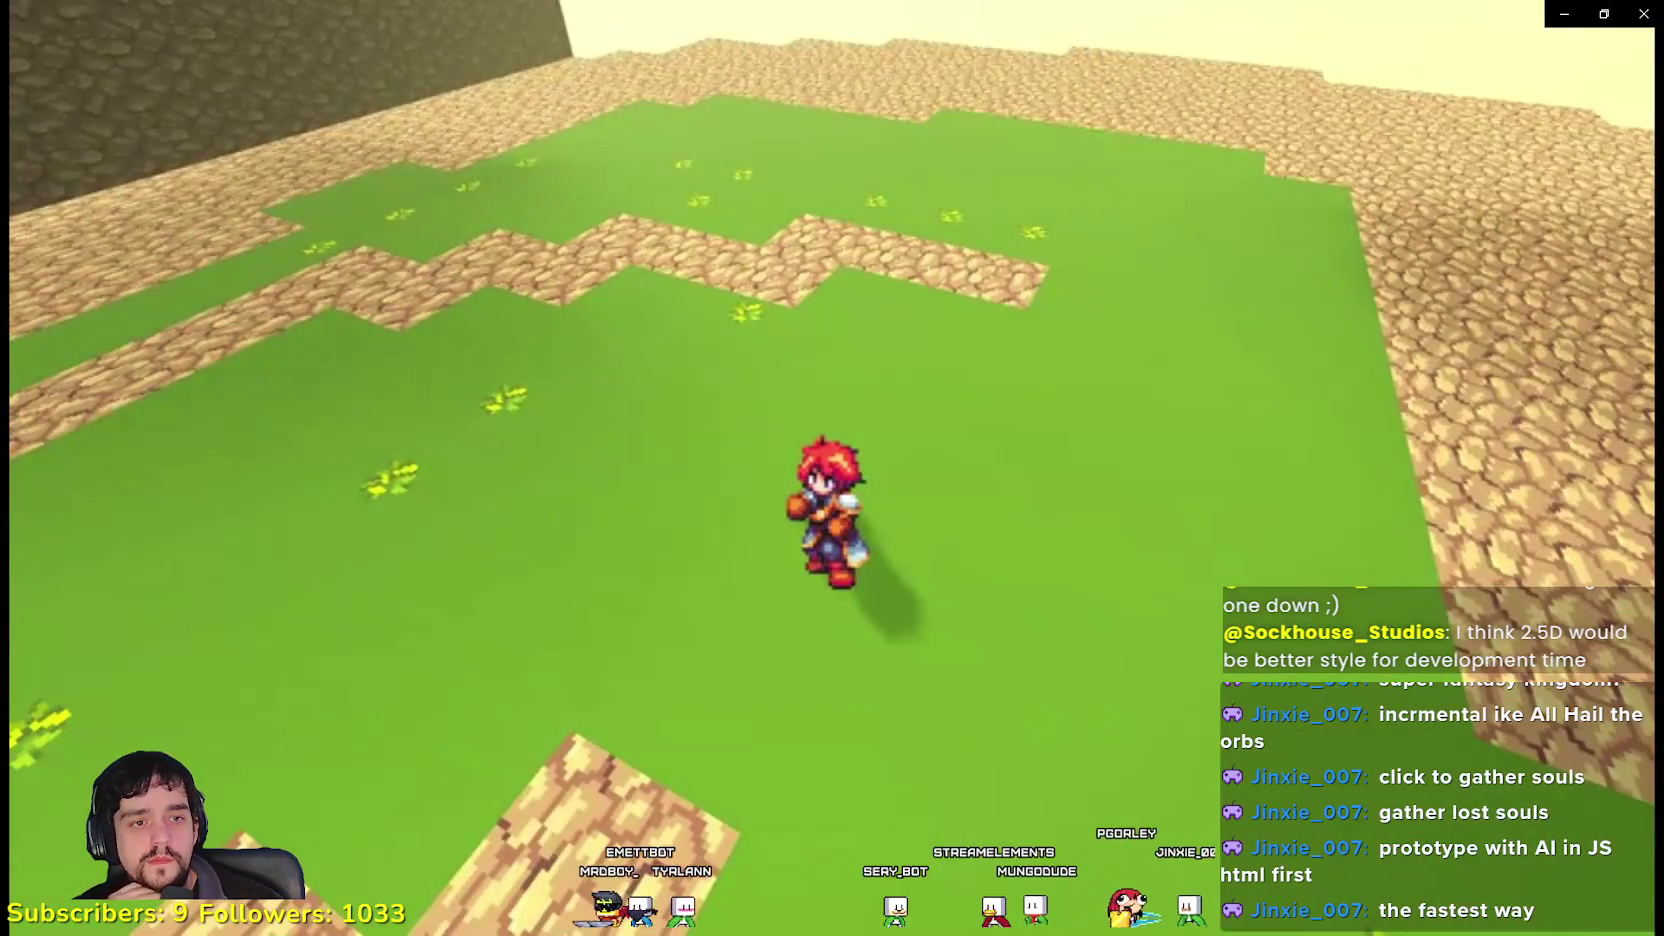
Step: Pause the 2D-HD game clip at 0:00:36
key(space)
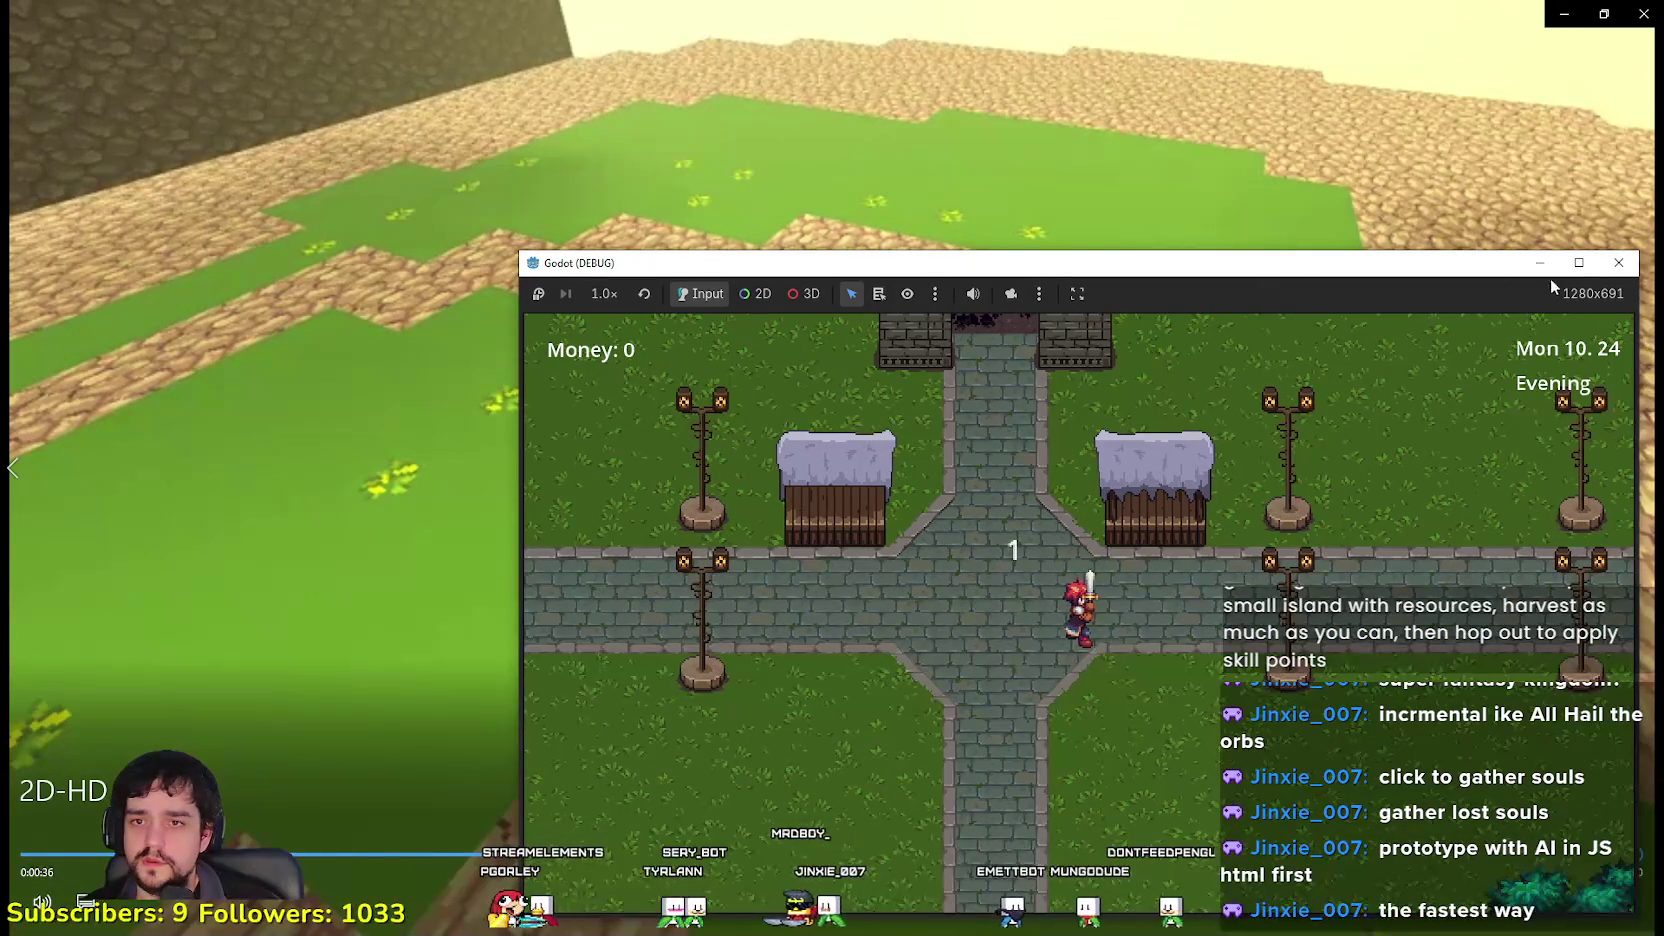
Step: Maximize the game window, walk the hero to the castle gate, and enter
click(1578, 263)
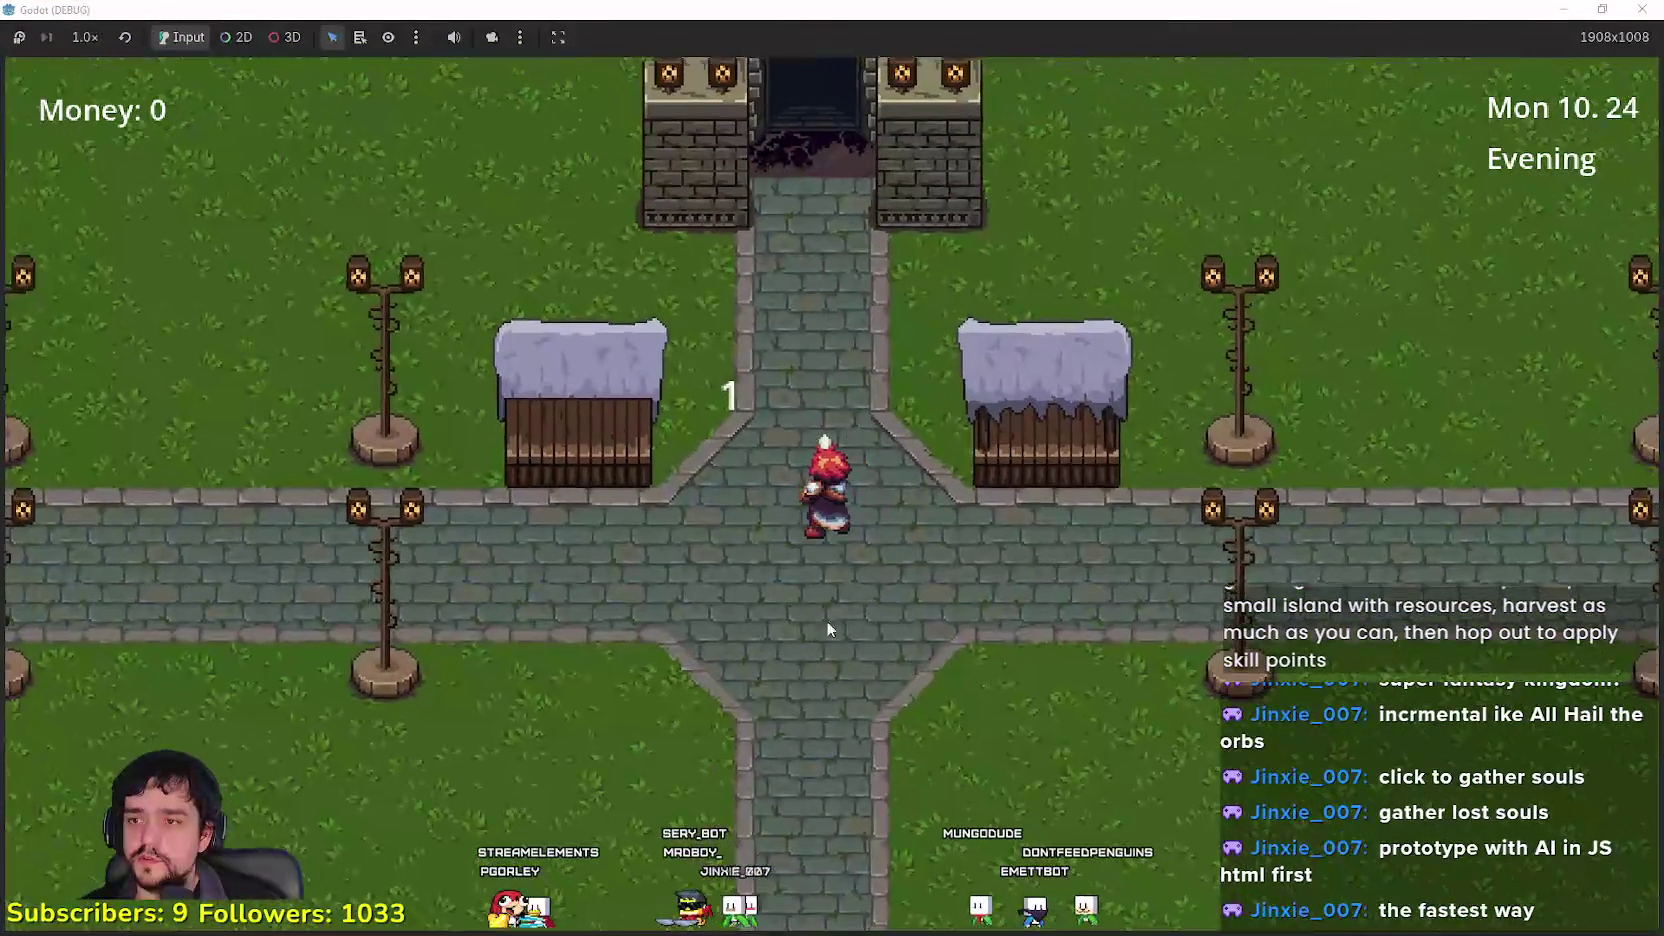
key(Right)
key(Left)
key(Up)
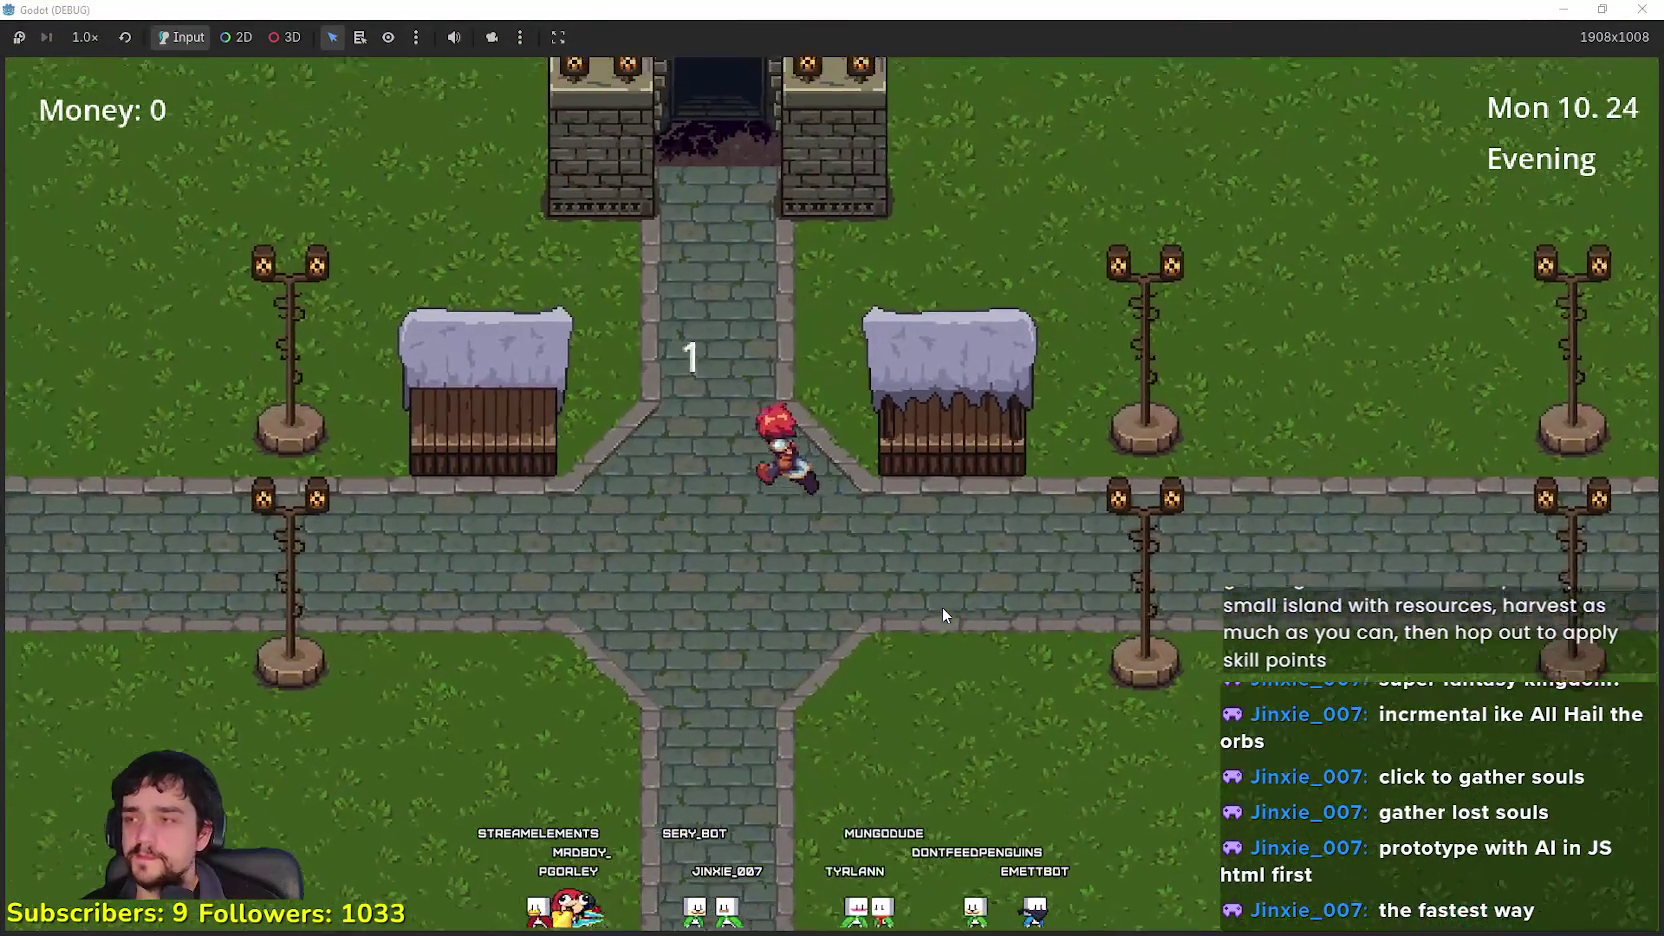
key(Up)
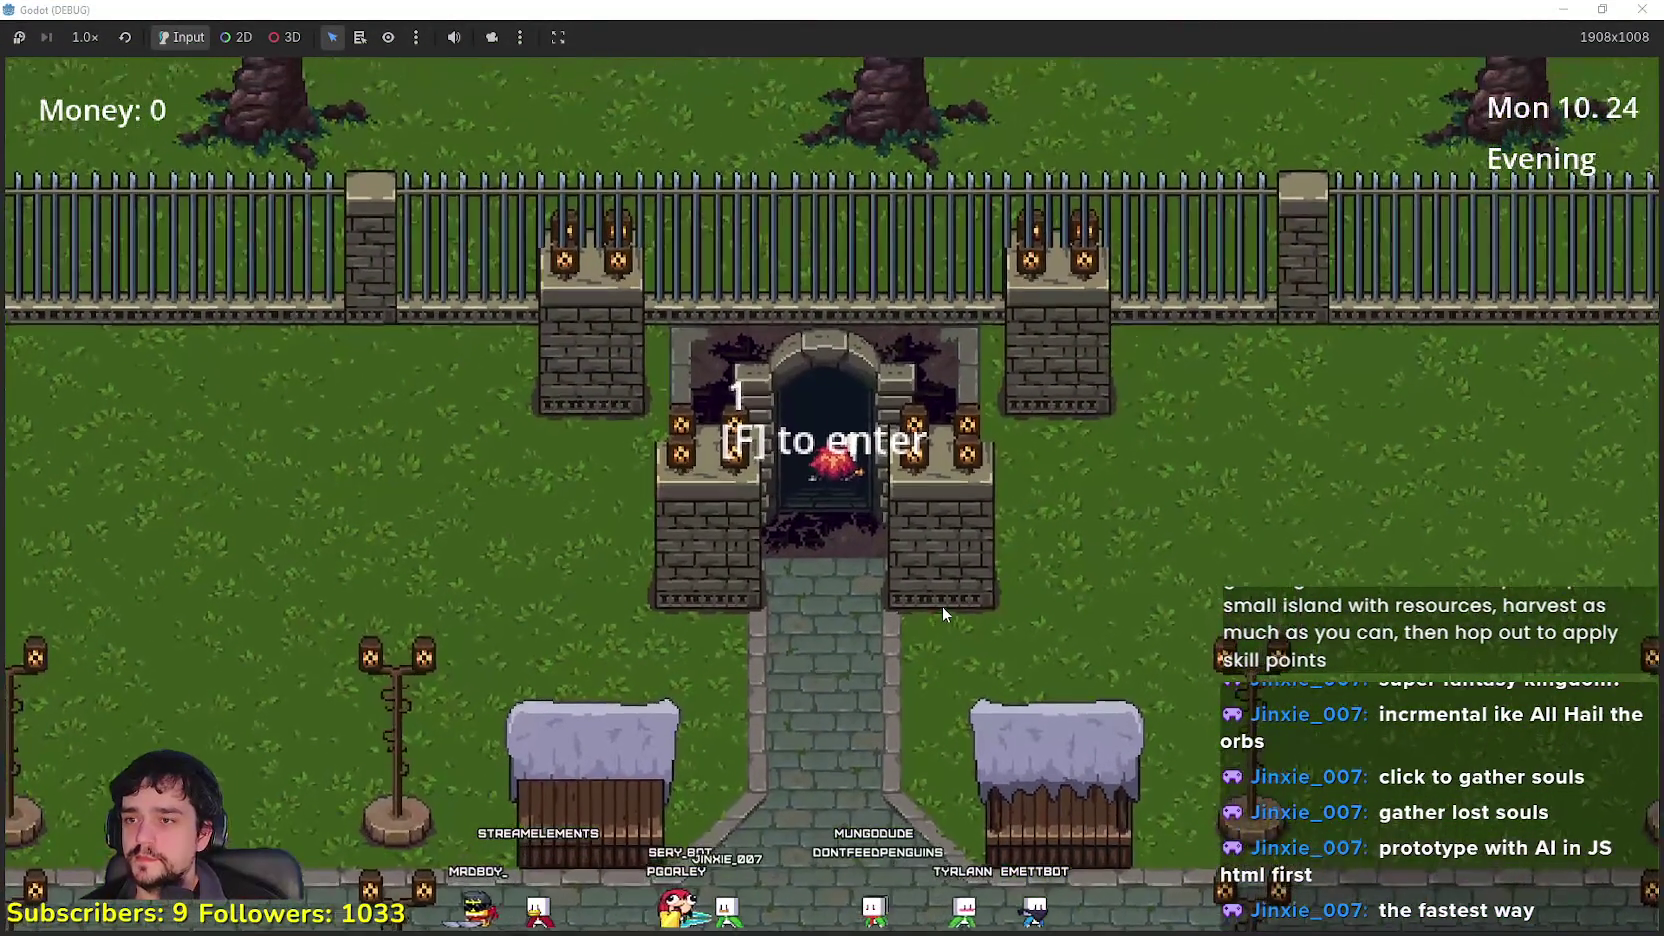
key(f)
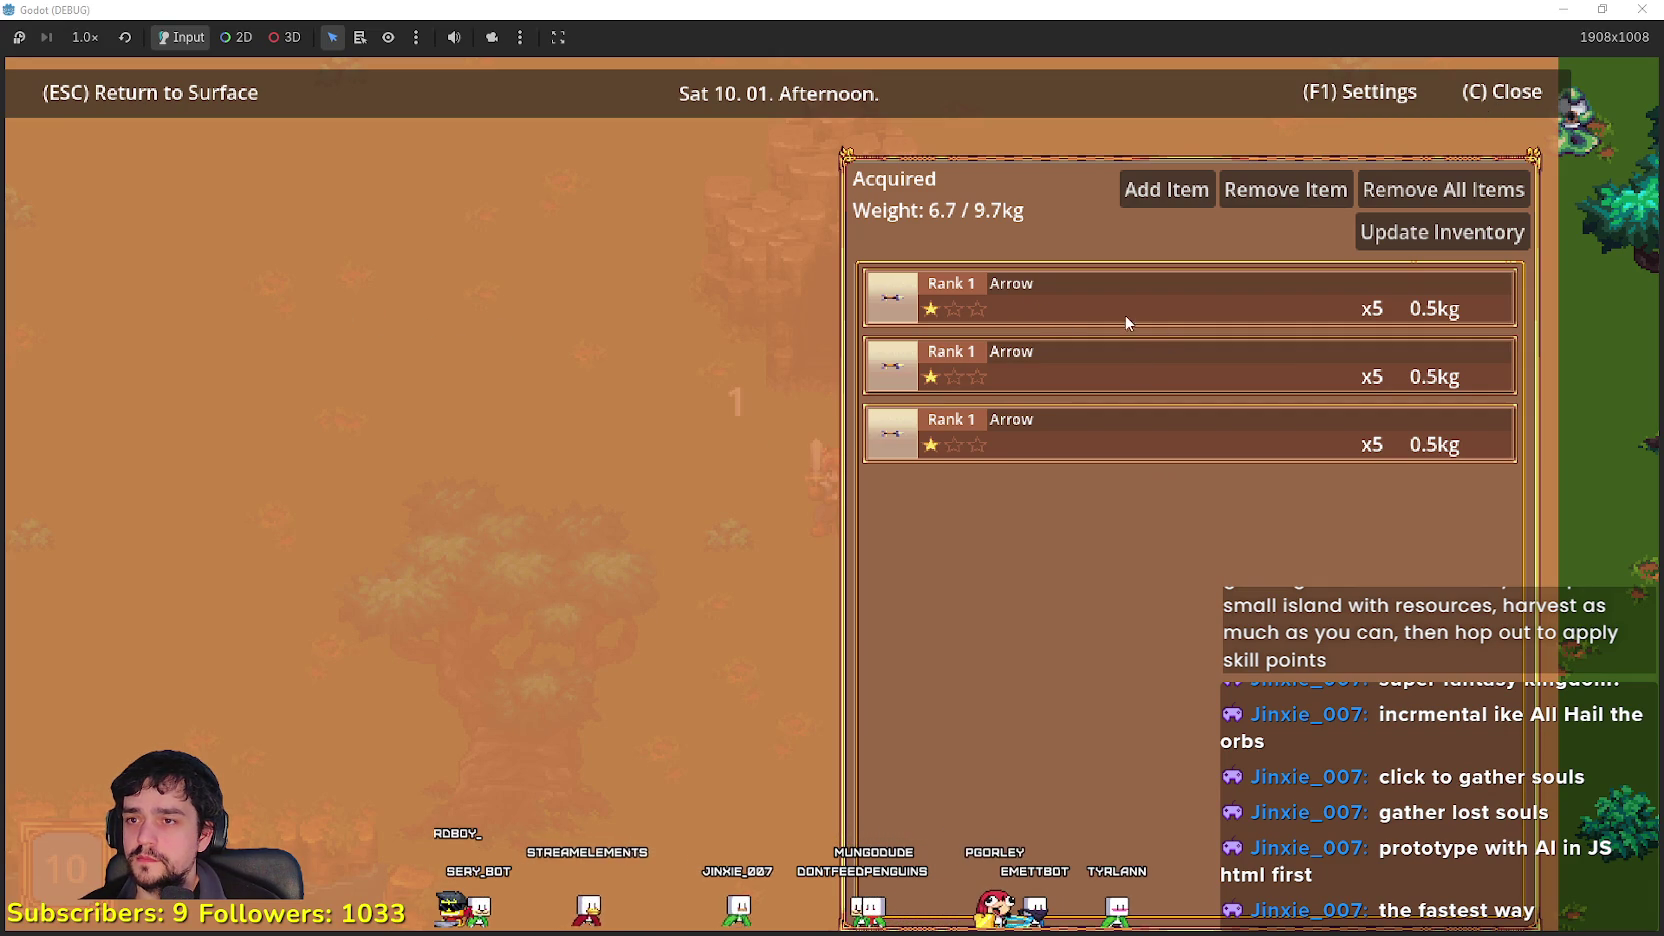
Step: Close the Acquired inventory and attack the snake enemy
key(d)
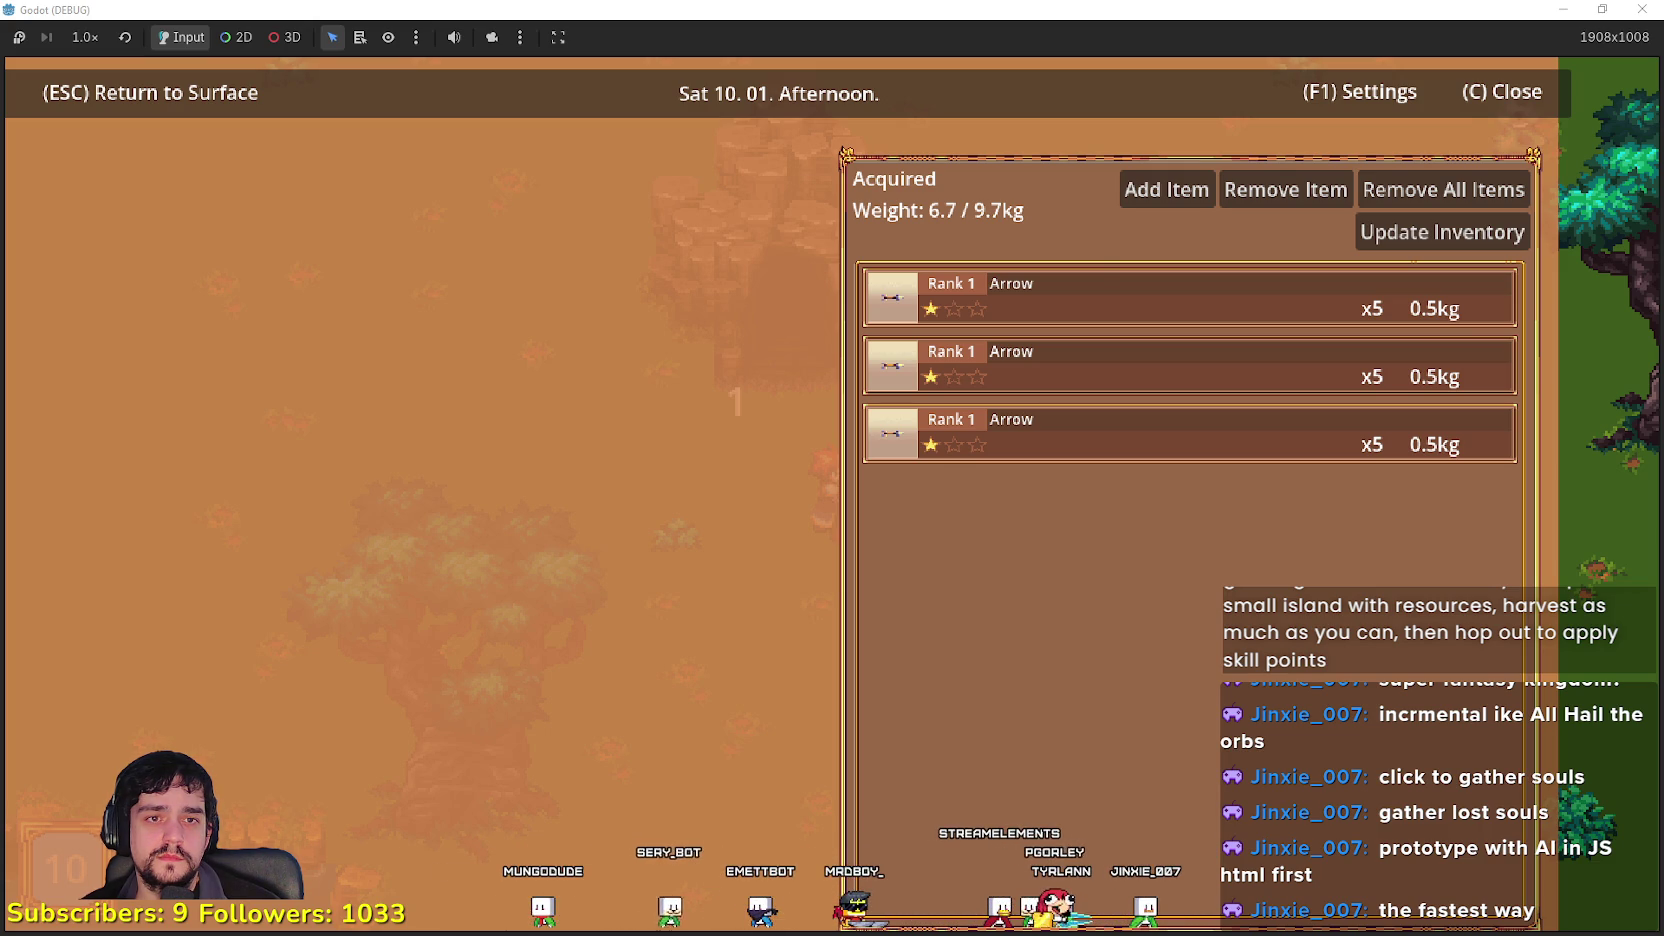
key(c)
key(w)
key(d)
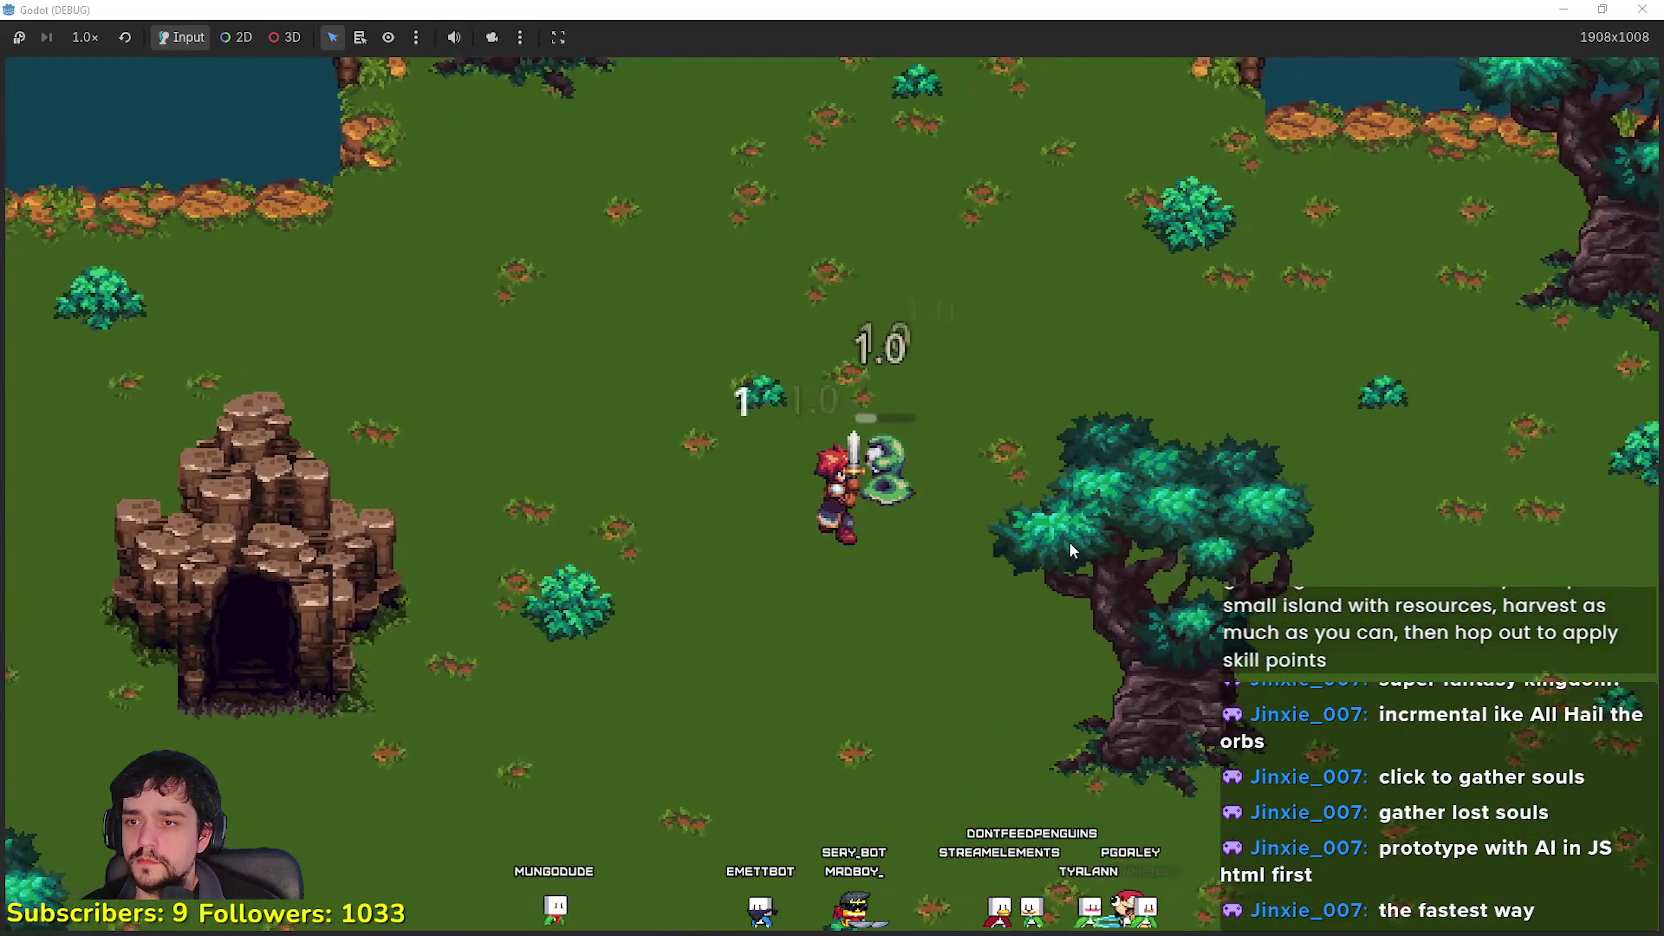
Step: Walk the hero down-left past the cave and rocks, then up toward the lake
key(s)
key(a)
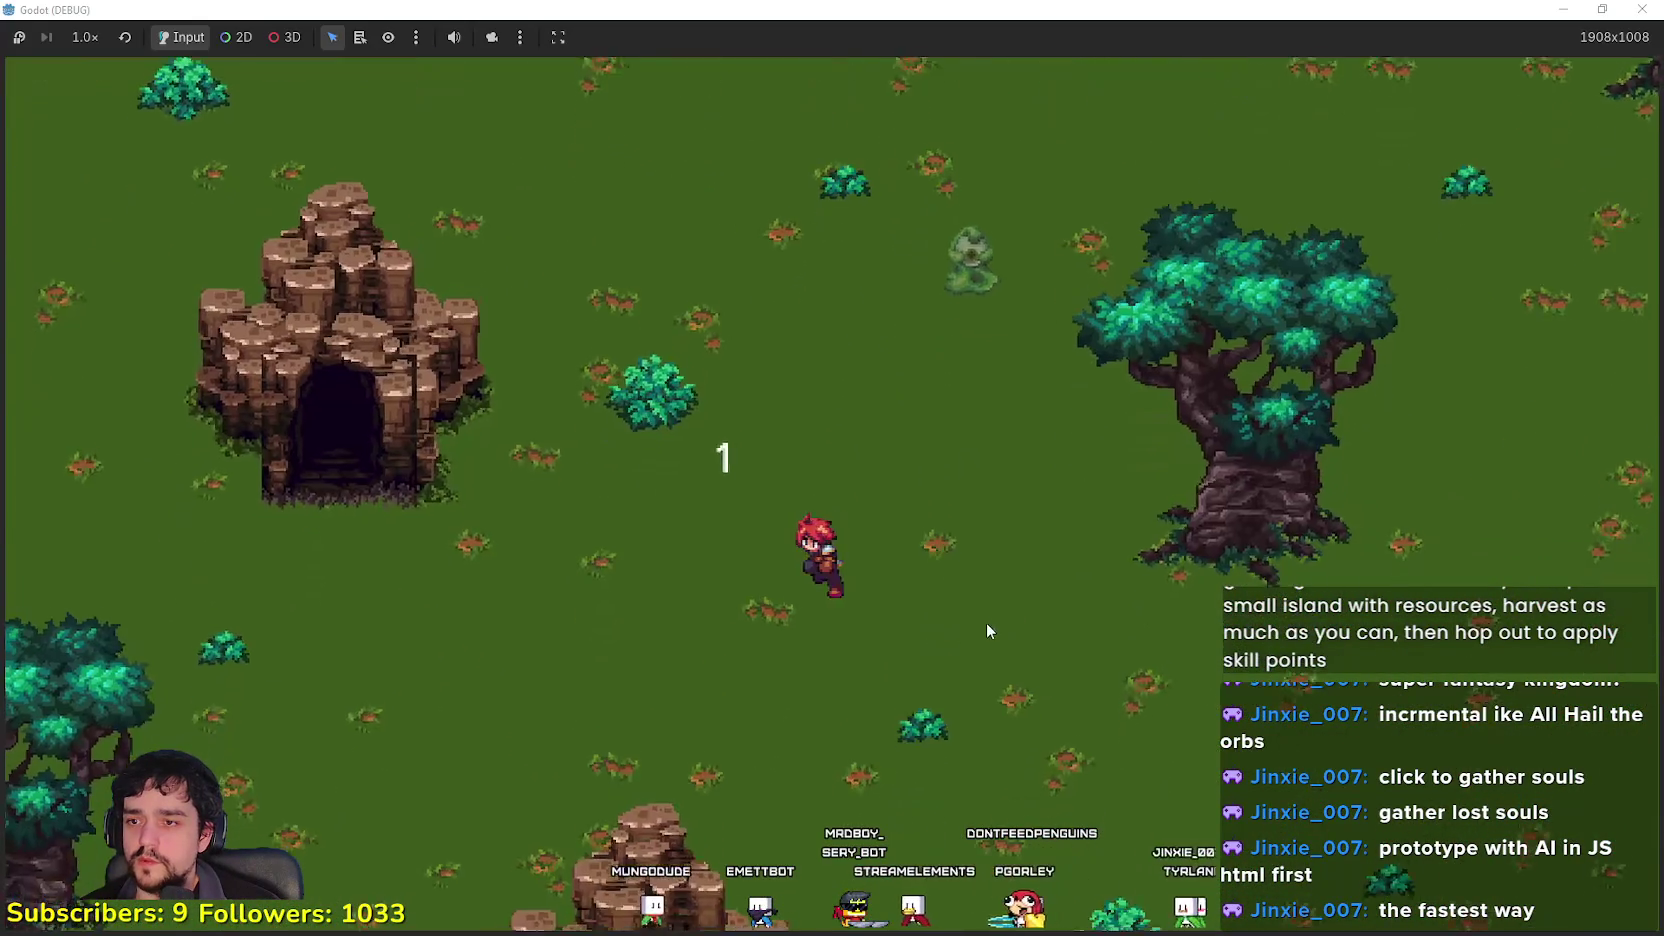
key(s)
key(a)
key(w)
key(a)
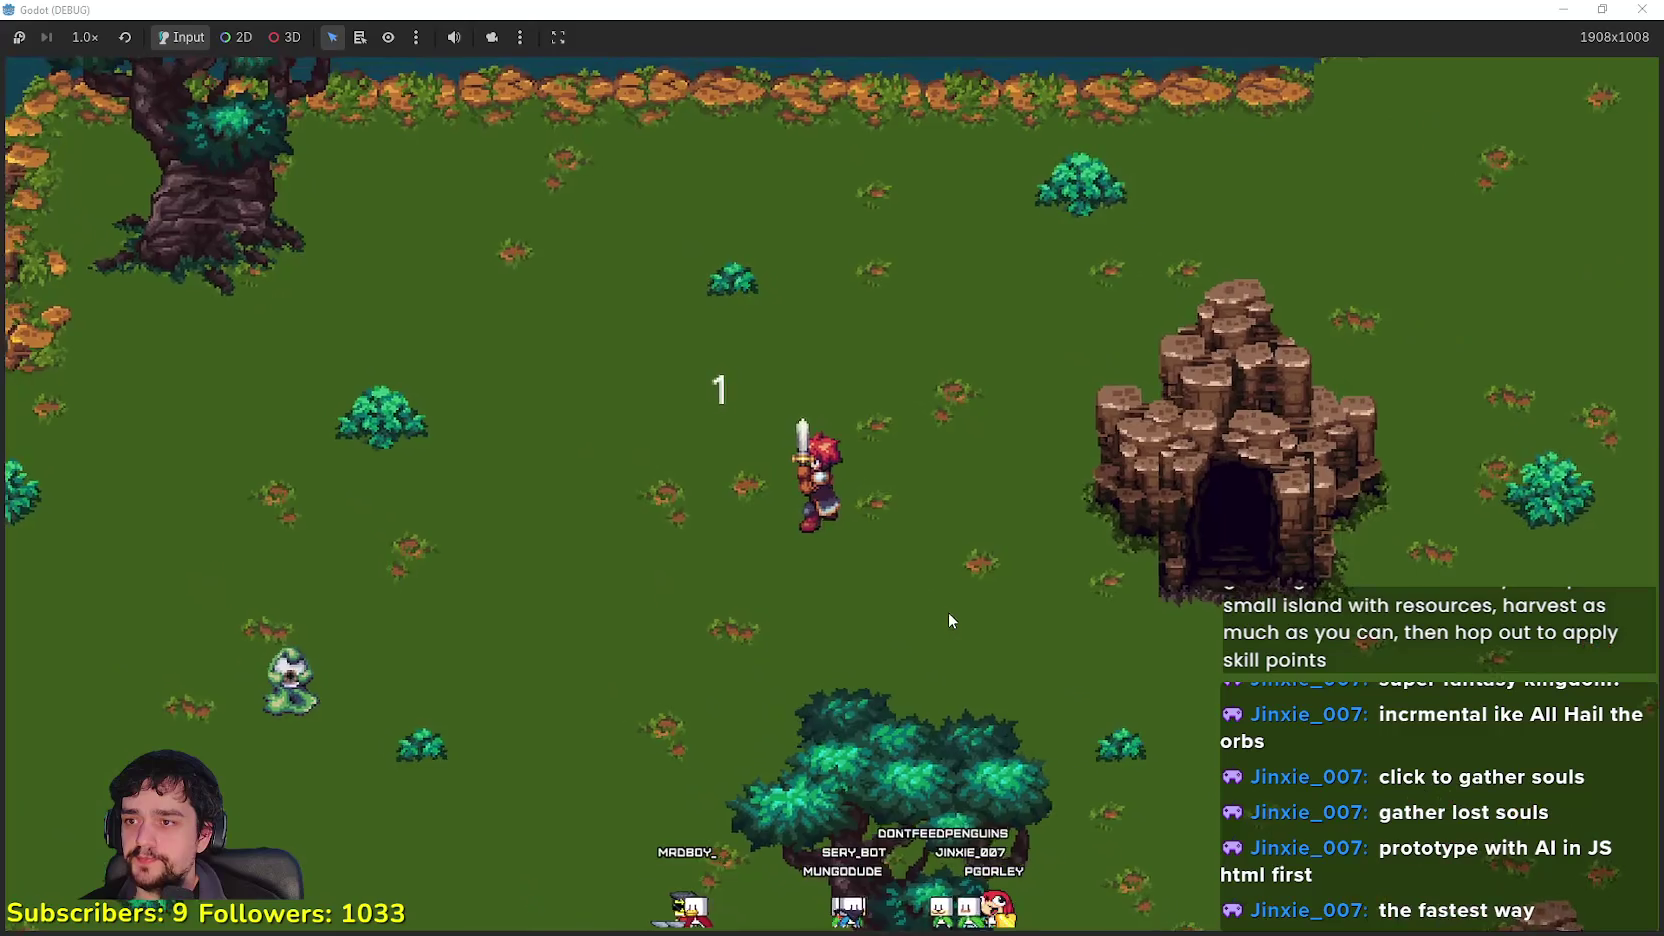
key(w)
key(a)
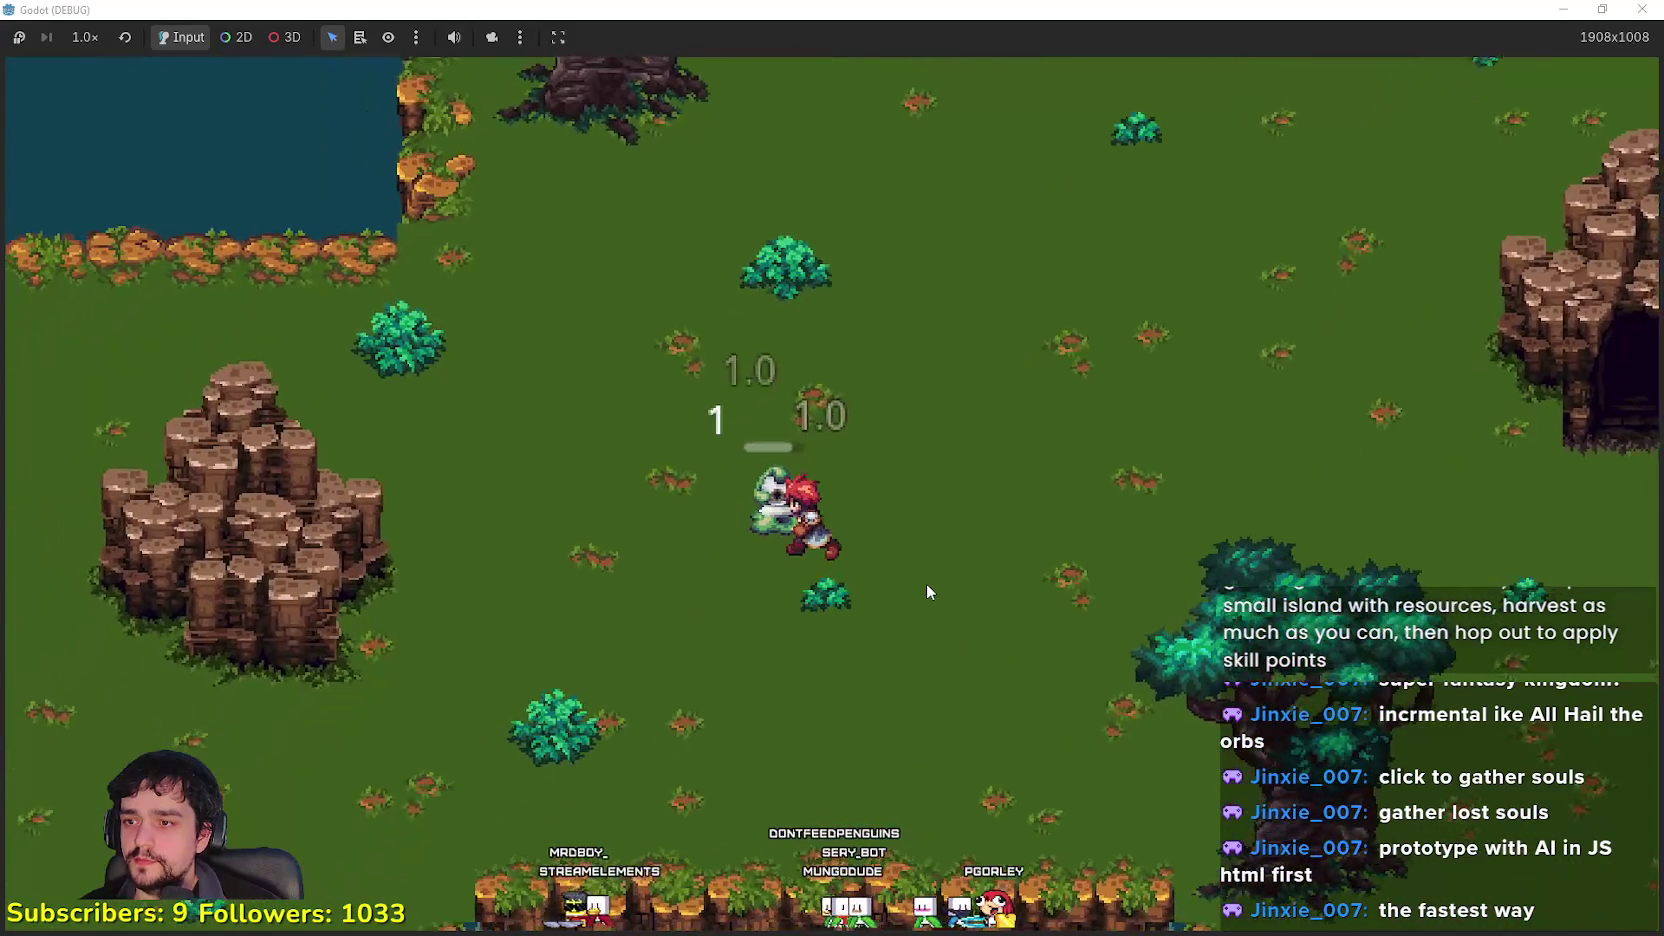
key(a)
key(s)
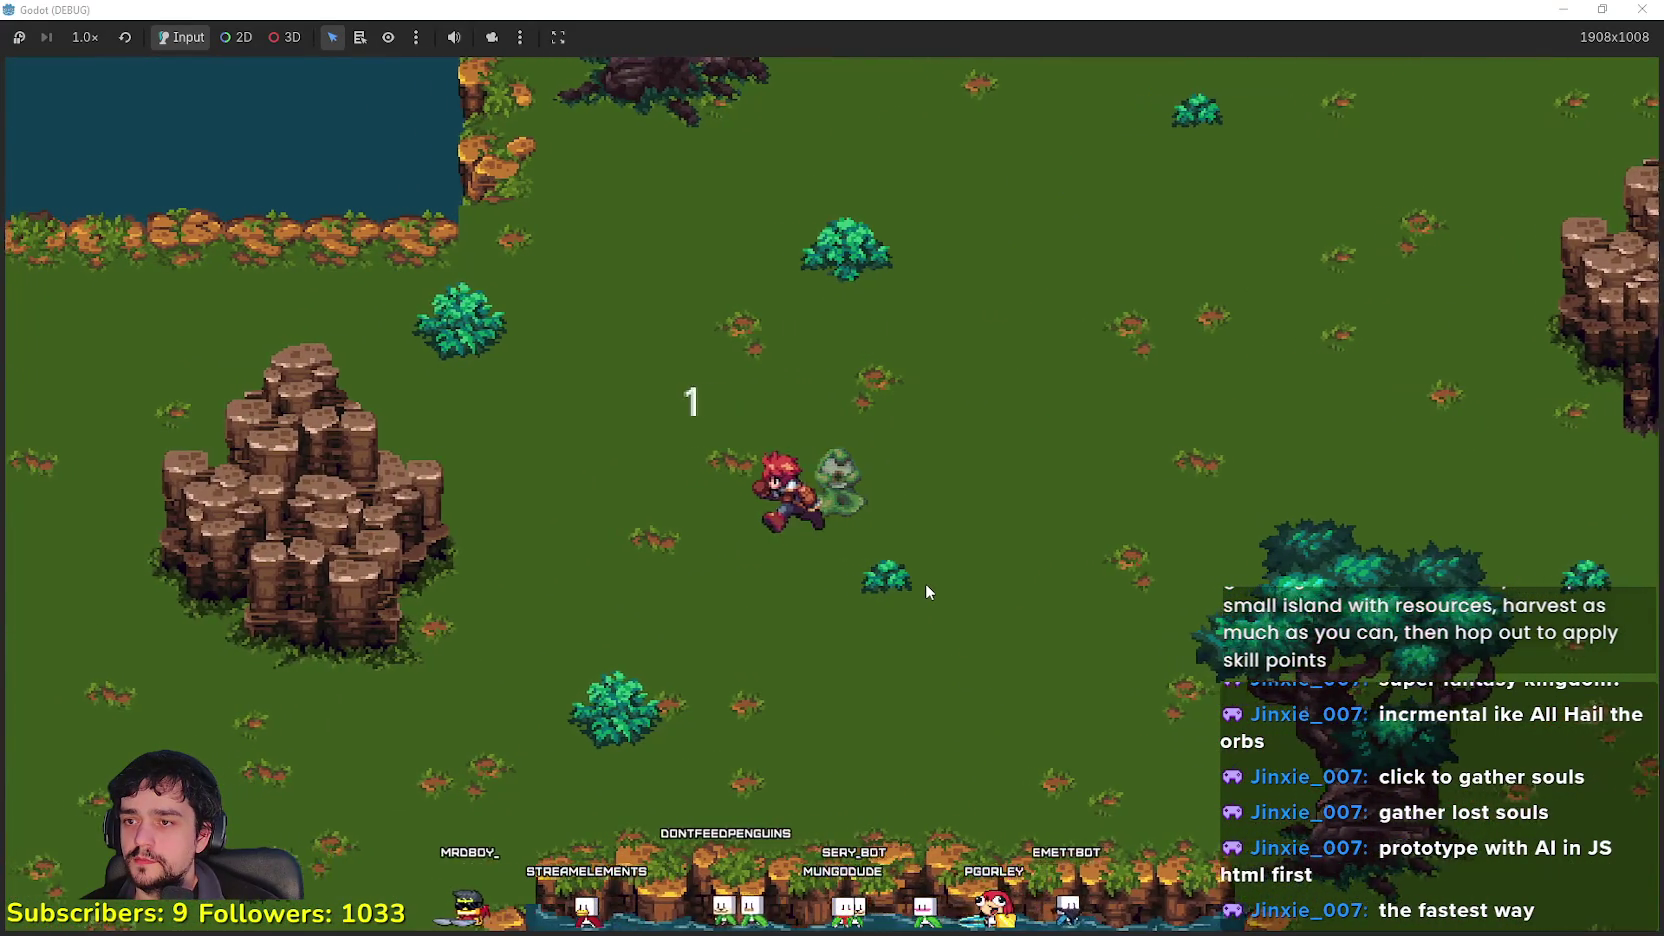
key(a)
key(s)
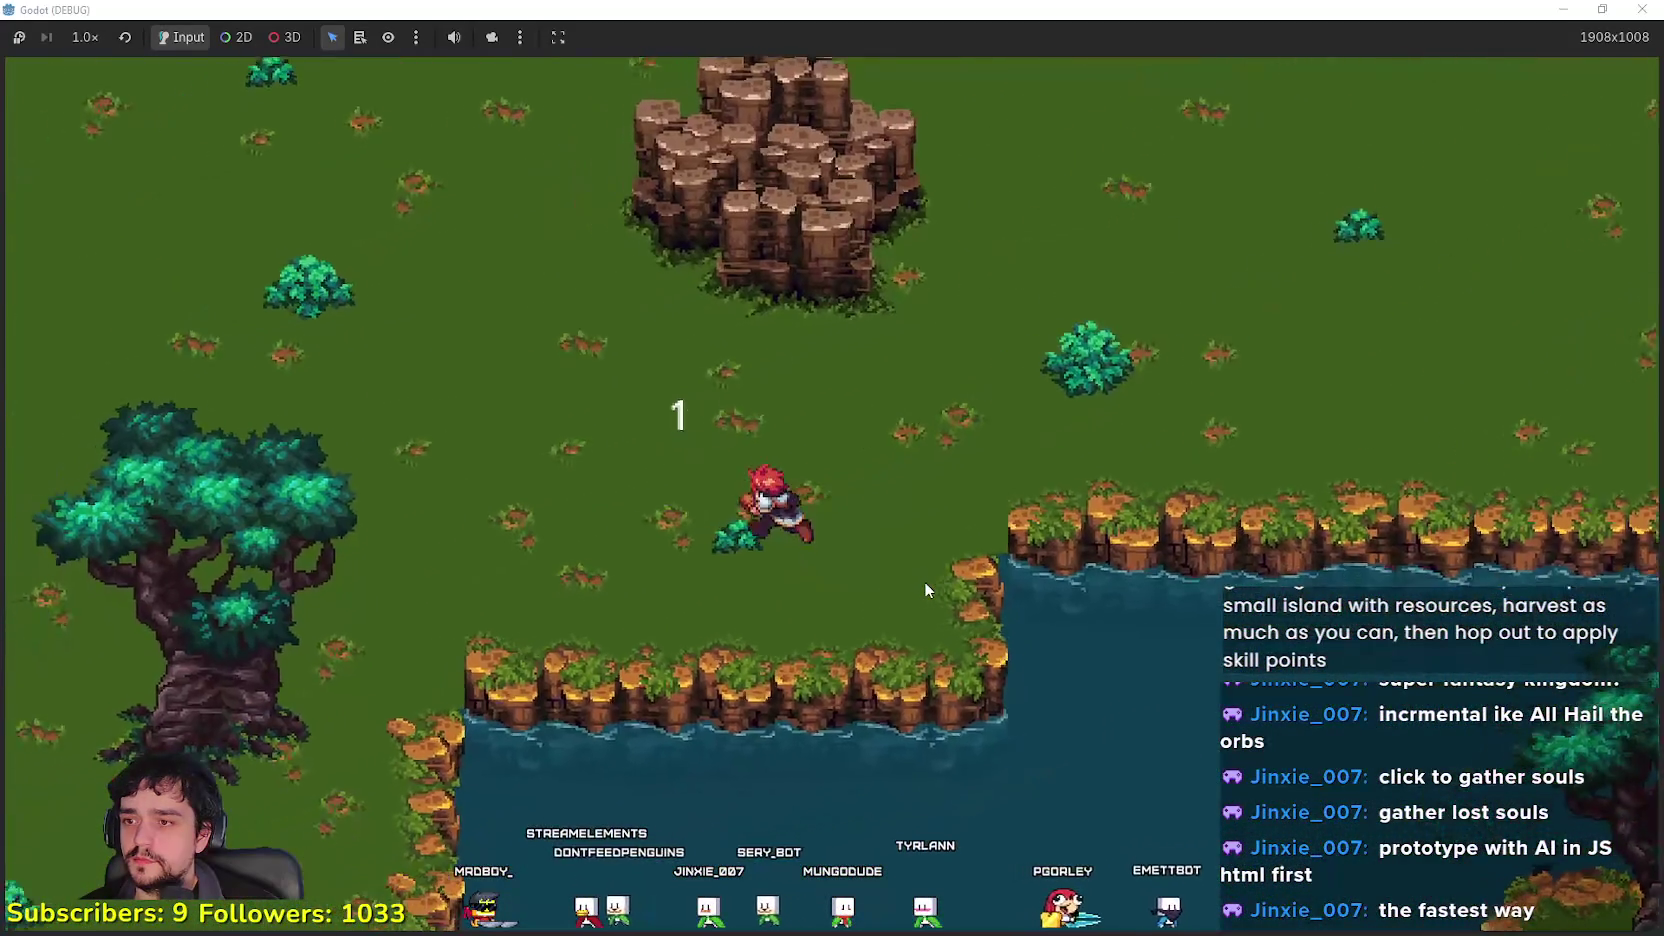
key(w)
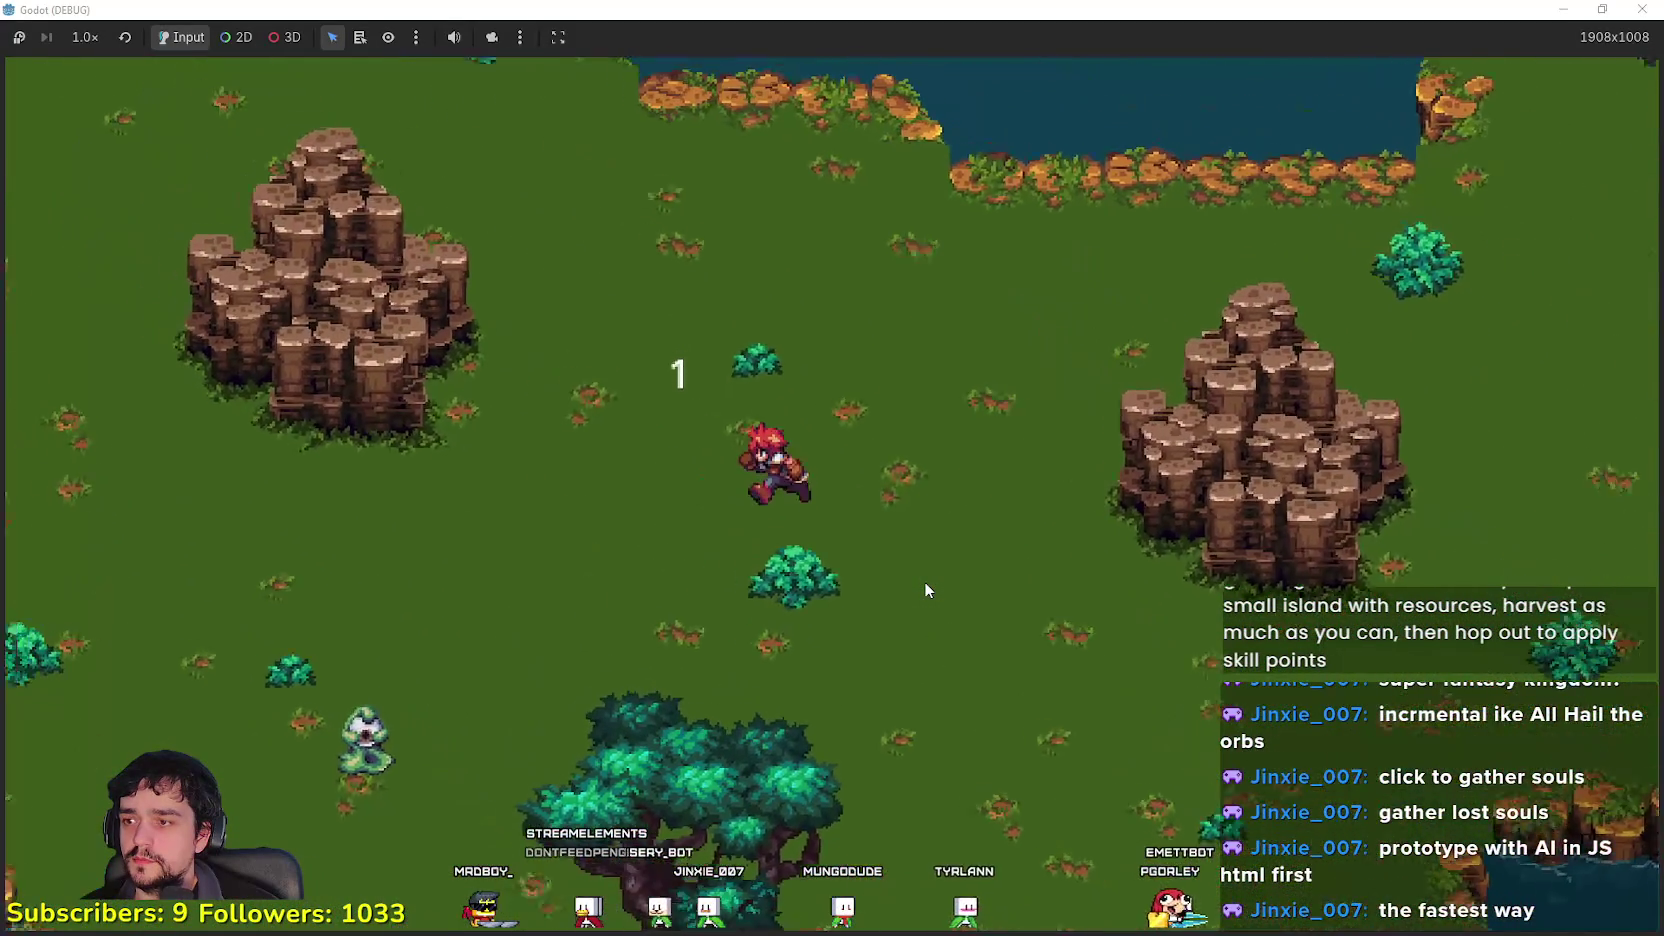
Step: Slash and finish off the snake, then walk to the shoreline and hit the ghost
key(s)
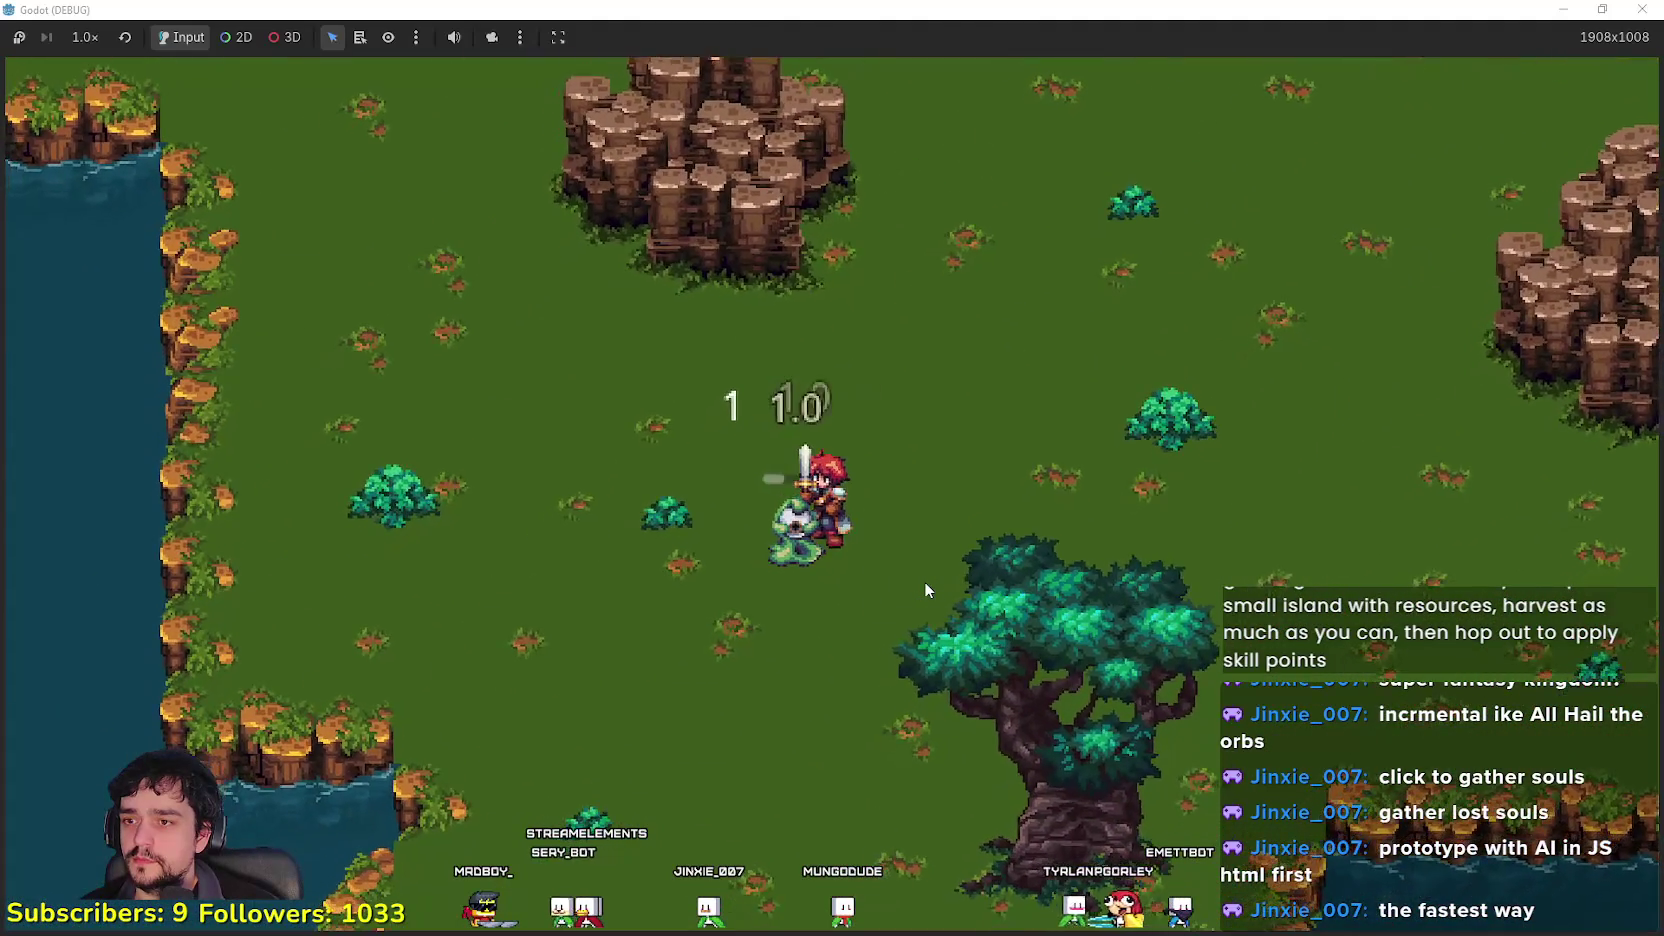
key(s)
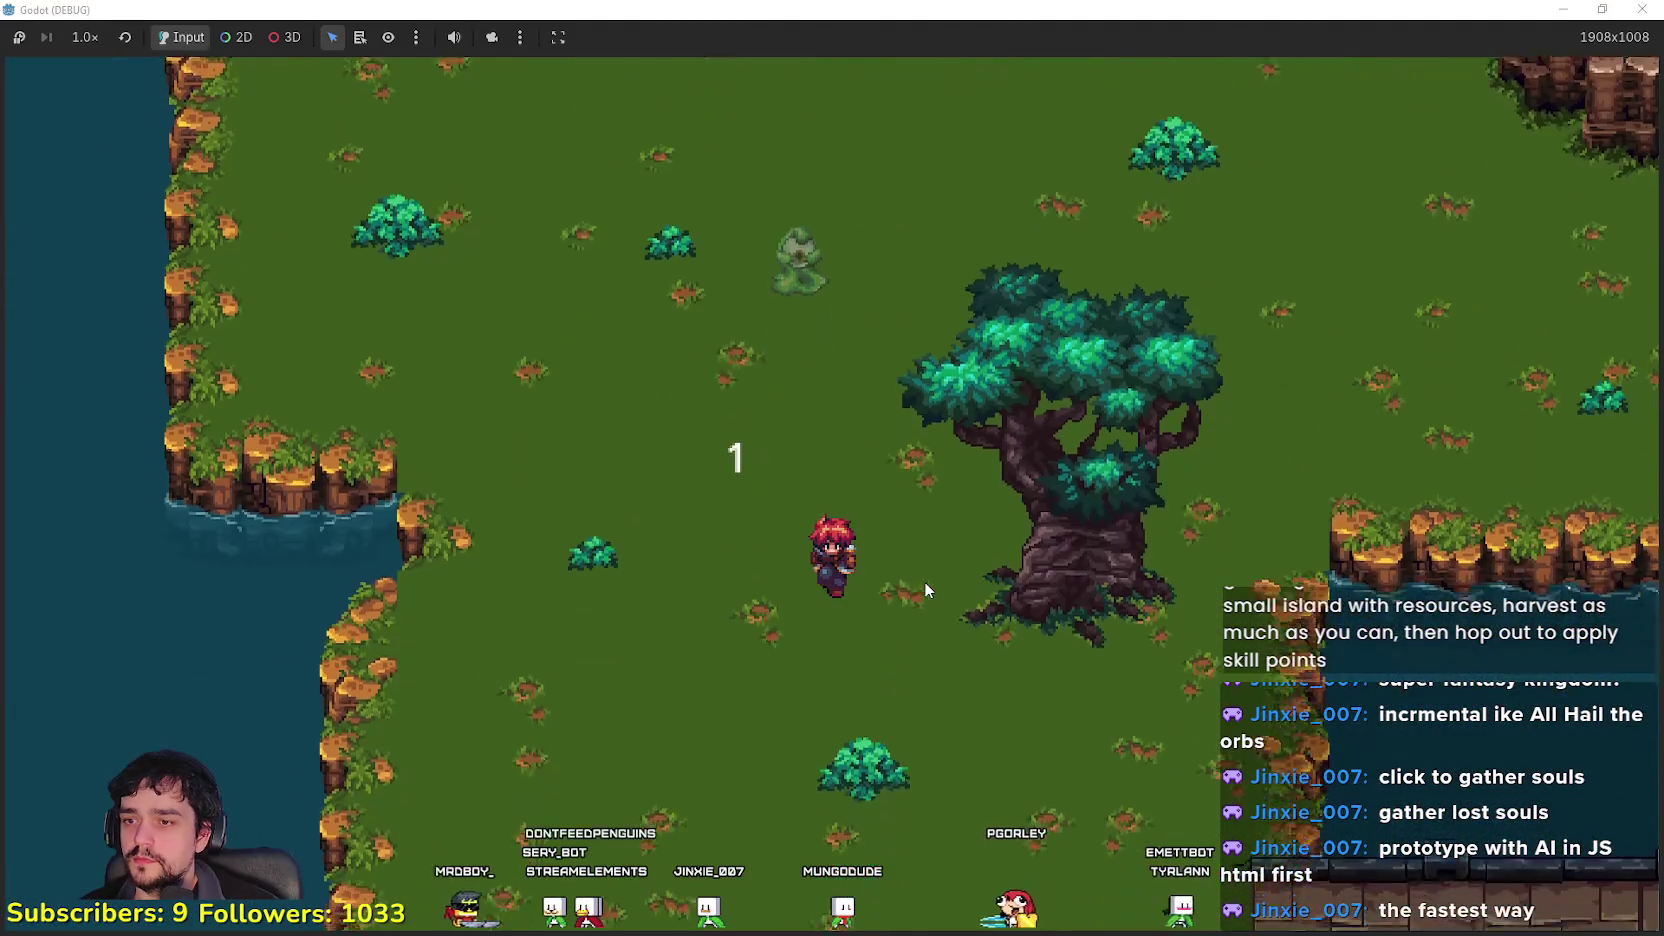
key(d)
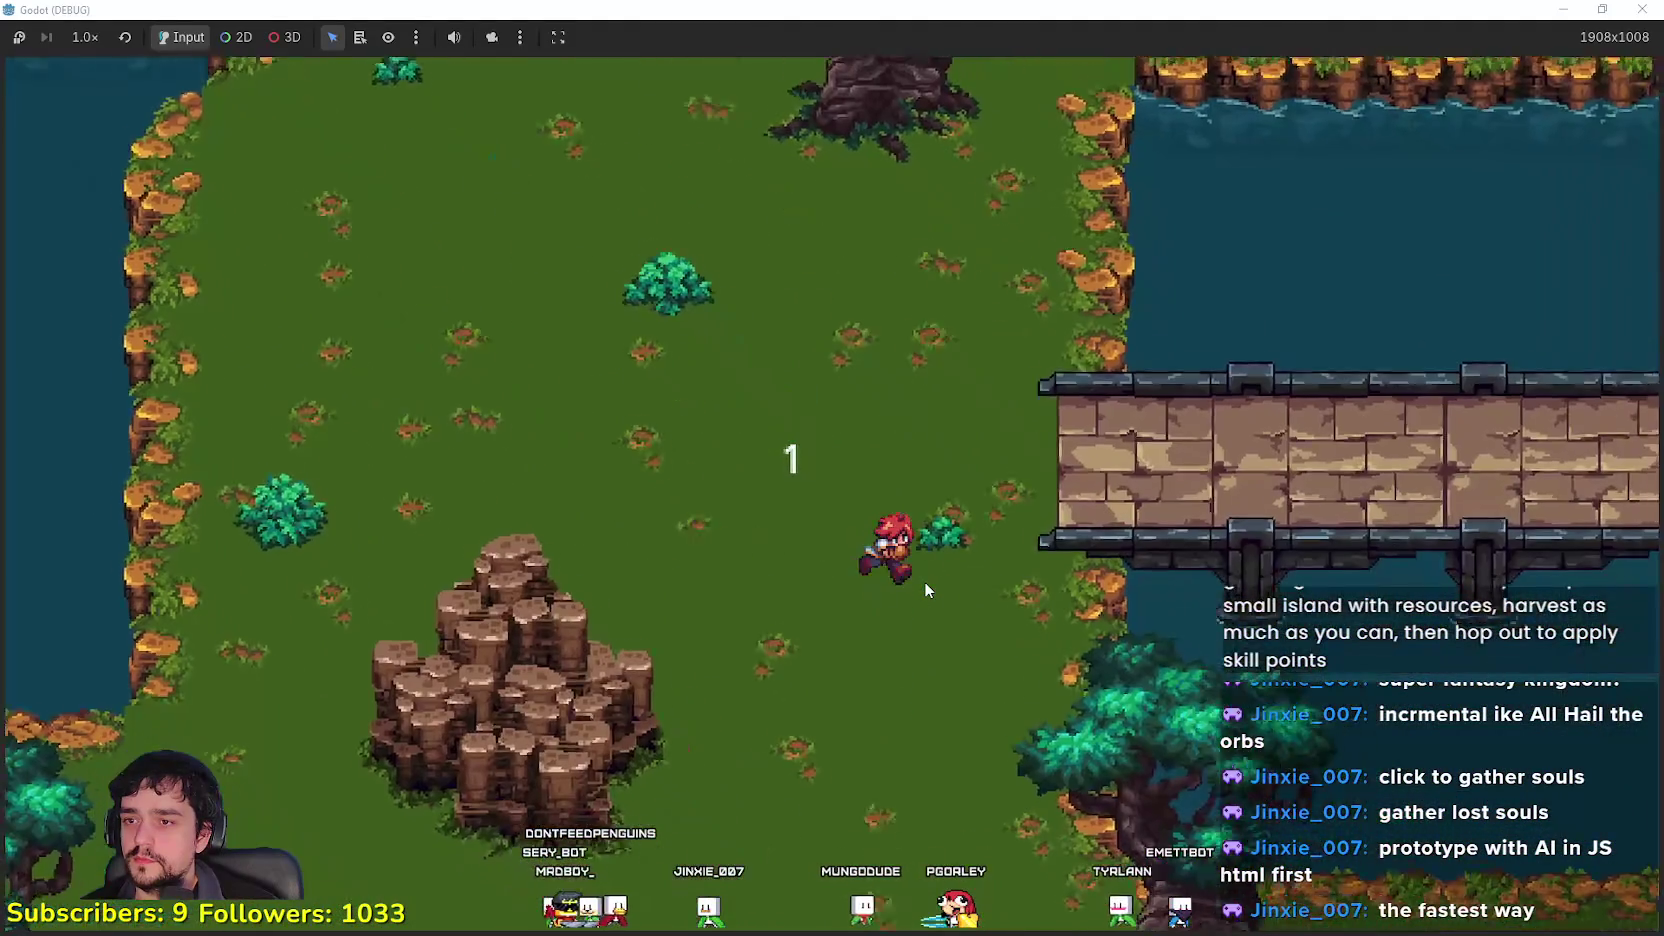
key(s)
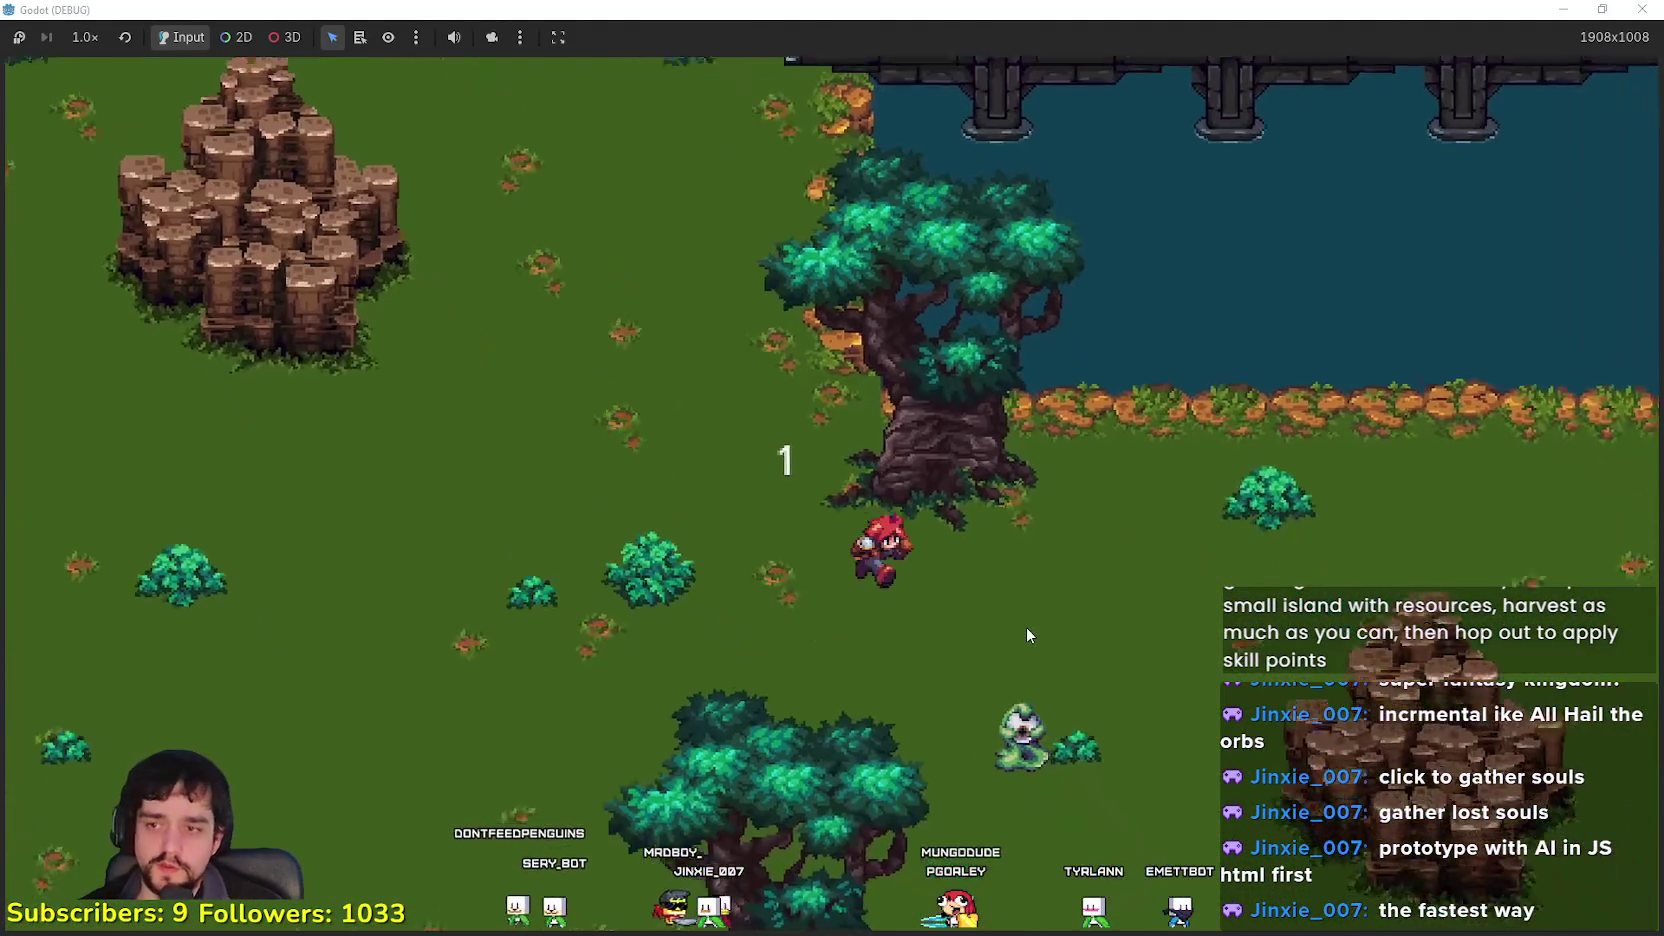
key(s)
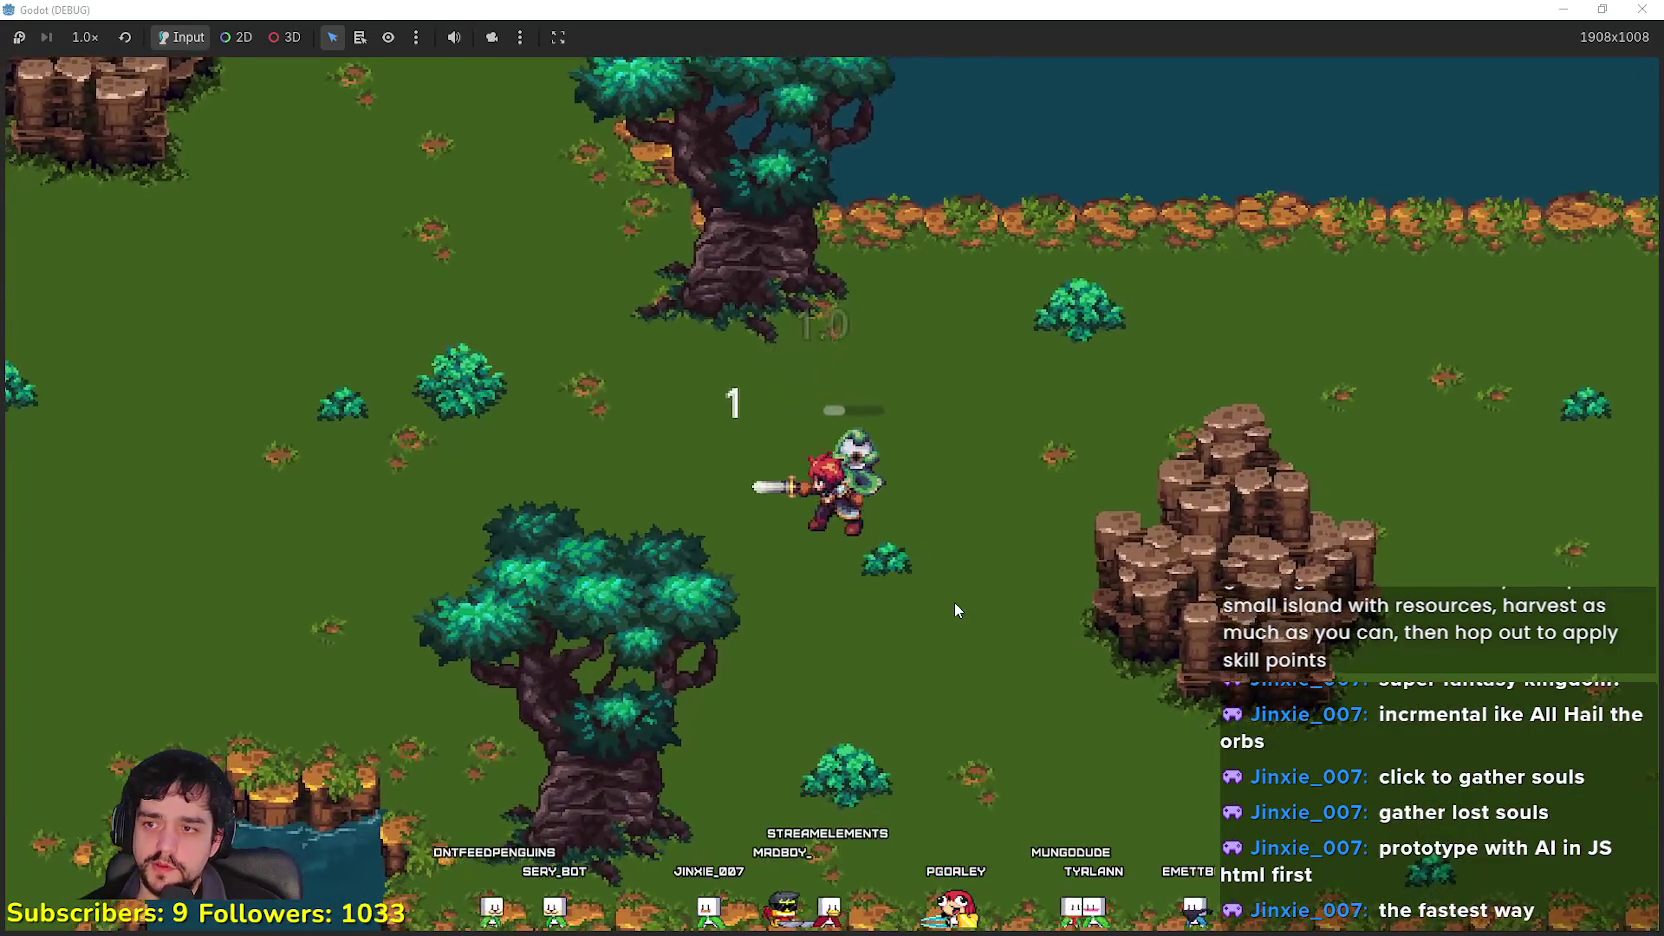
key(w)
key(s)
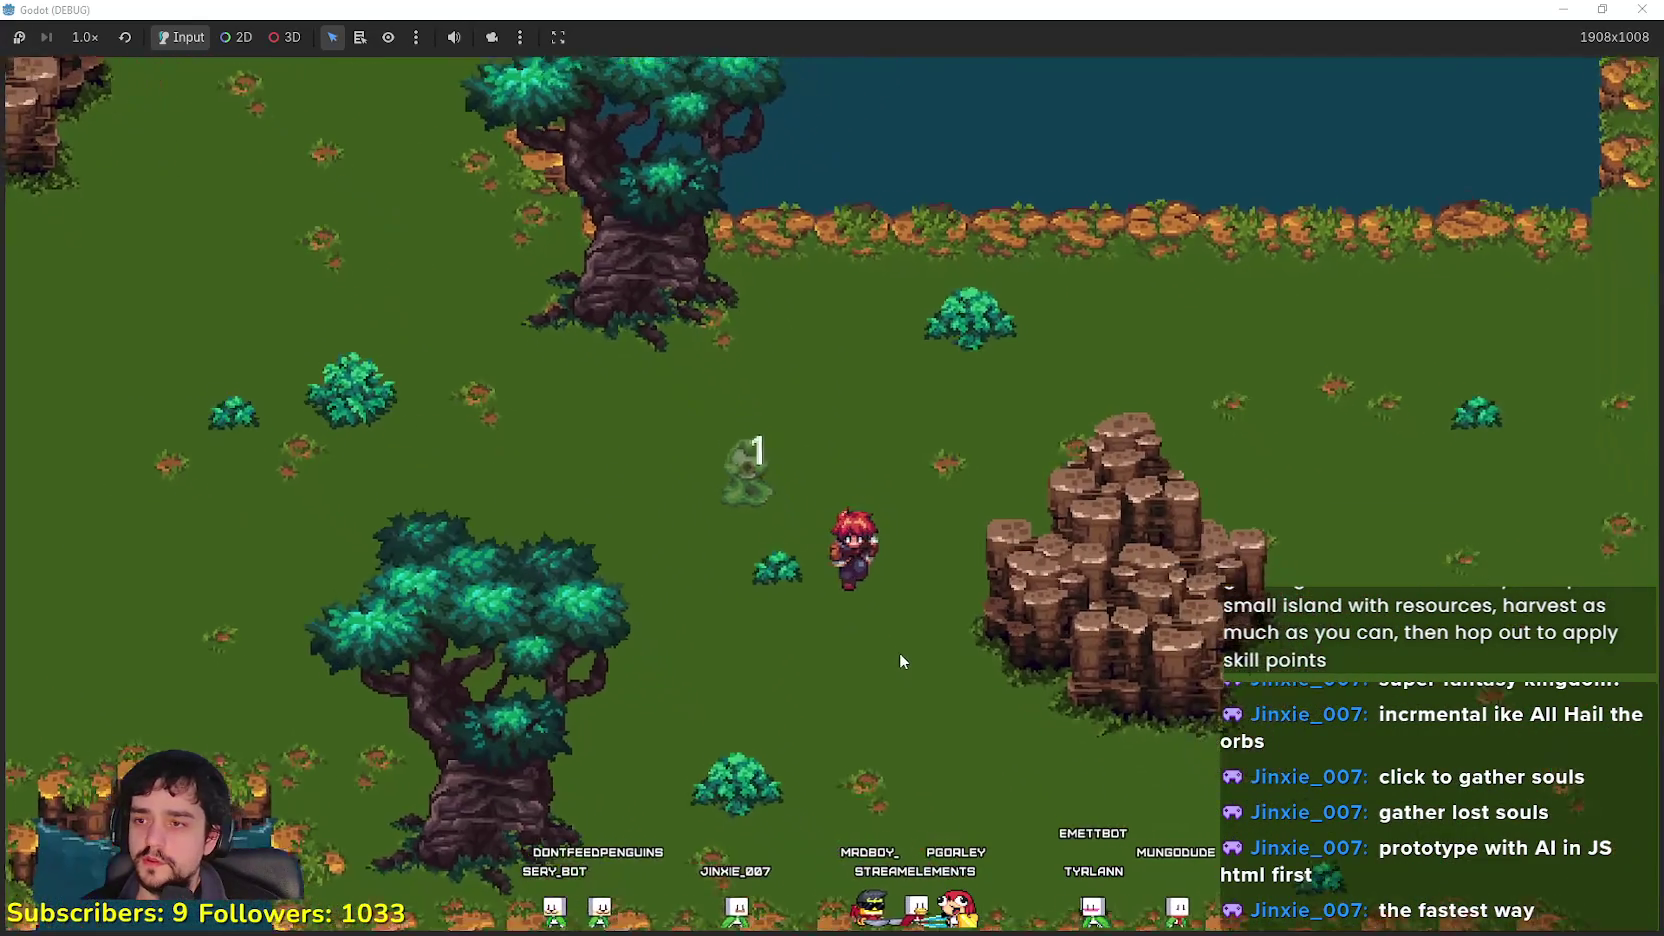
key(s)
key(d)
key(d)
key(w)
key(d)
Step: Stop the game by closing the Godot (DEBUG) window
key(w)
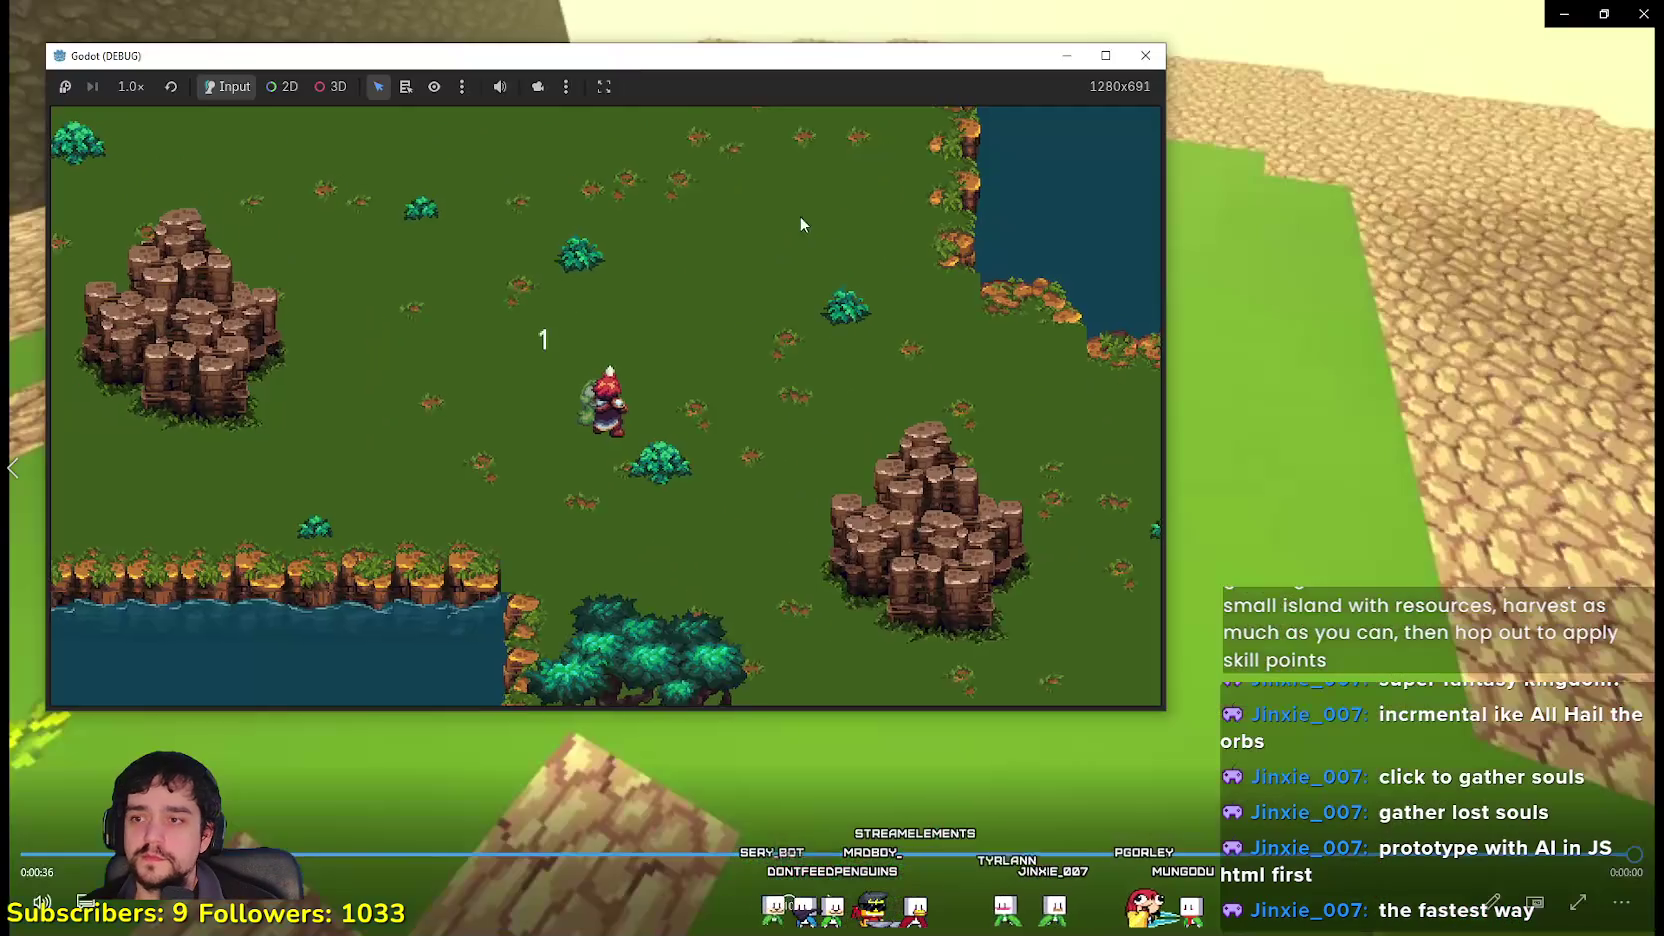
click(1145, 55)
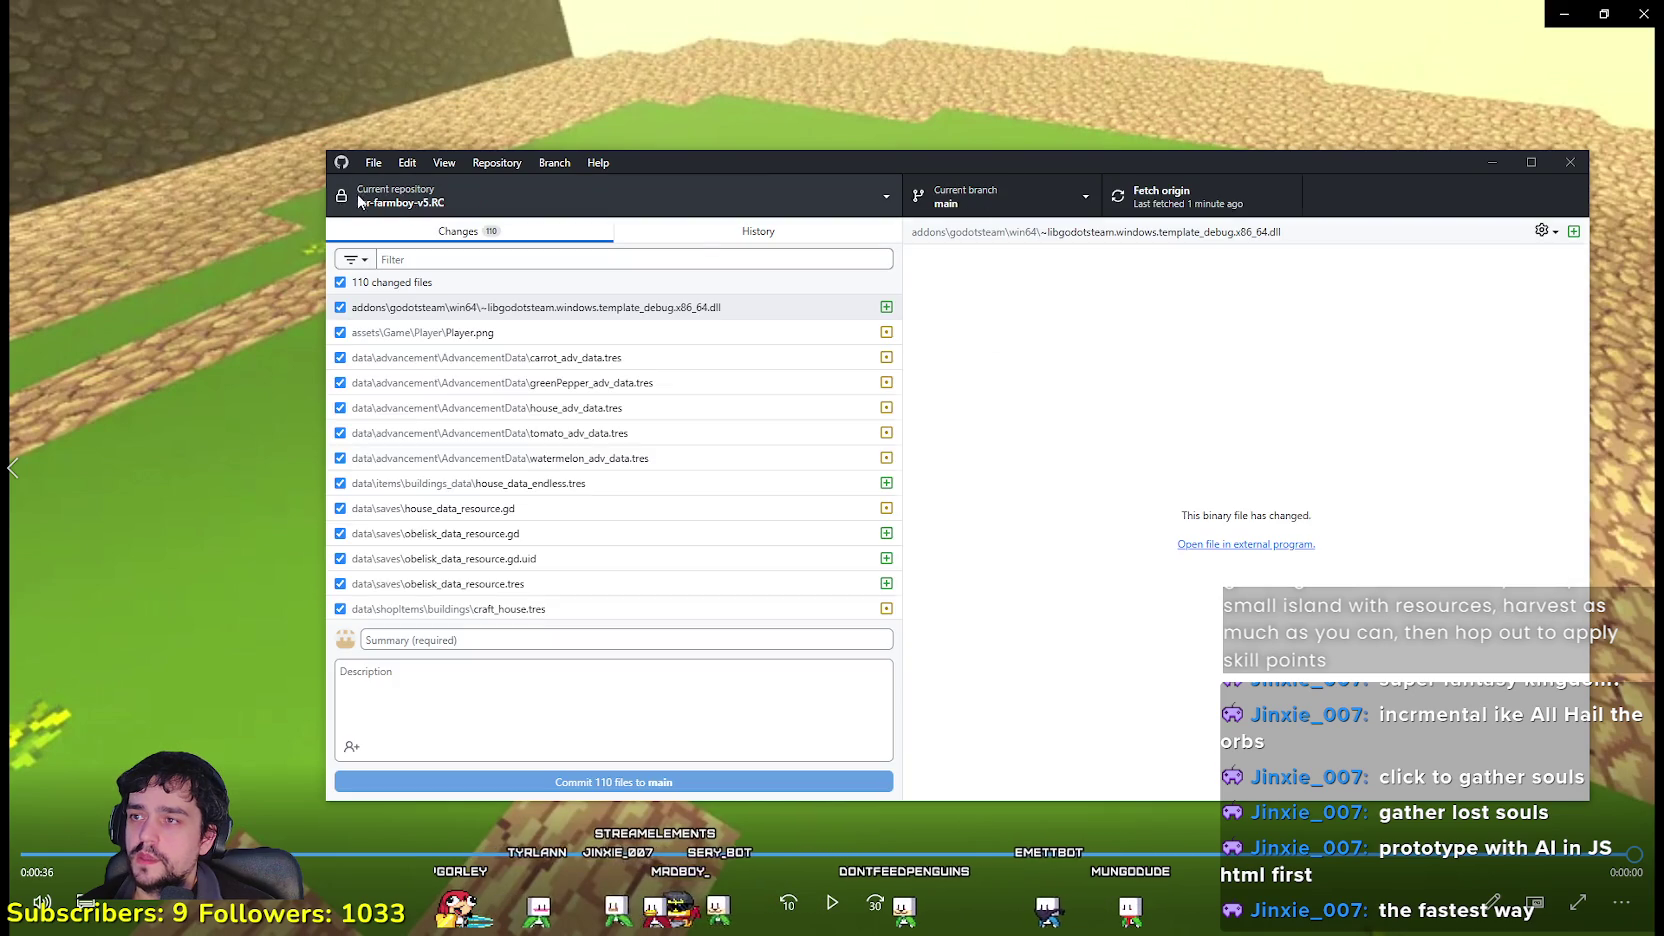
Step: Switch to My-Adventure-Online-HD and select My-Adventure-Online in the Clone repository dialog
click(416, 205)
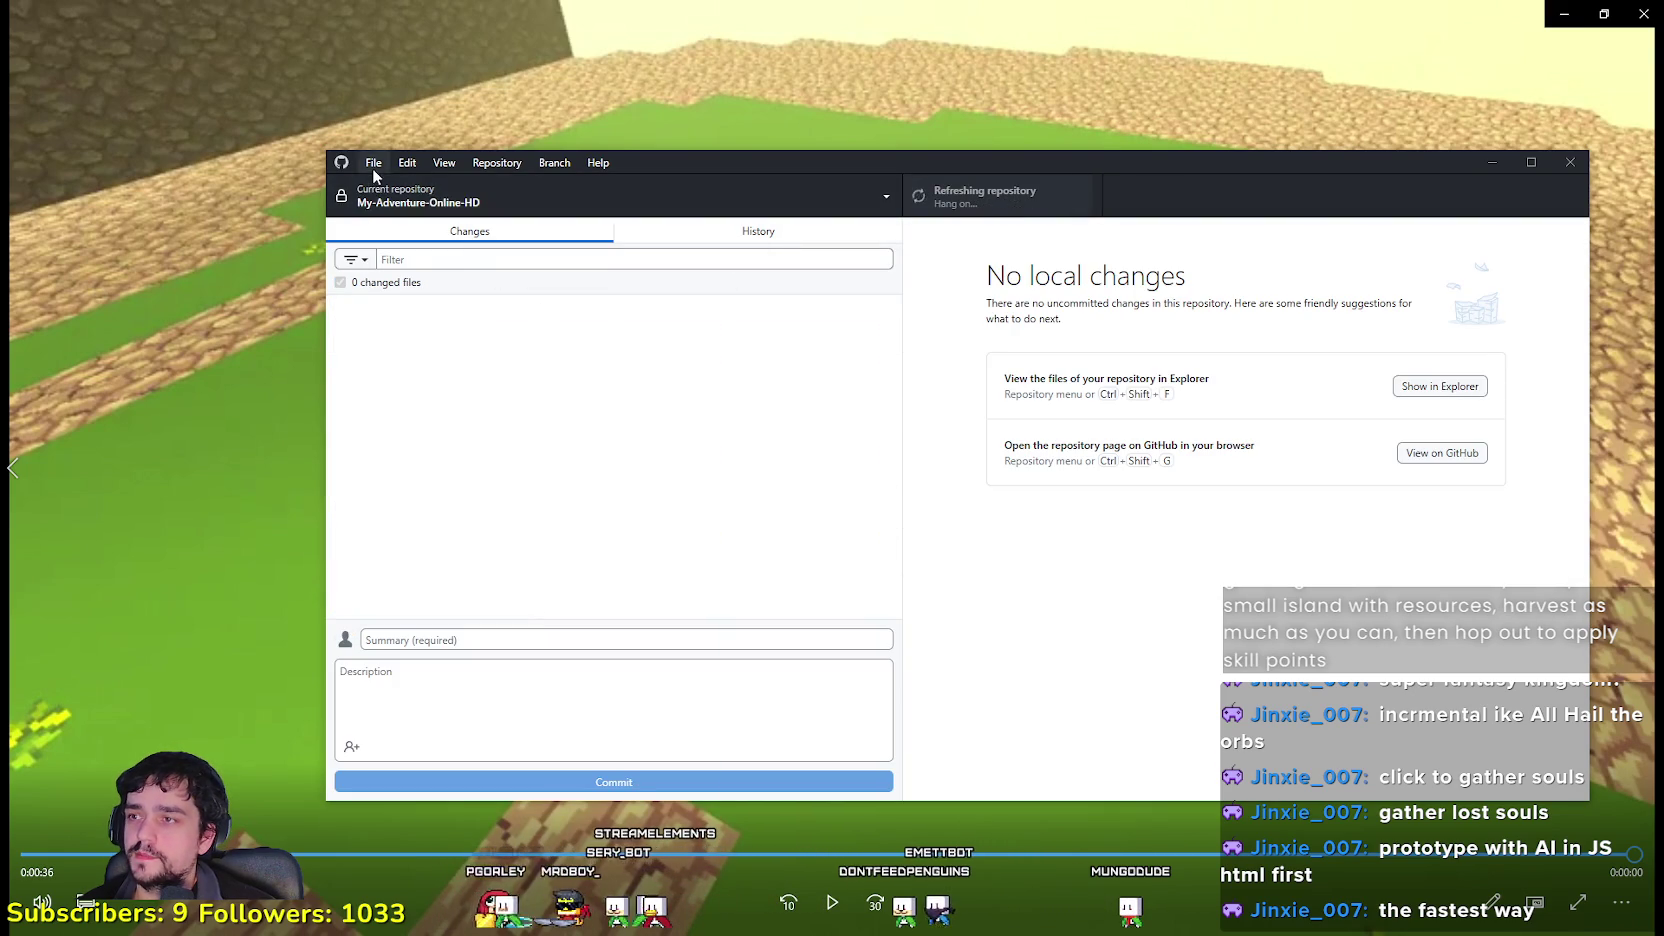
click(373, 162)
click(400, 249)
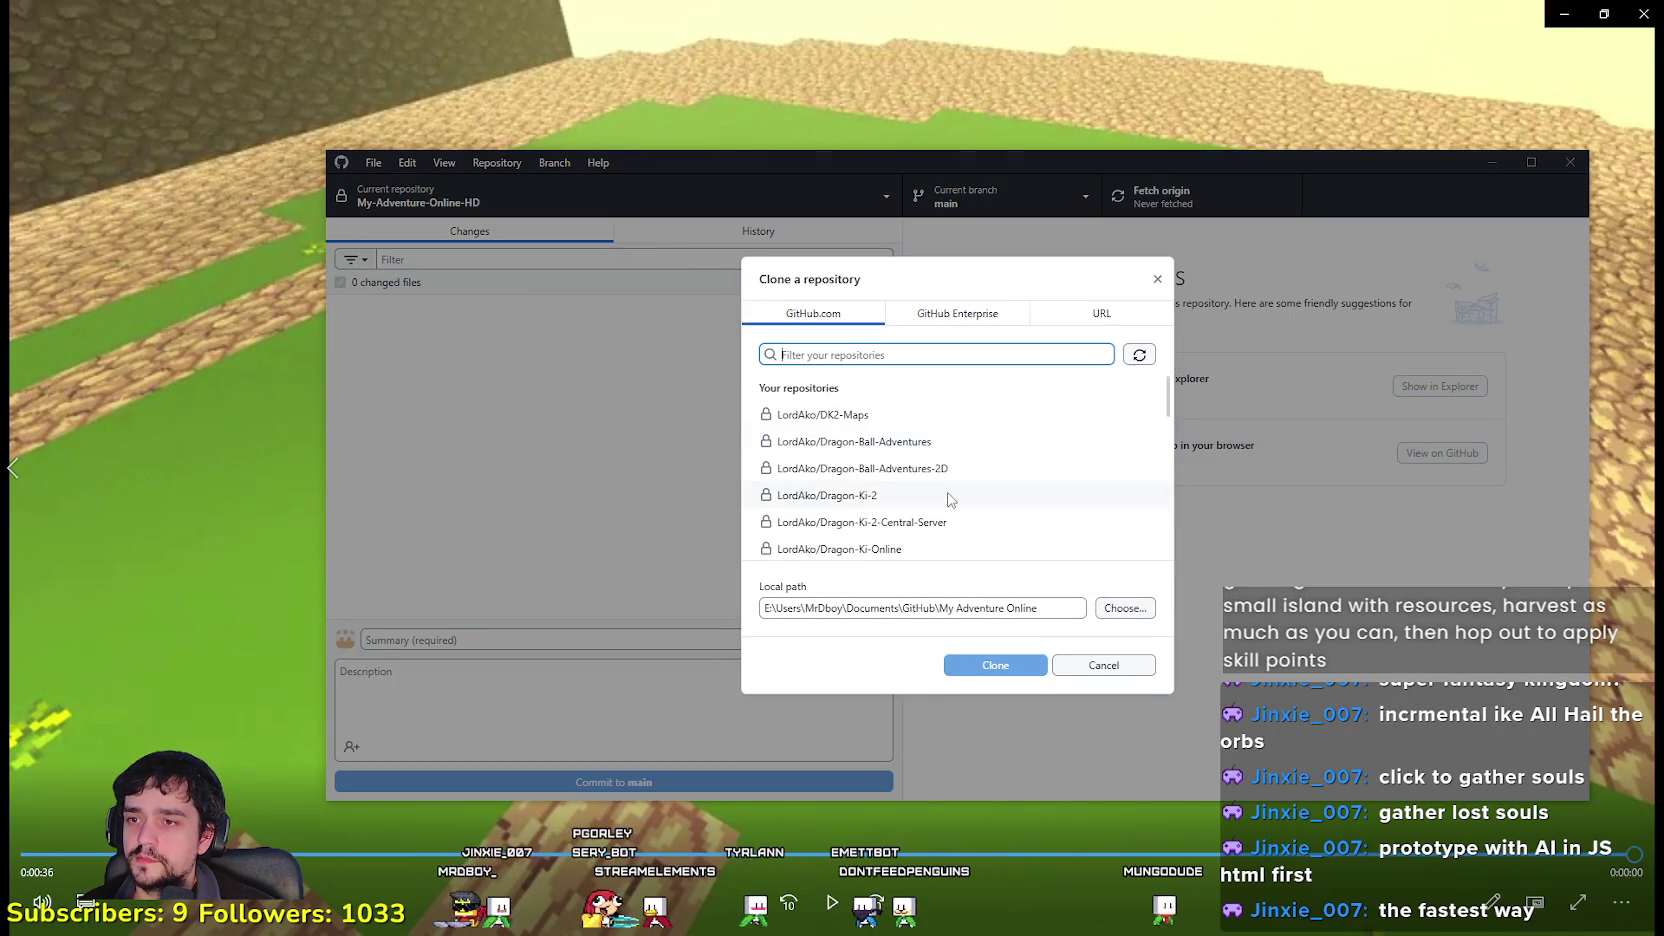
scroll(960, 480, down, 3)
scroll(925, 480, down, 2)
click(918, 424)
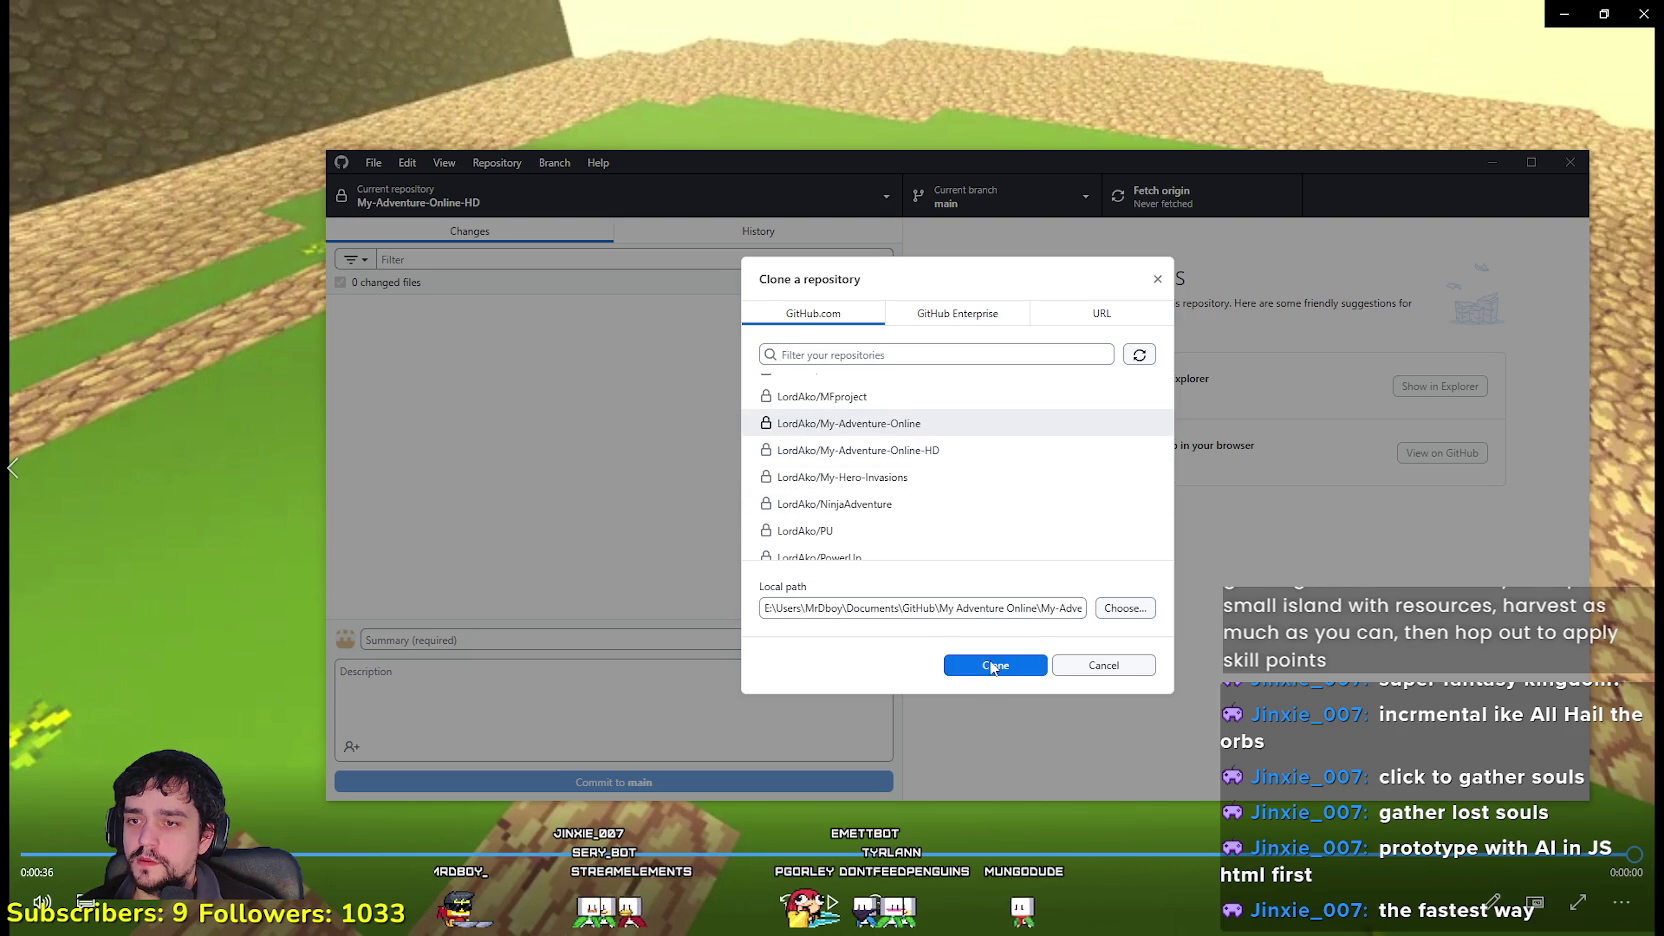
Step: Clone My-Adventure-Online locally and nudge the GitHub Desktop window up-left
click(995, 665)
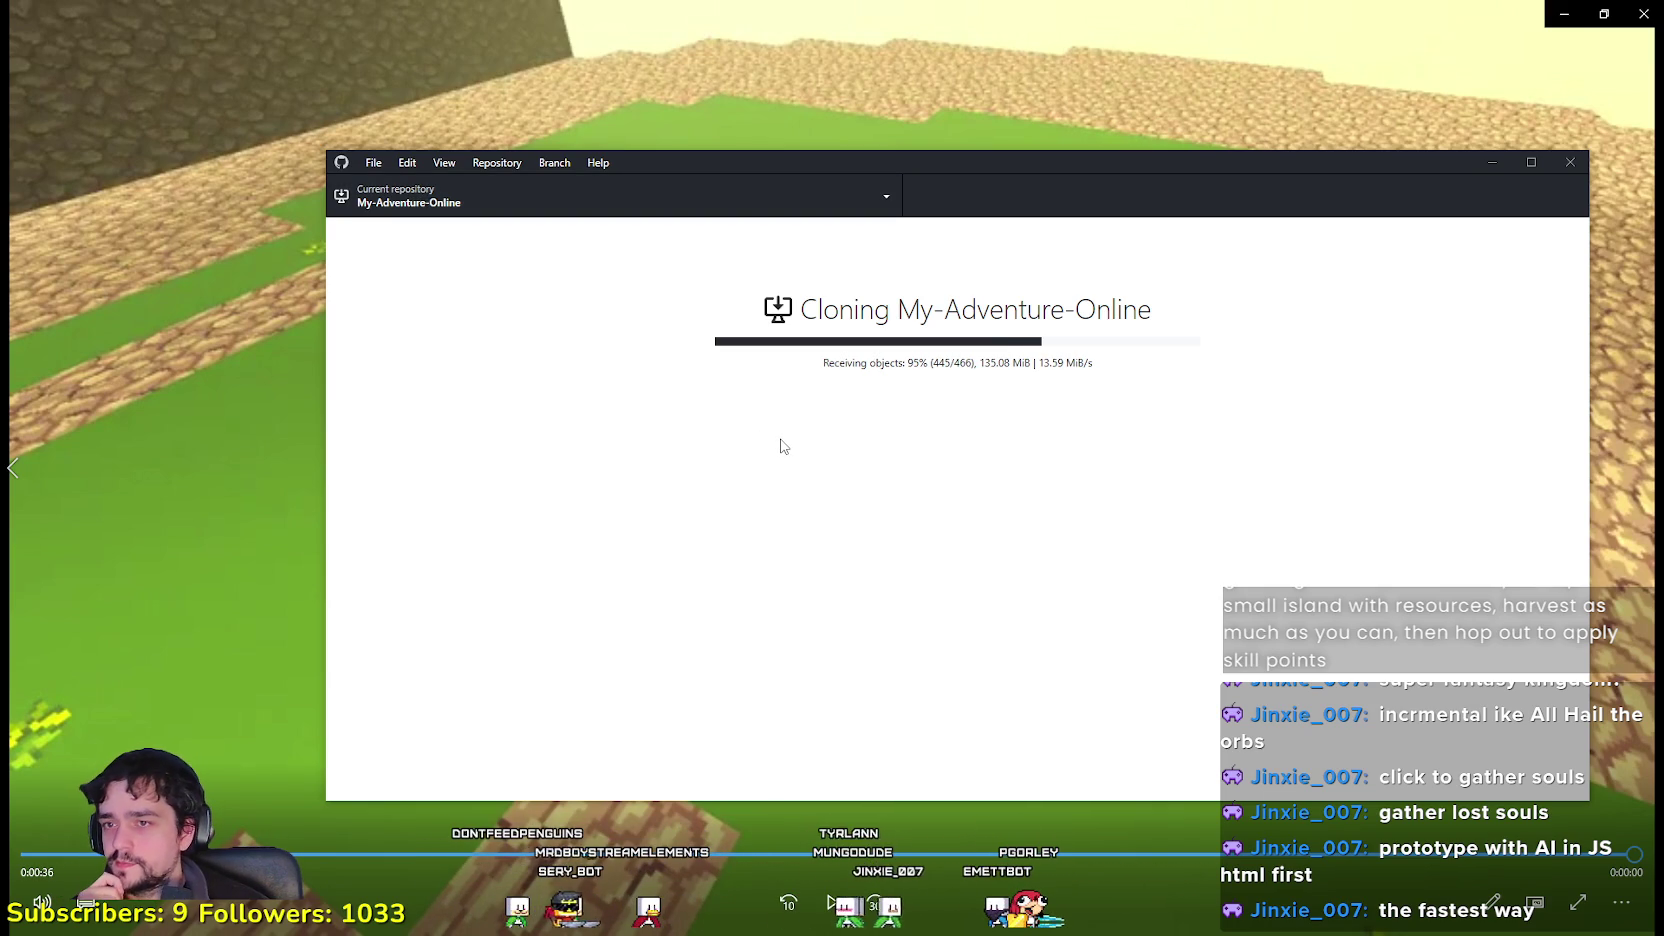
drag(812, 168, 768, 153)
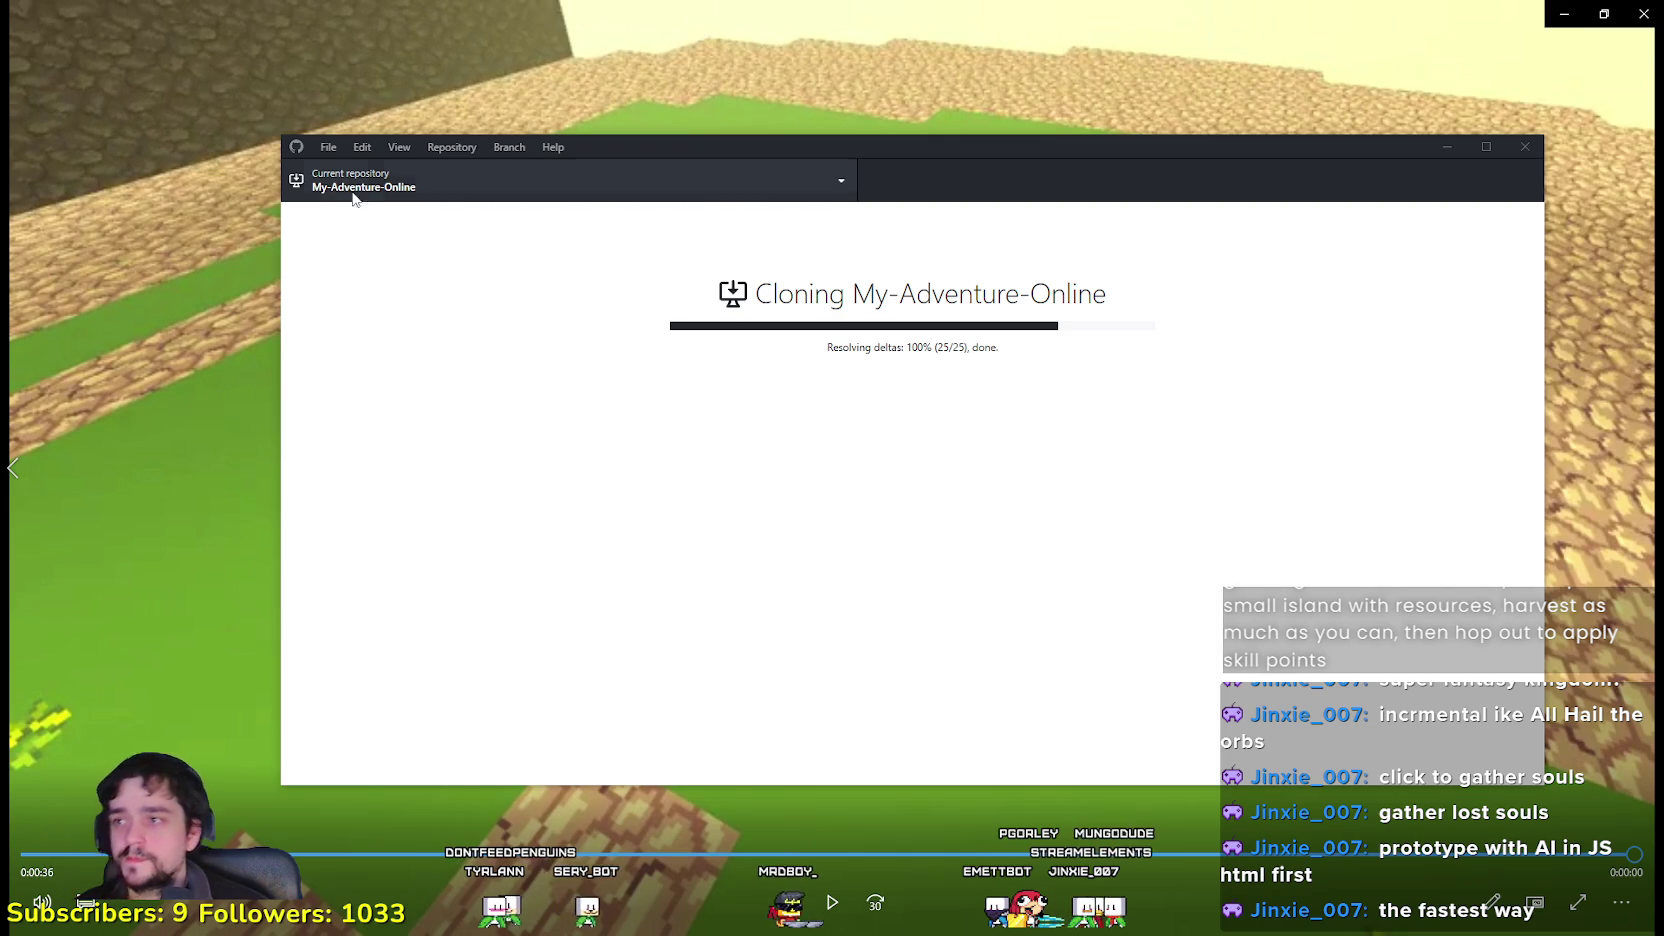
Step: Bring up the Clone repository dialog and browse the Your repositories list
click(328, 147)
click(370, 234)
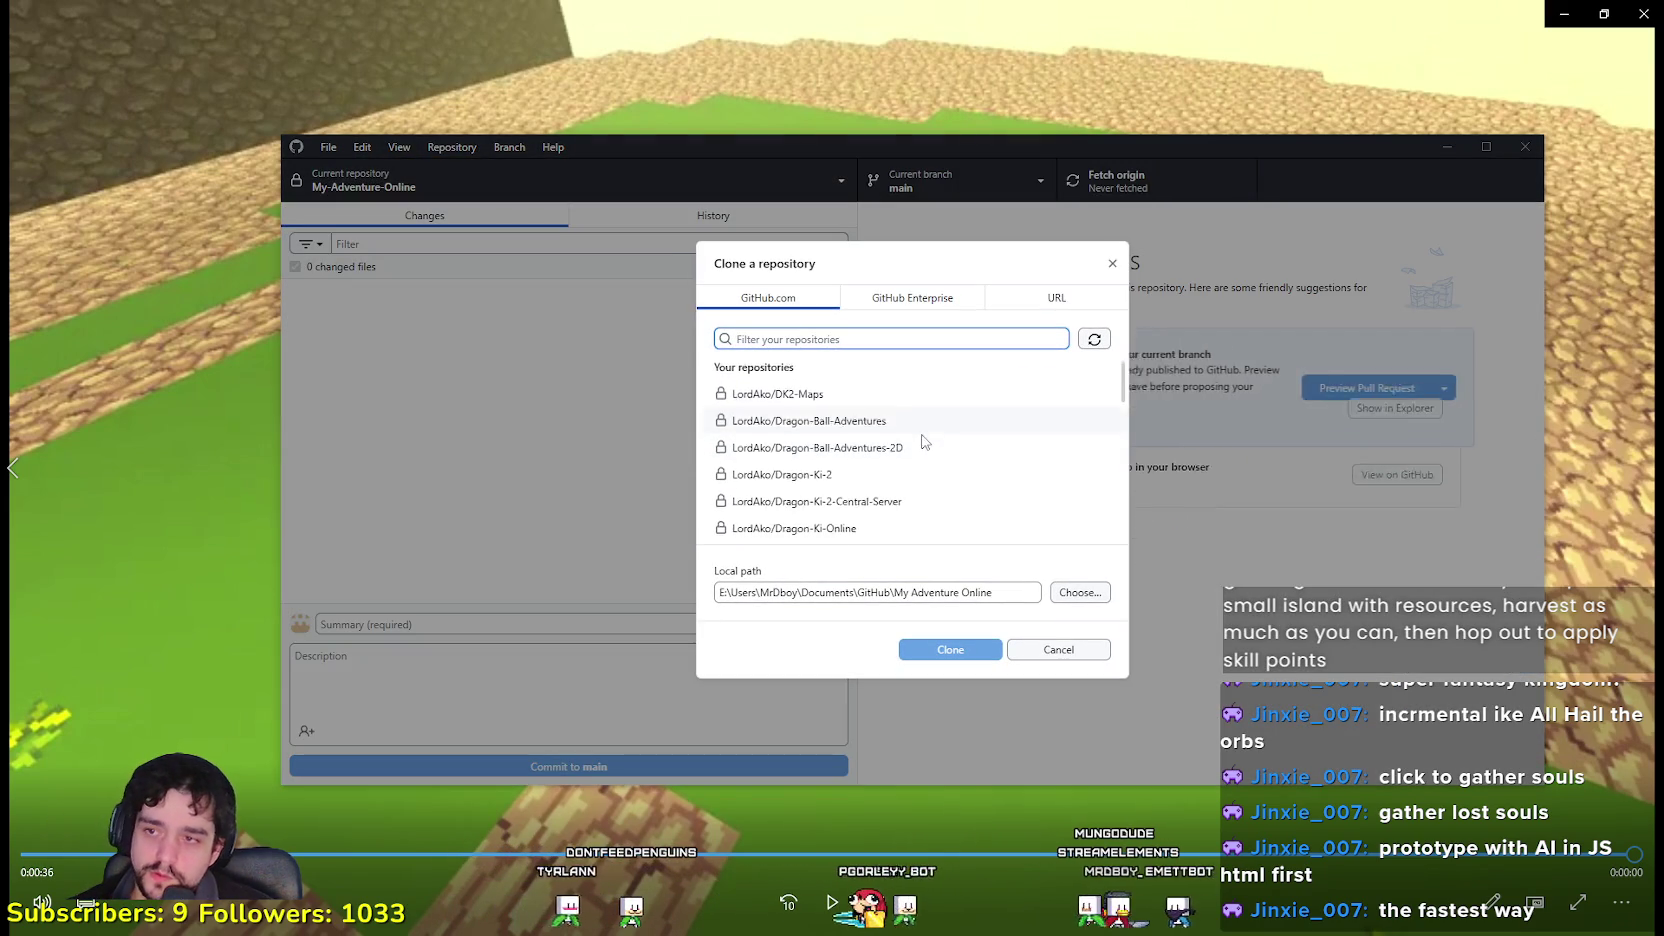
scroll(917, 427, up, 2)
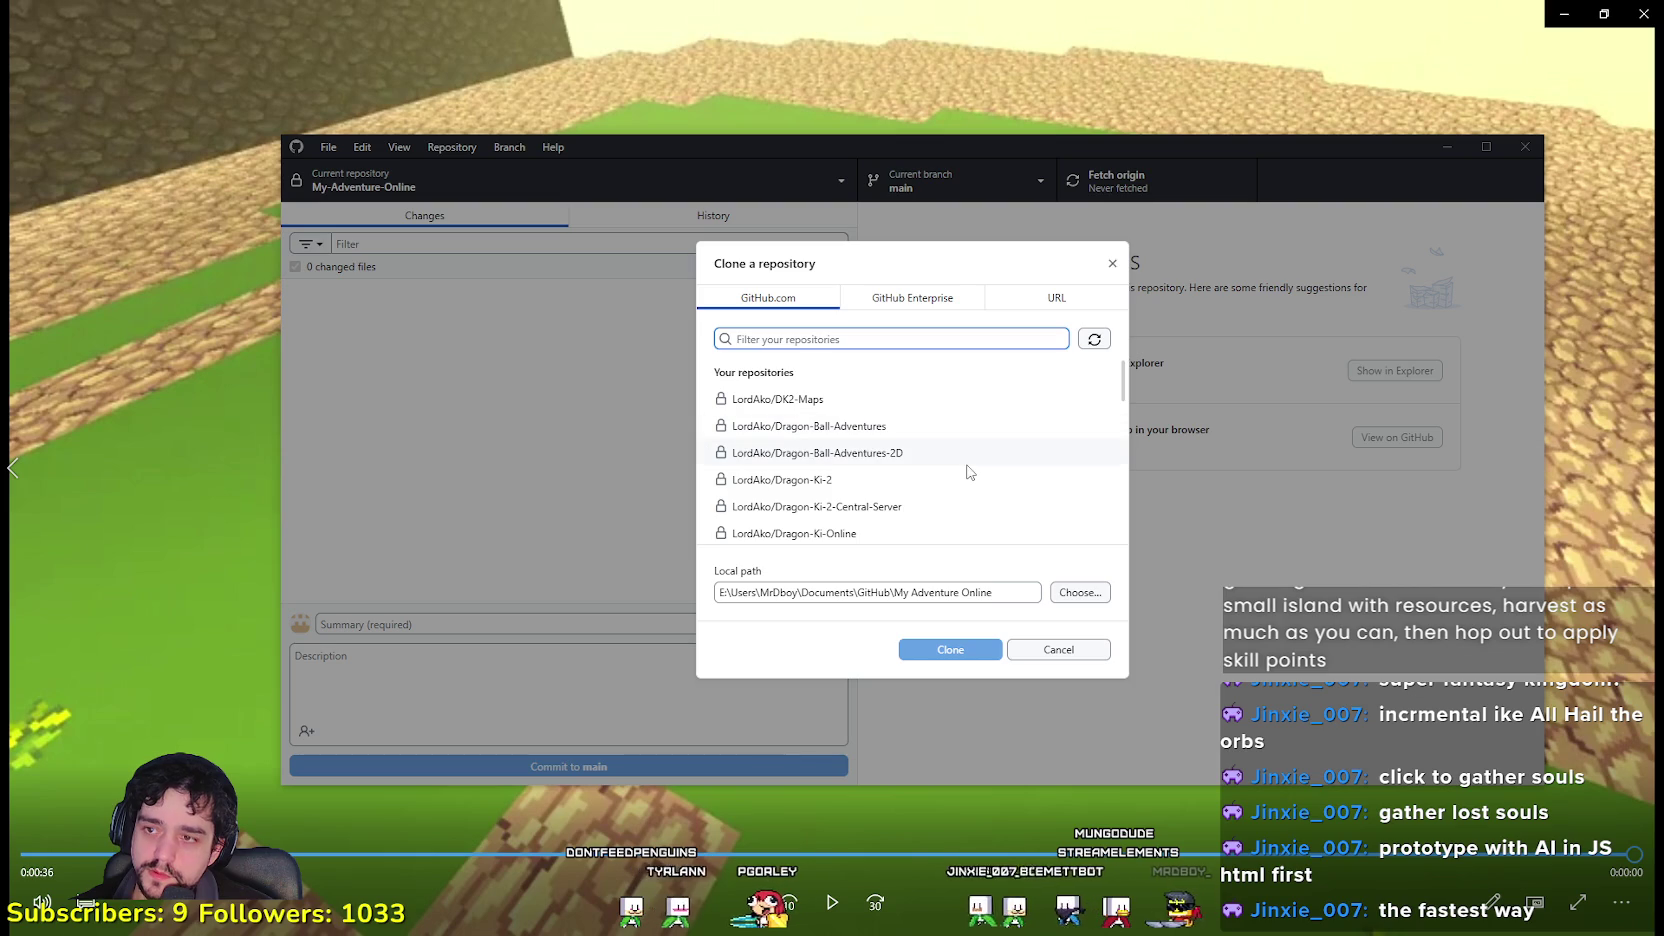
scroll(907, 480, down, 3)
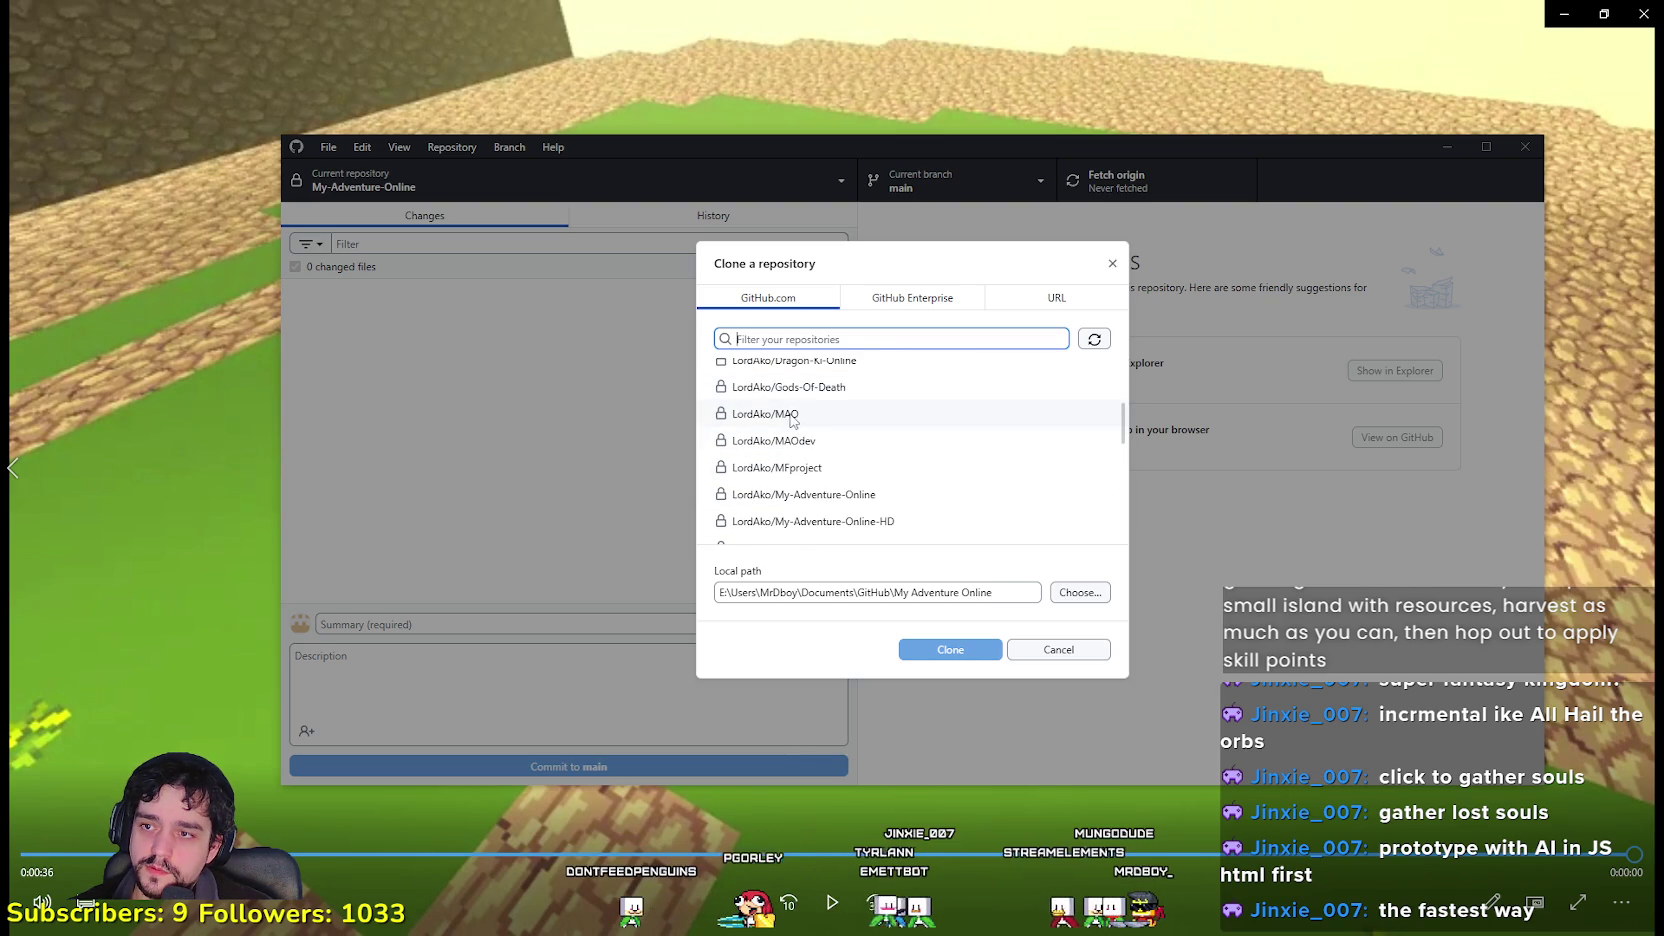
scroll(800, 430, down, 2)
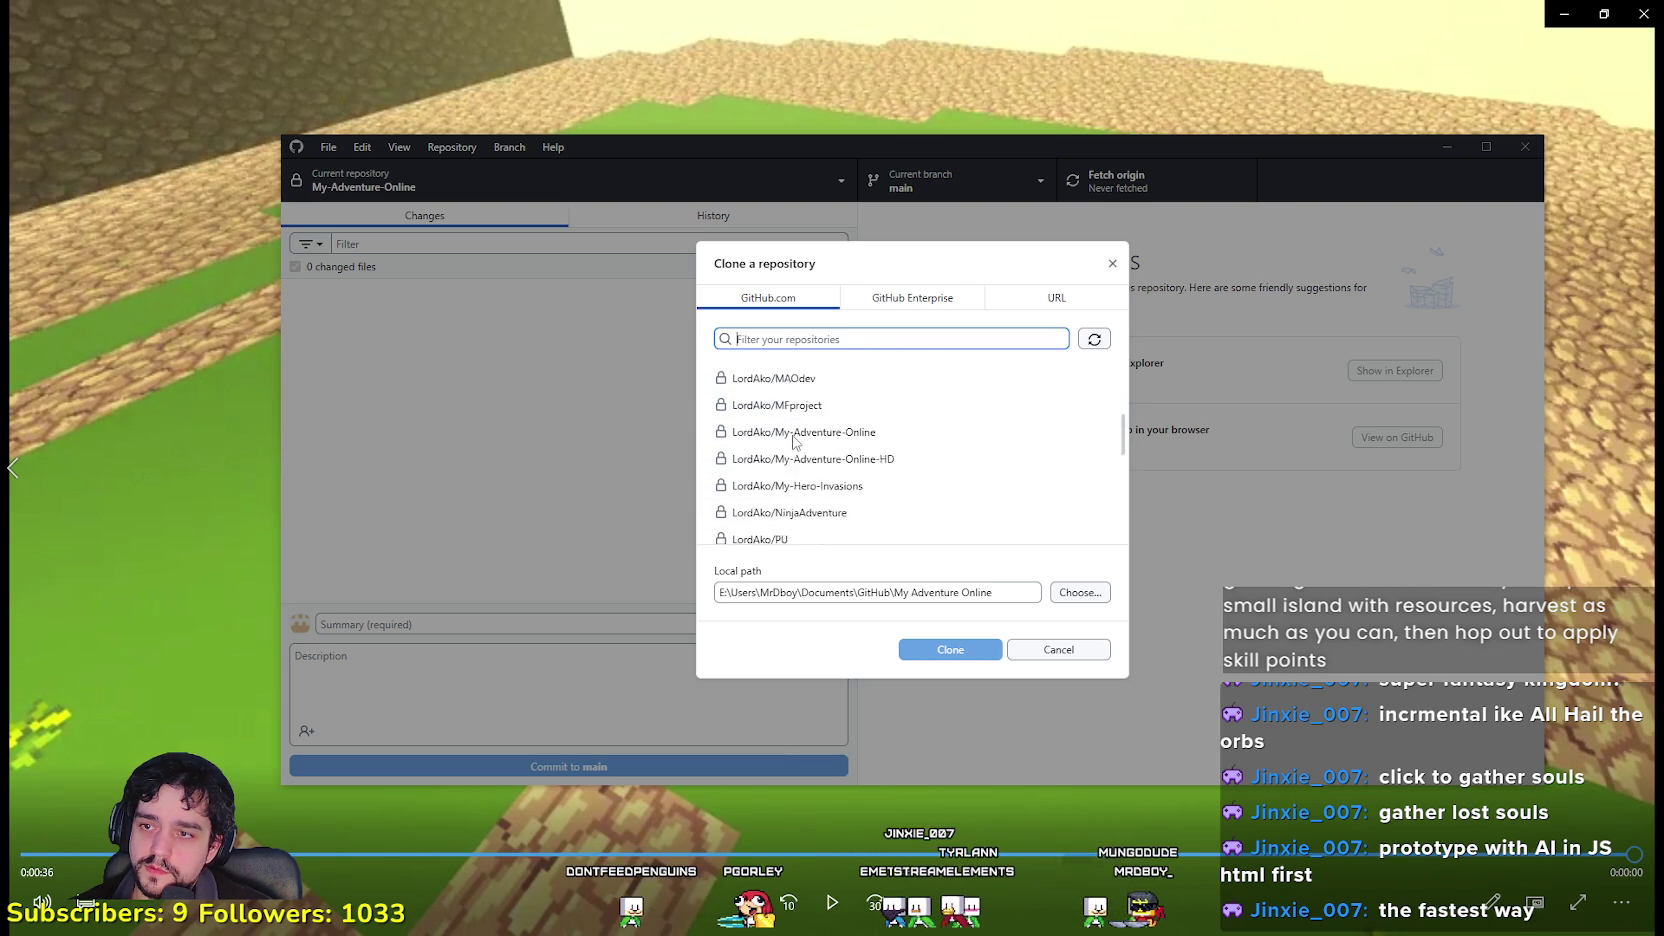
scroll(850, 460, down, 3)
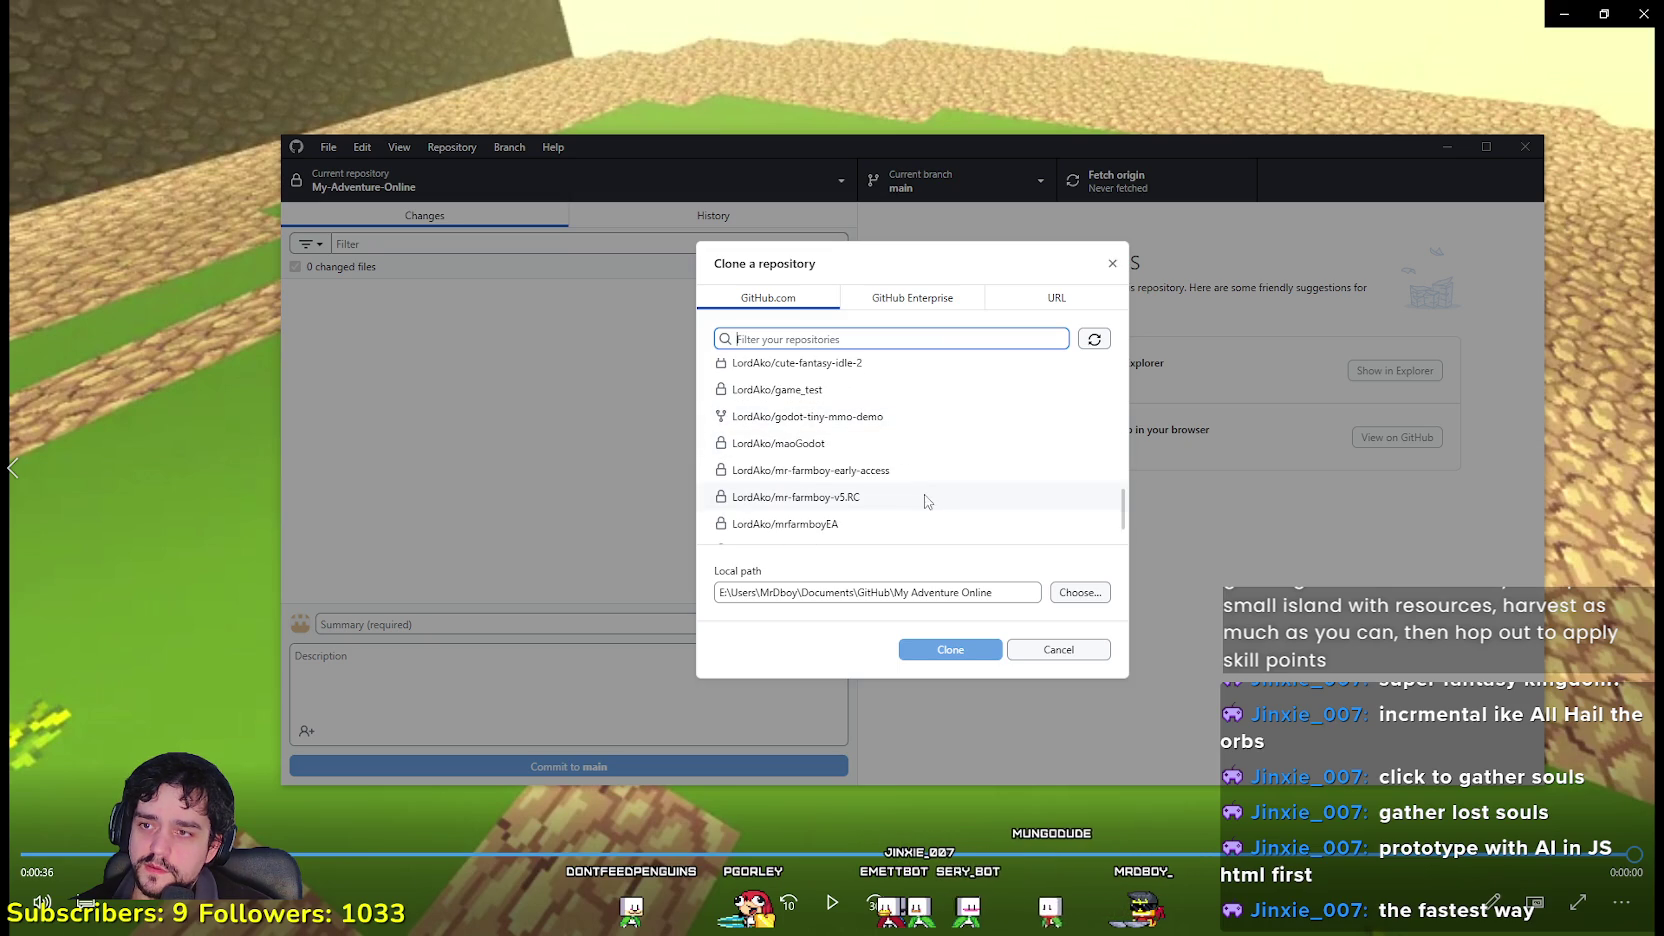
scroll(905, 480, down, 1)
scroll(893, 484, up, 2)
scroll(880, 483, up, 3)
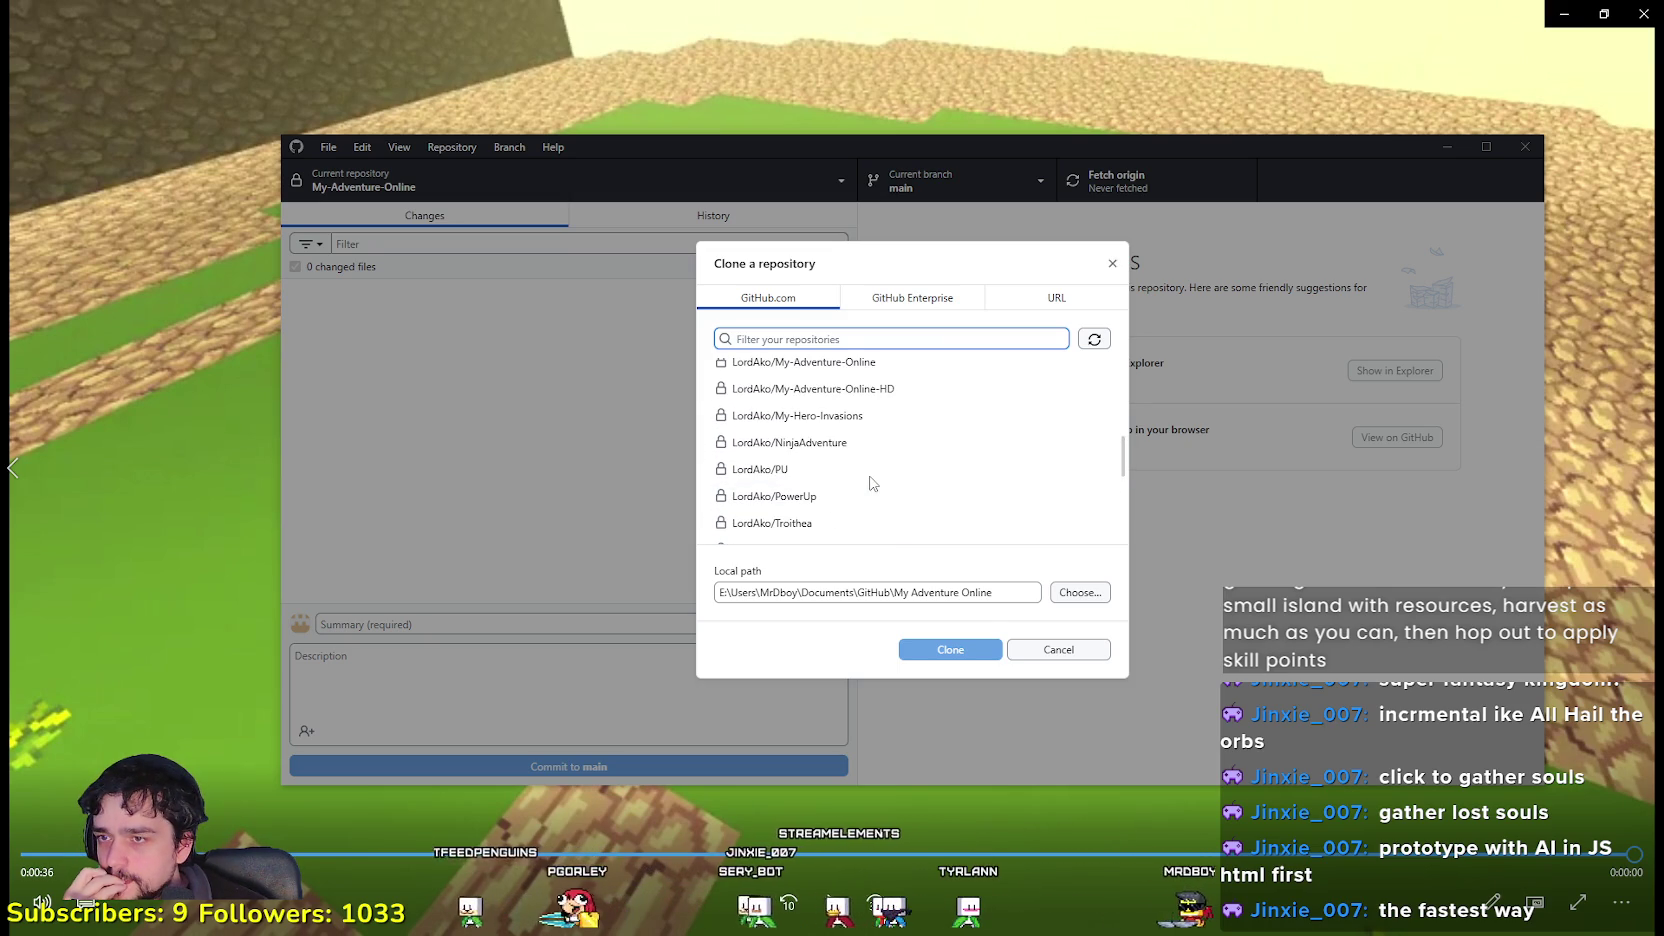
scroll(828, 461, up, 2)
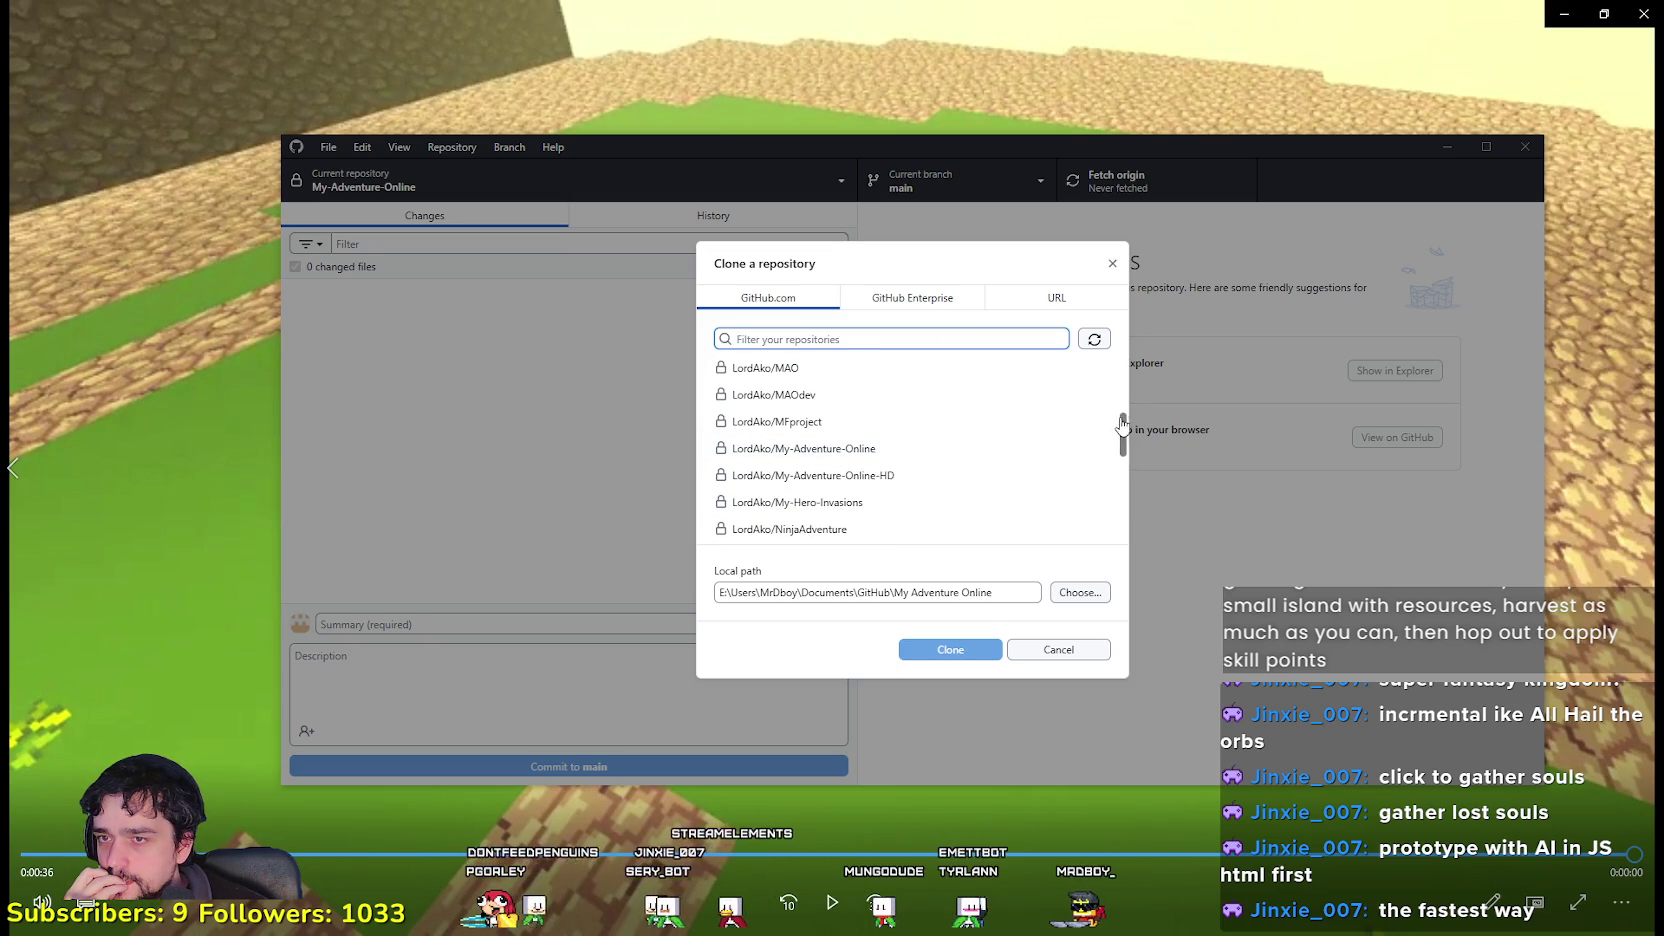
mouse_move(1123, 437)
mouse_down()
mouse_move(1105, 379)
mouse_move(1099, 514)
mouse_up()
Step: Select LordAko/maoGodot and start cloning it into the local GitHub folder
click(899, 441)
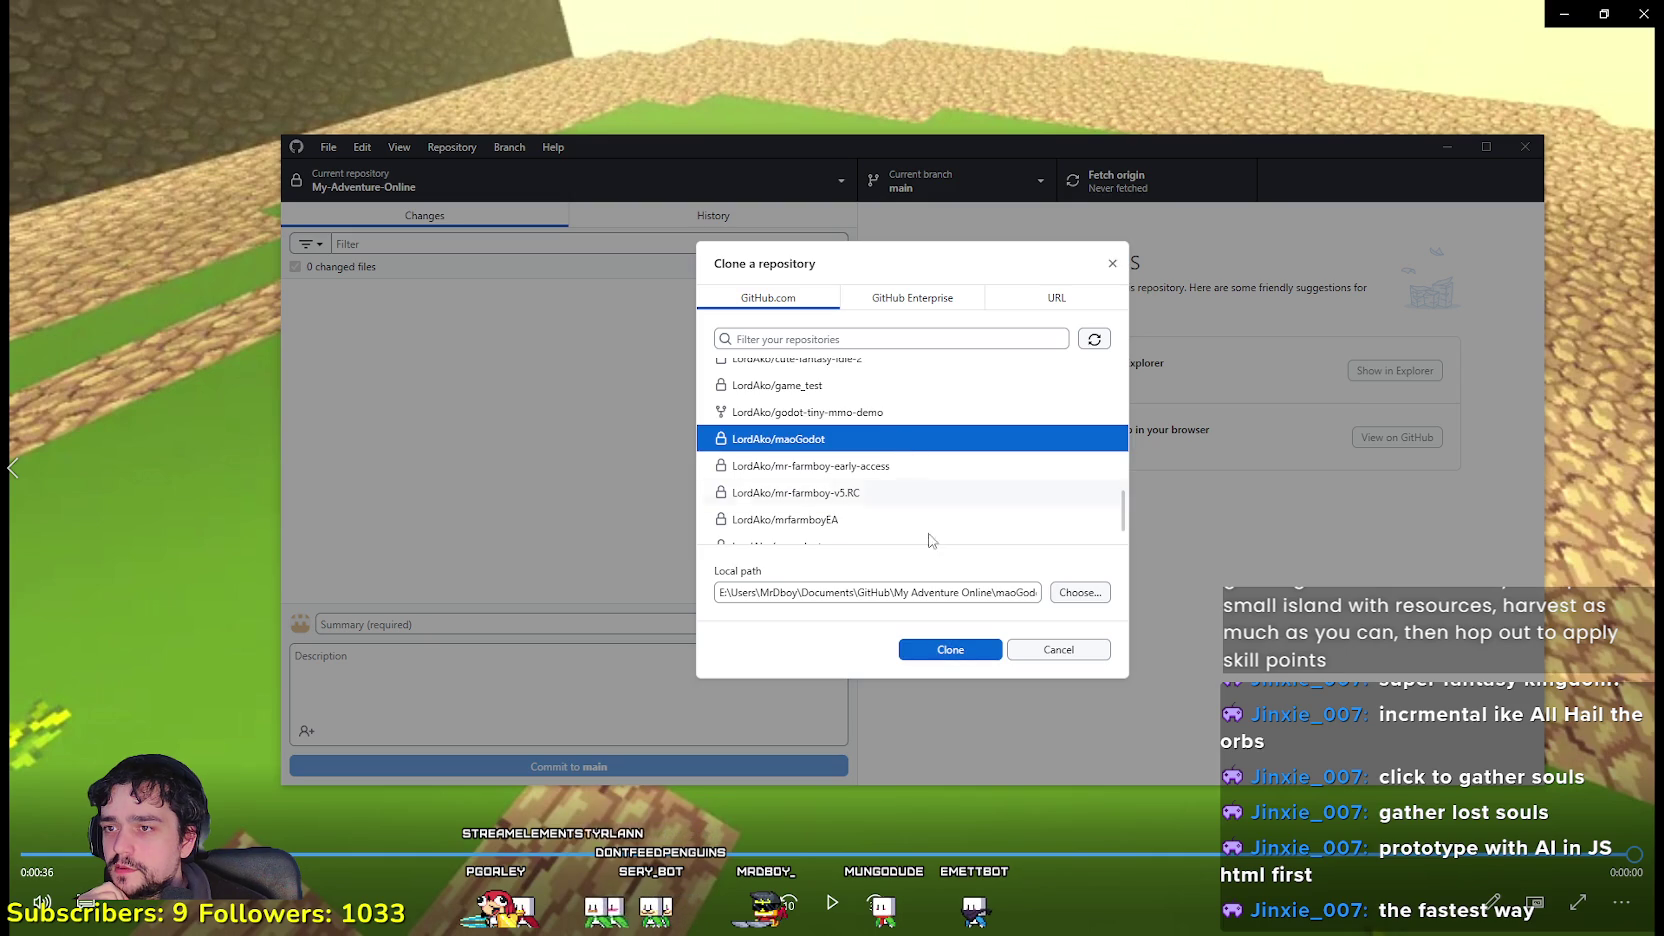
scroll(962, 516, down, 2)
click(955, 651)
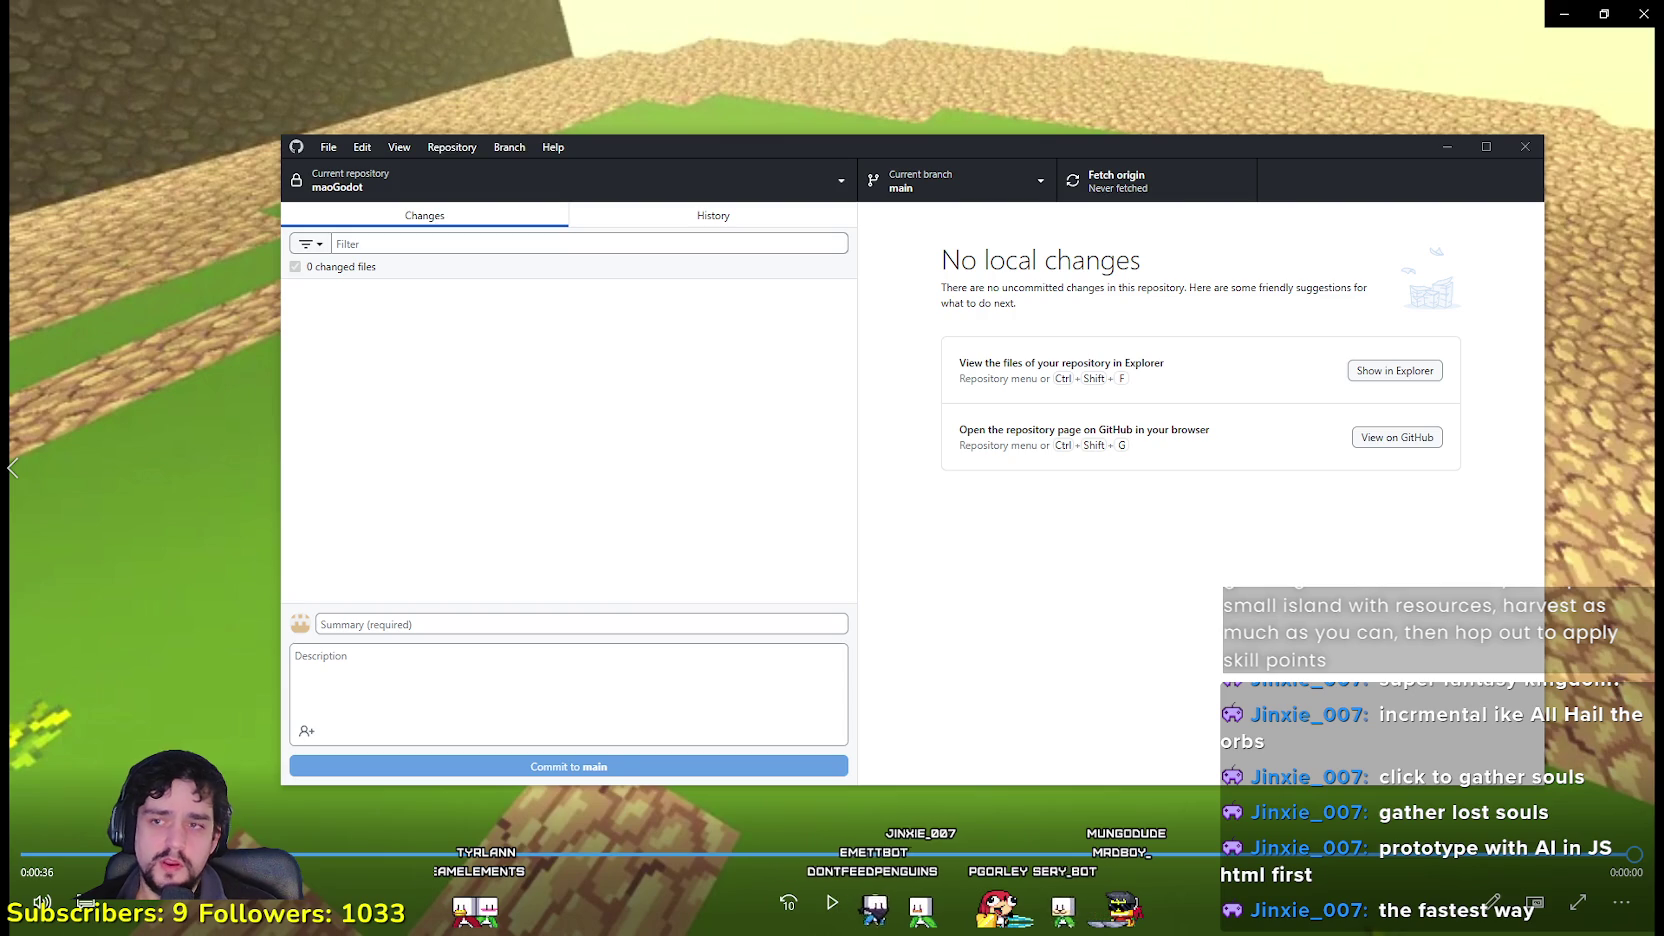
Step: Close GitHub Desktop after maoGodot finishes cloning
click(1514, 147)
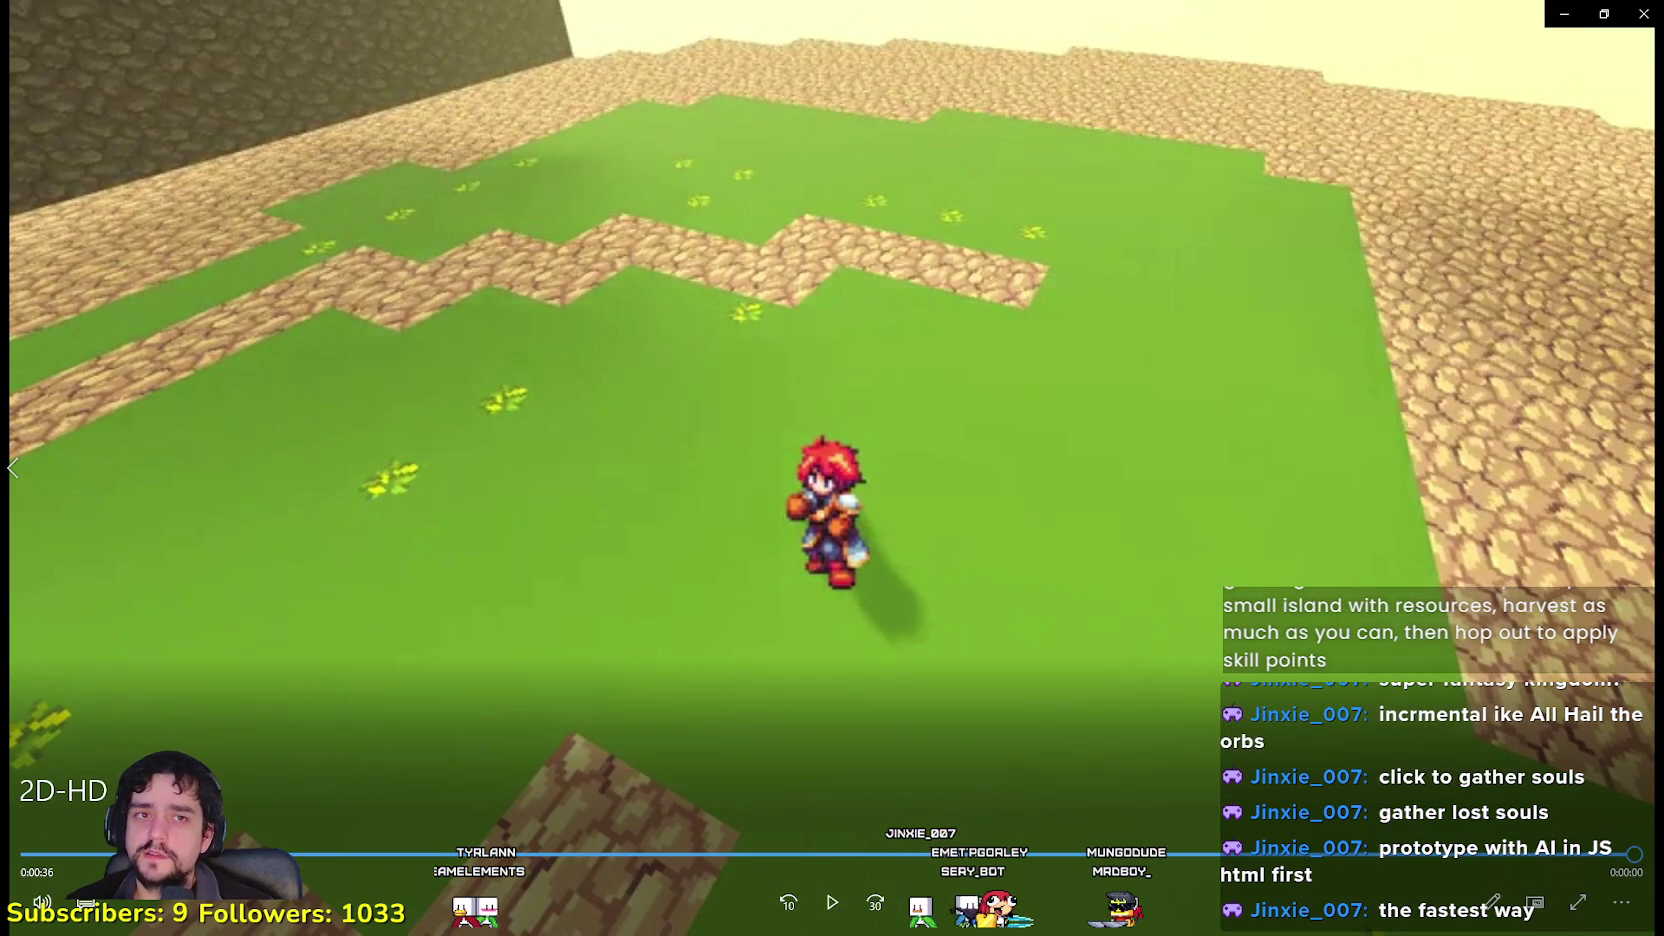
Step: Enlarge the video, then choose Save + Restart and Save & Reload to finish MultiPlay Core setup
double_click(854, 517)
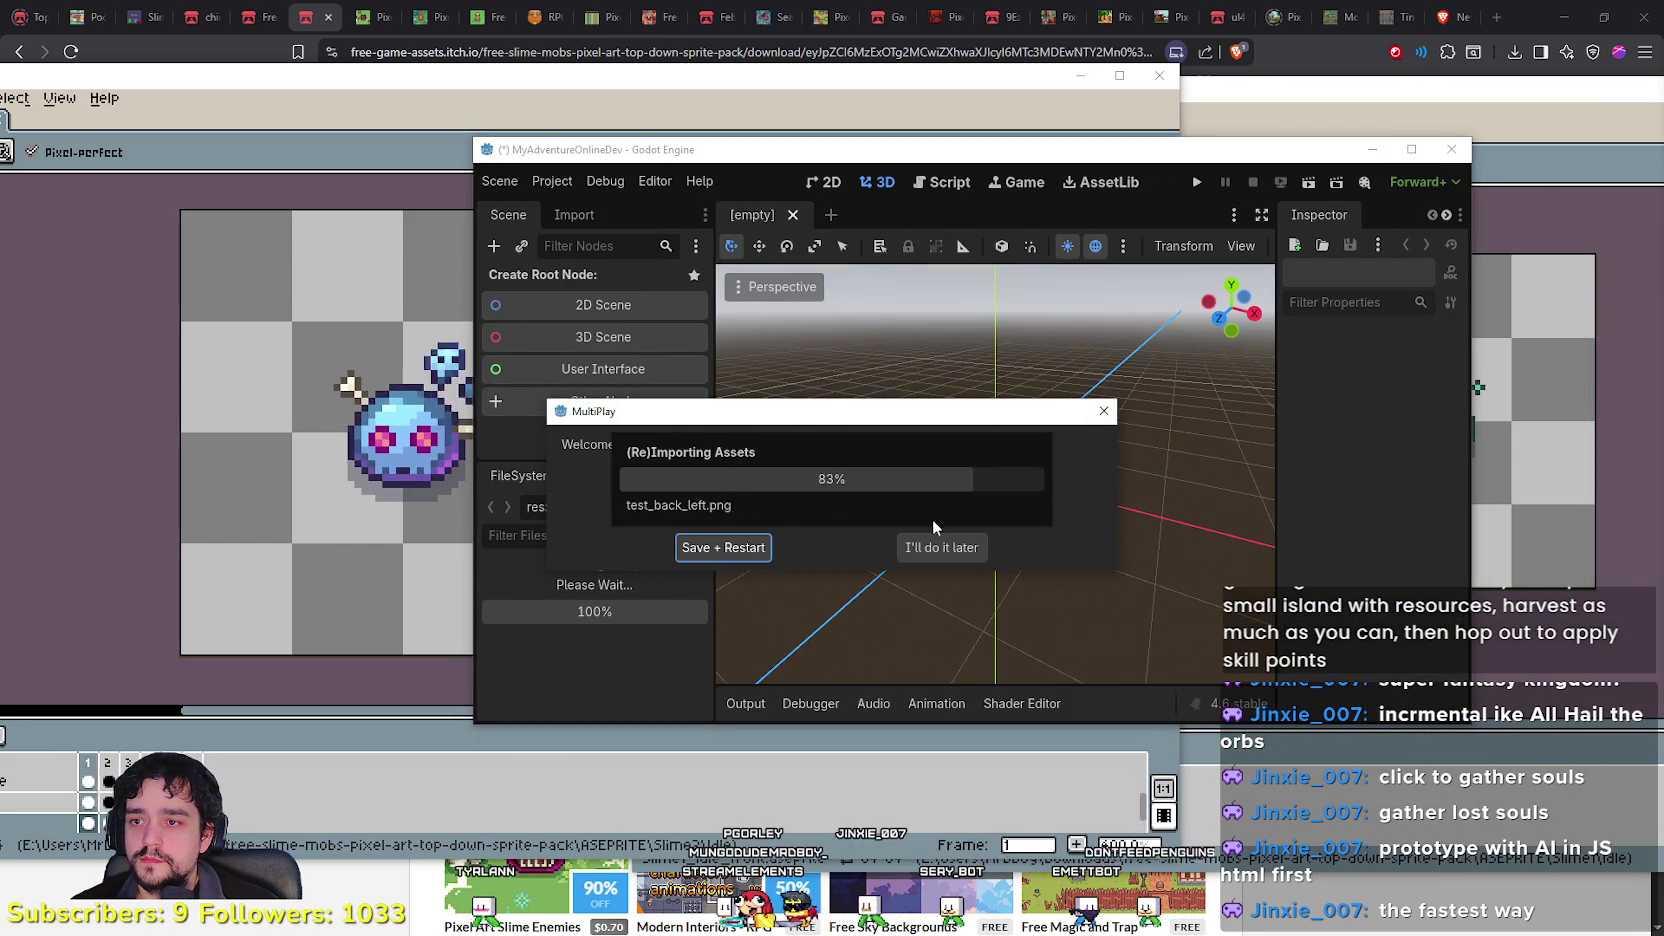
click(749, 553)
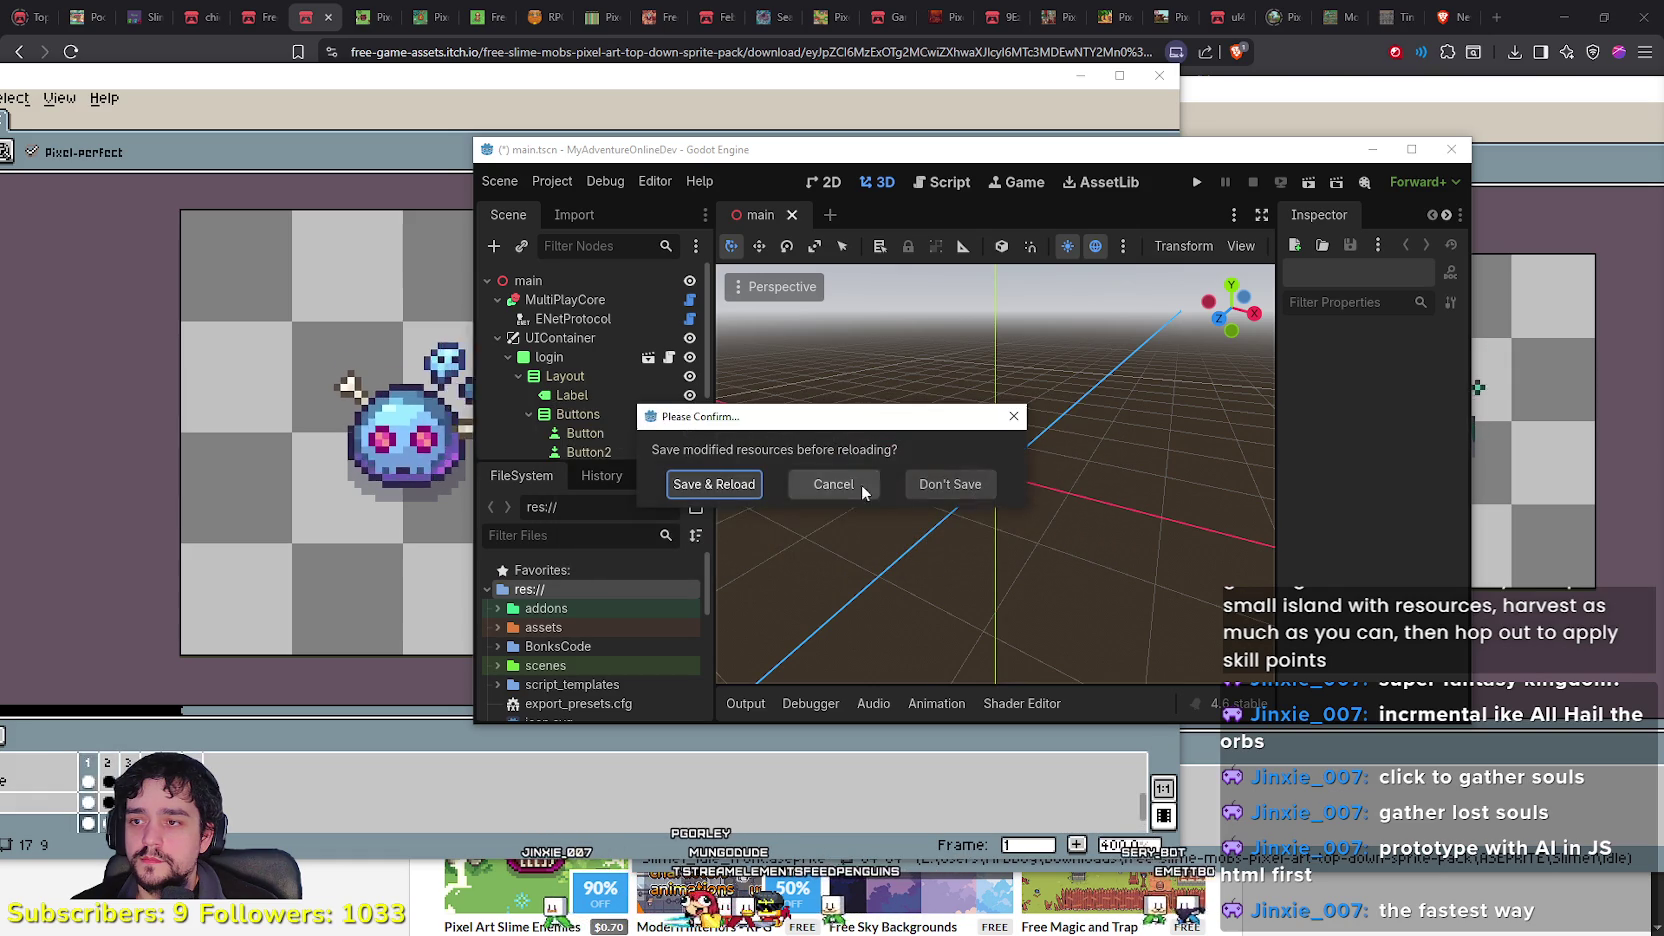
click(712, 488)
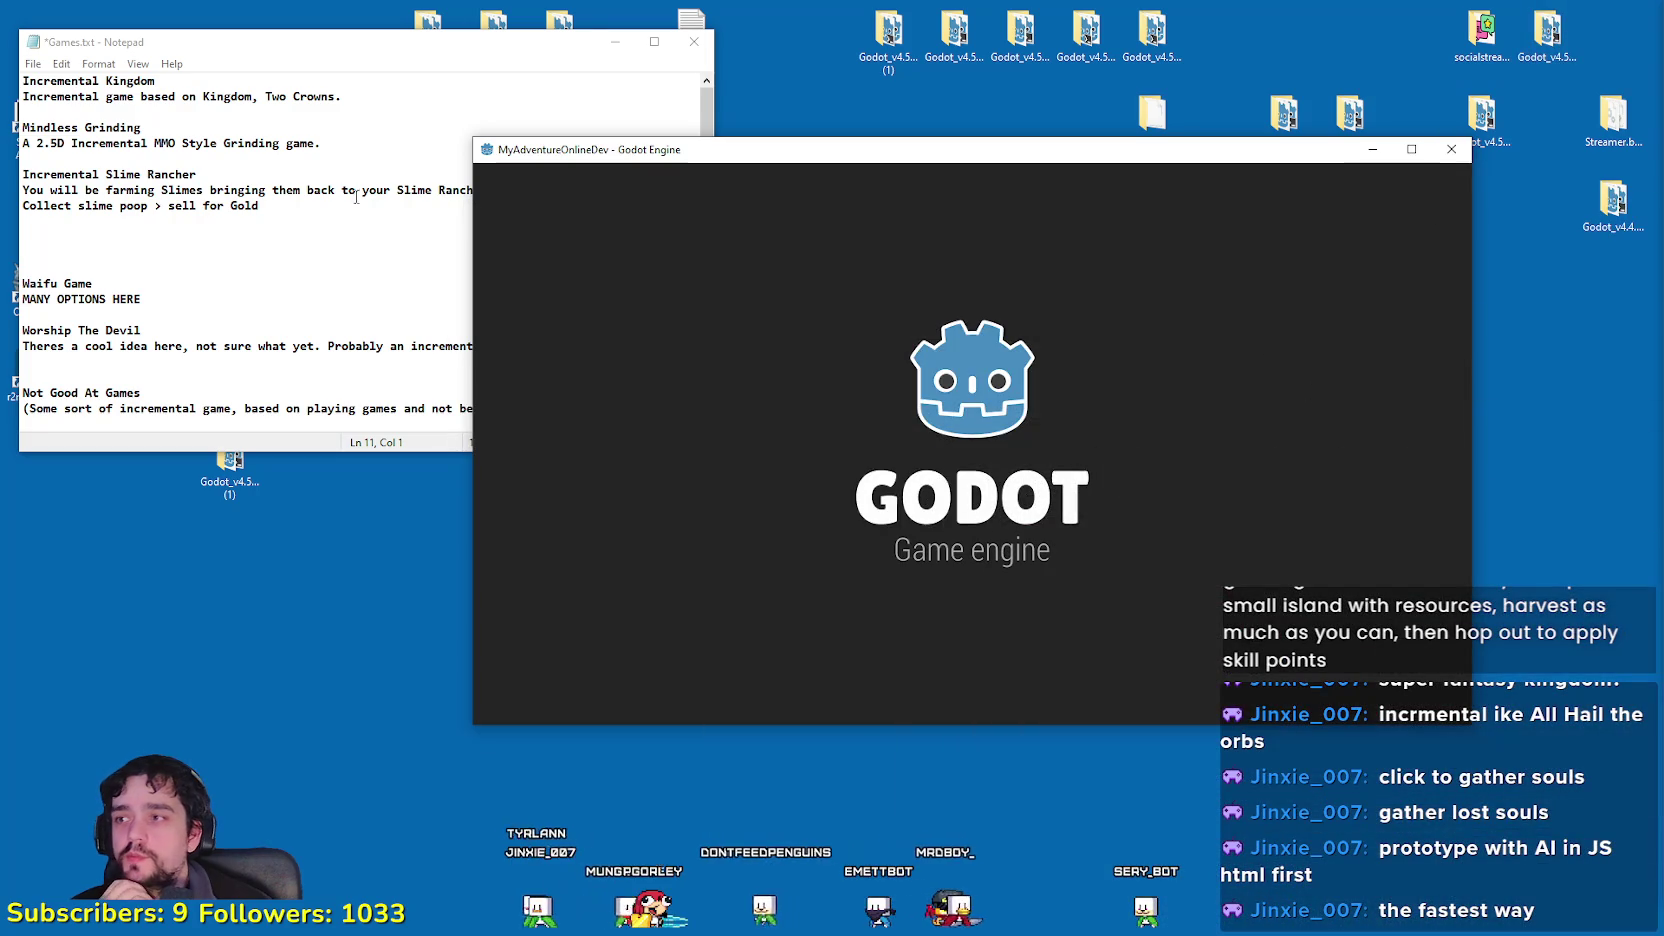
Step: Save the Games.txt notes in Notepad, cancelling the accidental open-file prompt
click(12, 72)
click(33, 63)
click(50, 85)
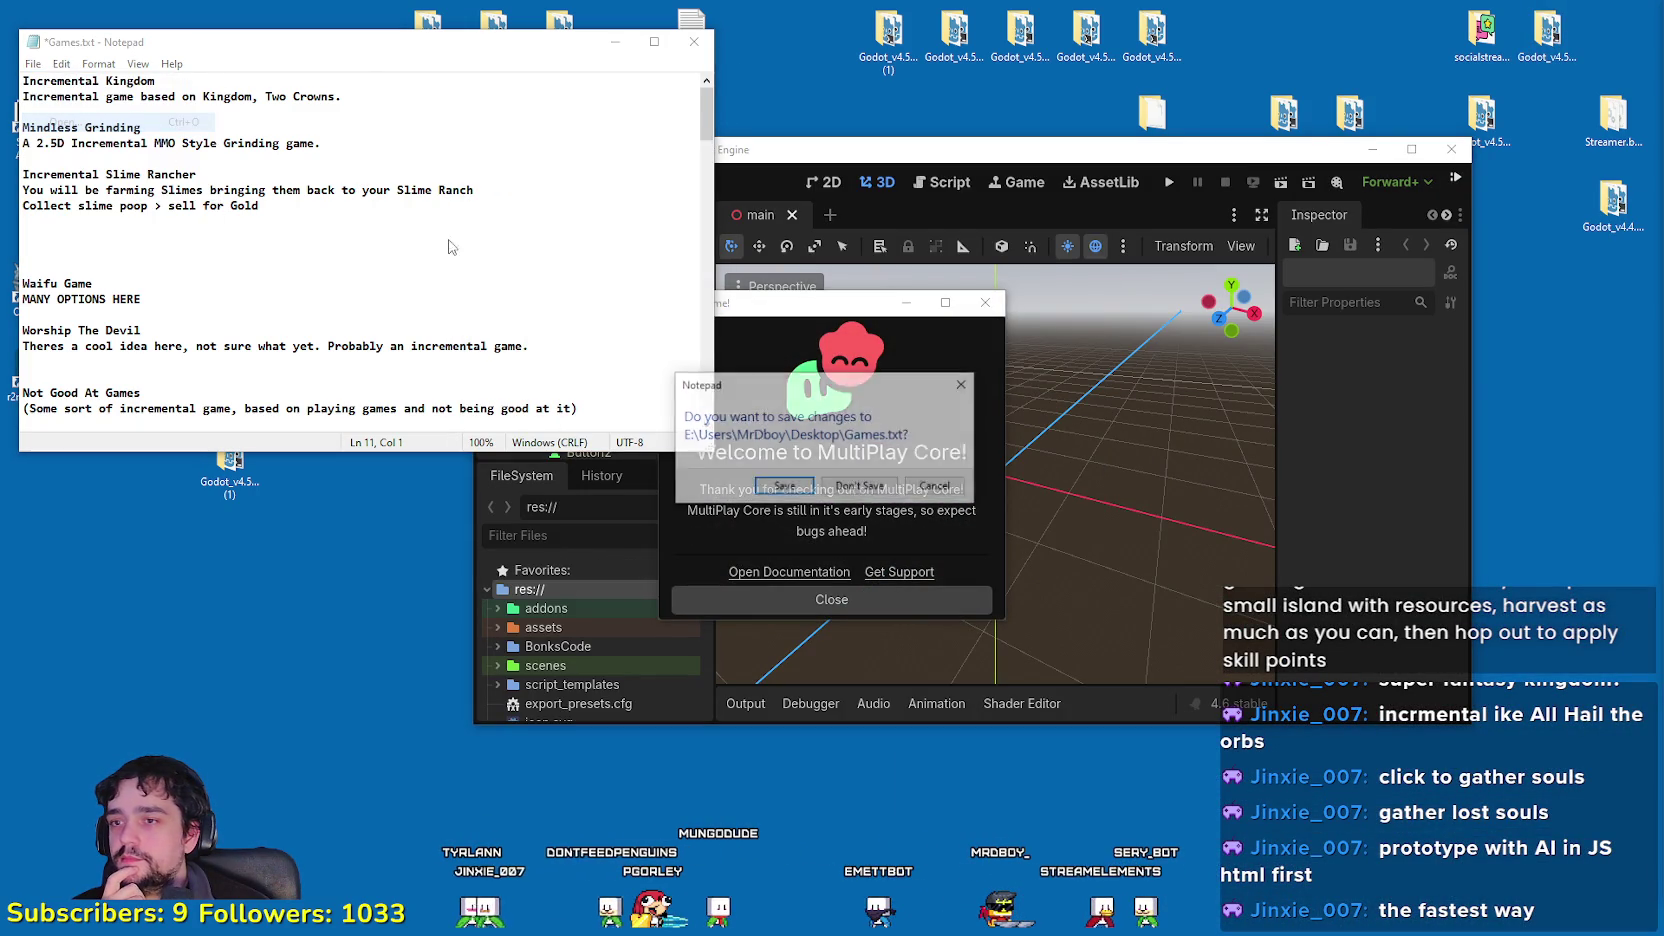
click(795, 490)
click(791, 512)
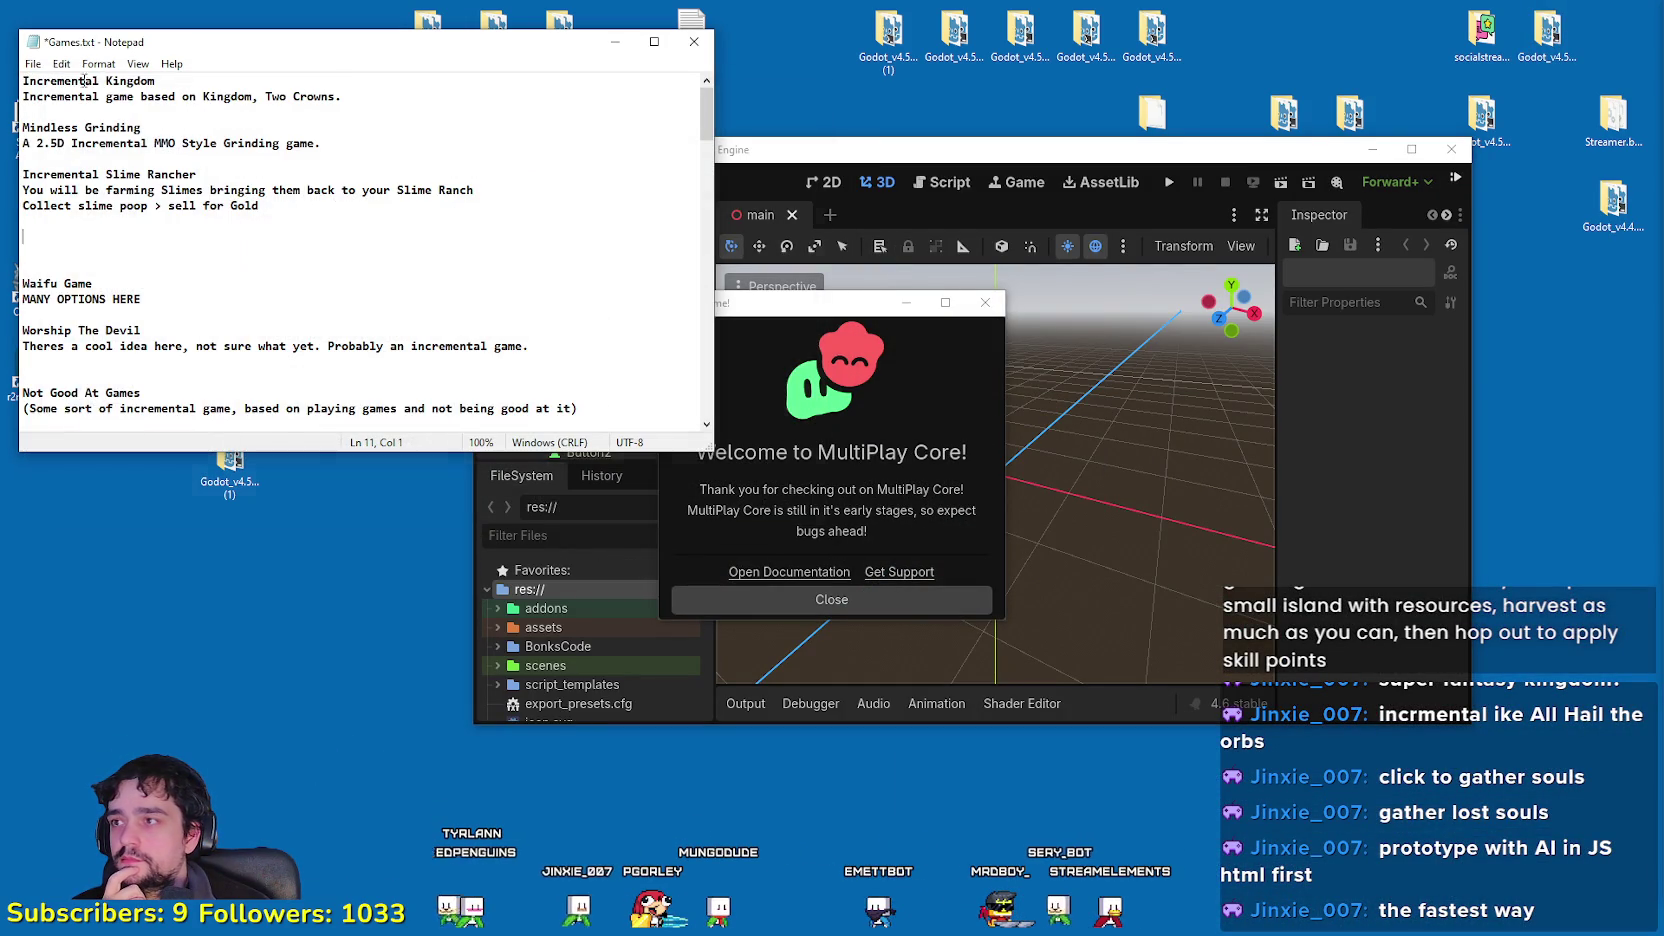
click(33, 64)
click(45, 139)
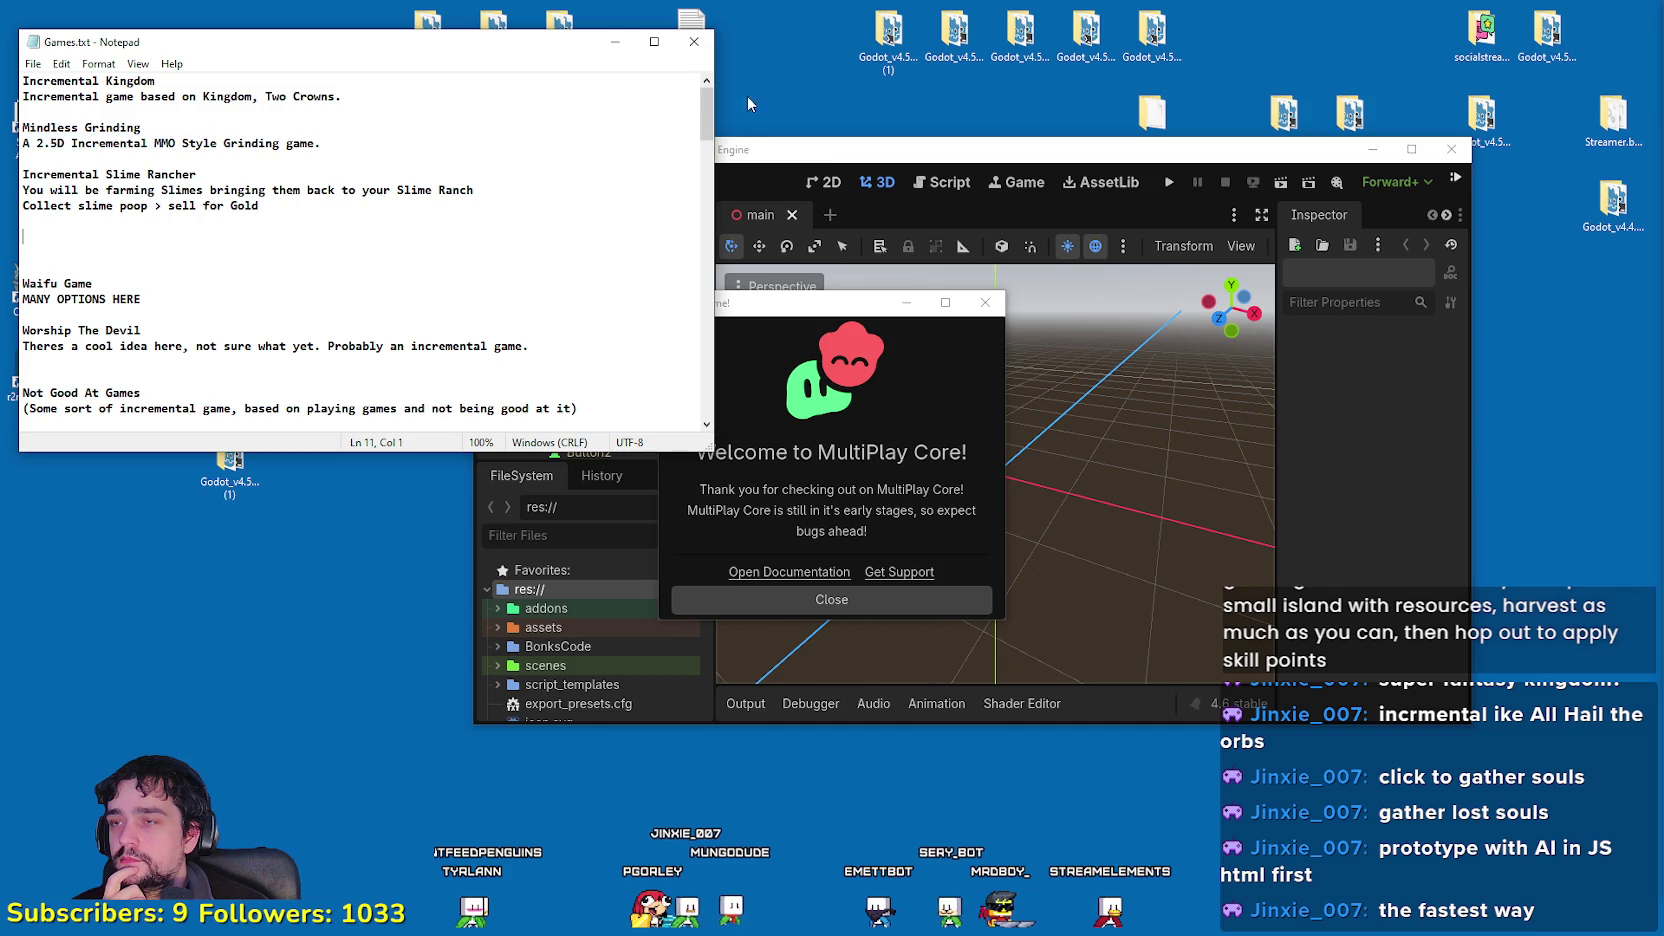
Step: Close the MultiPlay Core welcome message and maximize the Godot editor
click(874, 597)
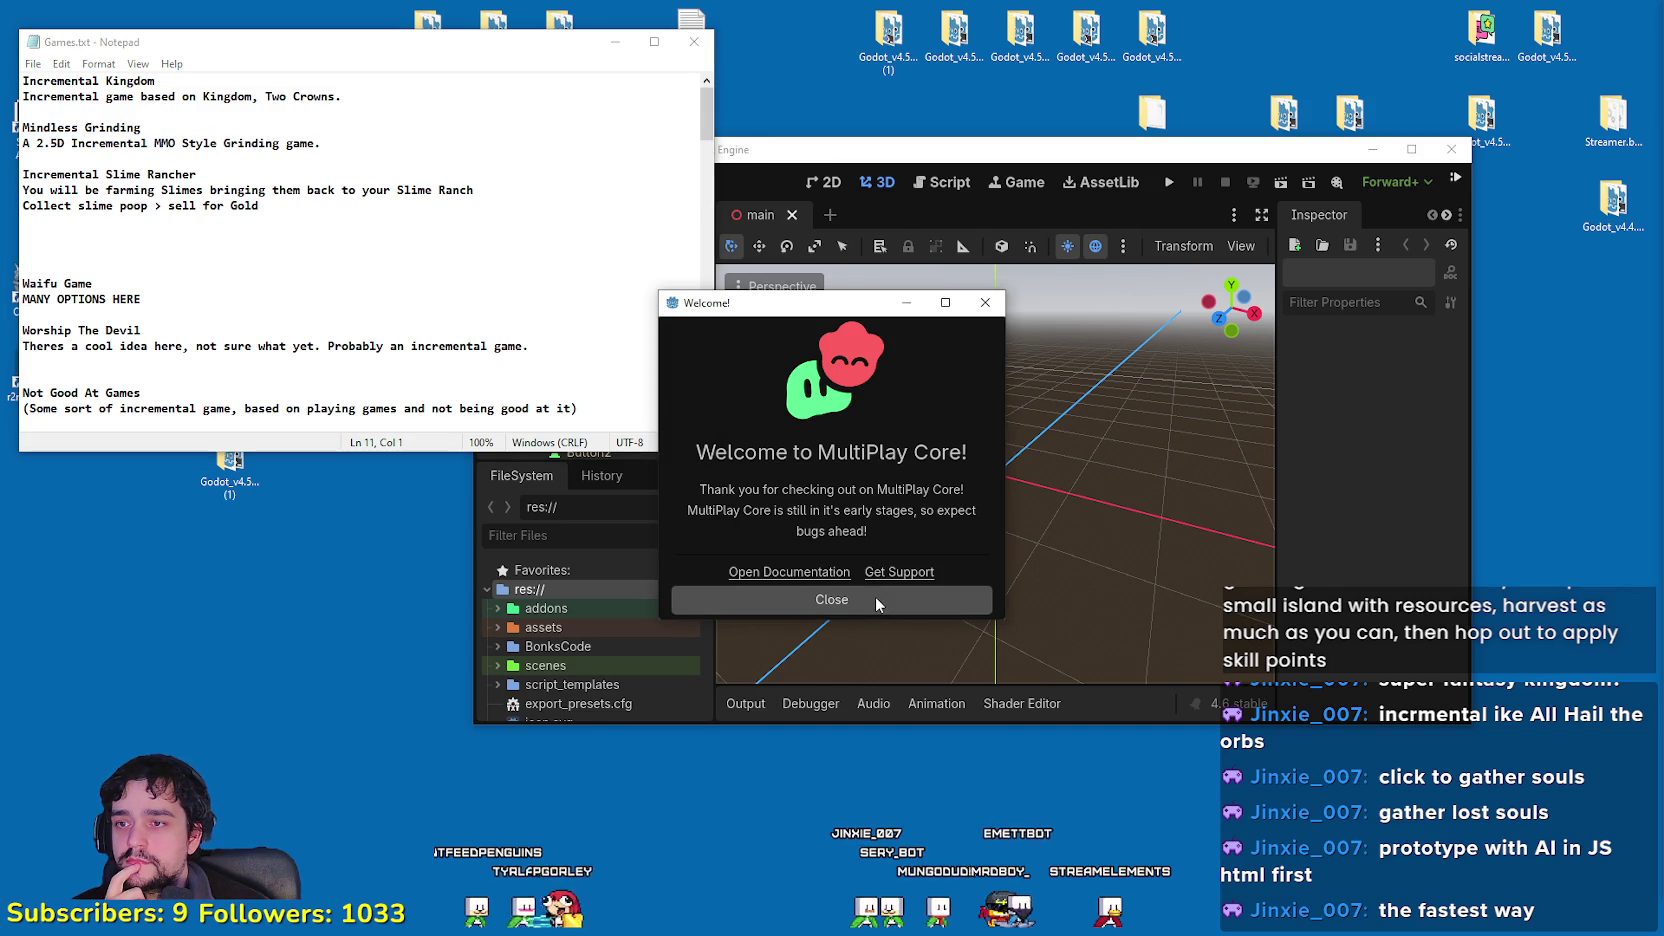
click(875, 596)
click(1411, 150)
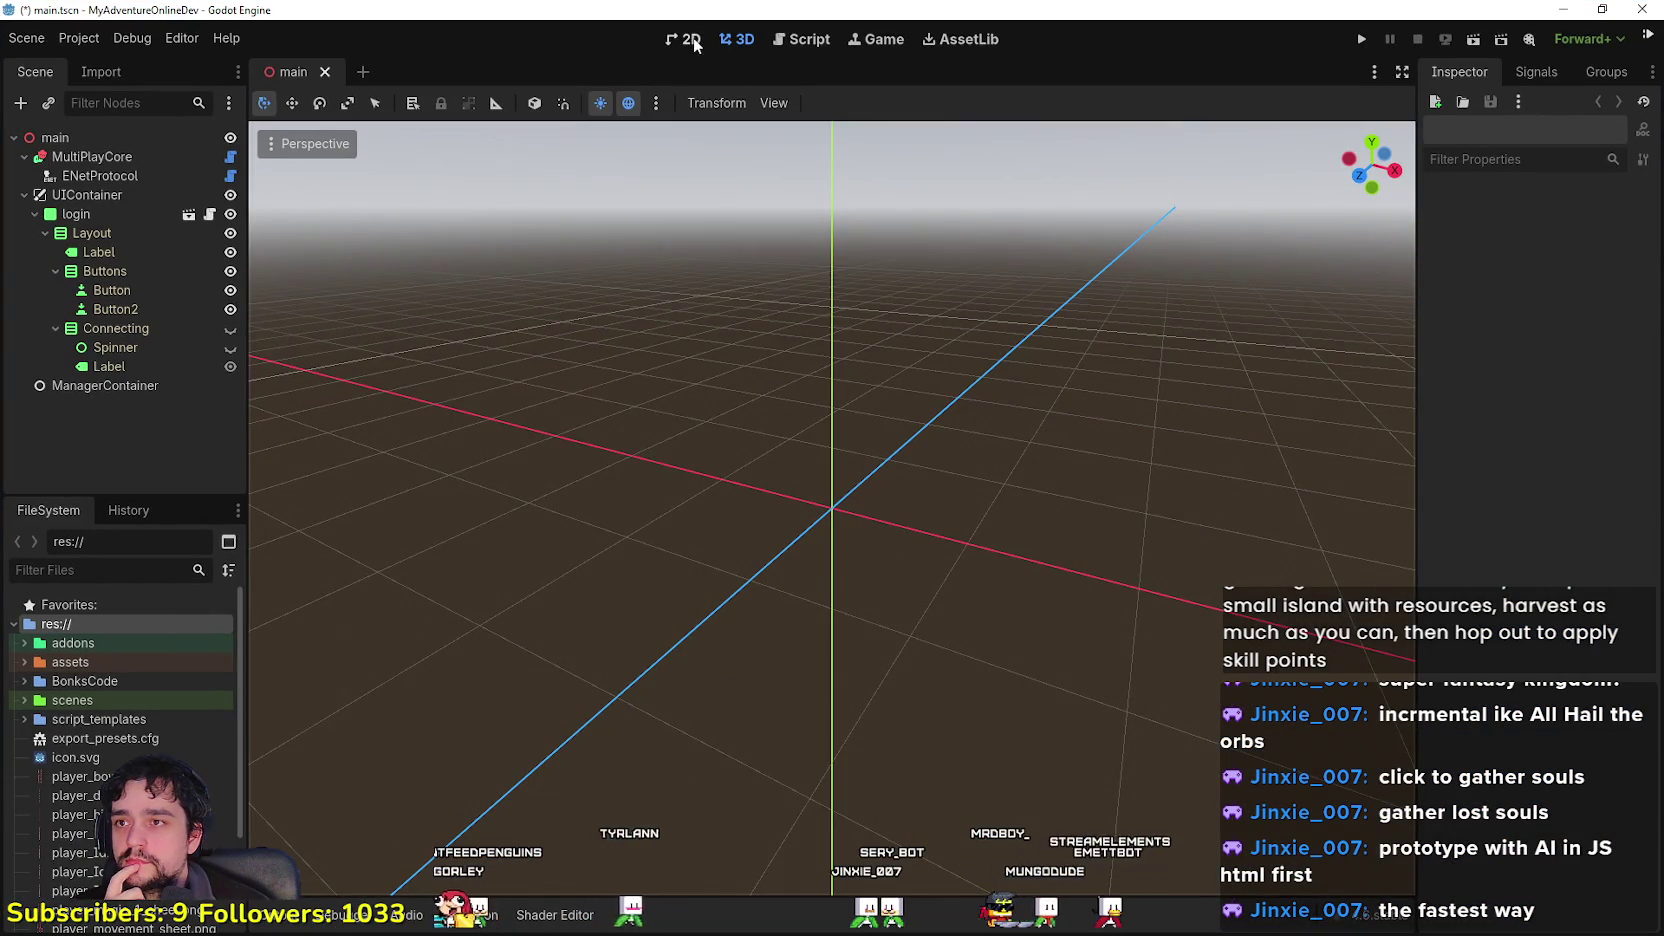
scroll(115, 735, down, 2)
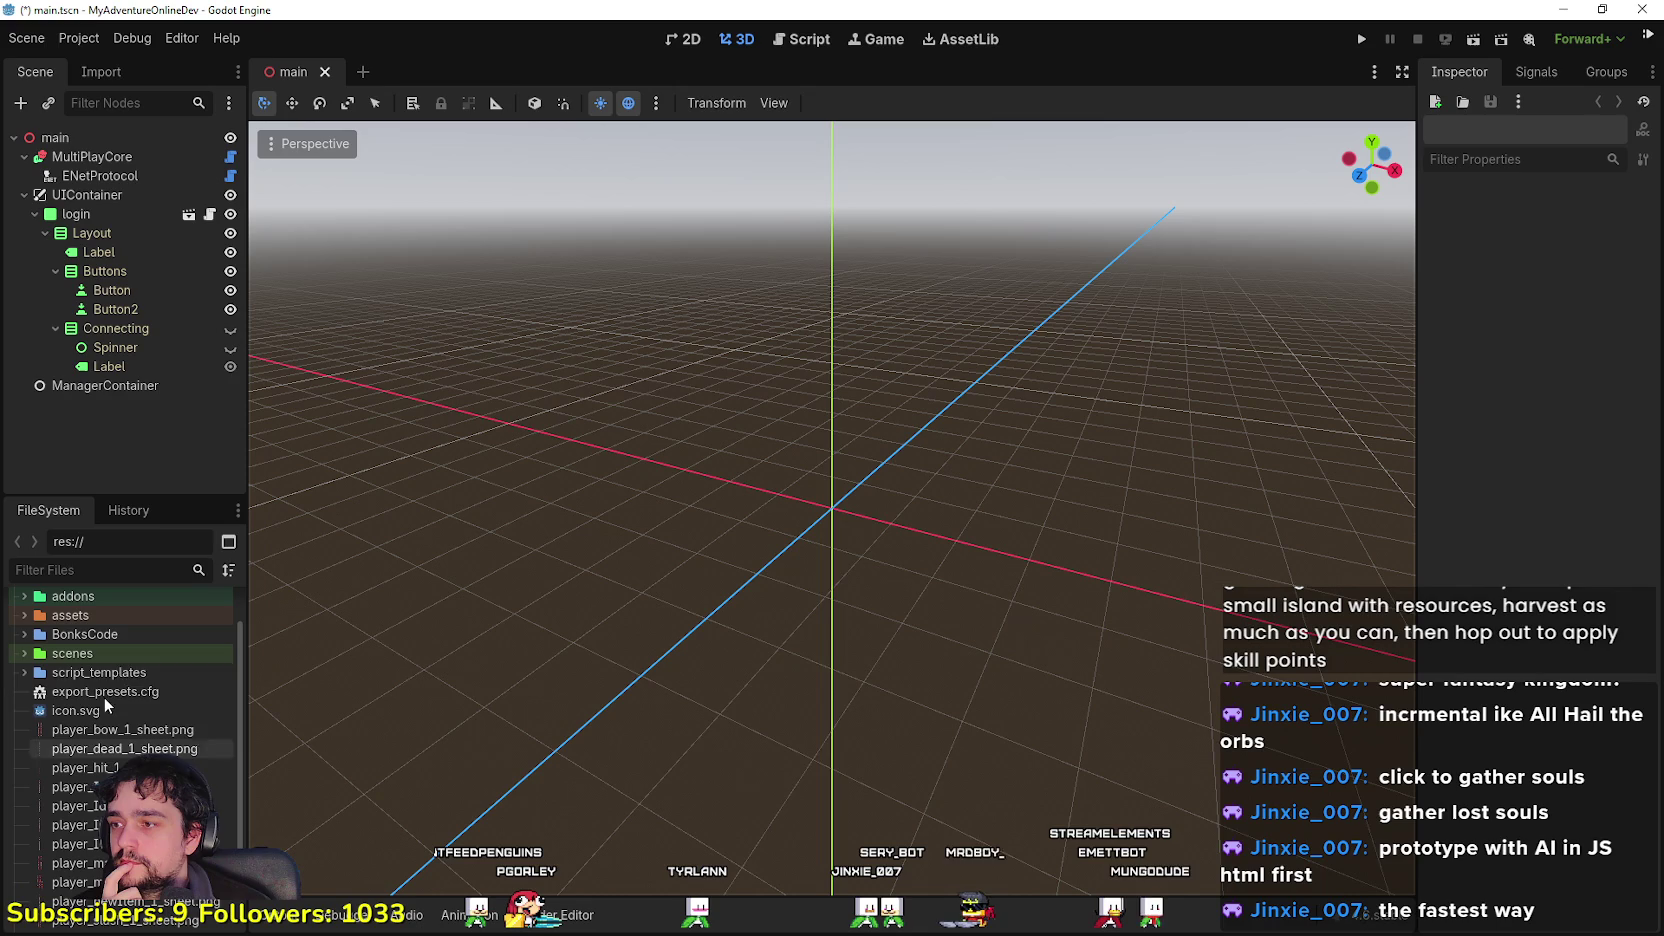
double_click(70, 653)
click(35, 691)
double_click(76, 731)
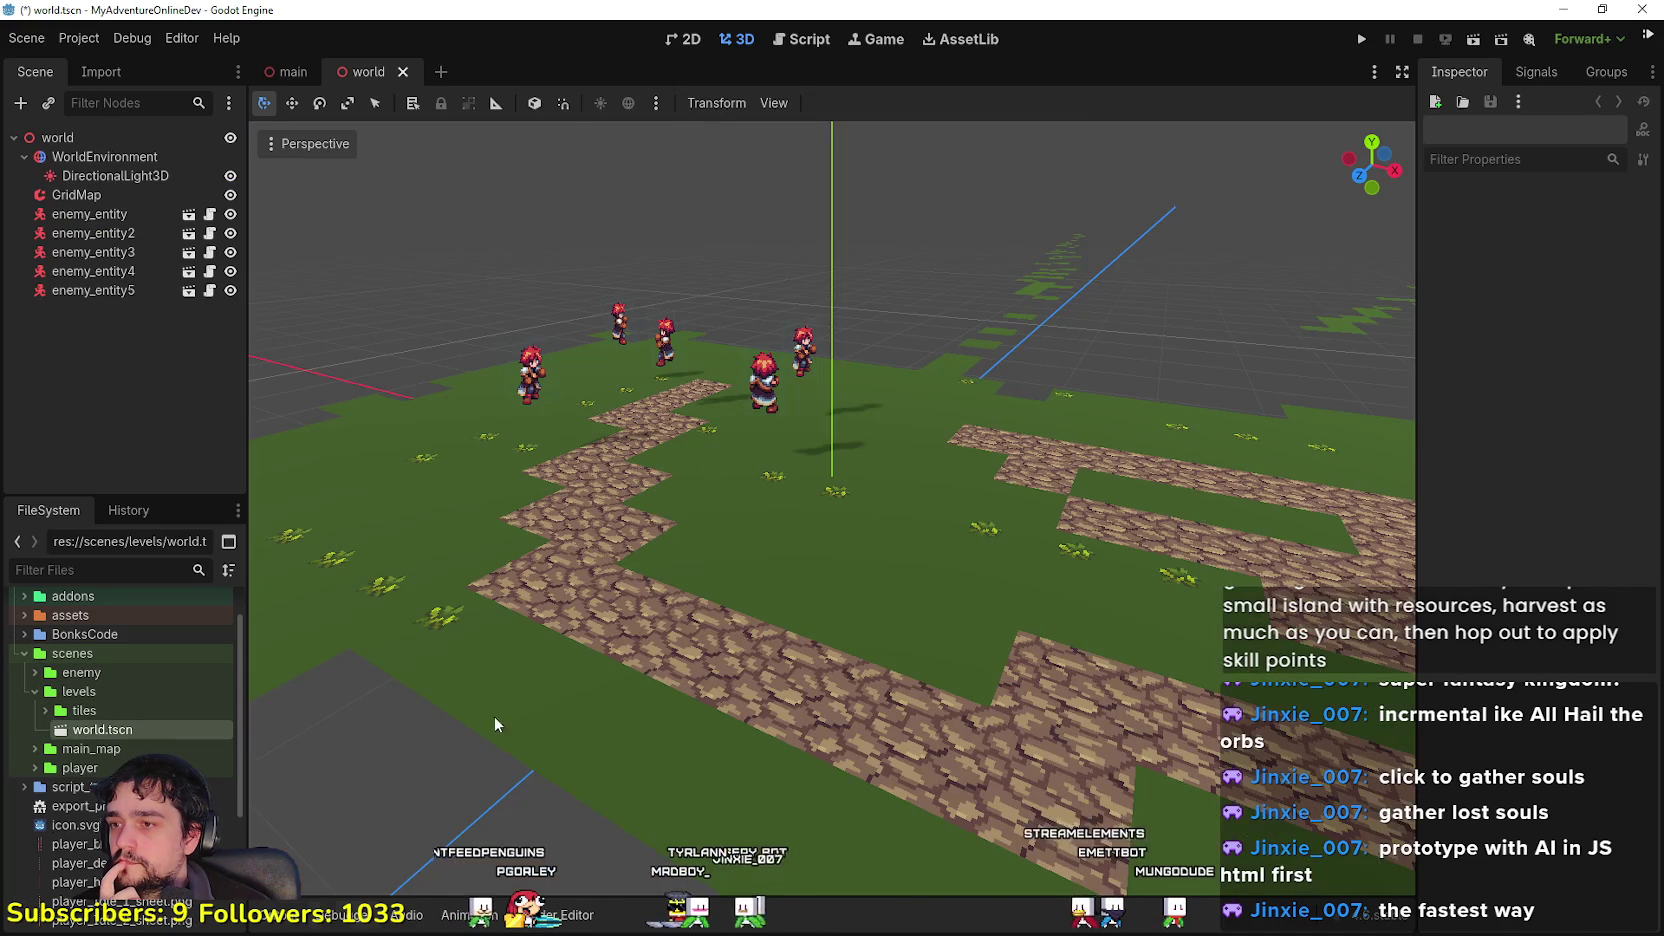
scroll(722, 420, down, 5)
scroll(888, 388, up, 8)
scroll(890, 400, down, 3)
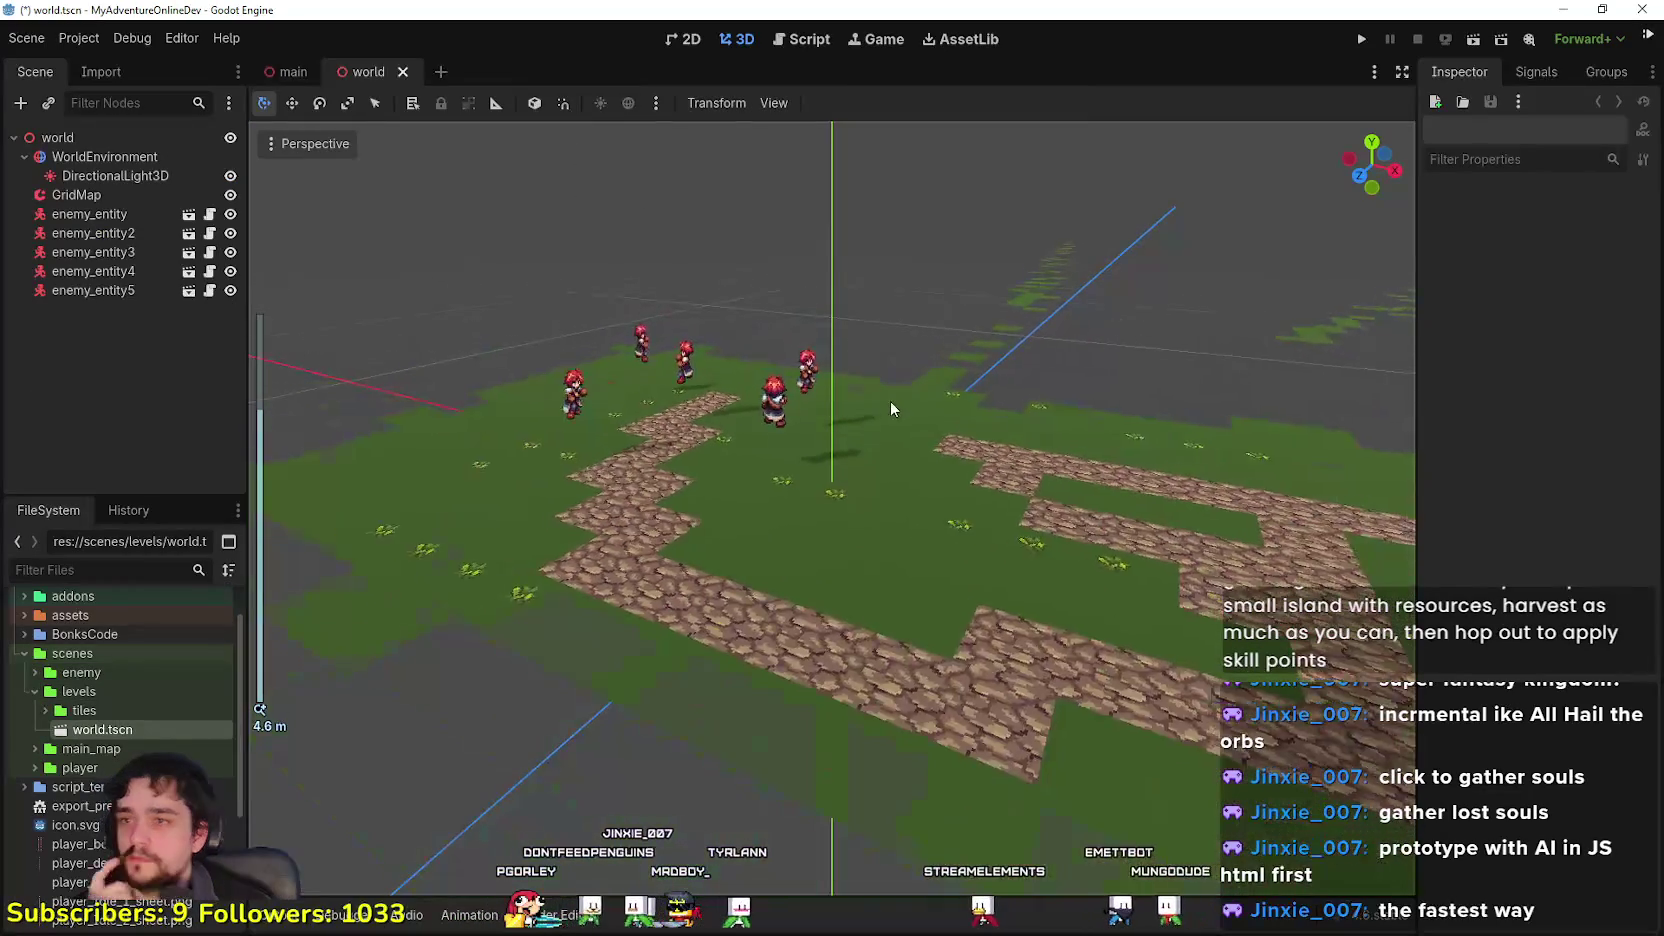
scroll(906, 403, up, 8)
scroll(906, 403, down, 7)
scroll(906, 403, up, 2)
scroll(832, 508, down, 5)
scroll(832, 508, up, 10)
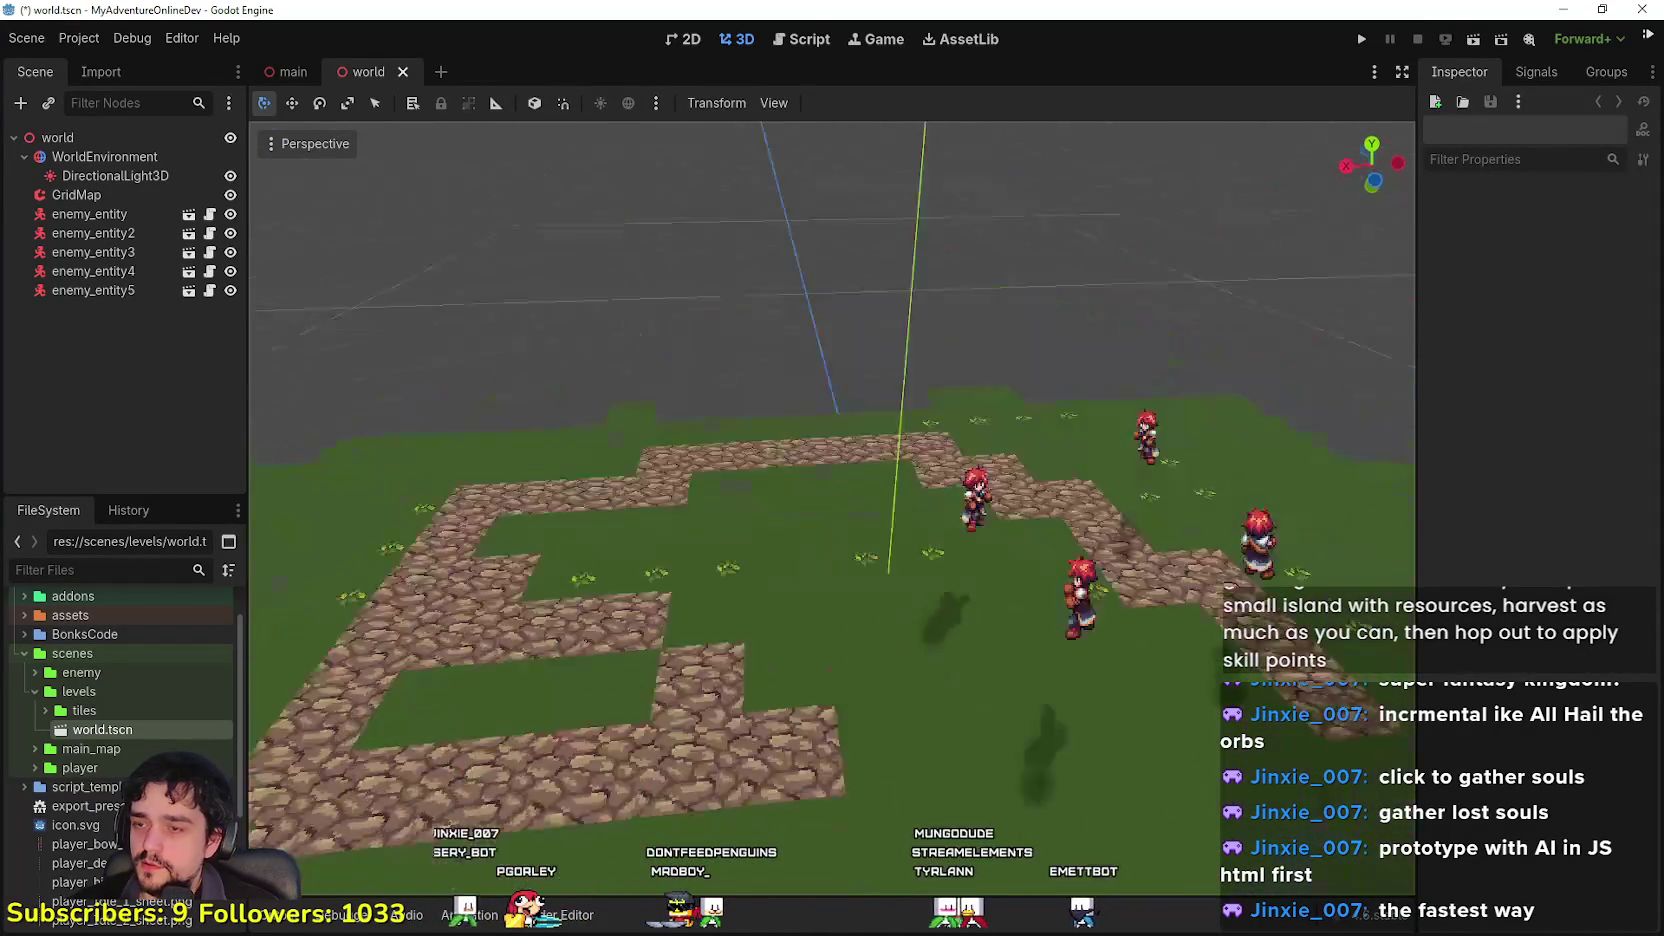
scroll(832, 508, up, 10)
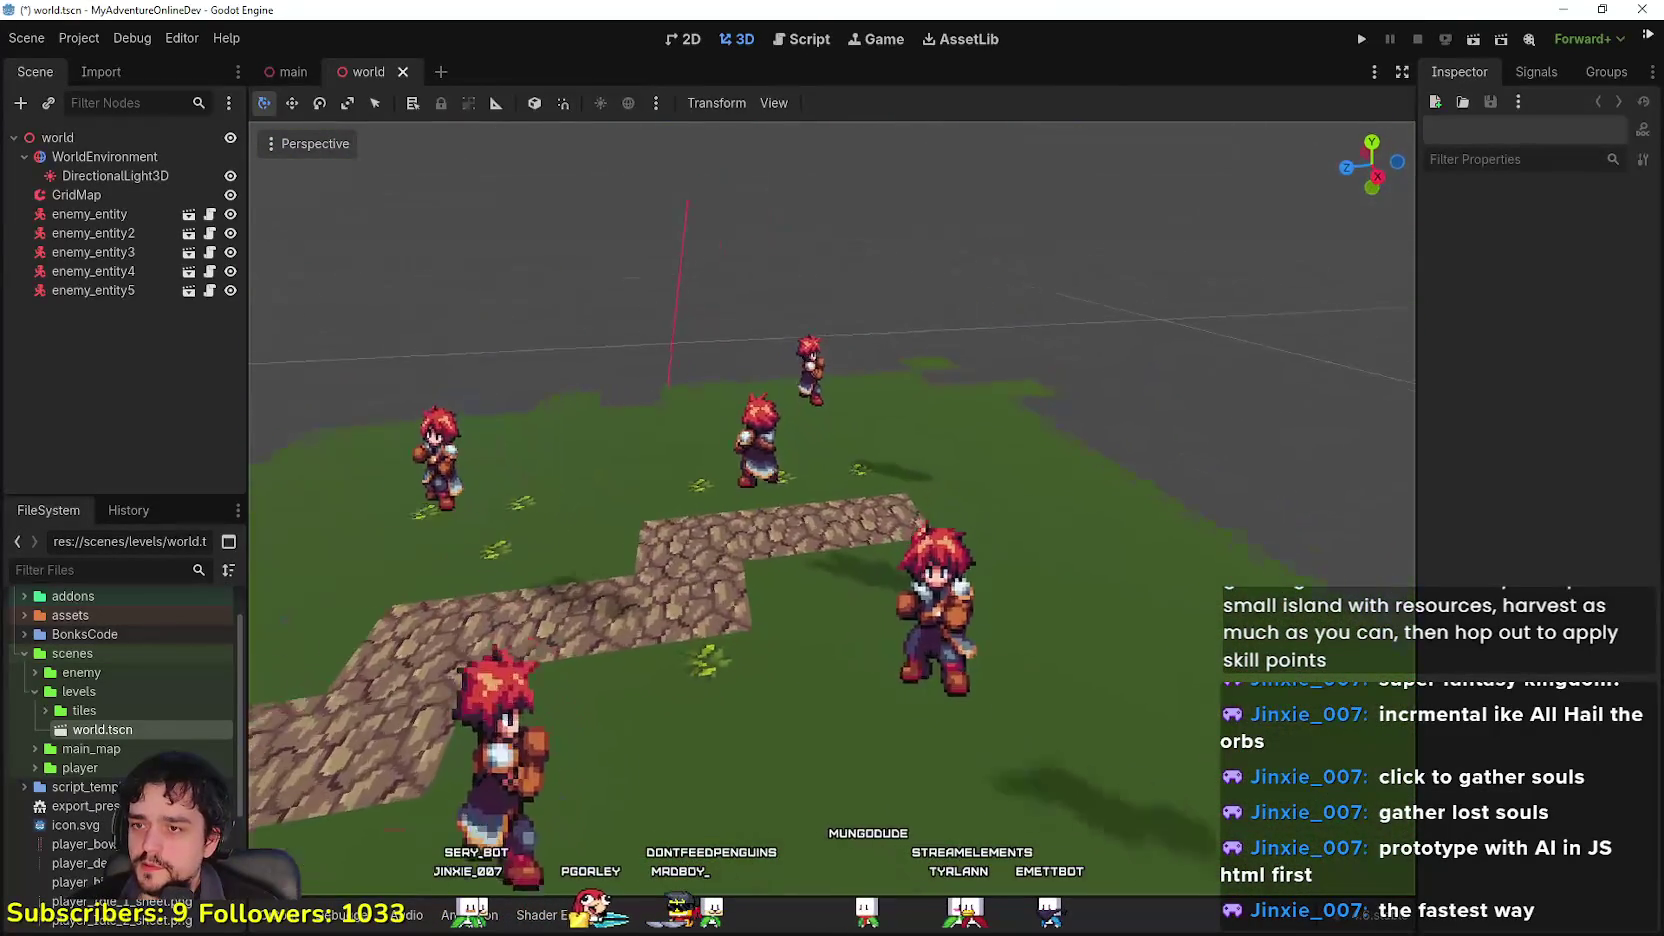
scroll(832, 508, down, 3)
scroll(832, 508, up, 6)
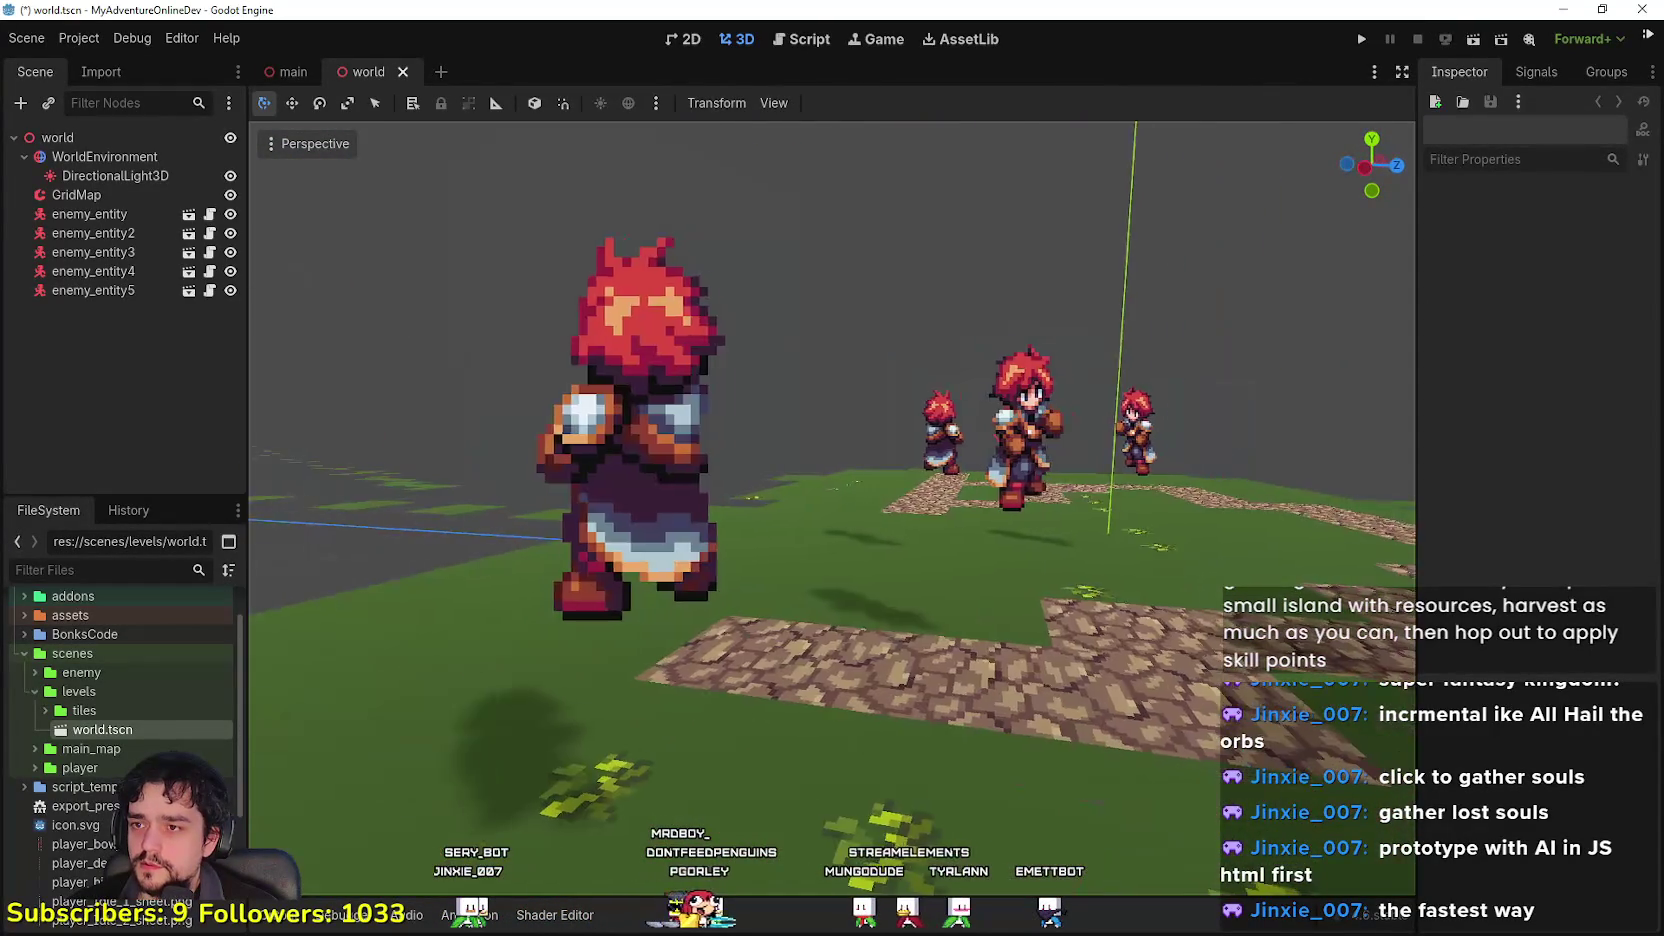
scroll(583, 279, down, 5)
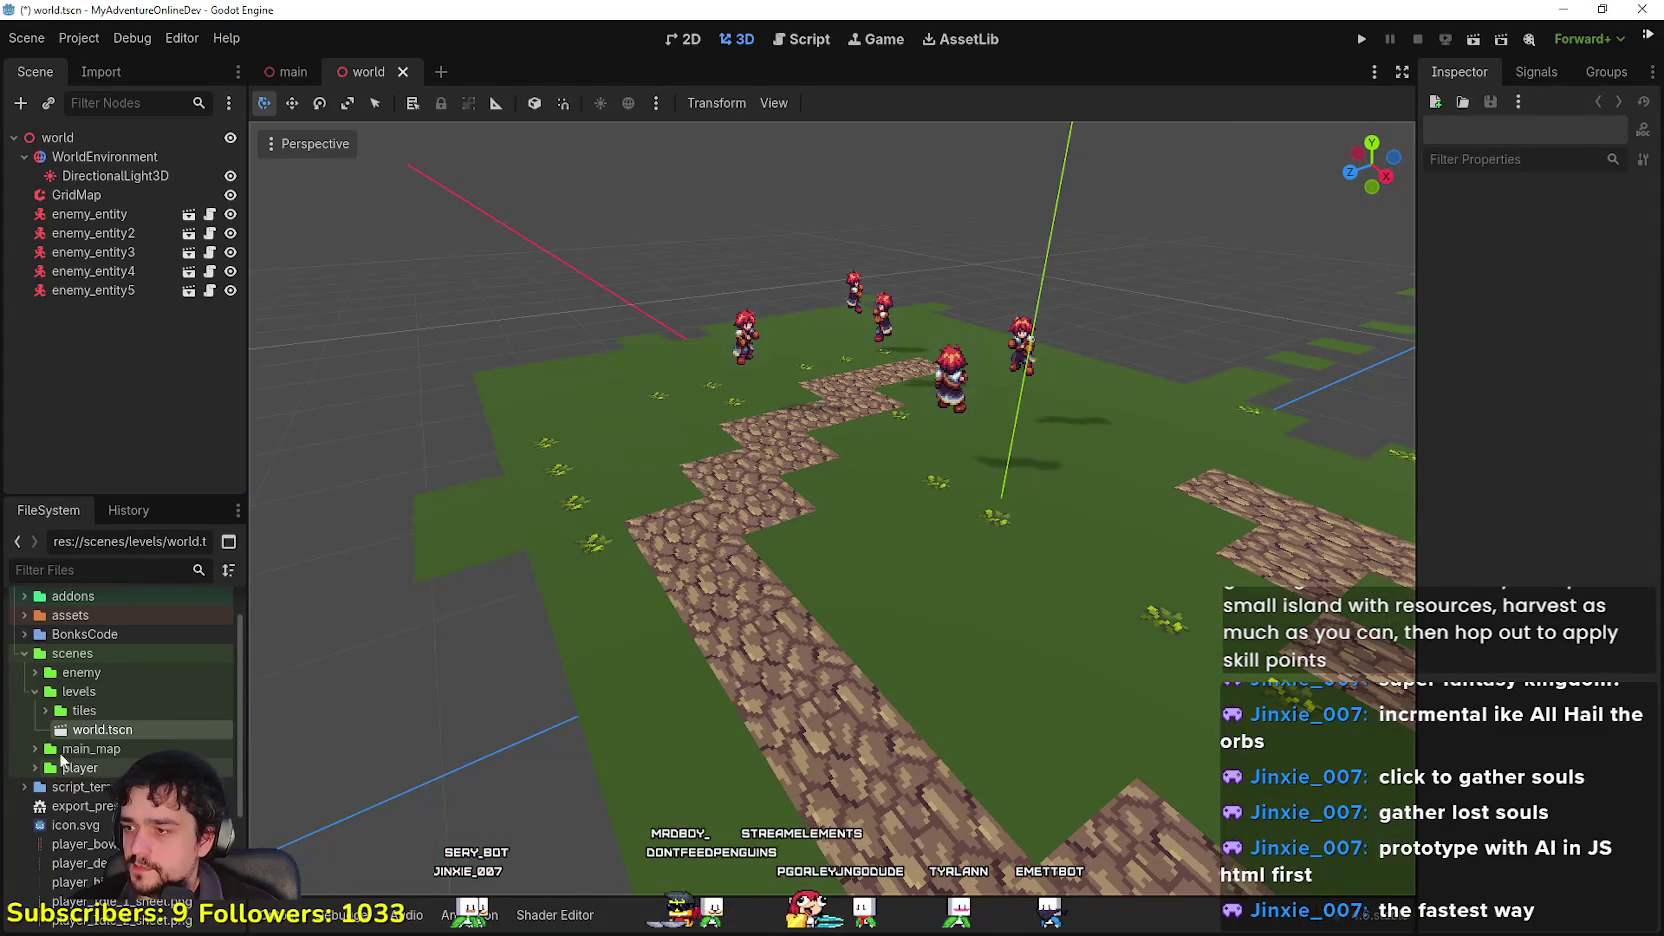
click(36, 749)
Step: Open main.tscn and login.tscn, return to main, and expand the player folder
scroll(110, 700, down, 3)
double_click(116, 682)
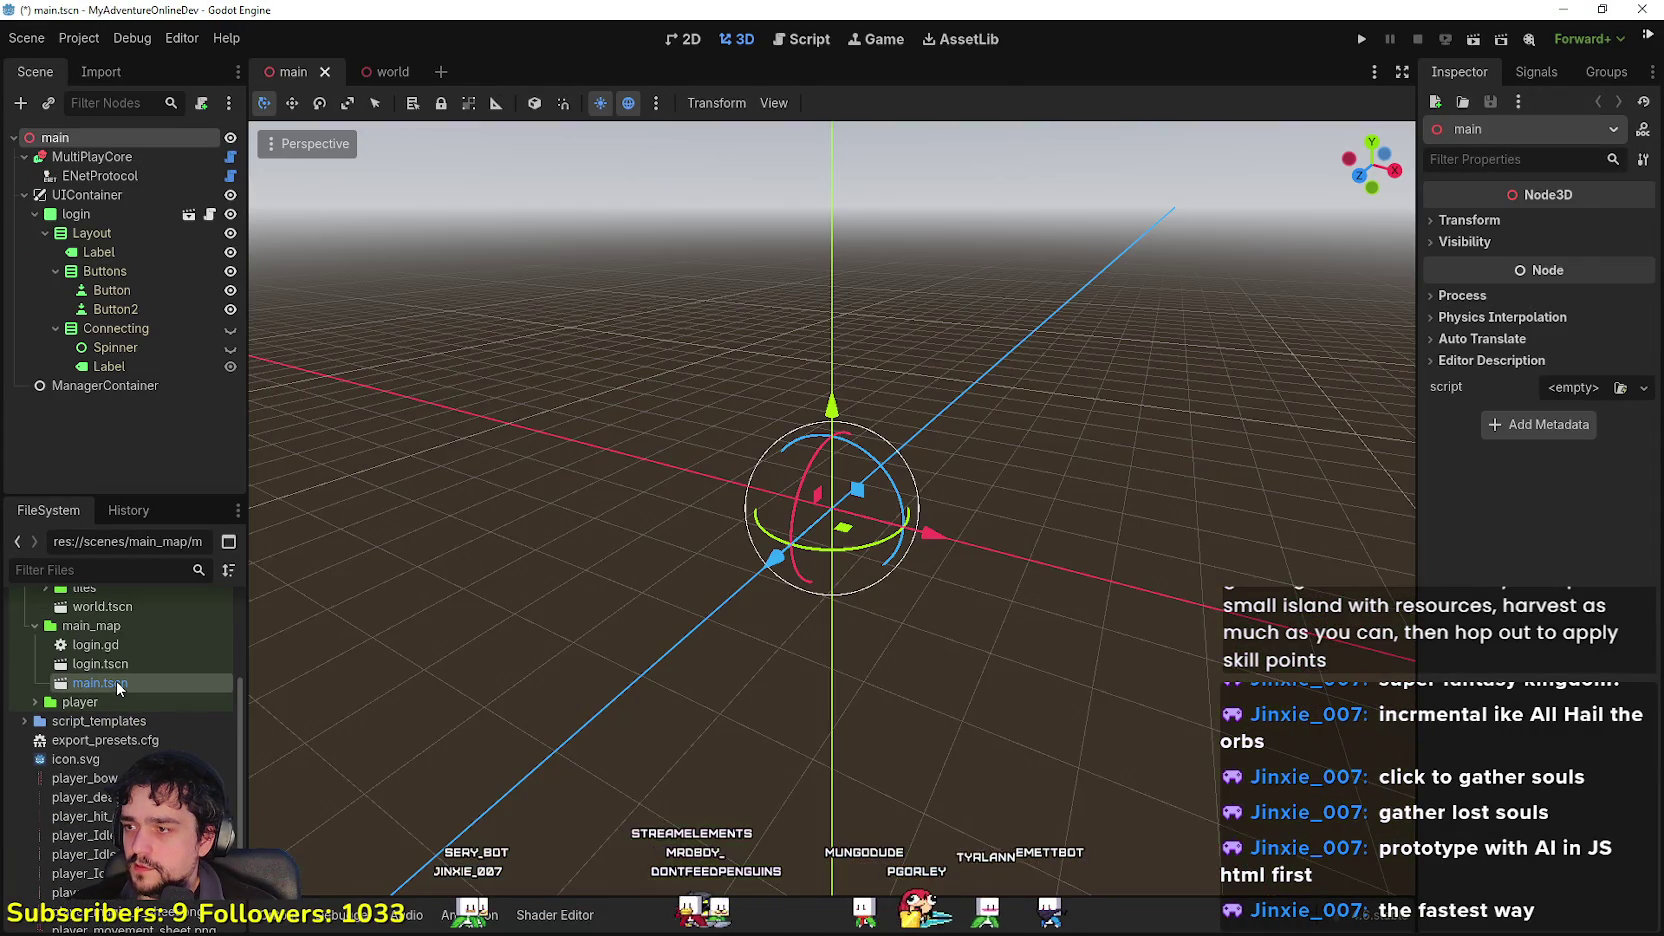
scroll(919, 495, down, 2)
double_click(165, 666)
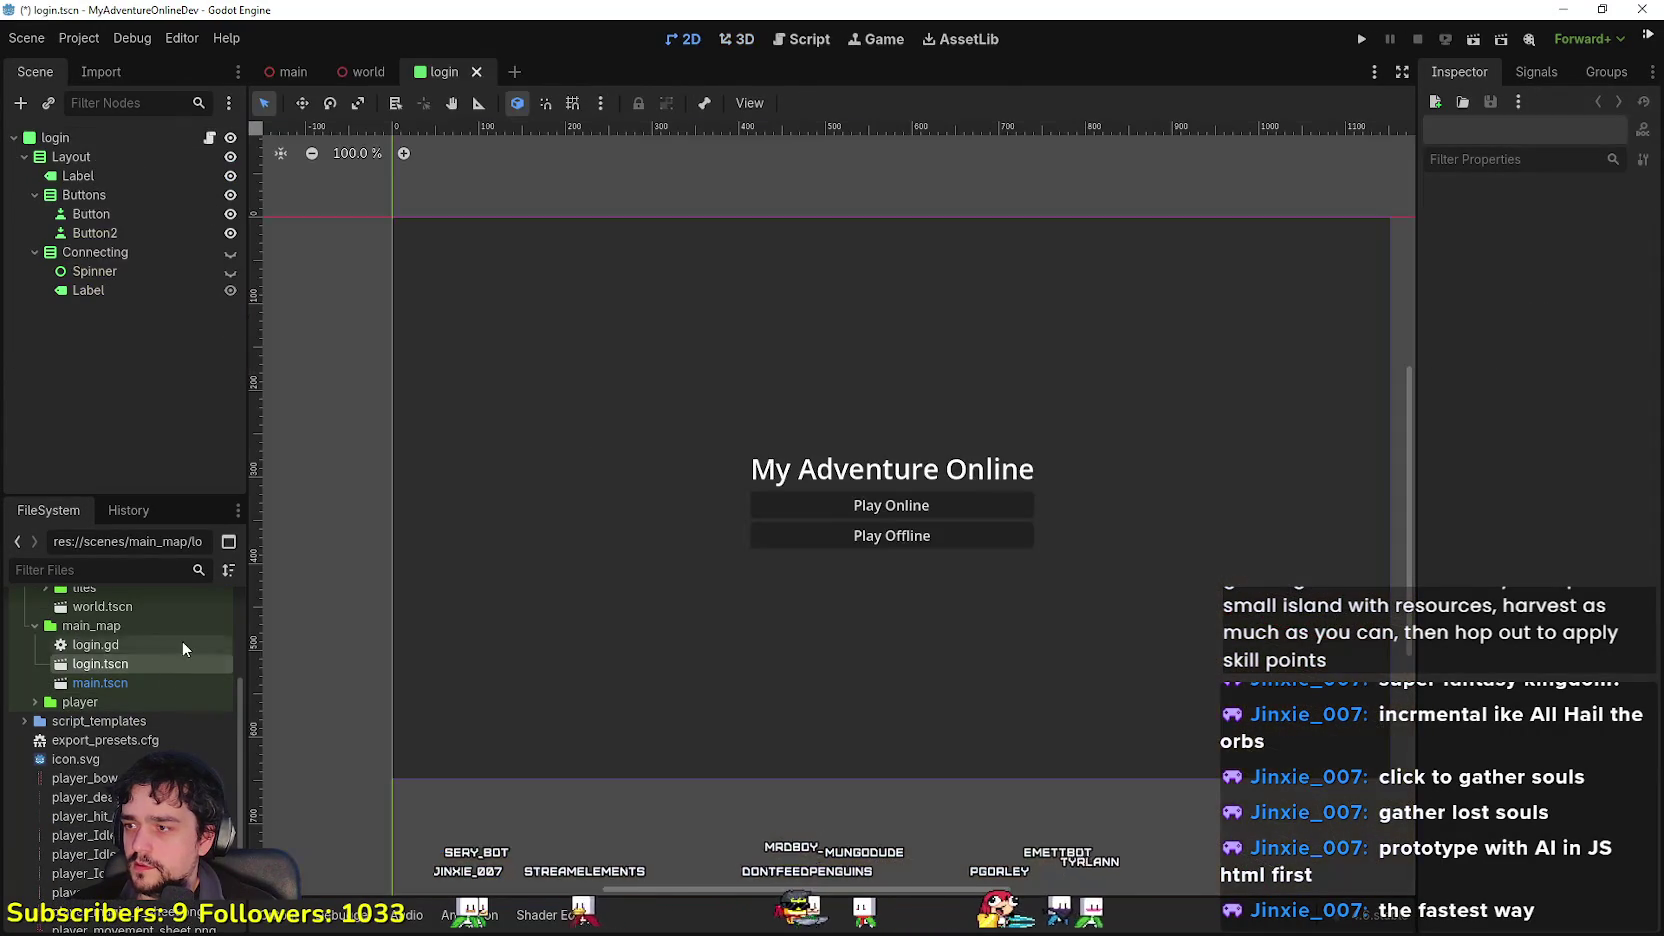
double_click(143, 682)
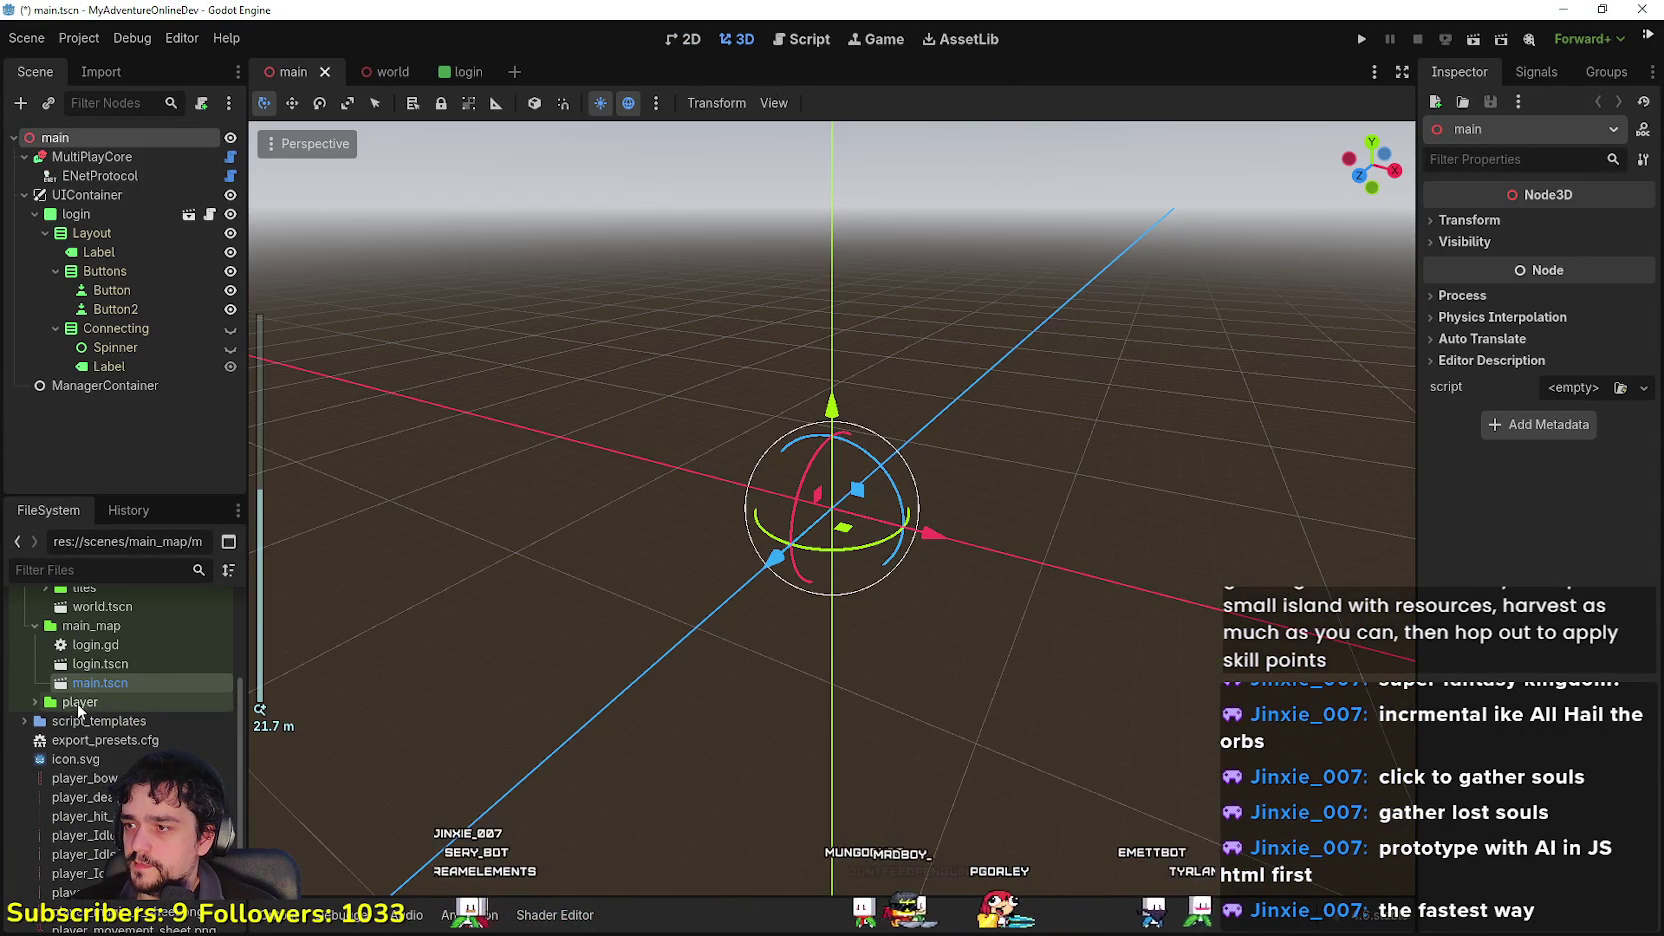
click(30, 702)
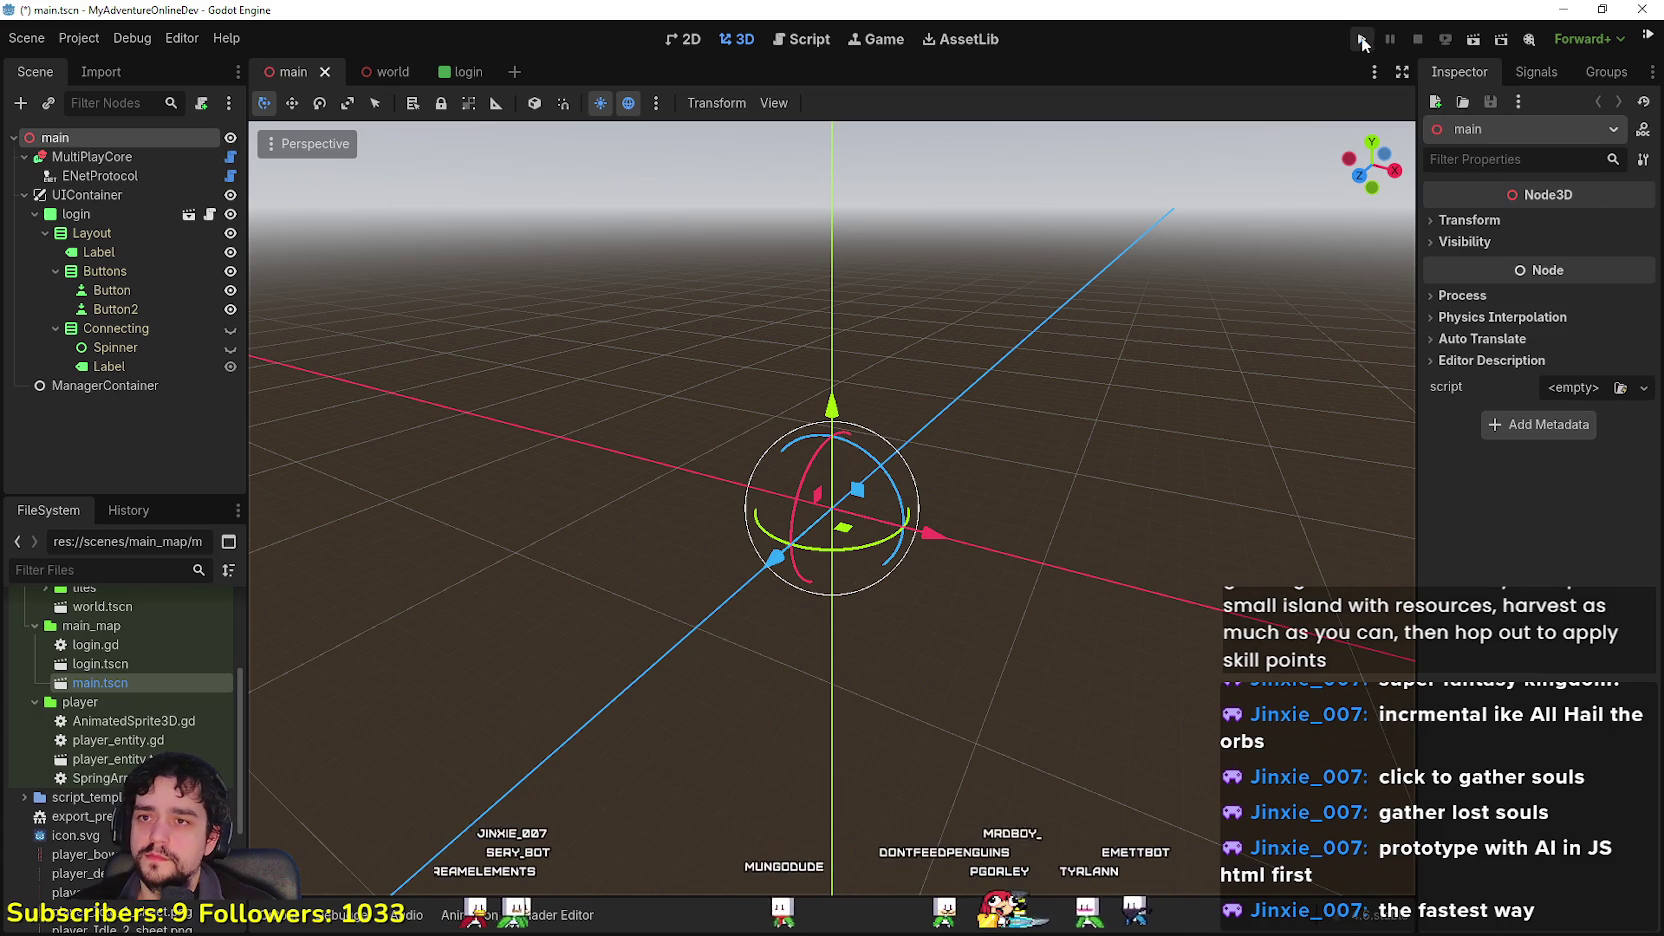
Step: Run the project via Play Offline, continuing past the debugger error
click(1362, 37)
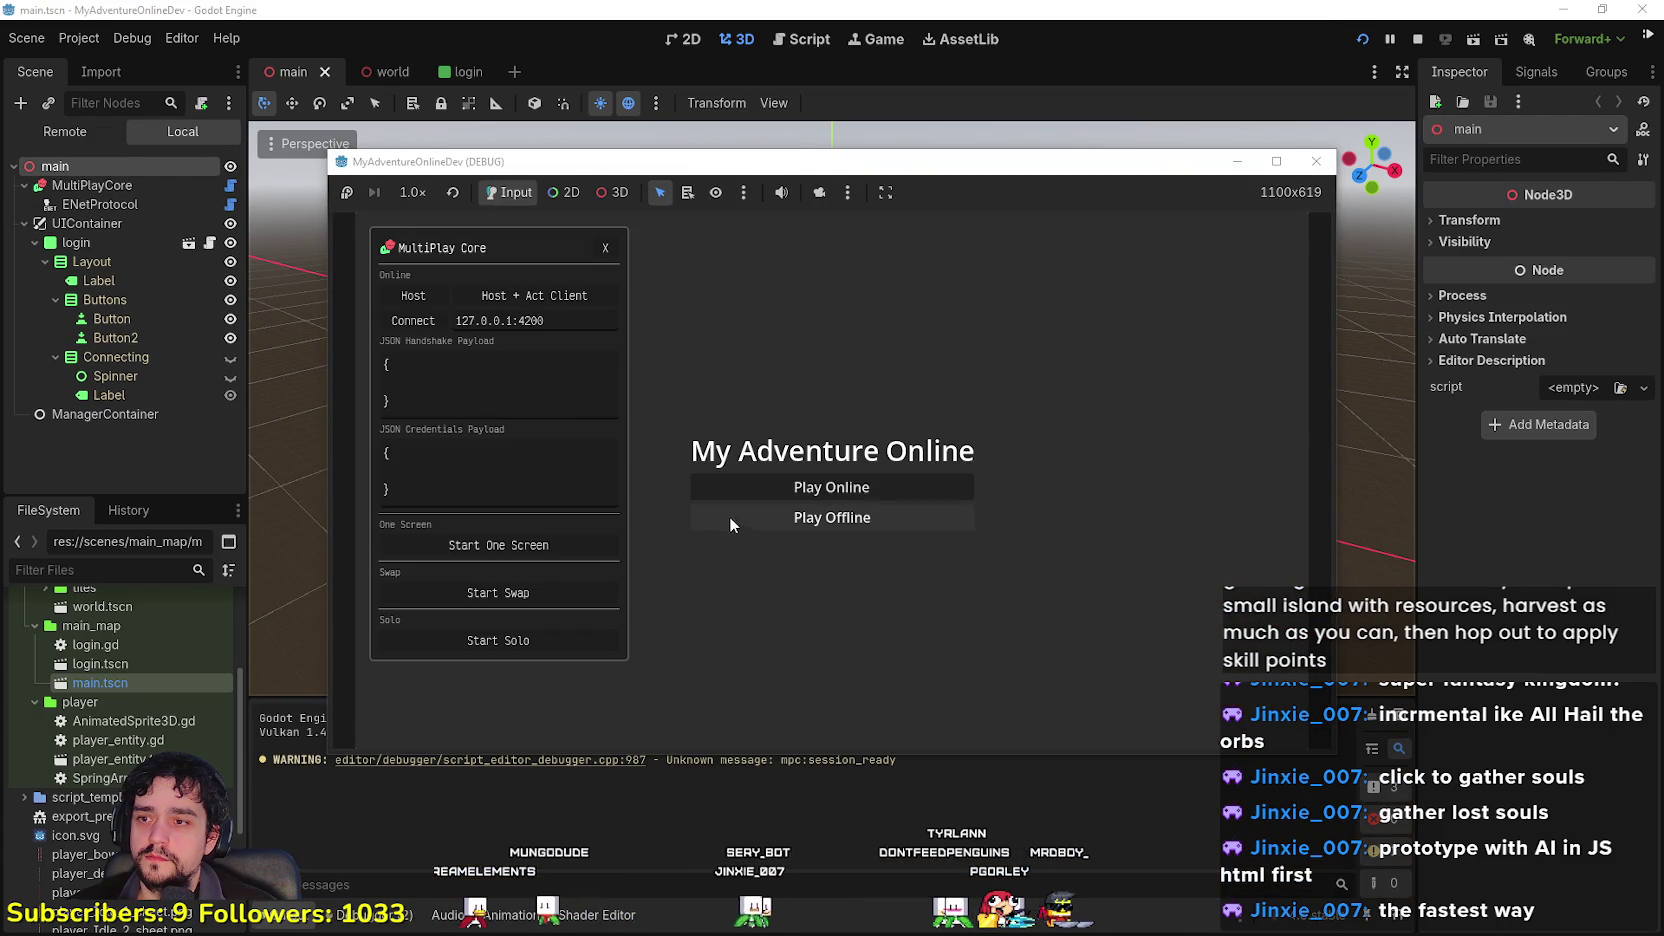
click(768, 516)
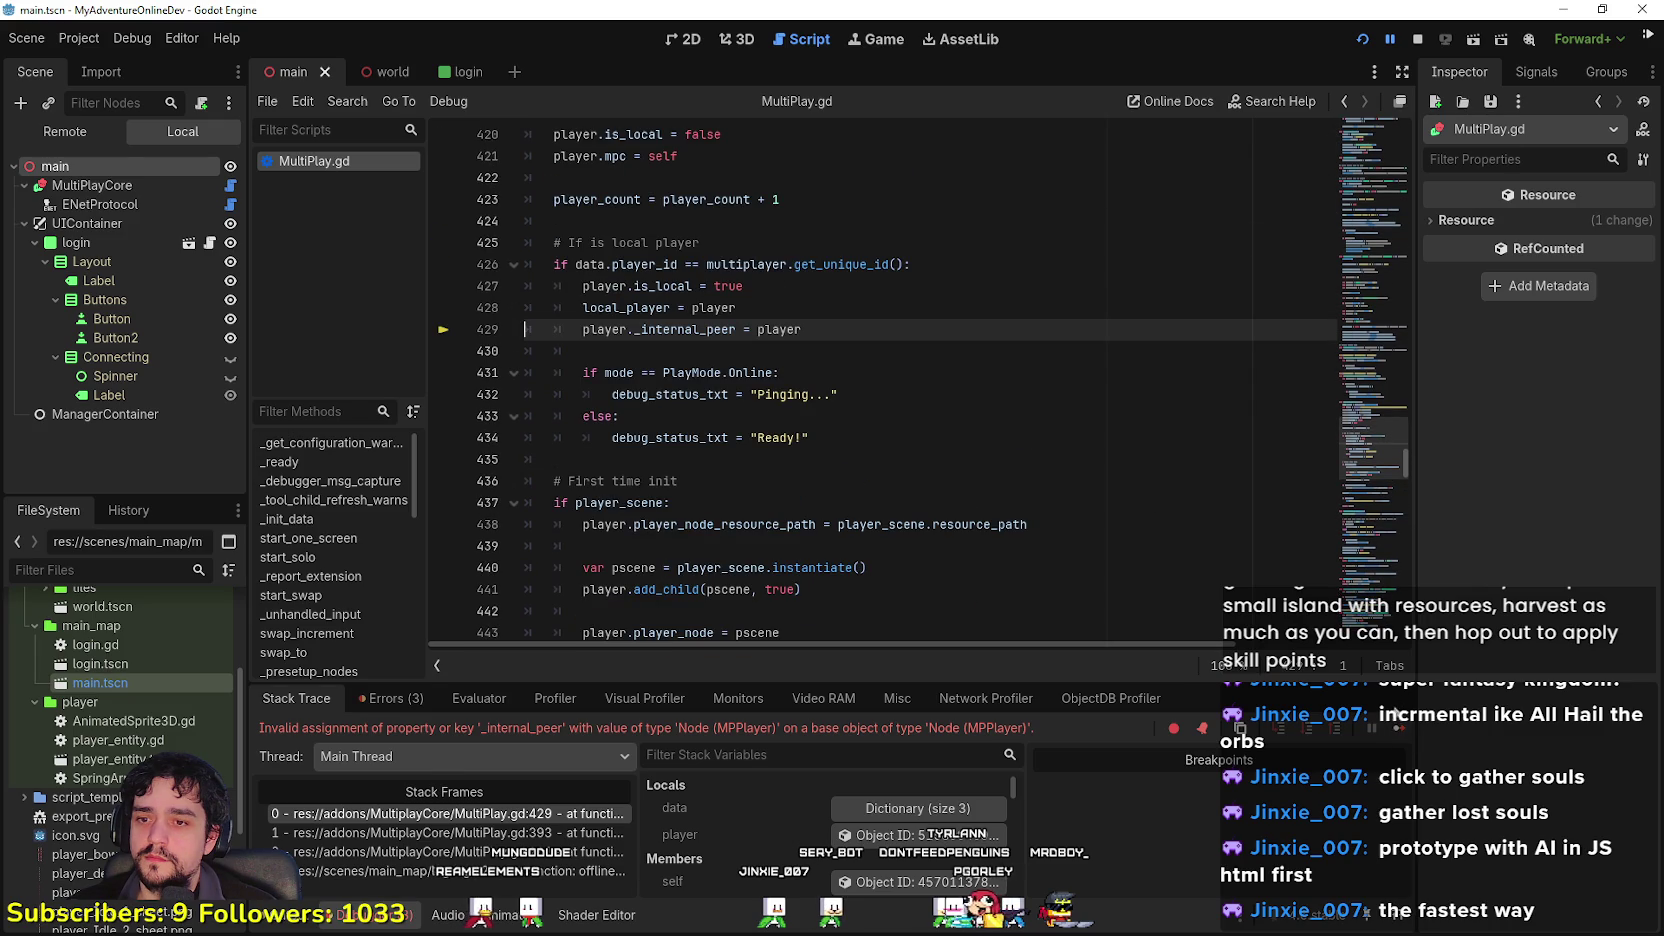
click(1398, 727)
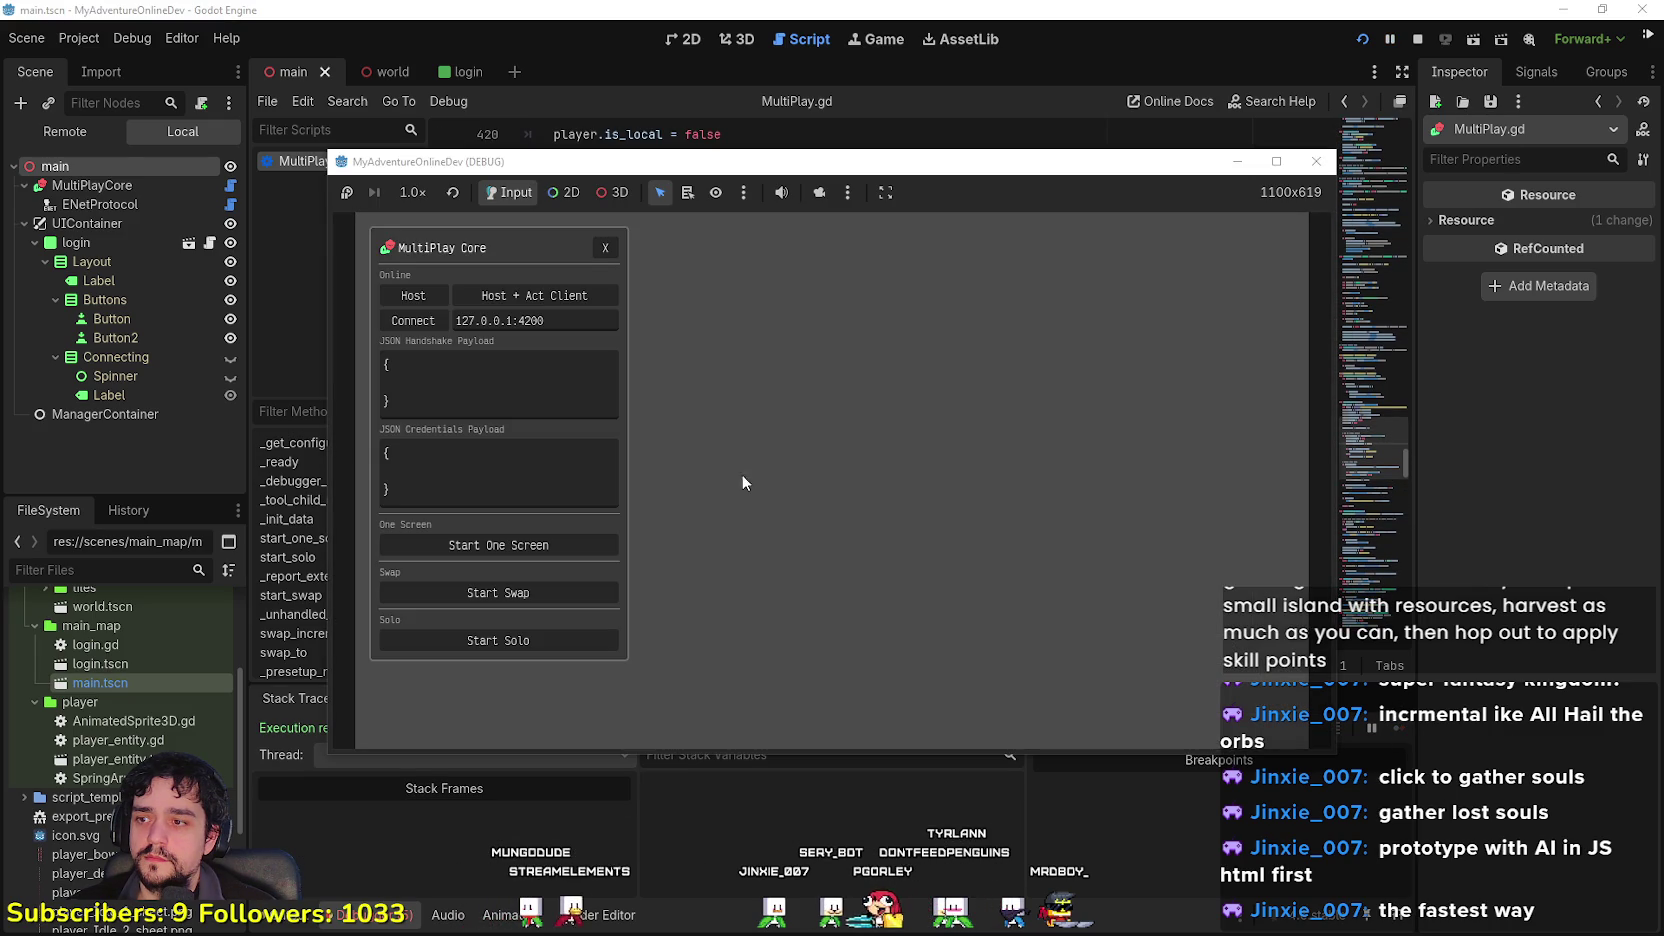
click(1276, 161)
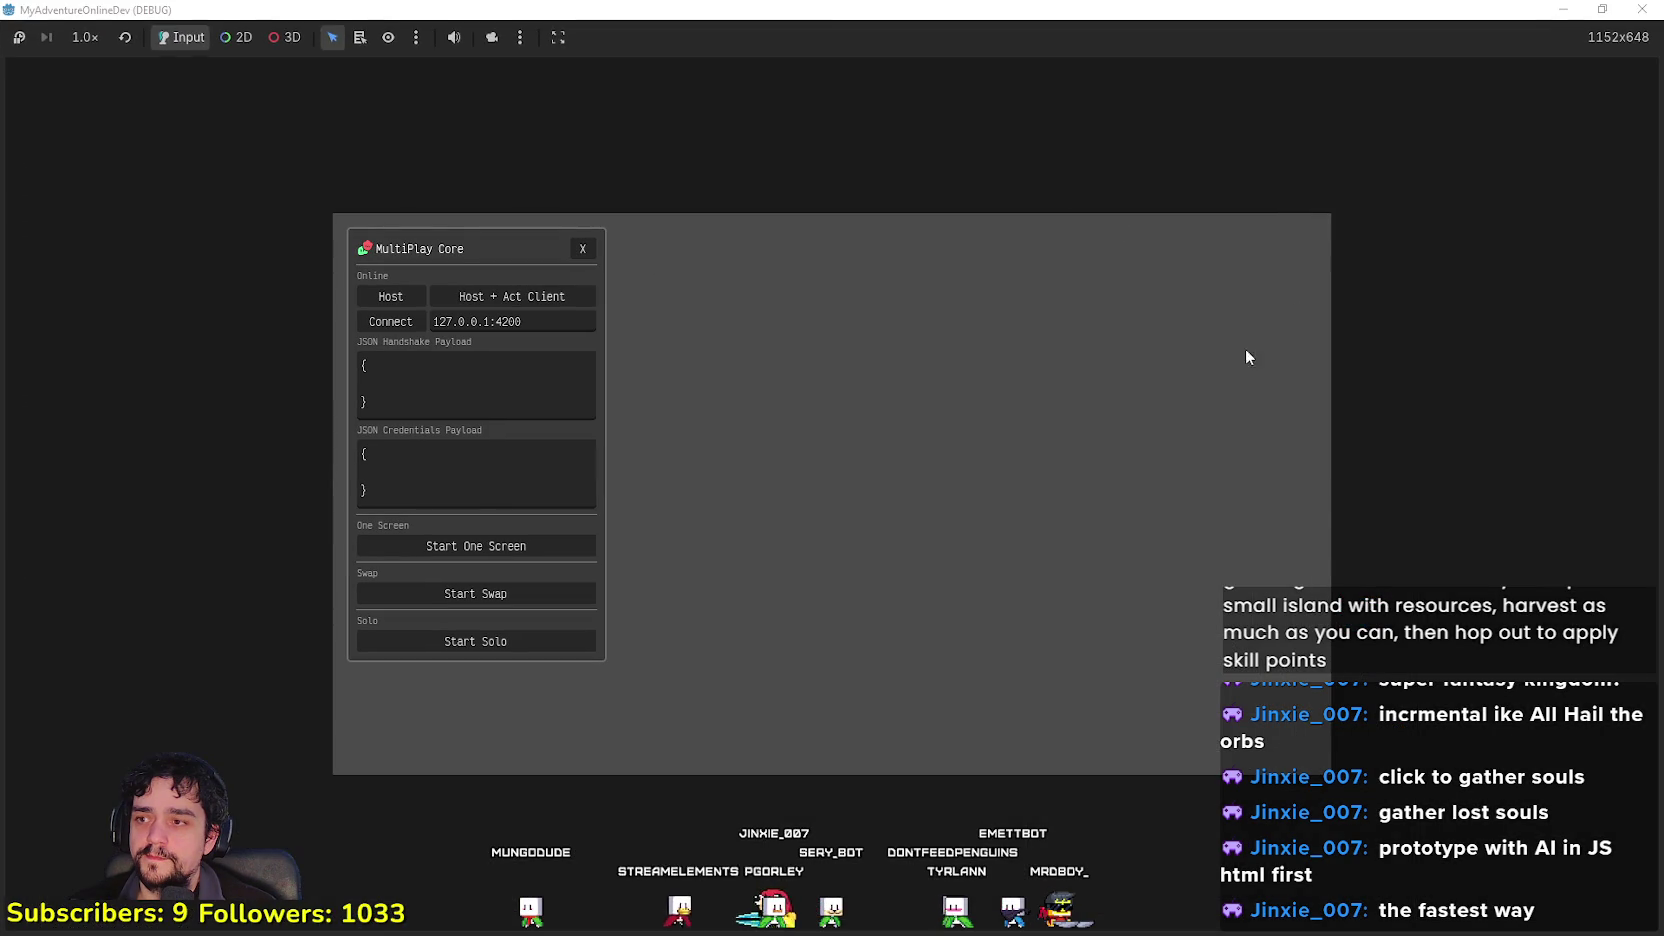
key(super+Down)
Step: Host a server on port 4200 past the null-value errors, then stop the game
click(425, 614)
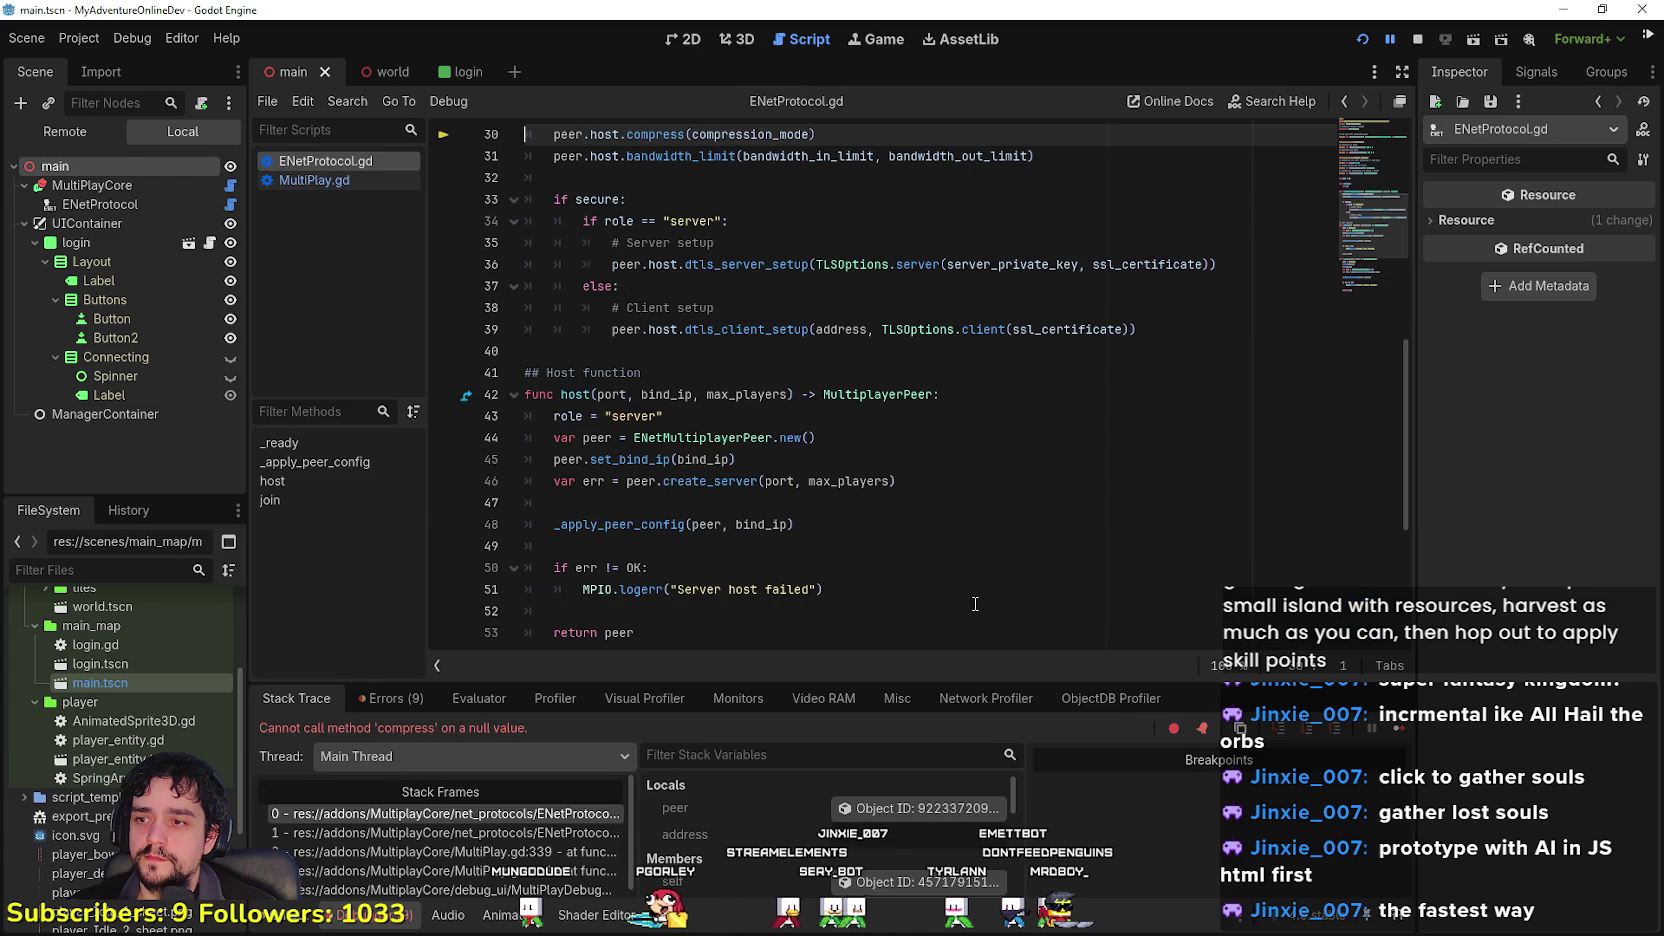
click(1396, 726)
click(1396, 724)
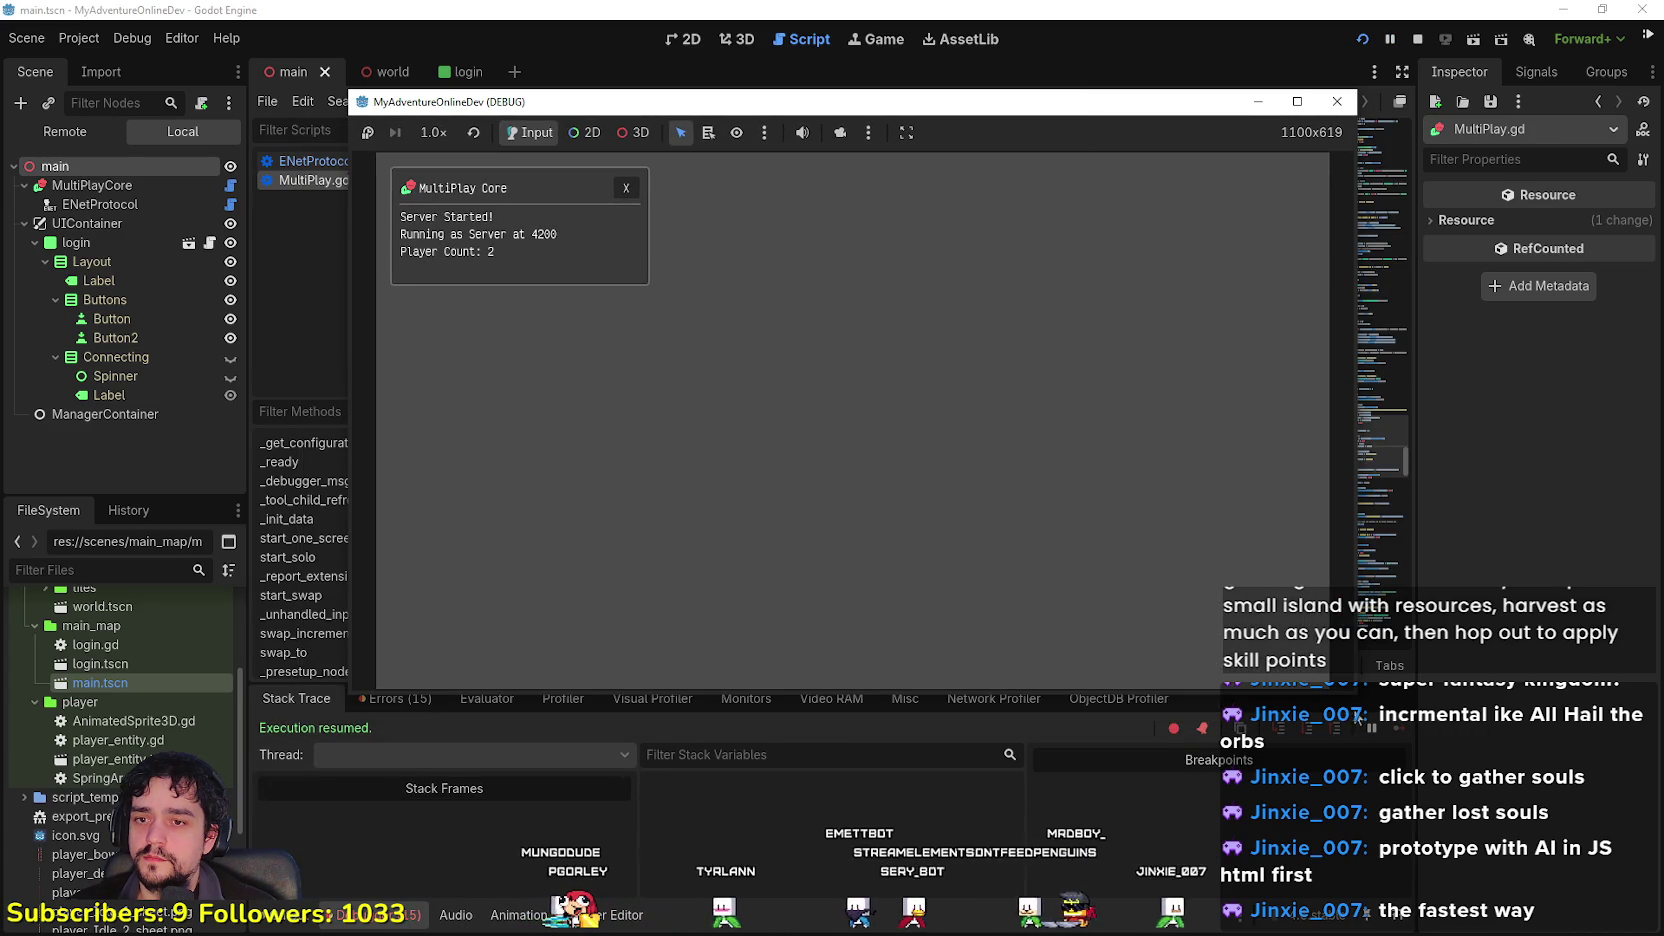
drag(1354, 694, 1349, 851)
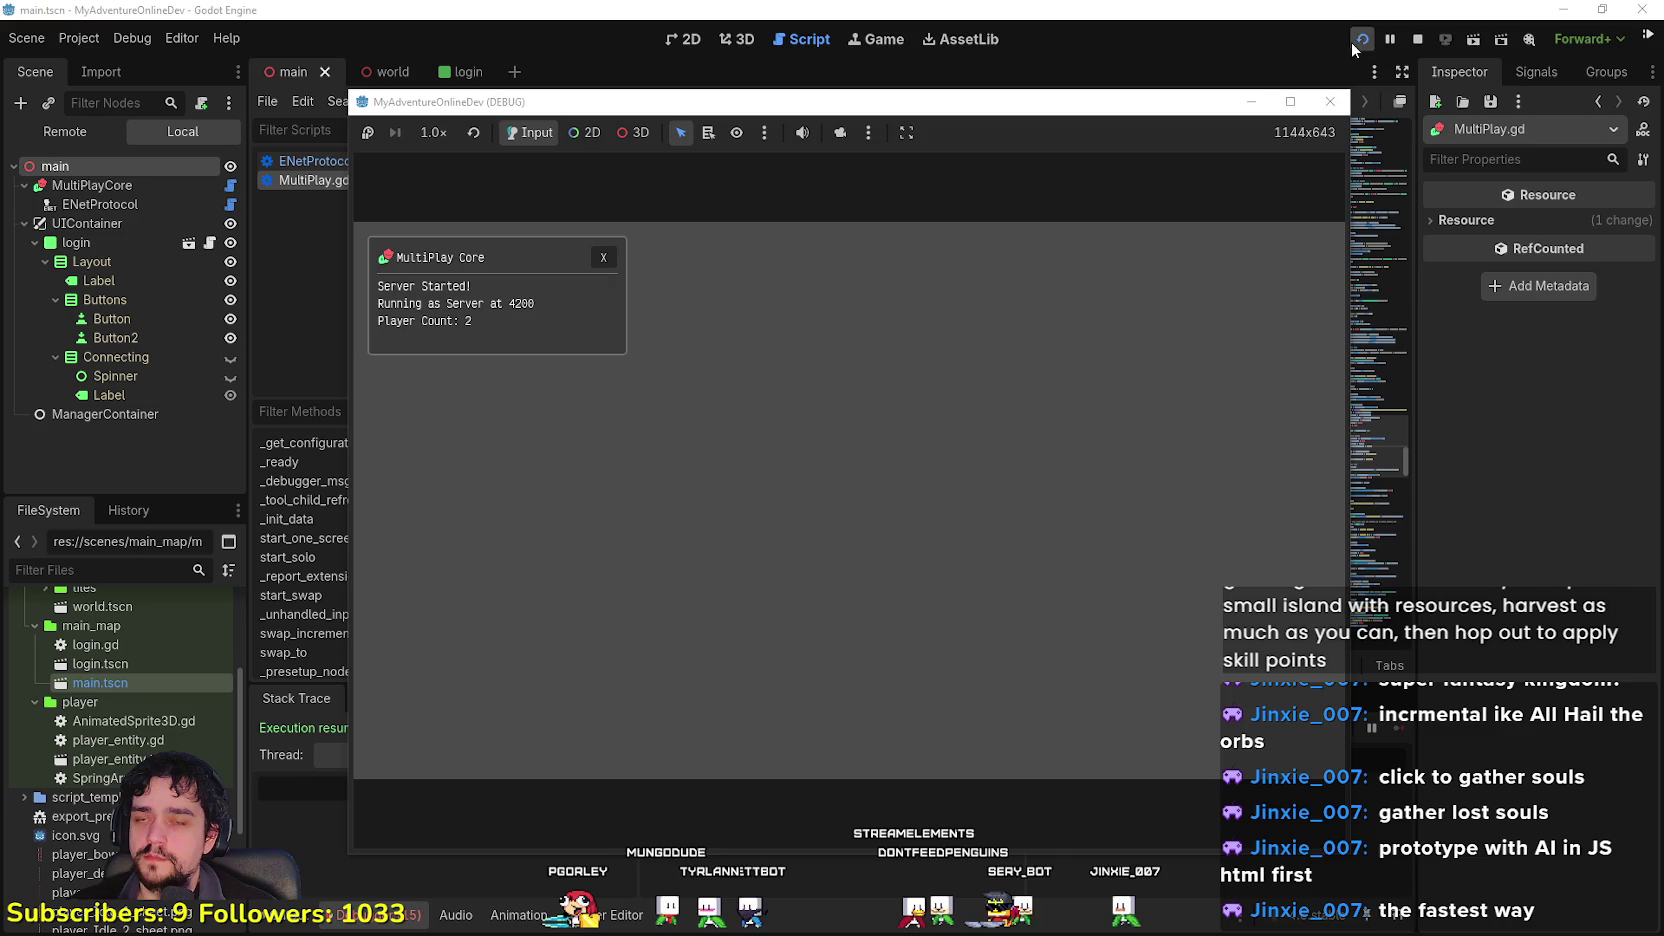
click(1417, 39)
click(110, 741)
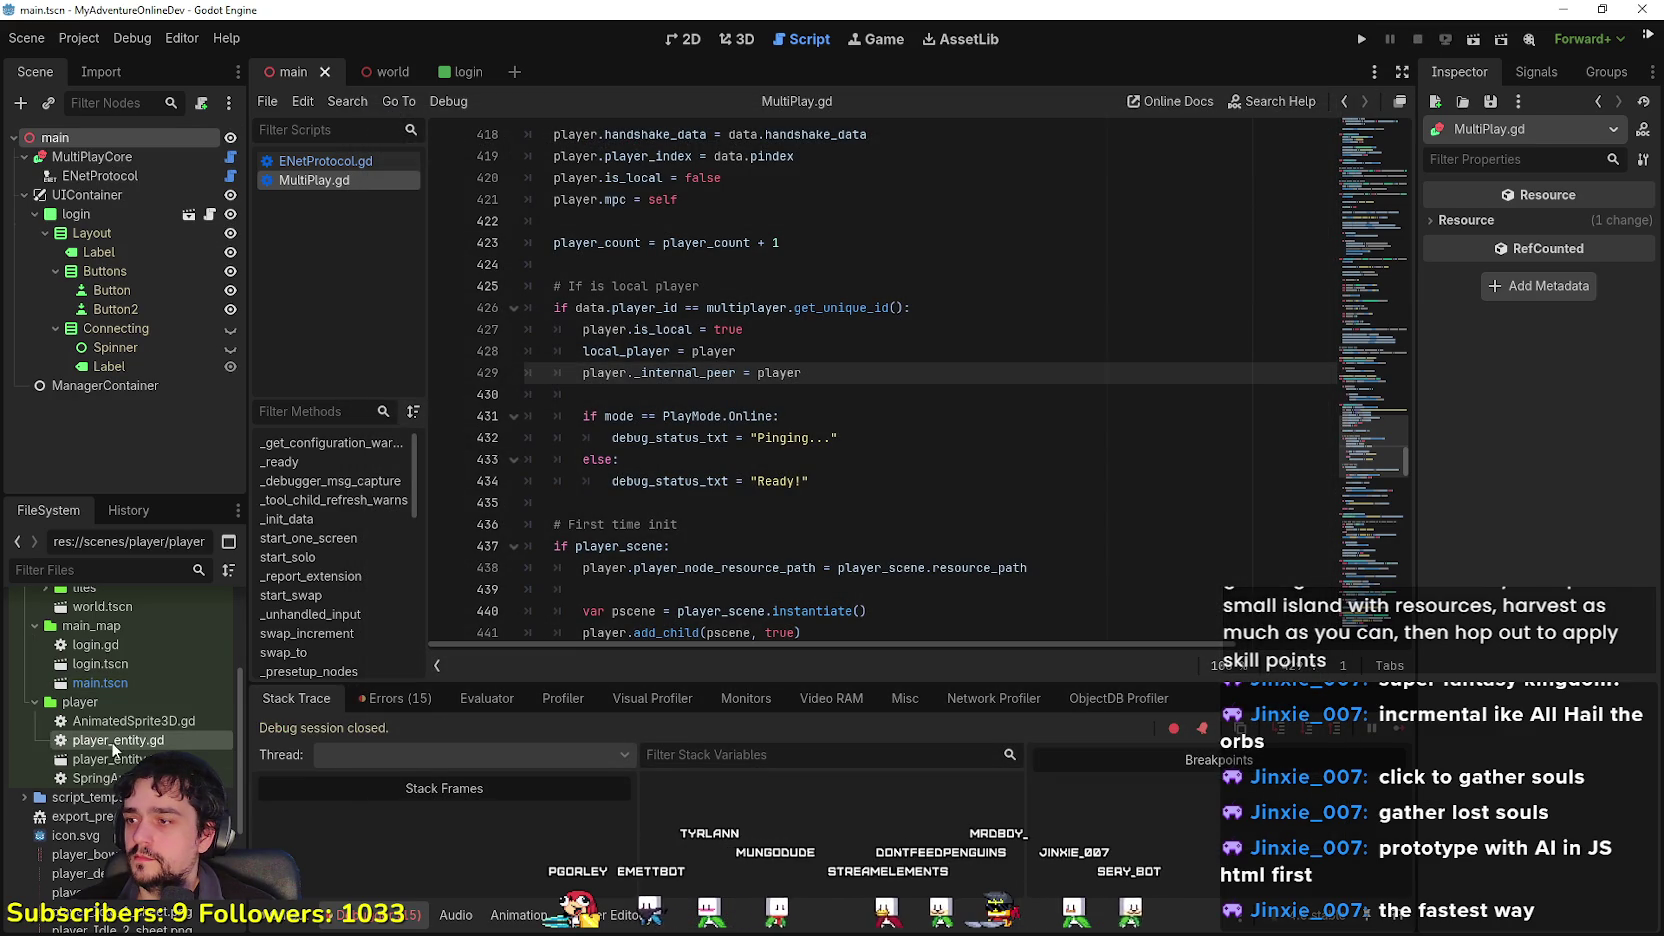
click(100, 759)
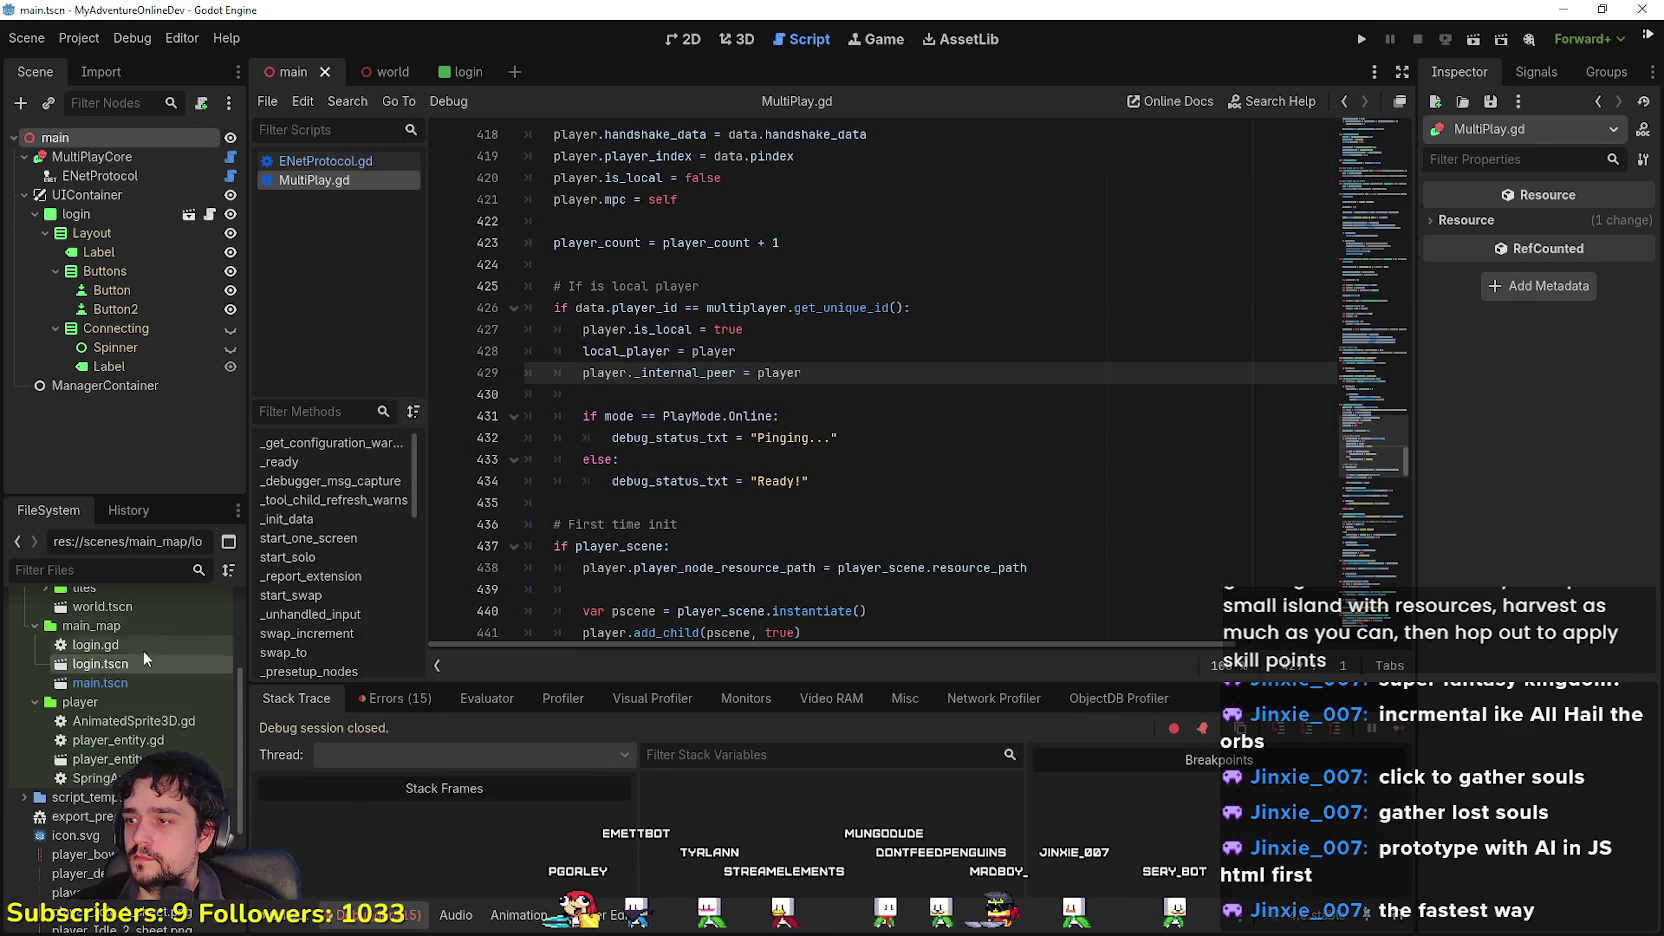
Step: Run world.tscn on its own, maximize its blank grey window, then close it
scroll(140, 650, up, 2)
double_click(118, 689)
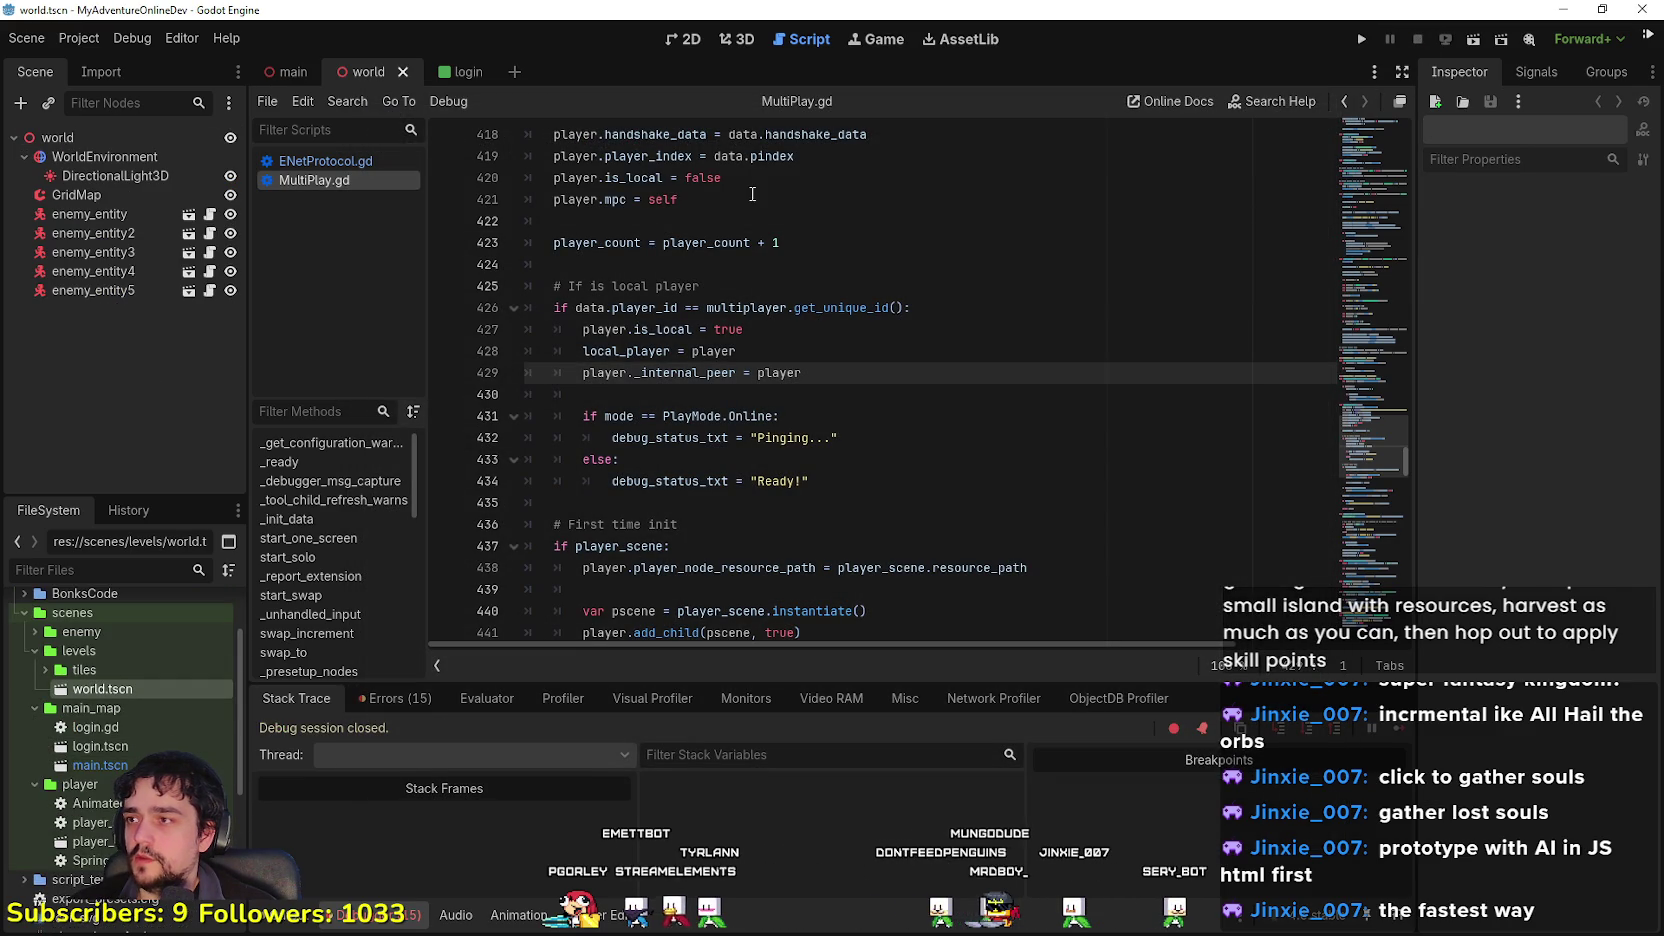
click(1462, 42)
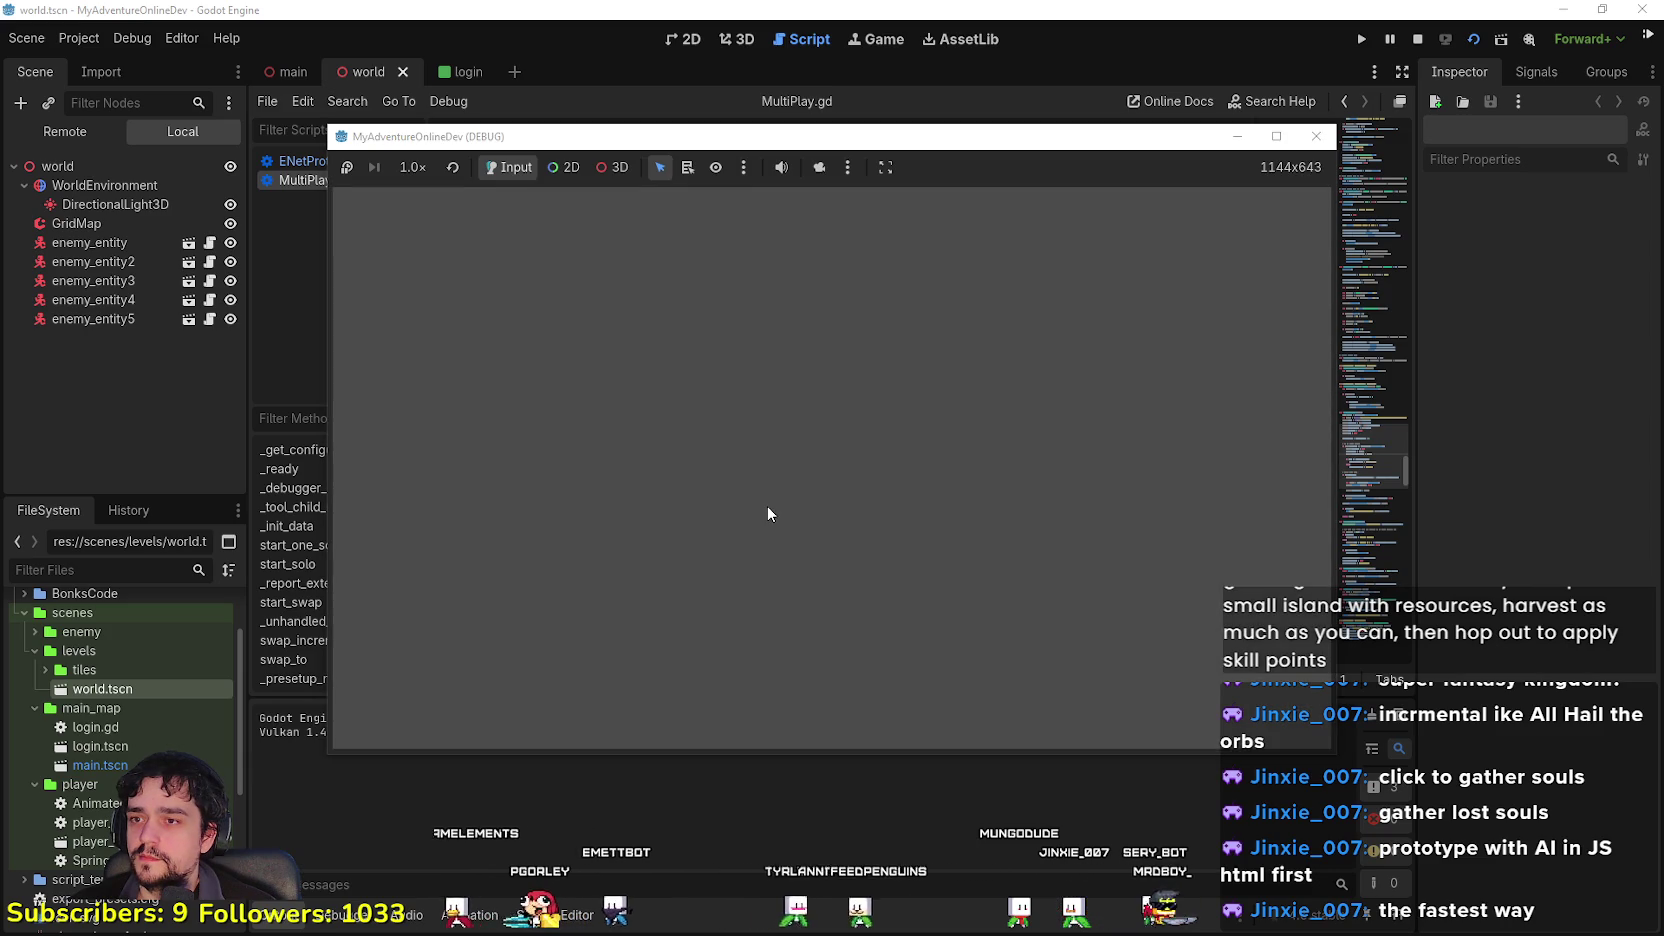
click(1275, 137)
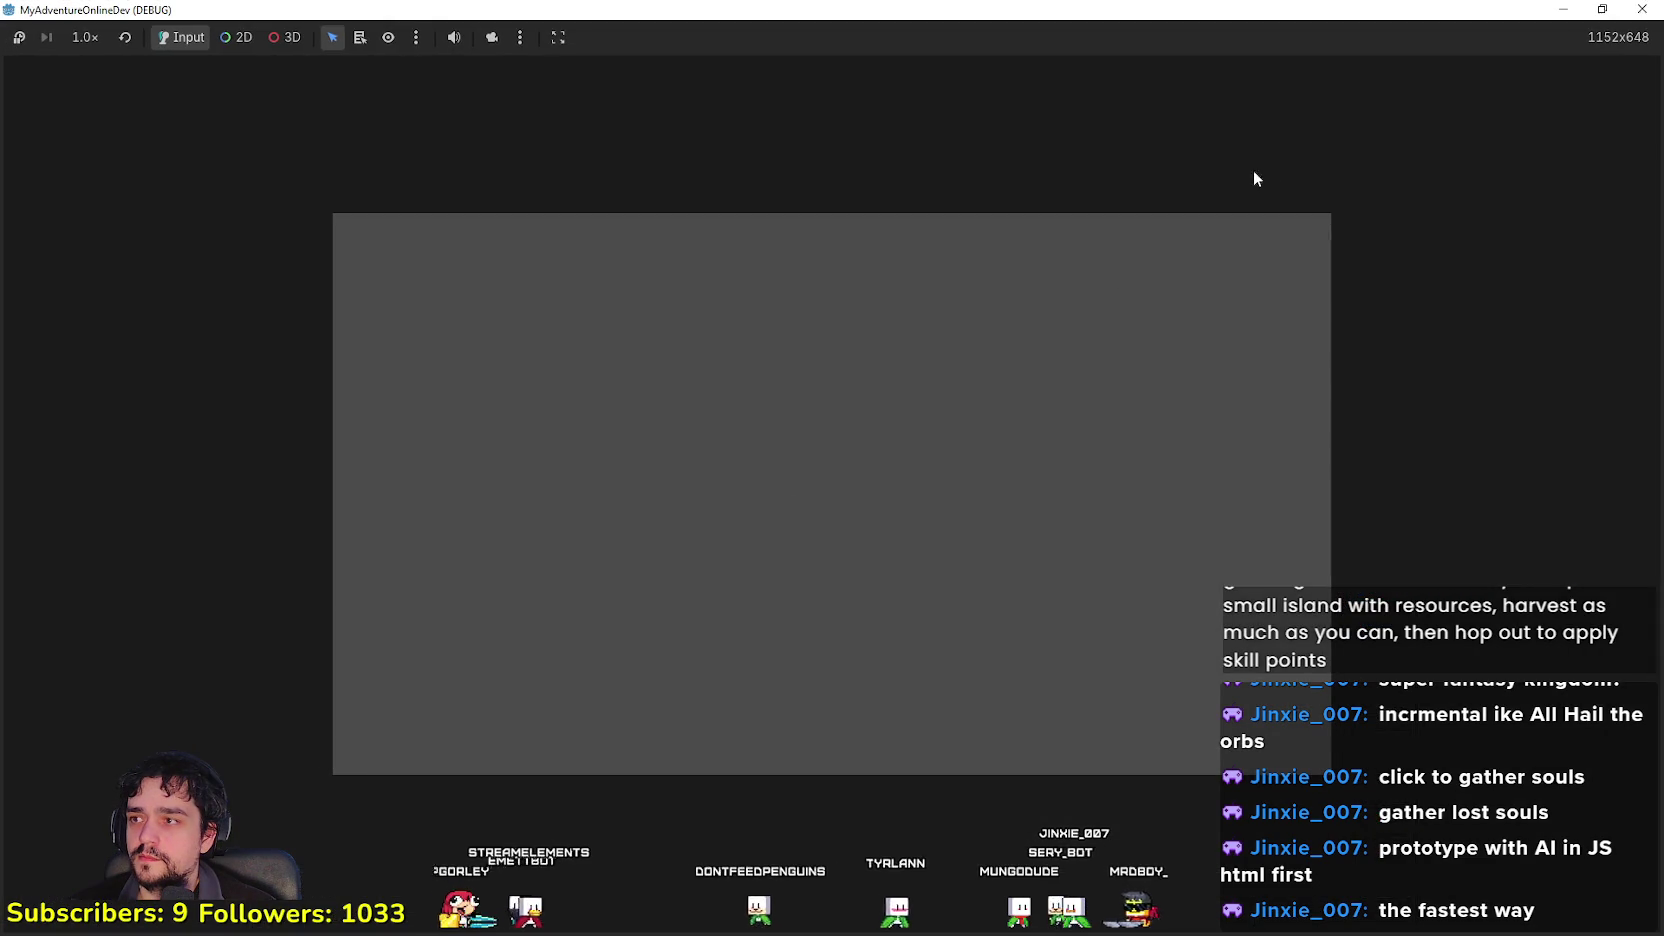
click(1650, 9)
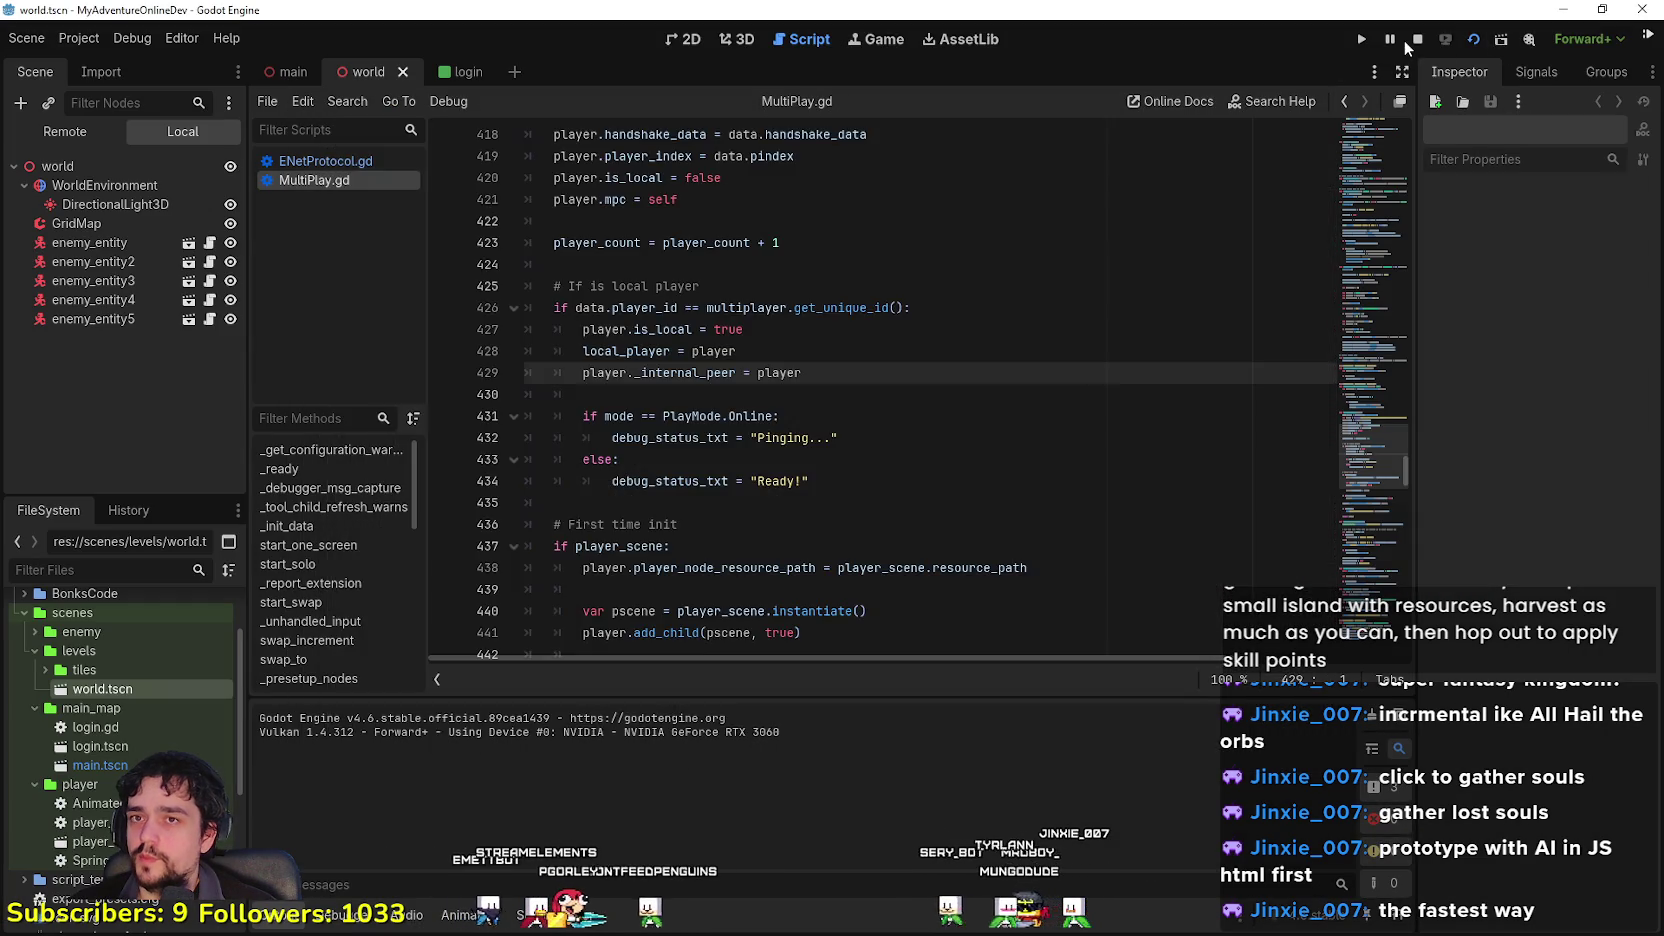
scroll(176, 741, down, 5)
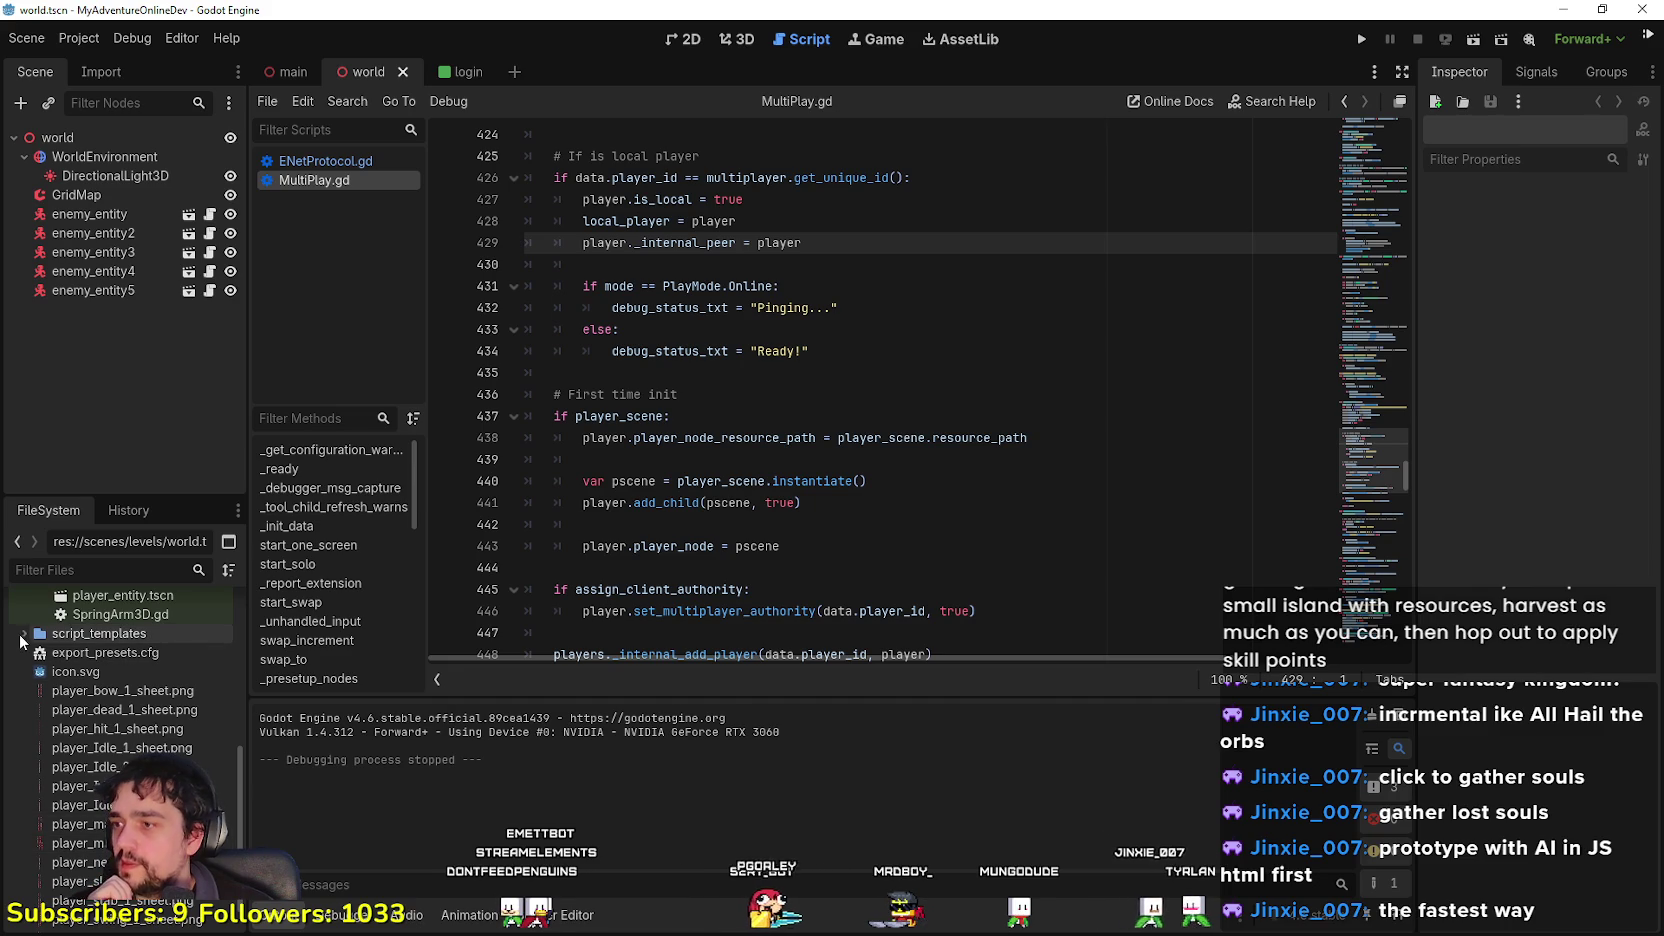
Step: Expand the BonksCode and enemy folders and open main.tscn
scroll(122, 695, up, 8)
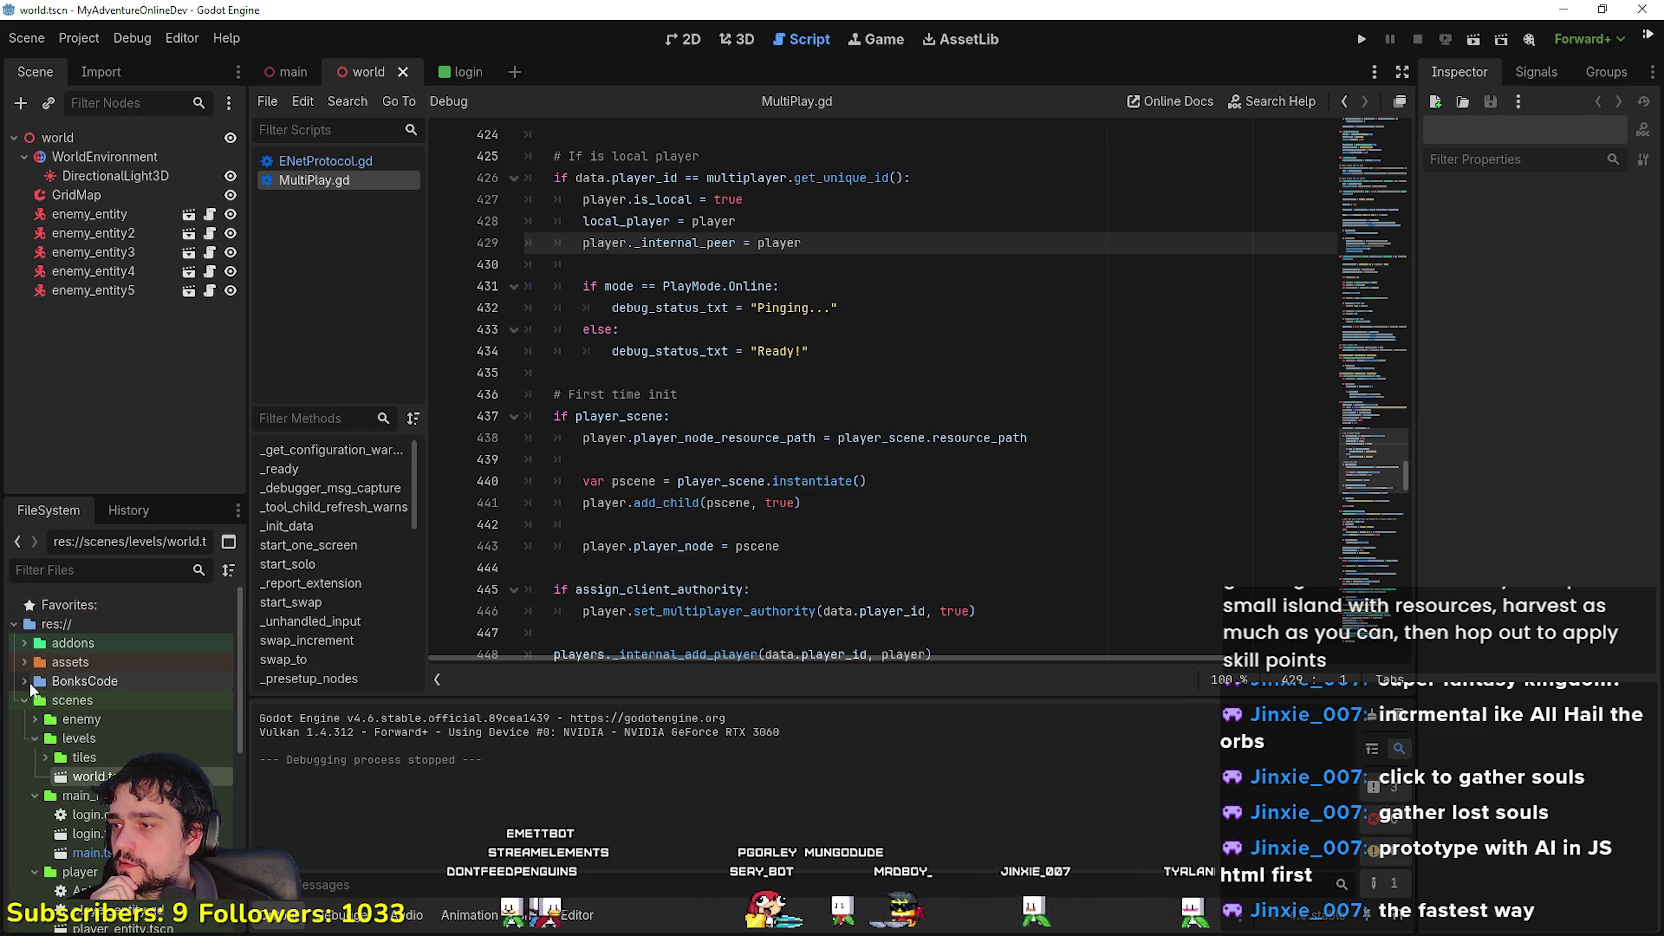
click(25, 682)
scroll(94, 765, down, 3)
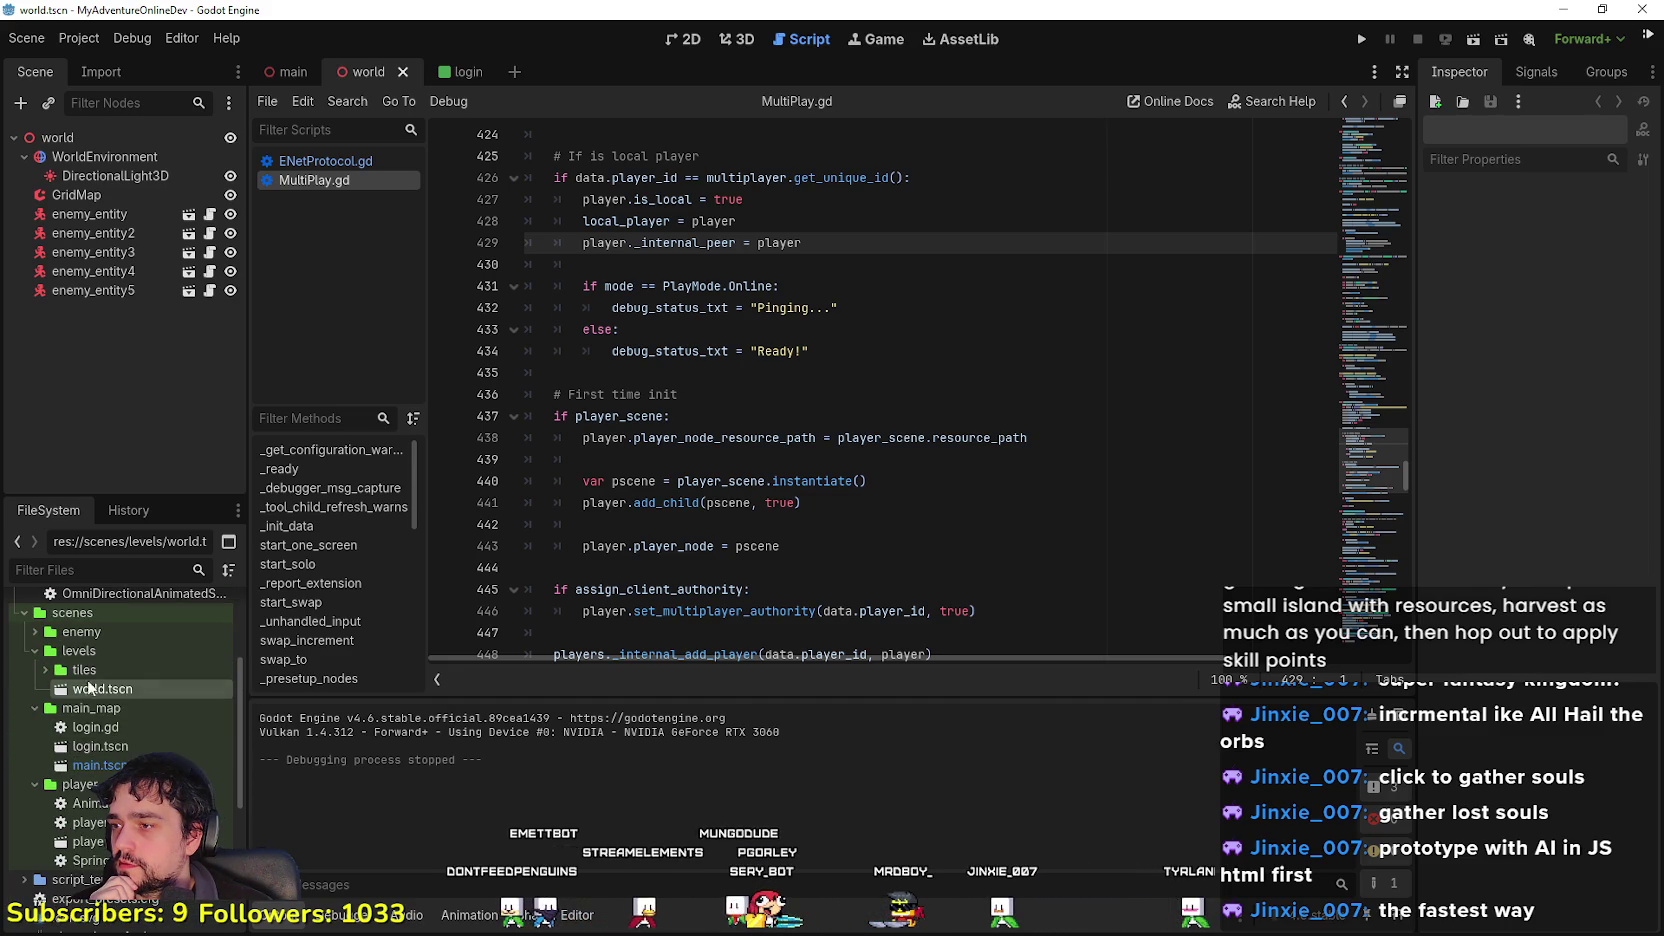
click(33, 632)
scroll(160, 736, down, 3)
click(122, 700)
double_click(135, 716)
Step: Switch to the 2D view and flip between the login and main scenes
click(672, 38)
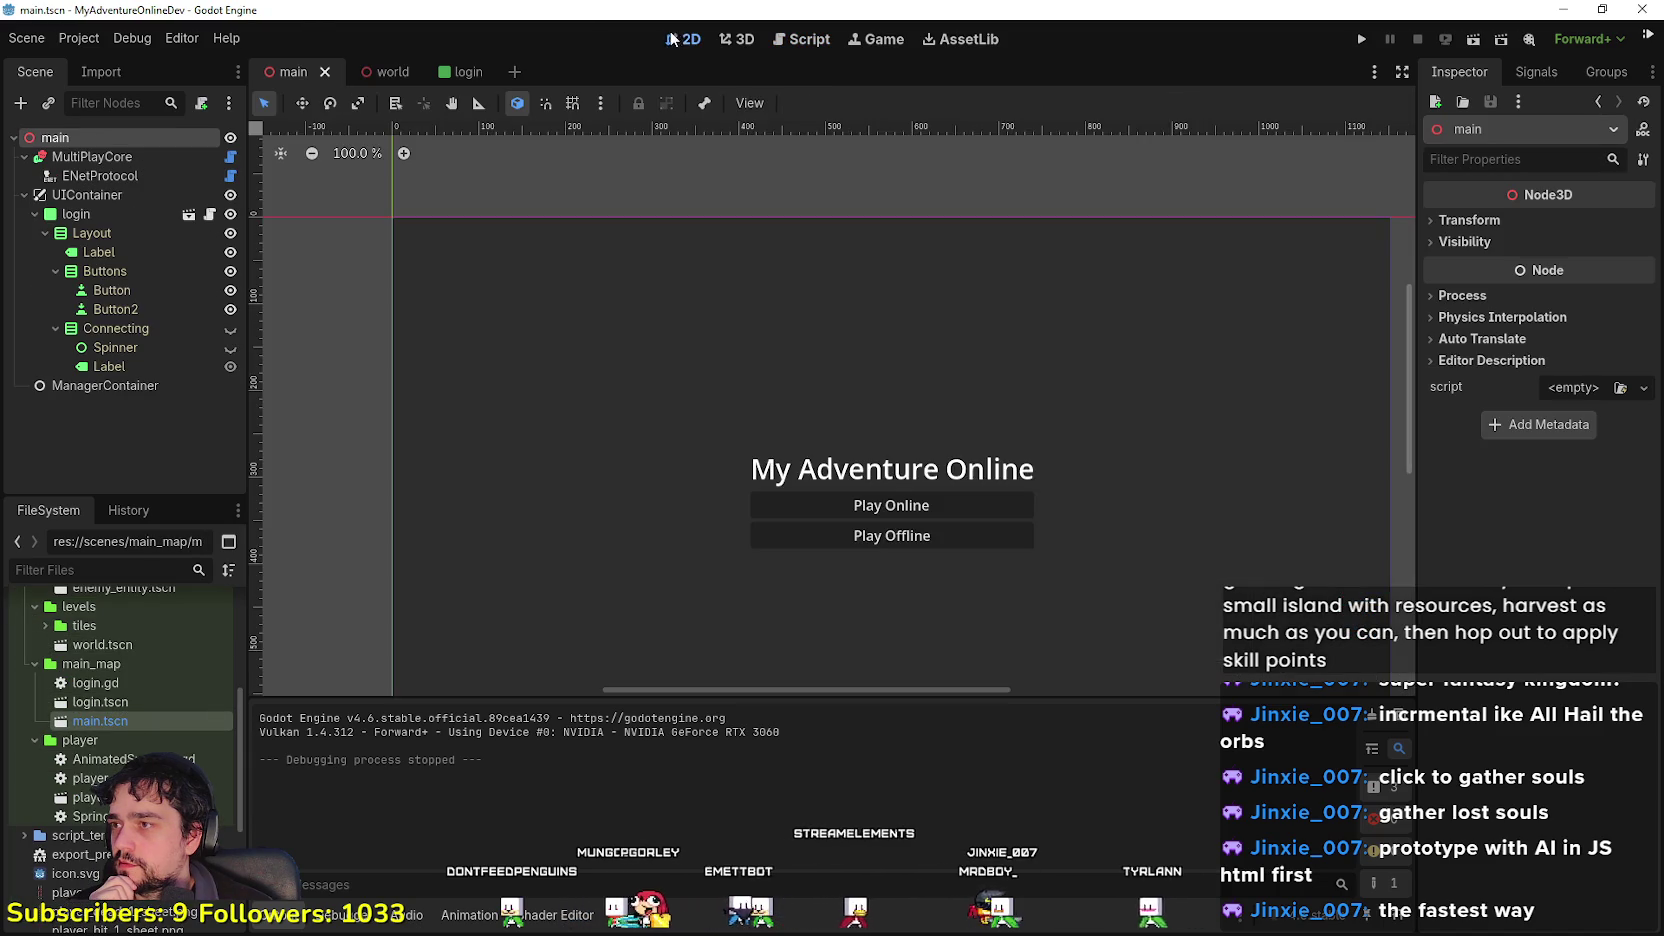
scroll(866, 360, up, 3)
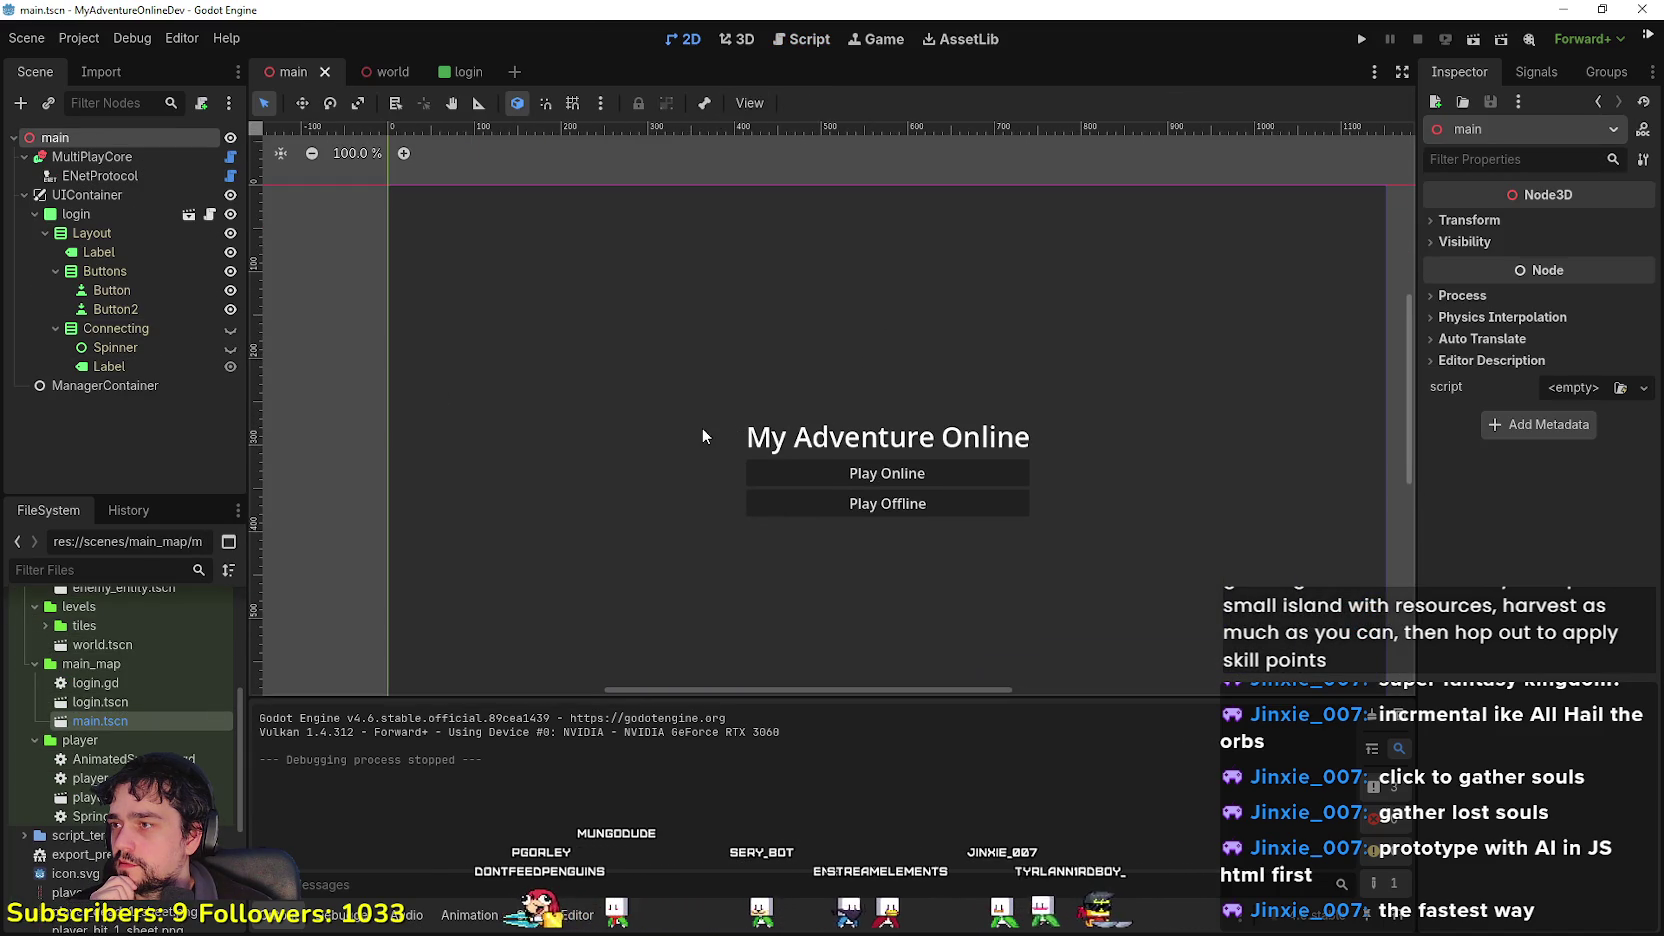
scroll(705, 436, down, 5)
double_click(112, 704)
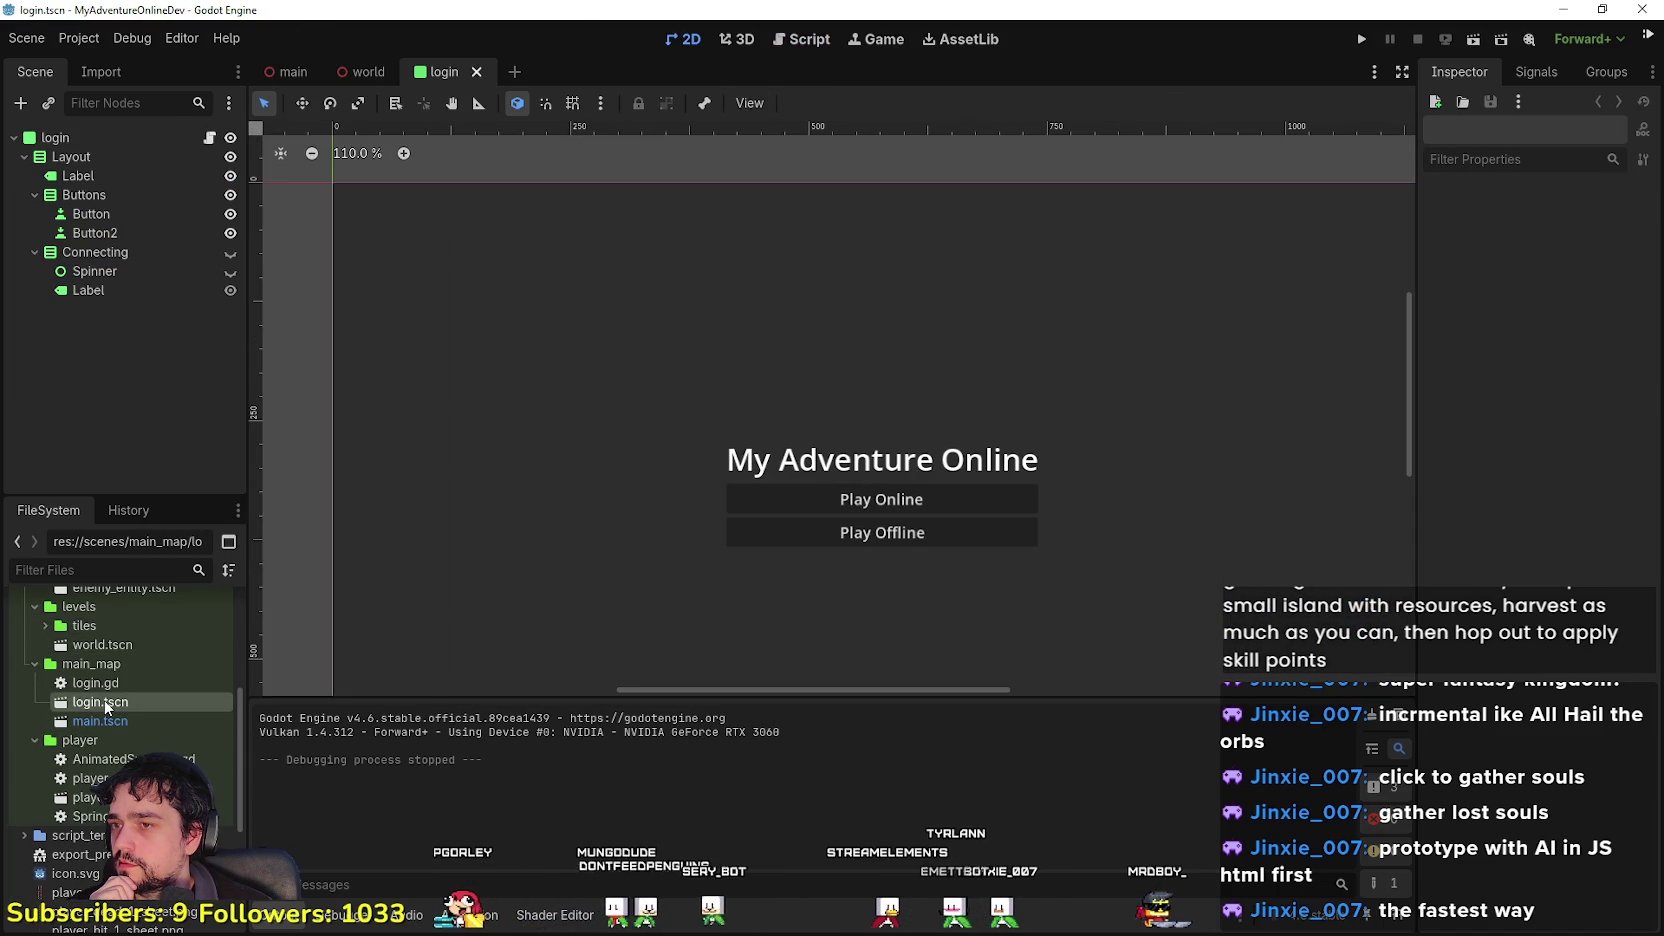
double_click(100, 721)
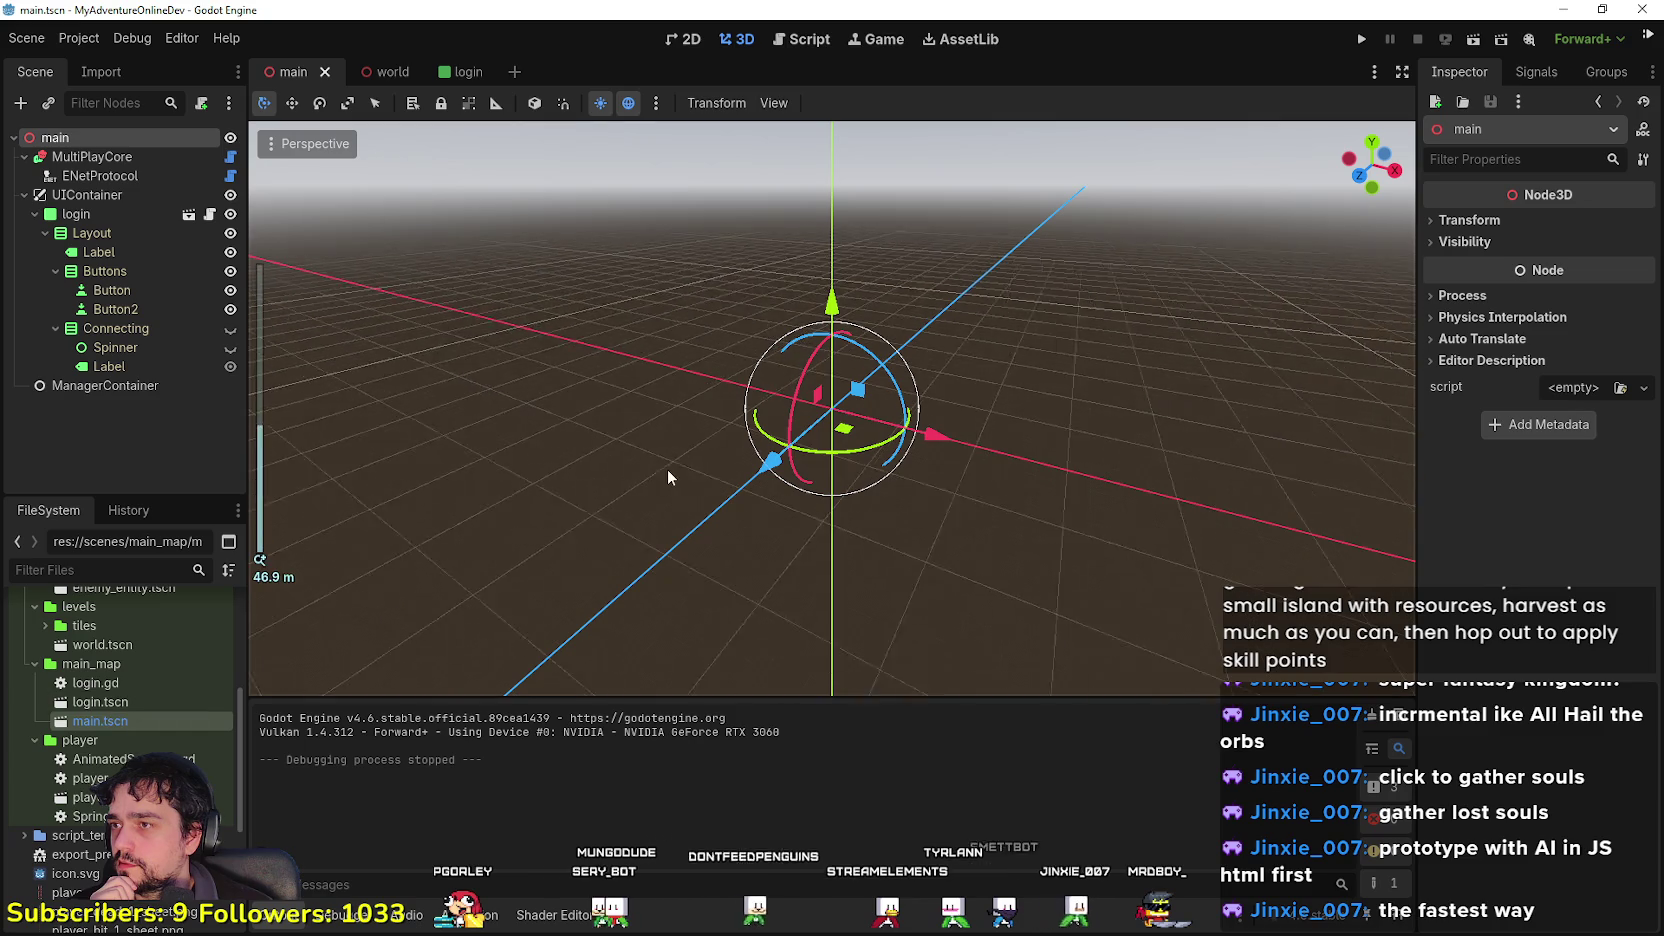
scroll(279, 287, down, 6)
scroll(900, 505, up, 15)
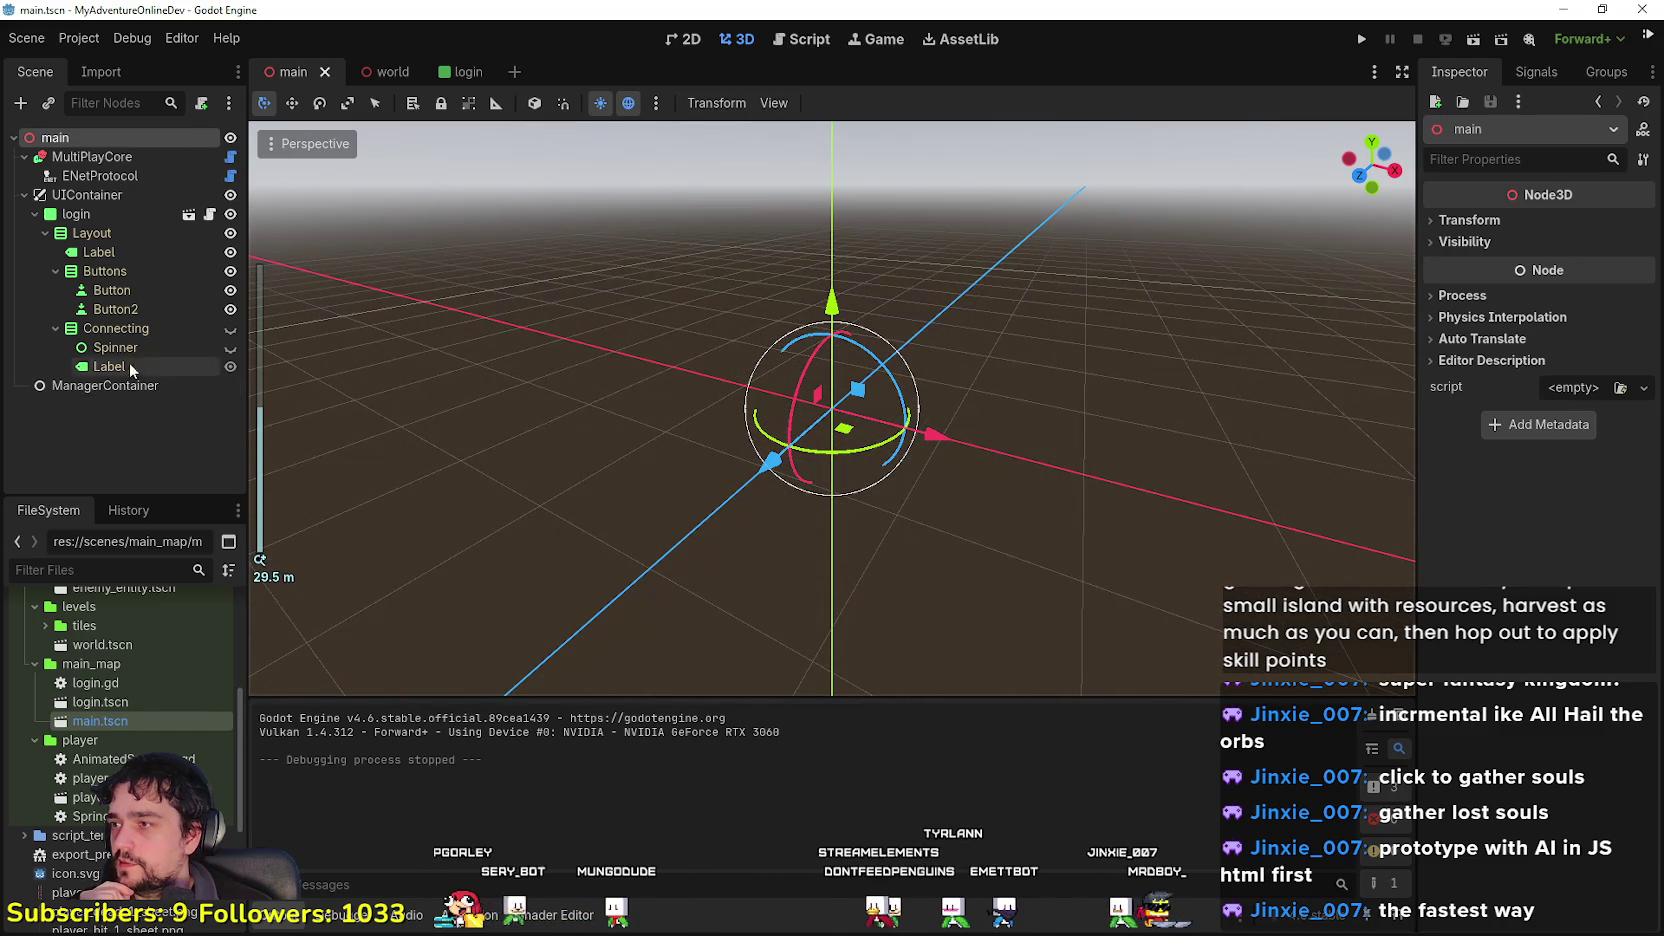
Step: Toggle visibility of the Connecting and Spinner nodes, leaving main.tscn unsaved
double_click(231, 348)
double_click(230, 333)
key(ctrl+F1)
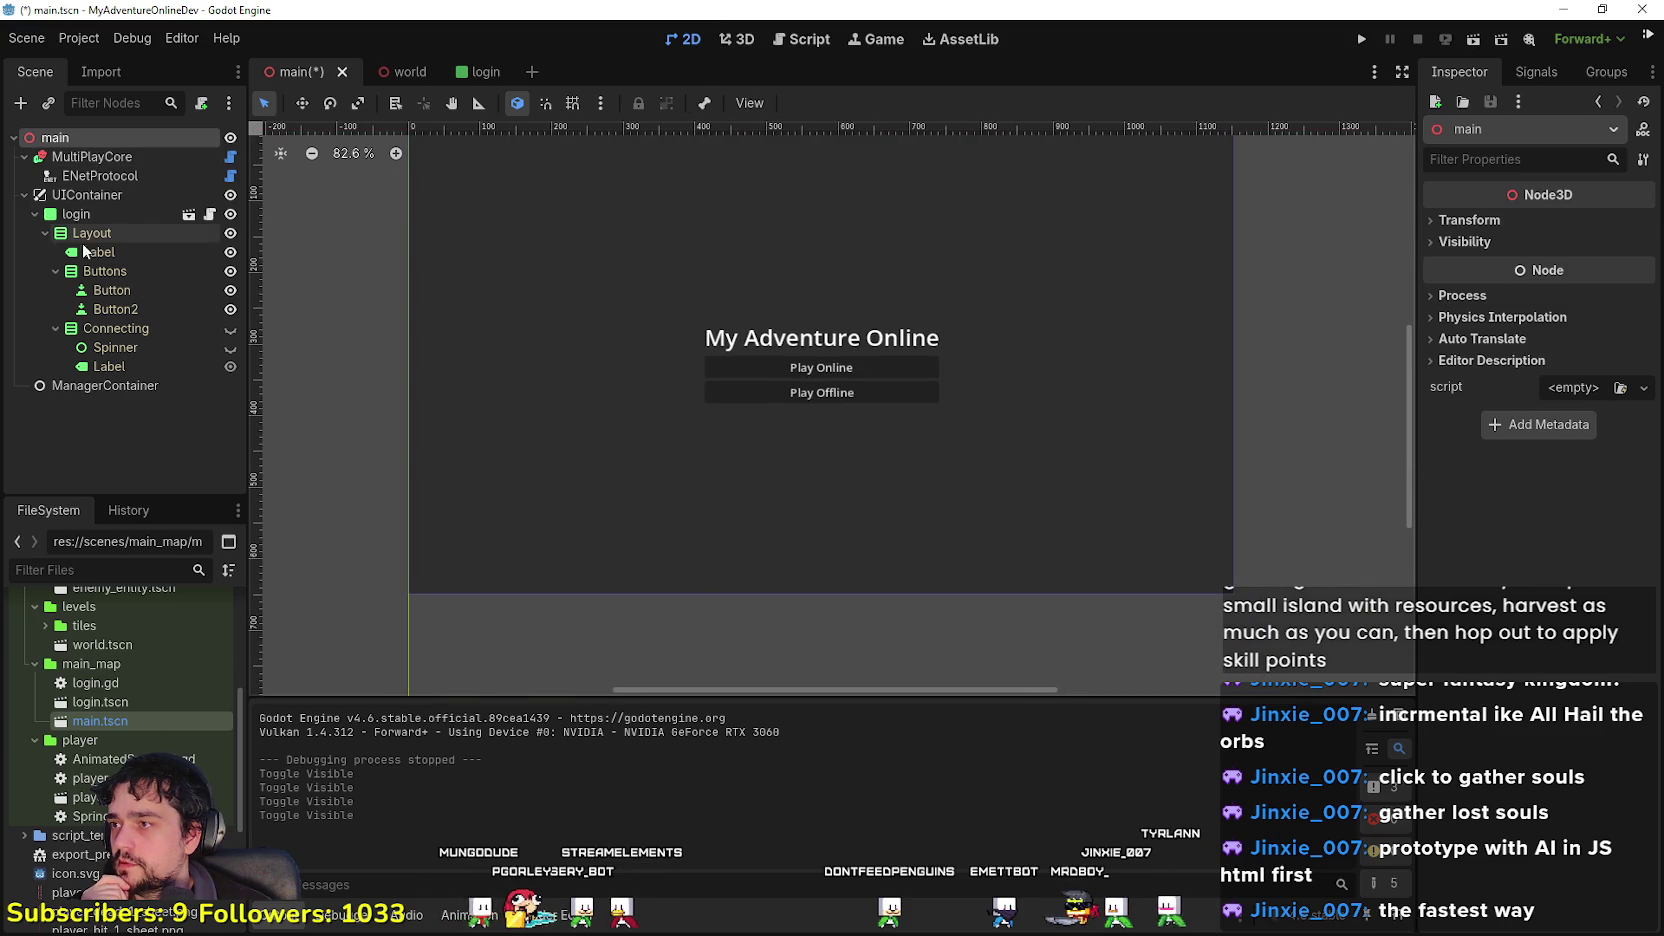
Step: Open world.tscn, look down on its grass-and-path map with five enemies, then switch to GitHub Desktop
scroll(120, 790, down, 2)
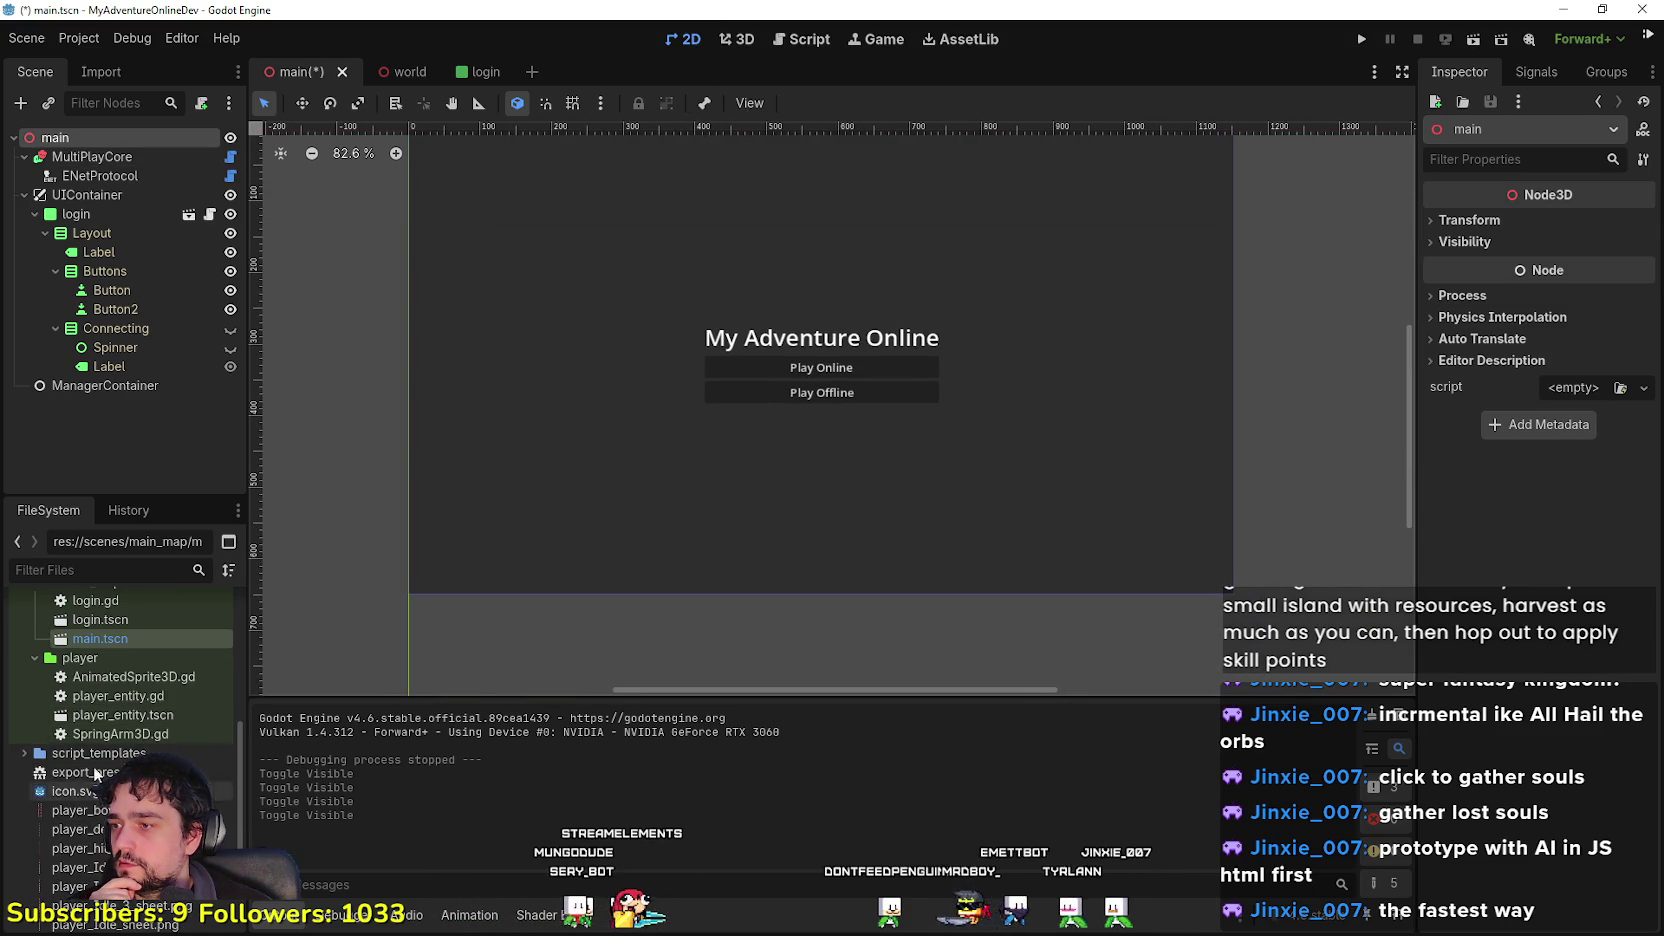
scroll(114, 686, up, 3)
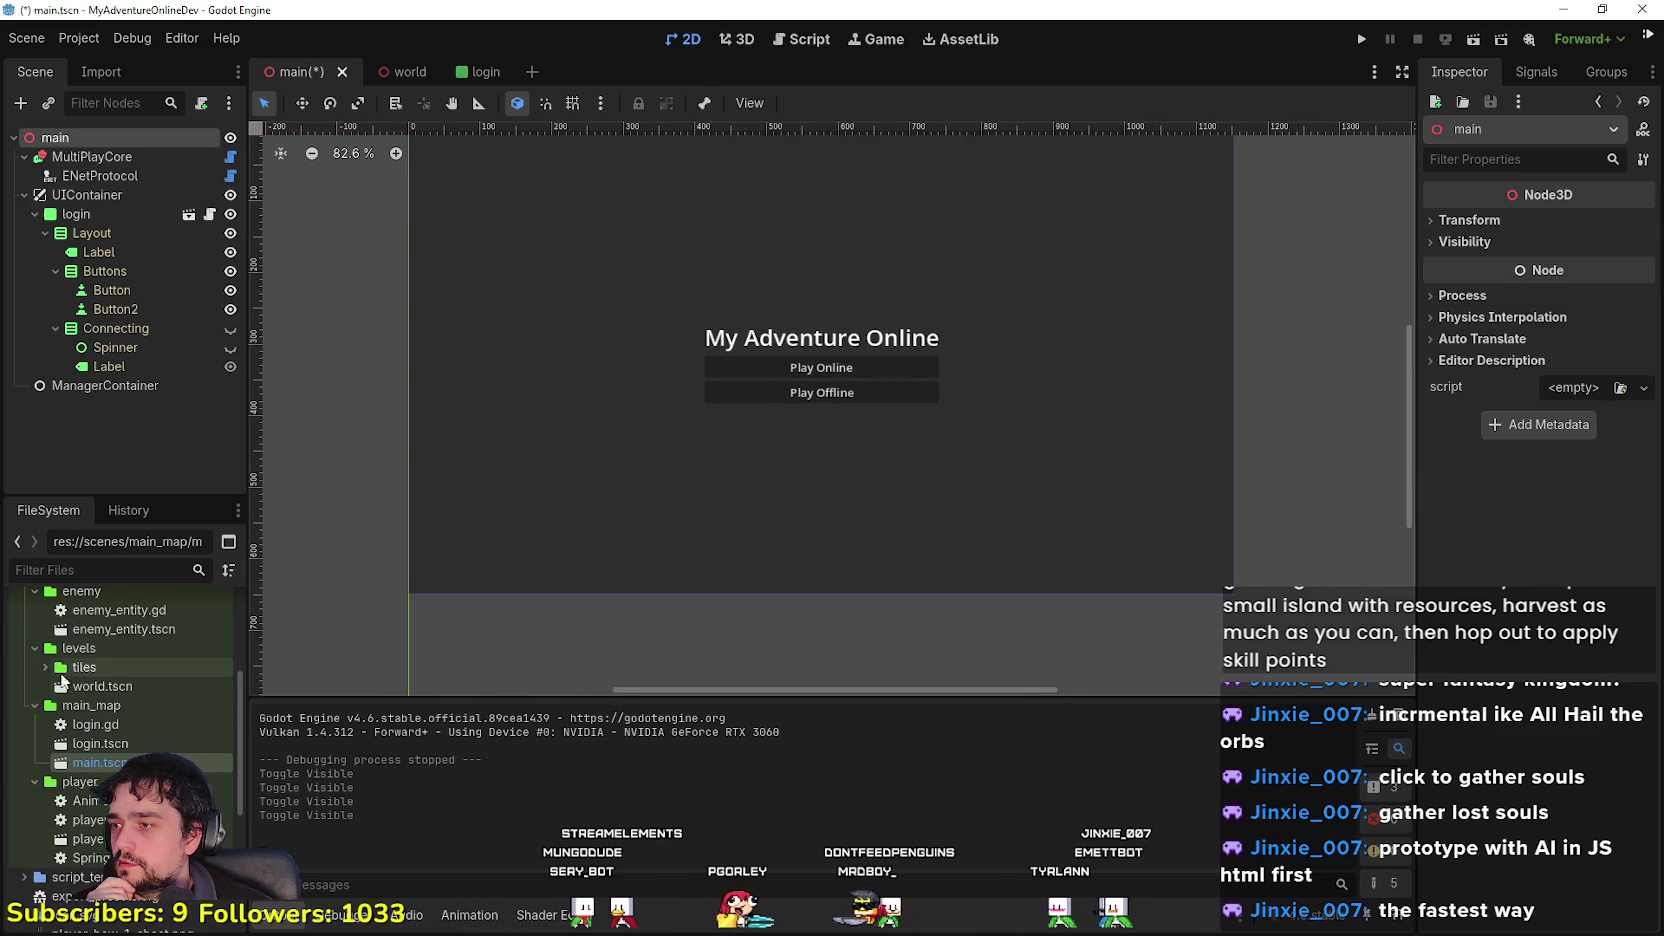
click(45, 667)
double_click(101, 726)
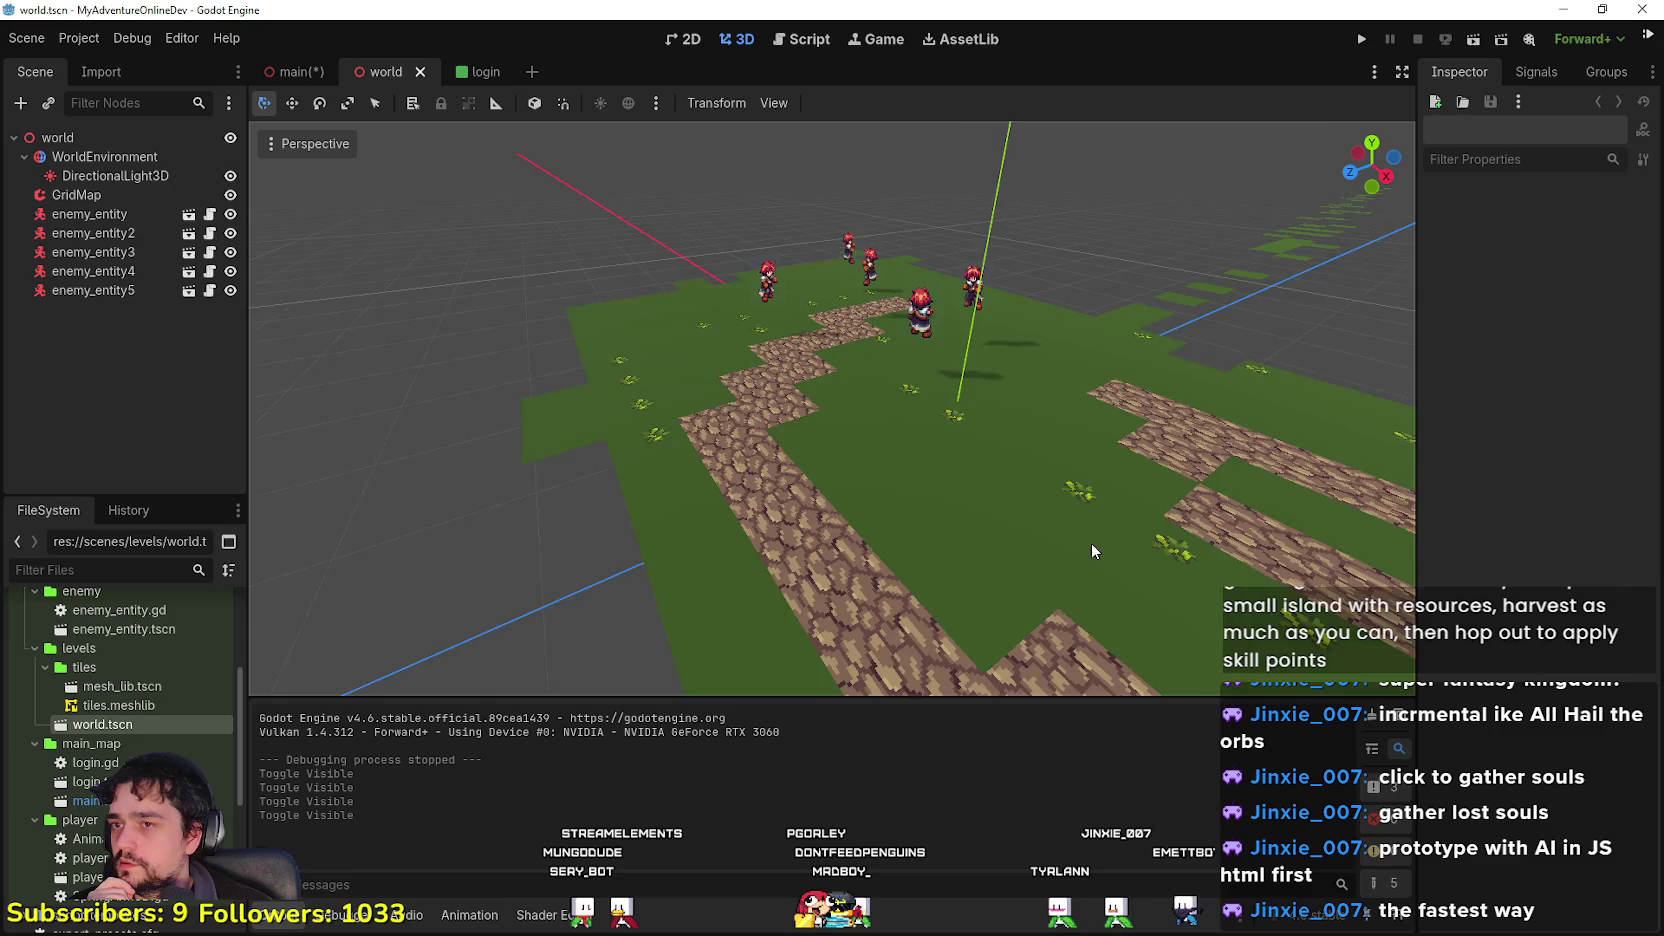
scroll(1091, 543, down, 3)
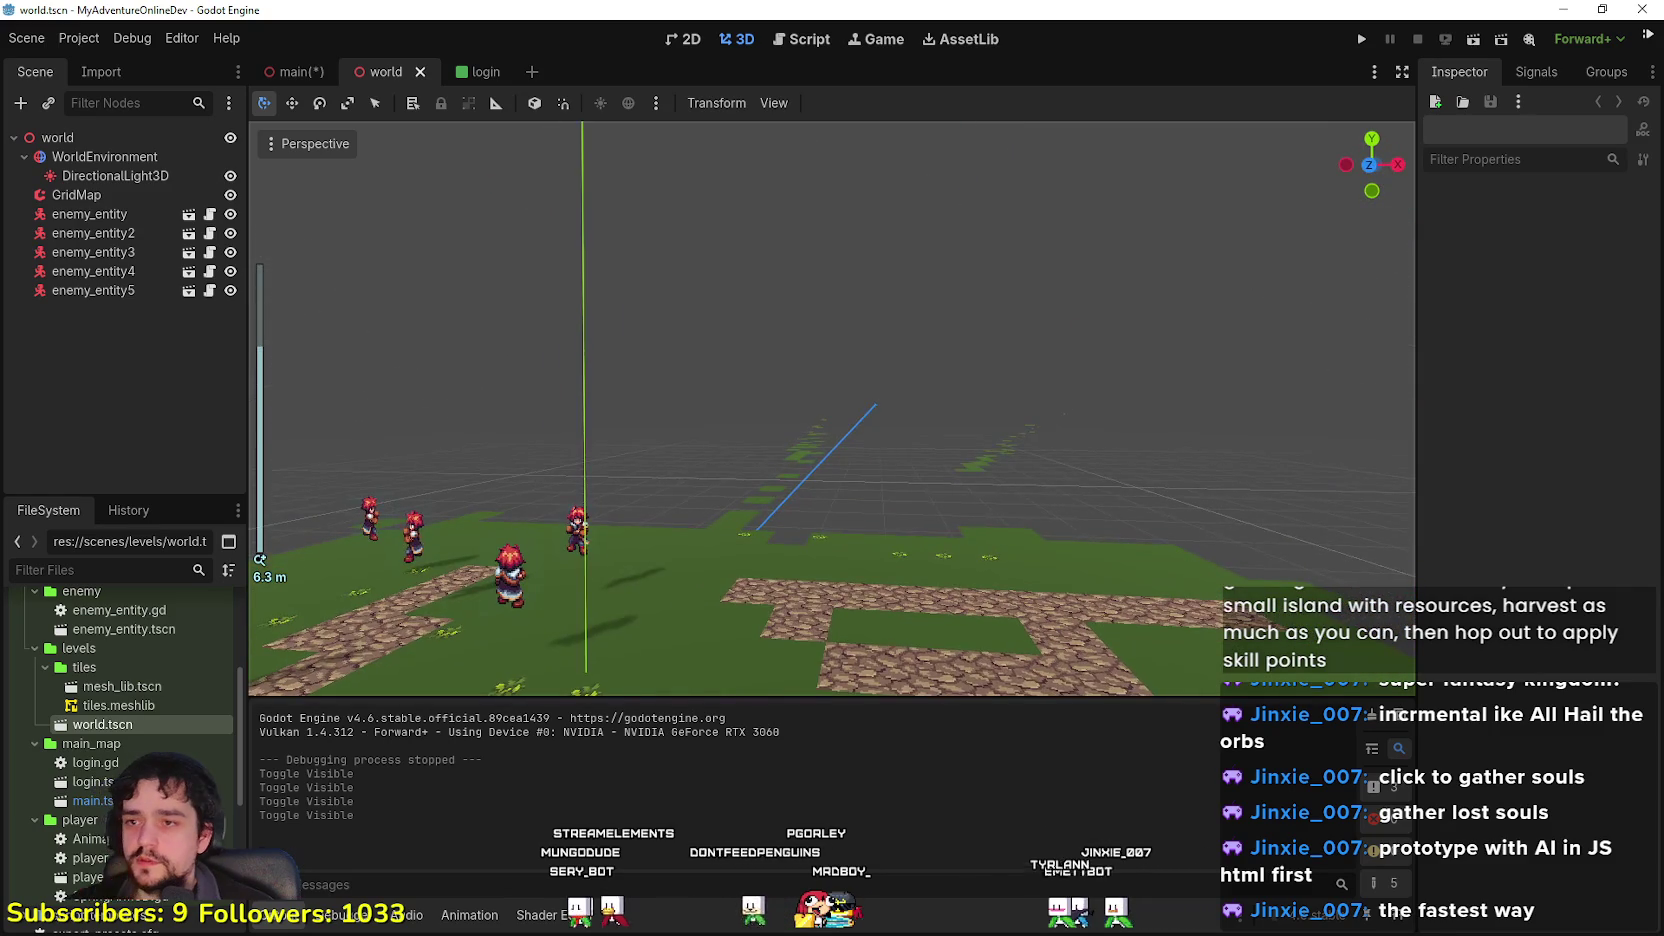
mouse_move(830, 400)
mouse_down()
mouse_move(830, 510)
mouse_move(830, 390)
mouse_move(830, 480)
mouse_move(830, 440)
mouse_up()
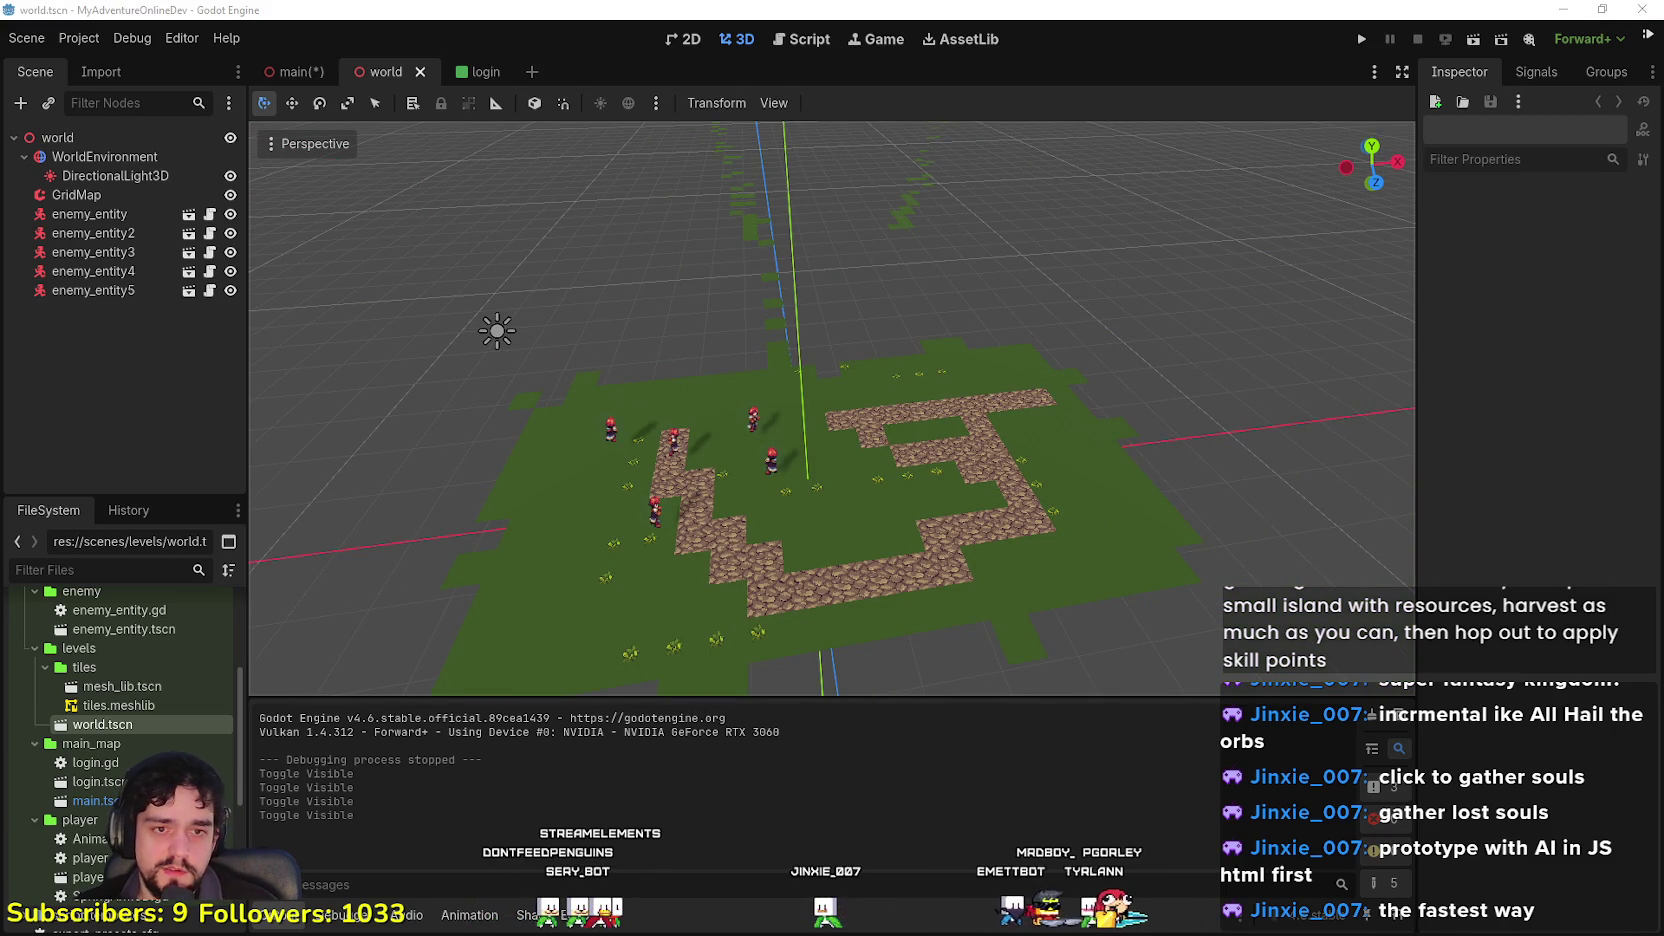
key(alt+Tab)
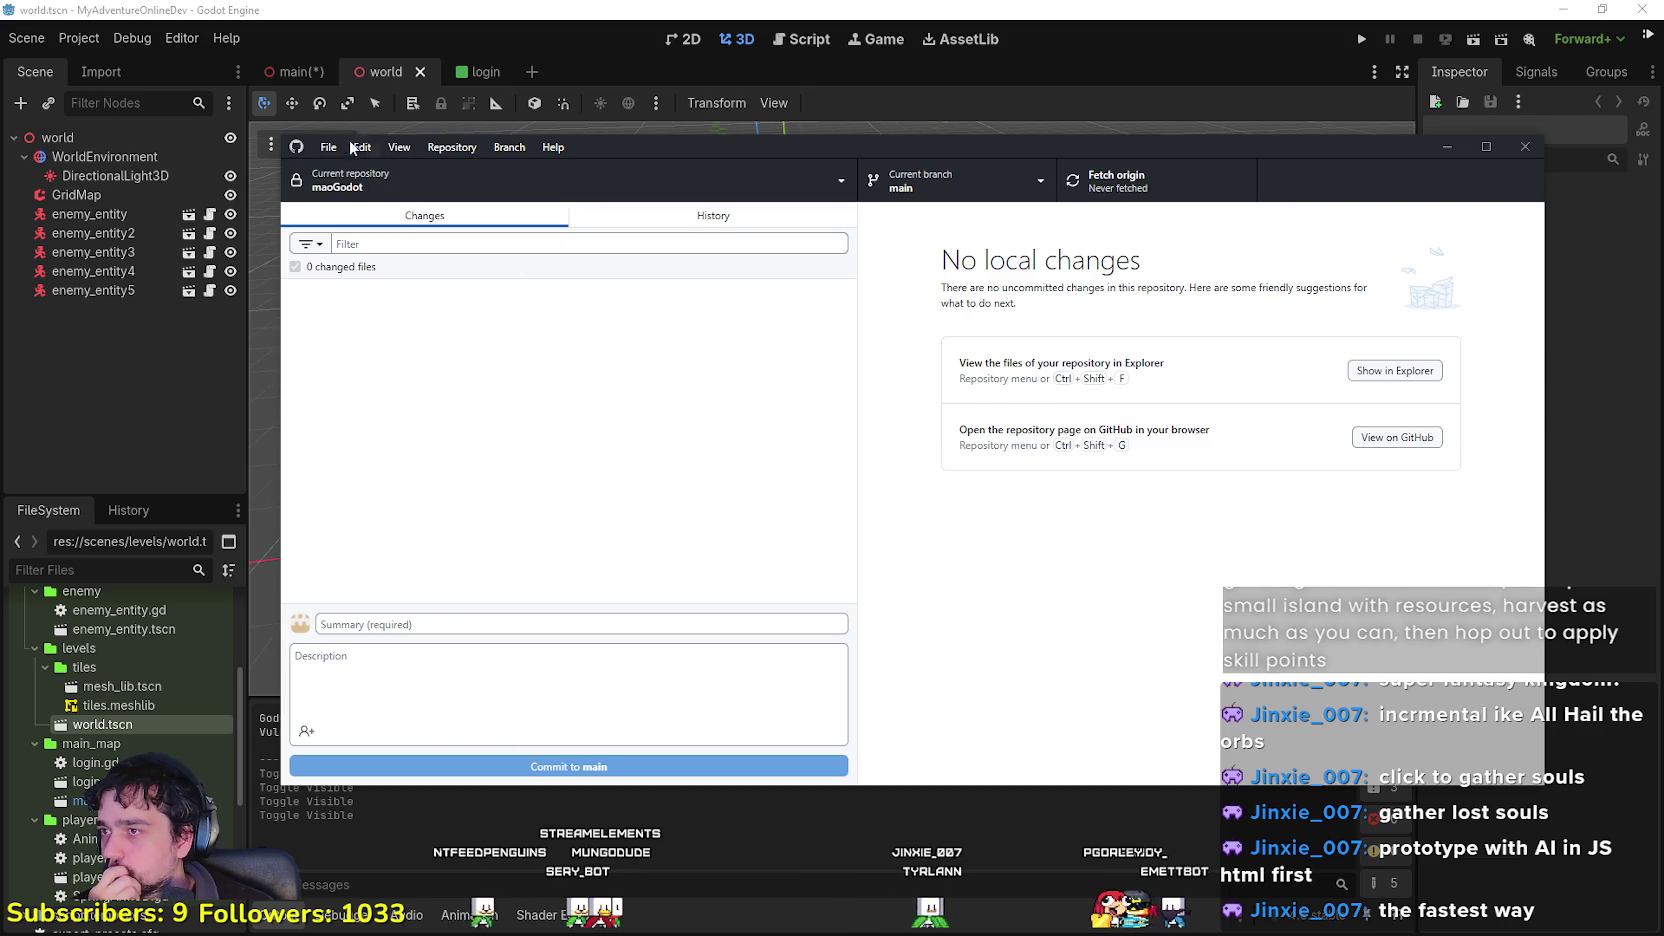
Step: Select MAO in the Clone repository list and clone it into My Adventure Online
click(328, 147)
click(400, 232)
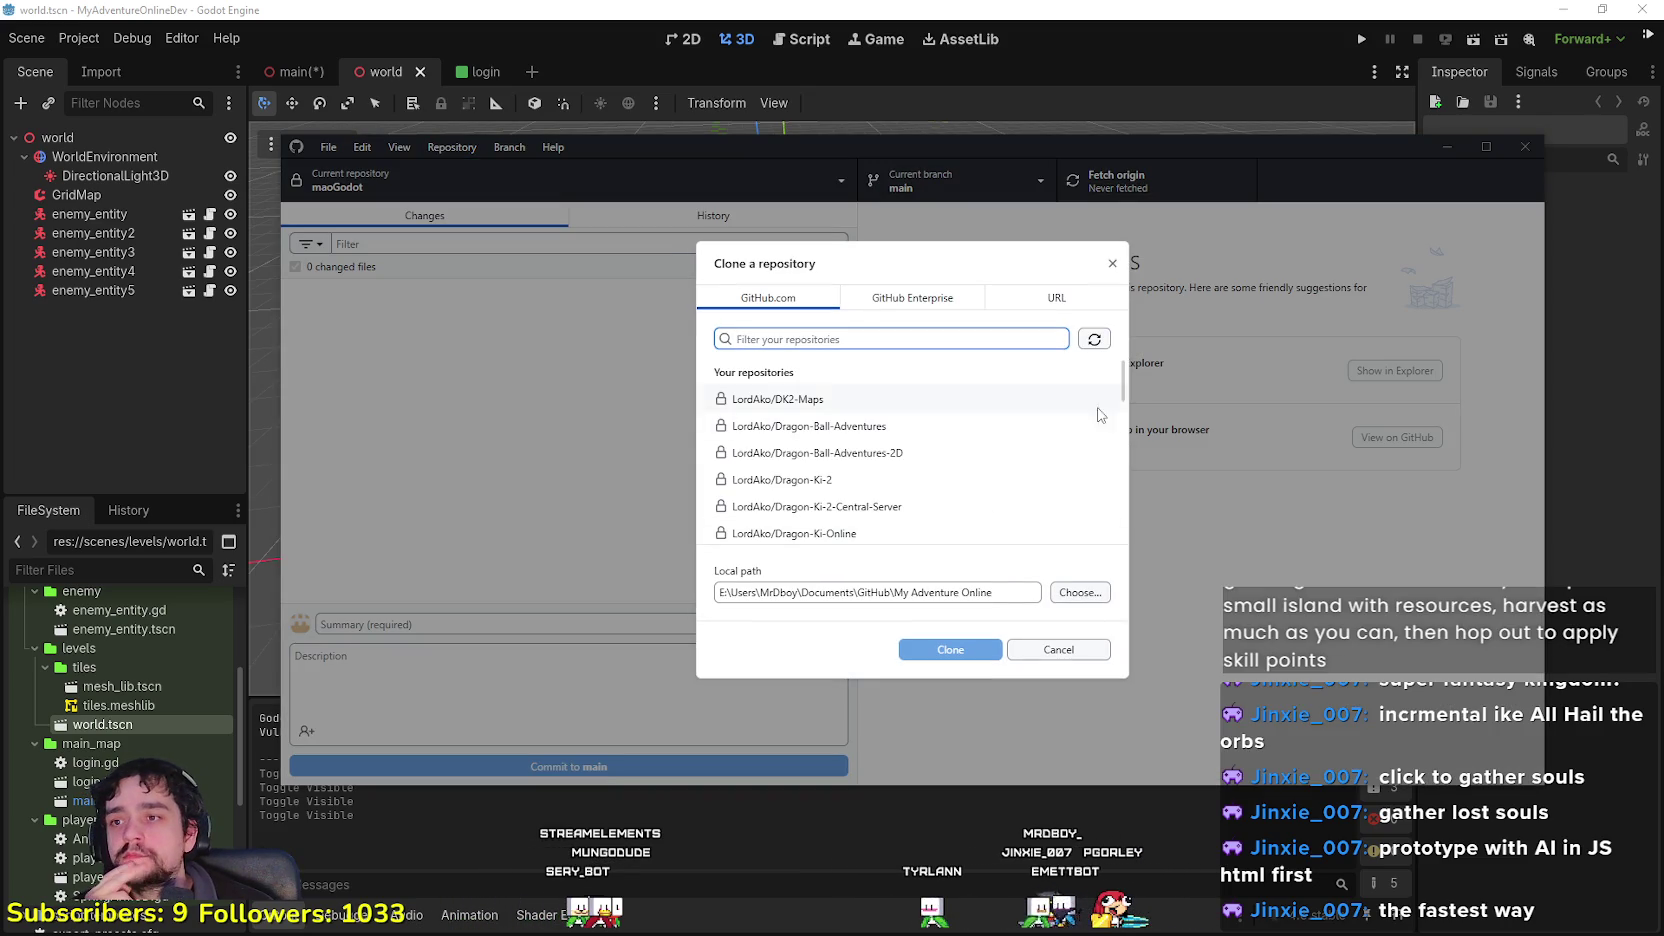
scroll(926, 426, down, 3)
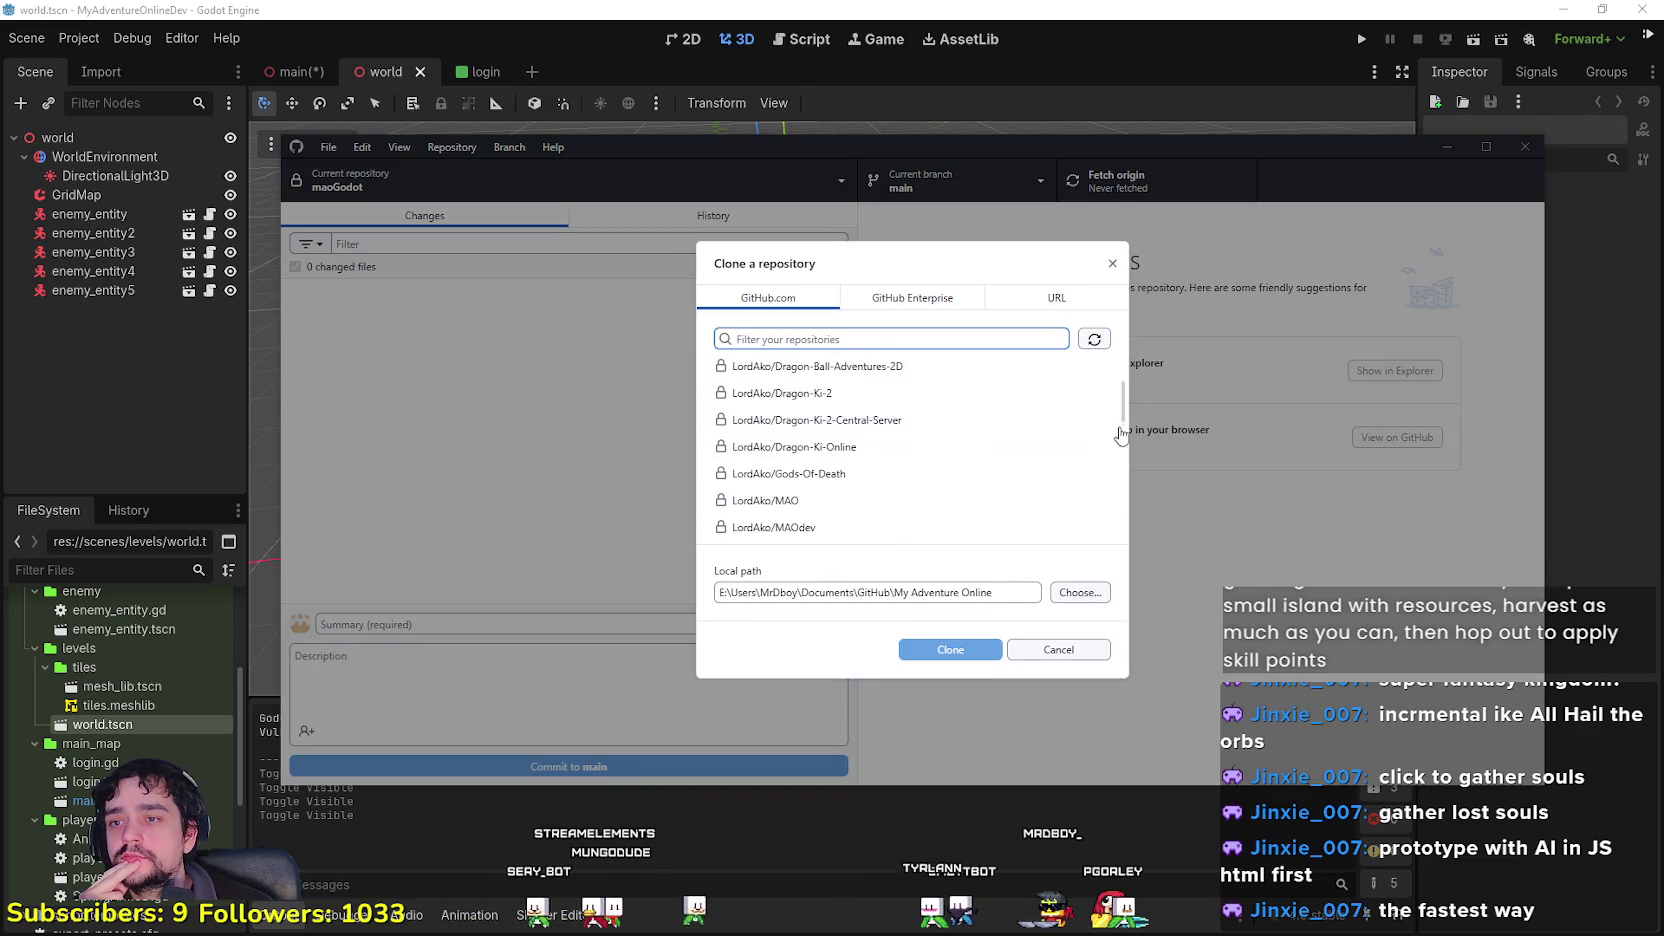
drag(1123, 418, 1127, 443)
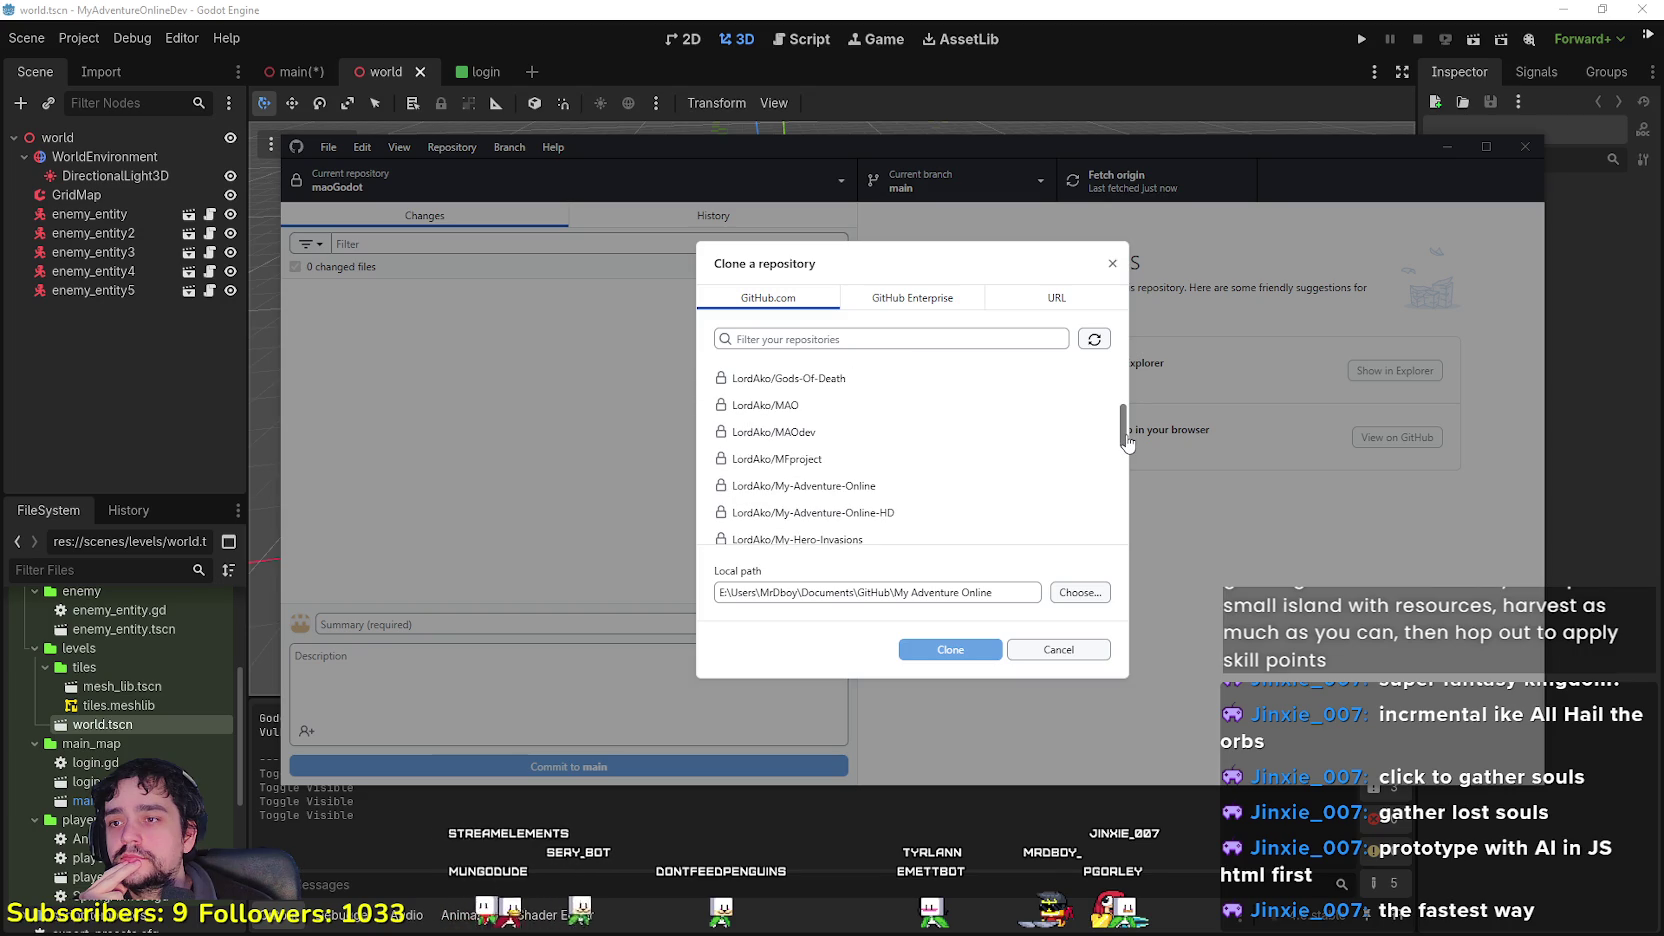
click(820, 405)
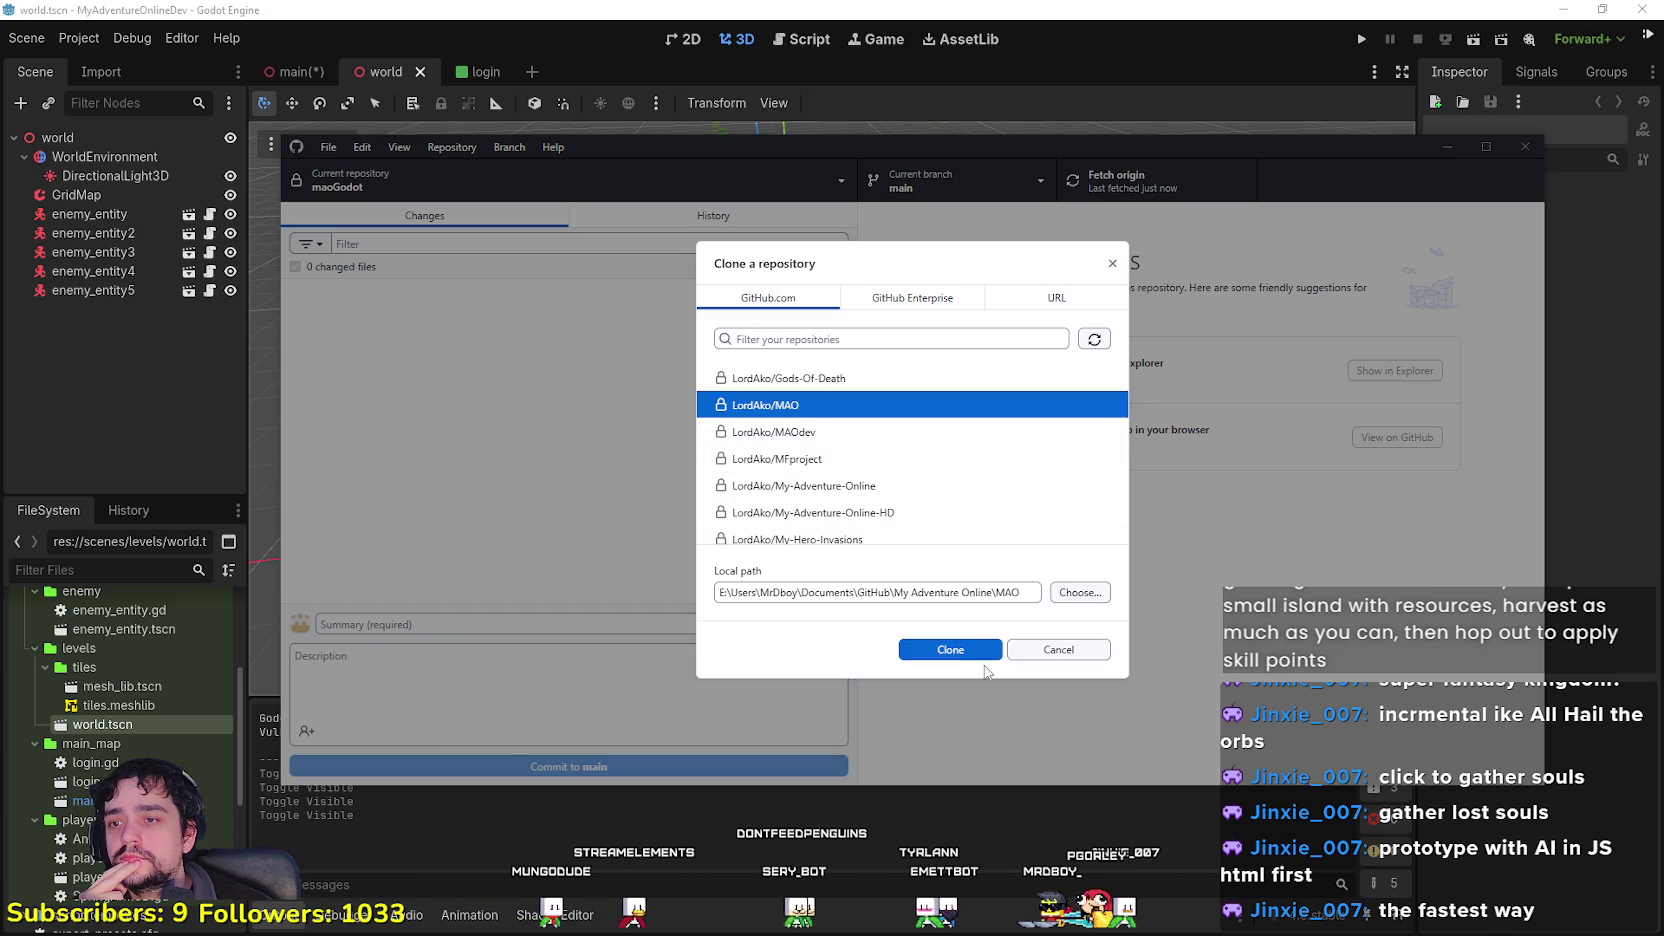
click(951, 650)
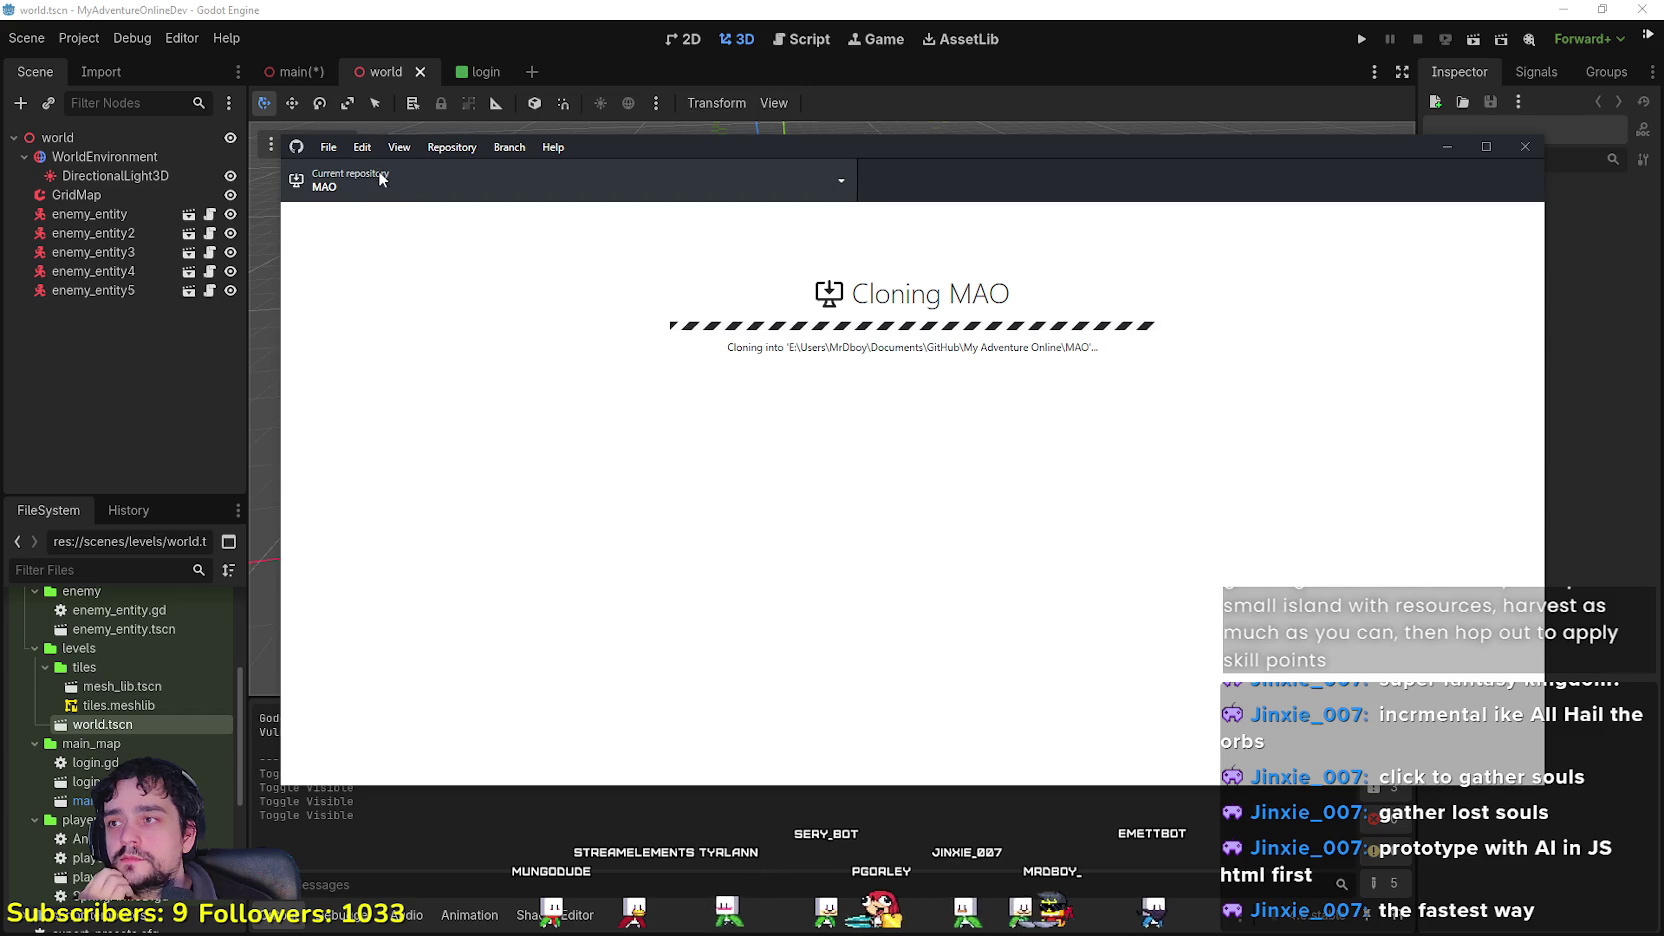
scroll(150, 820, down, 10)
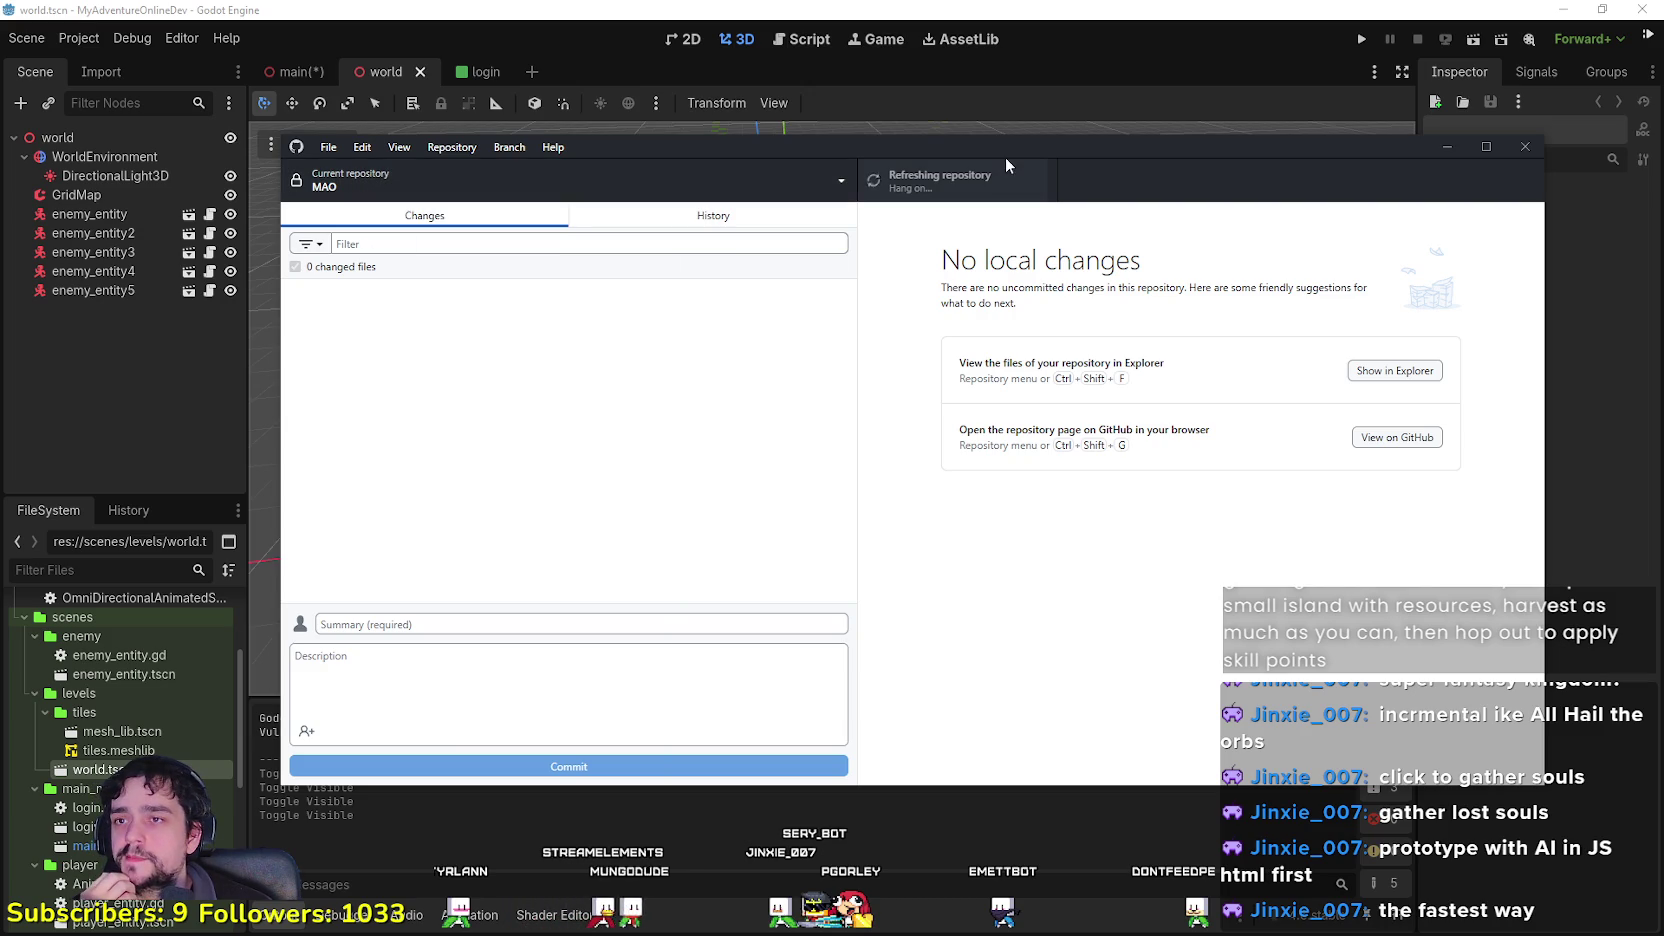
Step: Check MAO's commit history, return to Changes, and reopen the Clone repository dialog
drag(940, 139, 901, 147)
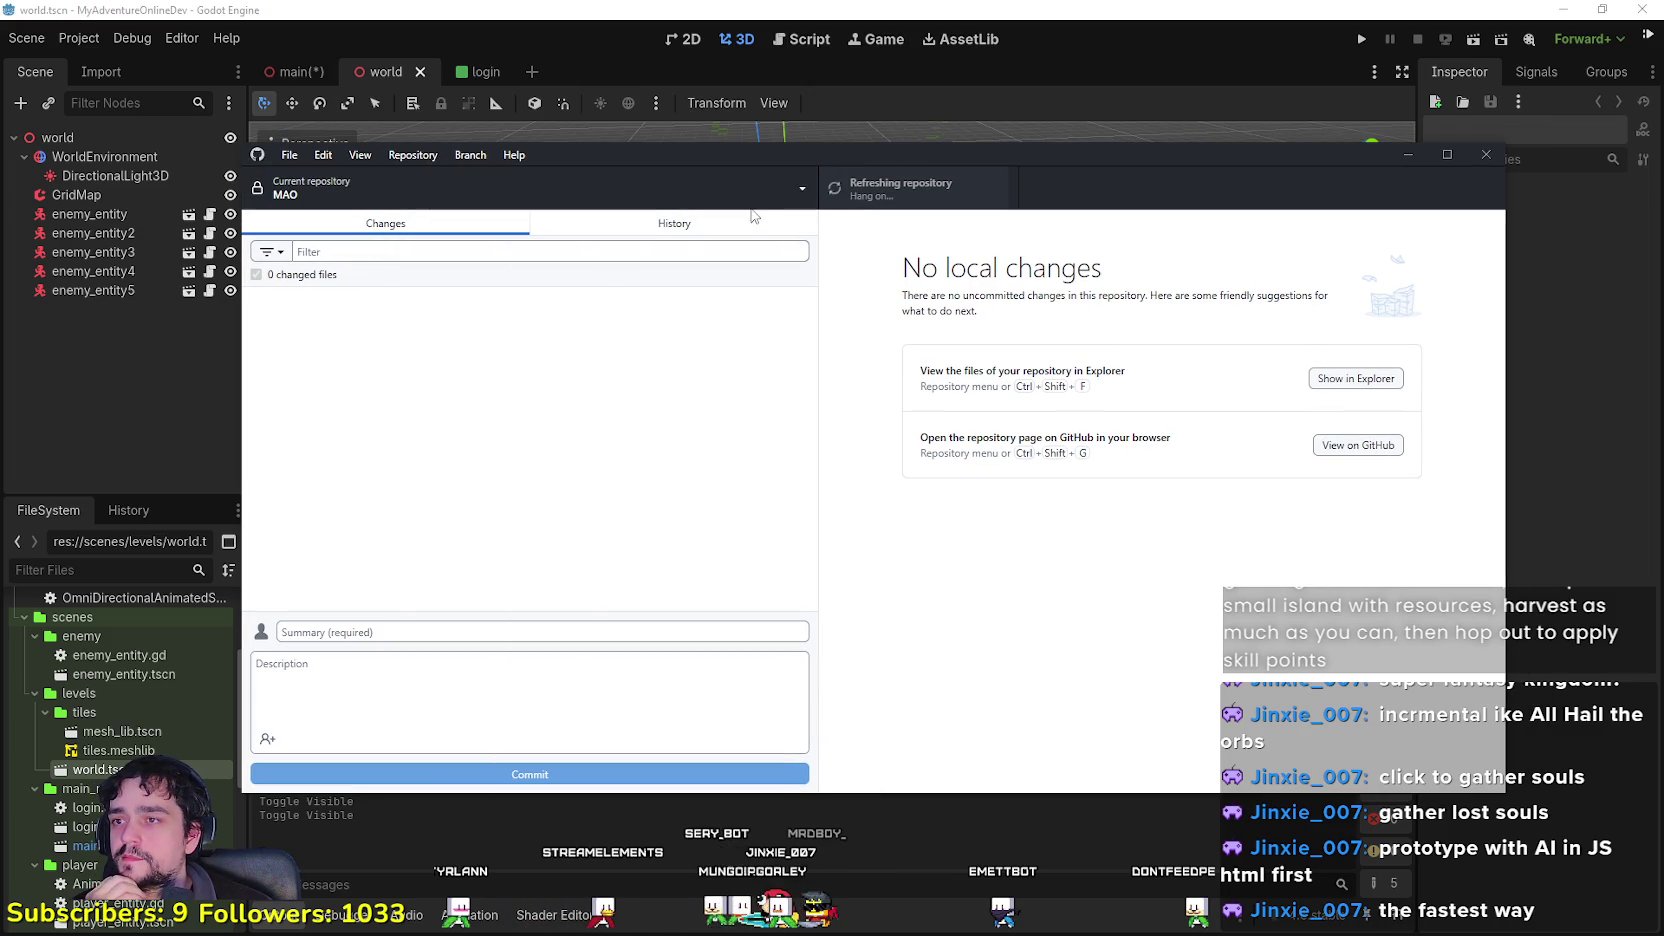
click(678, 224)
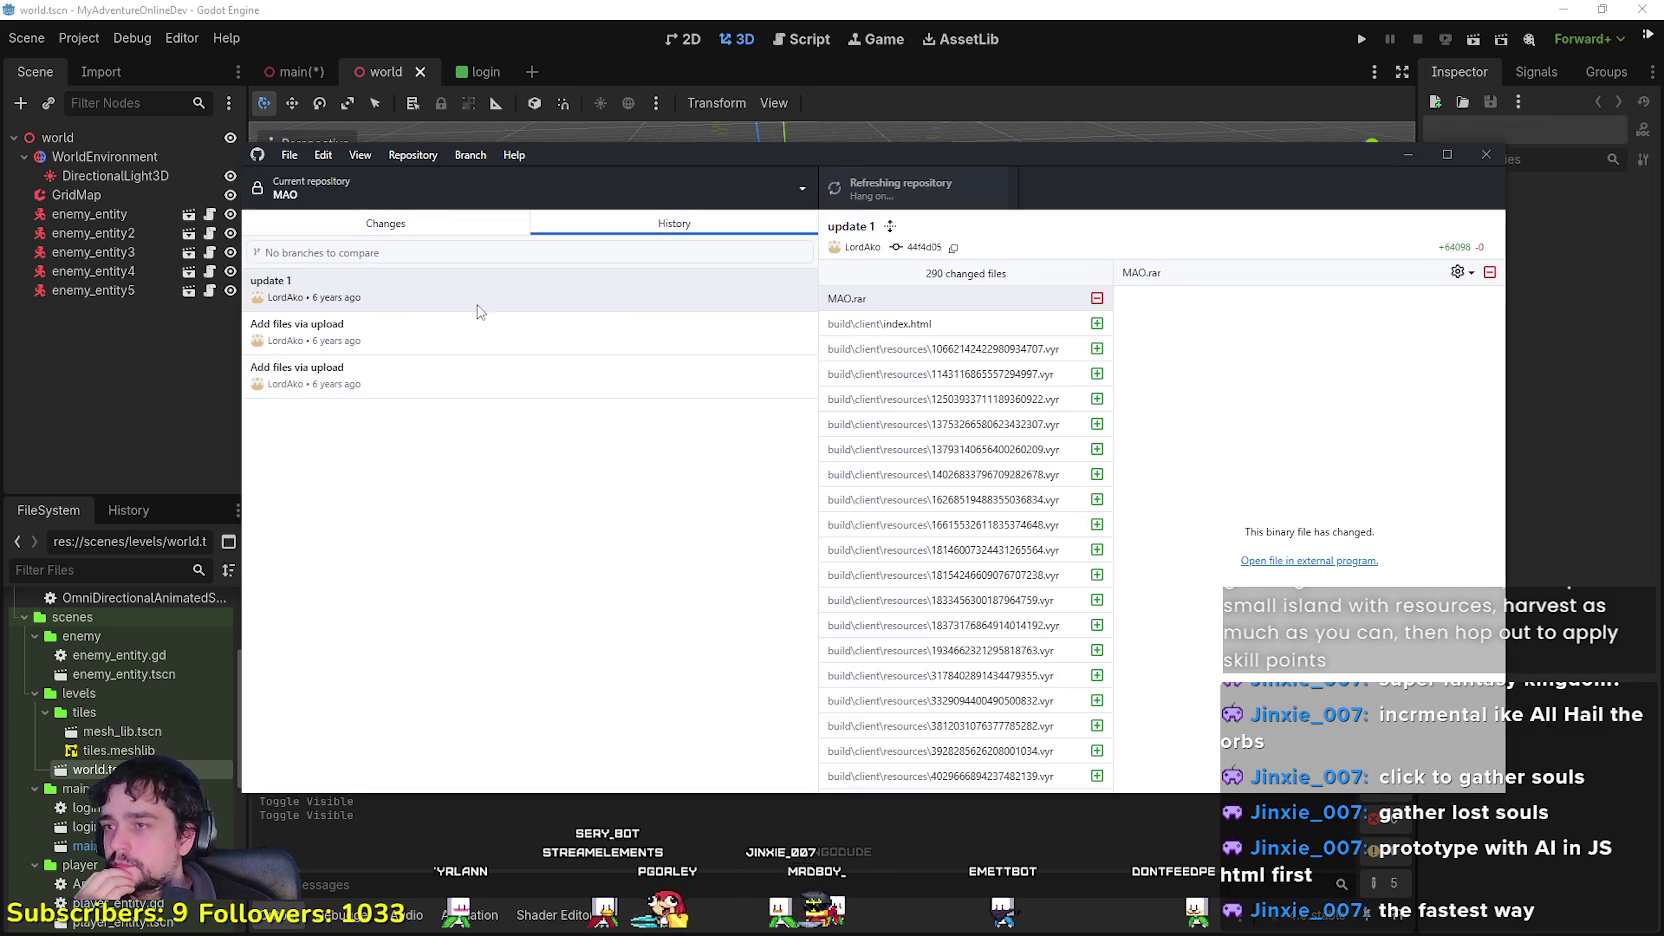
click(385, 223)
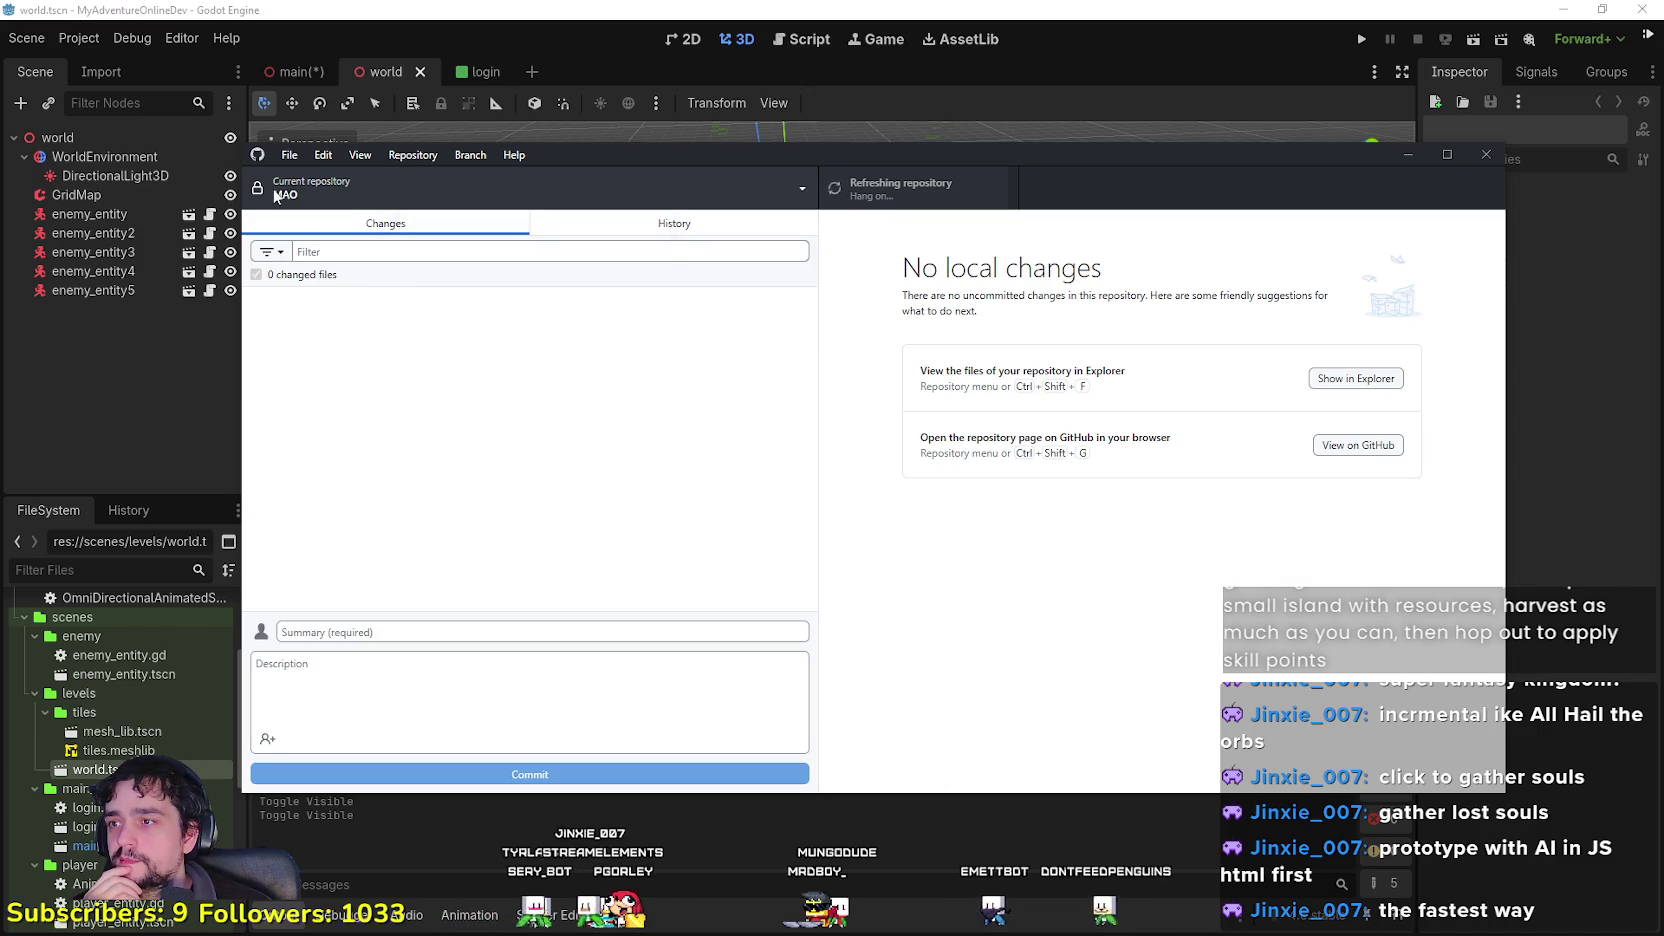
click(292, 155)
click(320, 241)
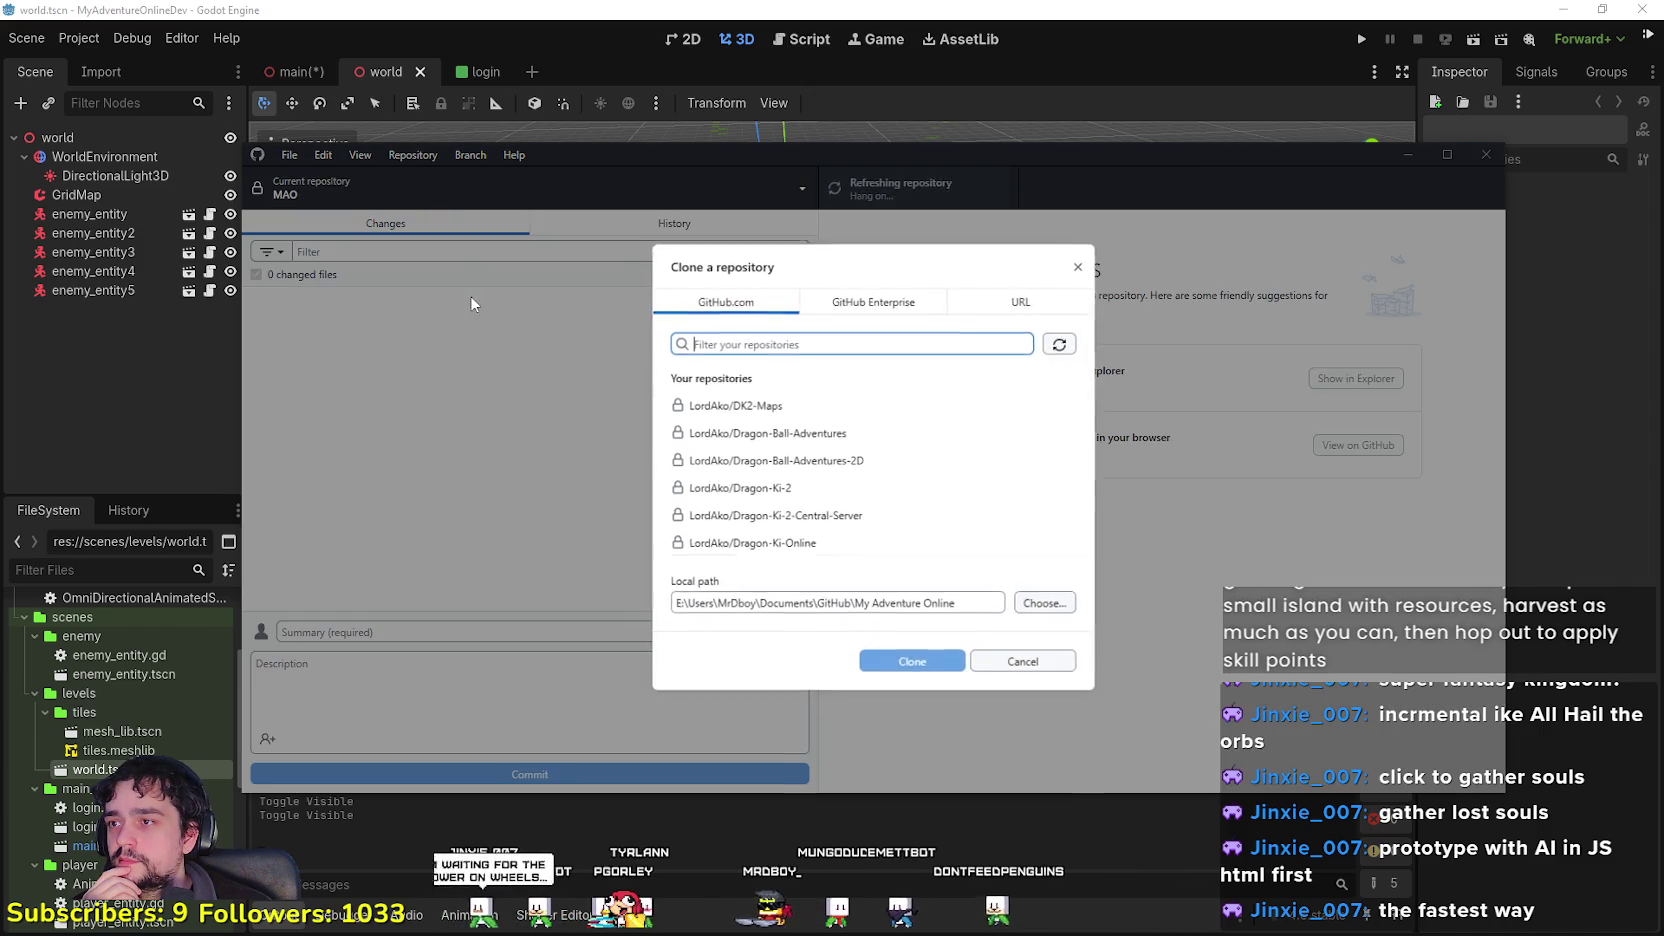
Step: Select the MAOdev repository and clone it into a MAOdev subfolder of My Adventure Online
scroll(860, 495, down, 2)
click(827, 446)
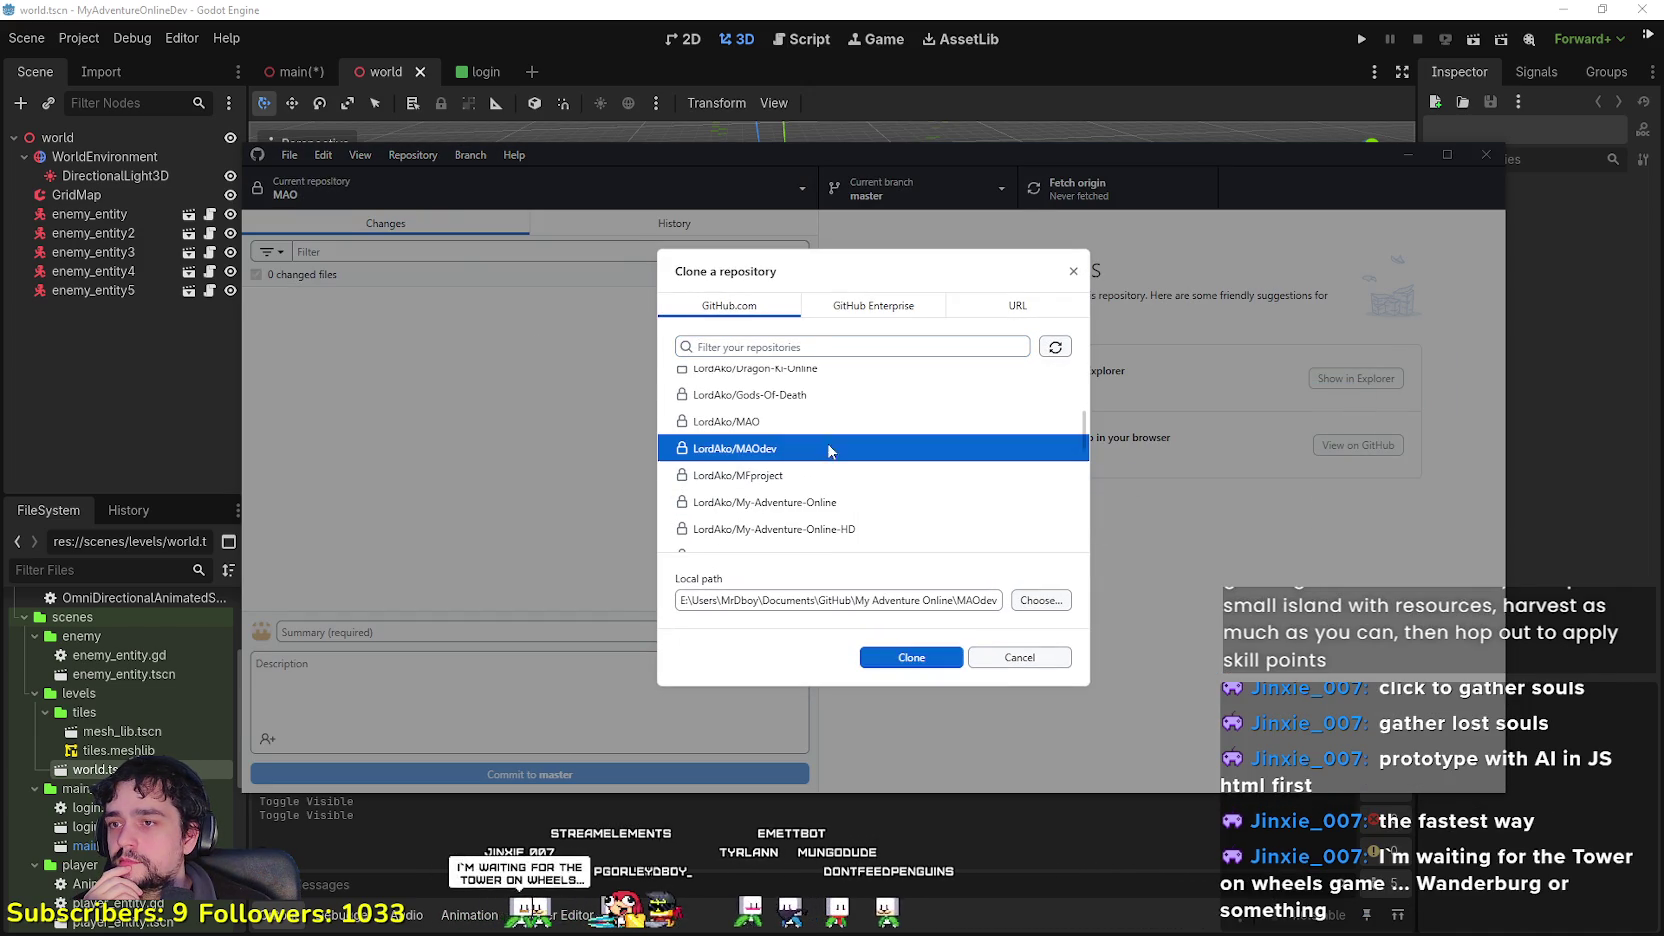
click(937, 662)
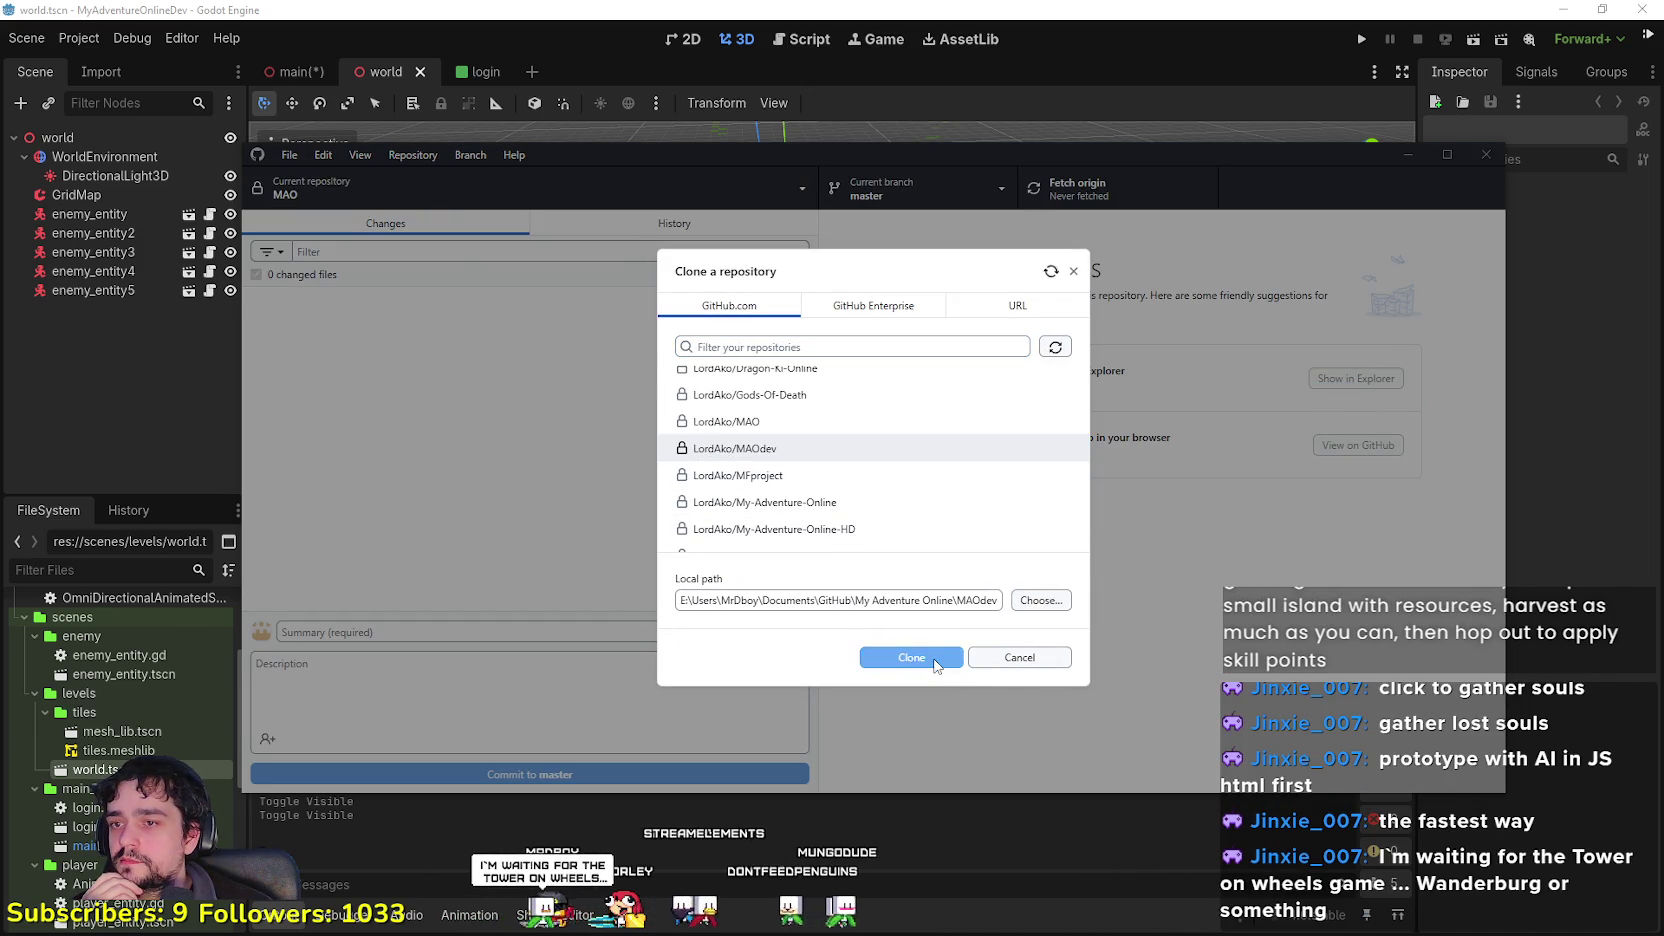
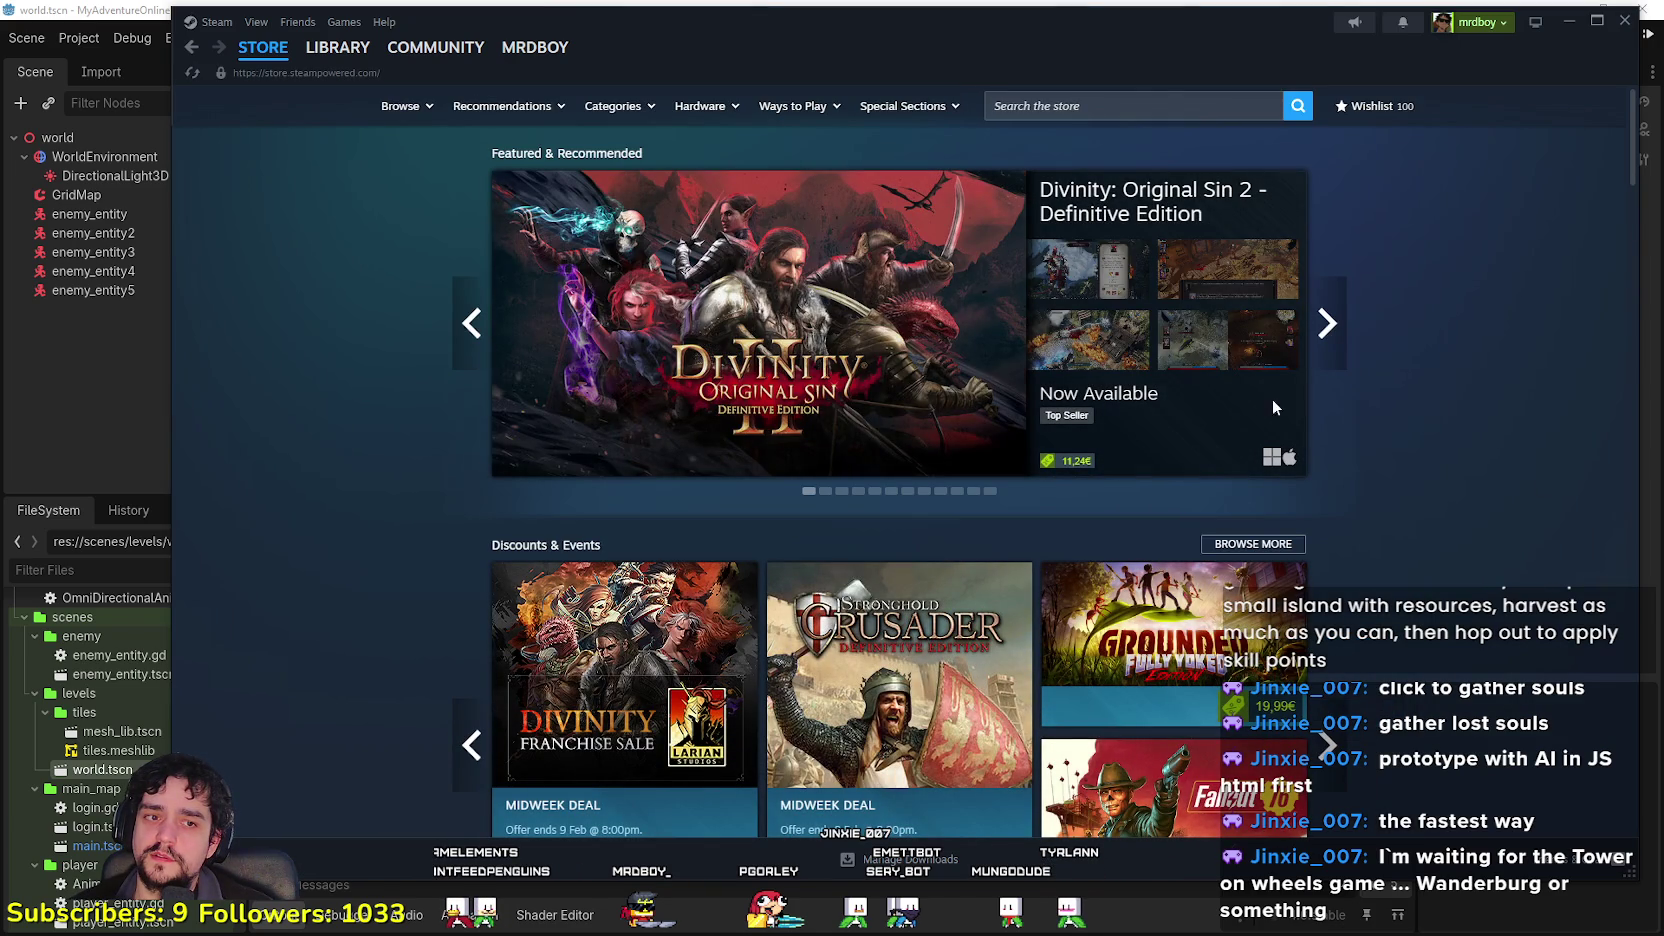
Step: Search the Steam store for 'wanderb', open the Wanderburg page and skip its trailer ahead
click(1245, 110)
text(wanderb)
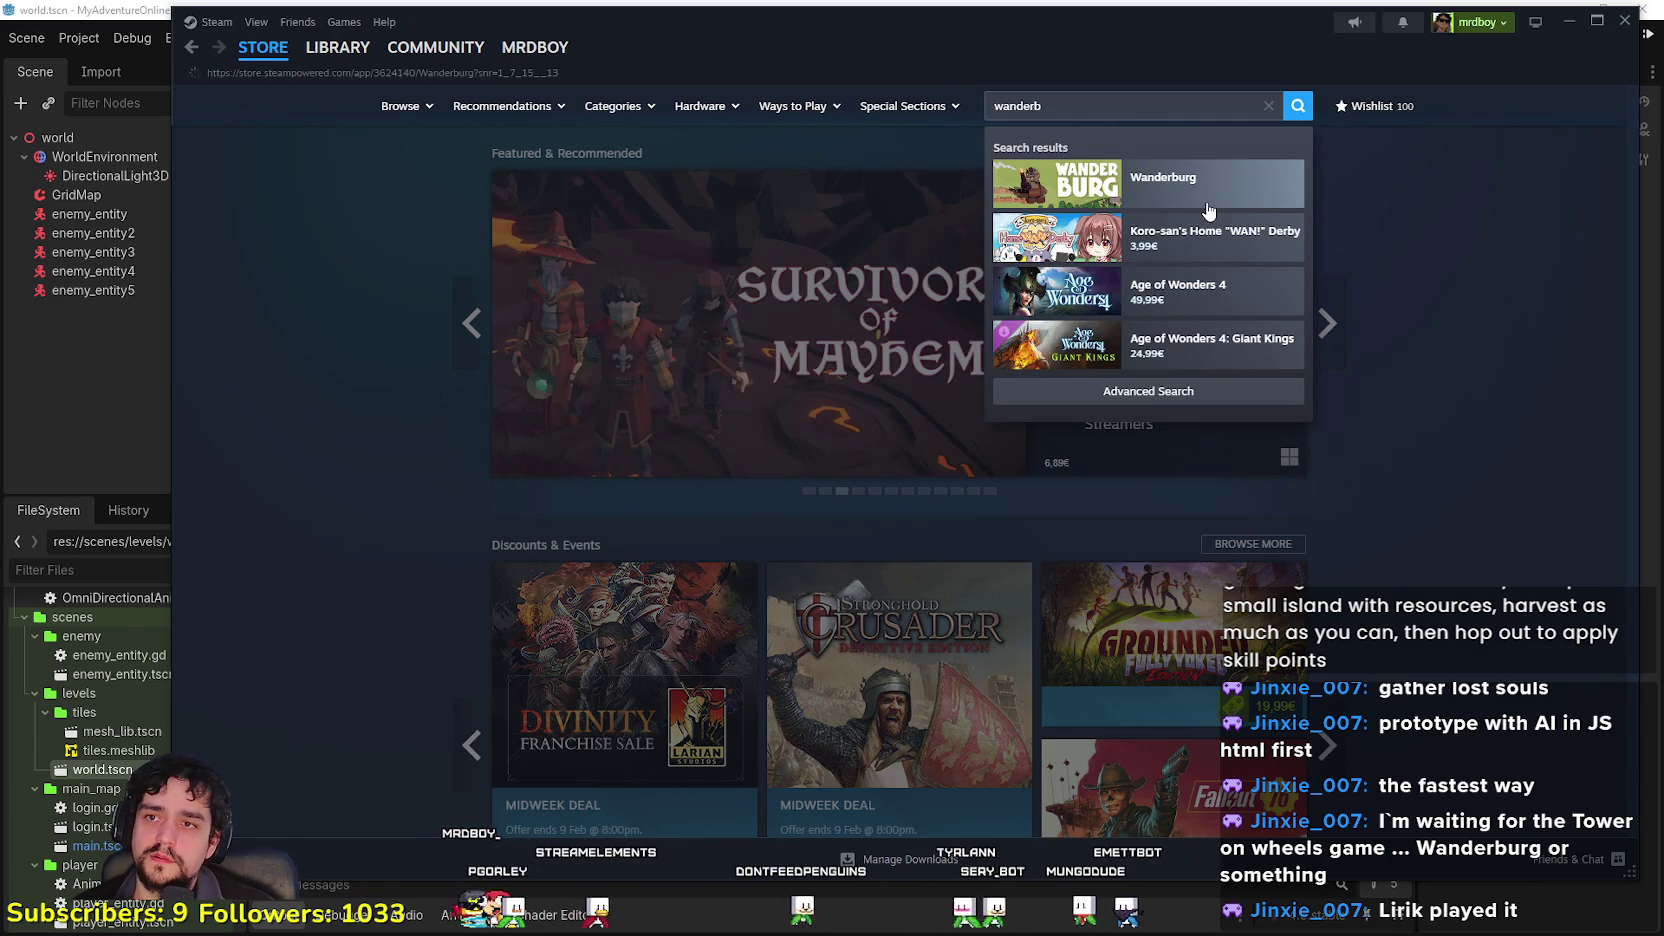
click(1208, 210)
scroll(628, 553, down, 3)
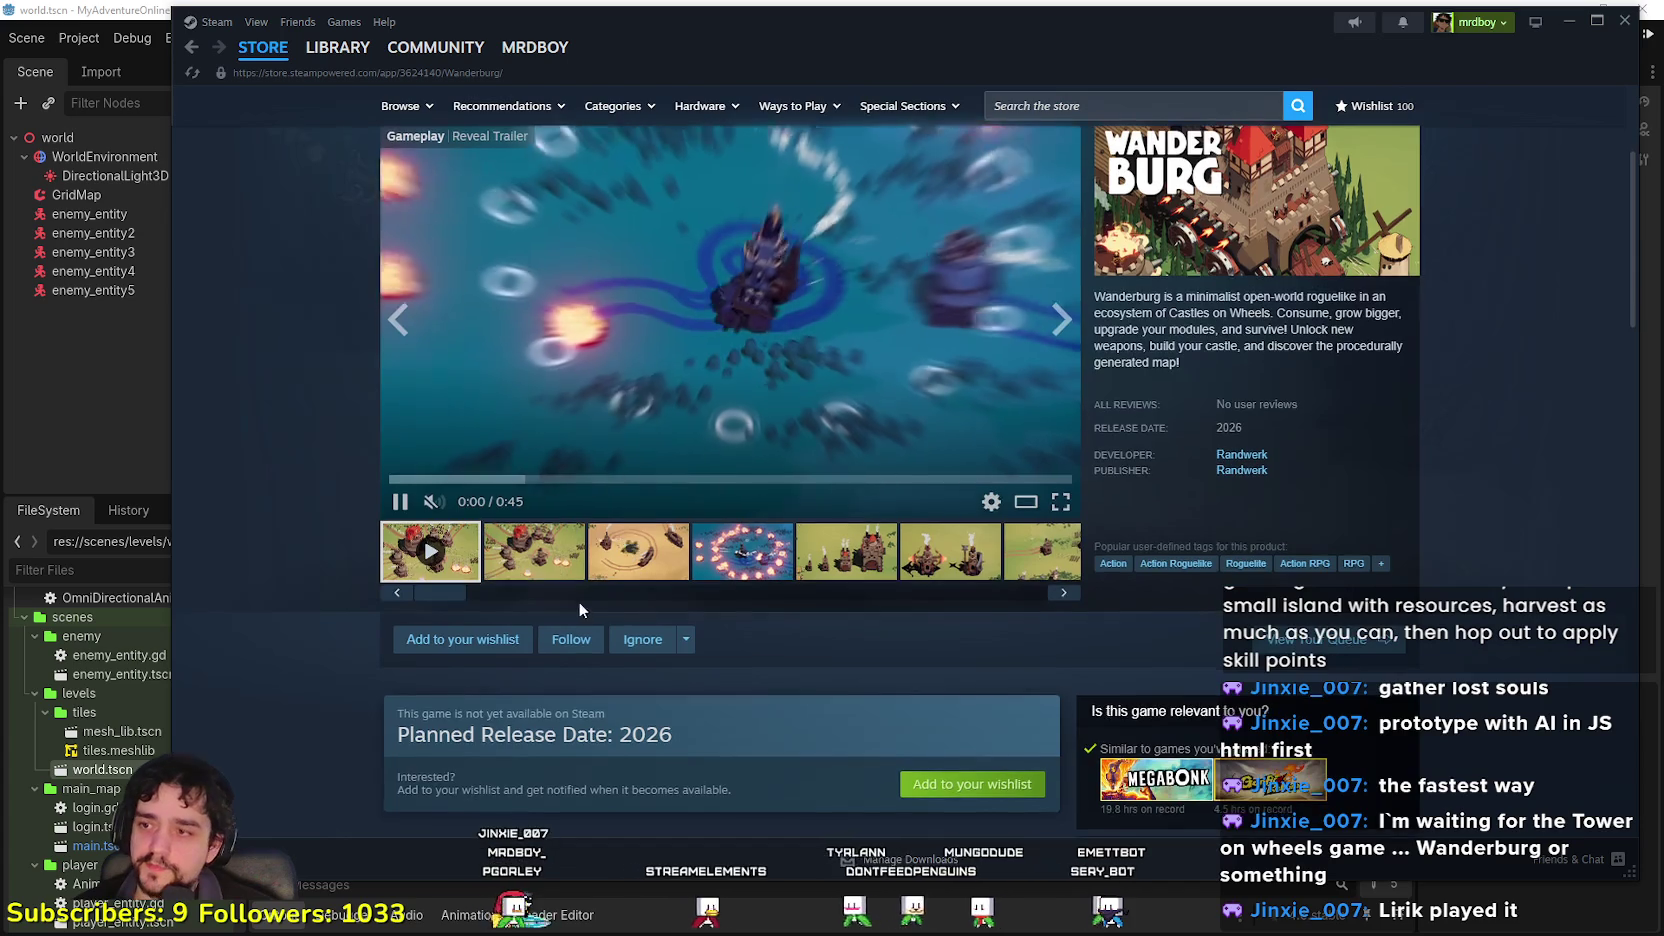
scroll(573, 607, up, 2)
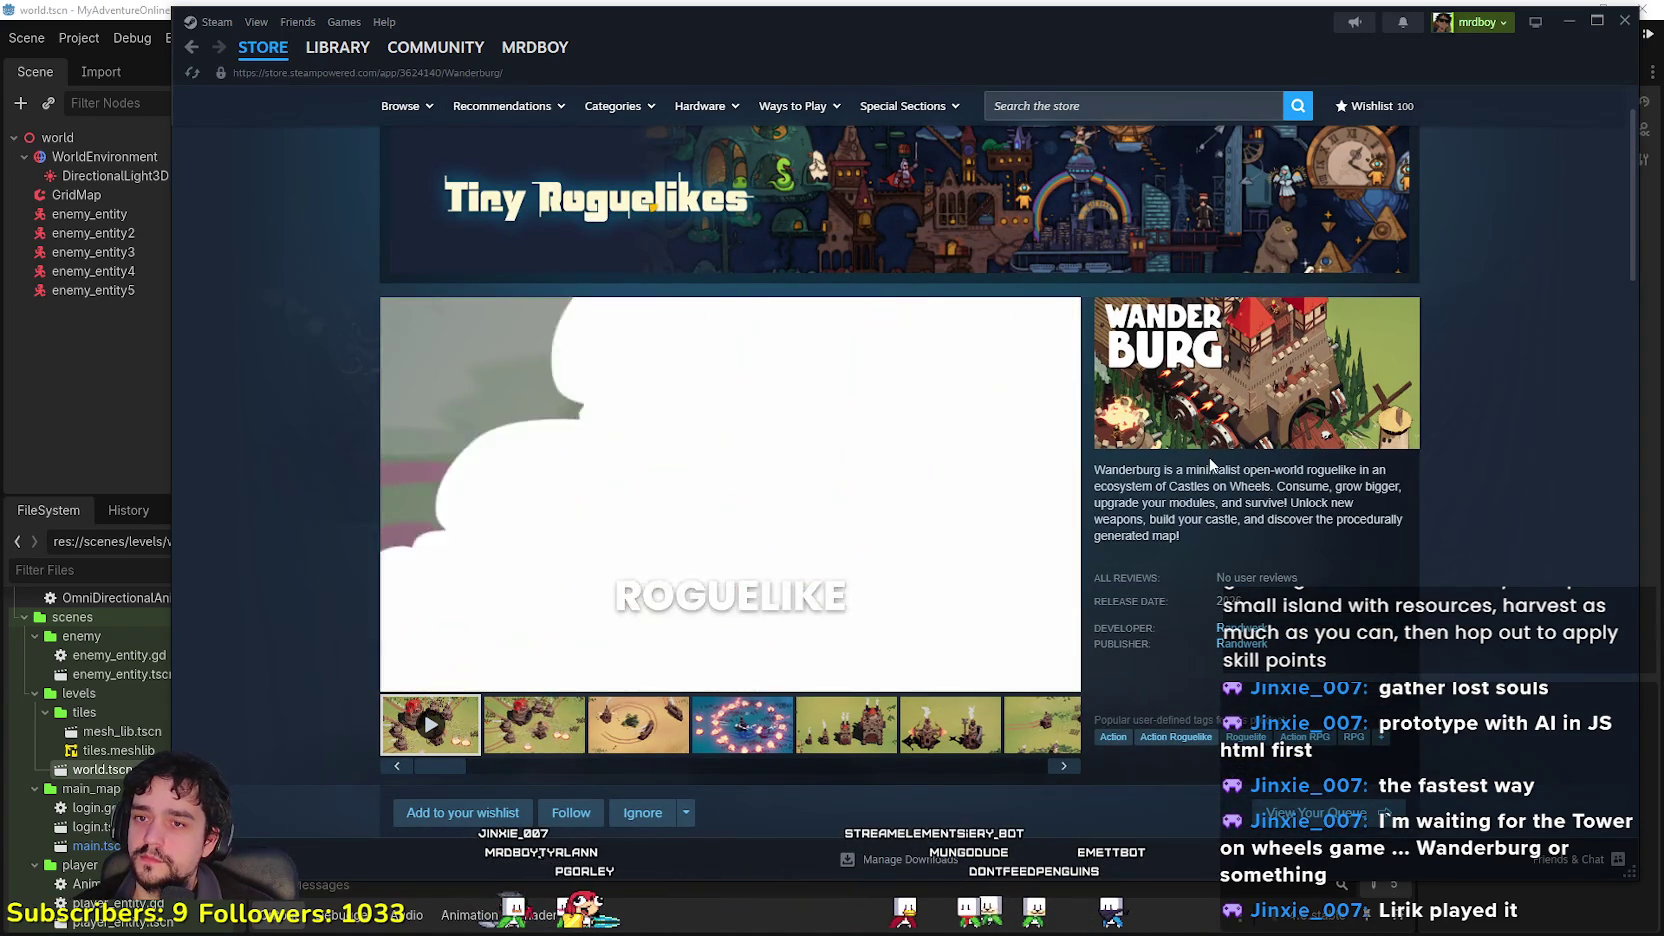
mouse_move(596, 676)
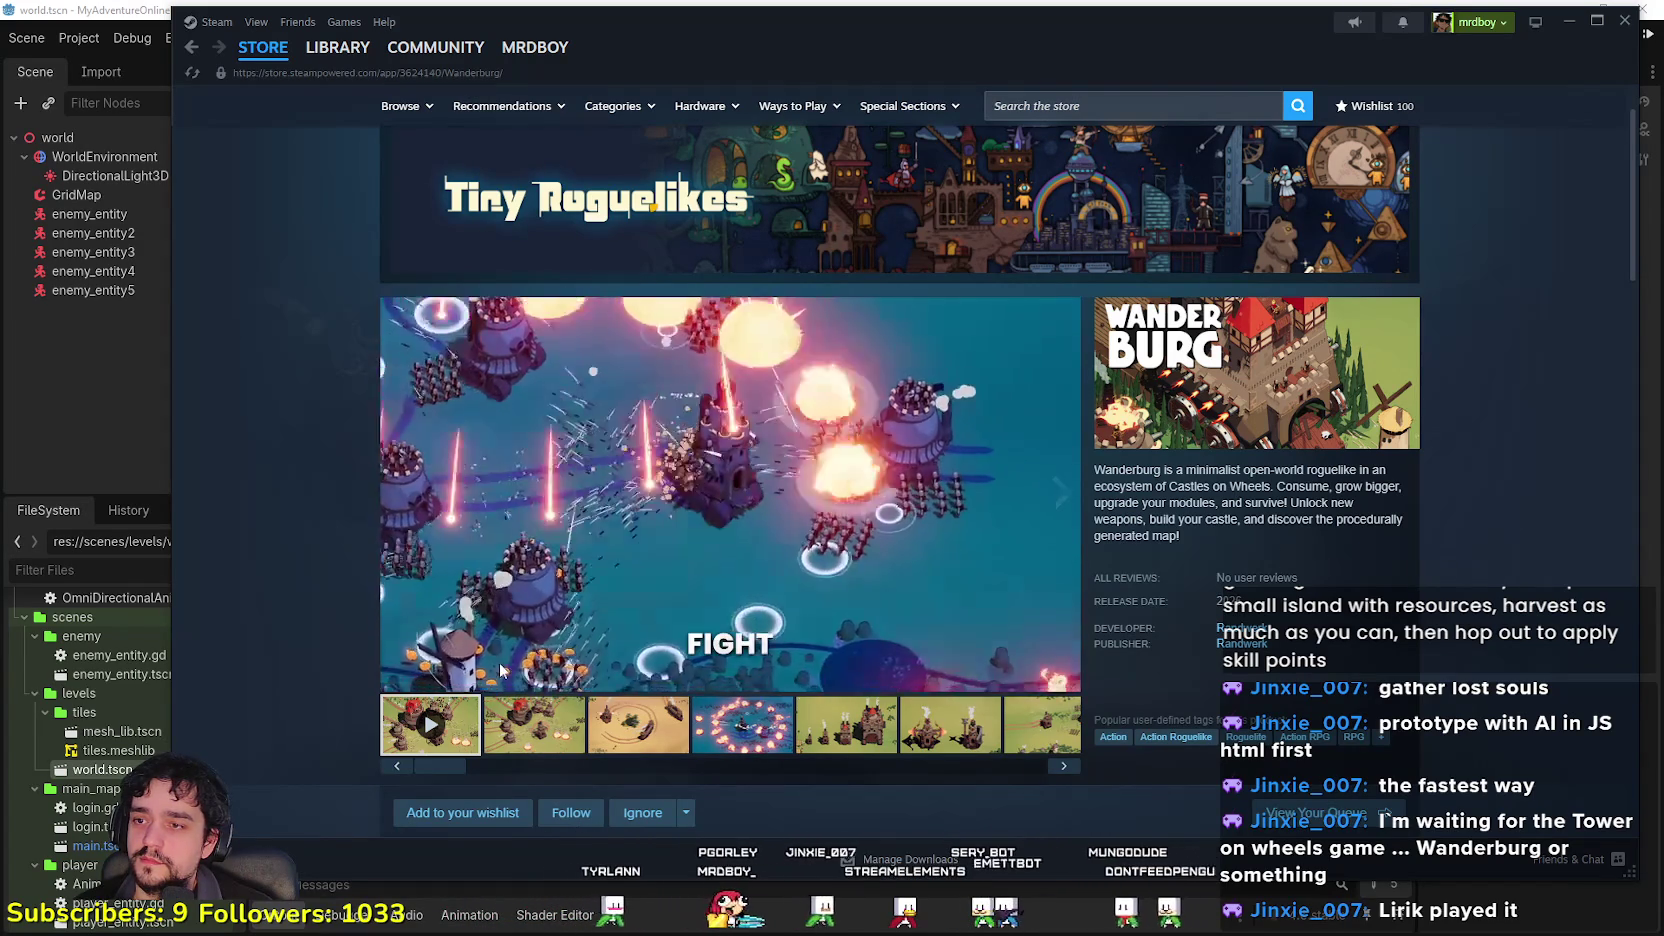
click(750, 652)
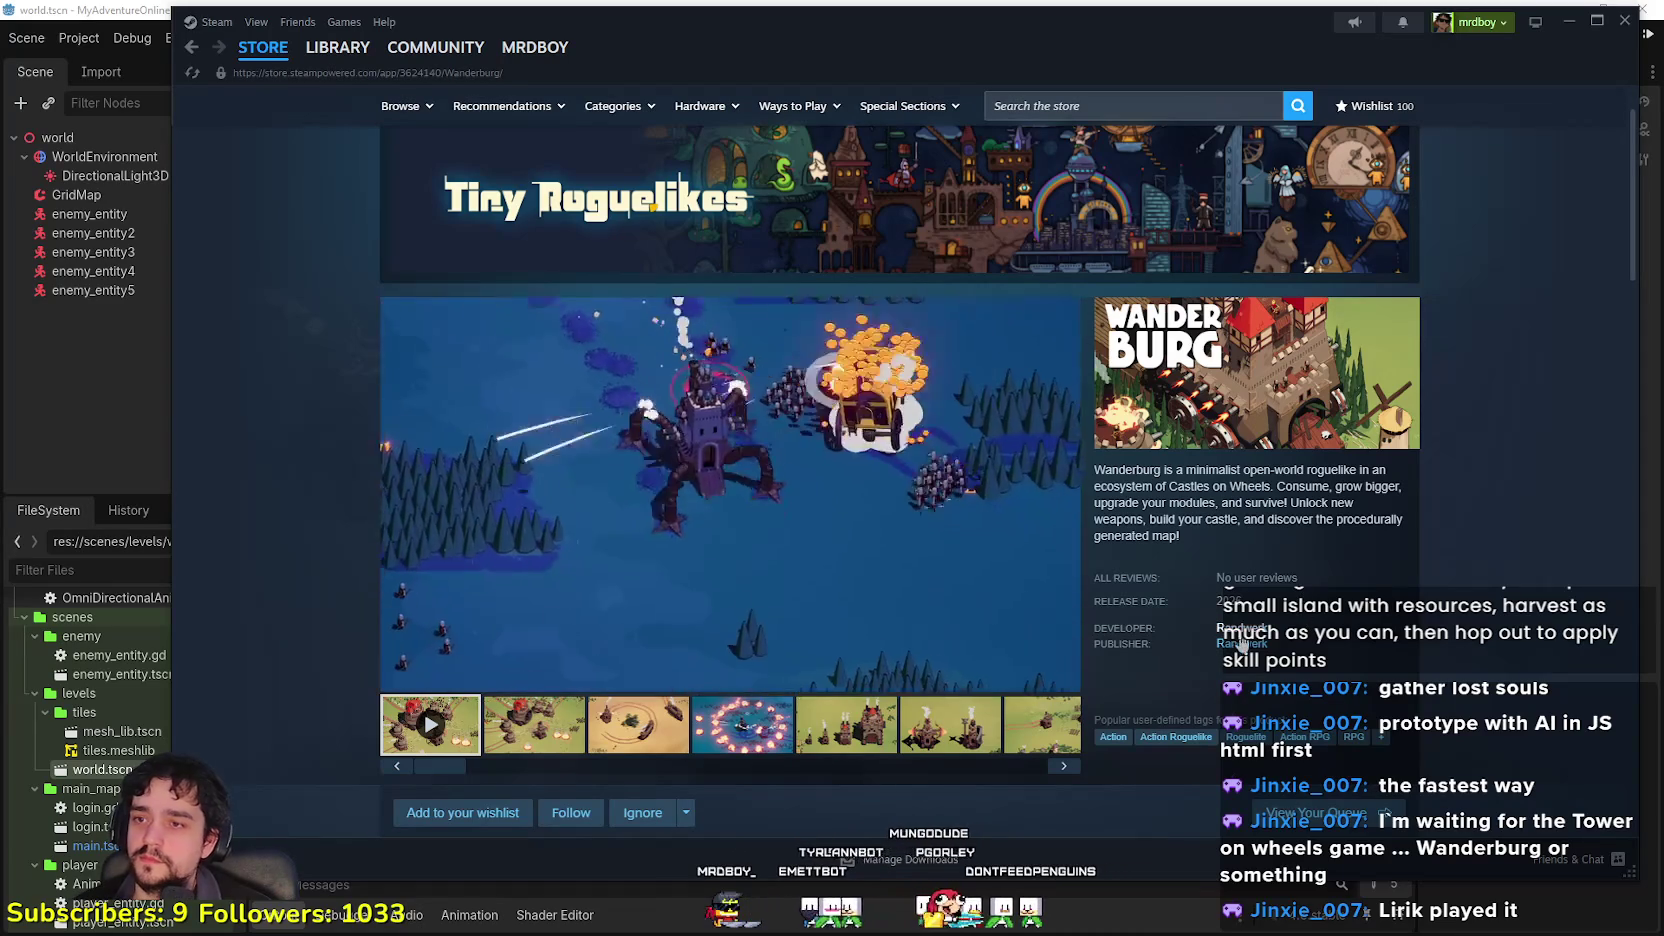
Step: Expand and read Wanderburg's full game description, then minimize Steam
scroll(1190, 587, down, 7)
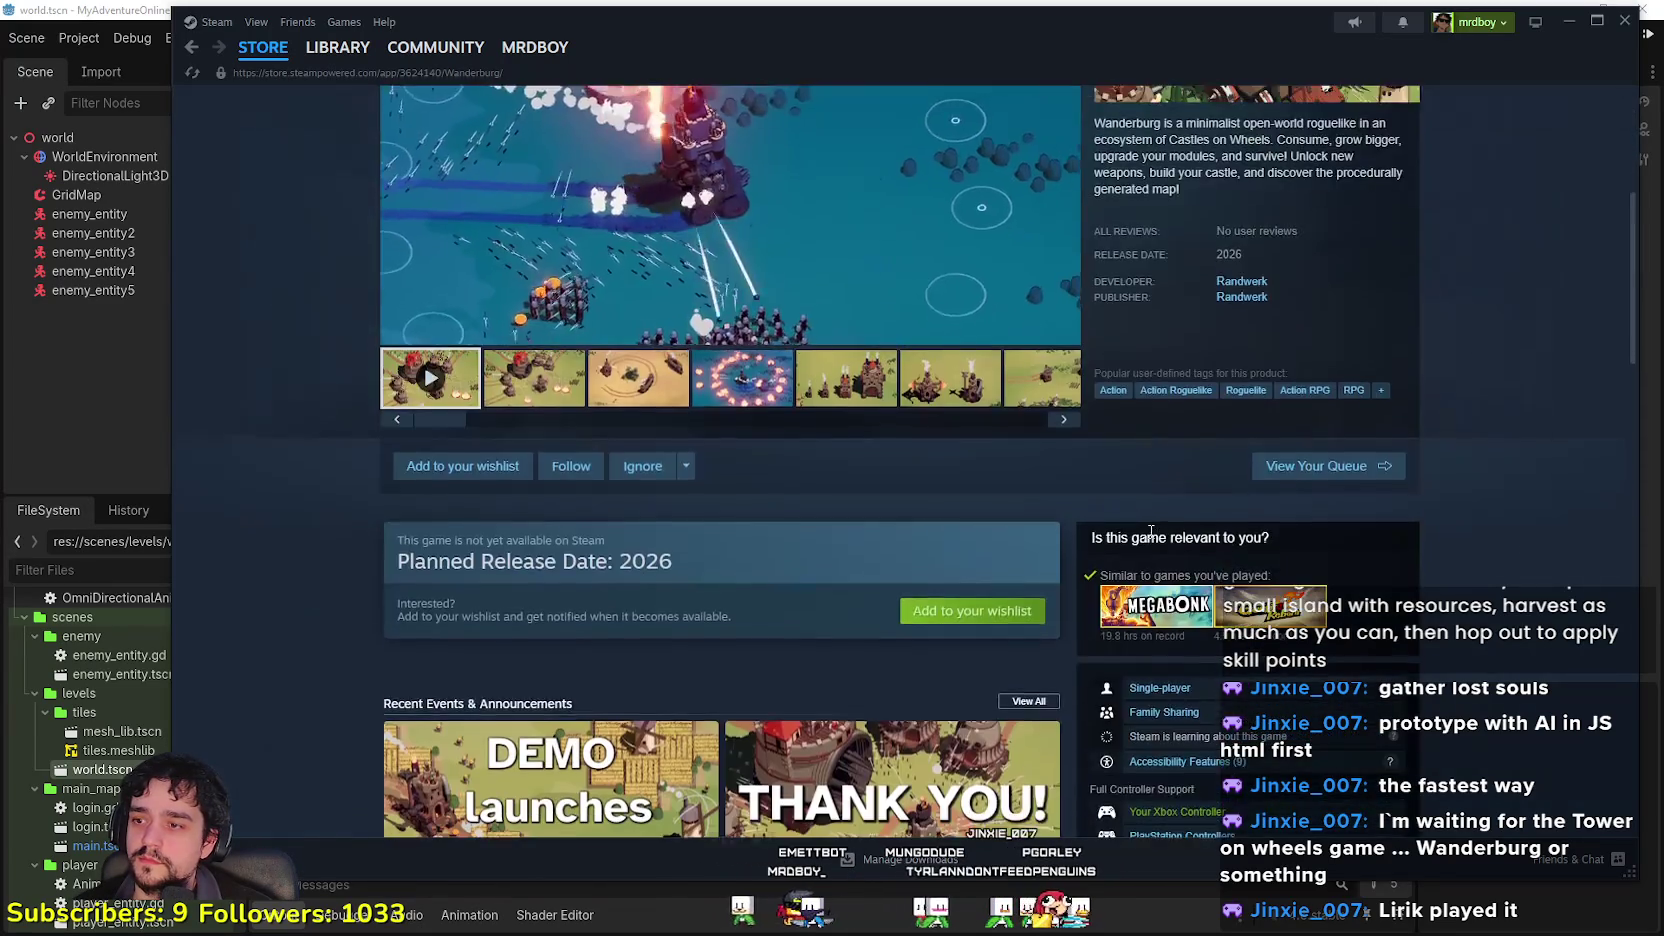
scroll(940, 630, down, 4)
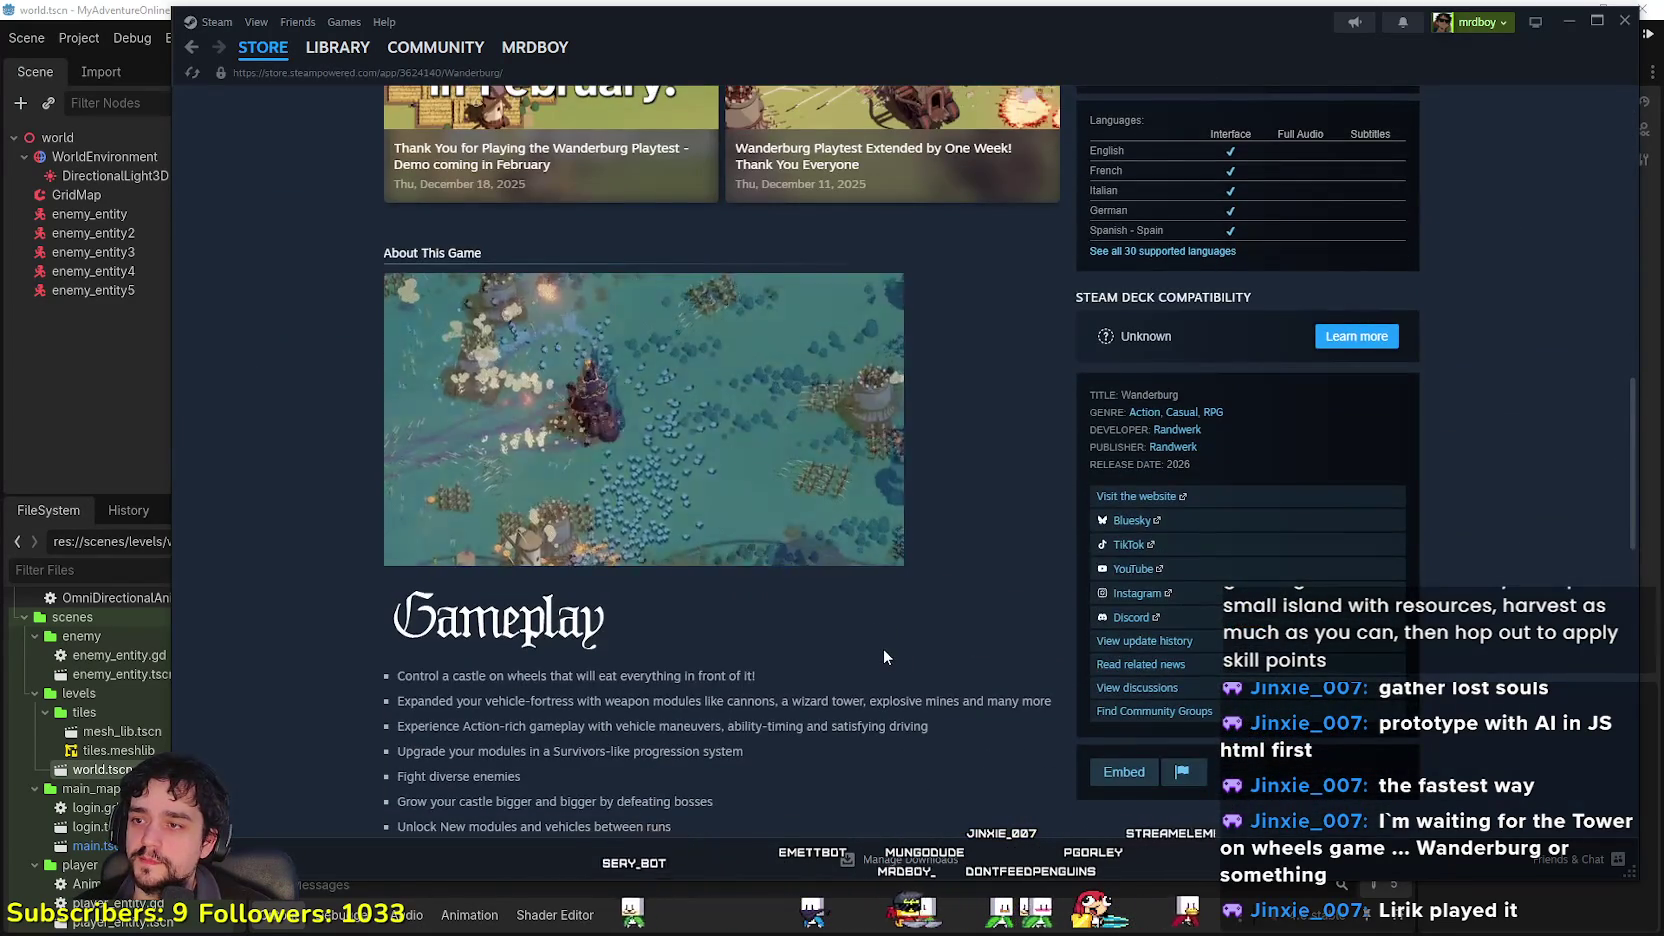
scroll(885, 640, down, 5)
click(779, 444)
scroll(1036, 592, down, 2)
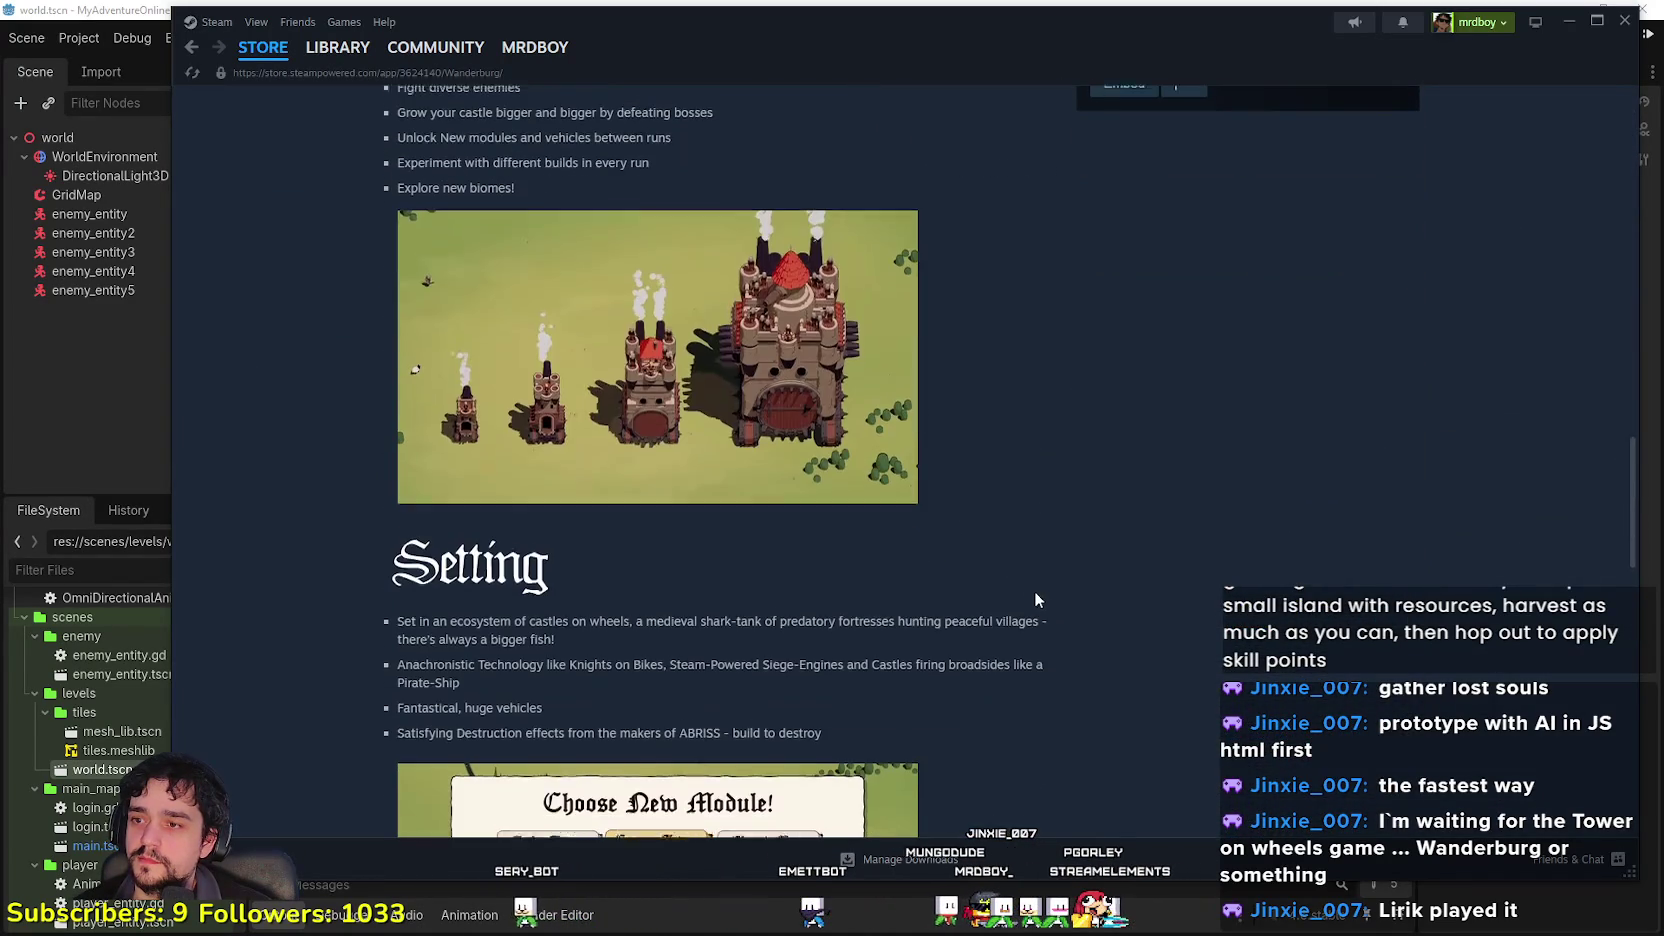
scroll(1014, 588, down, 8)
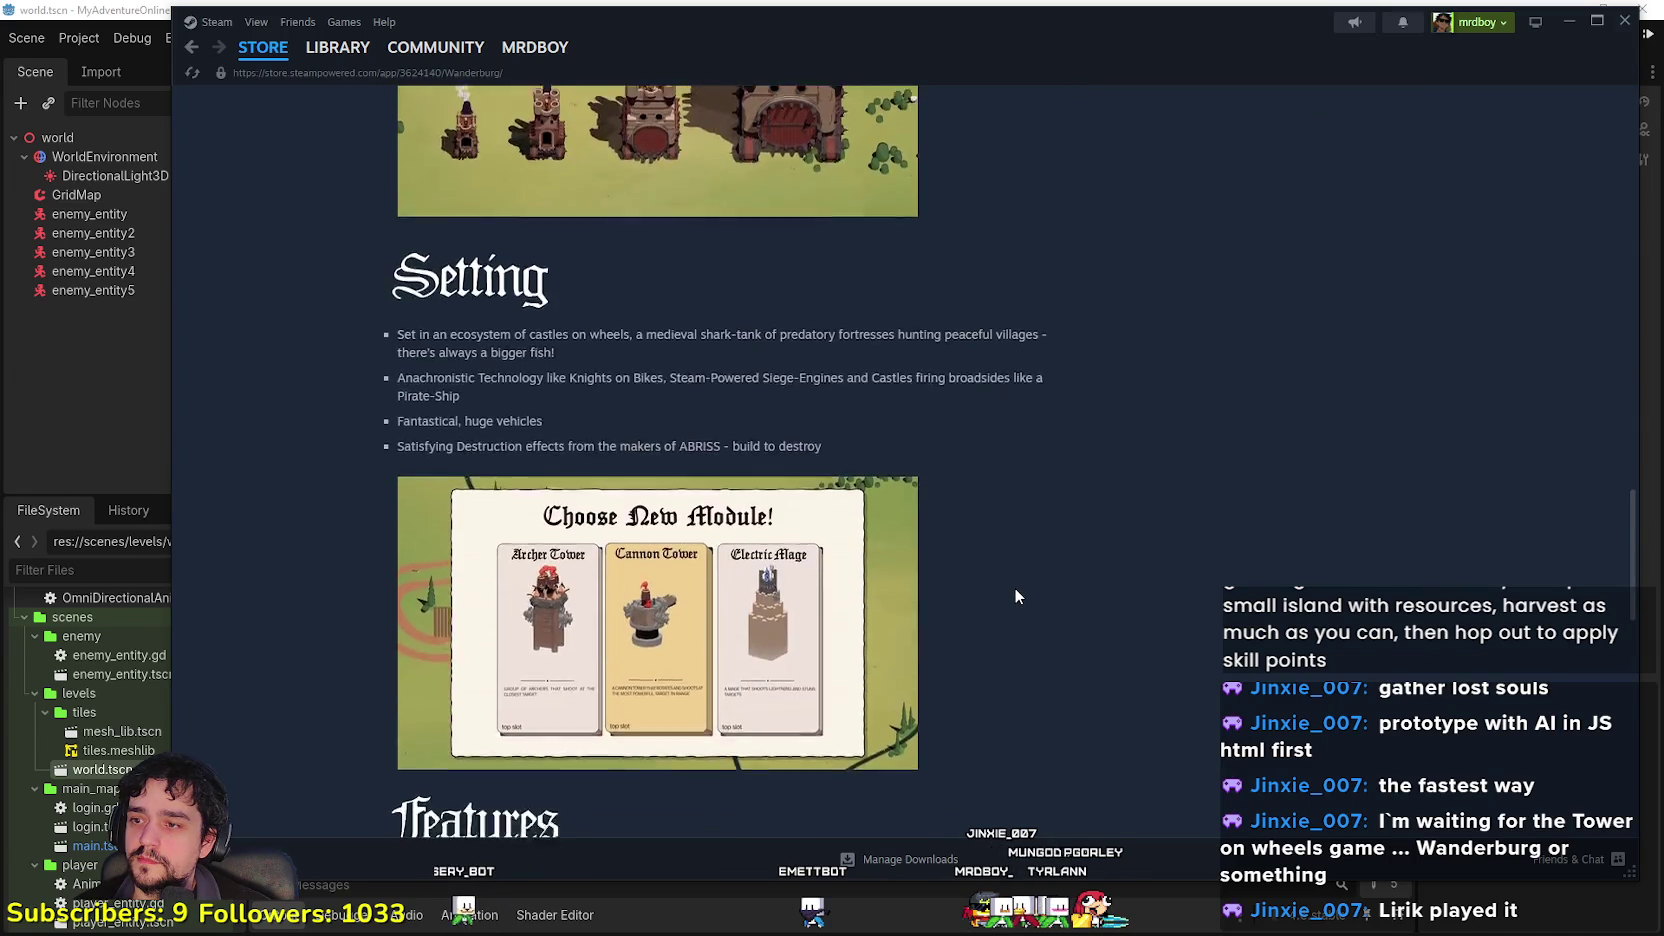
scroll(1005, 600, up, 4)
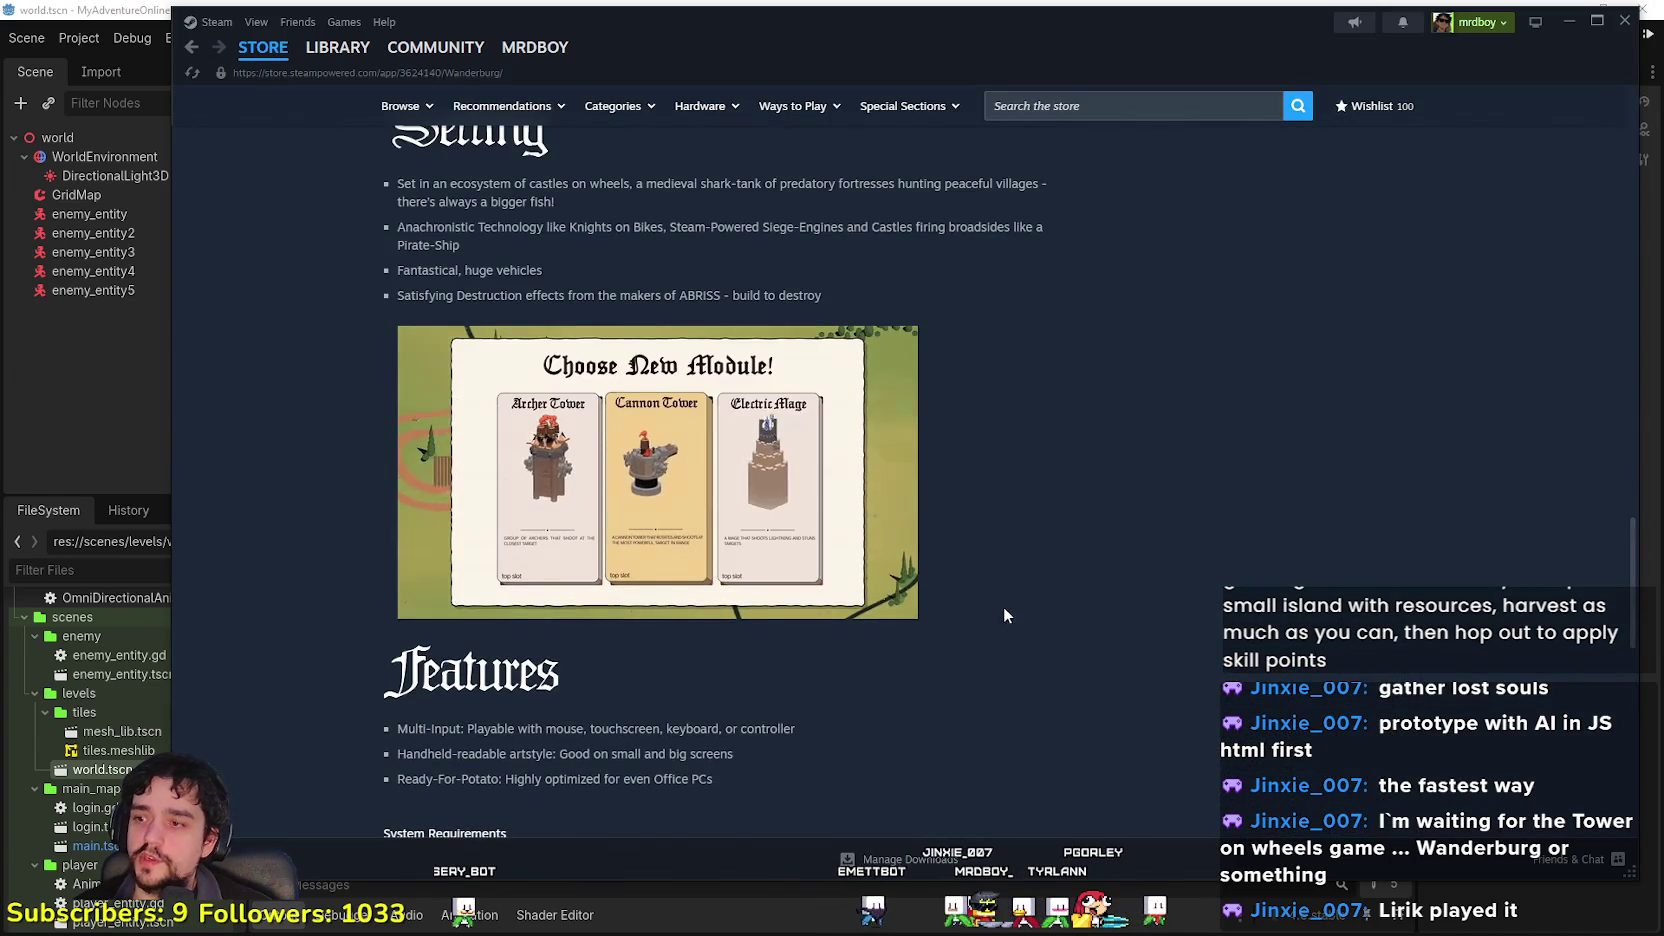
scroll(1006, 610, up, 8)
click(1566, 21)
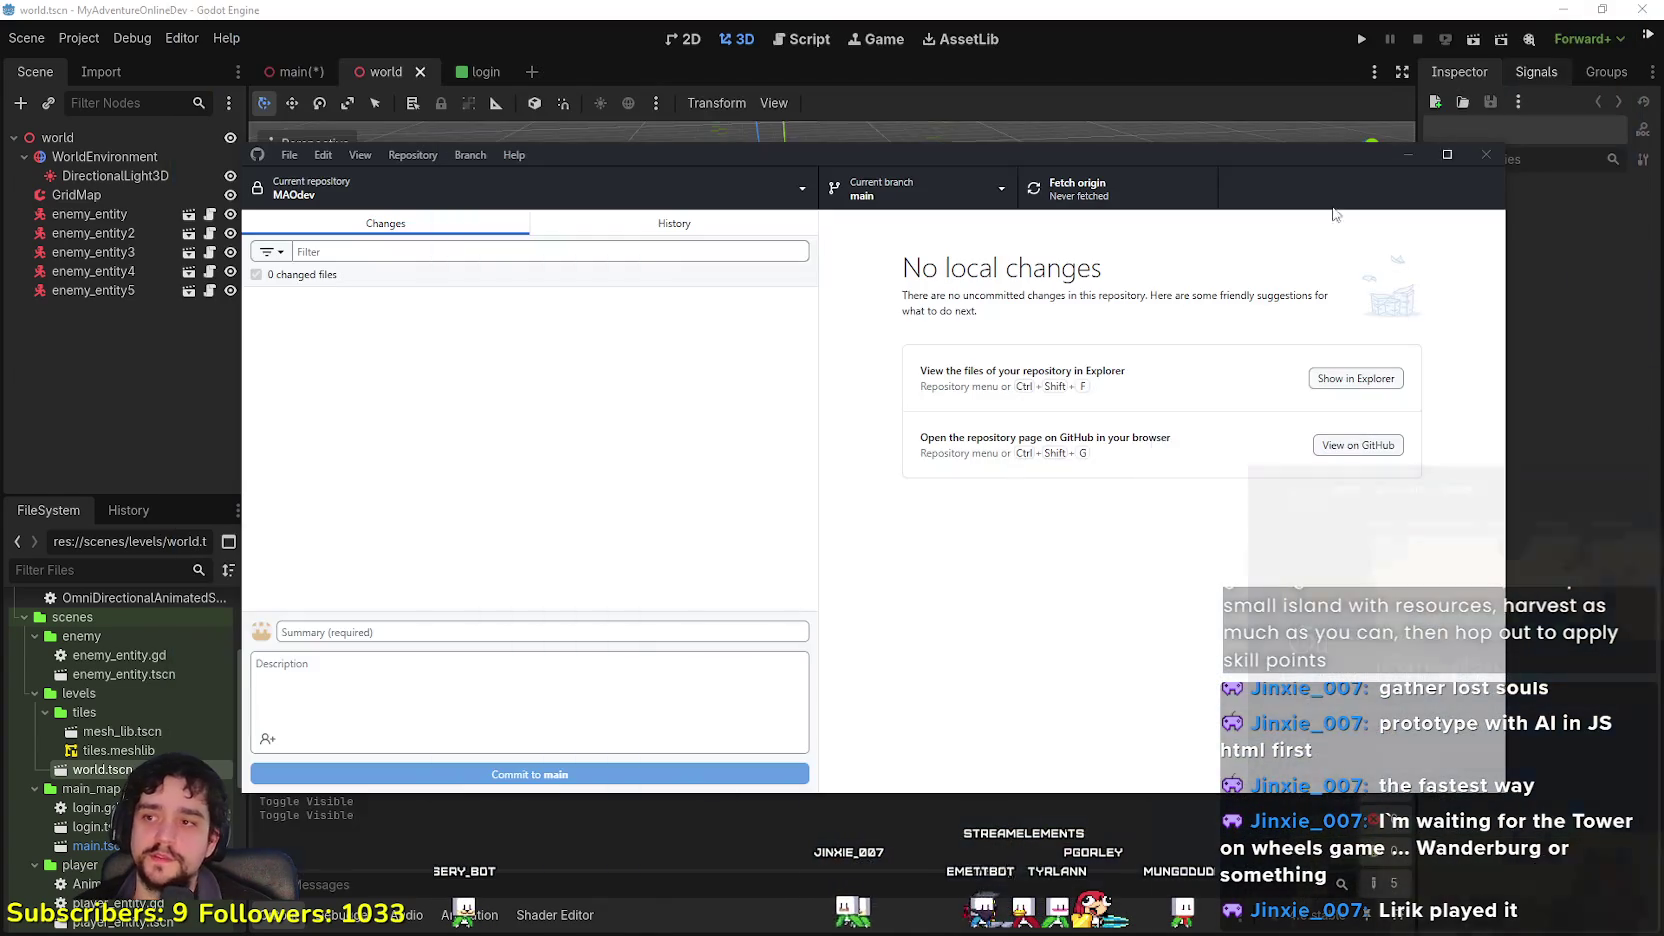
click(662, 220)
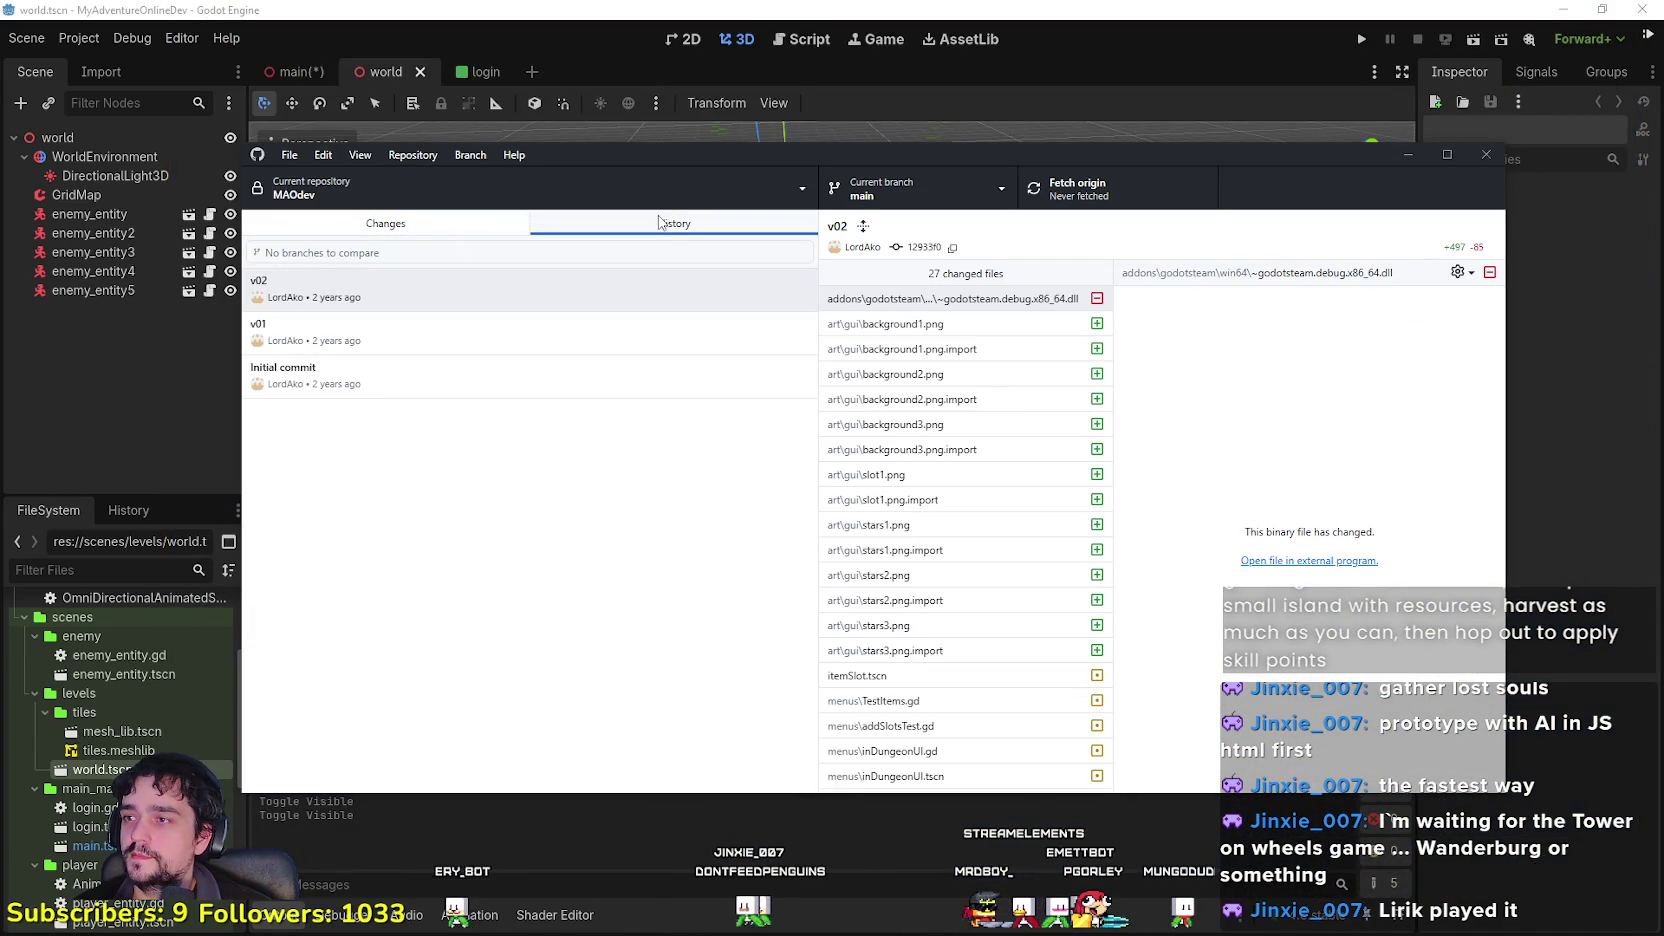
scroll(1022, 657, down, 3)
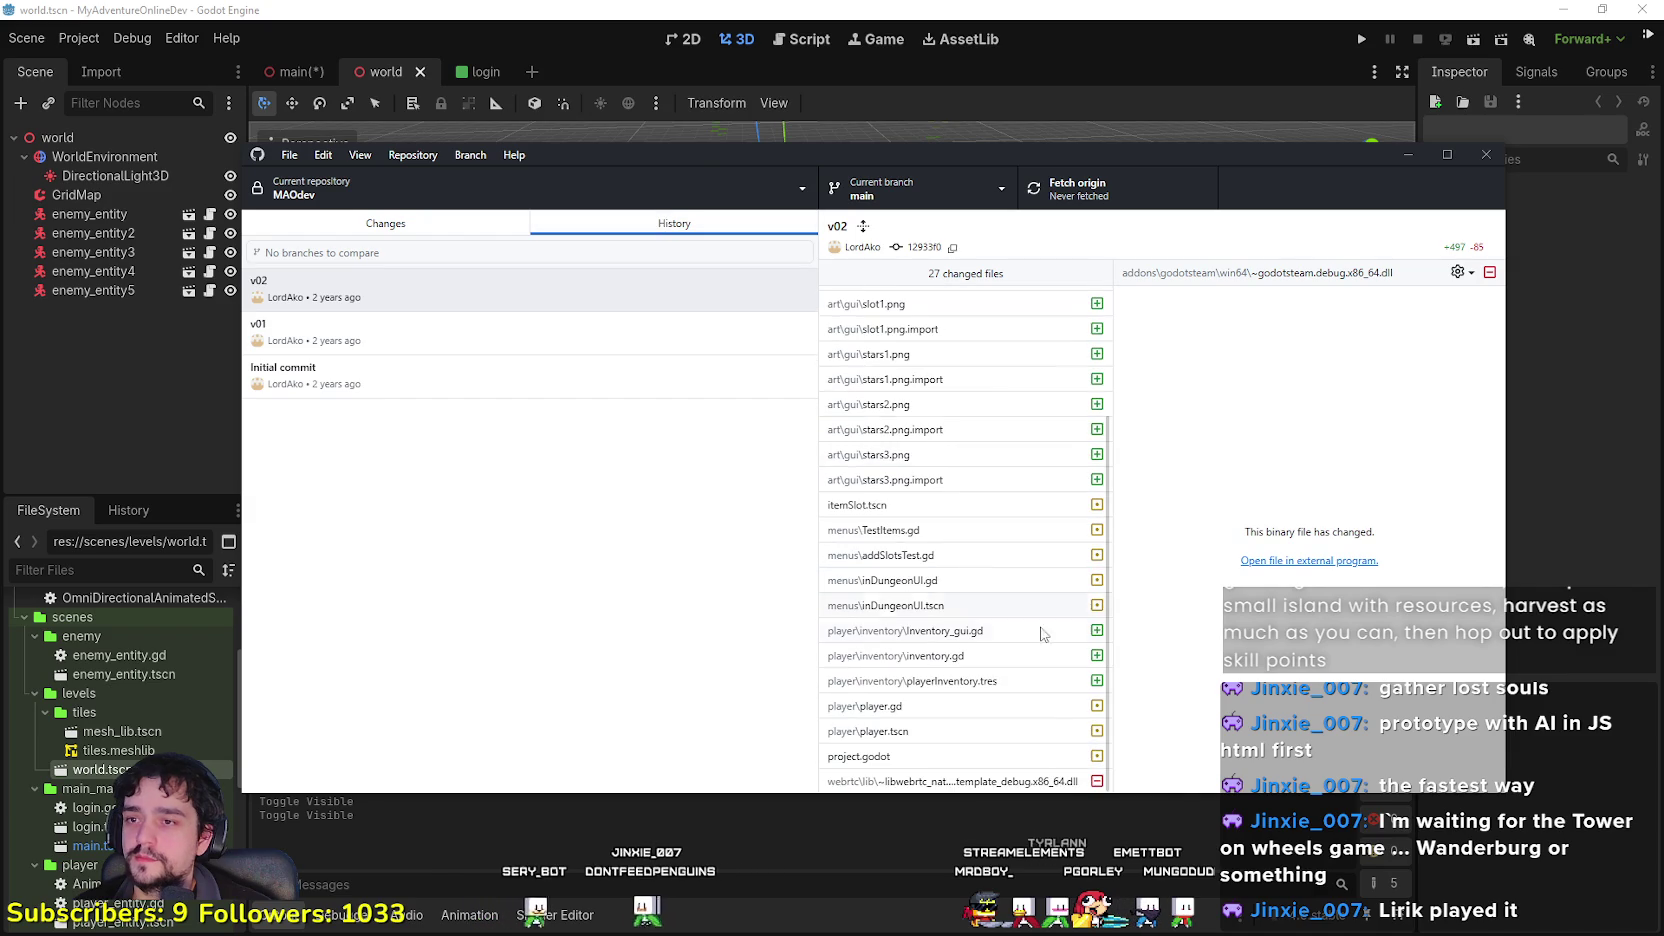
click(921, 406)
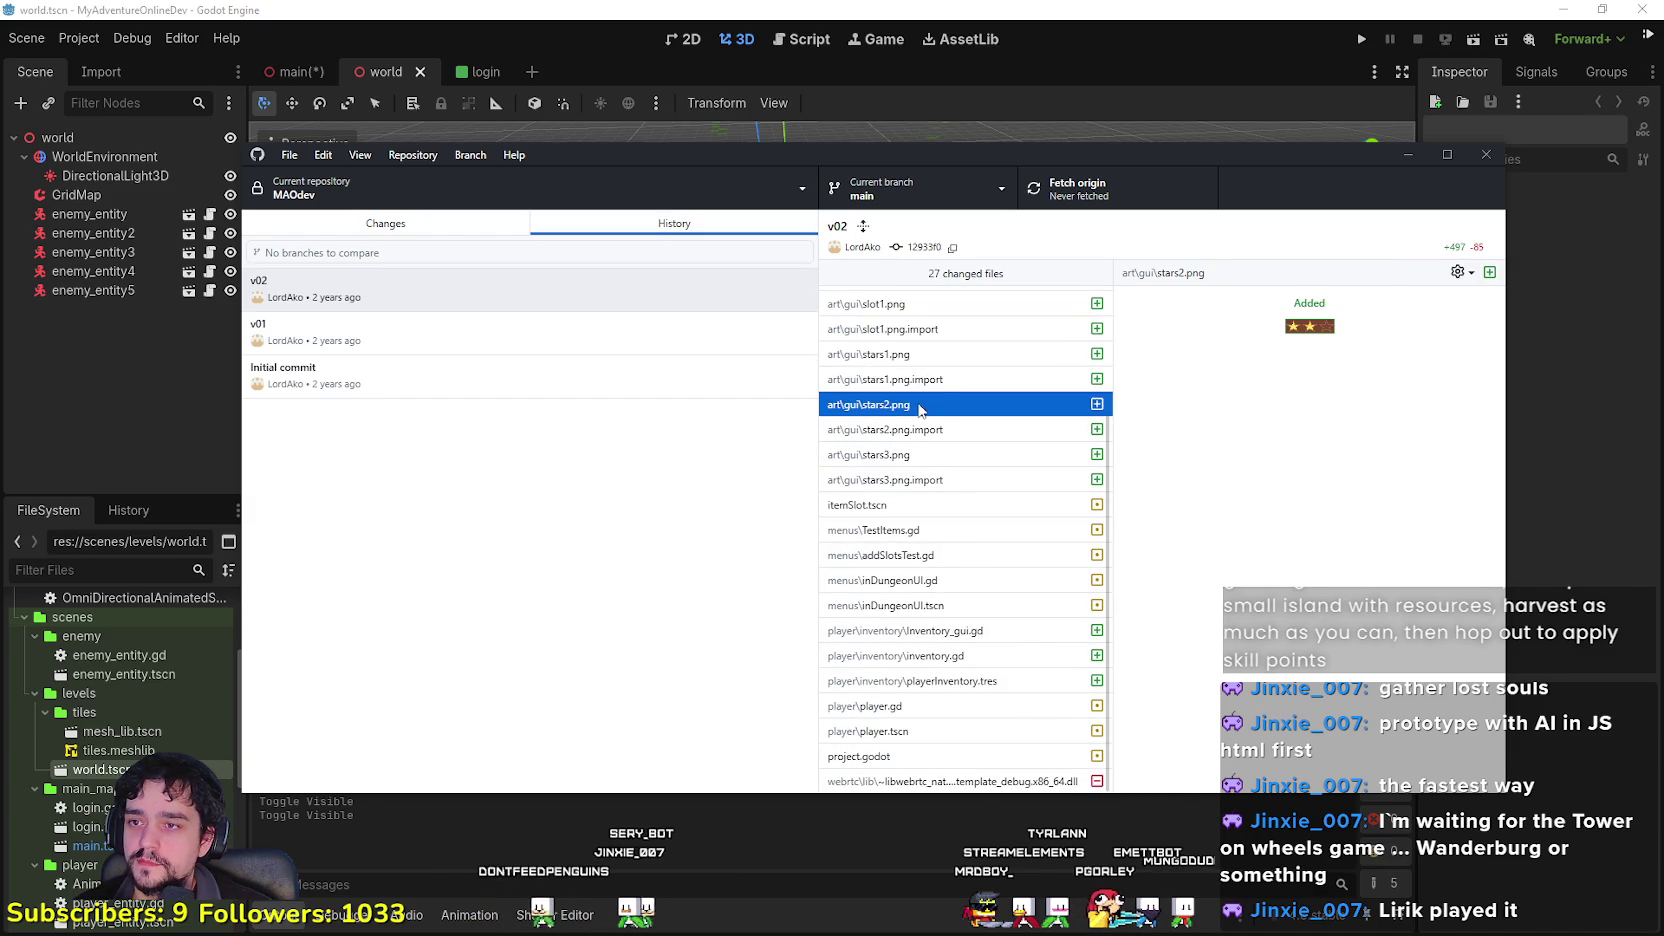
key(Up)
key(Down)
key(Down)
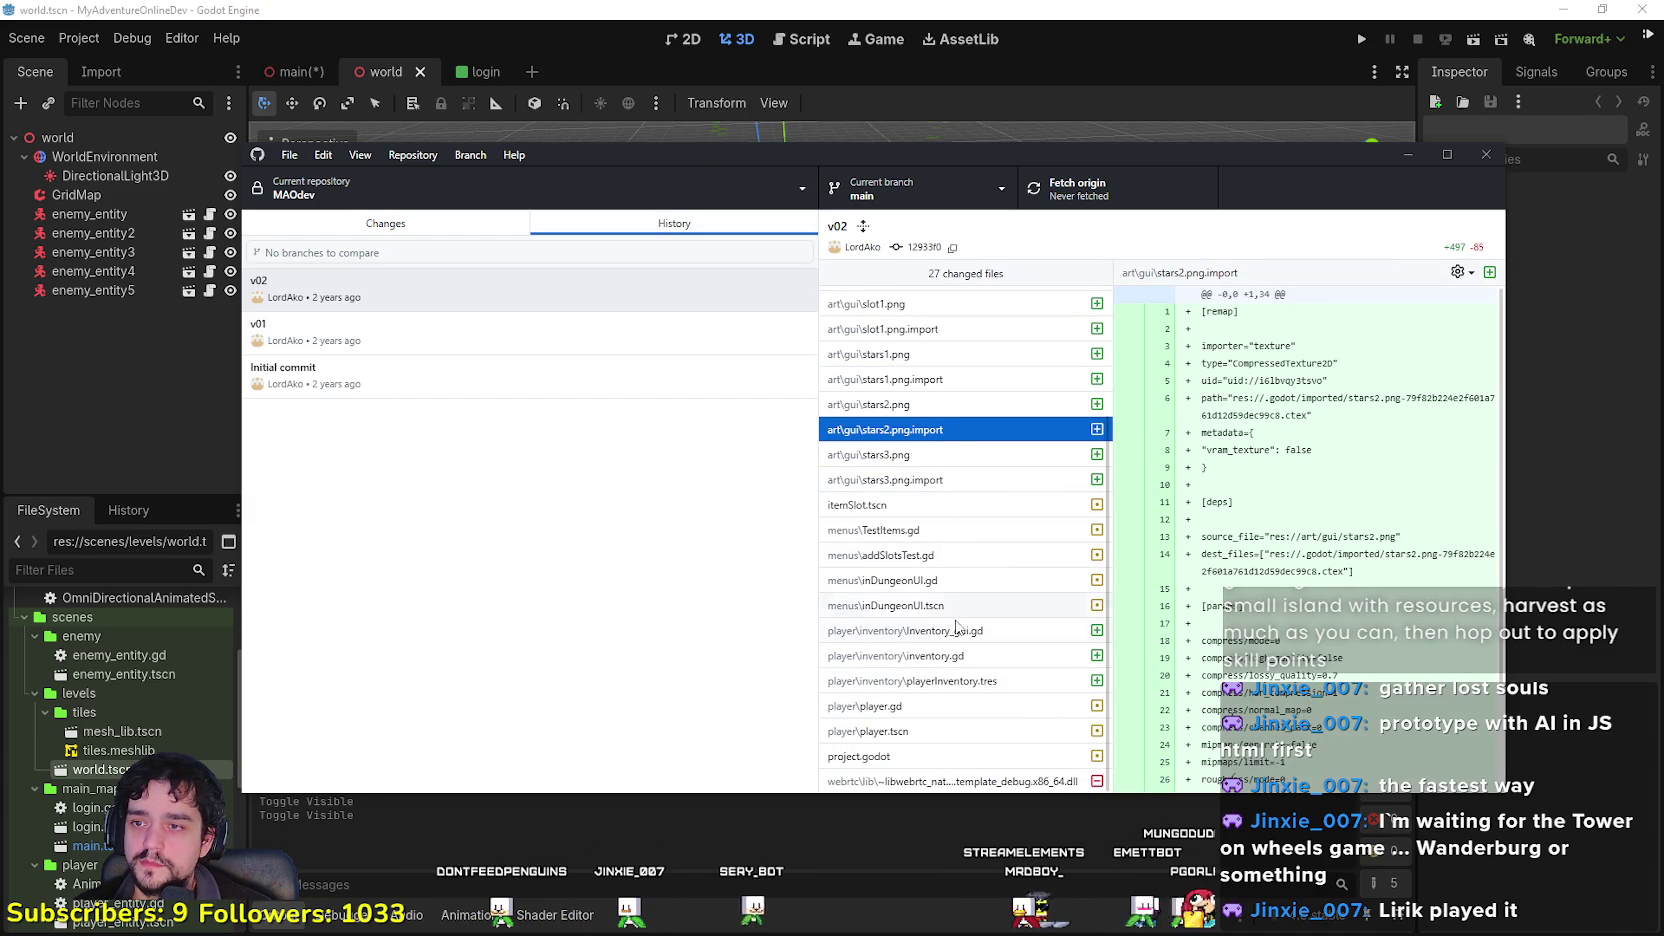
click(955, 582)
click(956, 605)
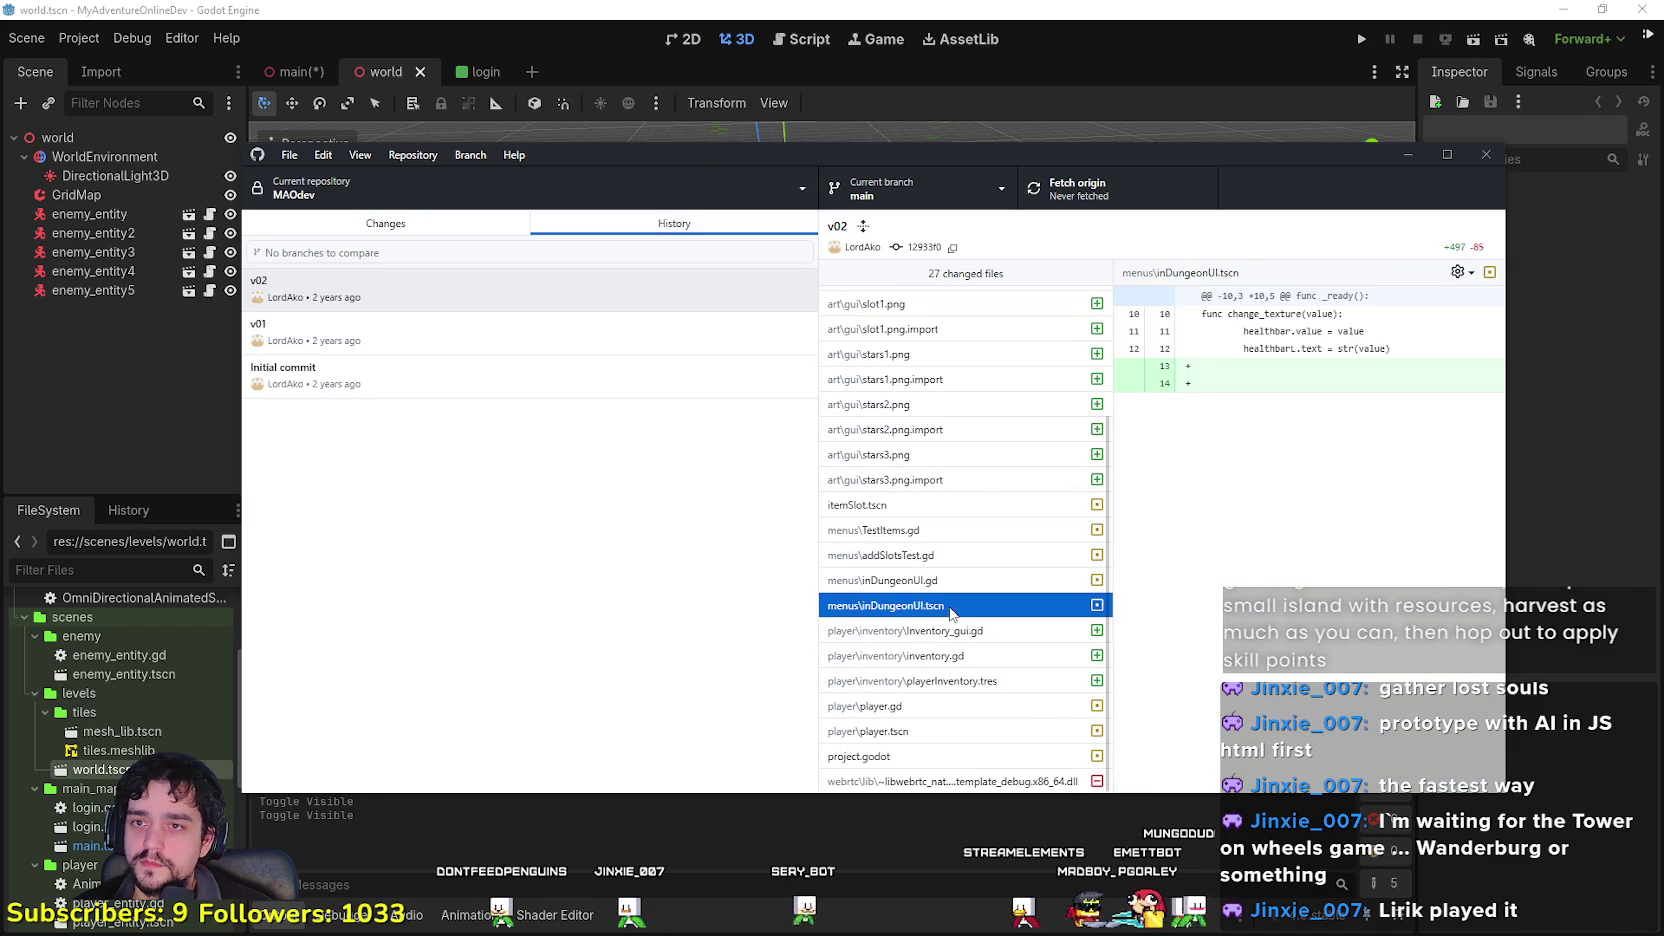
click(940, 710)
key(Down)
key(Up)
key(Up)
key(Up)
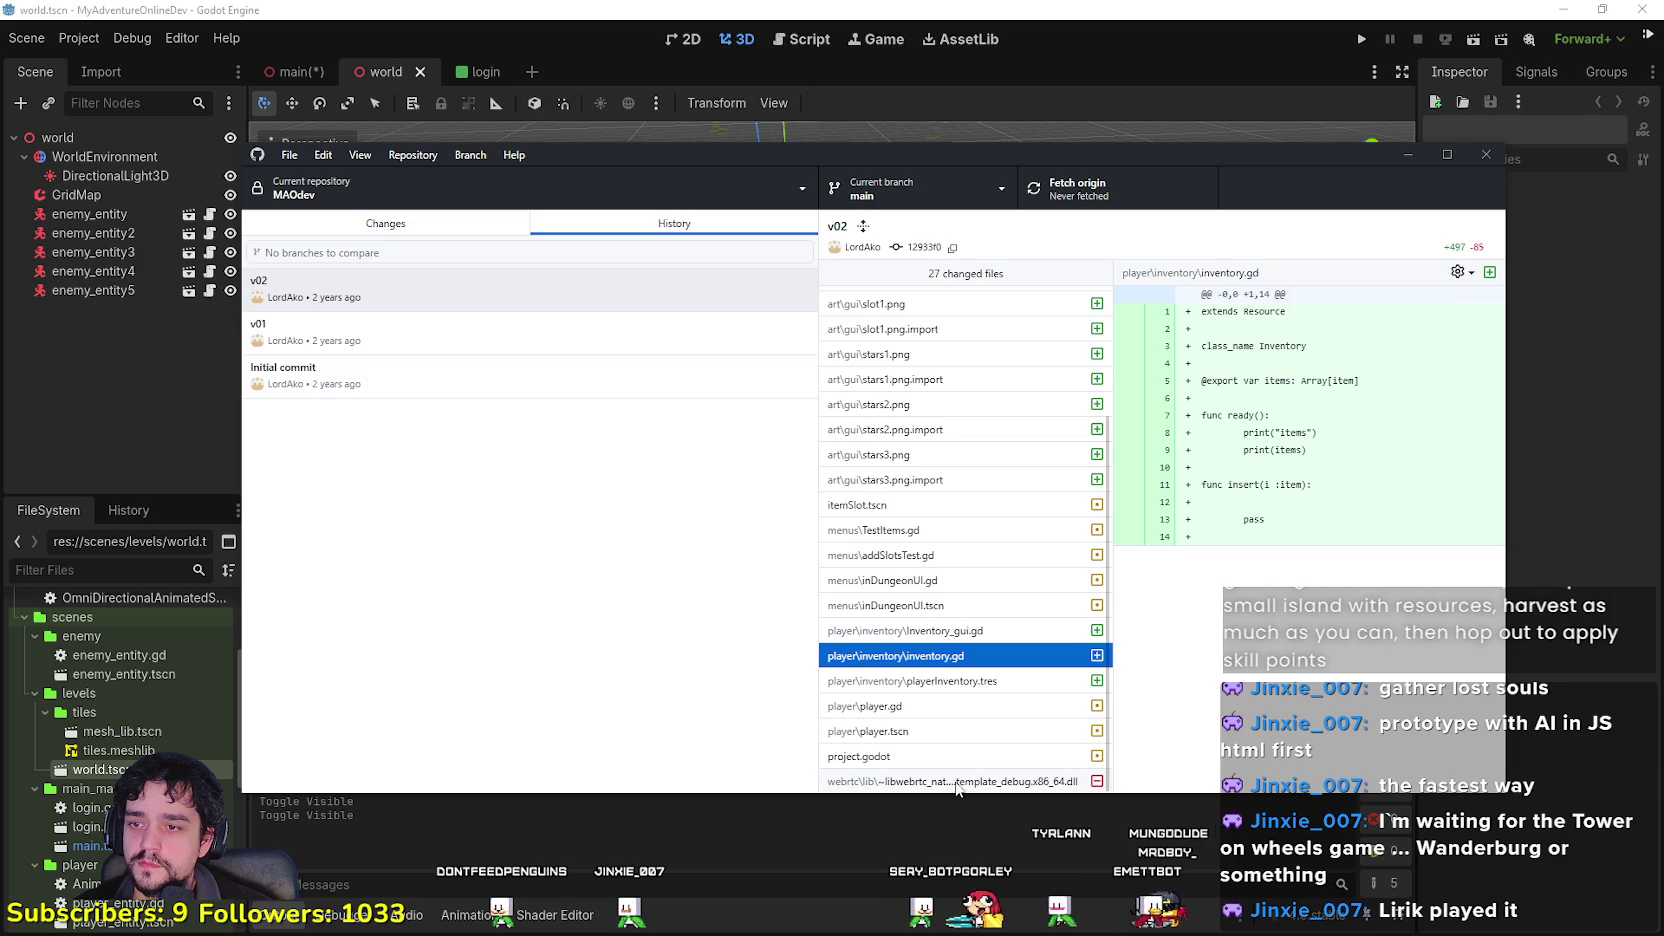
click(315, 340)
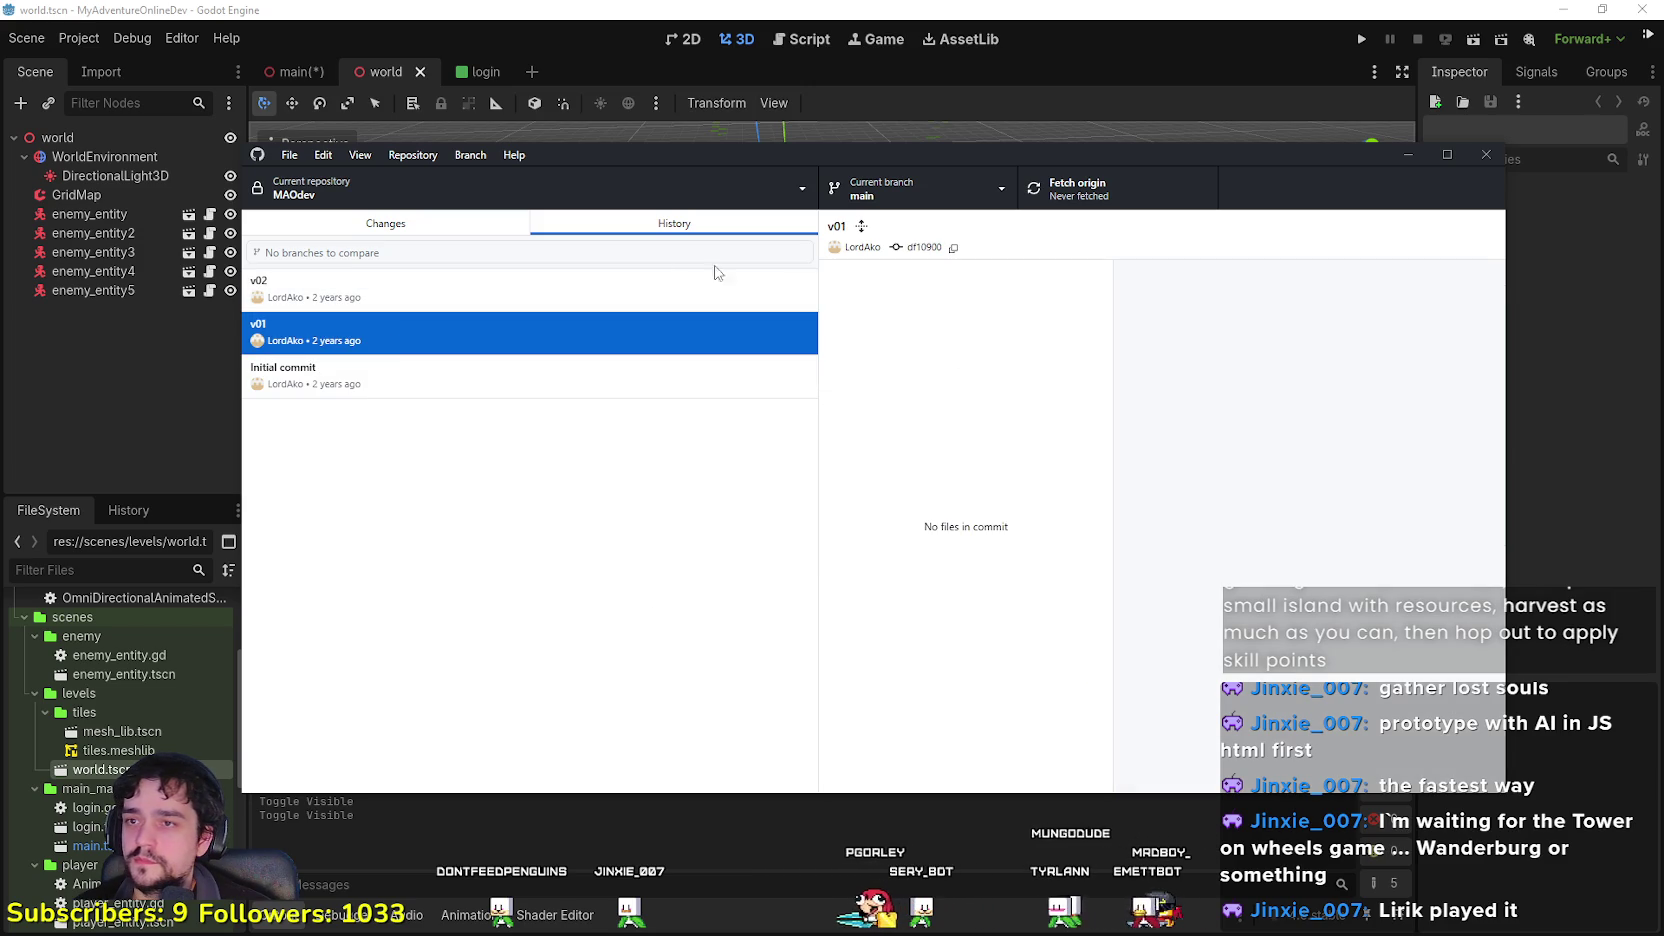
click(797, 288)
click(443, 228)
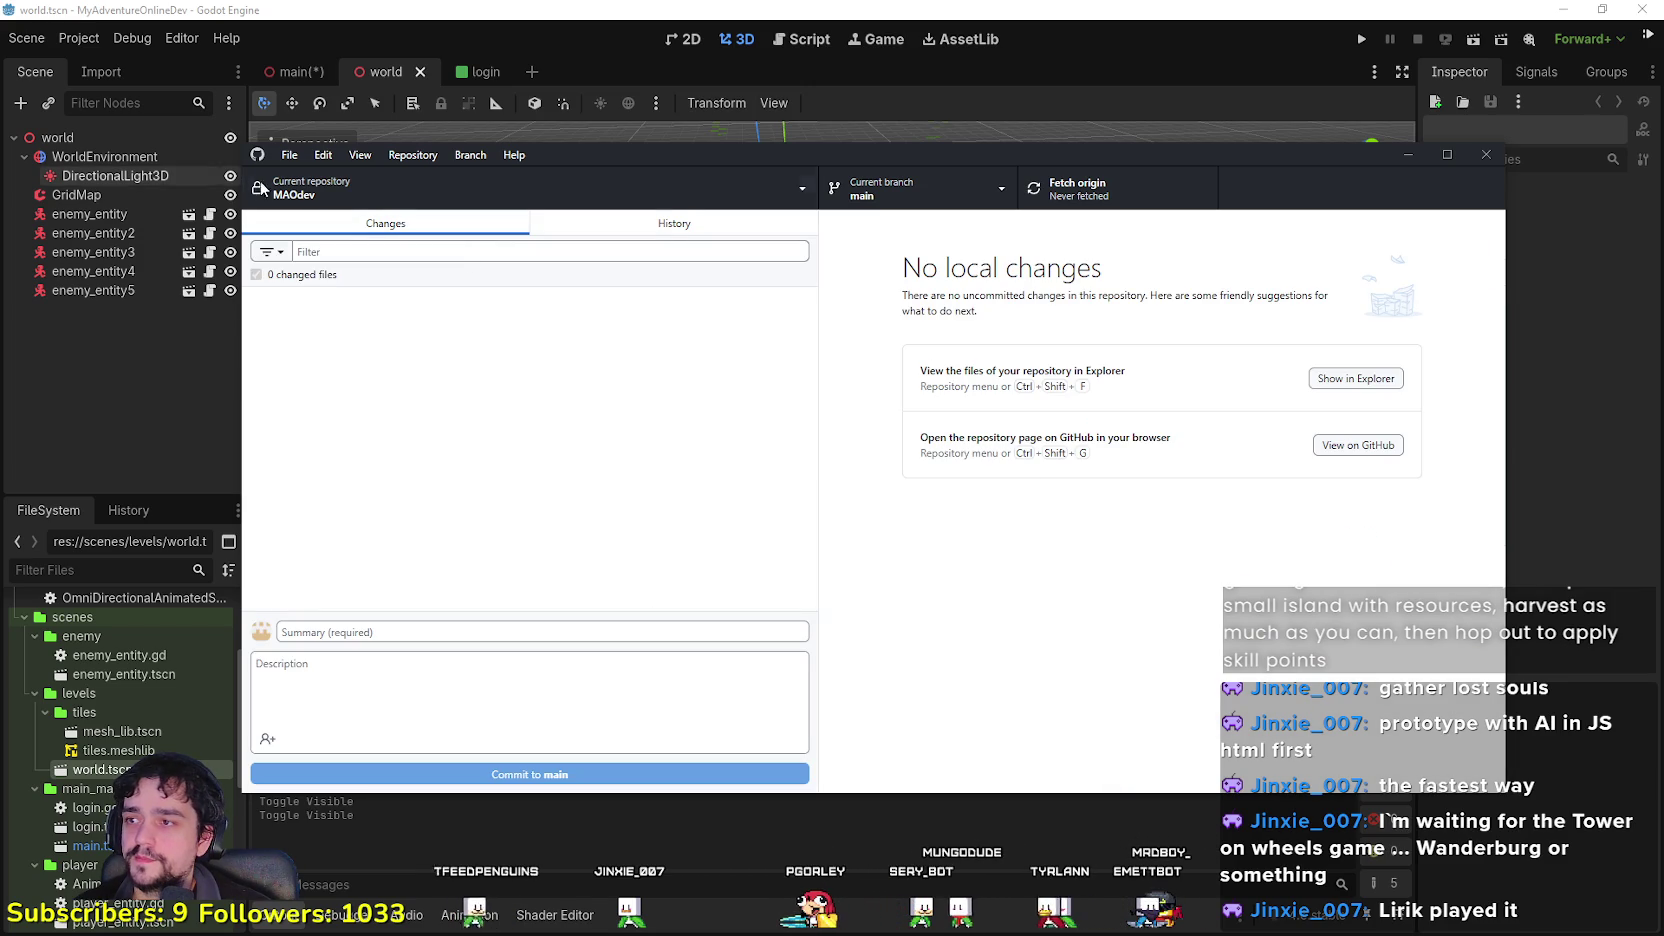
click(289, 155)
Step: Open the list of repositories to clone and try MAO, then MAOdev, then MAO again
click(332, 243)
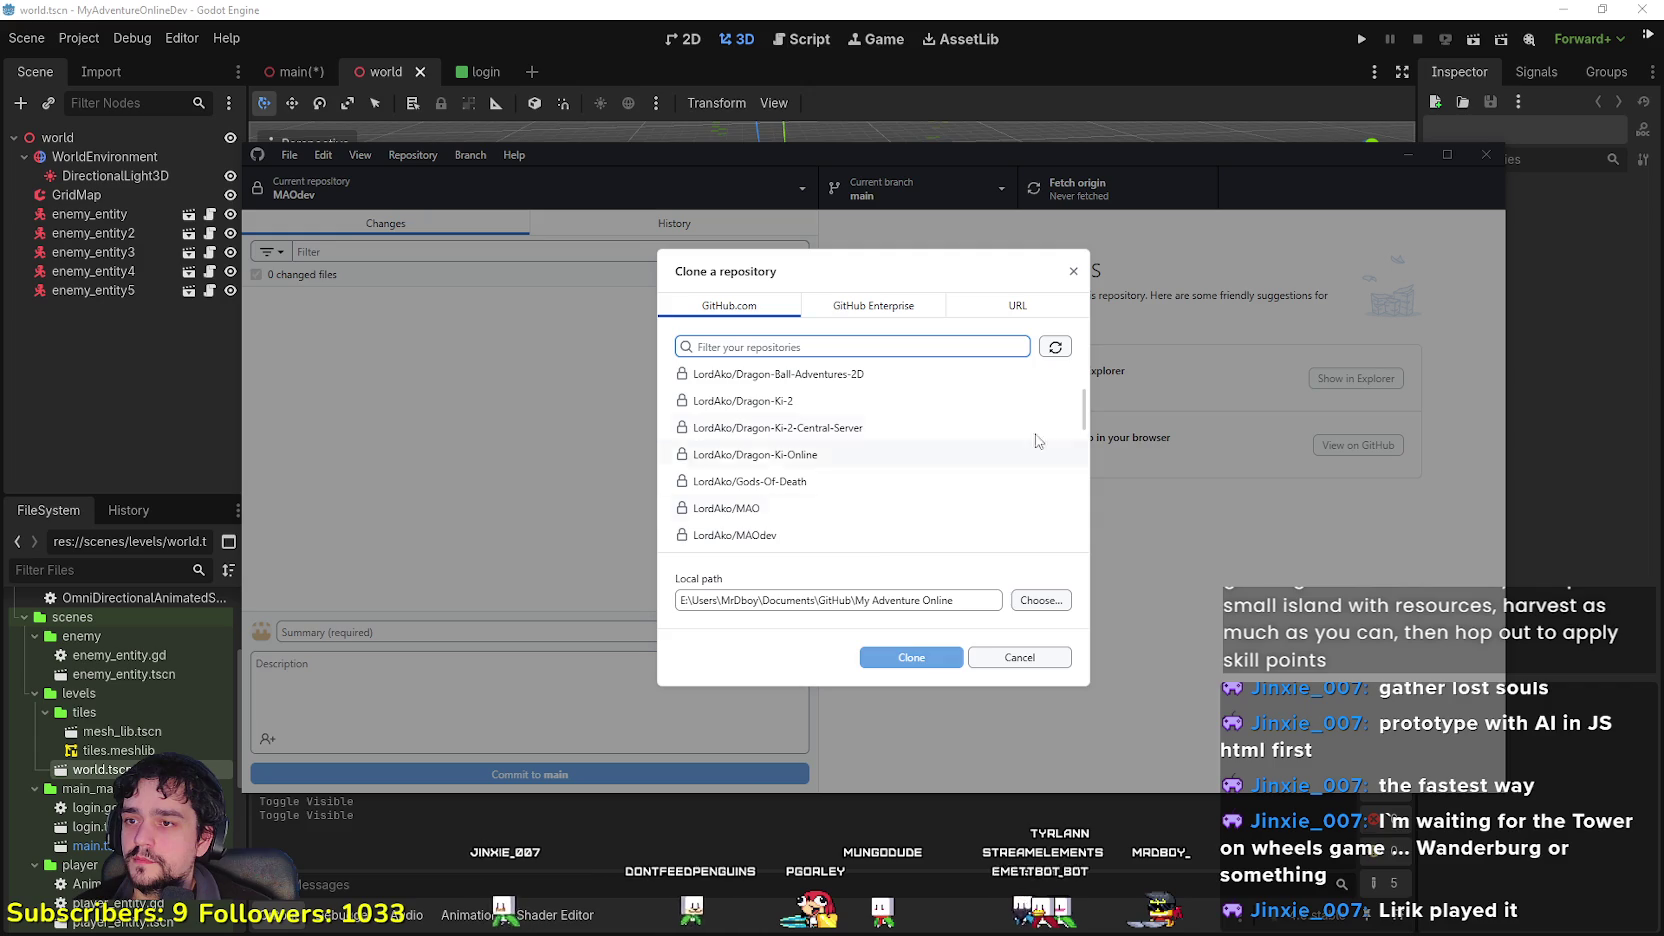
mouse_move(1084, 411)
mouse_down()
mouse_move(1091, 531)
mouse_move(1071, 362)
mouse_up()
scroll(1085, 420, down, 1)
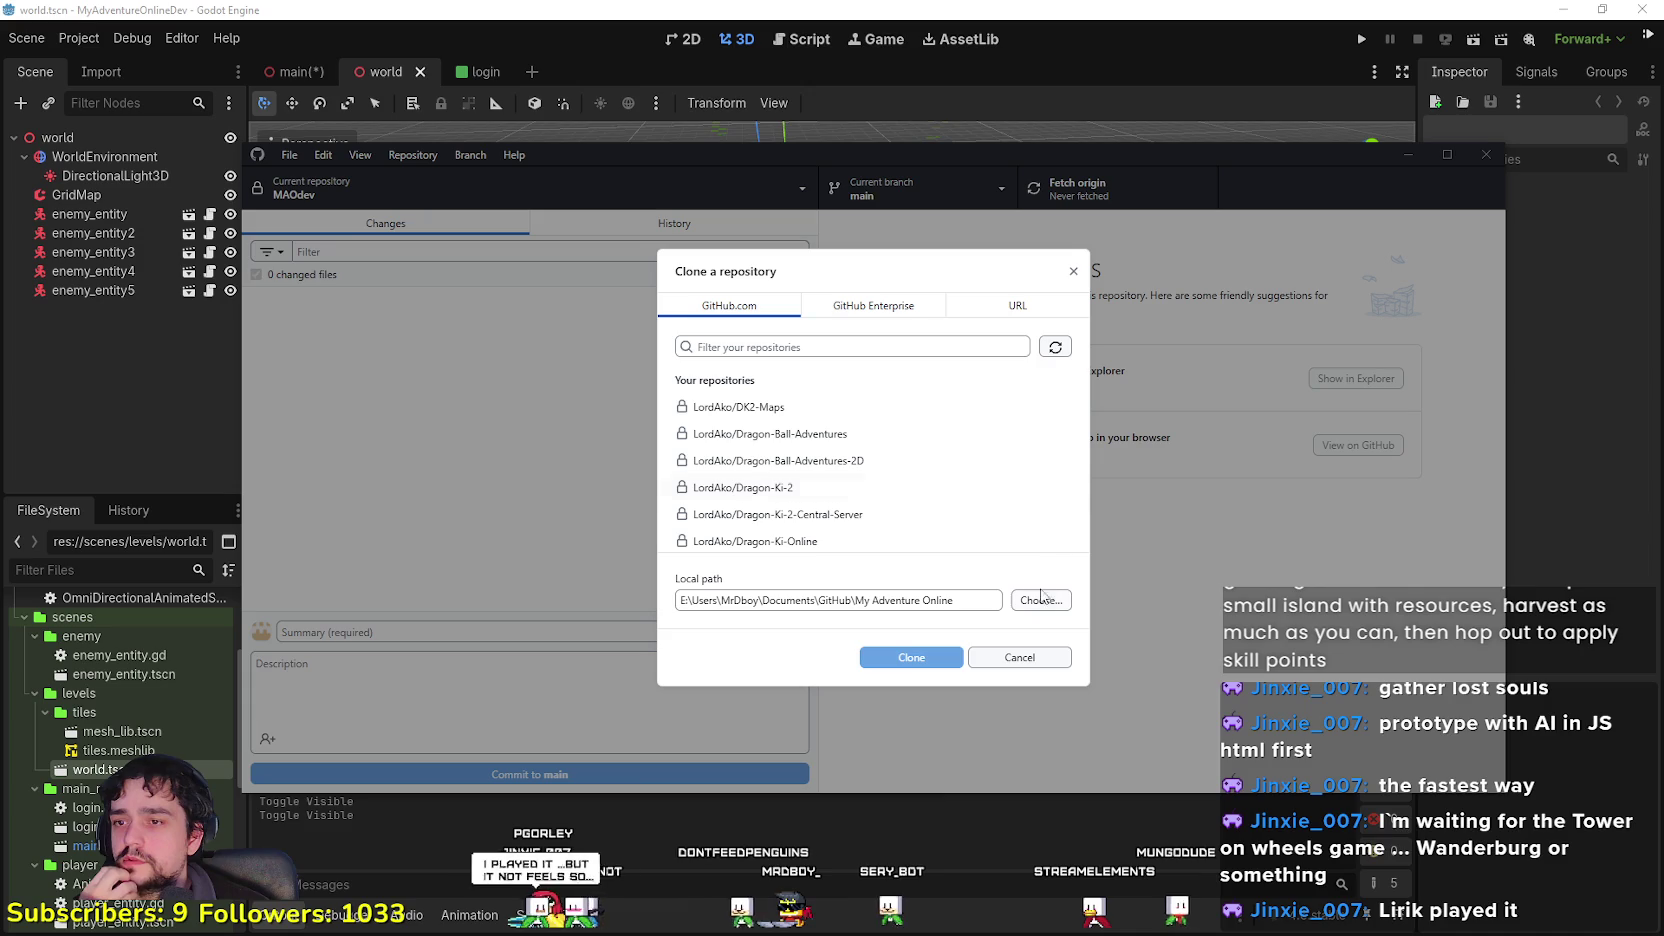
scroll(835, 430, down, 3)
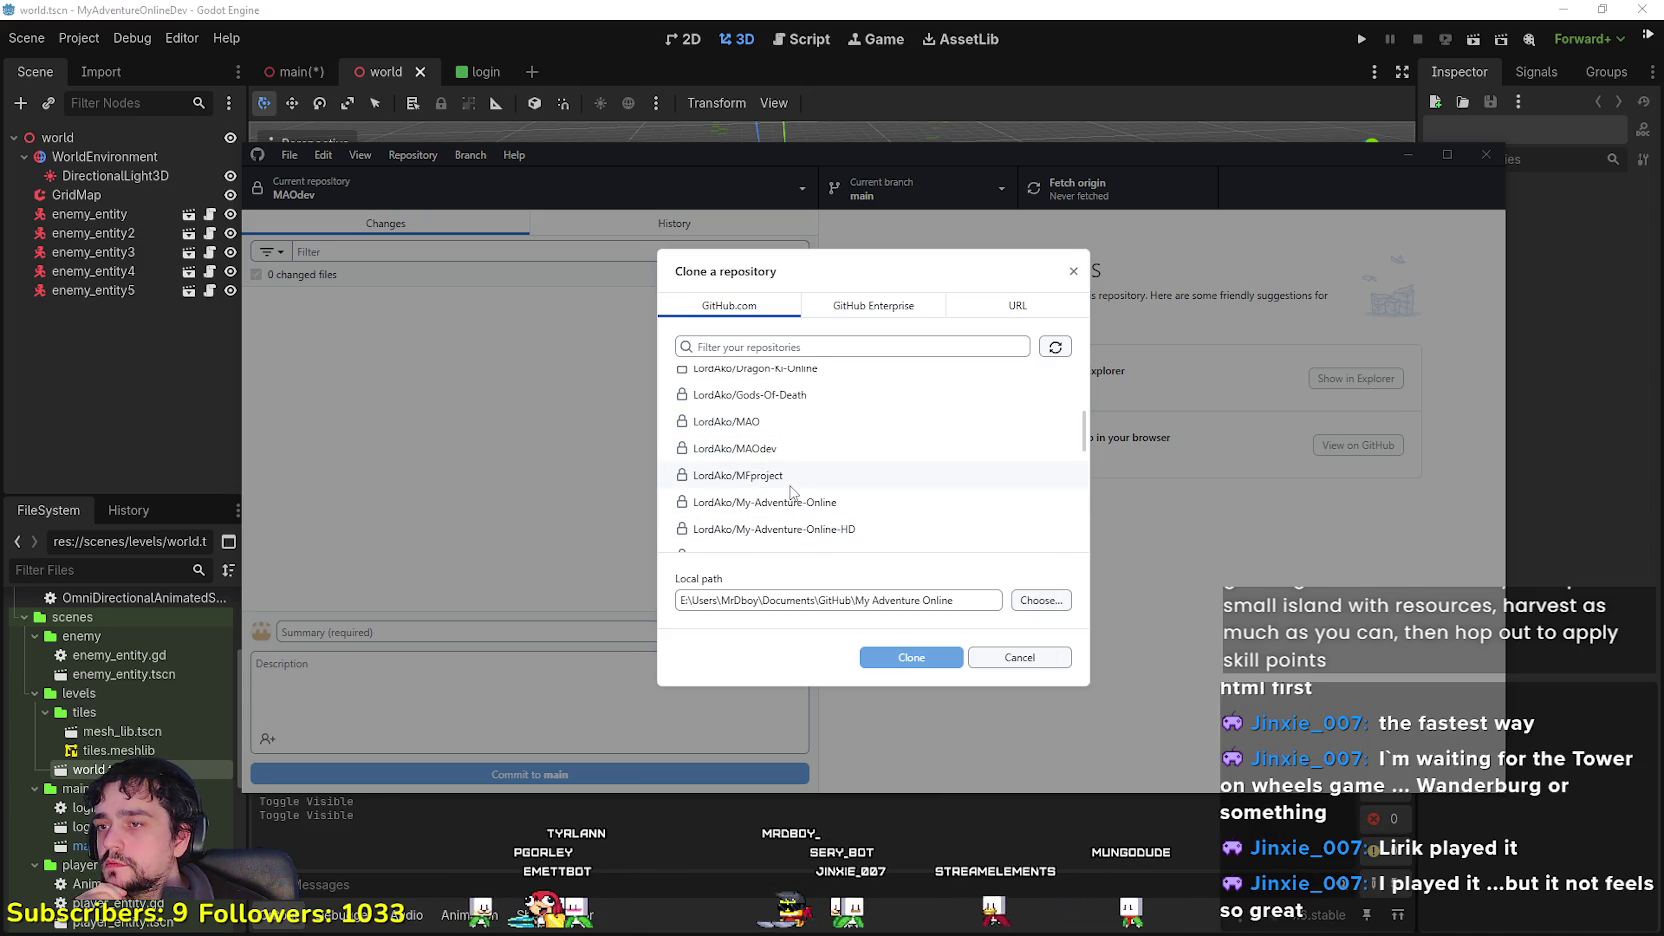
click(801, 424)
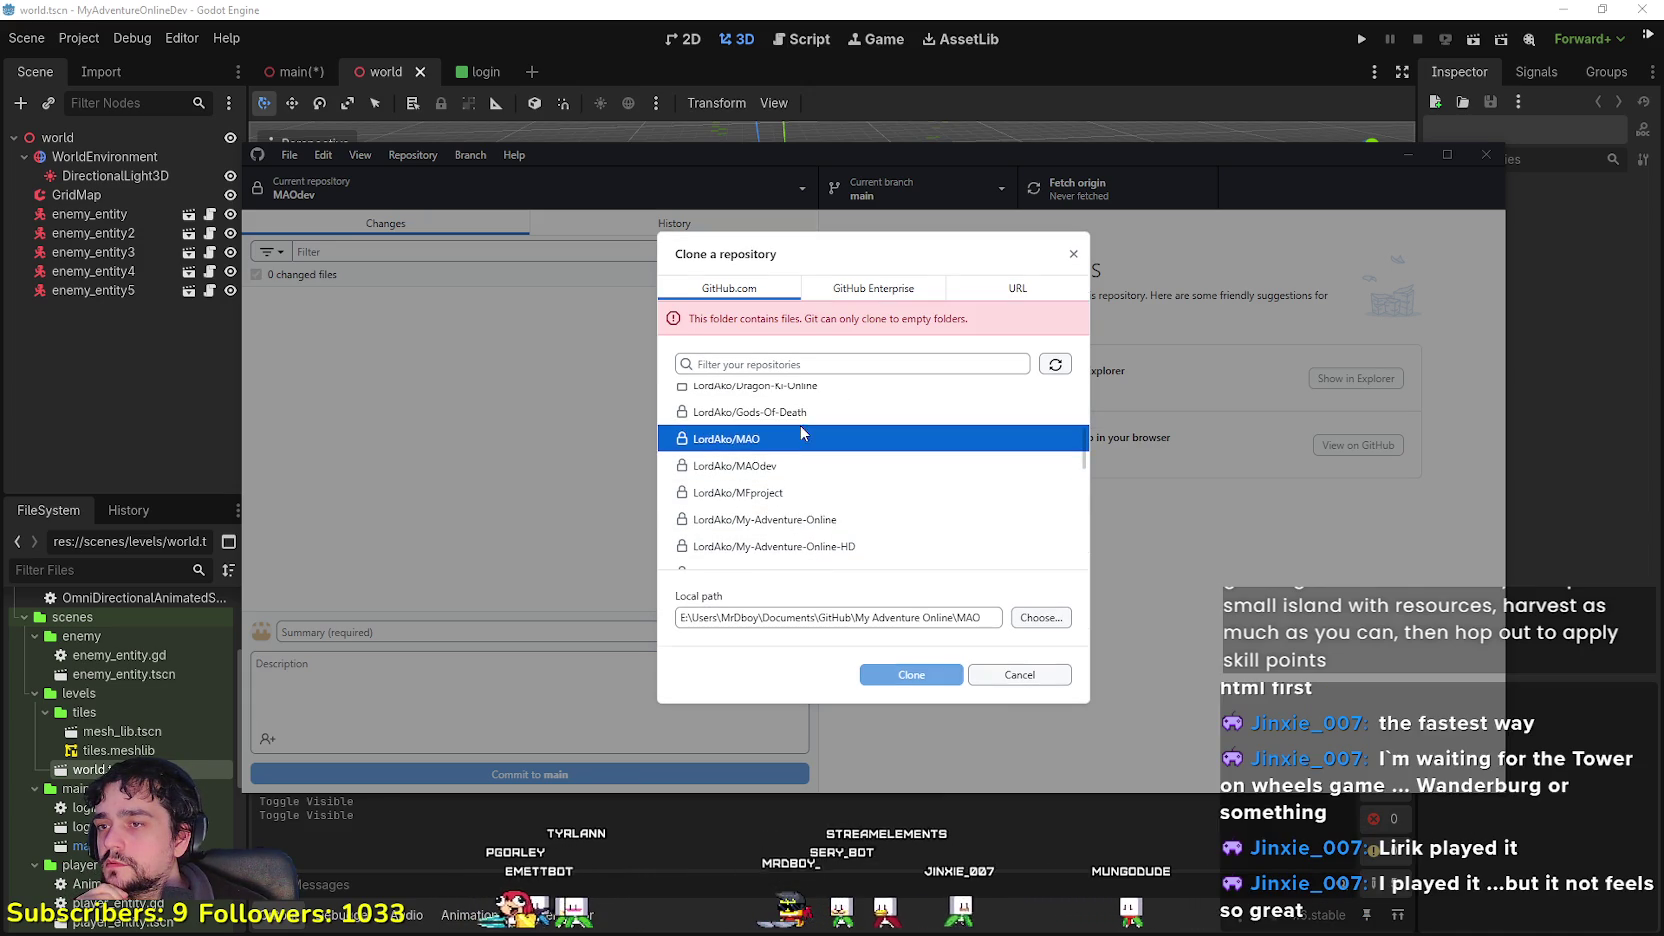
click(818, 475)
click(816, 440)
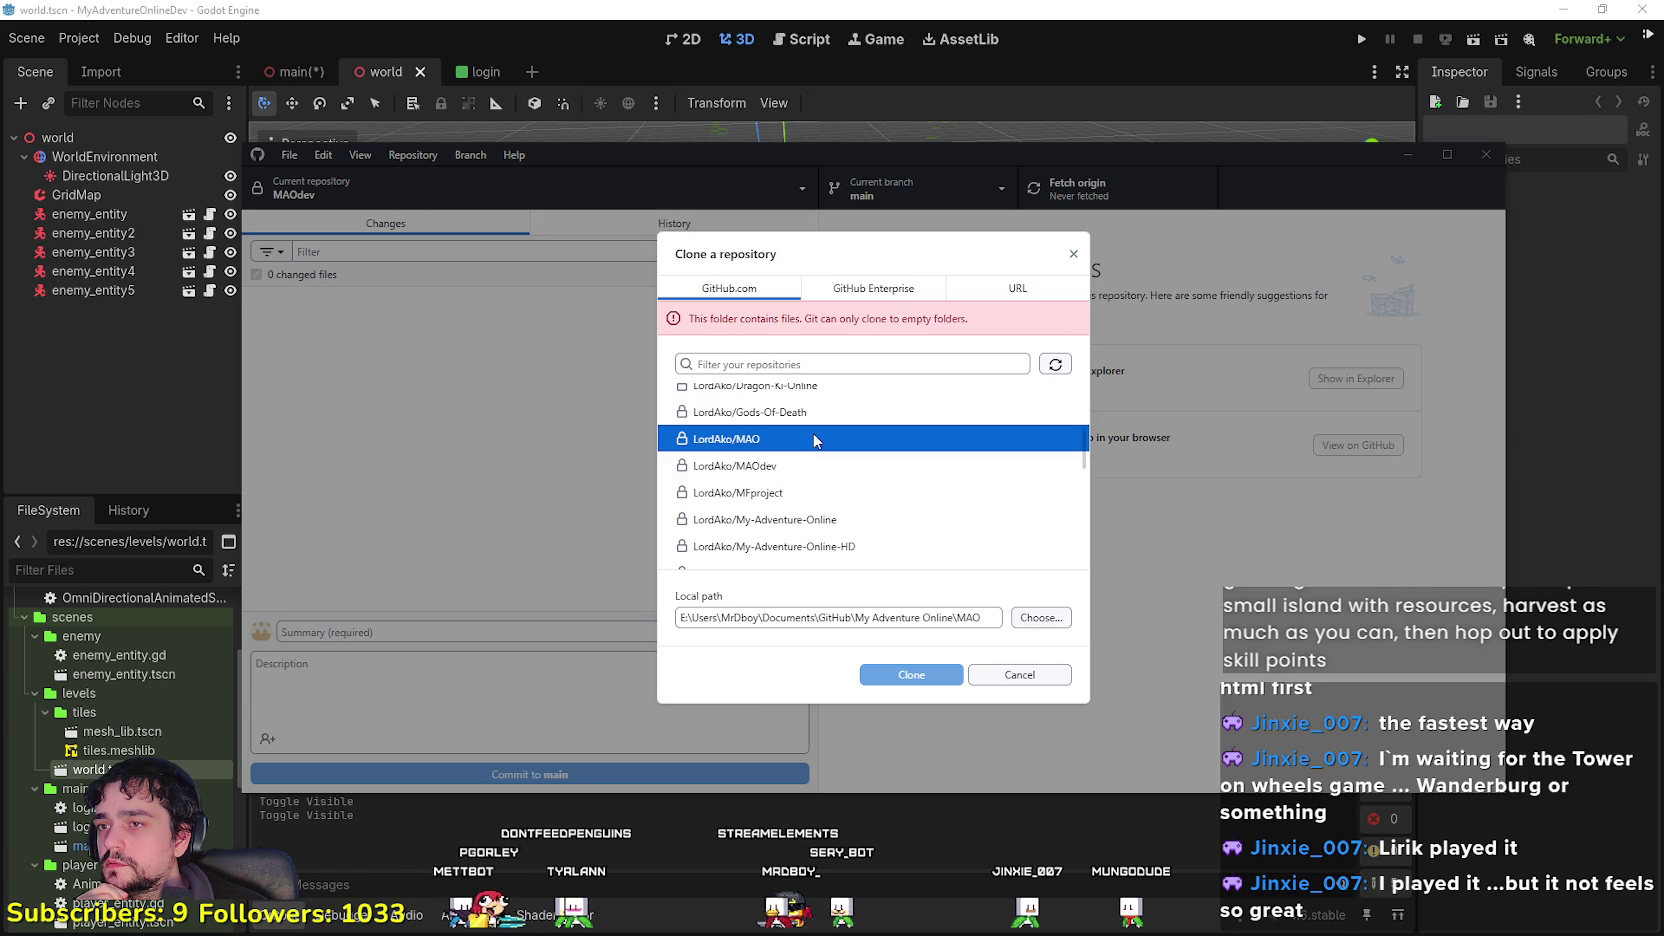
scroll(858, 484, up, 1)
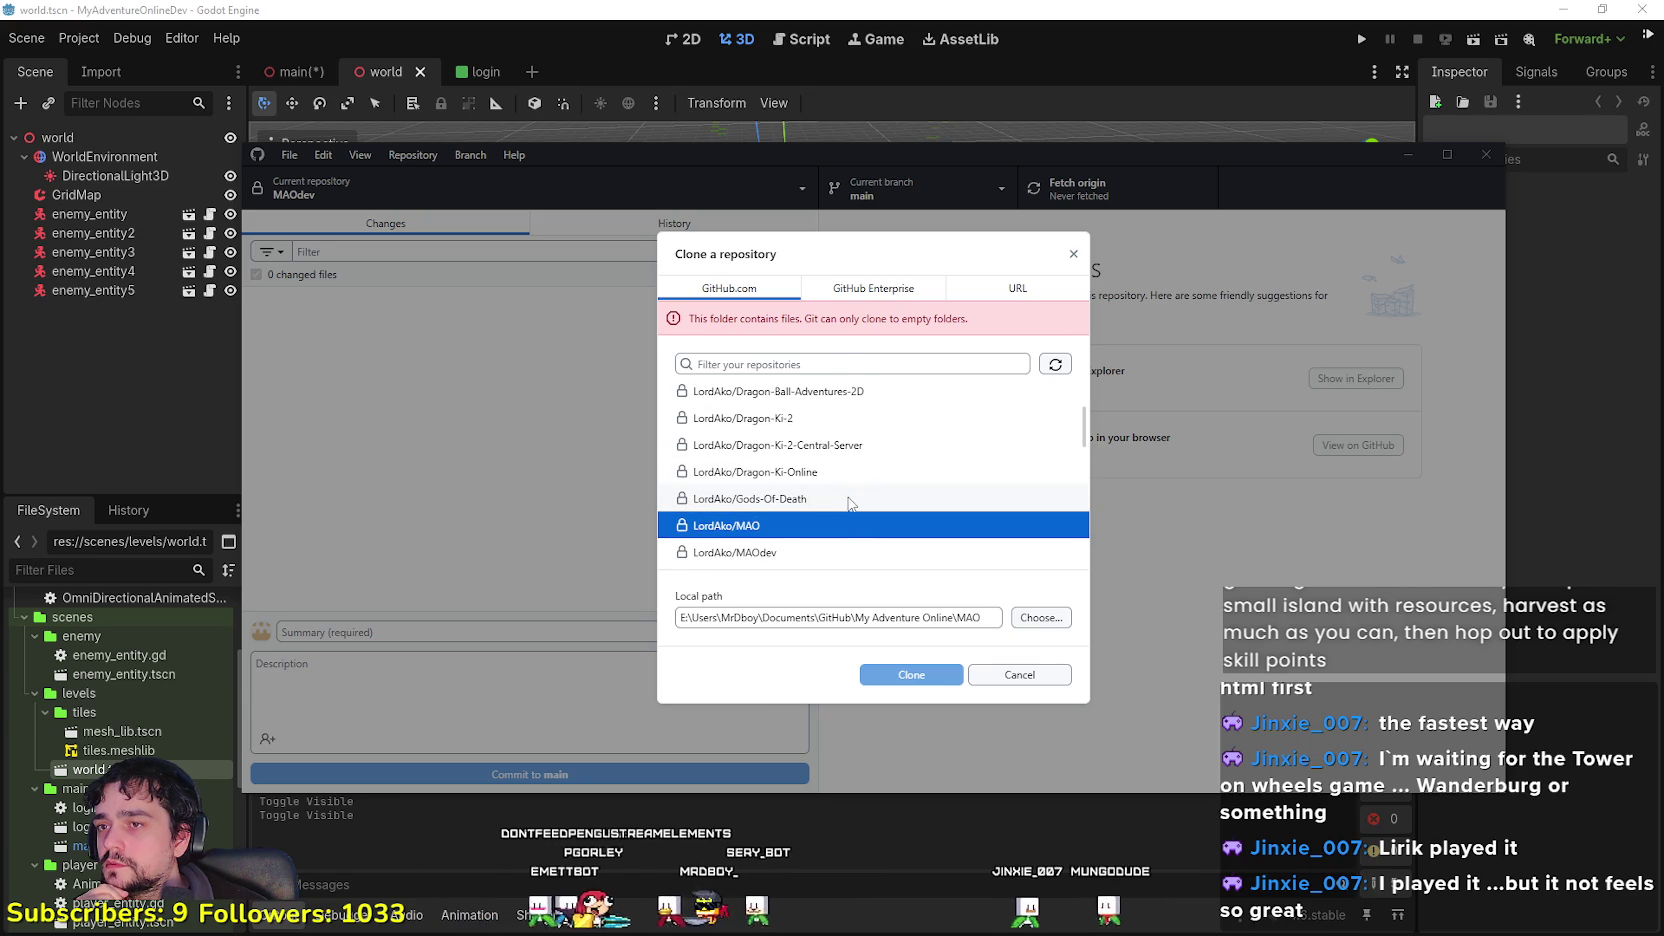
Step: Look through the Dragon-Ki, Dragon-Ball-Adventures, DK2-Maps, NinjaAdventure, PowerUp, PU and Troithea repositories
click(803, 484)
click(790, 428)
scroll(830, 470, up, 1)
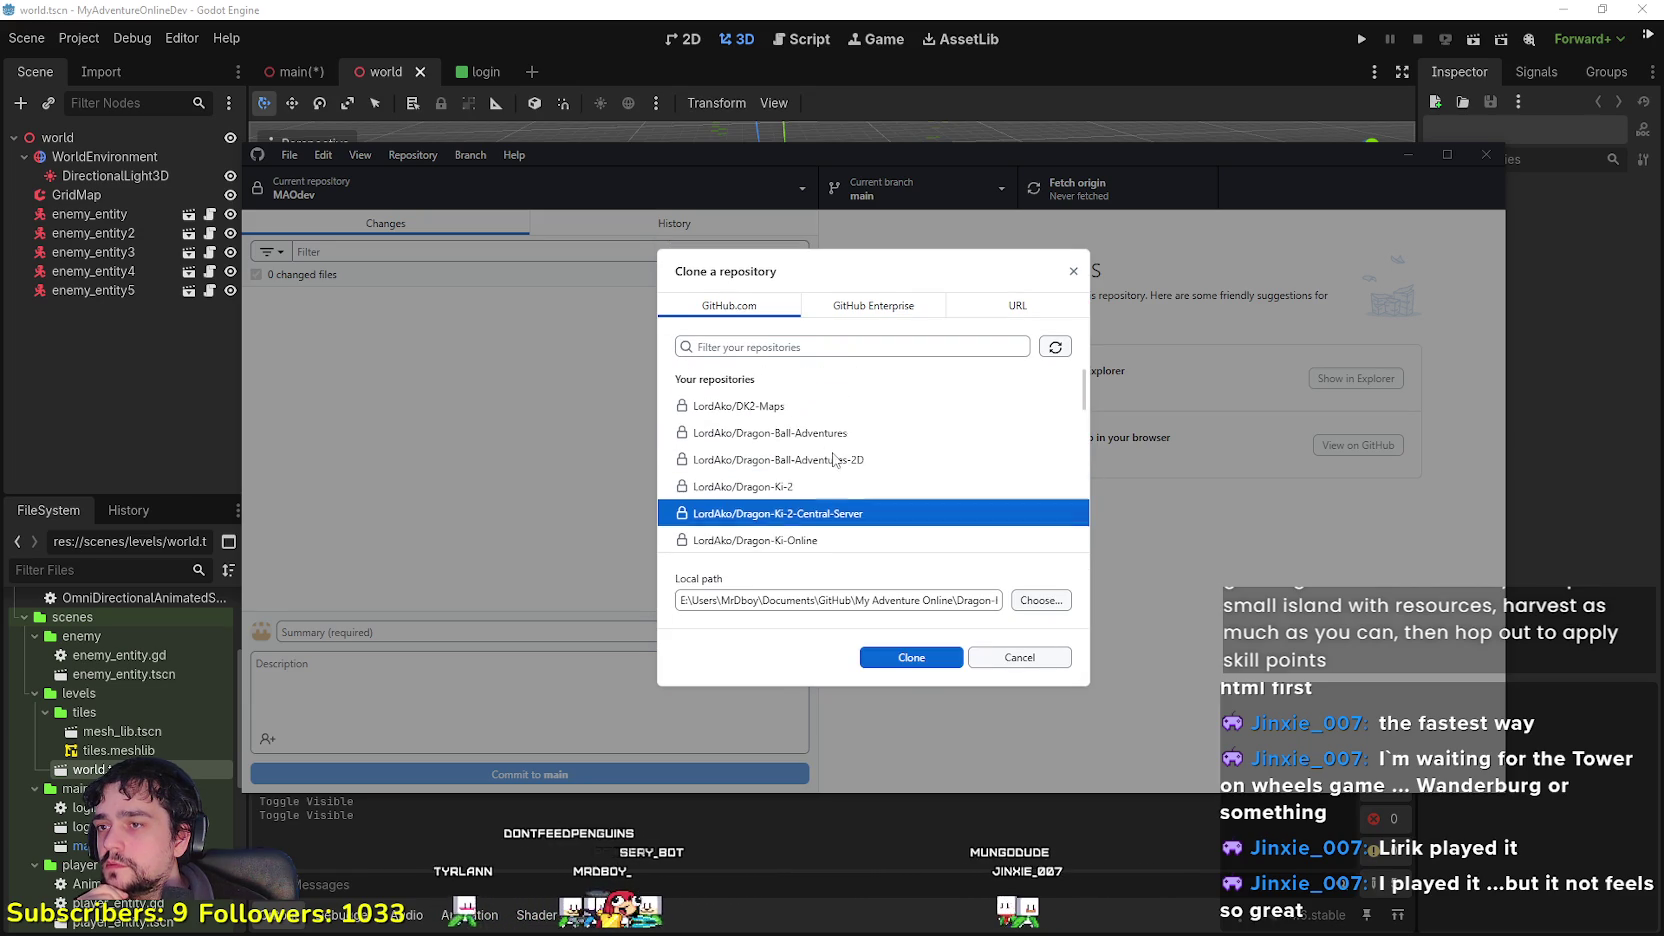
click(830, 433)
click(820, 406)
scroll(810, 460, down, 3)
click(805, 409)
click(810, 463)
click(810, 436)
click(815, 463)
click(820, 490)
Step: Select game_test as the repository to clone, then close the dialog without cloning
scroll(827, 520, down, 2)
click(830, 484)
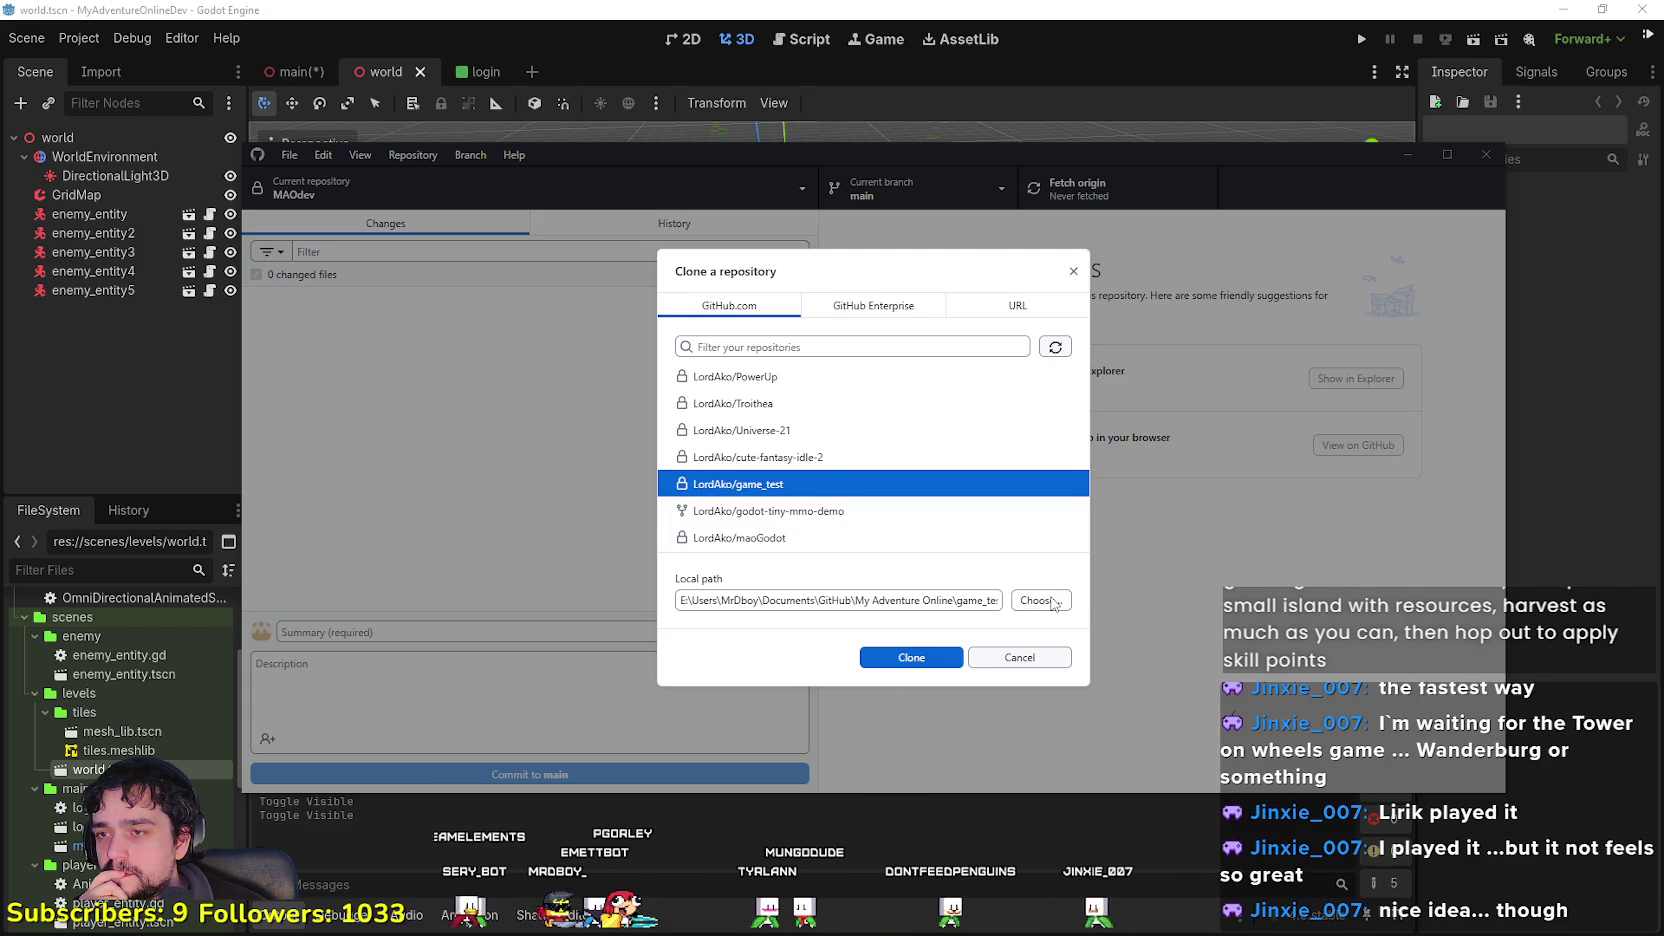
scroll(927, 502, up, 3)
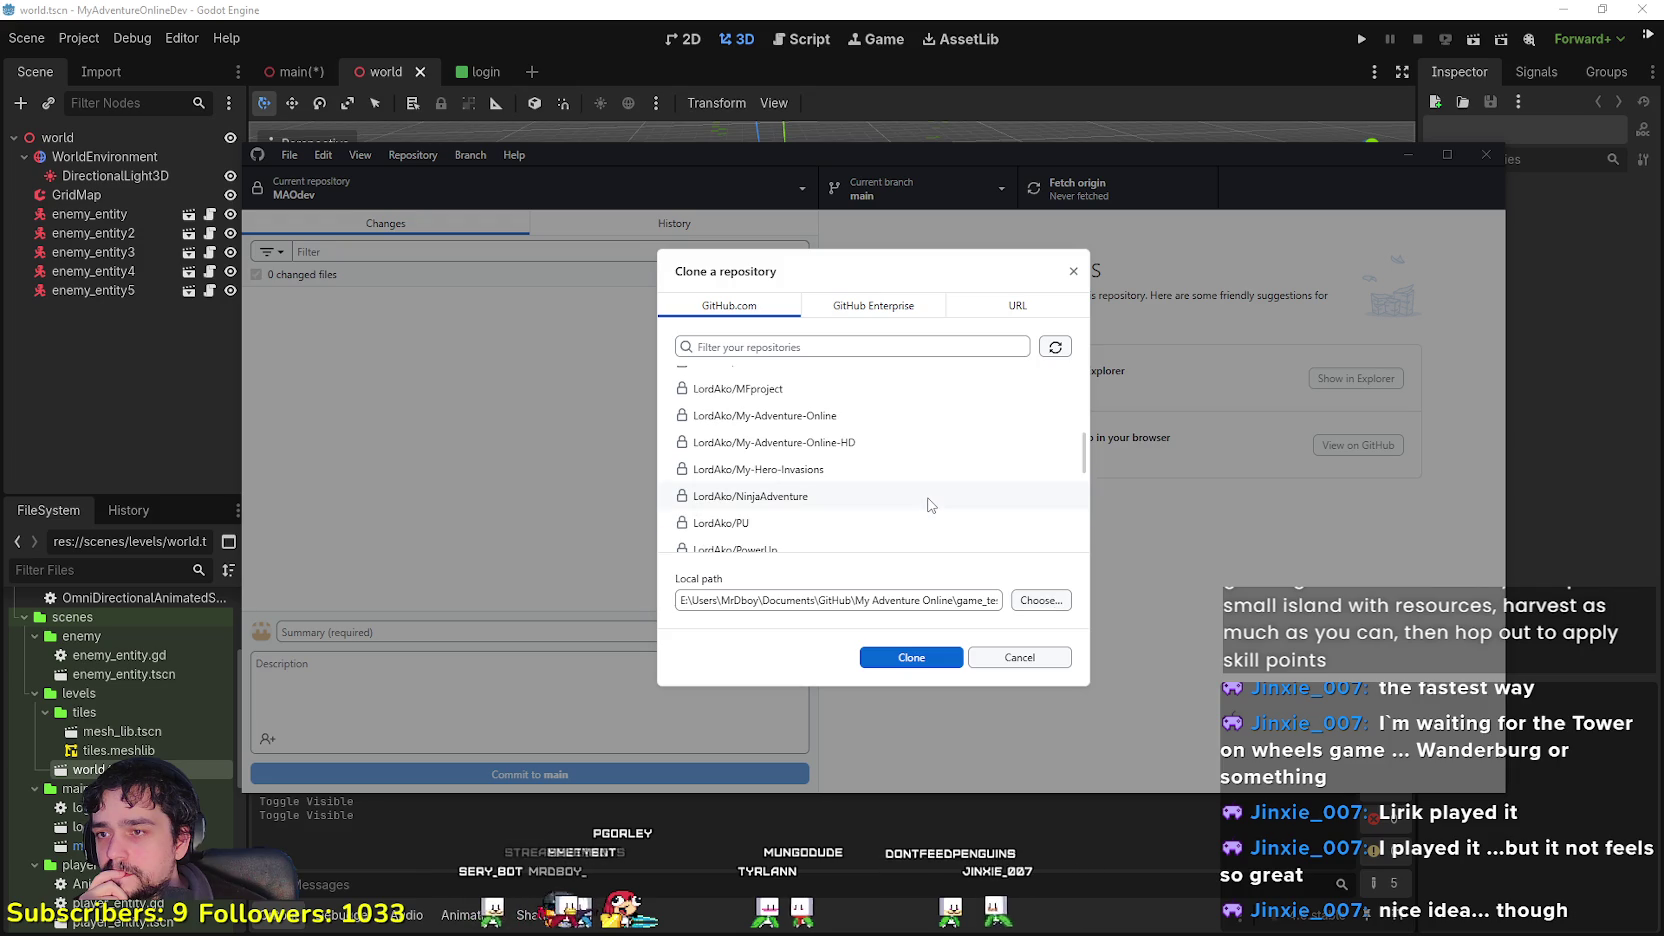
scroll(927, 502, down, 5)
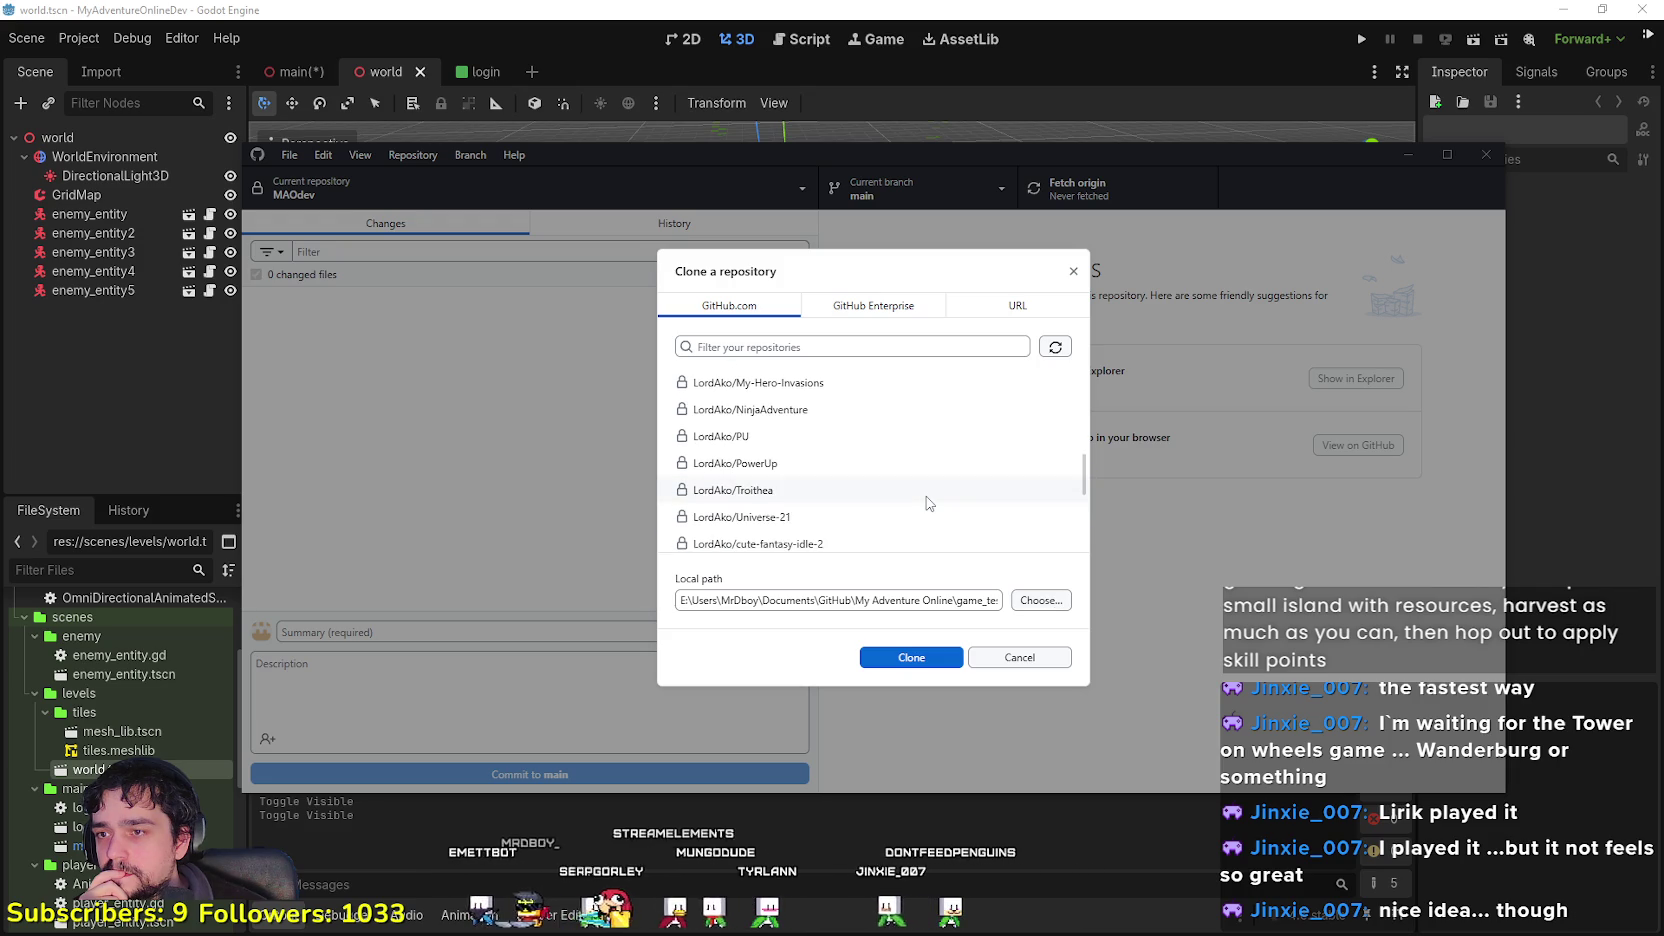
click(1019, 665)
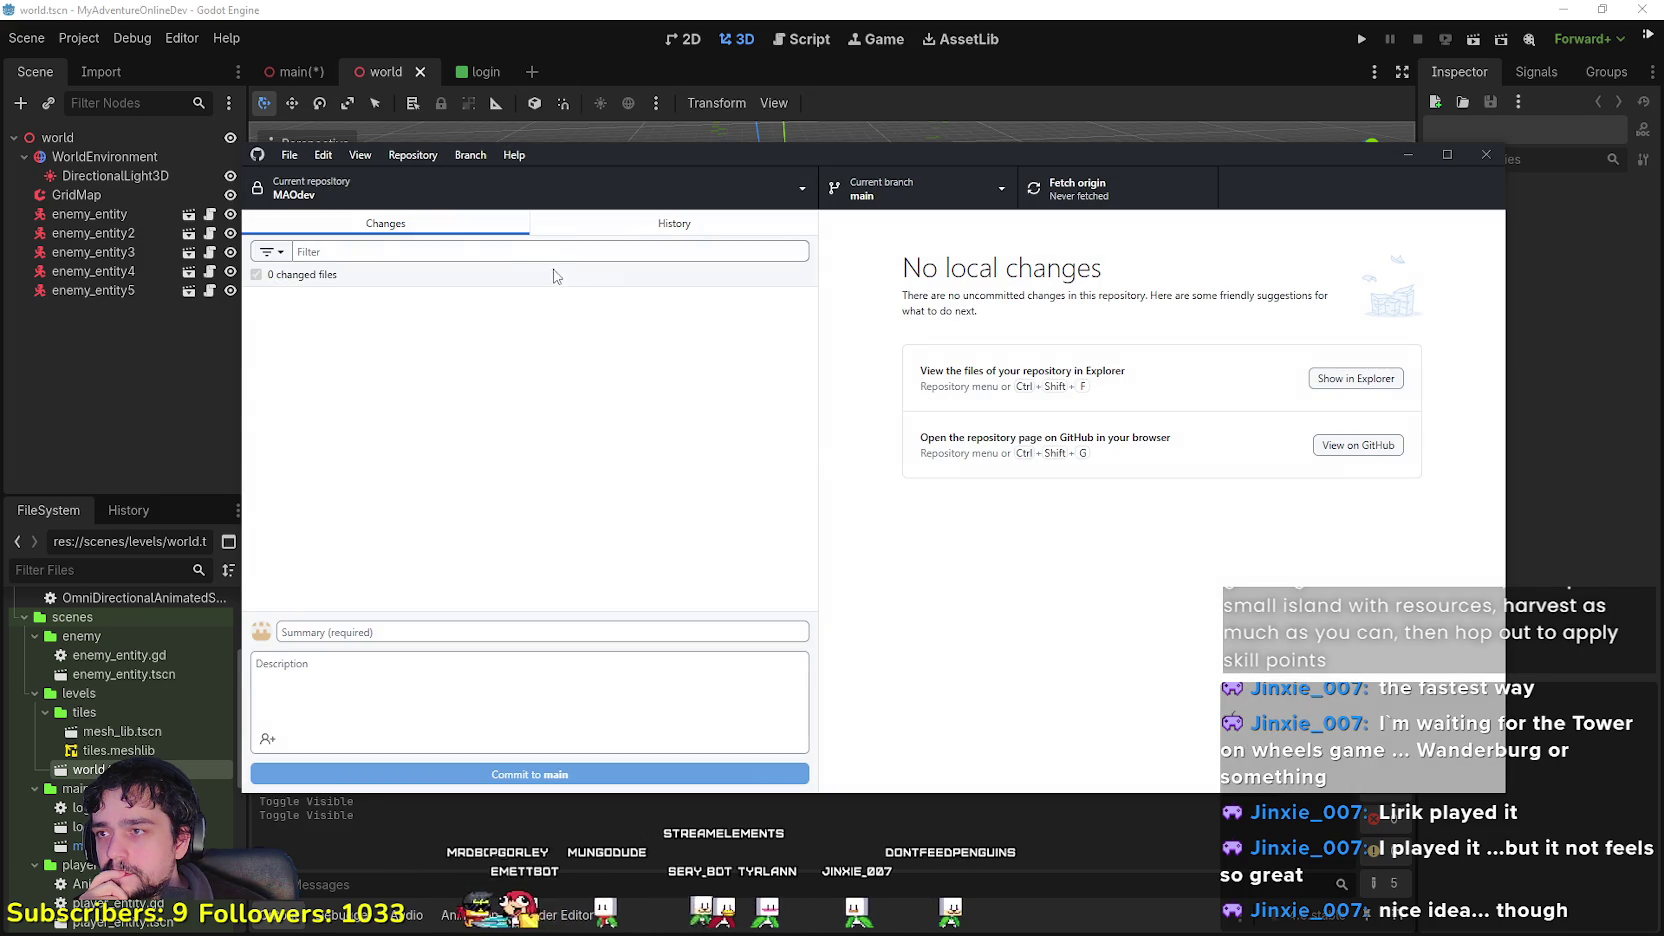
Step: Switch to the My-Adventure-Online-HD repository and check out its dev branch
click(350, 204)
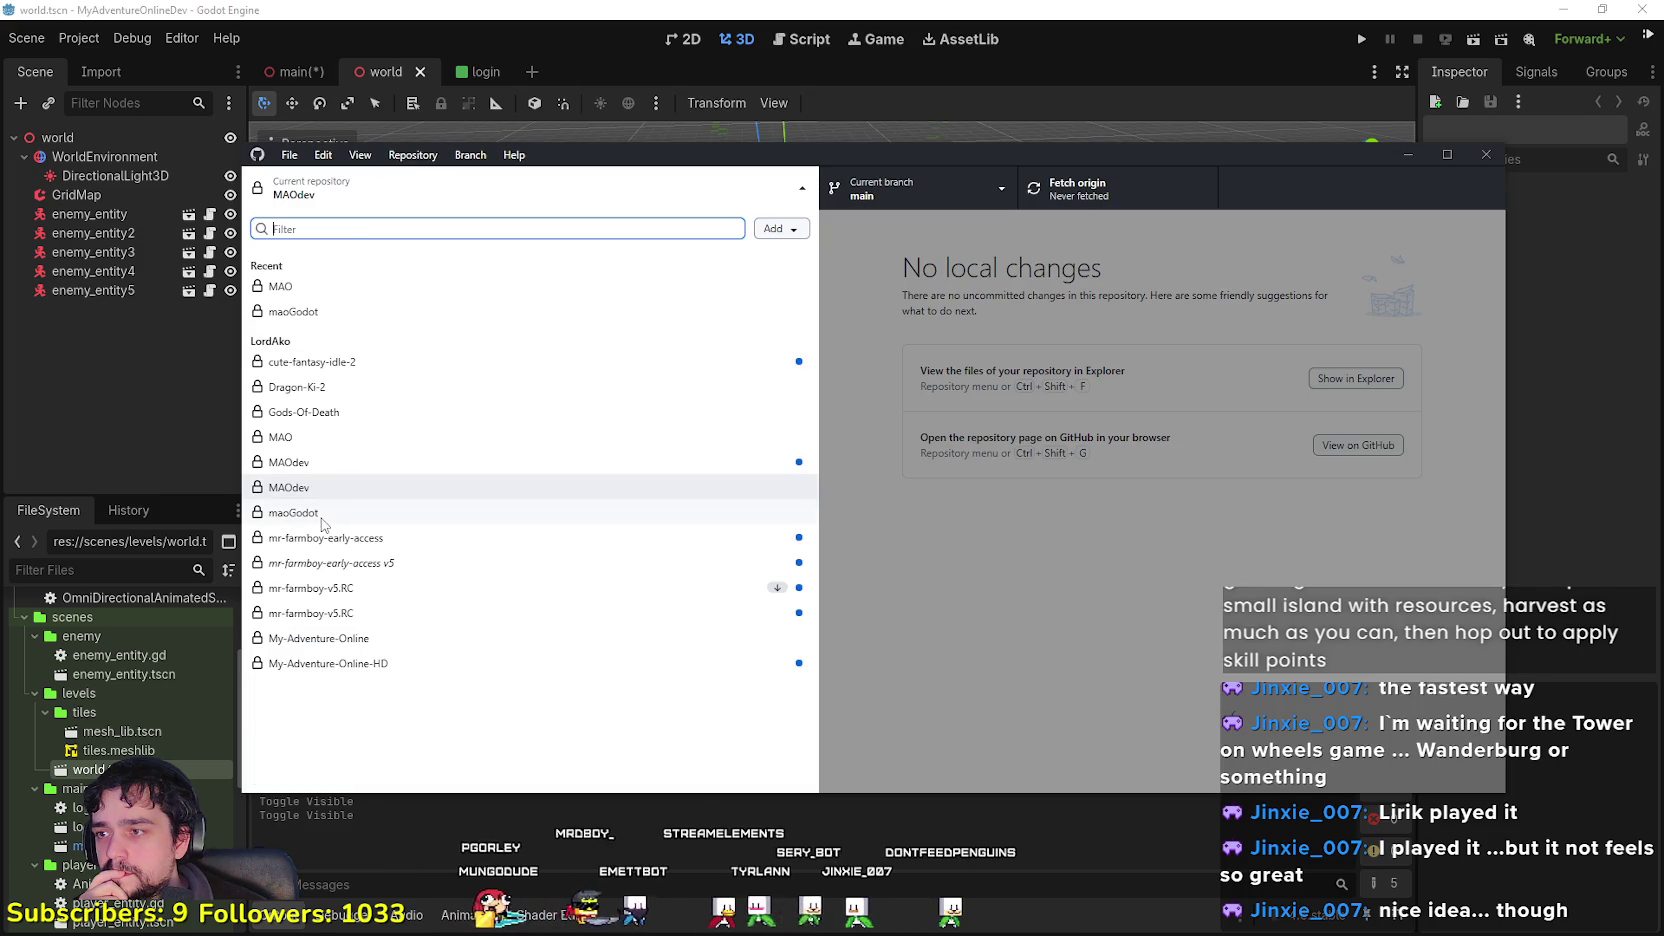
click(357, 664)
click(916, 190)
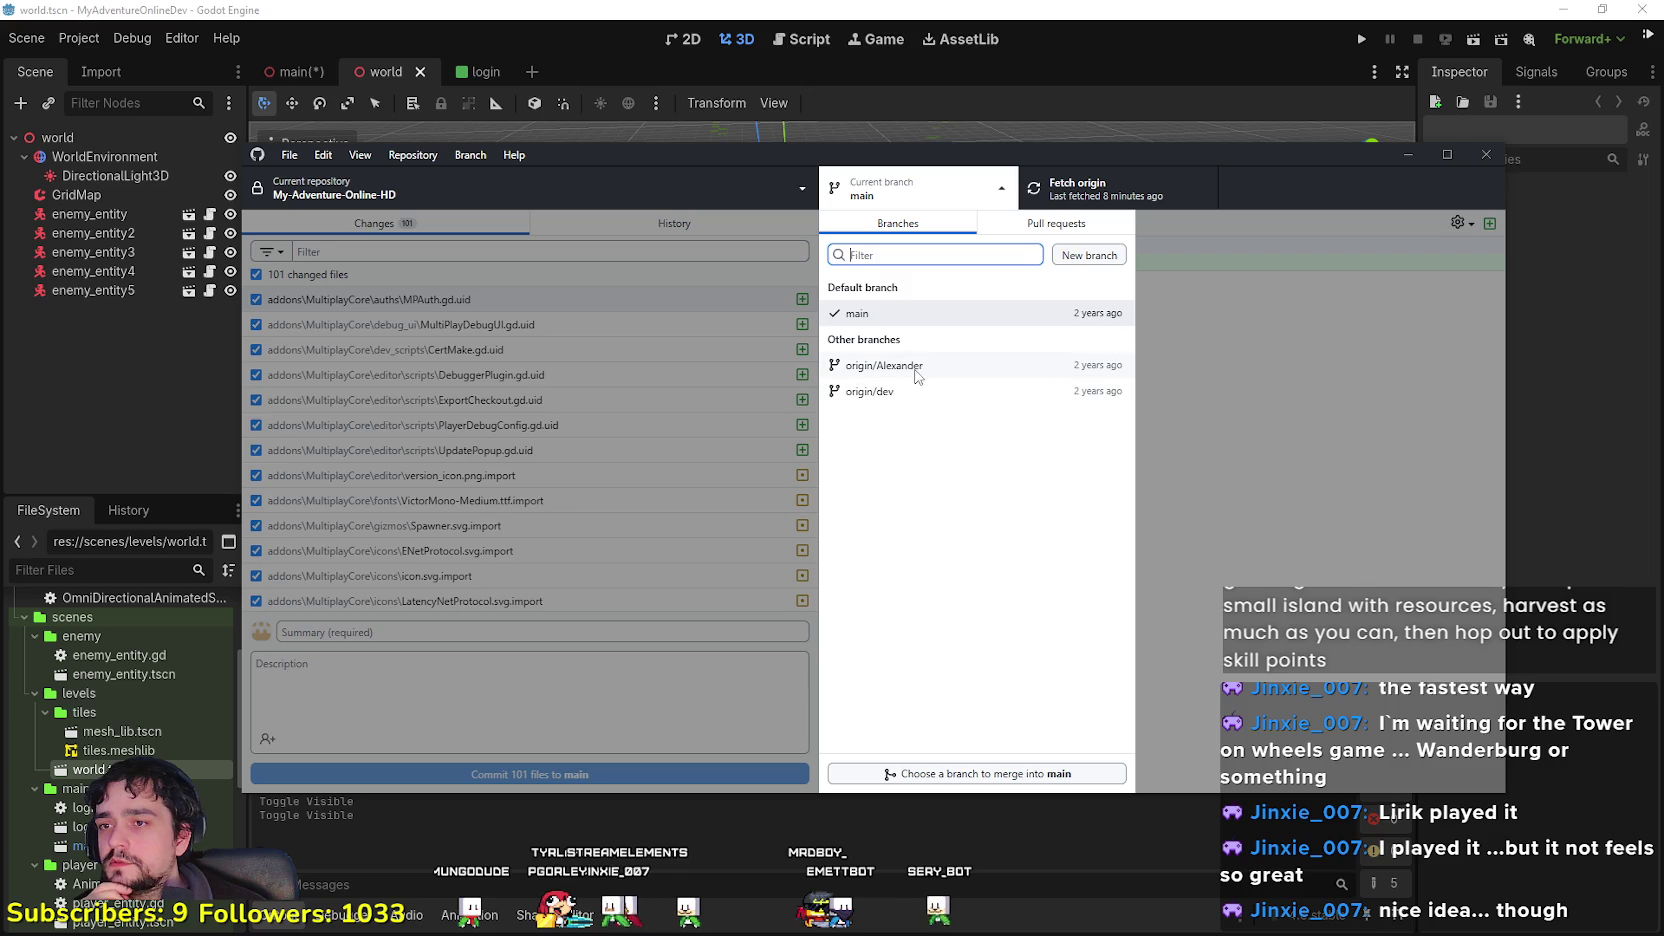
click(869, 392)
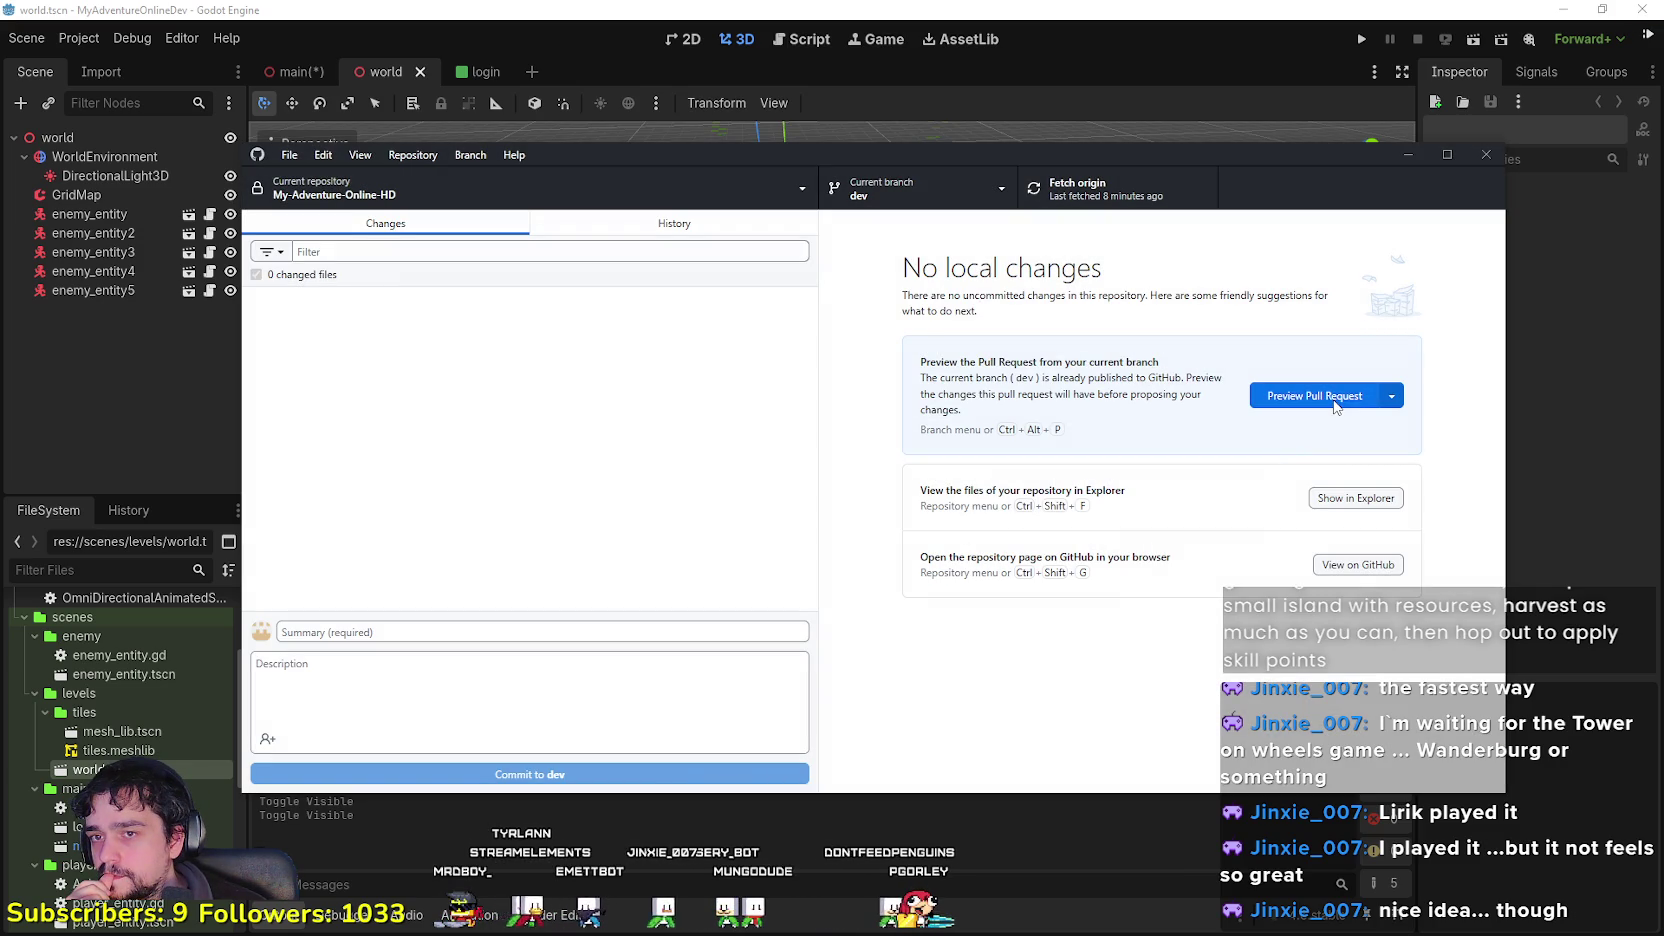
Step: Look over dev's commit history and branch list, then return to Godot
click(707, 234)
click(452, 226)
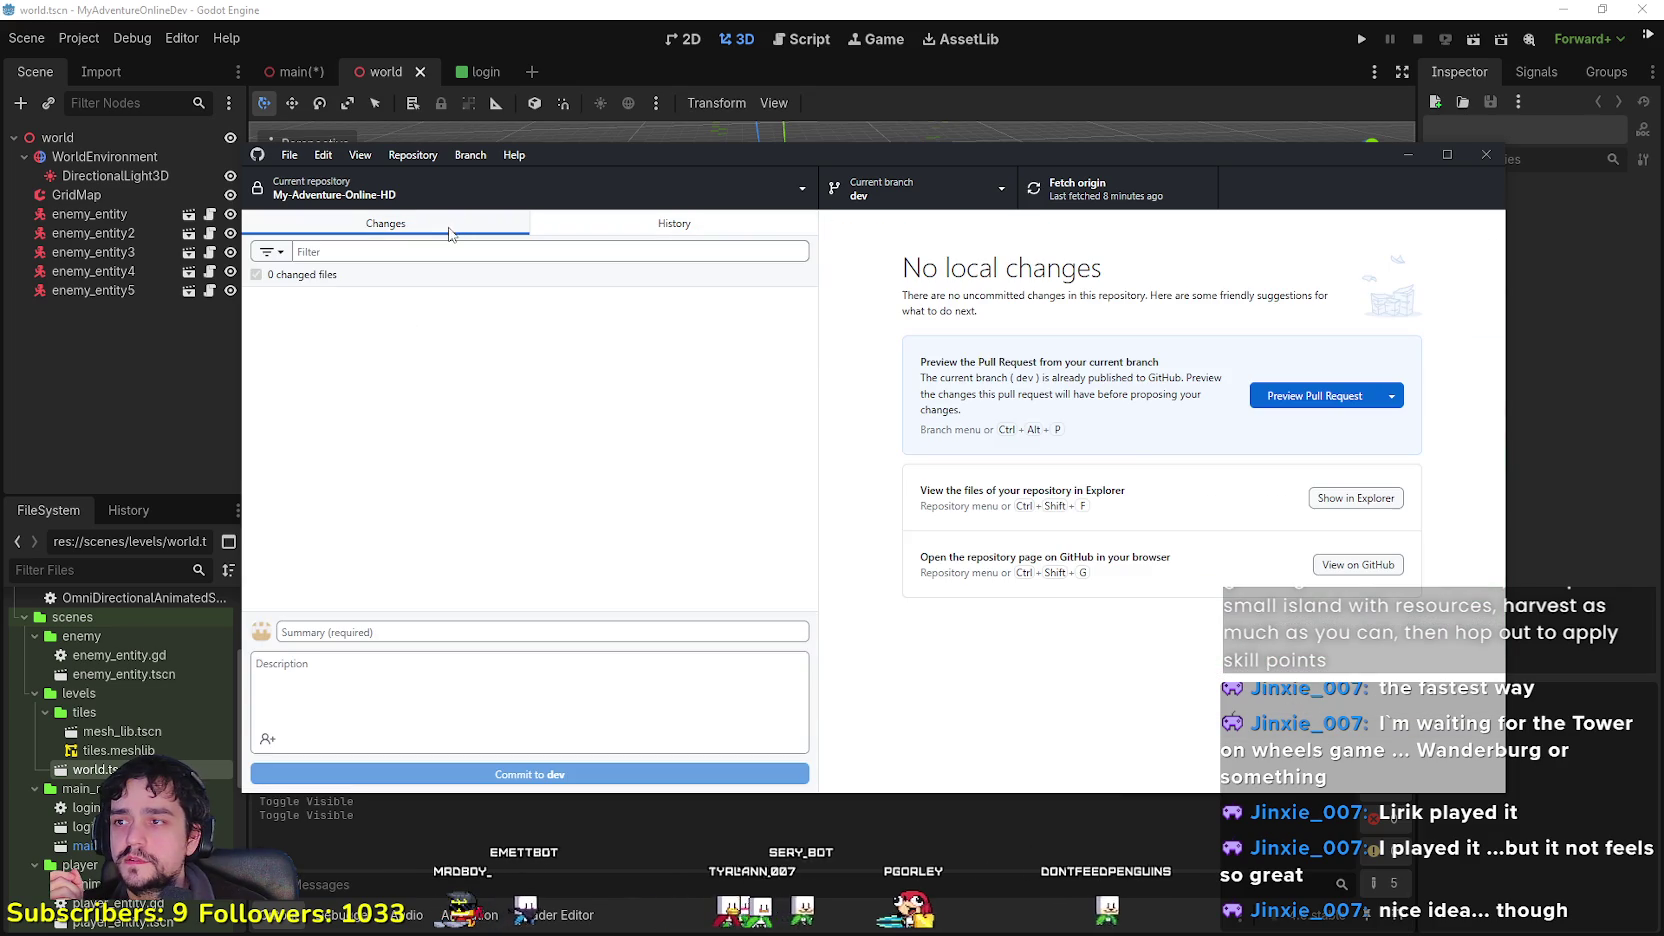
click(977, 180)
click(639, 438)
click(1408, 154)
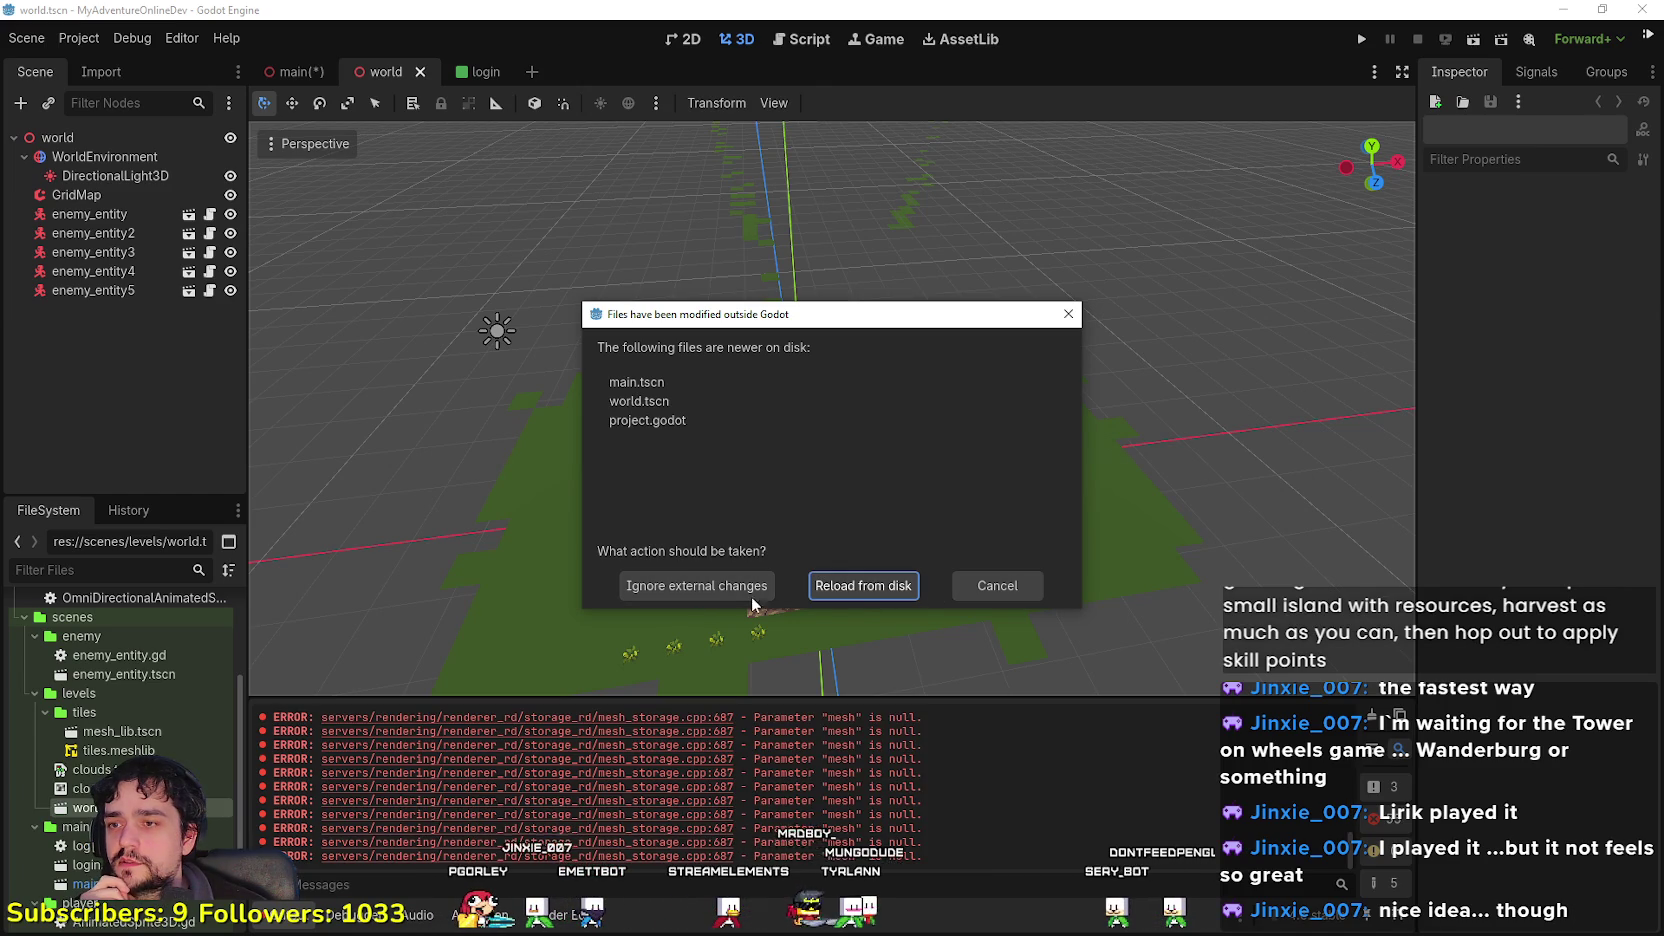
Step: Reload the externally changed scene files from disk and view the island from above
click(862, 588)
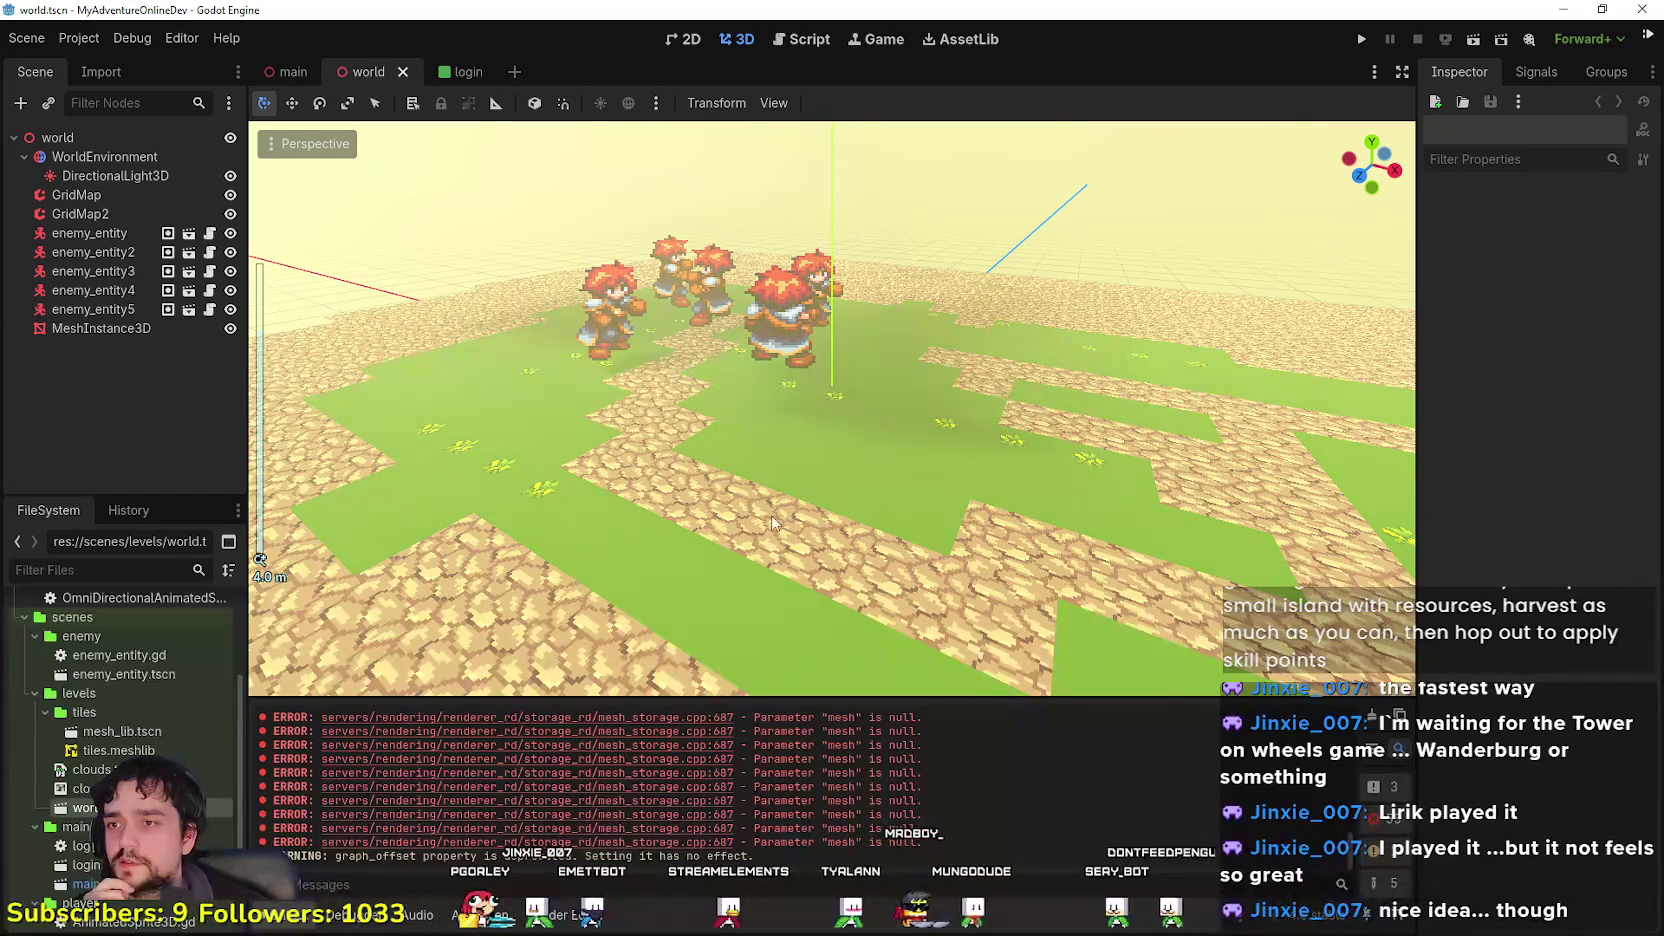
scroll(802, 434, down, 5)
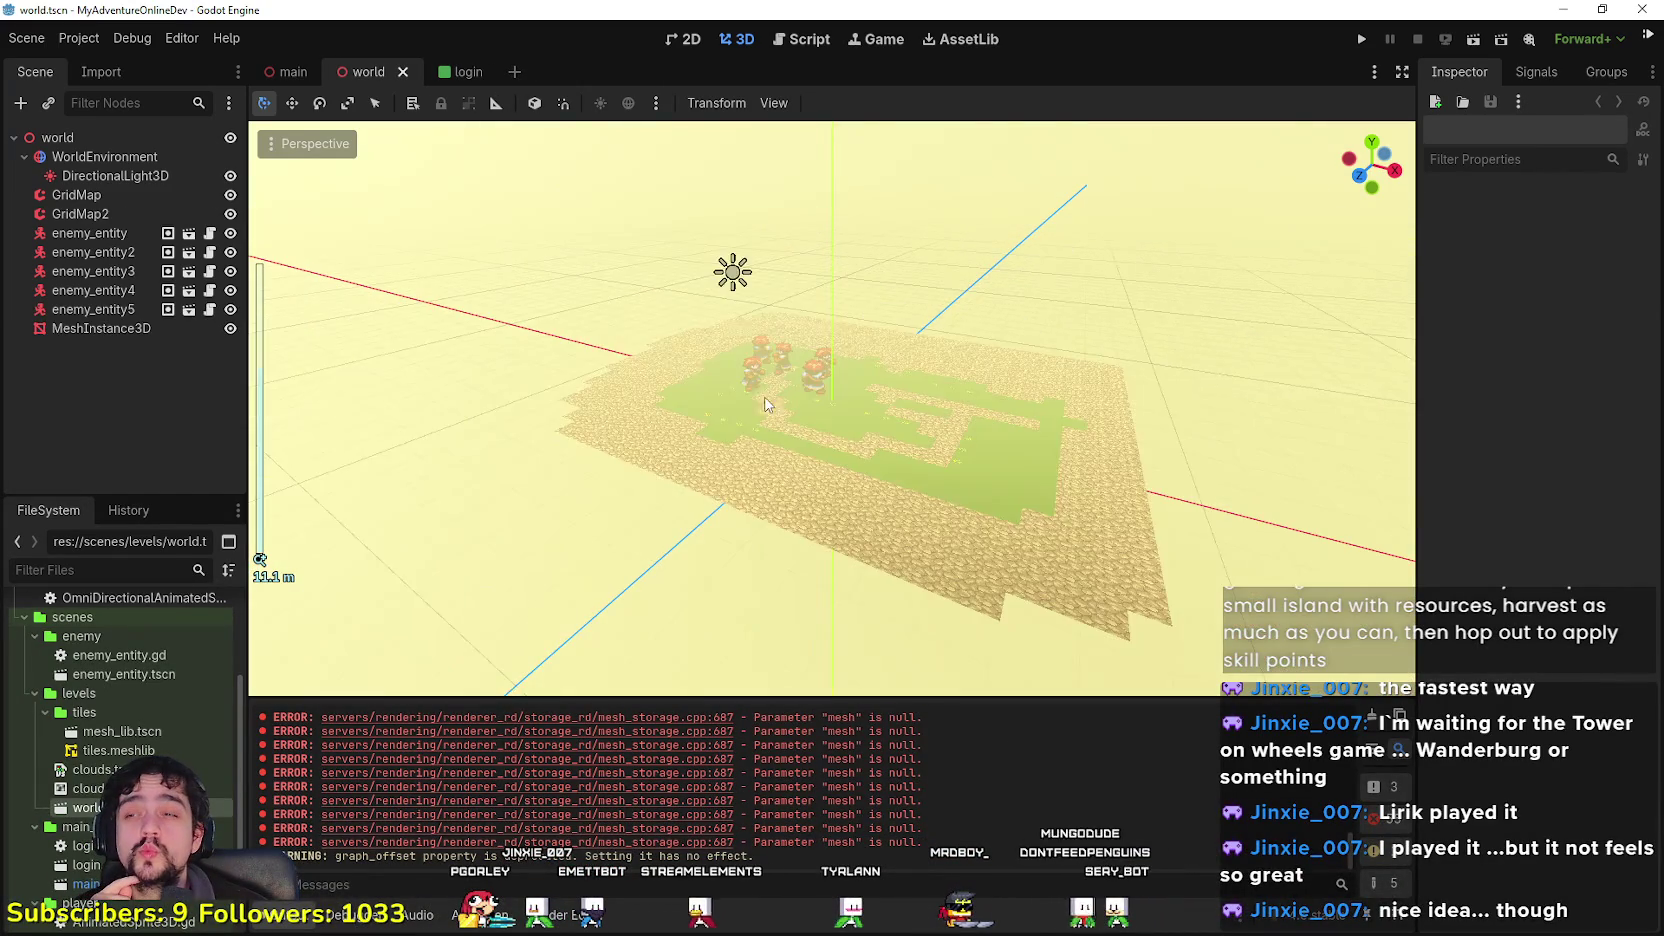
scroll(806, 420, up, 4)
drag(884, 447, 55, 47)
click(27, 38)
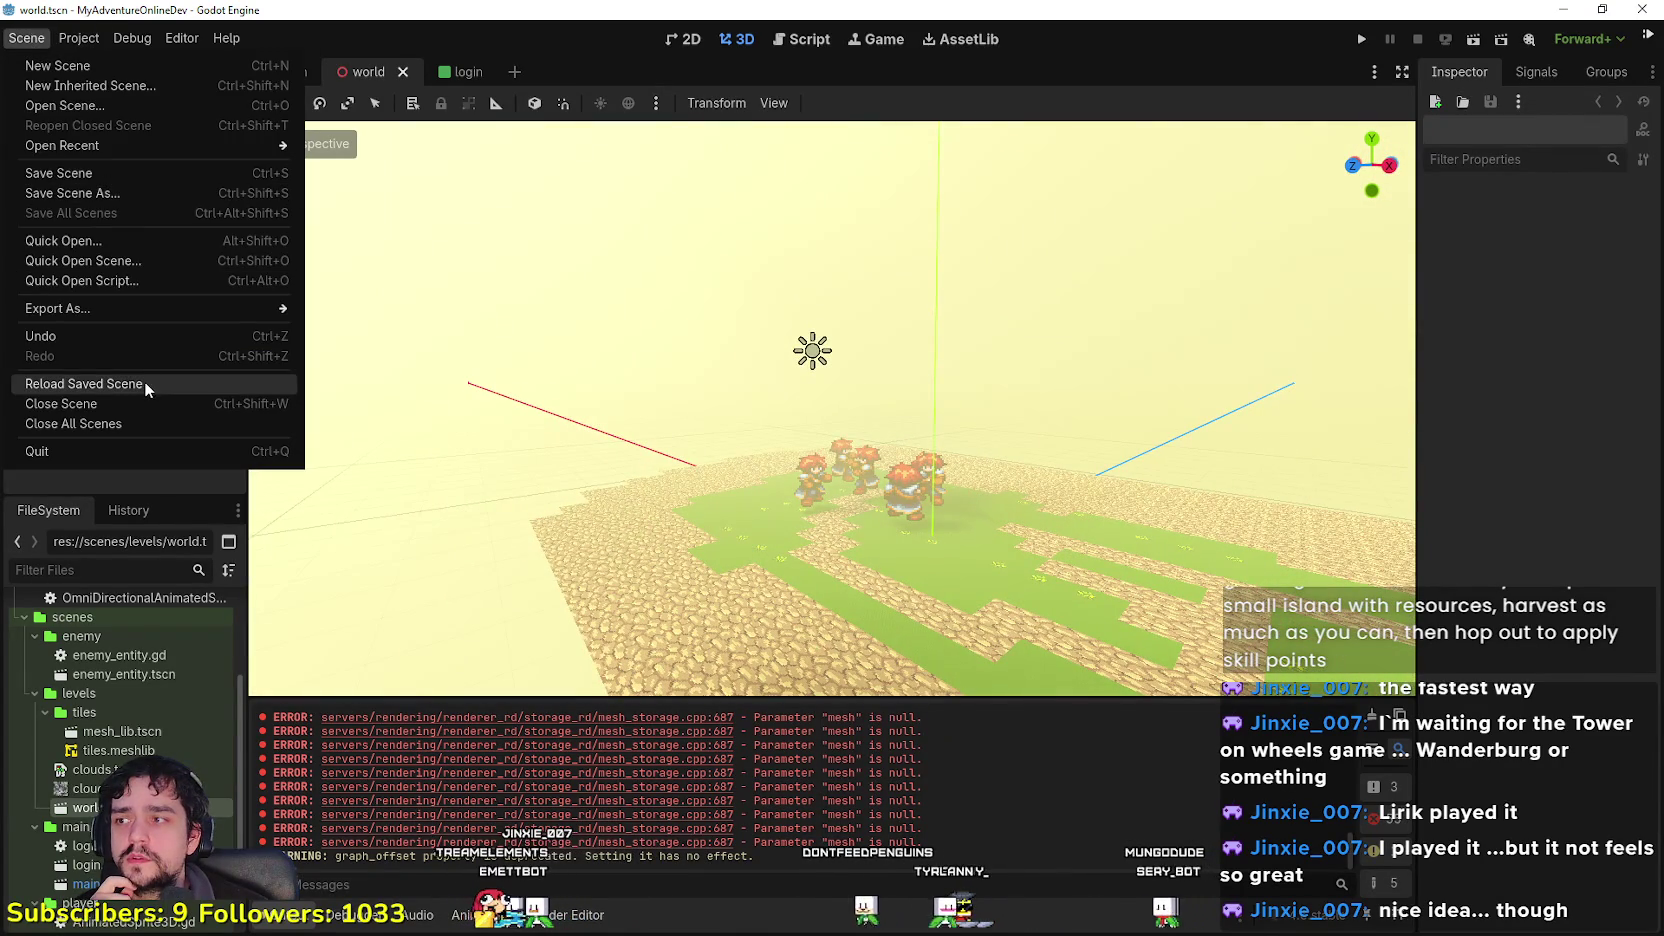
click(370, 72)
Step: Close all open scene tabs and reload the current project
right_click(378, 68)
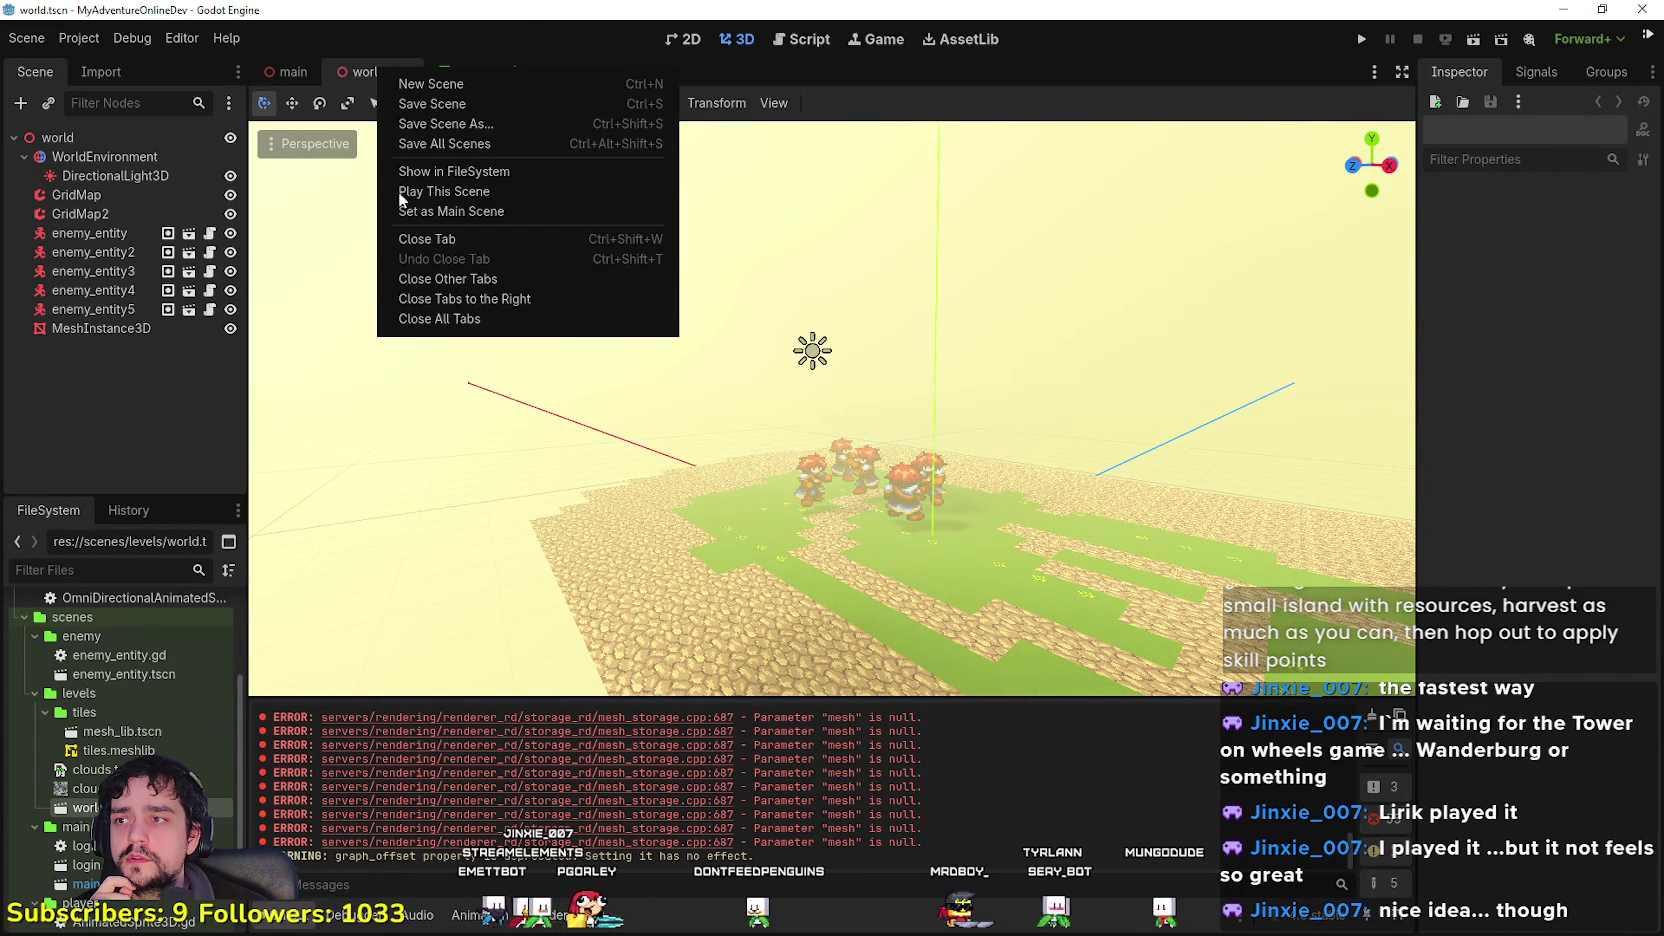
click(420, 320)
click(81, 39)
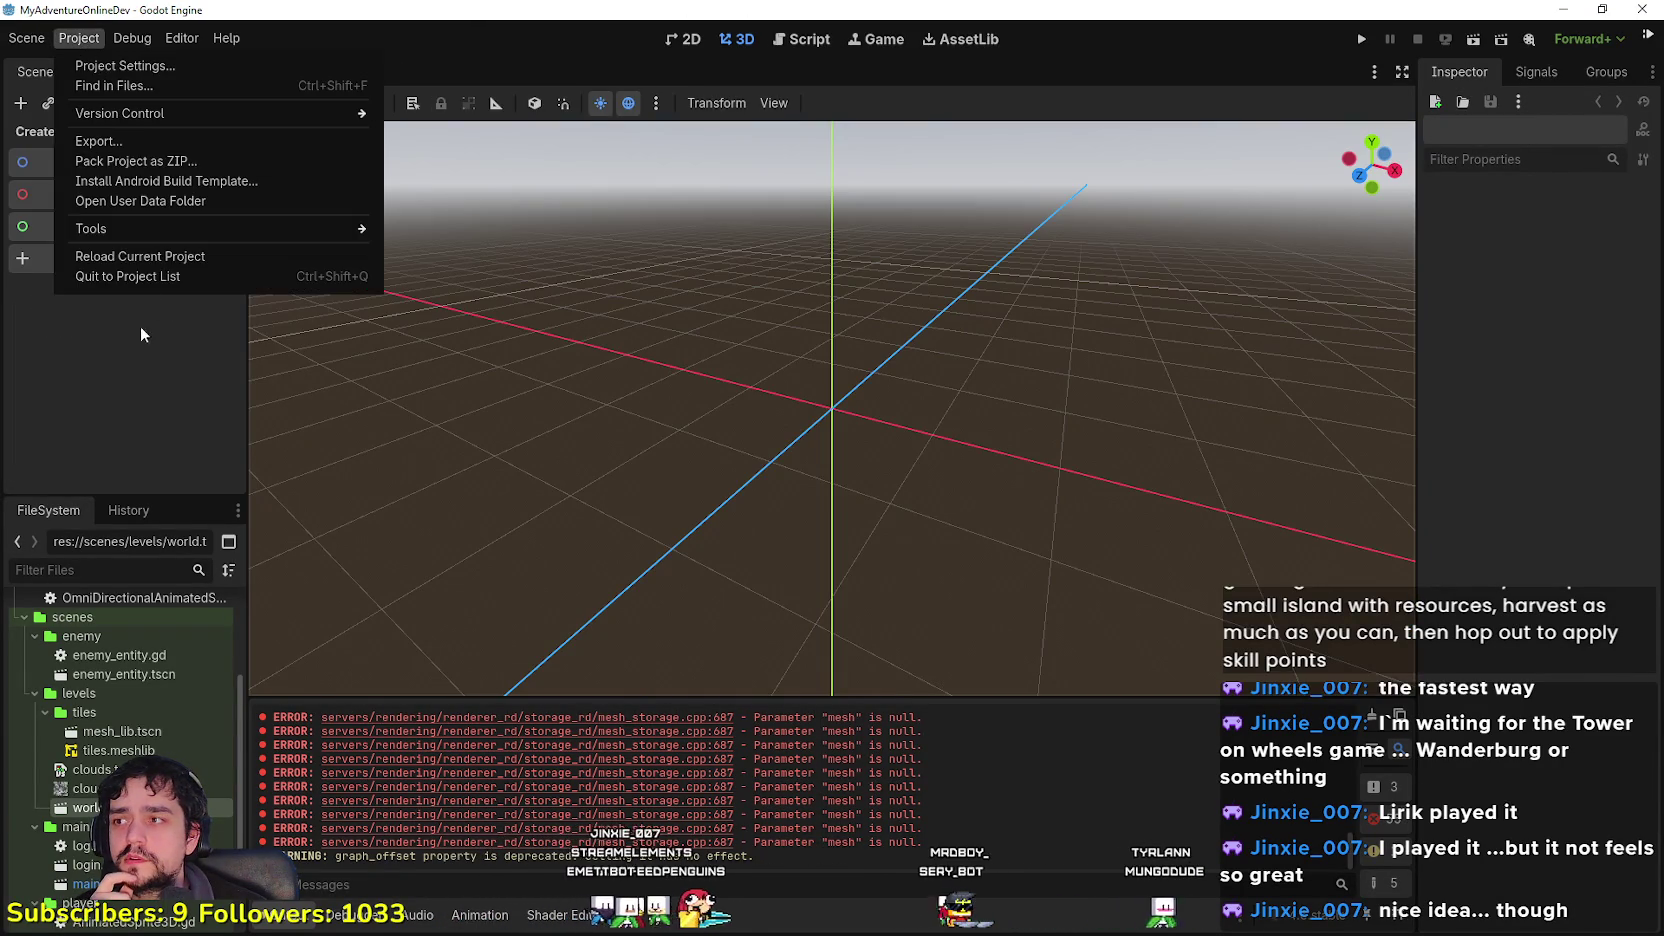
click(146, 259)
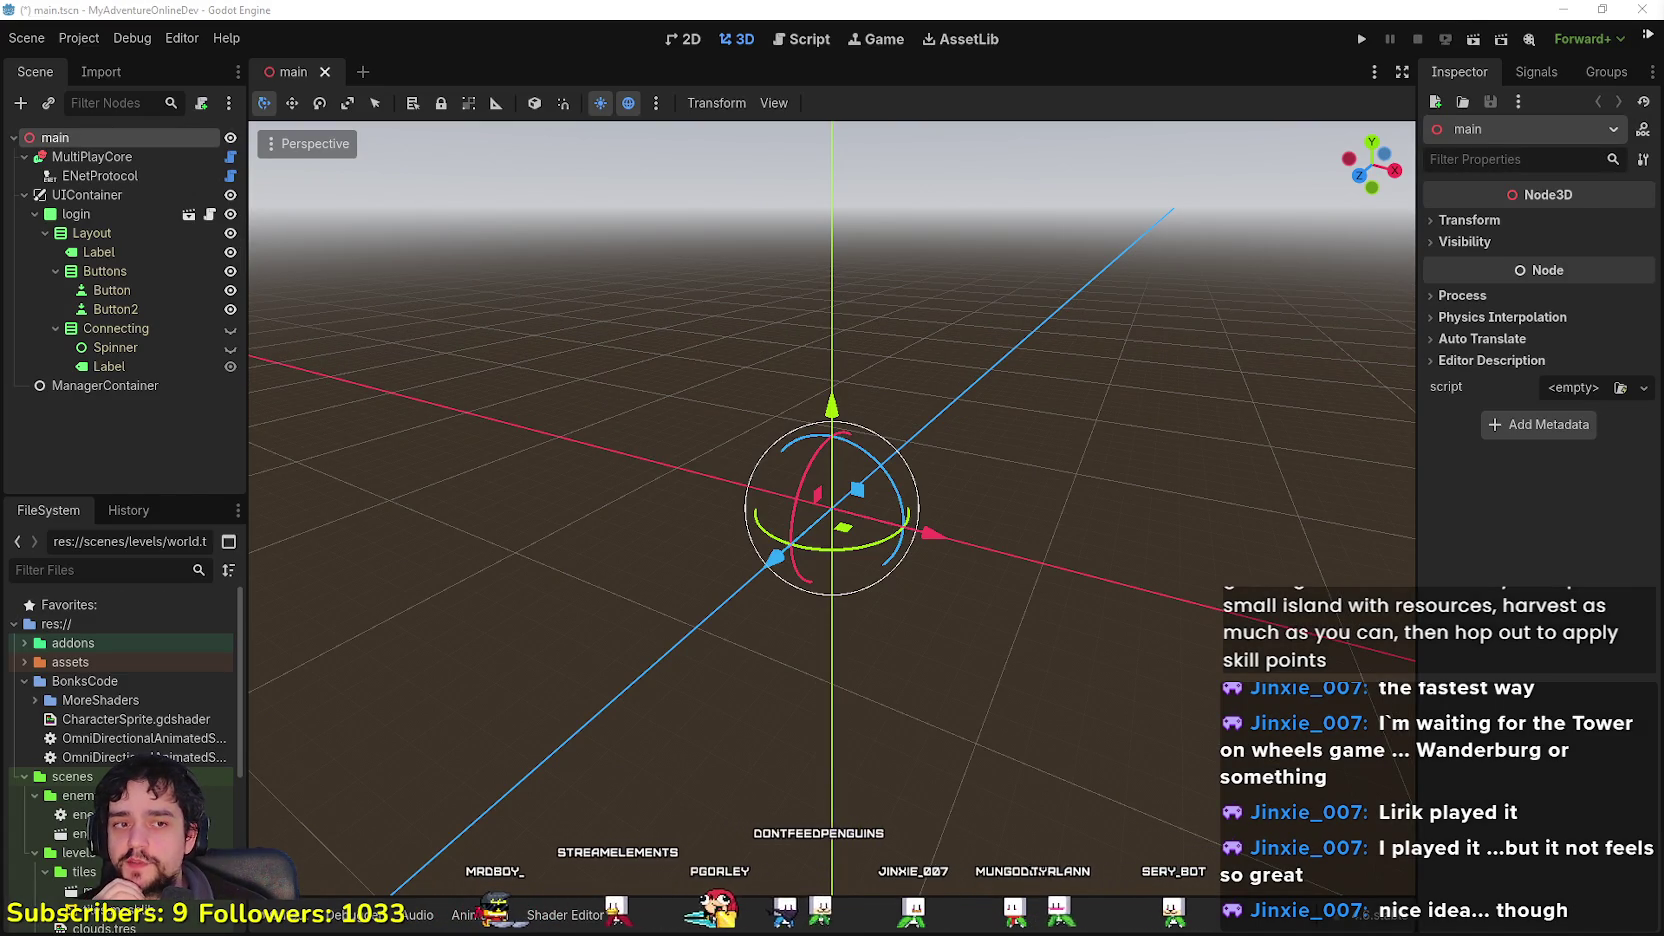
Step: Launch the game from the main scene with Play
scroll(260, 708, down, 1)
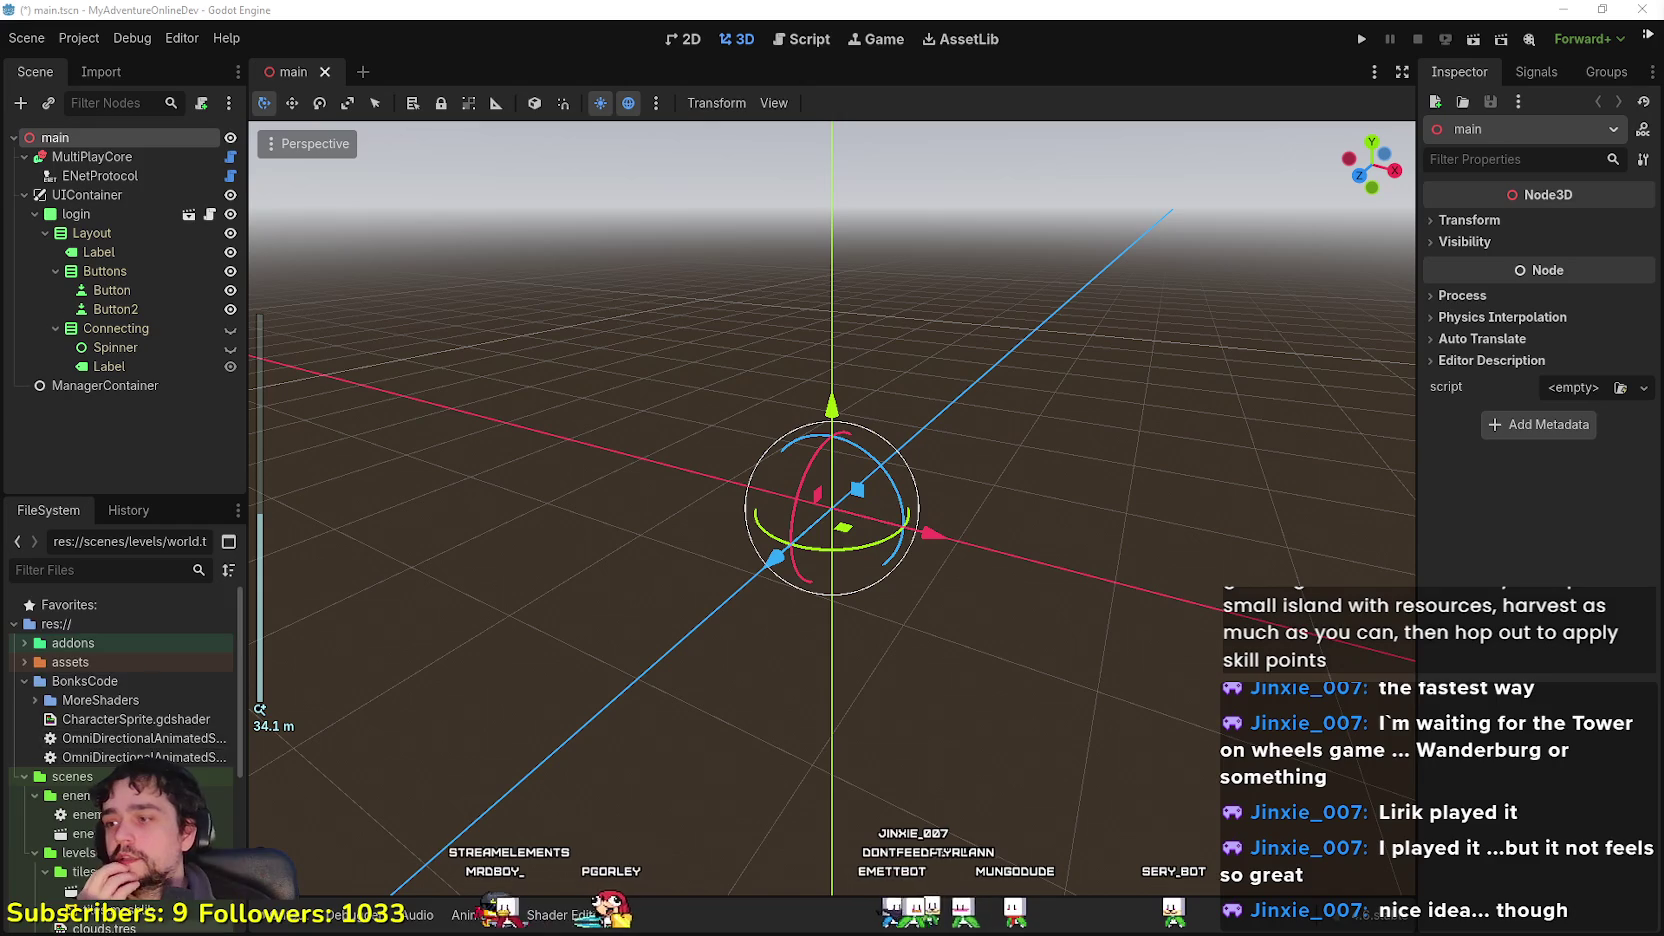
scroll(224, 640, down, 5)
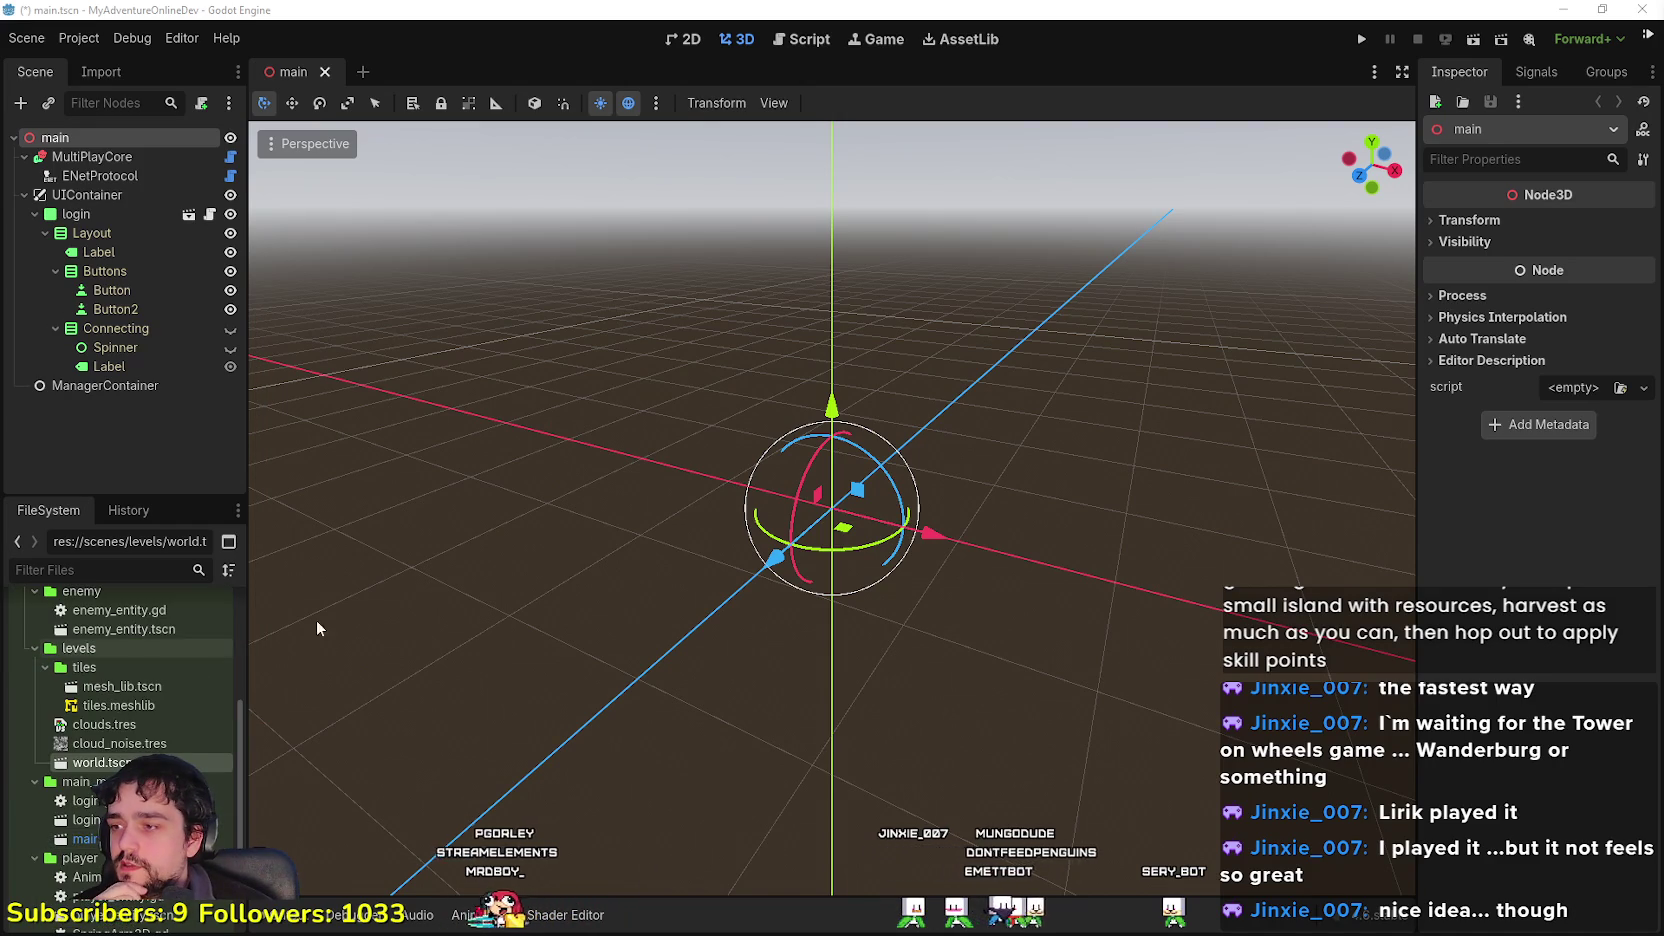
click(1361, 39)
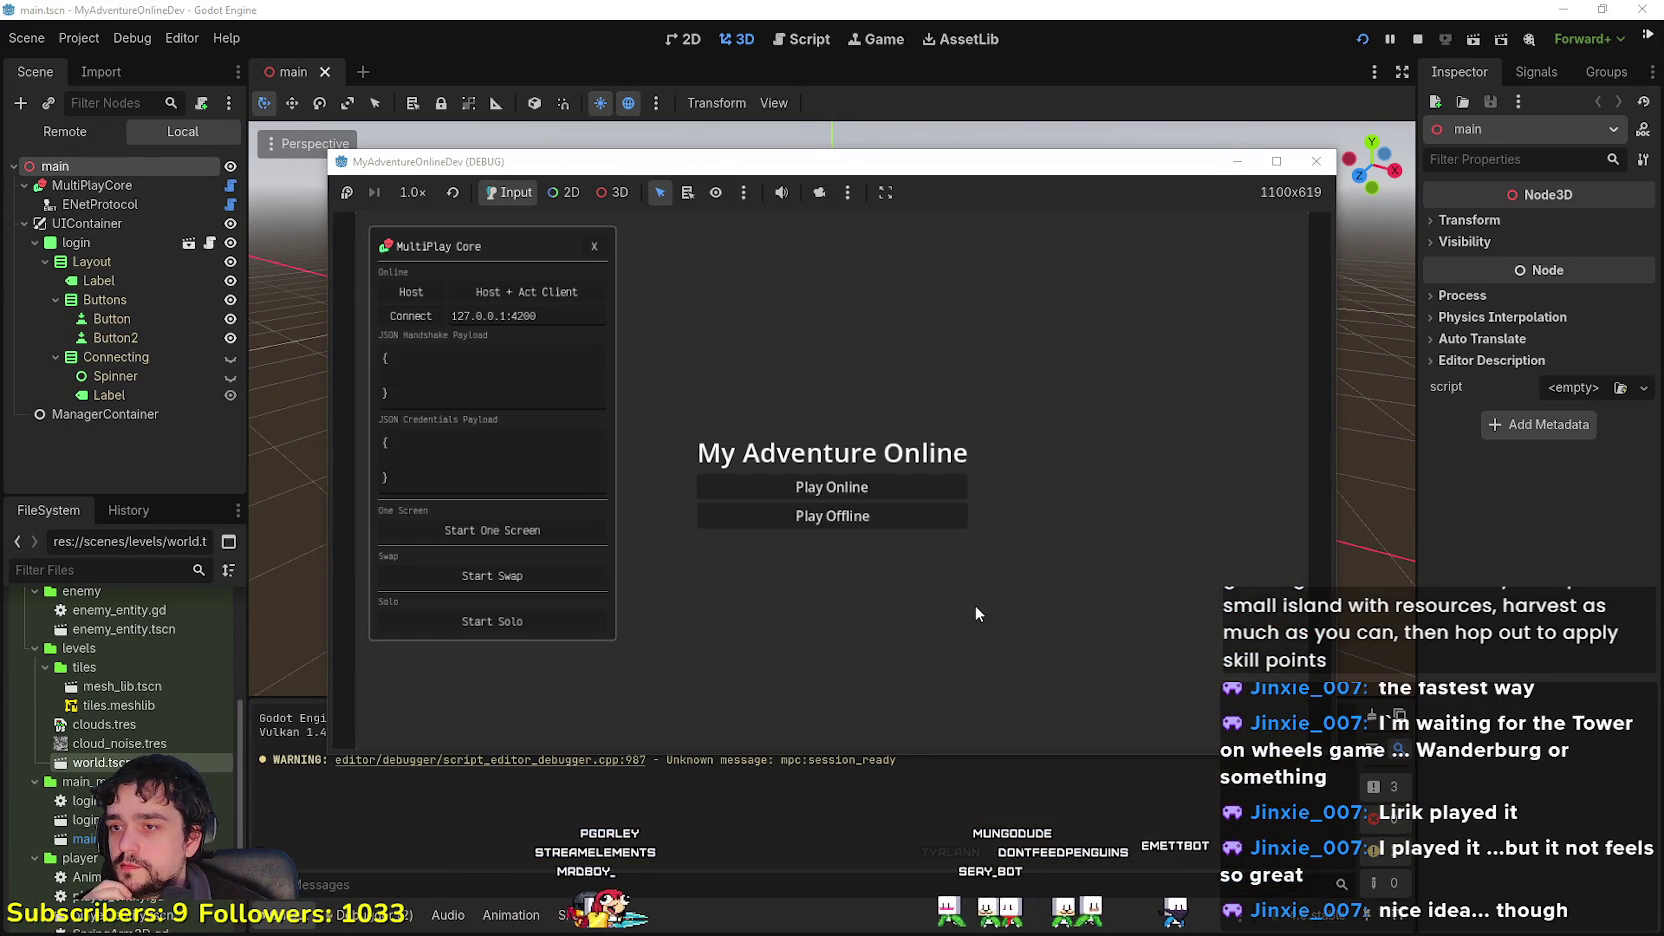
Step: Choose Play Offline, continue past the MultiPlay.gd line 429 error, and close the game
click(827, 516)
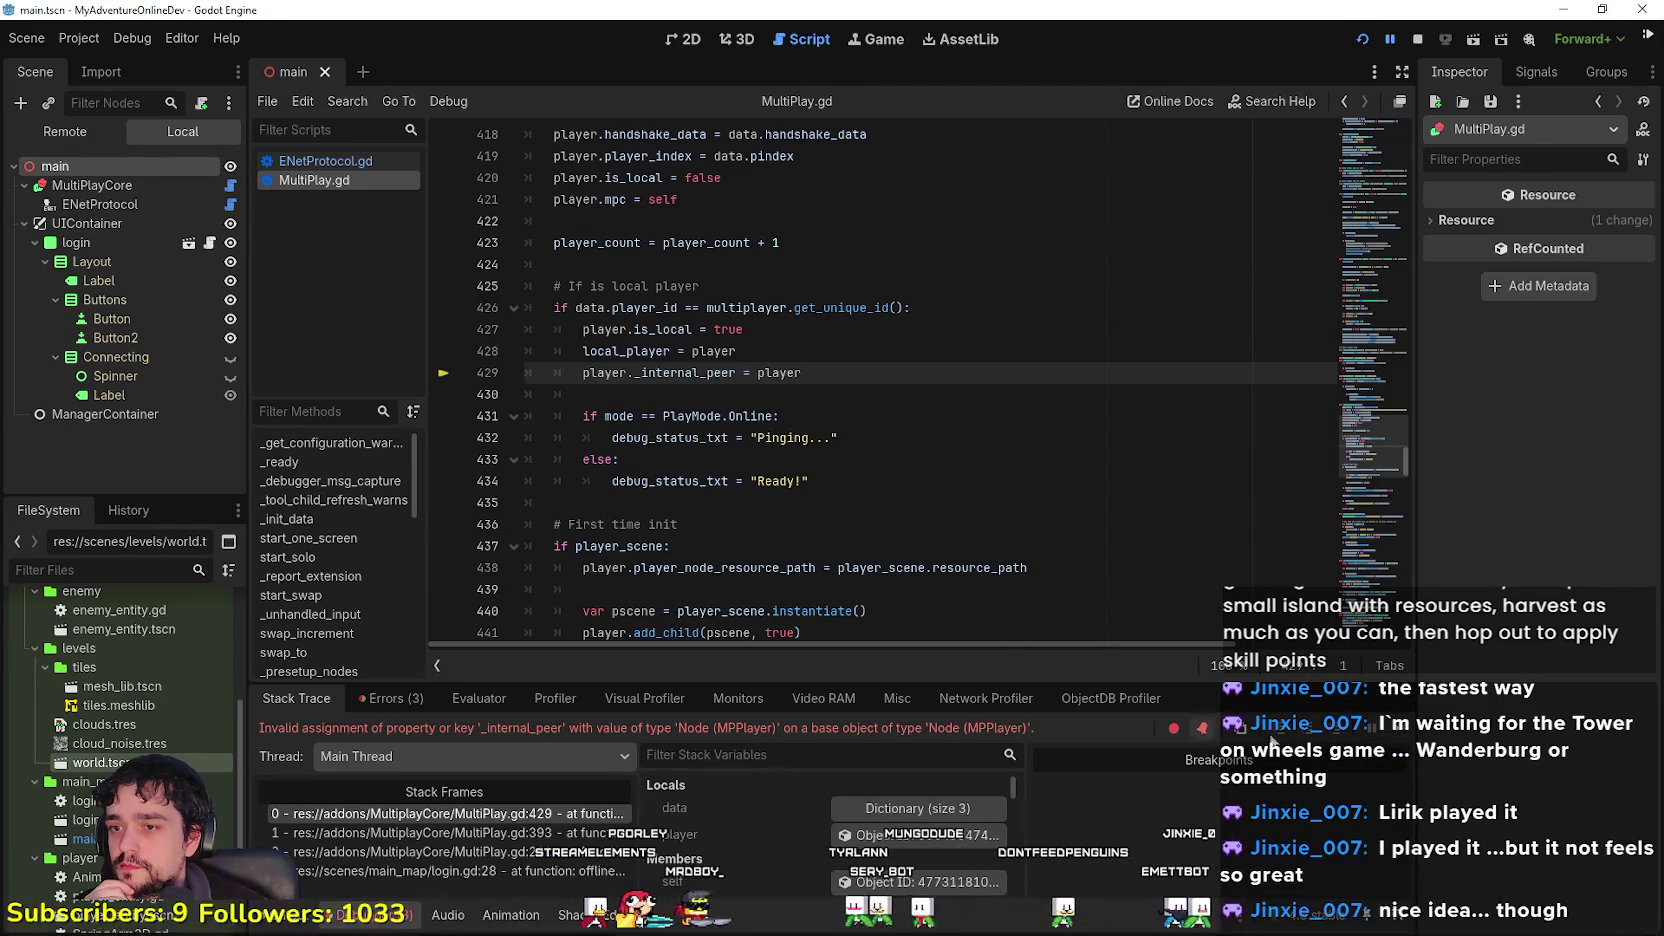
click(1399, 731)
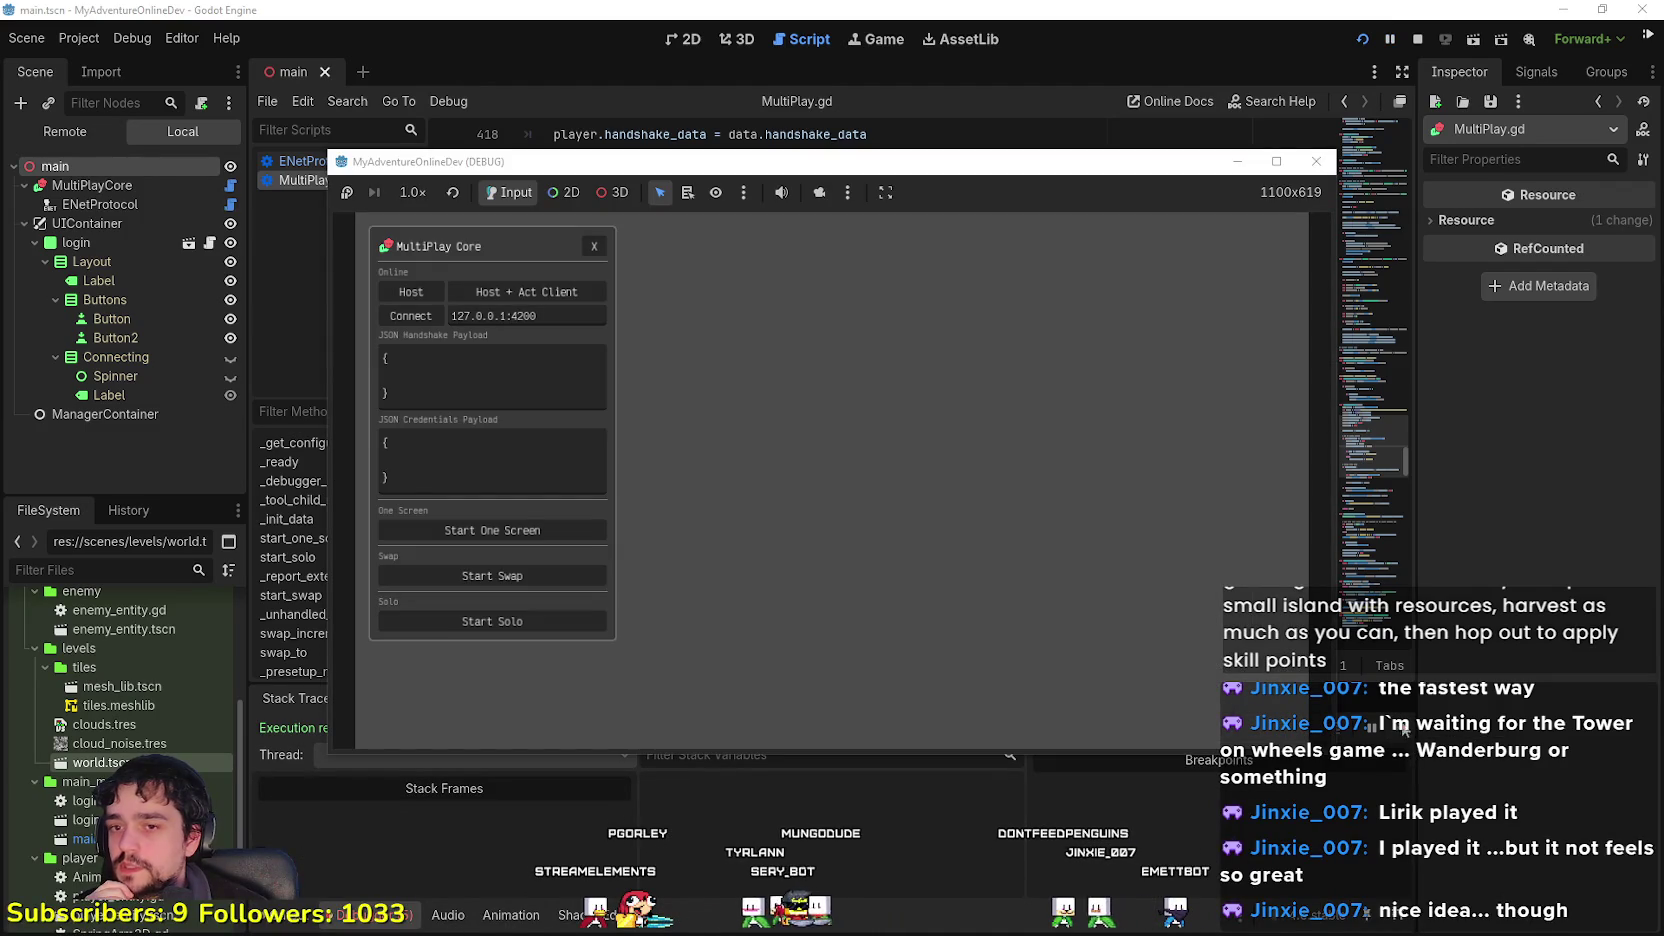
click(1316, 161)
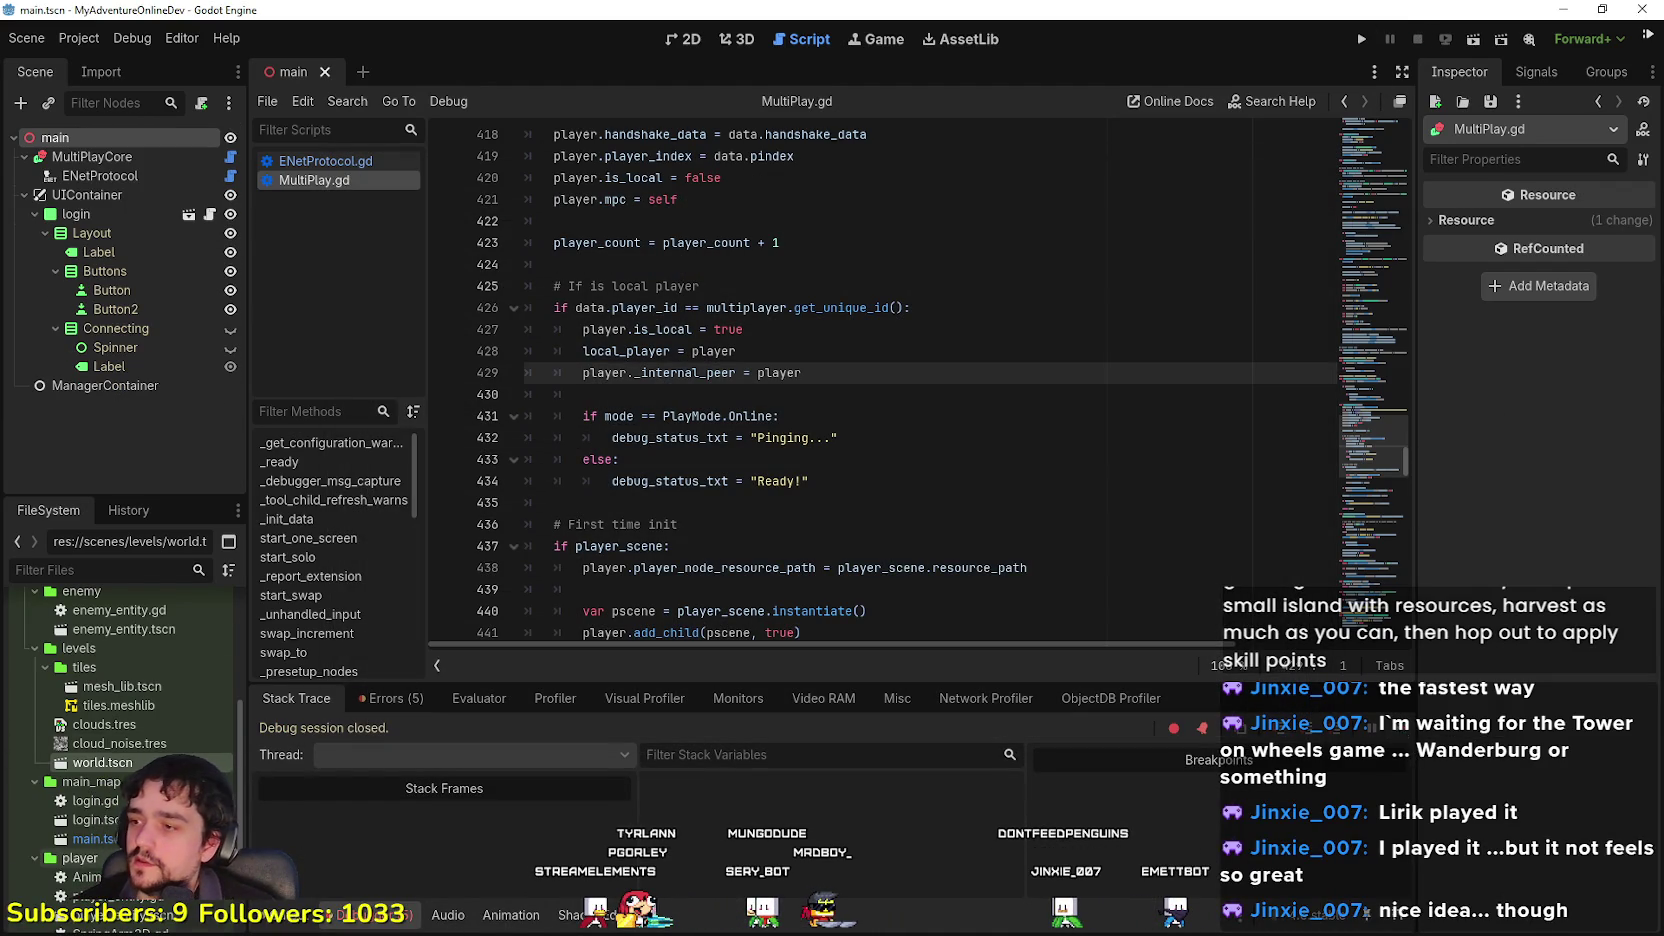
scroll(60, 648, down, 2)
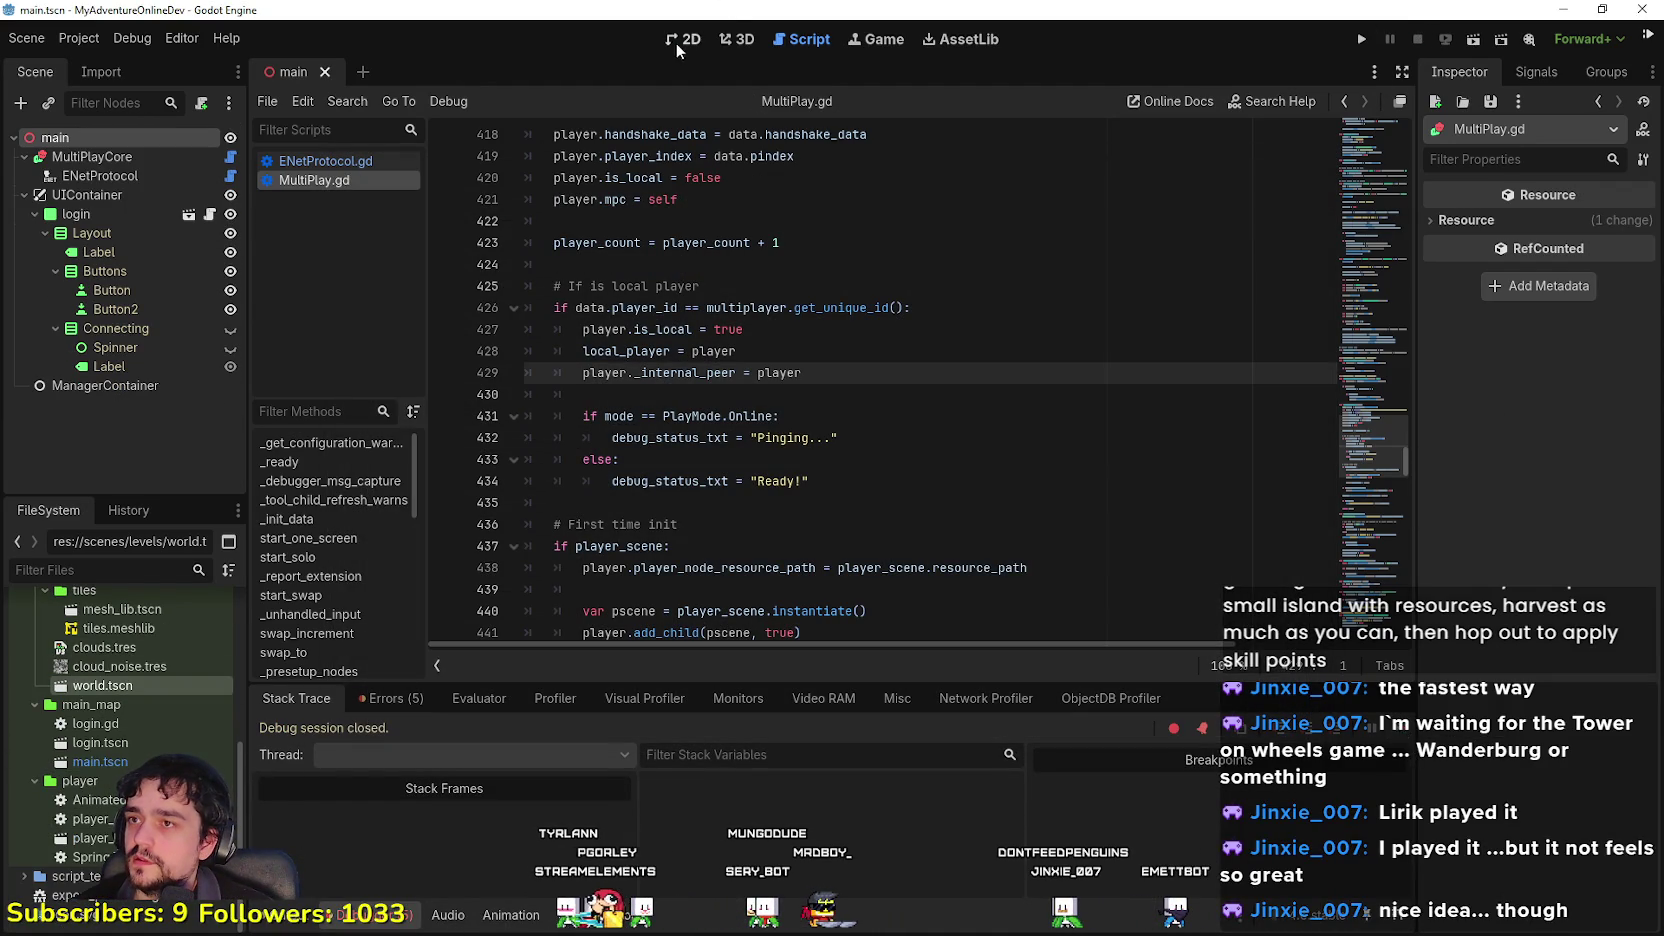
Step: Open world.tscn from FileSystem in a new tab, then go back to main.tscn
click(681, 42)
scroll(835, 433, down, 3)
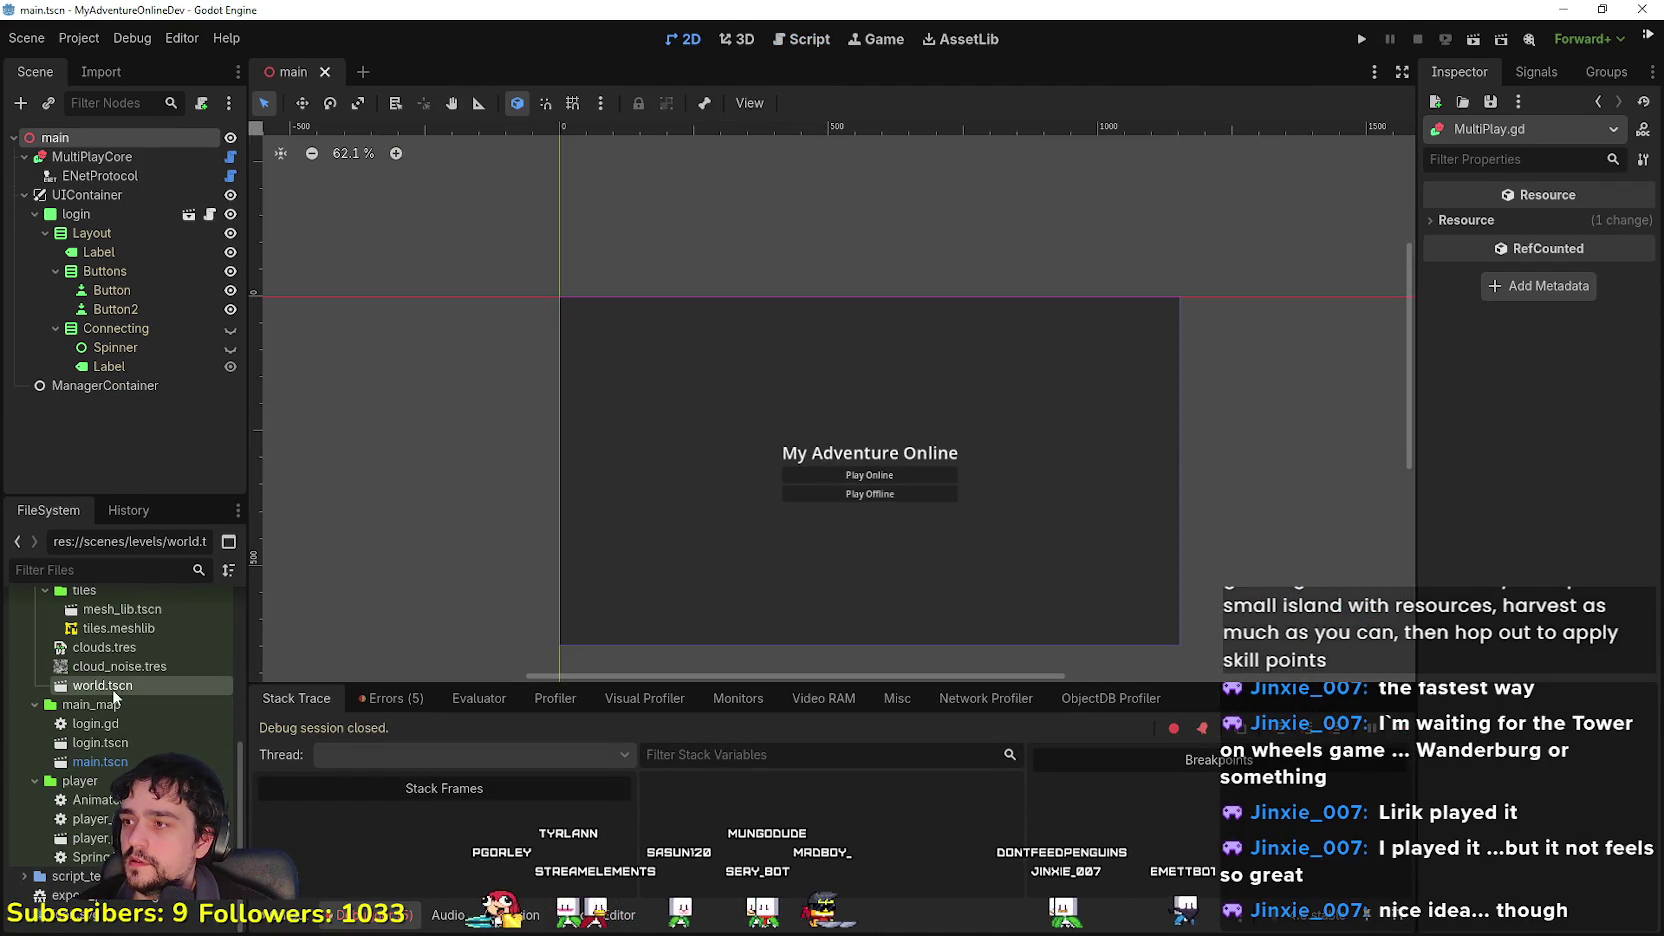
double_click(112, 689)
scroll(790, 450, down, 5)
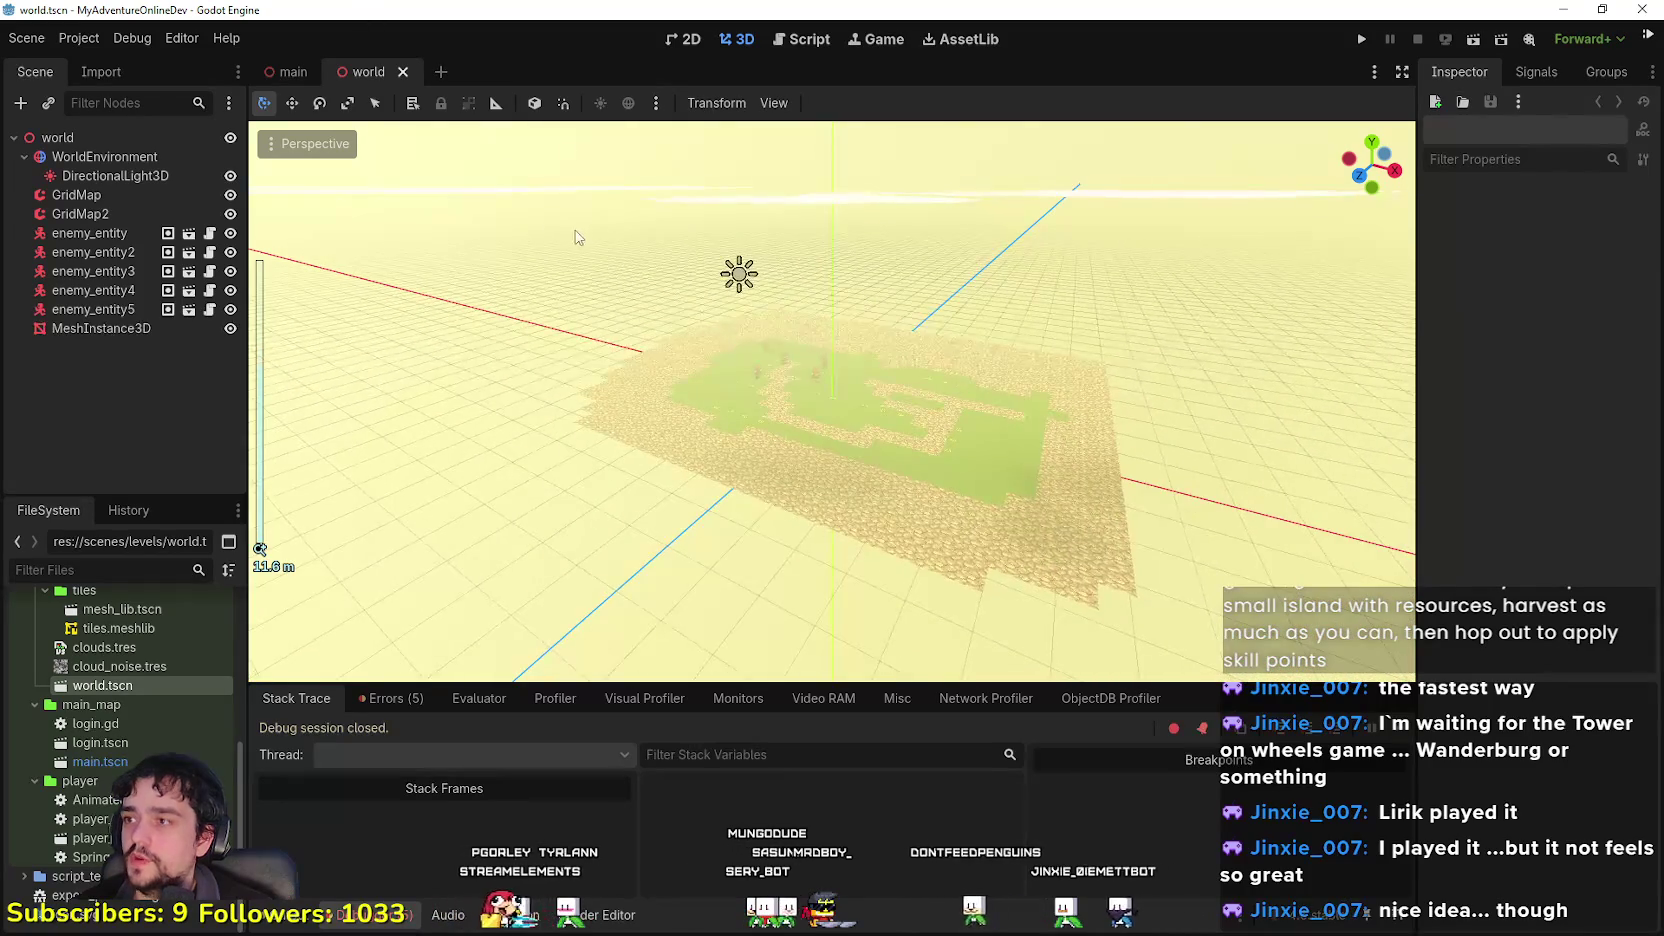
double_click(119, 759)
scroll(838, 297, down, 10)
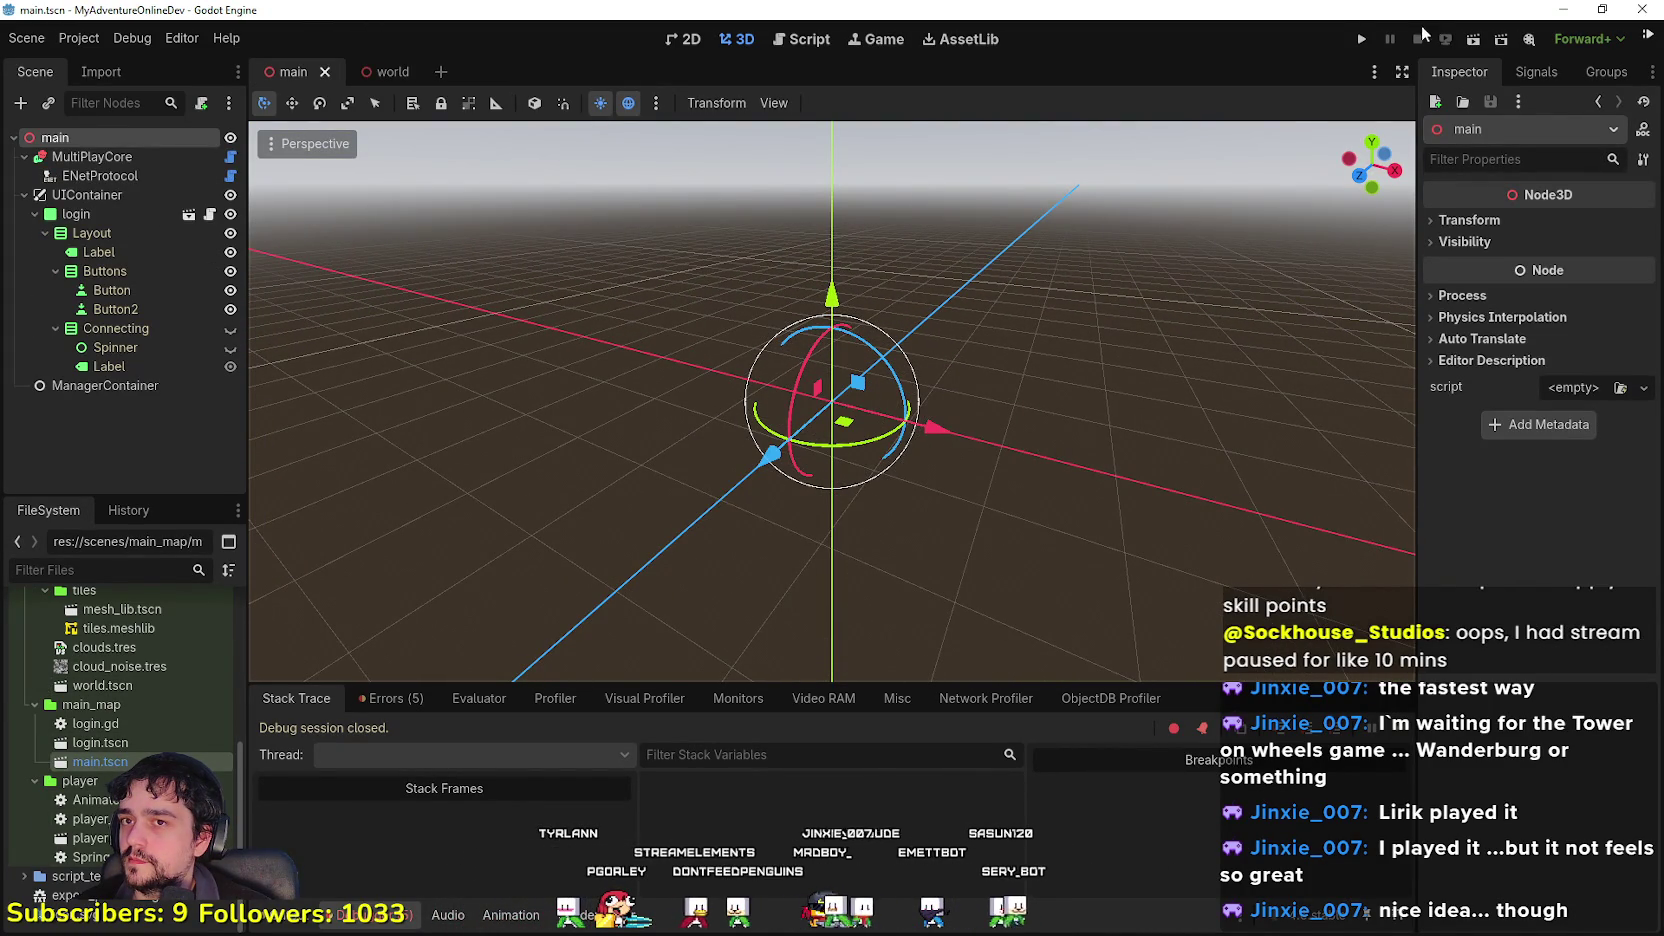
Step: Browse the Debug, Project and Editor menus, then run the project again
click(127, 40)
click(127, 38)
click(79, 38)
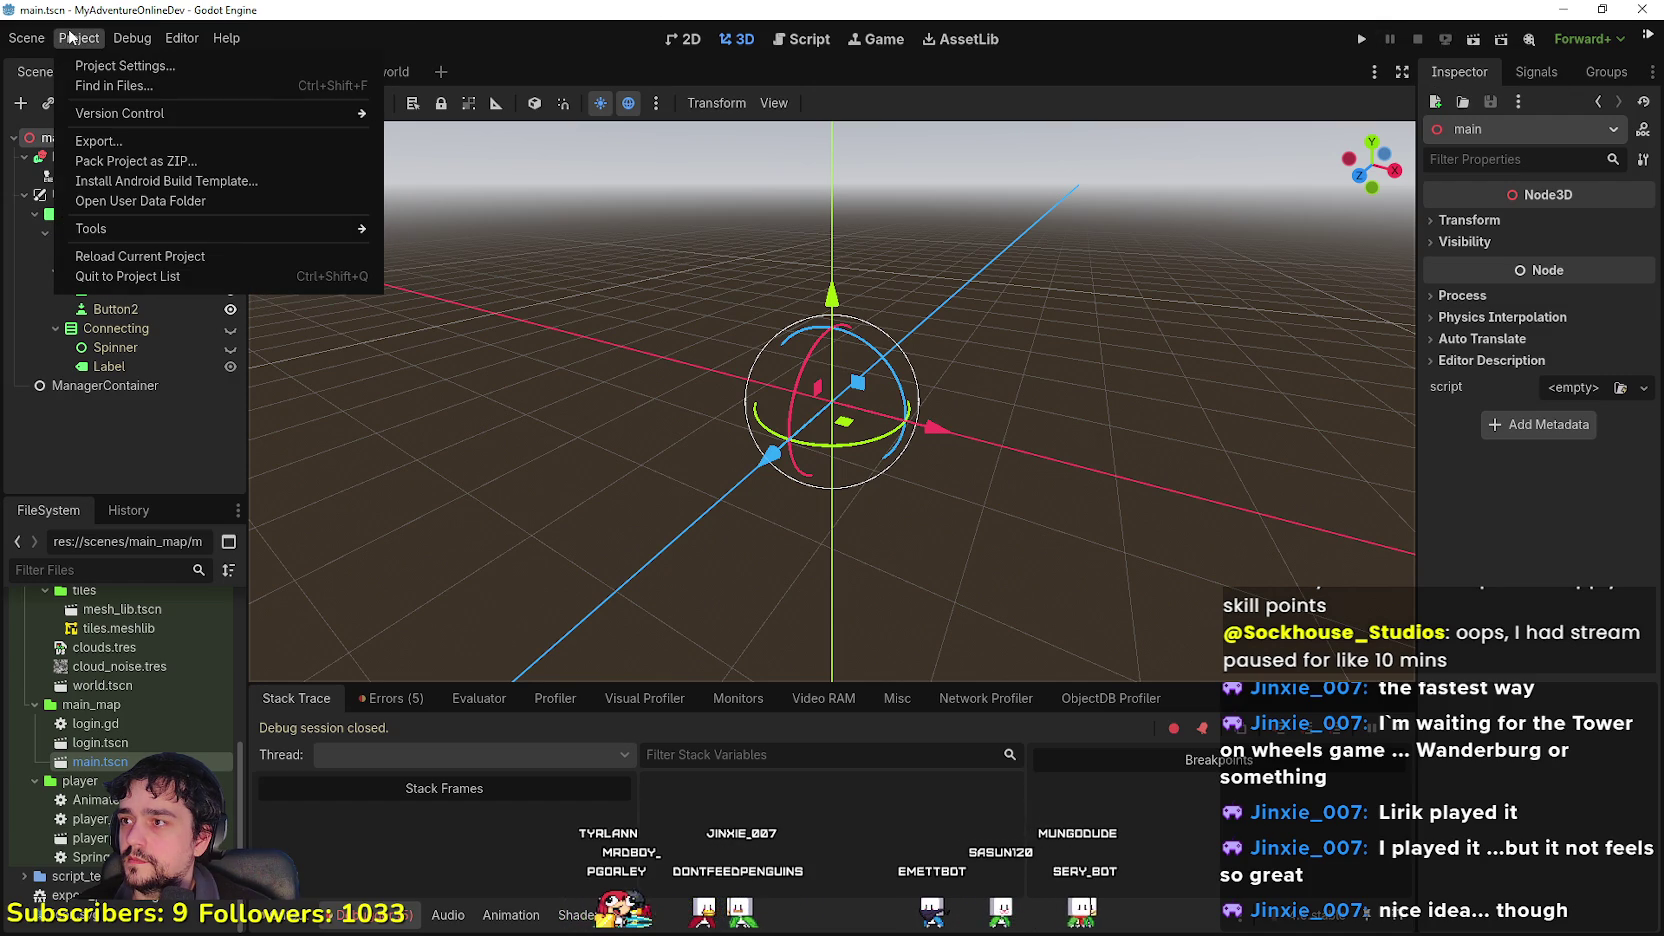
mouse_move(165, 116)
mouse_move(162, 231)
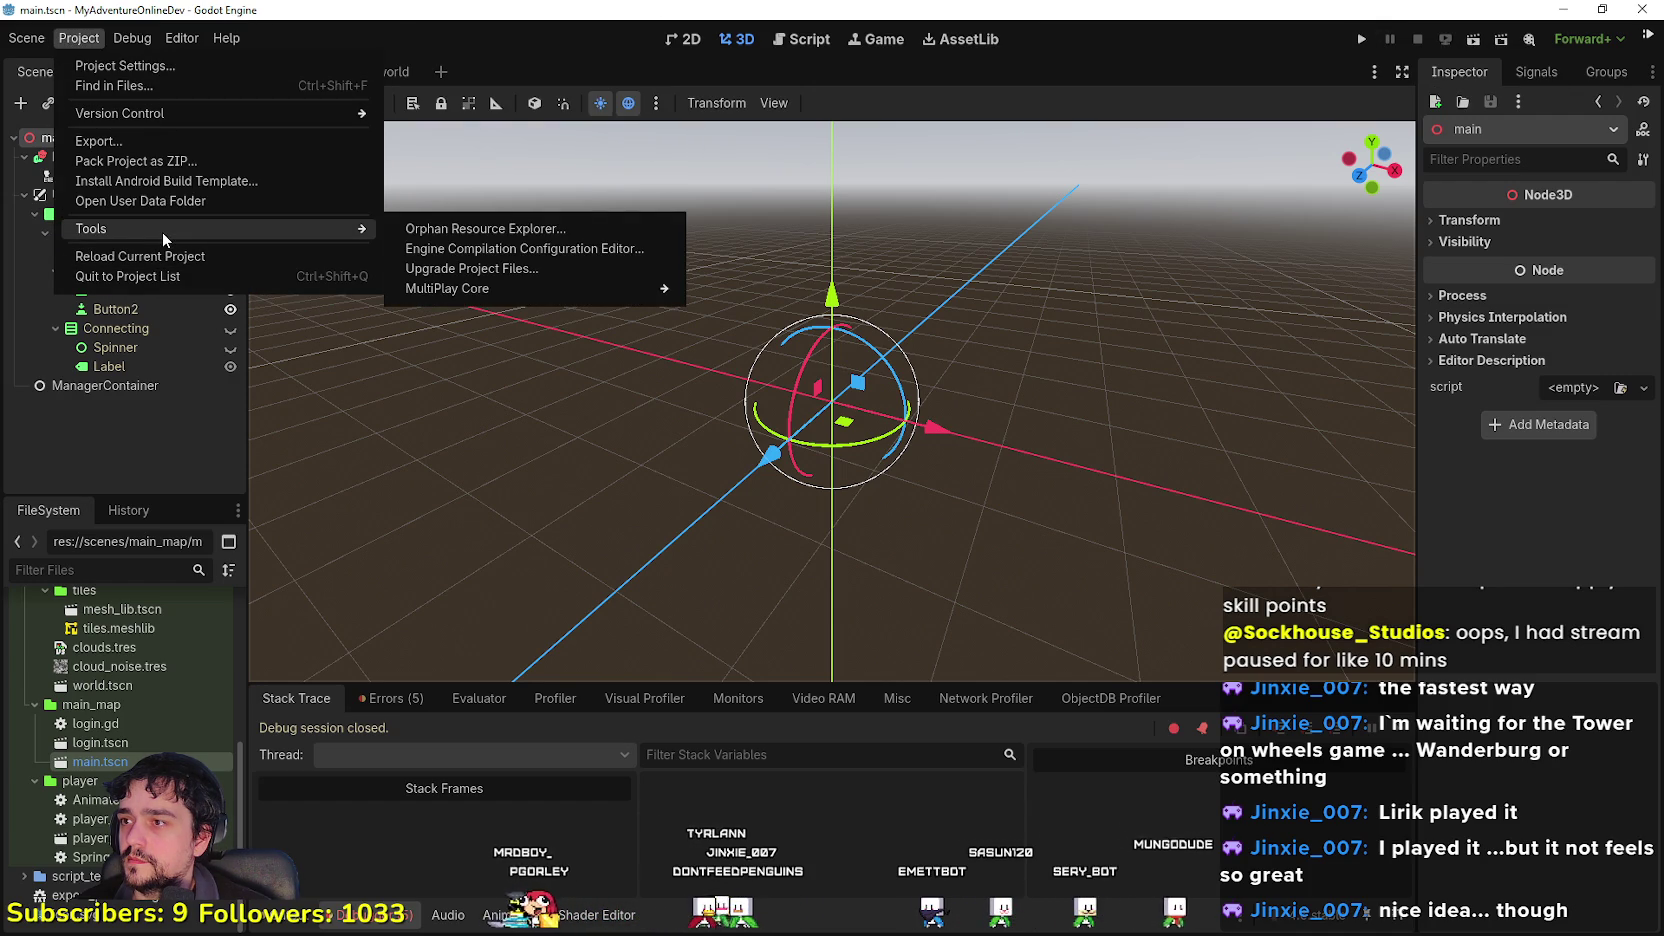
mouse_move(562, 289)
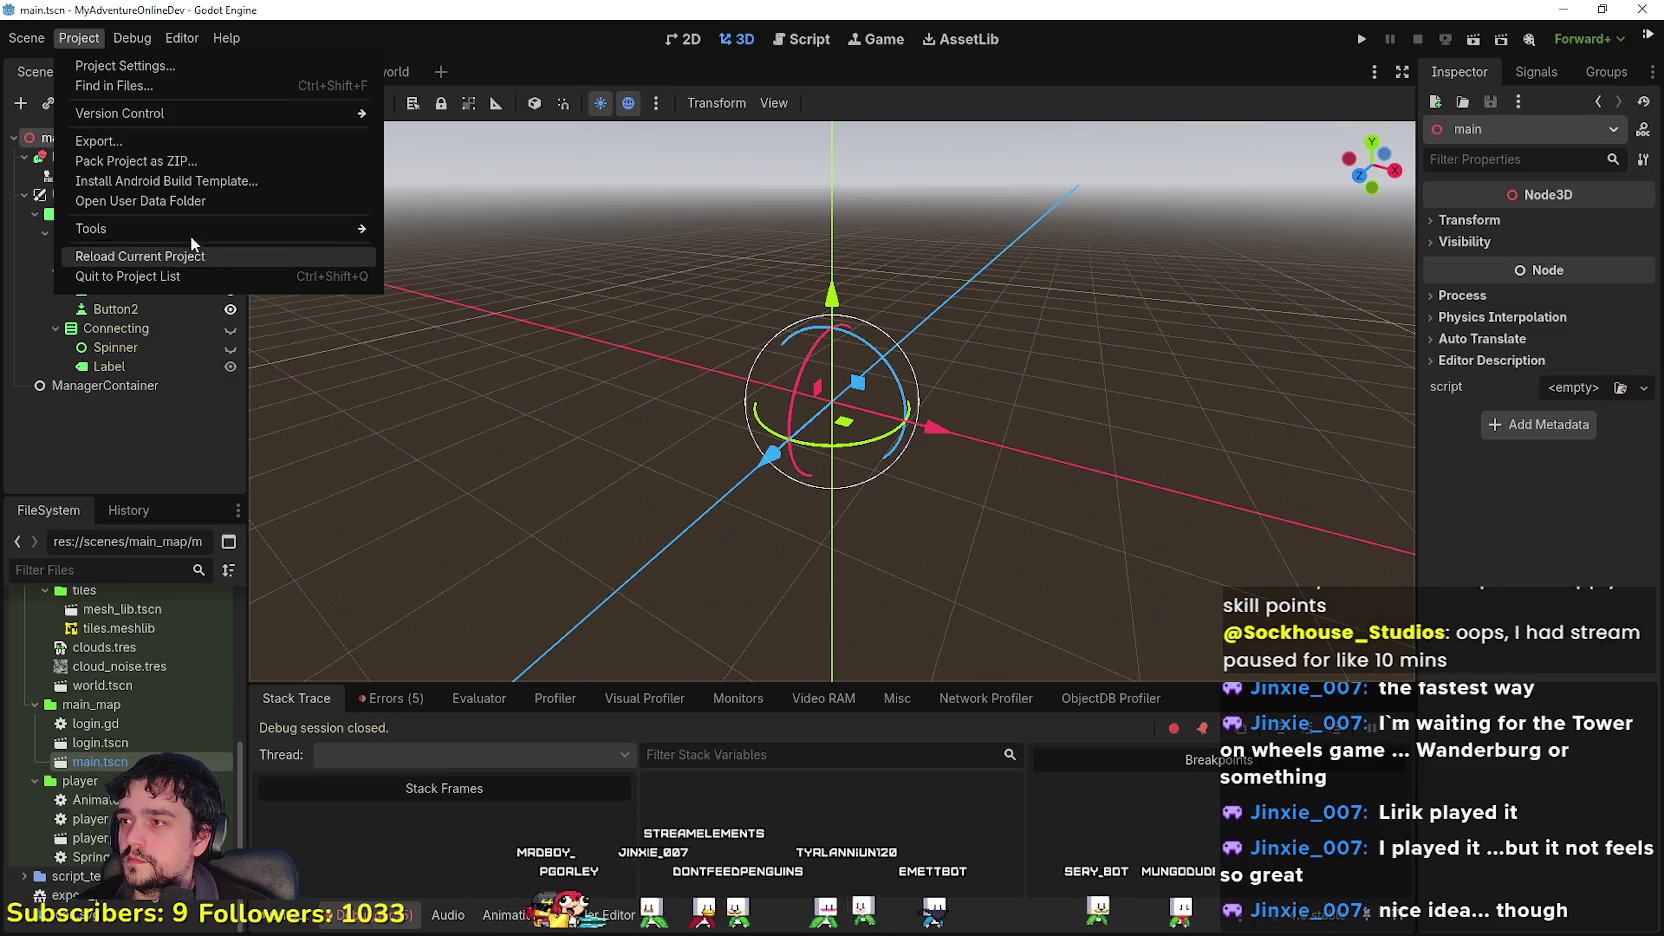
click(132, 38)
click(183, 38)
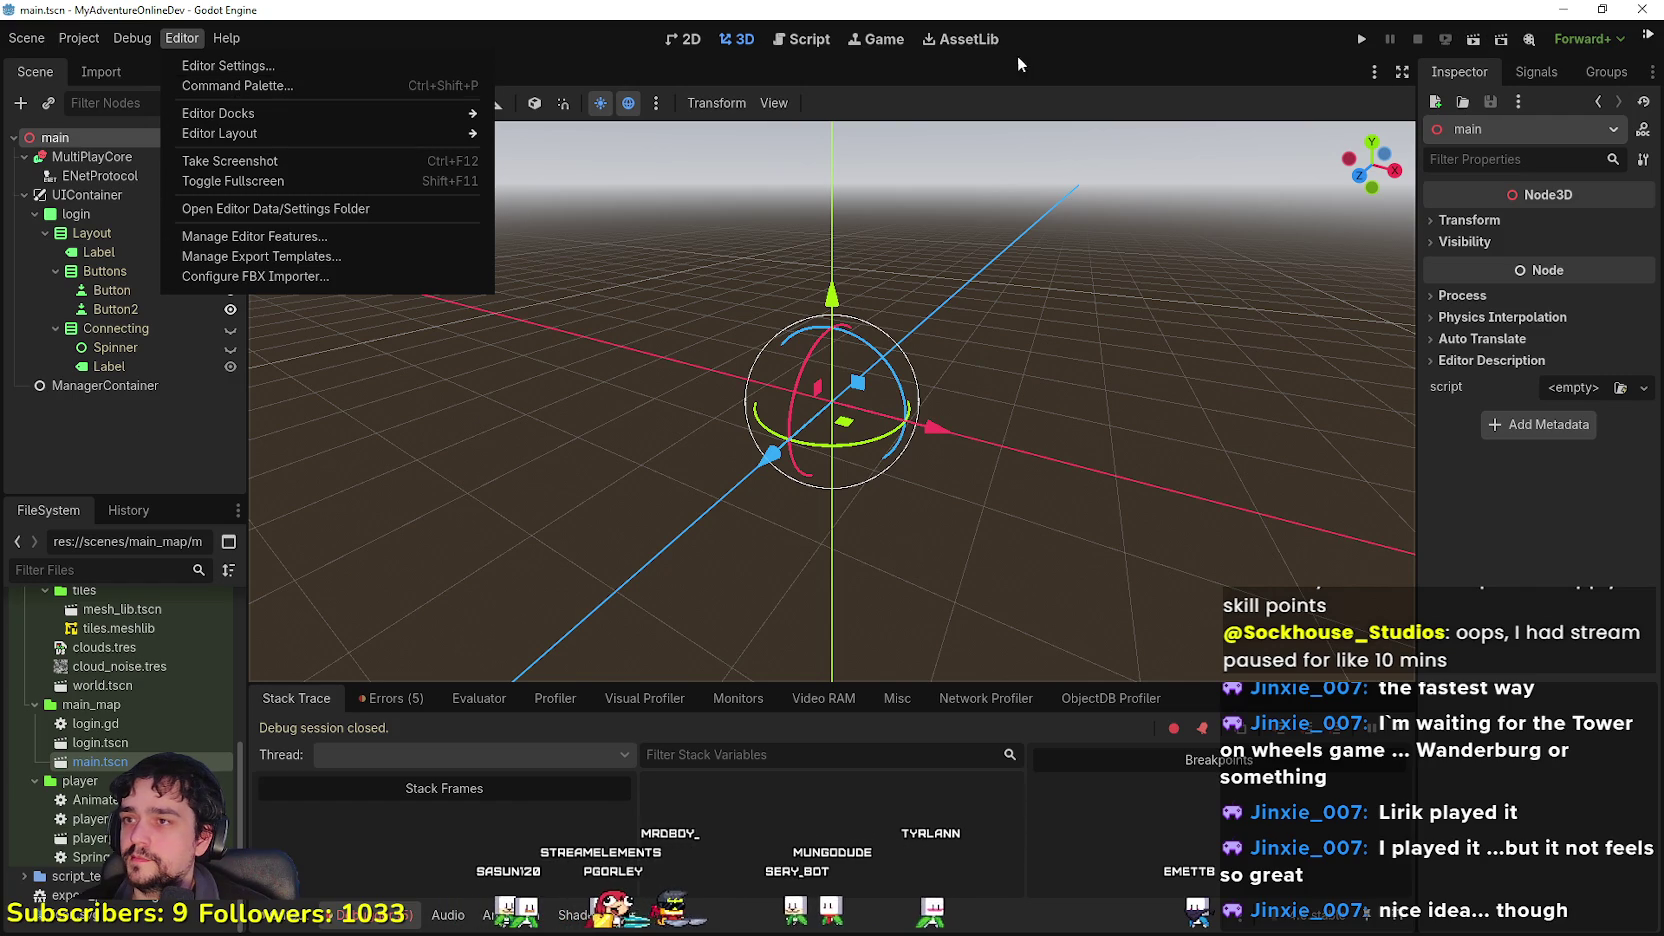
click(1363, 39)
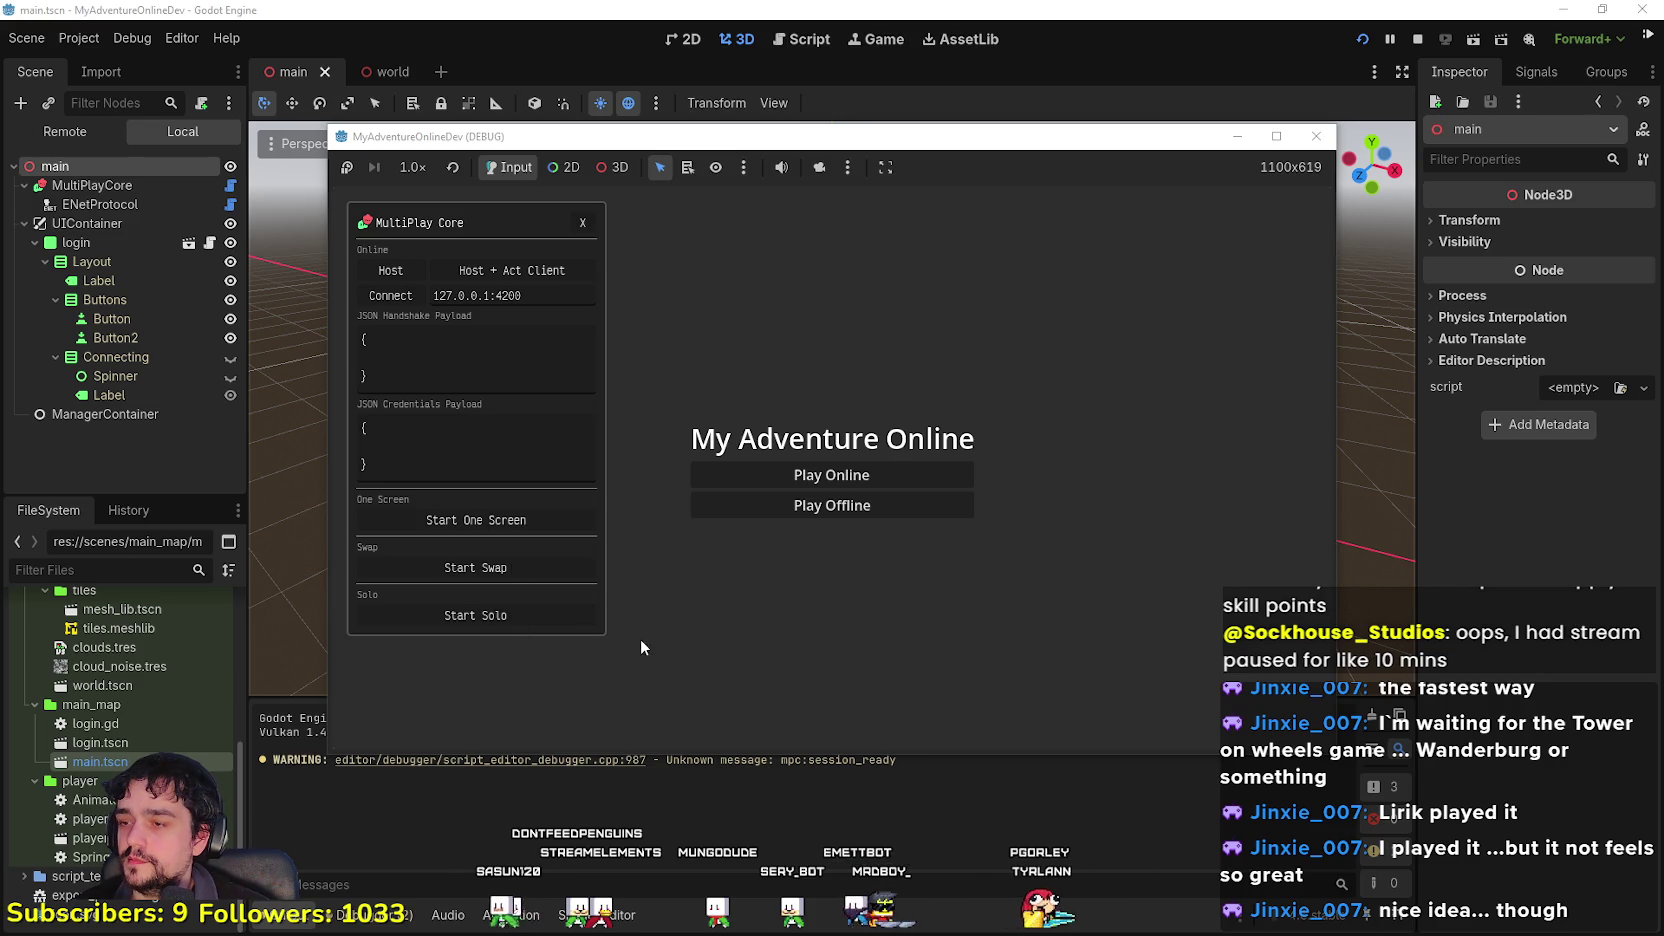
Step: Widen the game window to 1152x648, try Play Online (stuck on Connecting...), then stop the game
drag(1334, 480, 1630, 510)
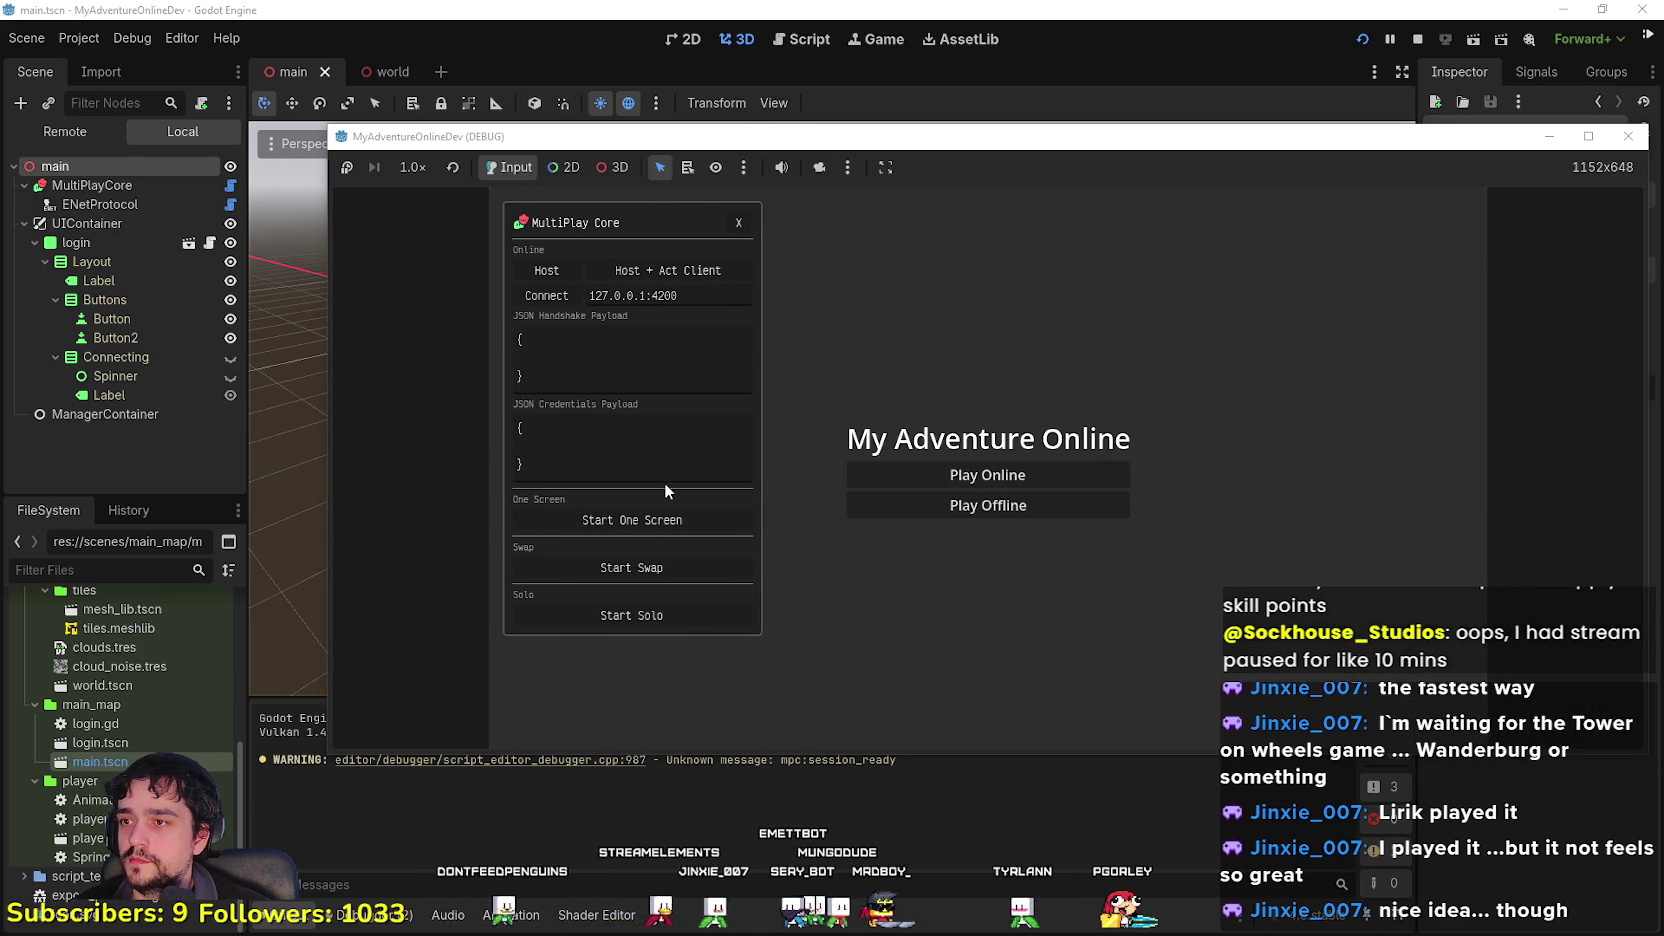
click(958, 502)
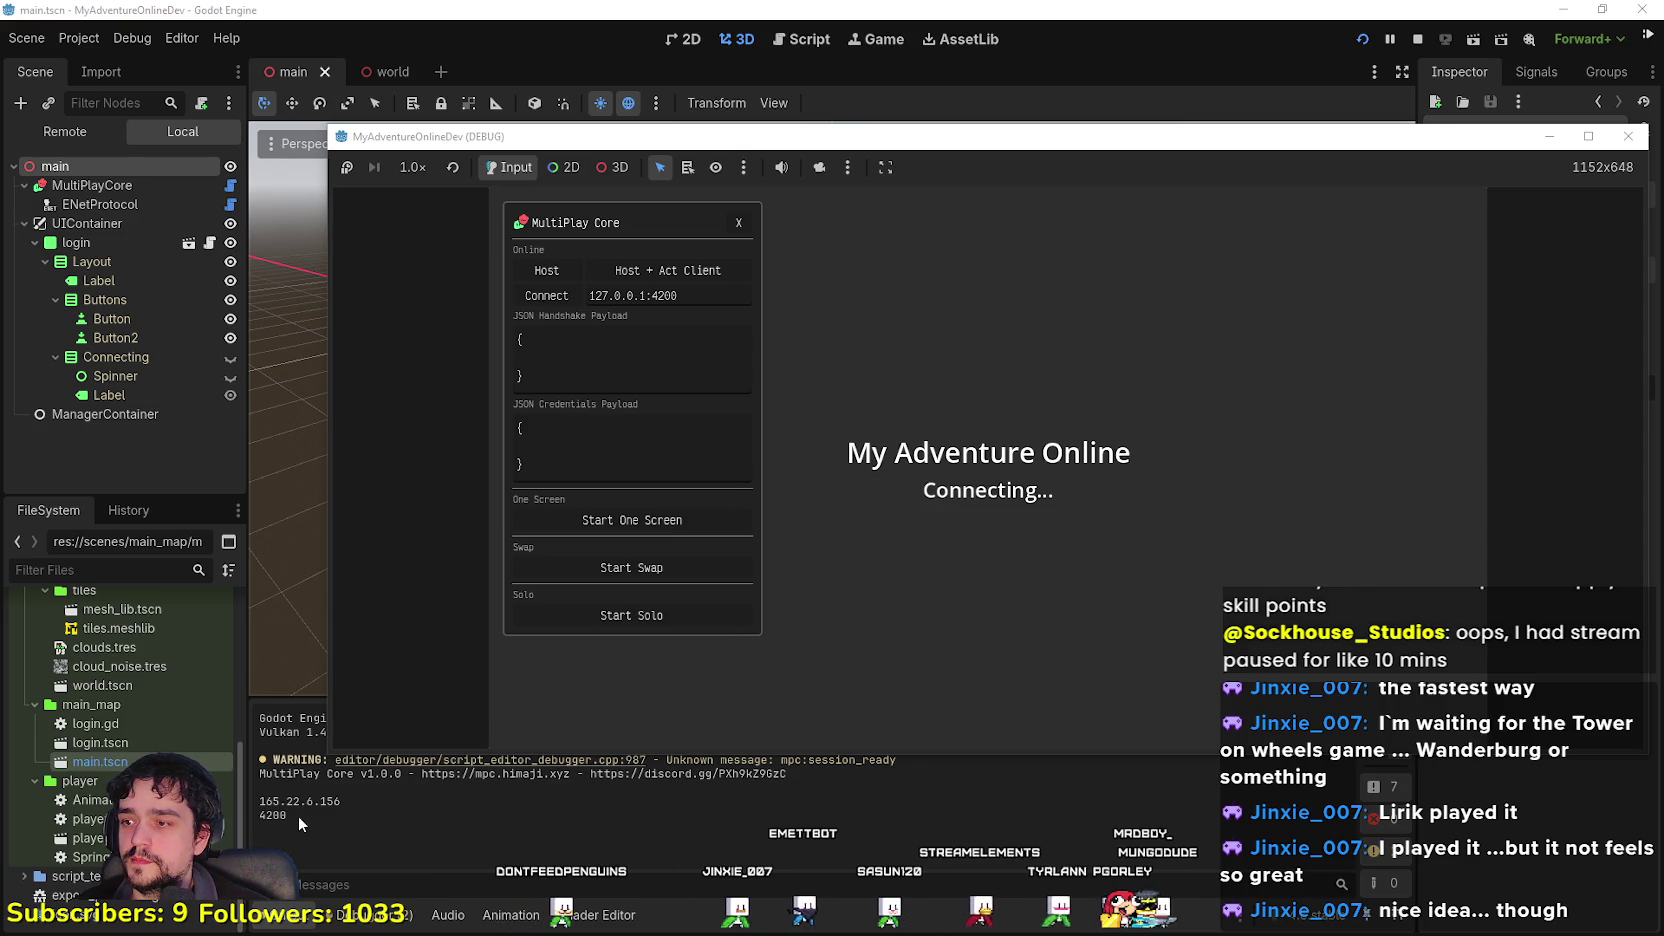
drag(663, 143, 462, 58)
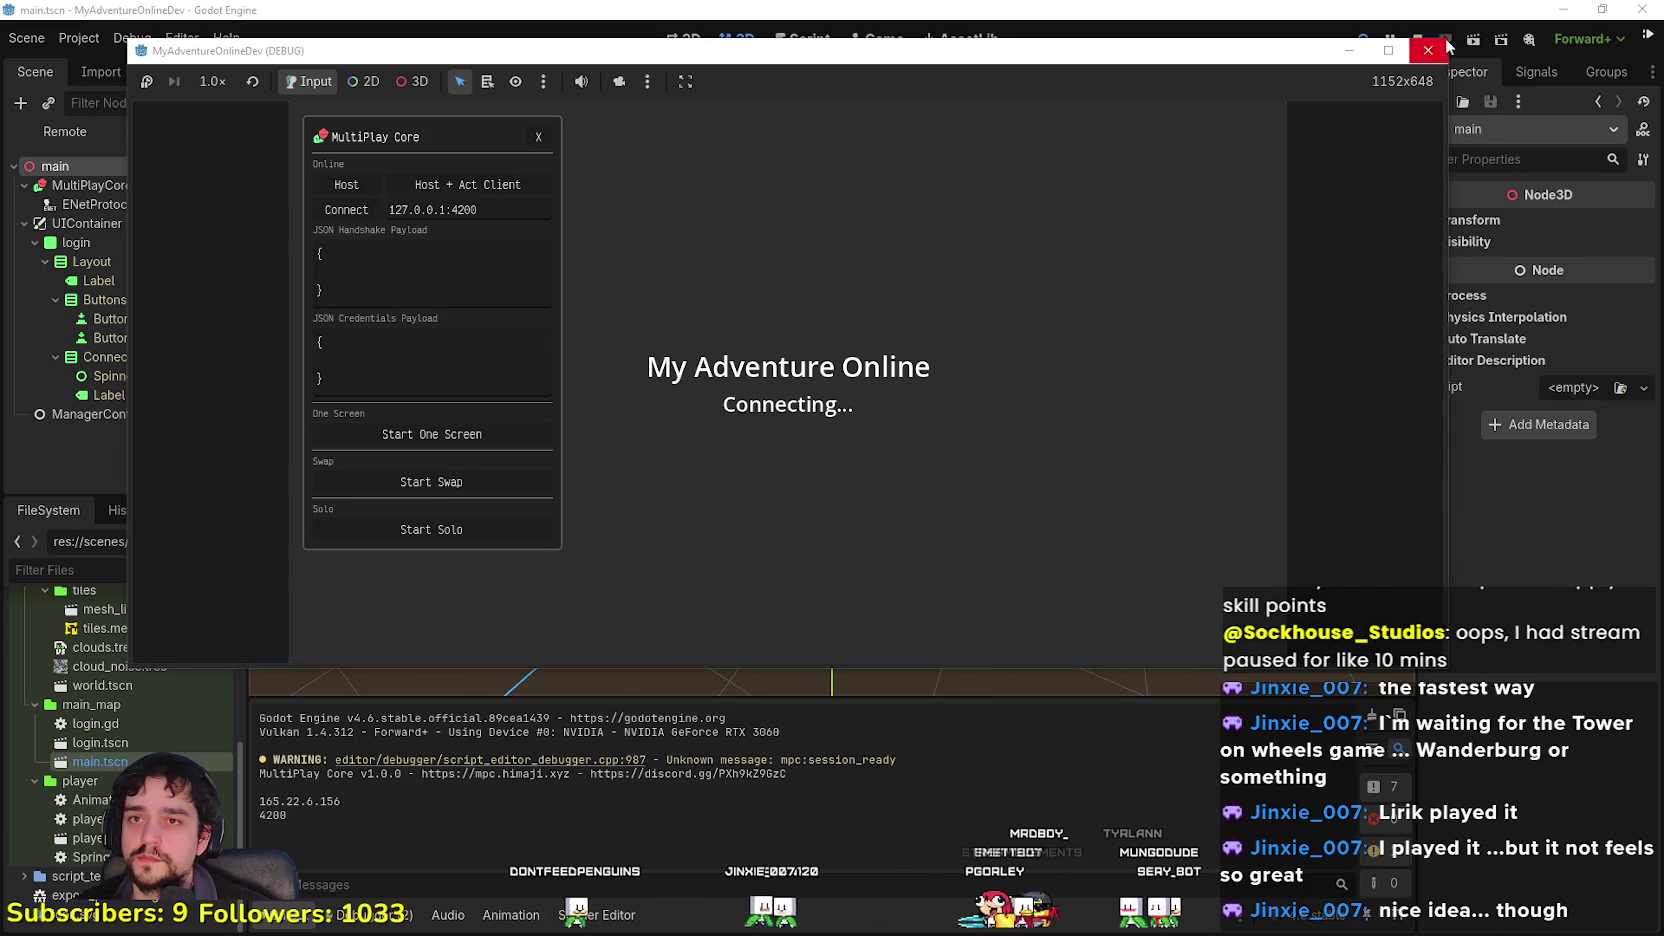
click(1444, 48)
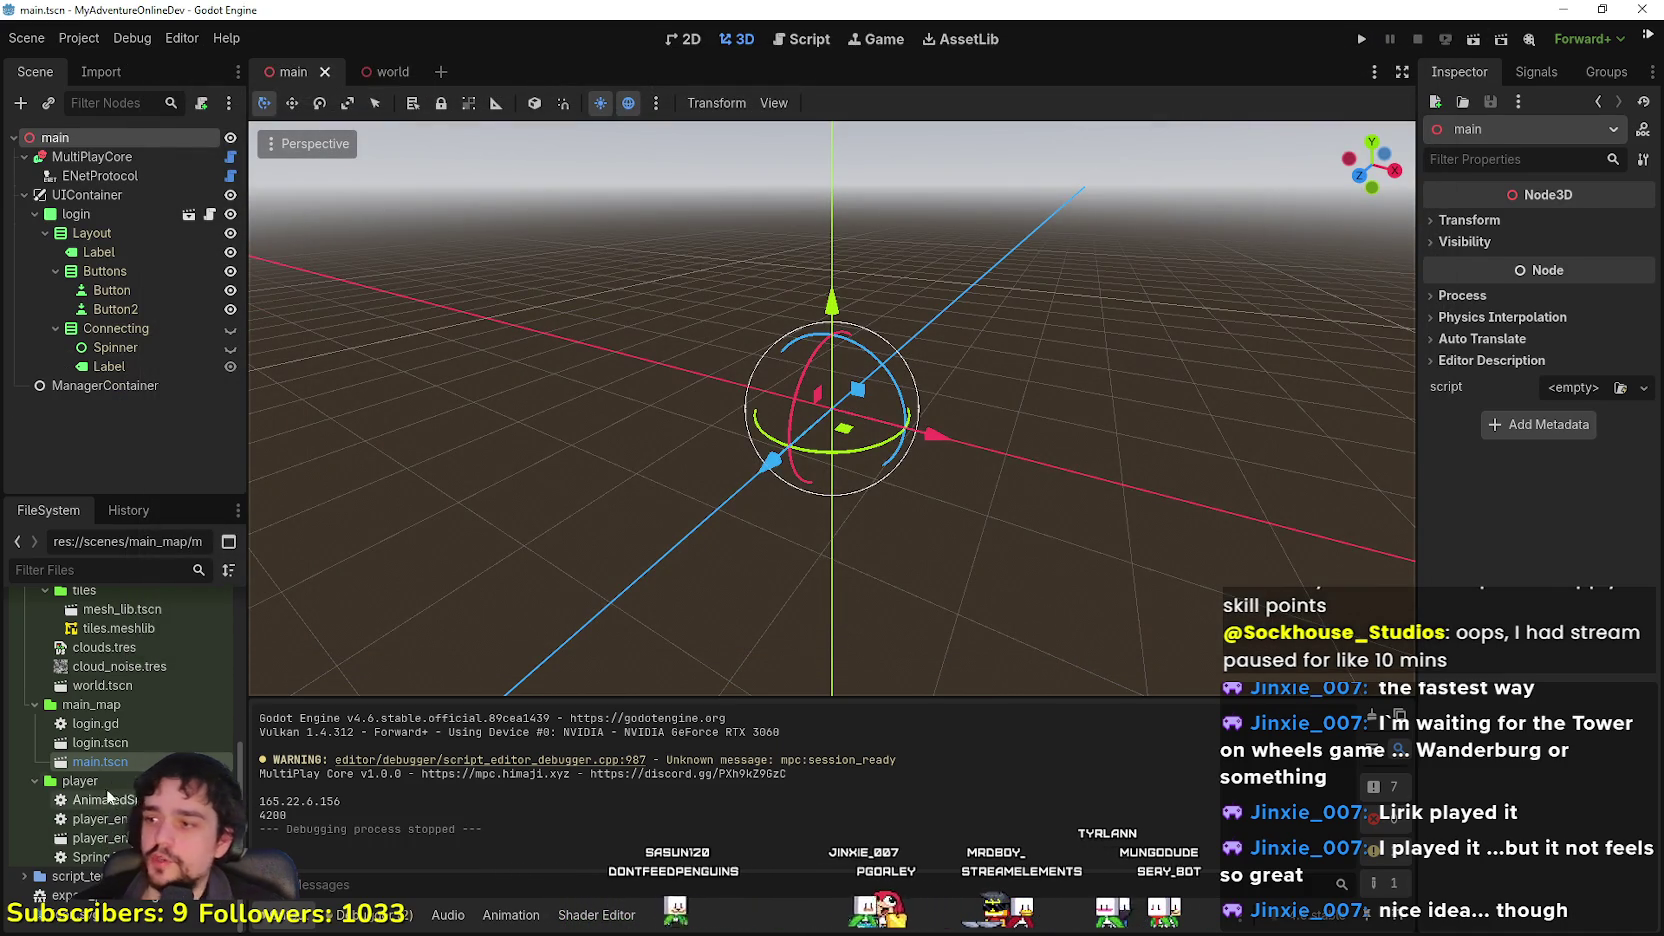
Step: Open login.tscn in its own tab, then select the login menu's Layout node in main.tscn's 2D view
double_click(134, 741)
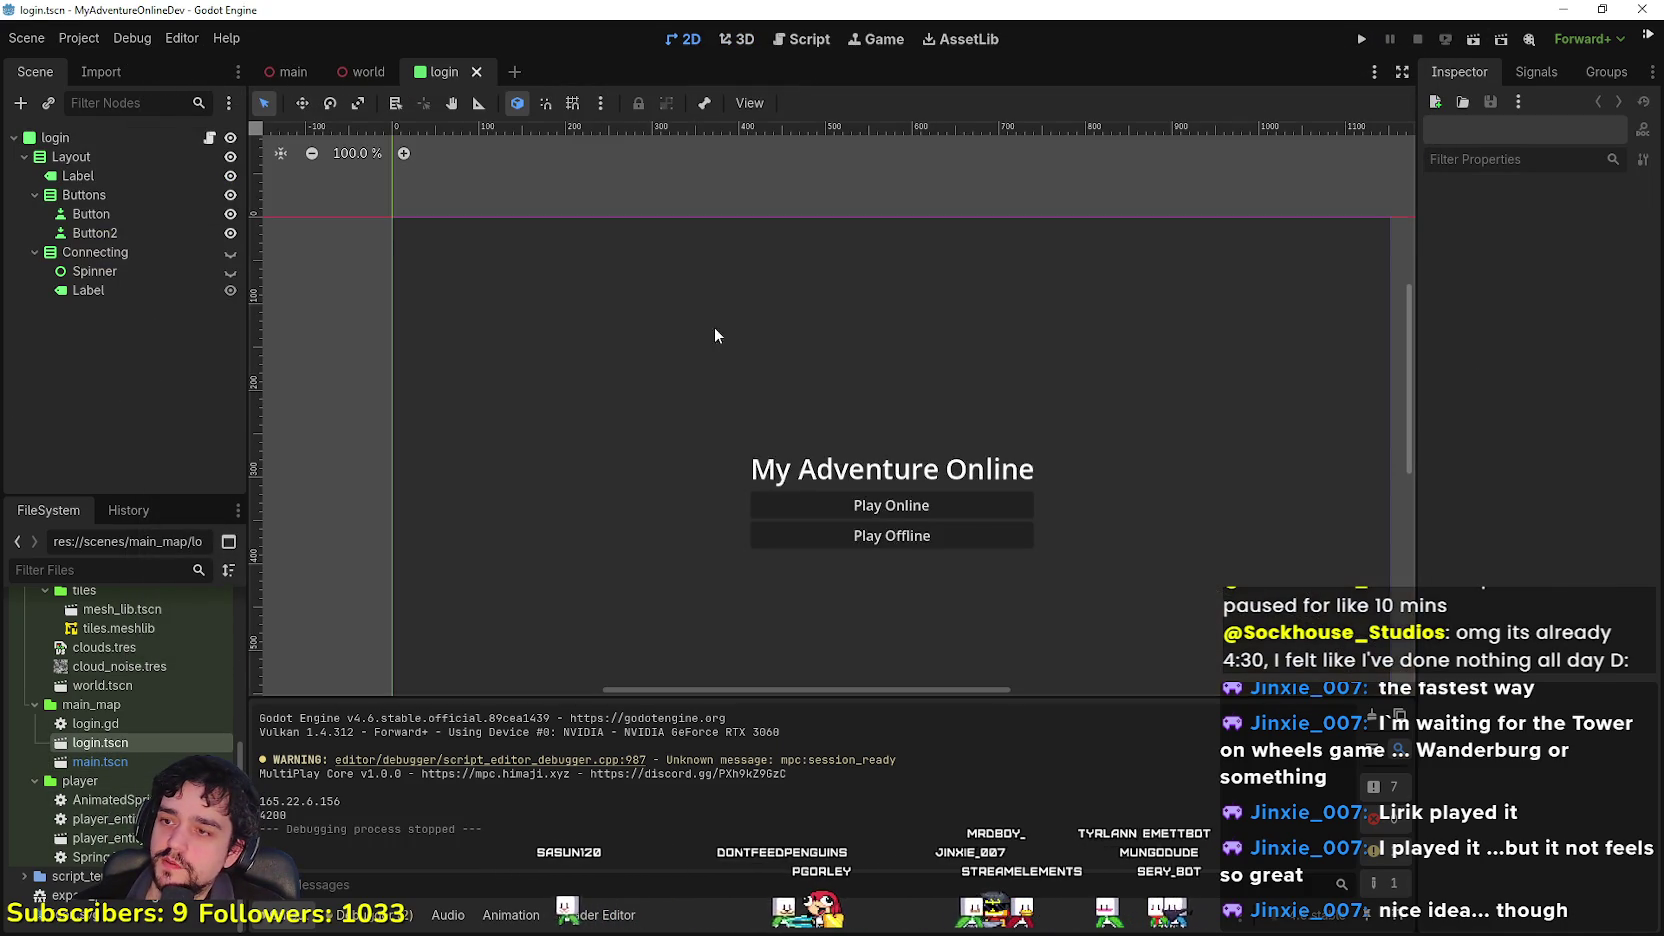
scroll(594, 400, down, 3)
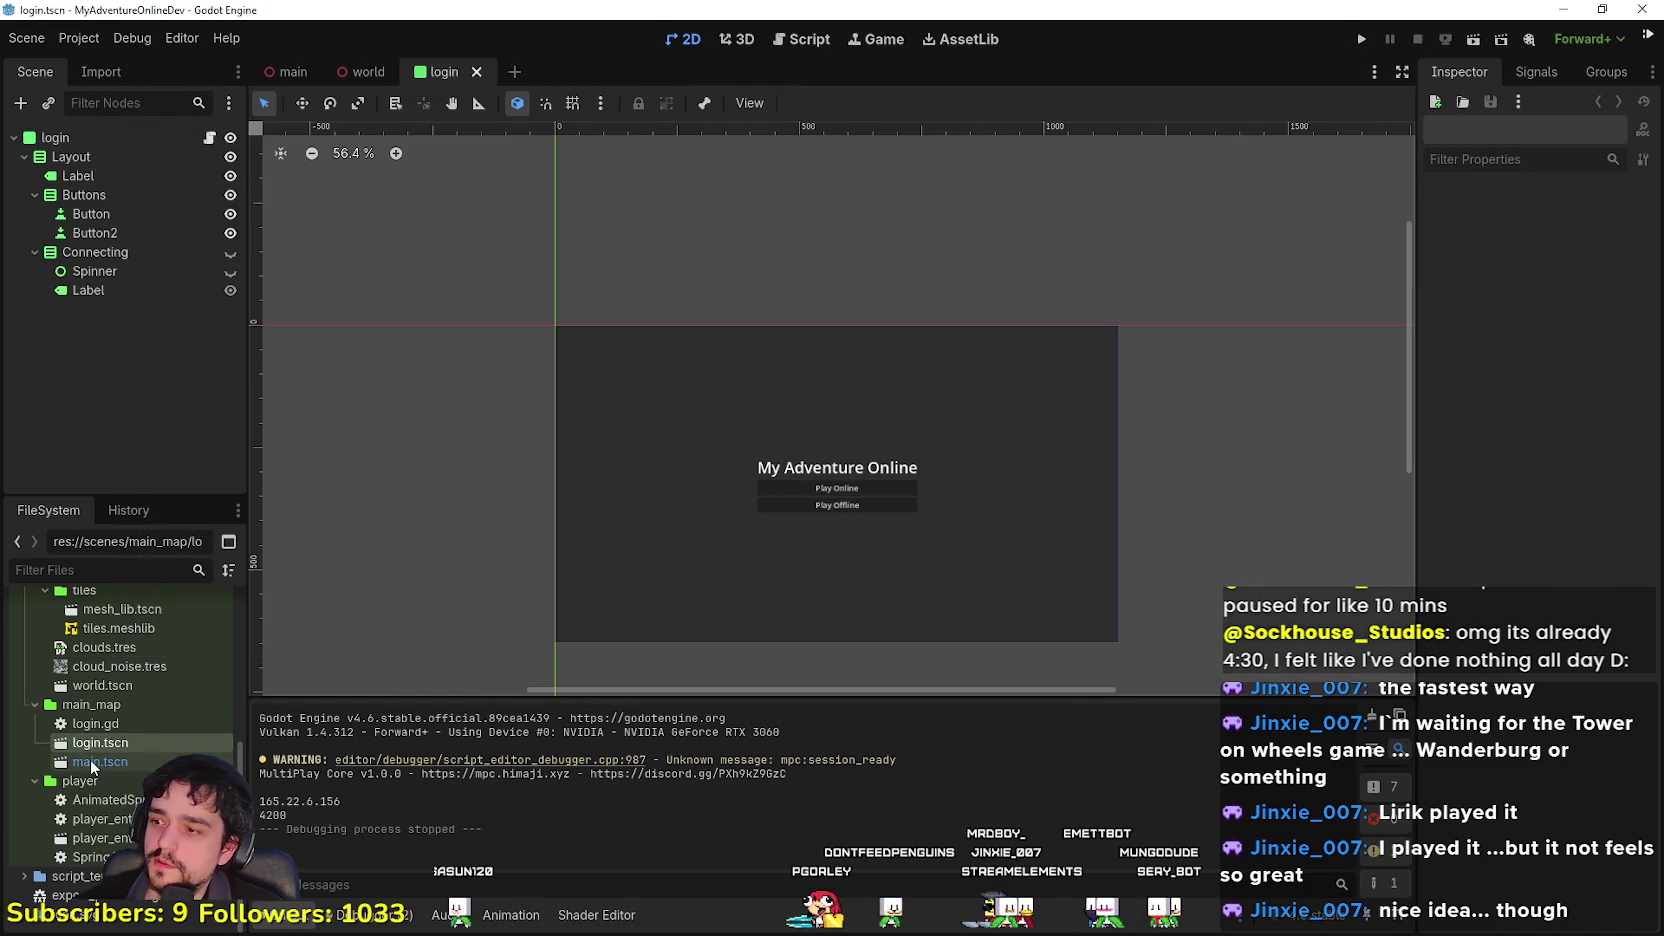
double_click(90, 759)
click(668, 40)
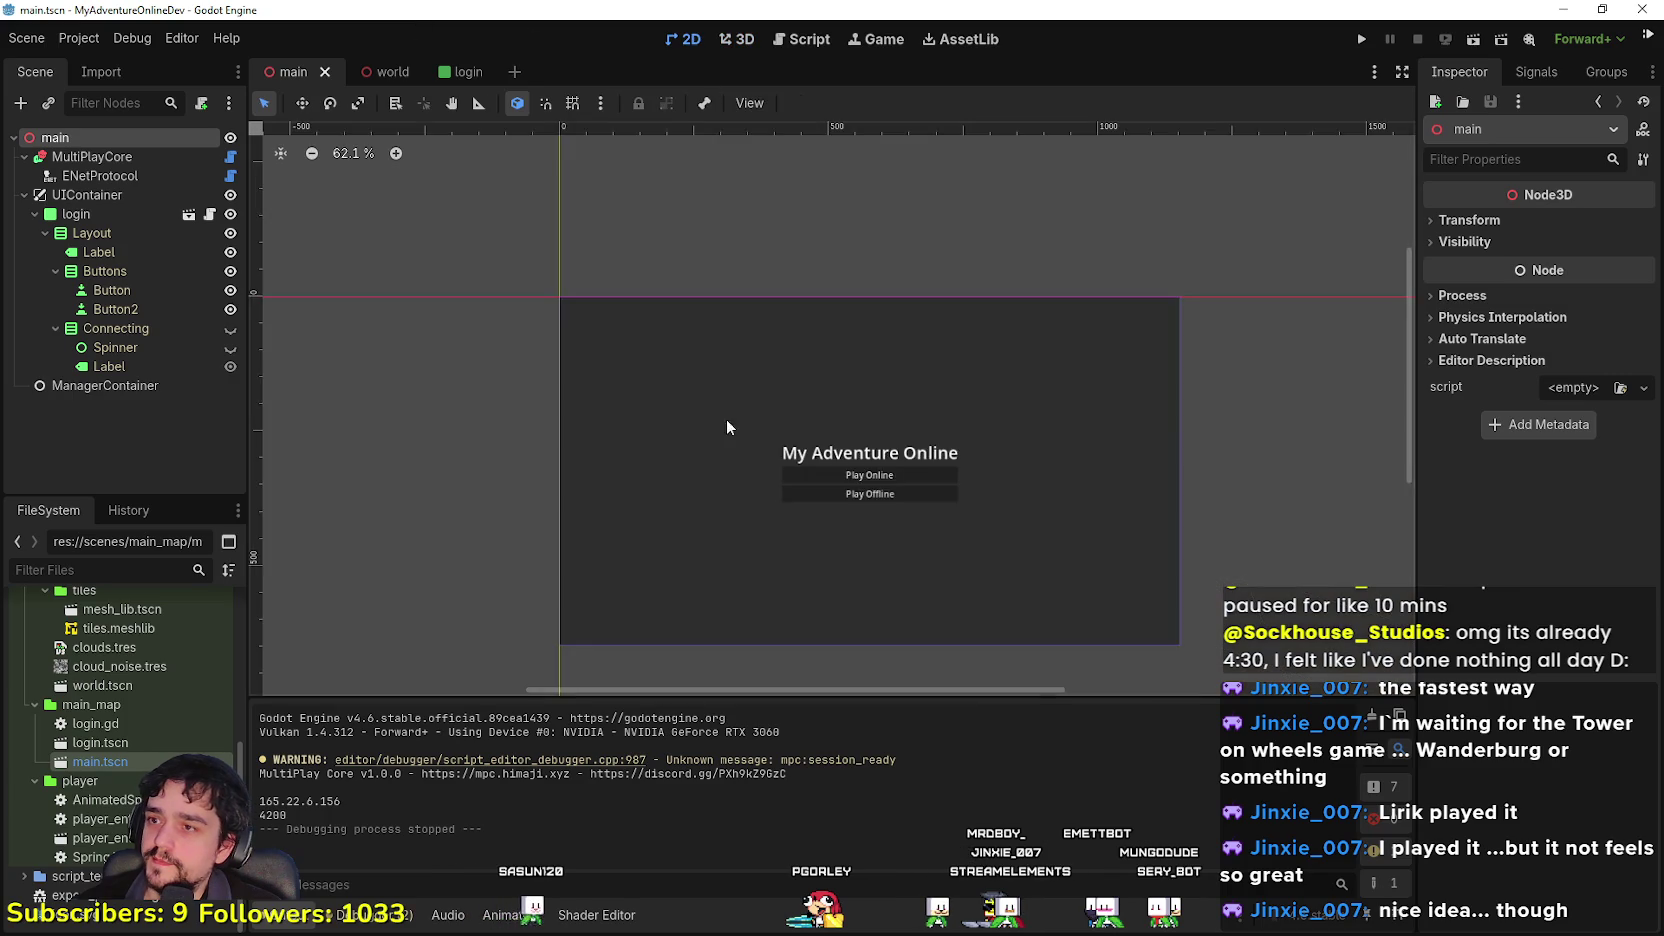
scroll(734, 467, down, 2)
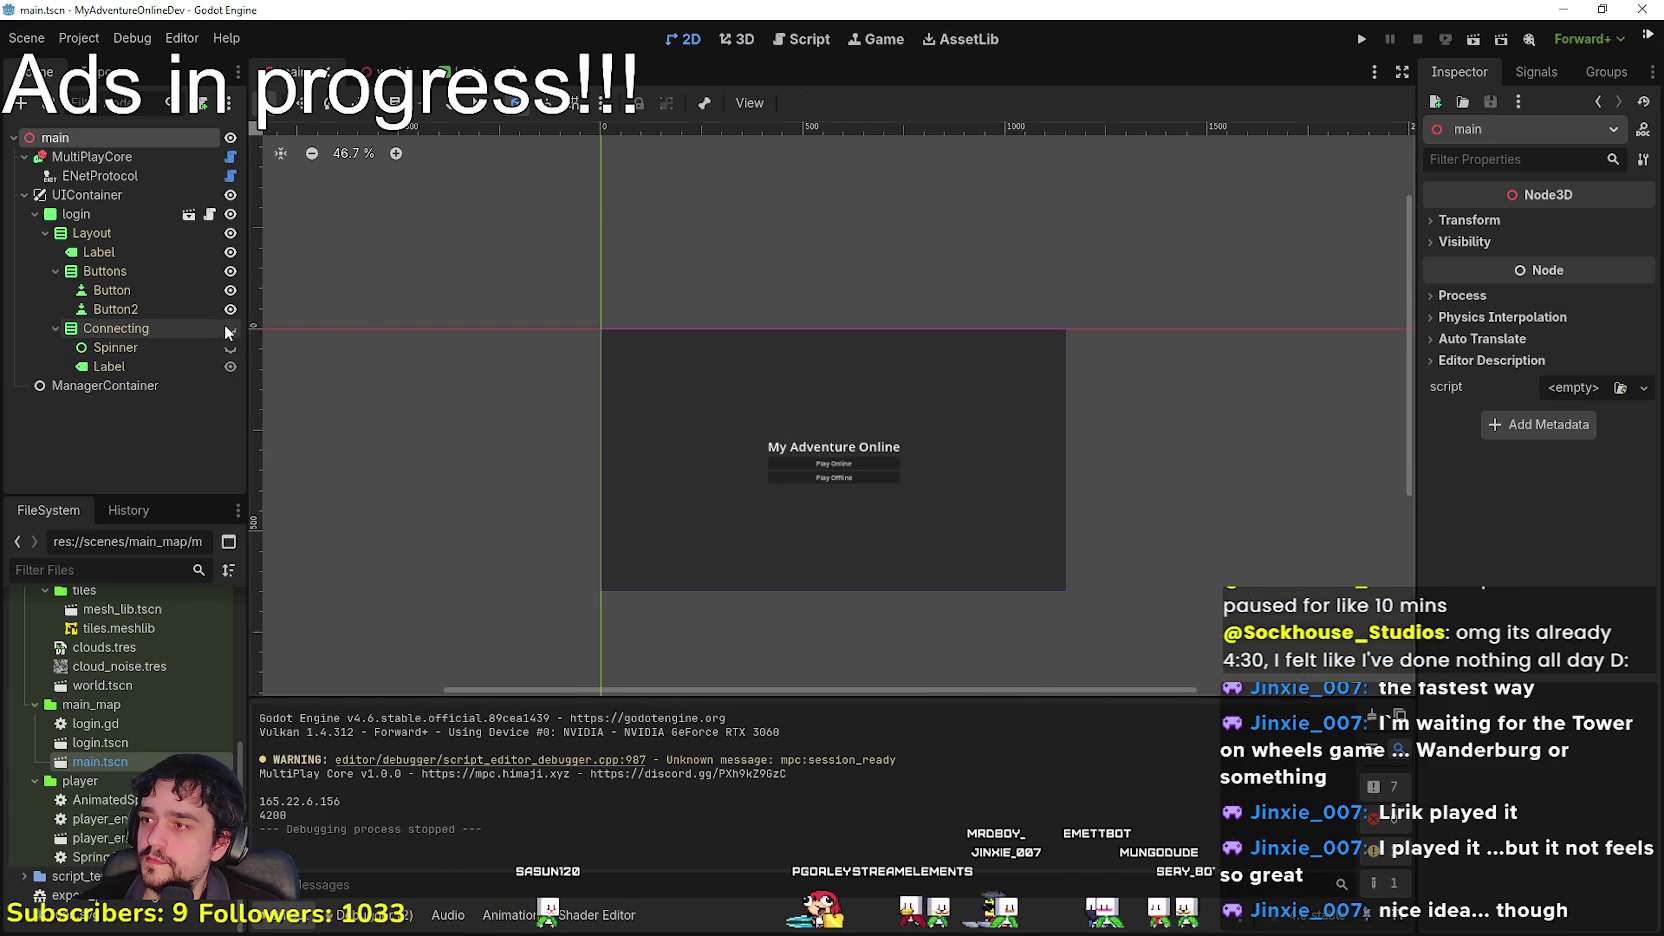
click(164, 245)
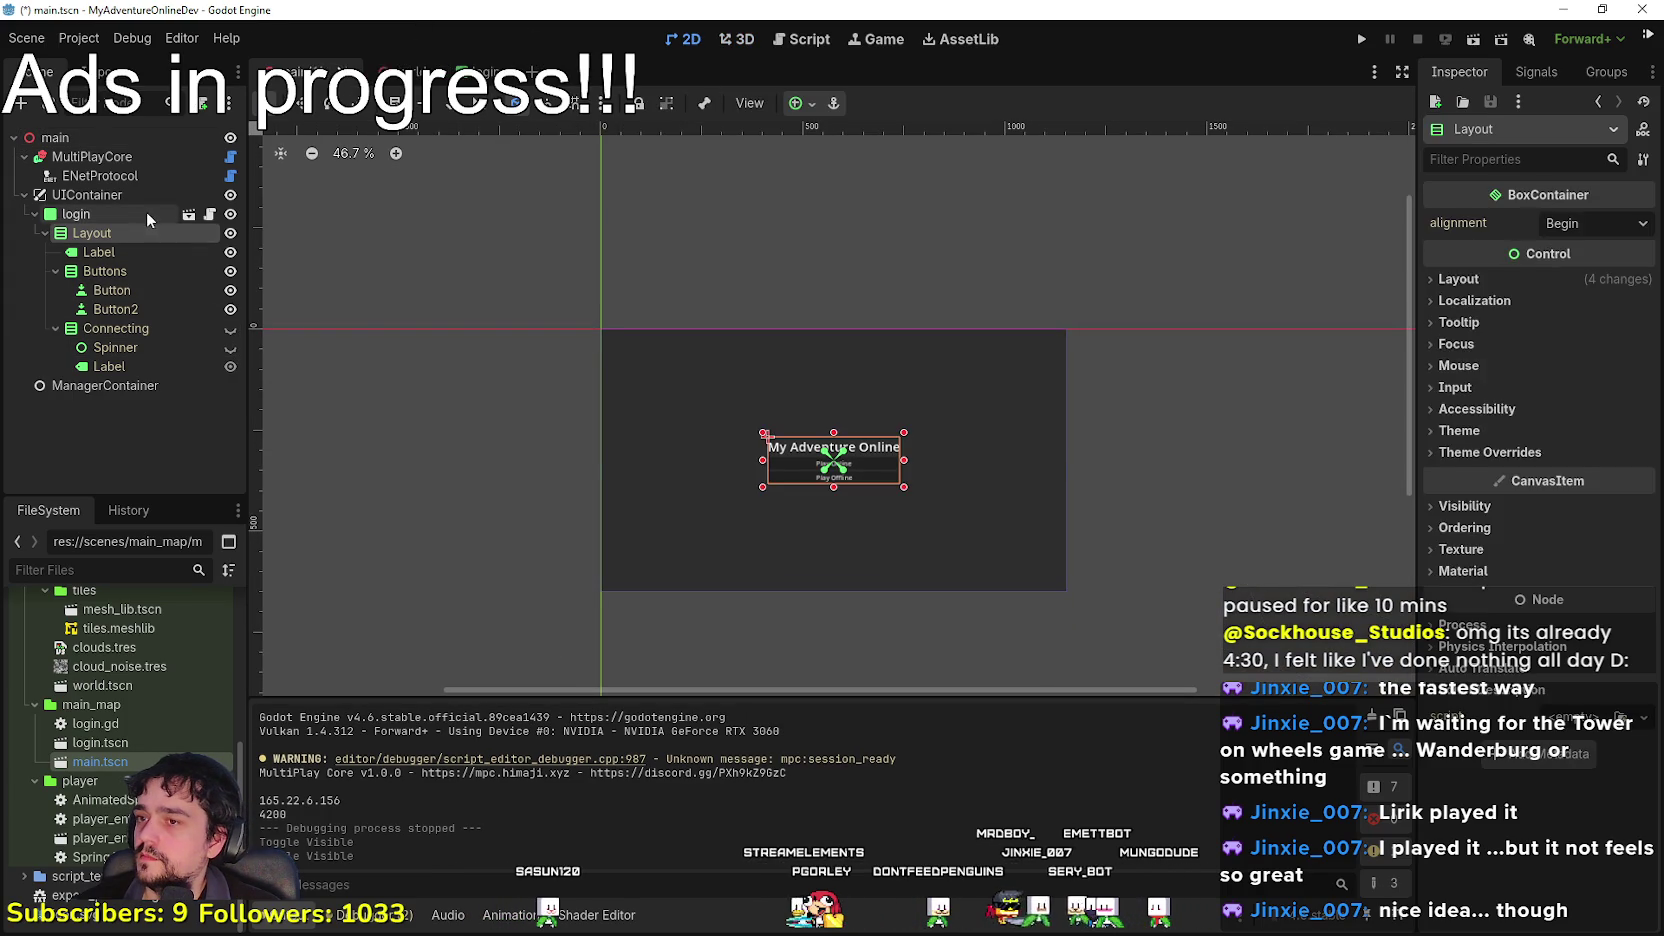
click(146, 211)
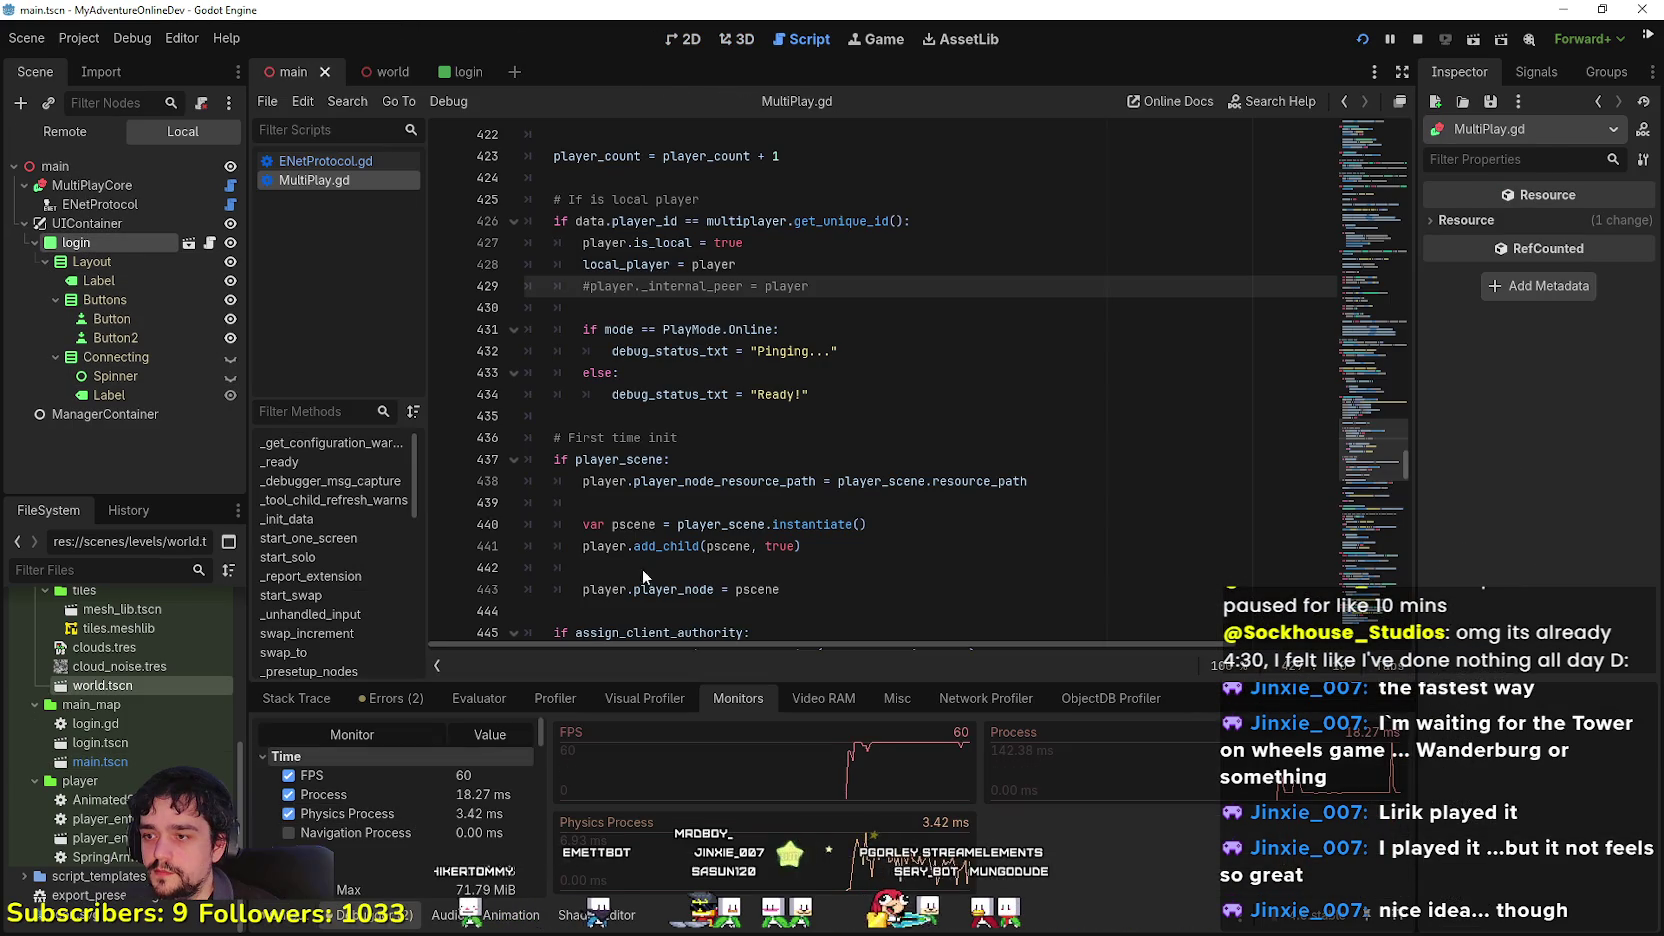
Step: Set Display > Window V-Sync Mode to Disabled in Project Settings, then stop the running game
click(79, 38)
click(120, 68)
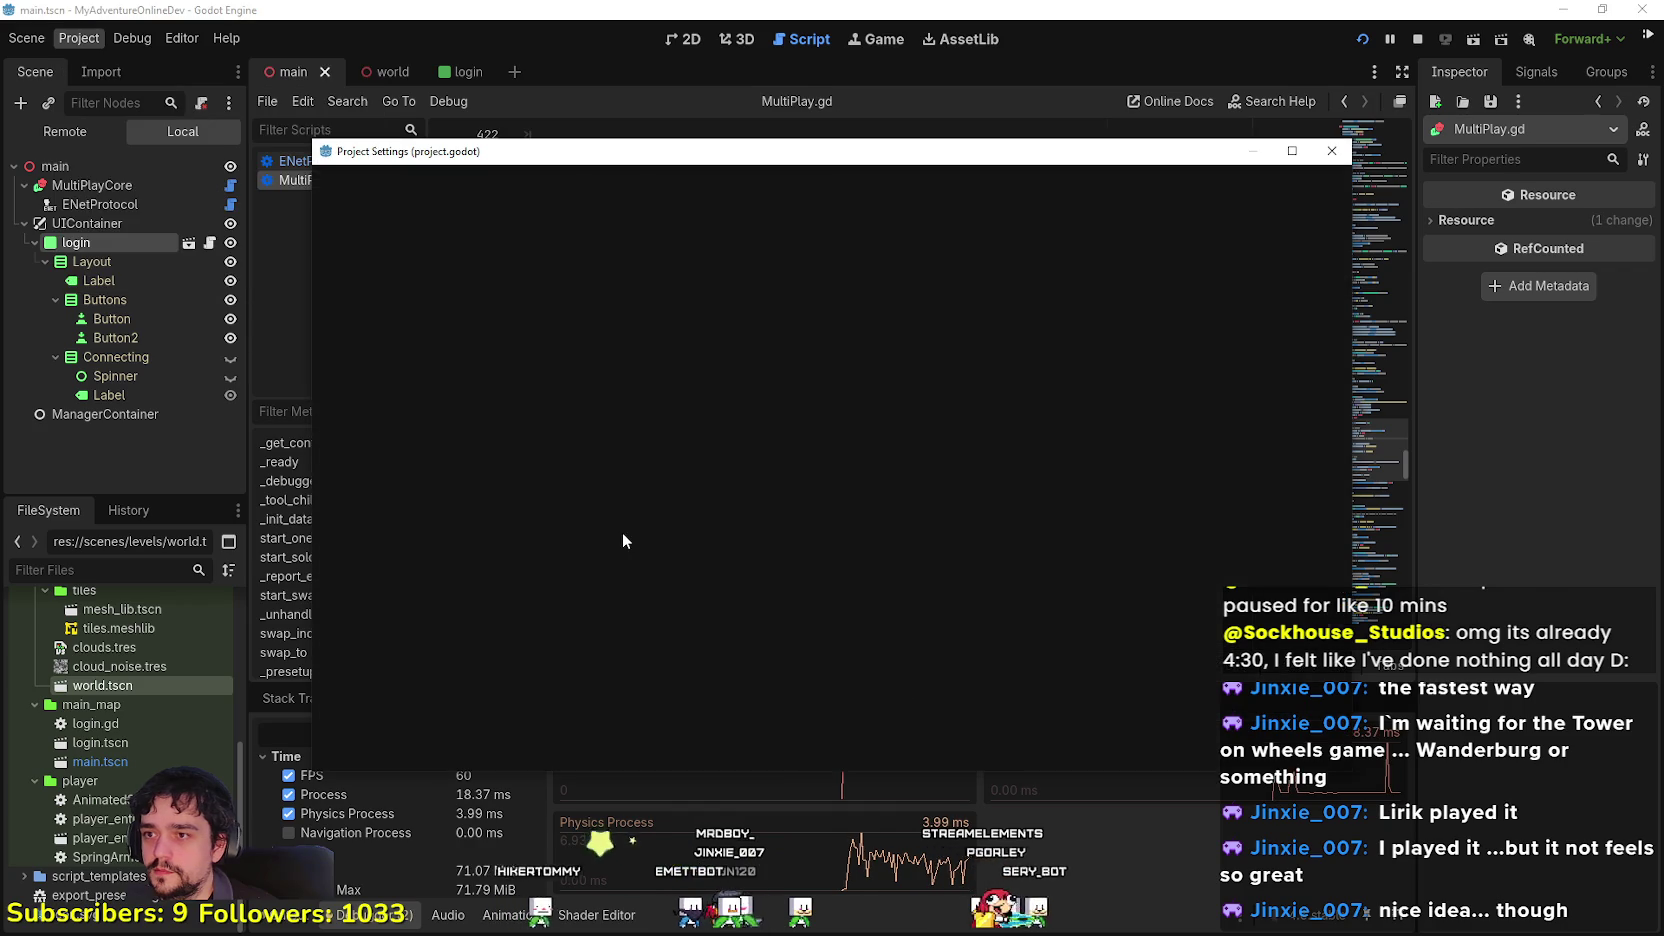
click(398, 436)
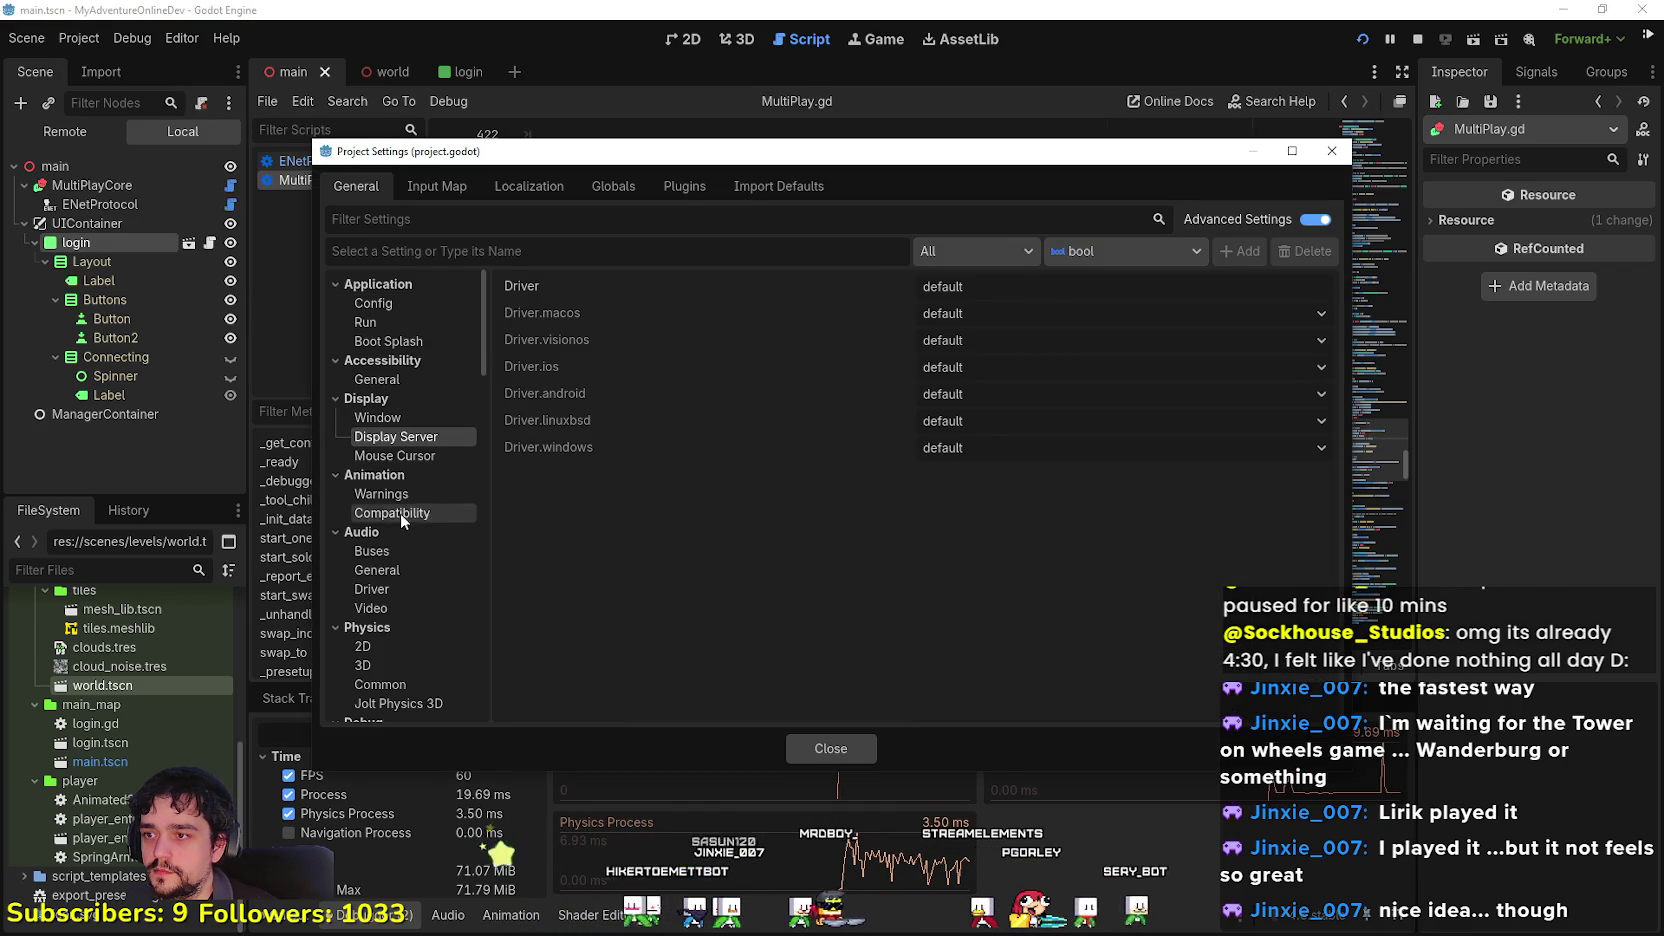
click(377, 417)
scroll(800, 558, down, 10)
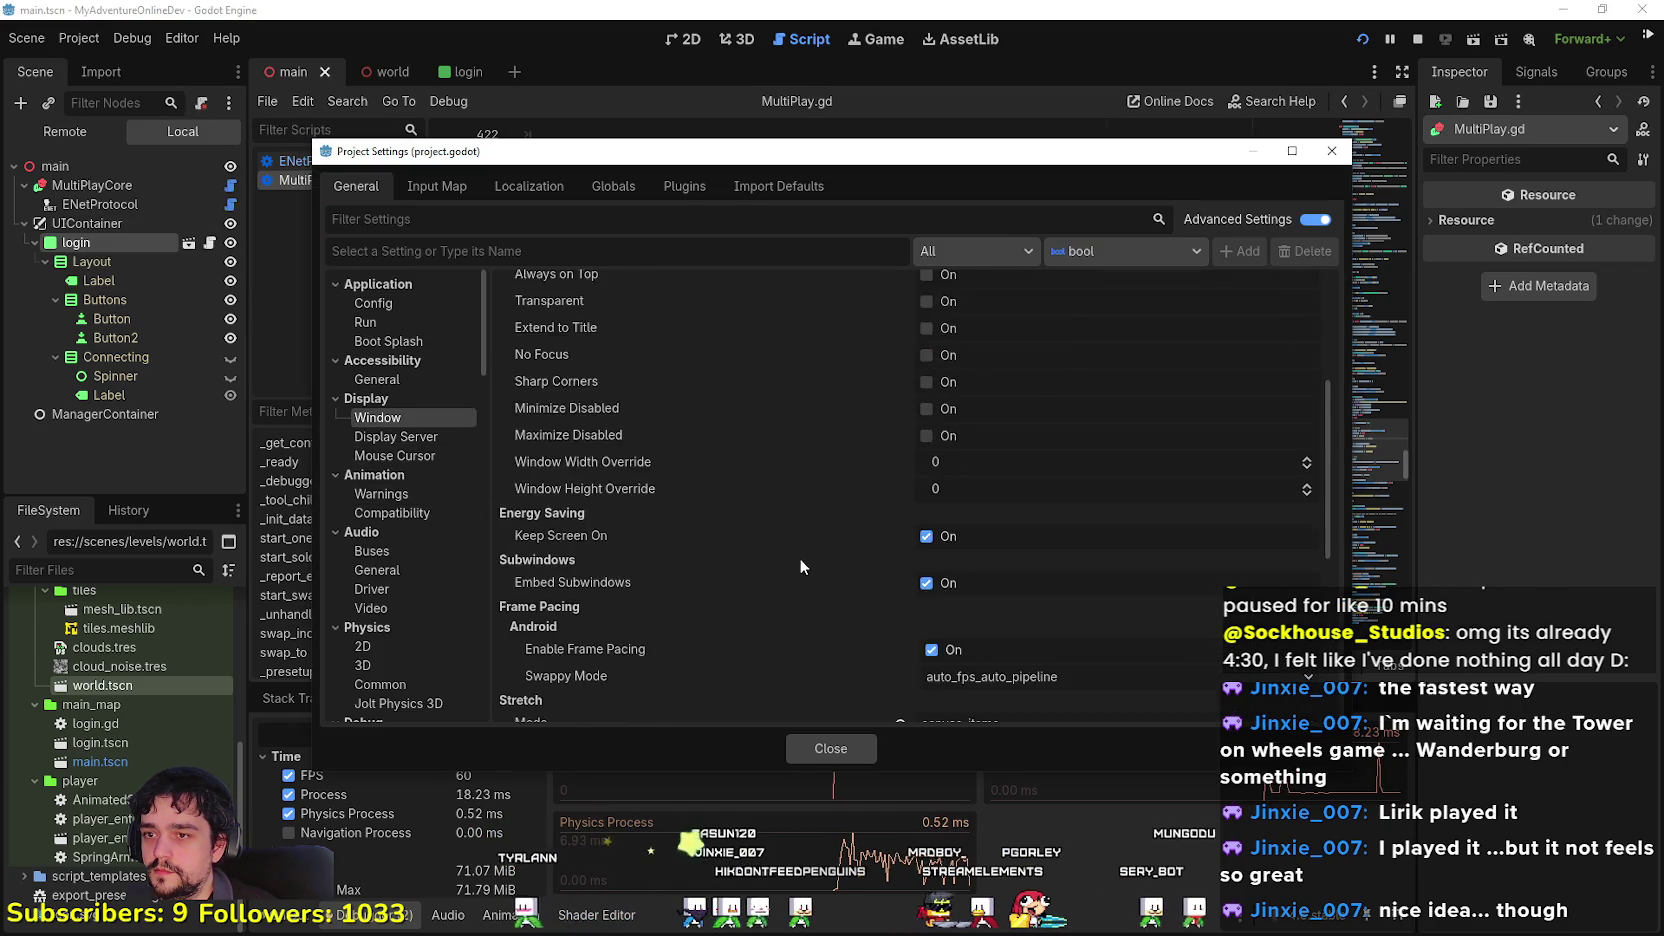
scroll(980, 623, down, 2)
click(959, 576)
click(980, 601)
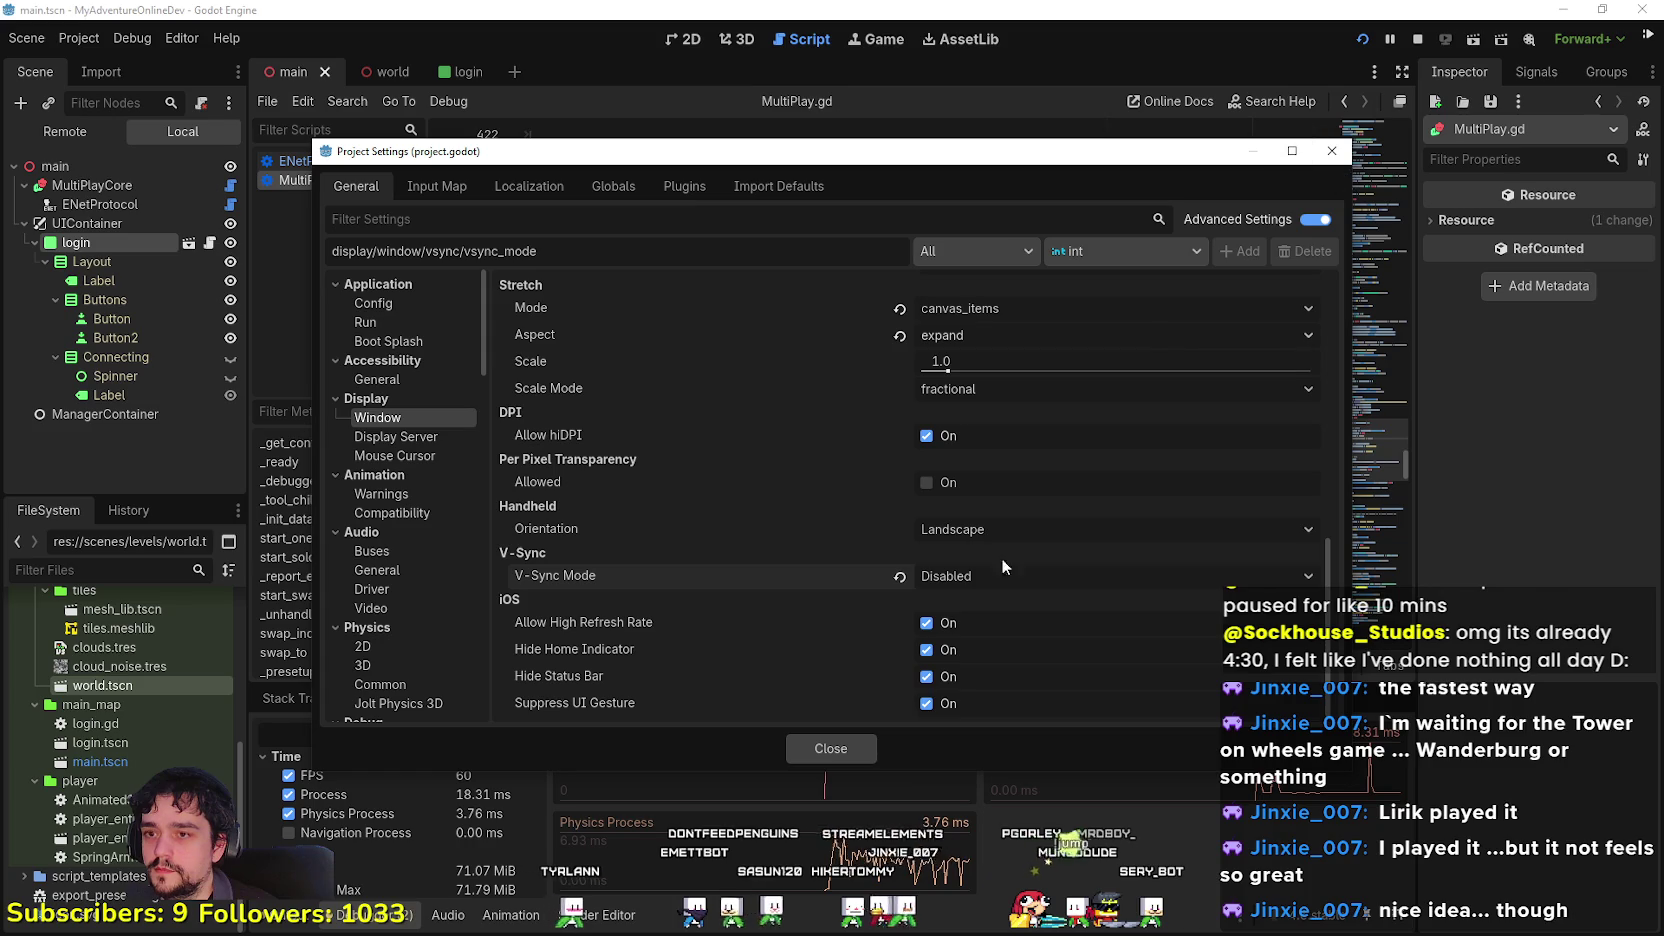
click(830, 748)
click(985, 466)
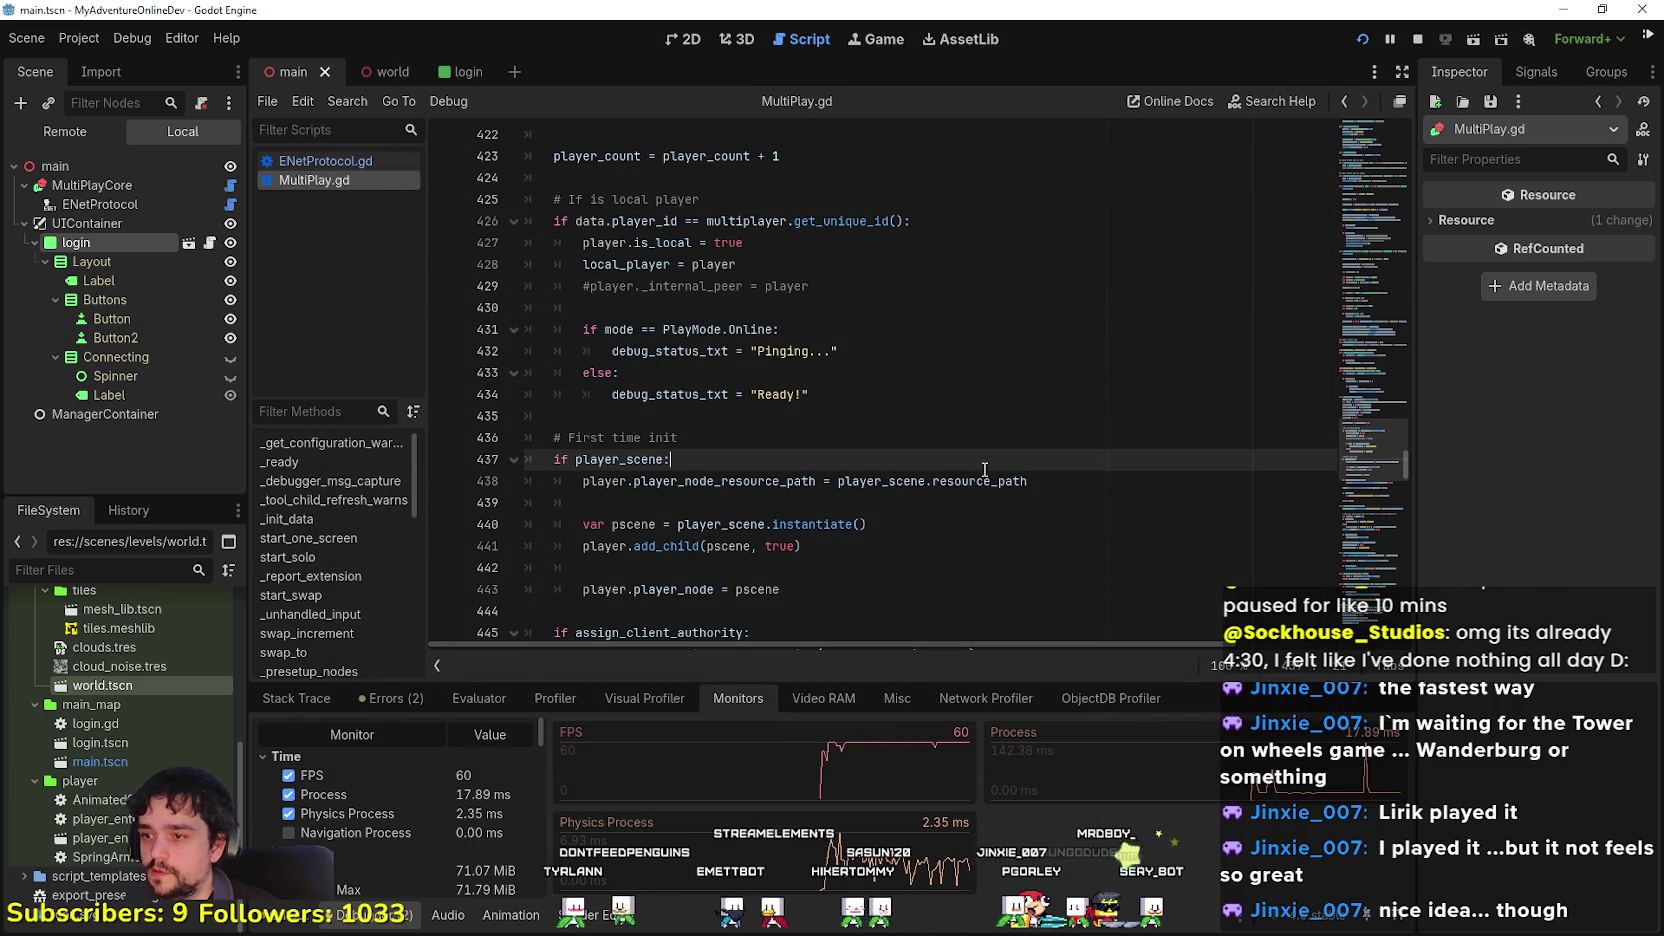
click(1419, 39)
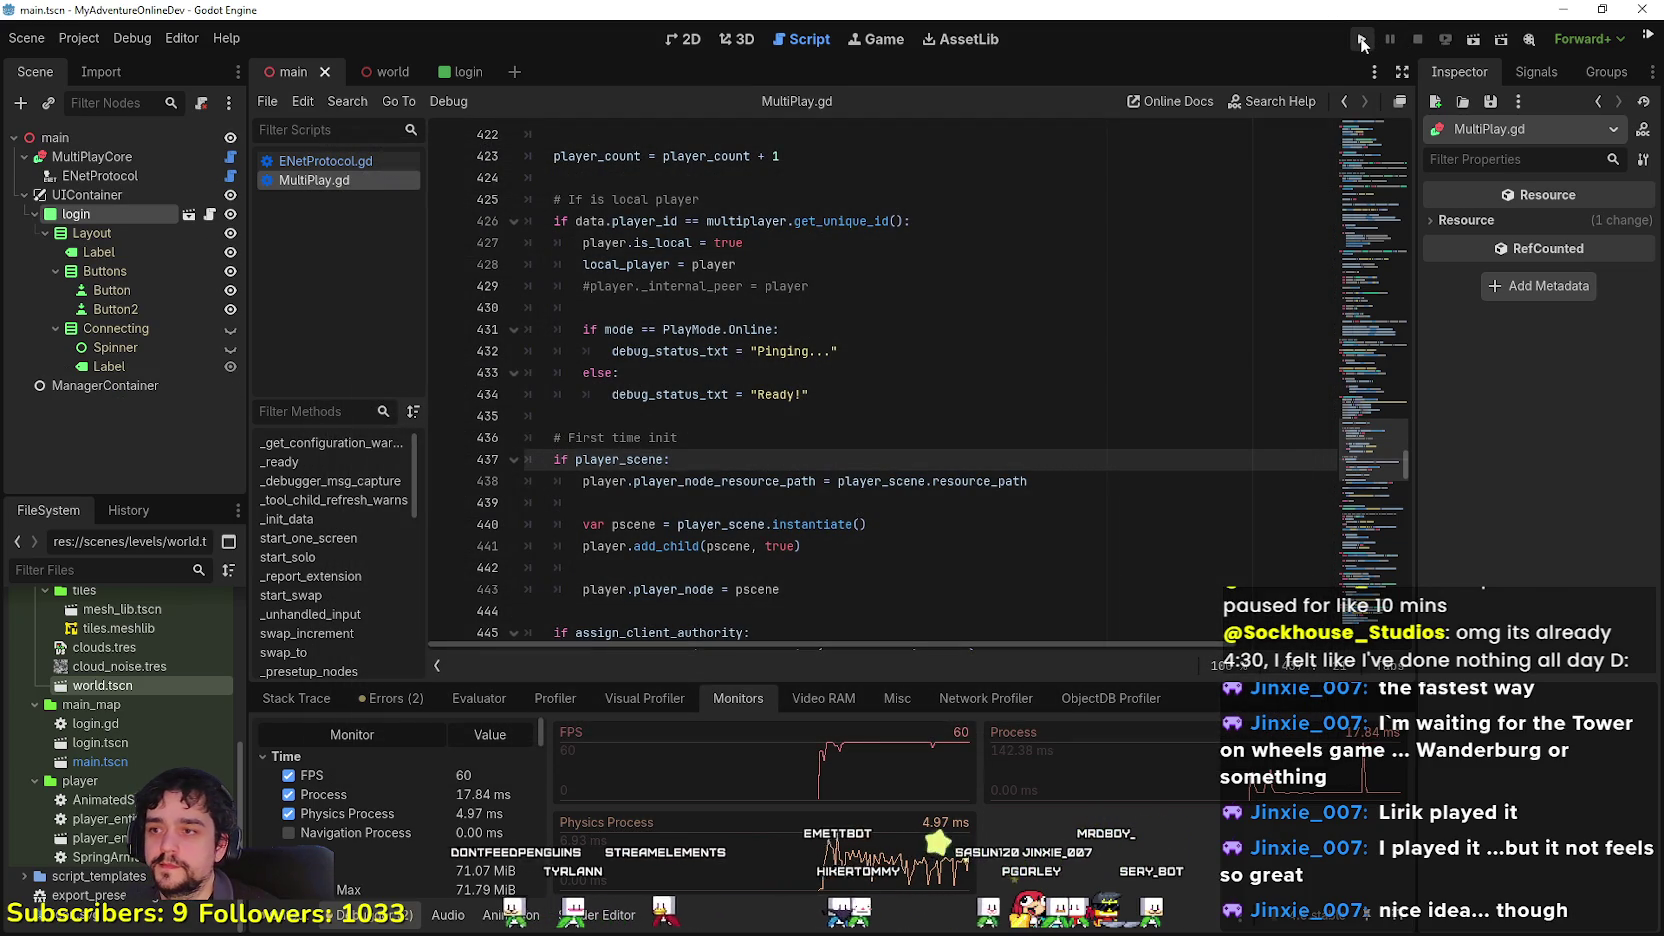
Step: Launch the game as Host + Act Client and walk the character across the grass
click(86, 42)
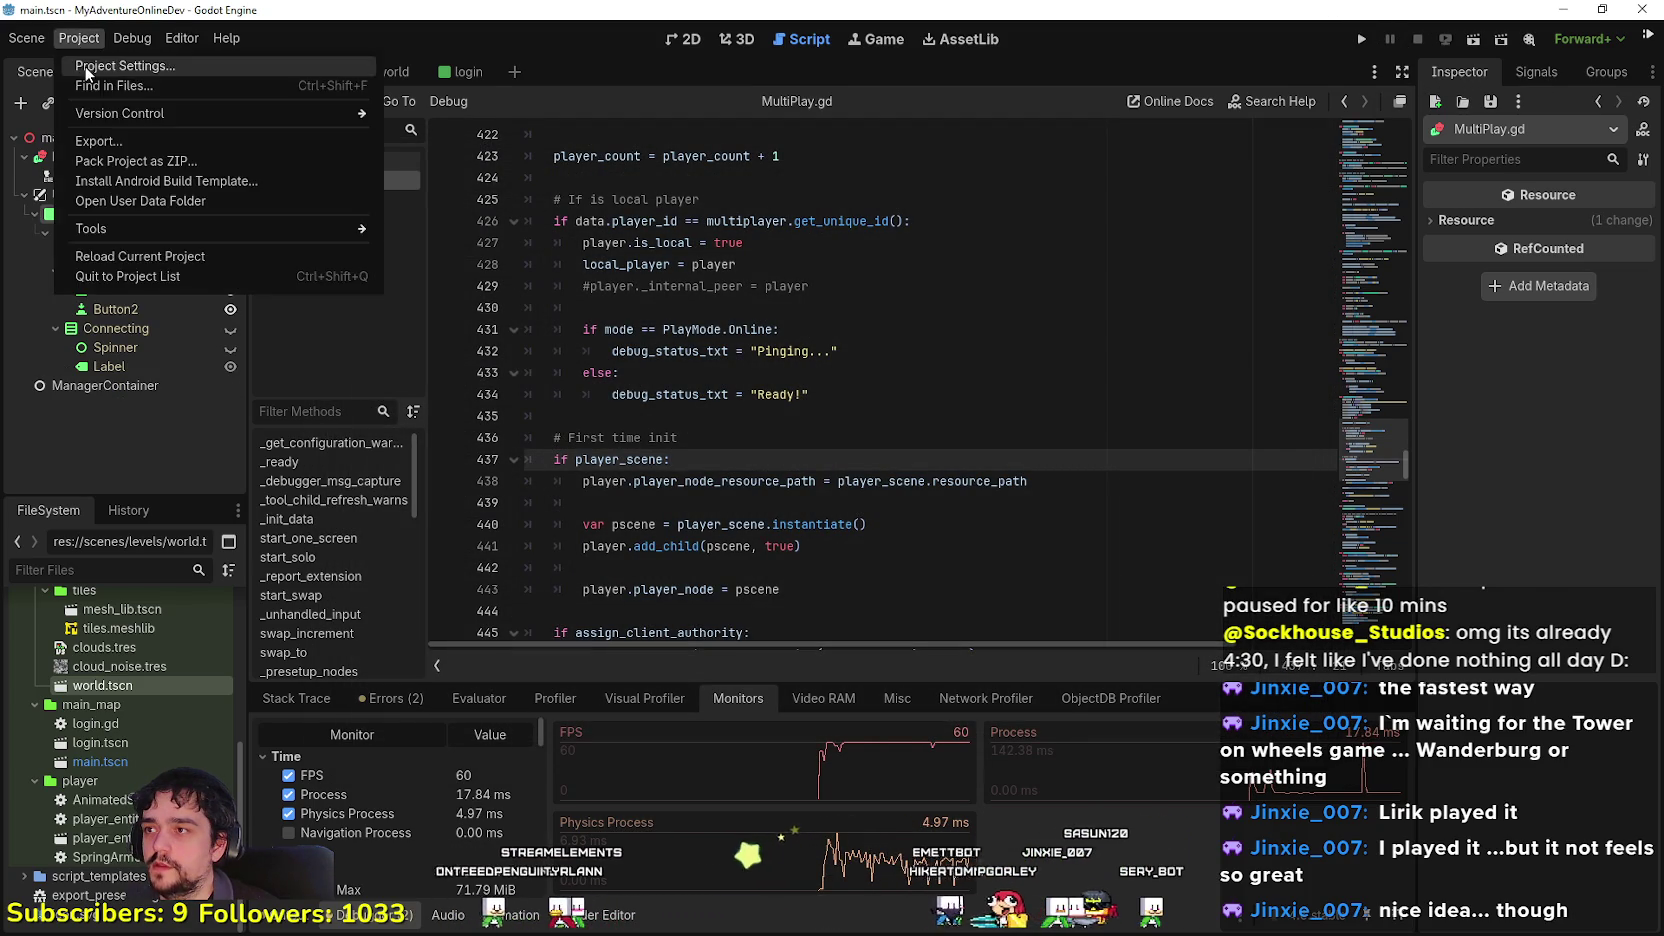
mouse_move(182, 38)
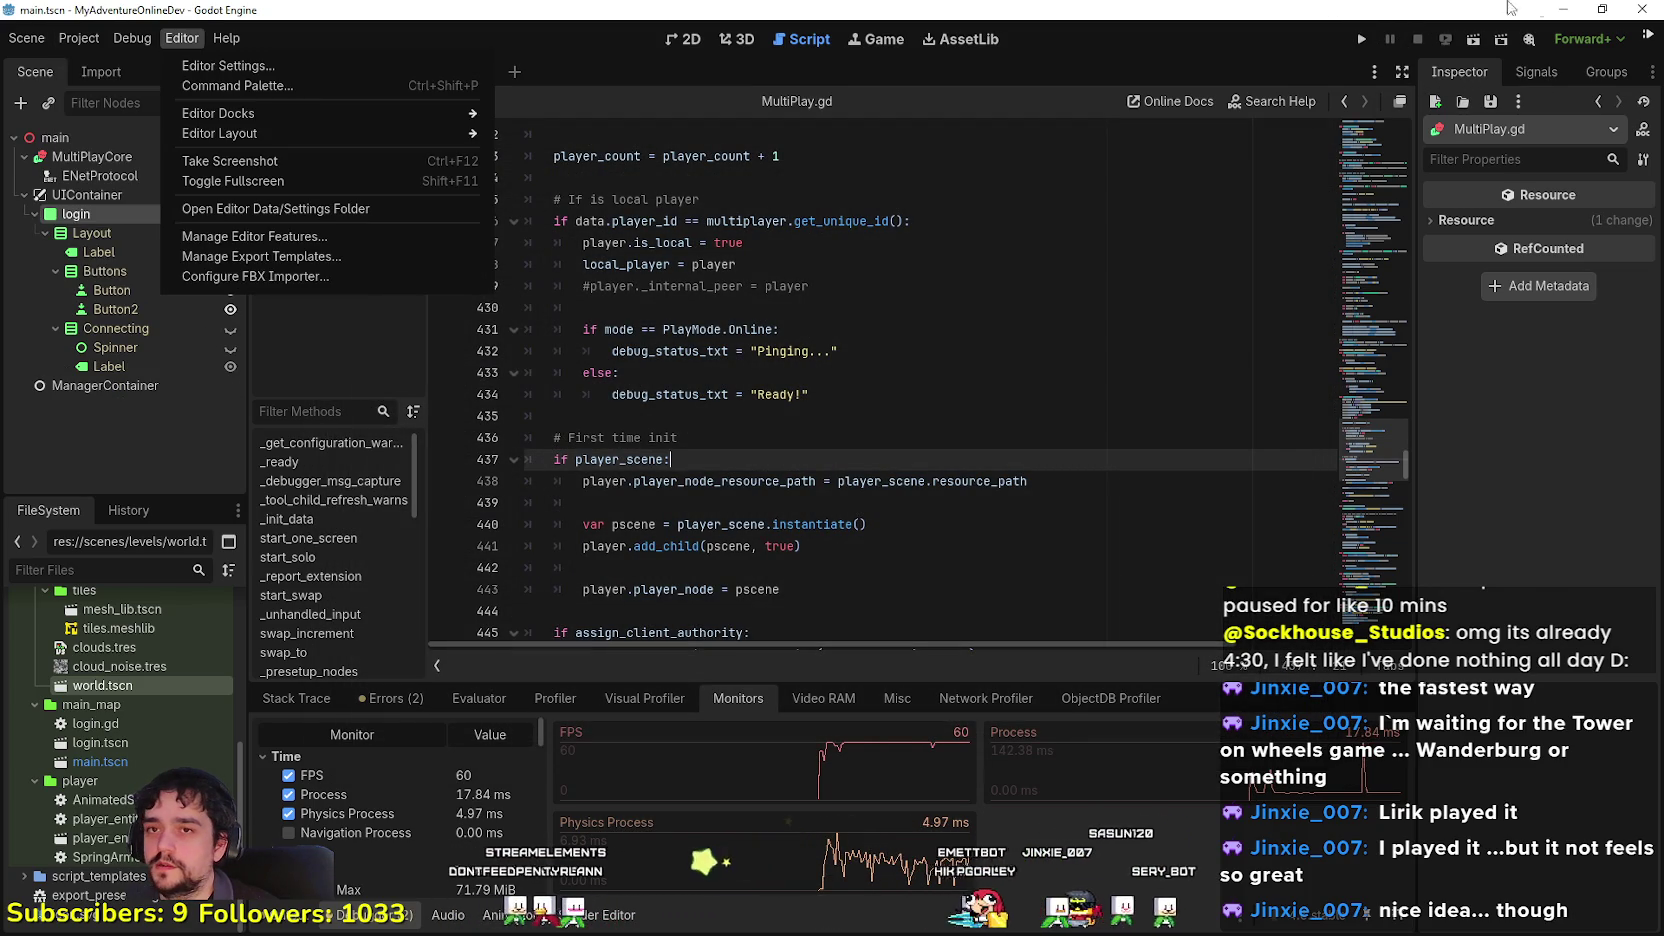
click(1364, 44)
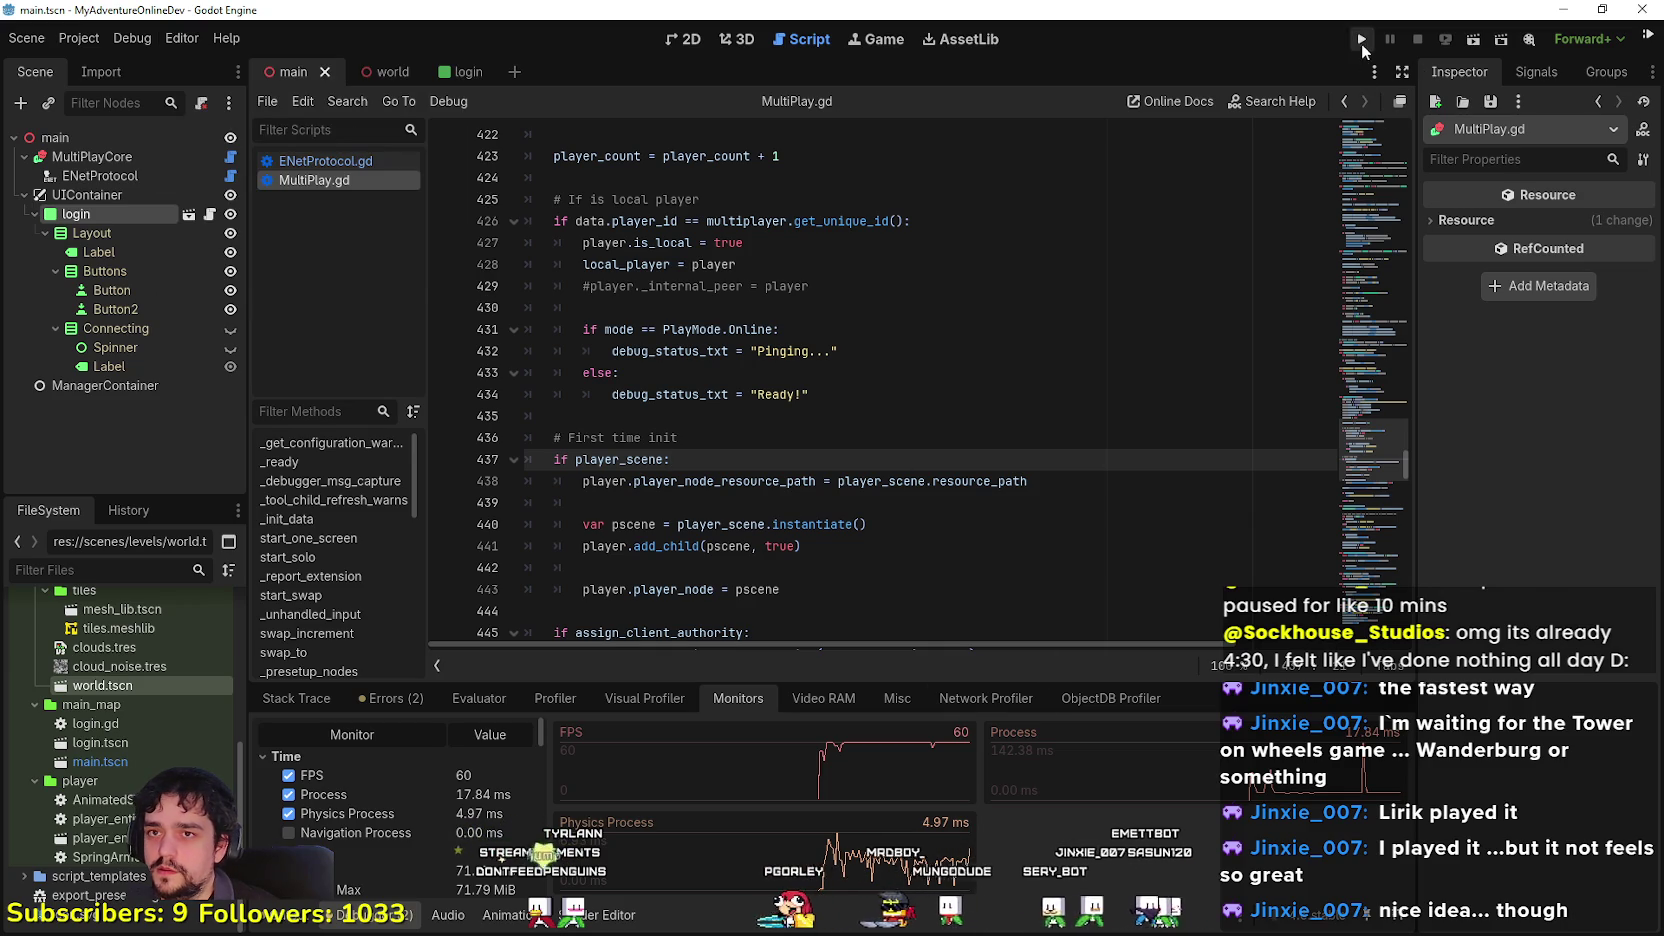
click(1361, 42)
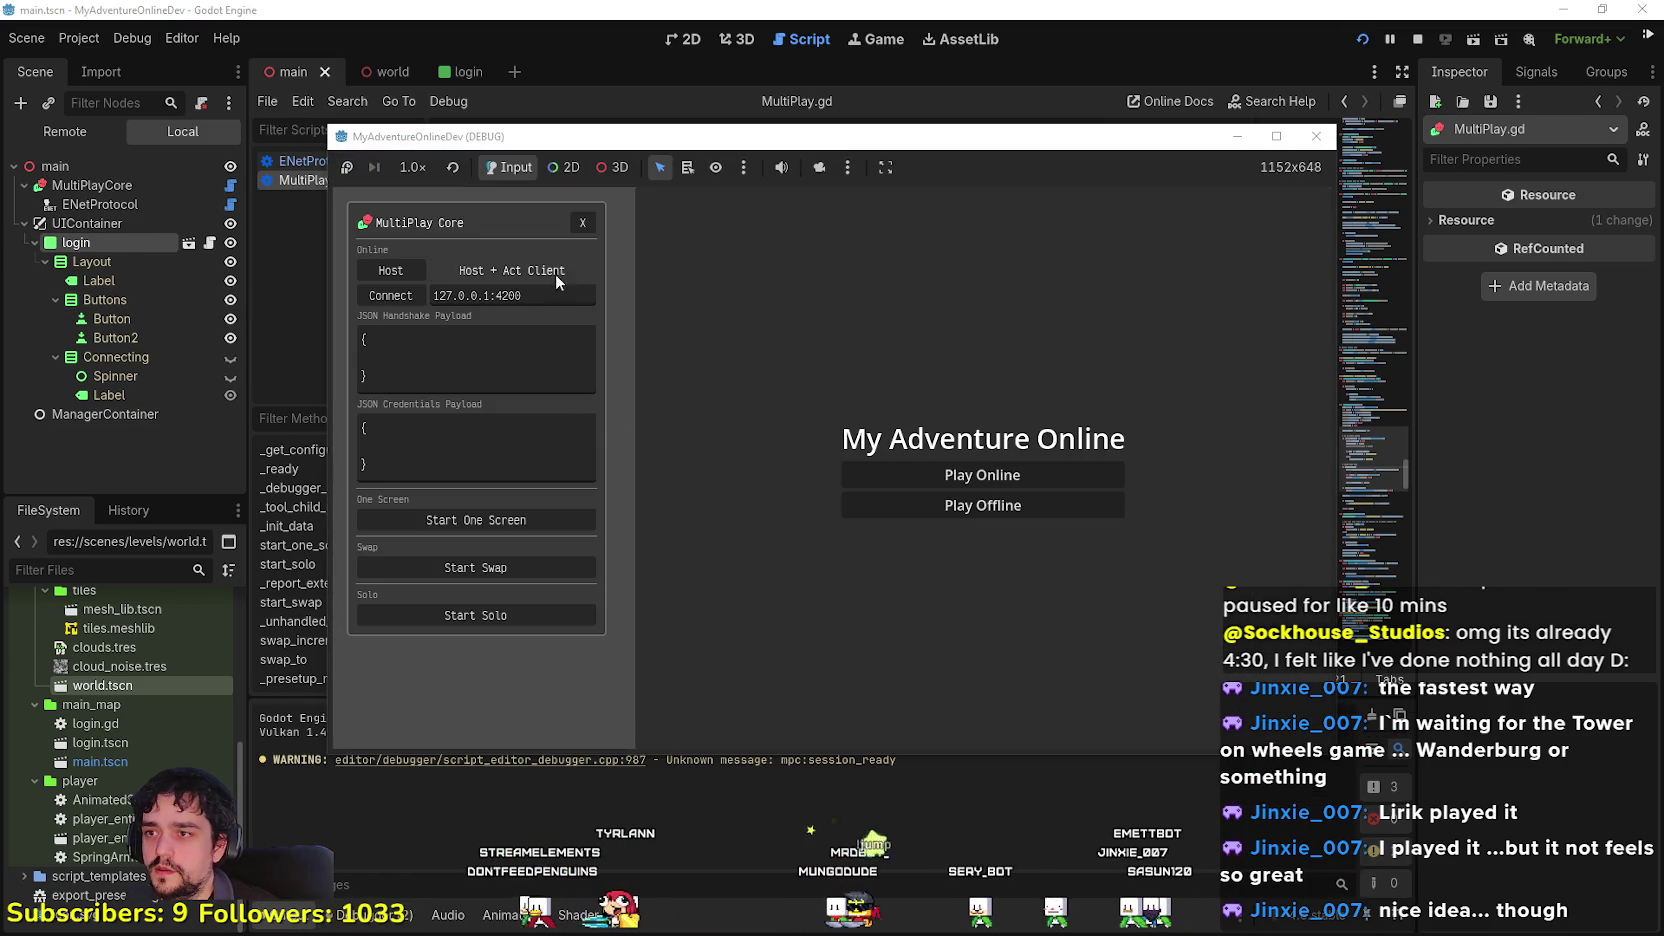
click(555, 273)
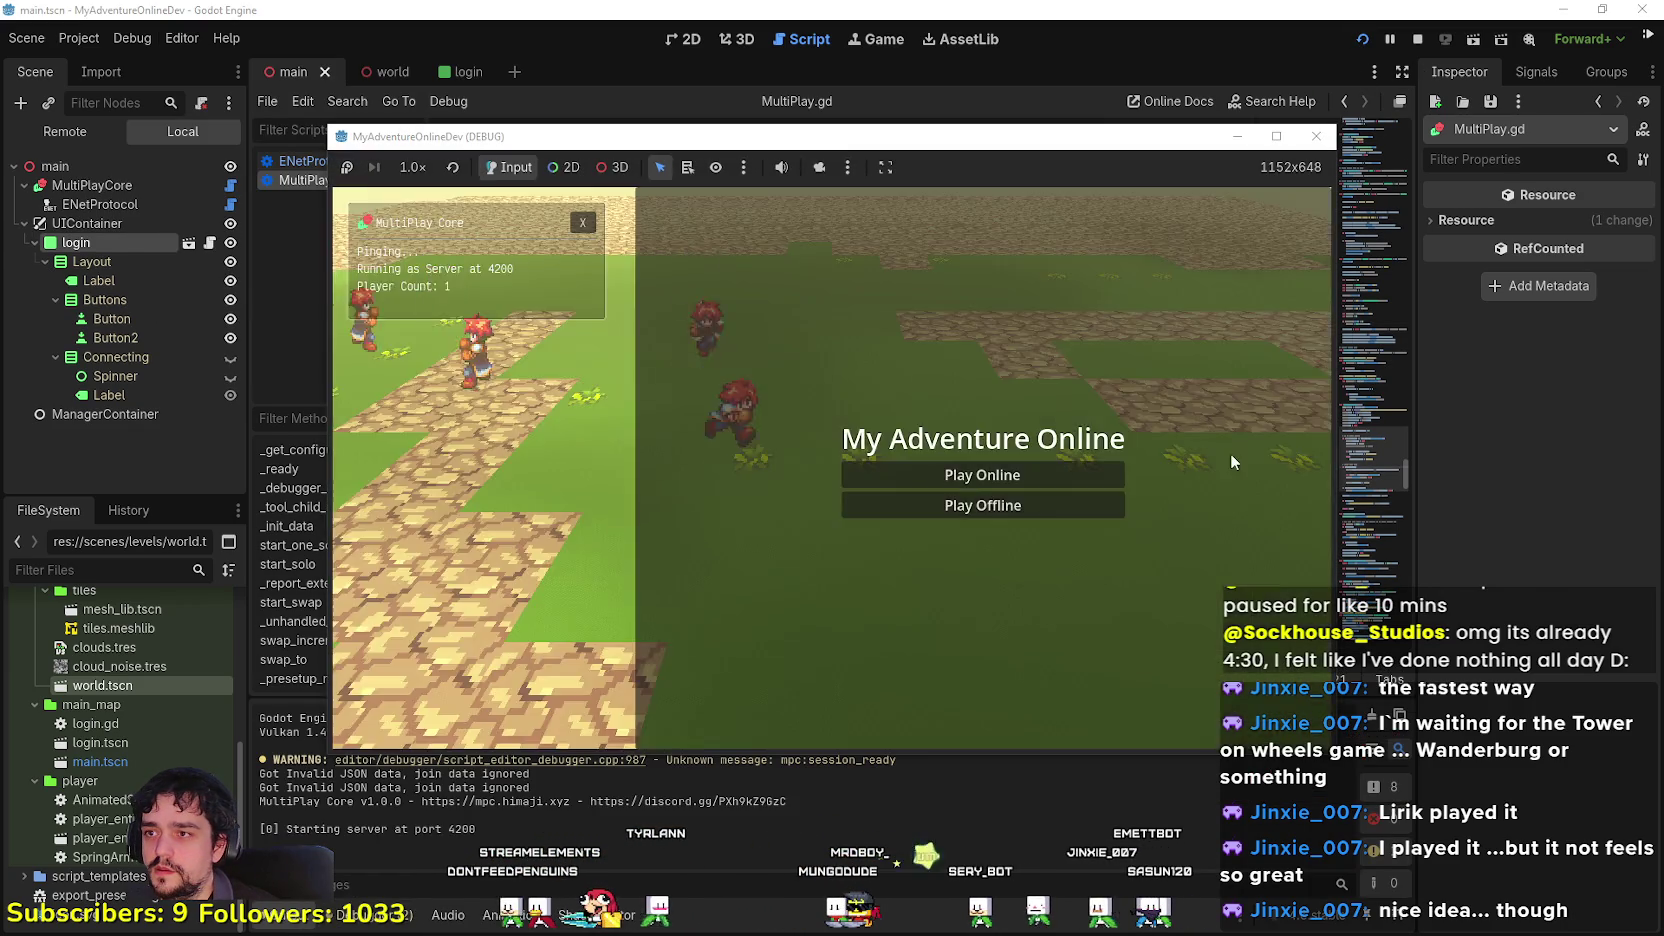
scroll(1093, 447, down, 5)
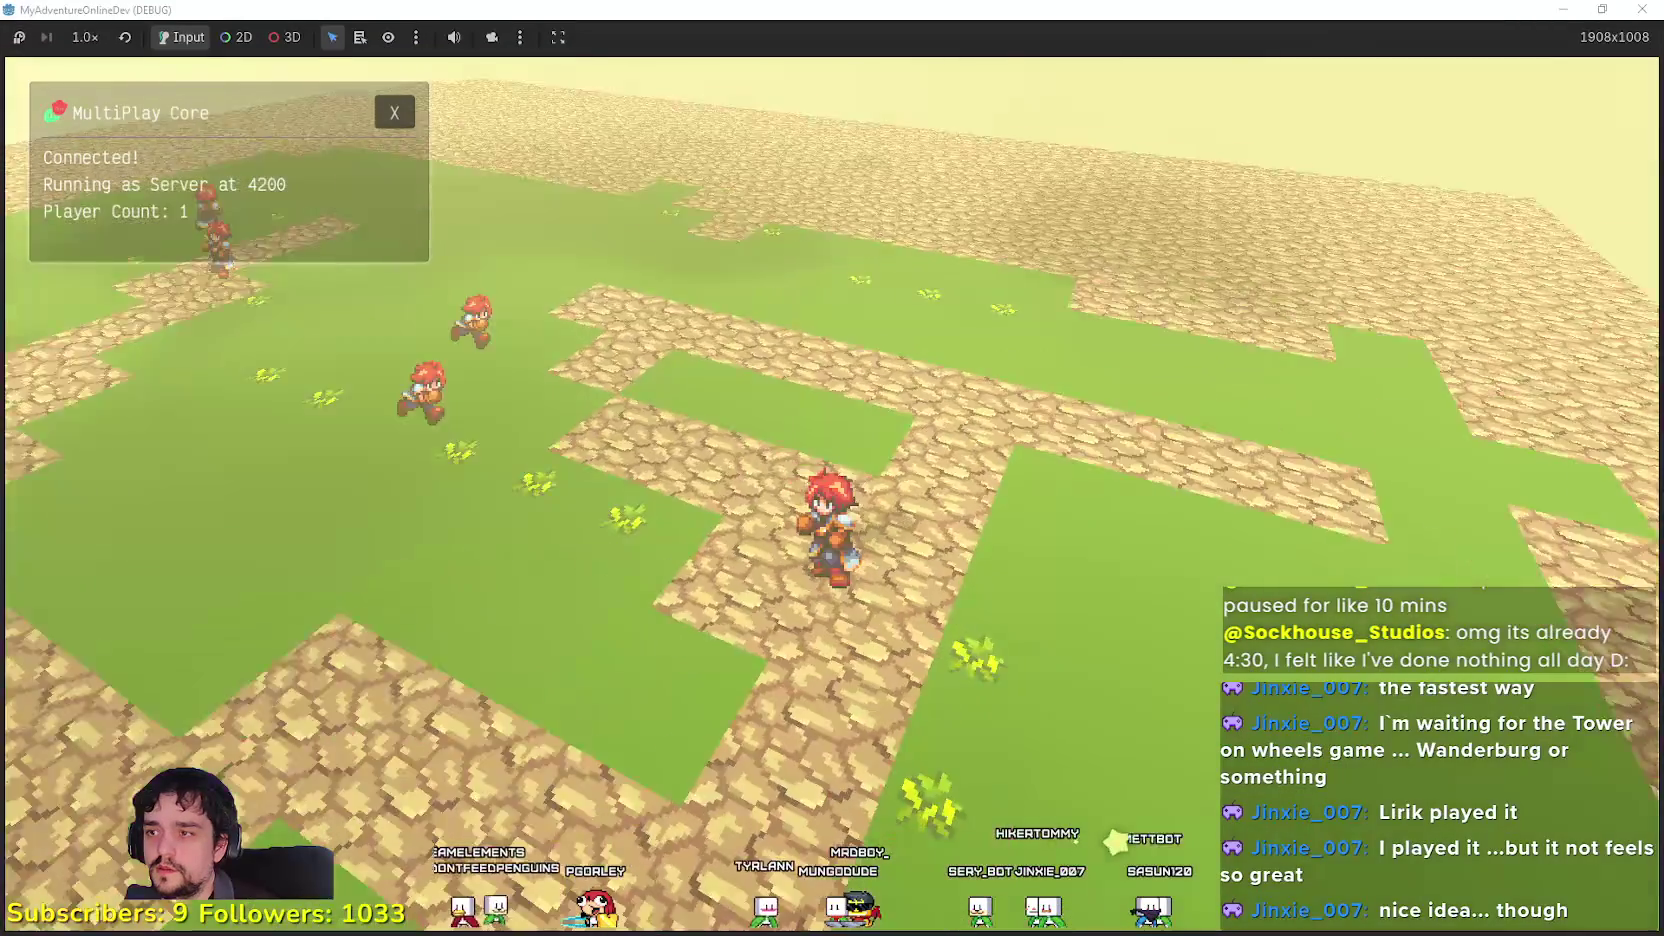
key(w)
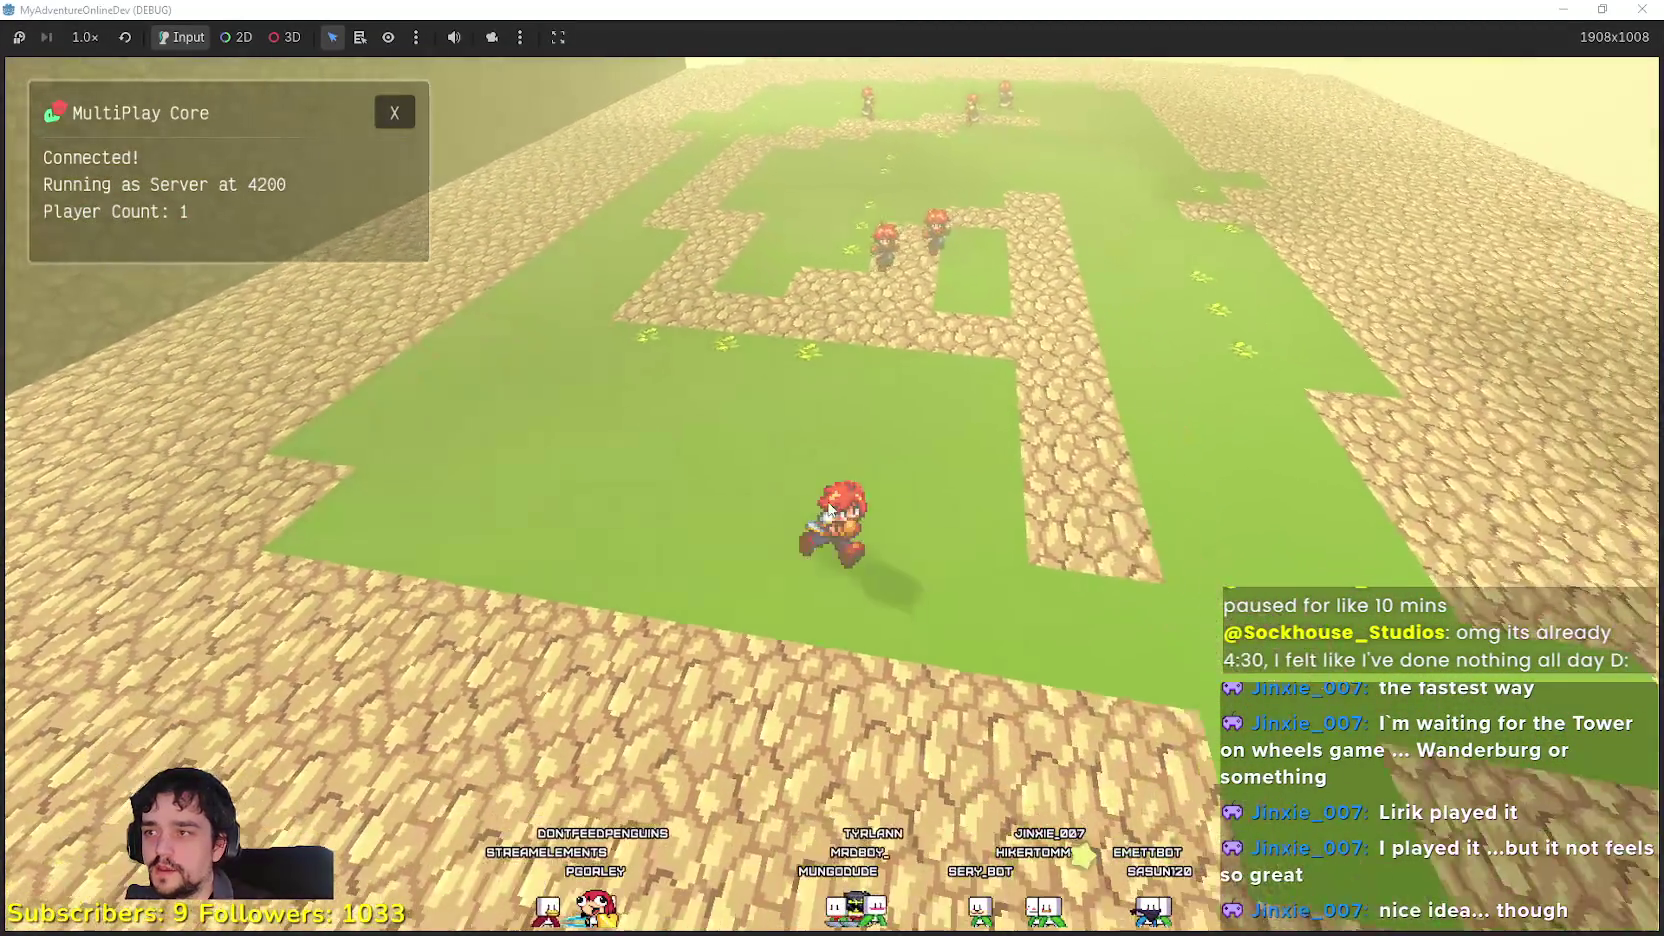
key(super+Down)
Step: Delete the stray 'd' after 'if player_scene:' on line 437 and save MultiPlay.gd
click(420, 914)
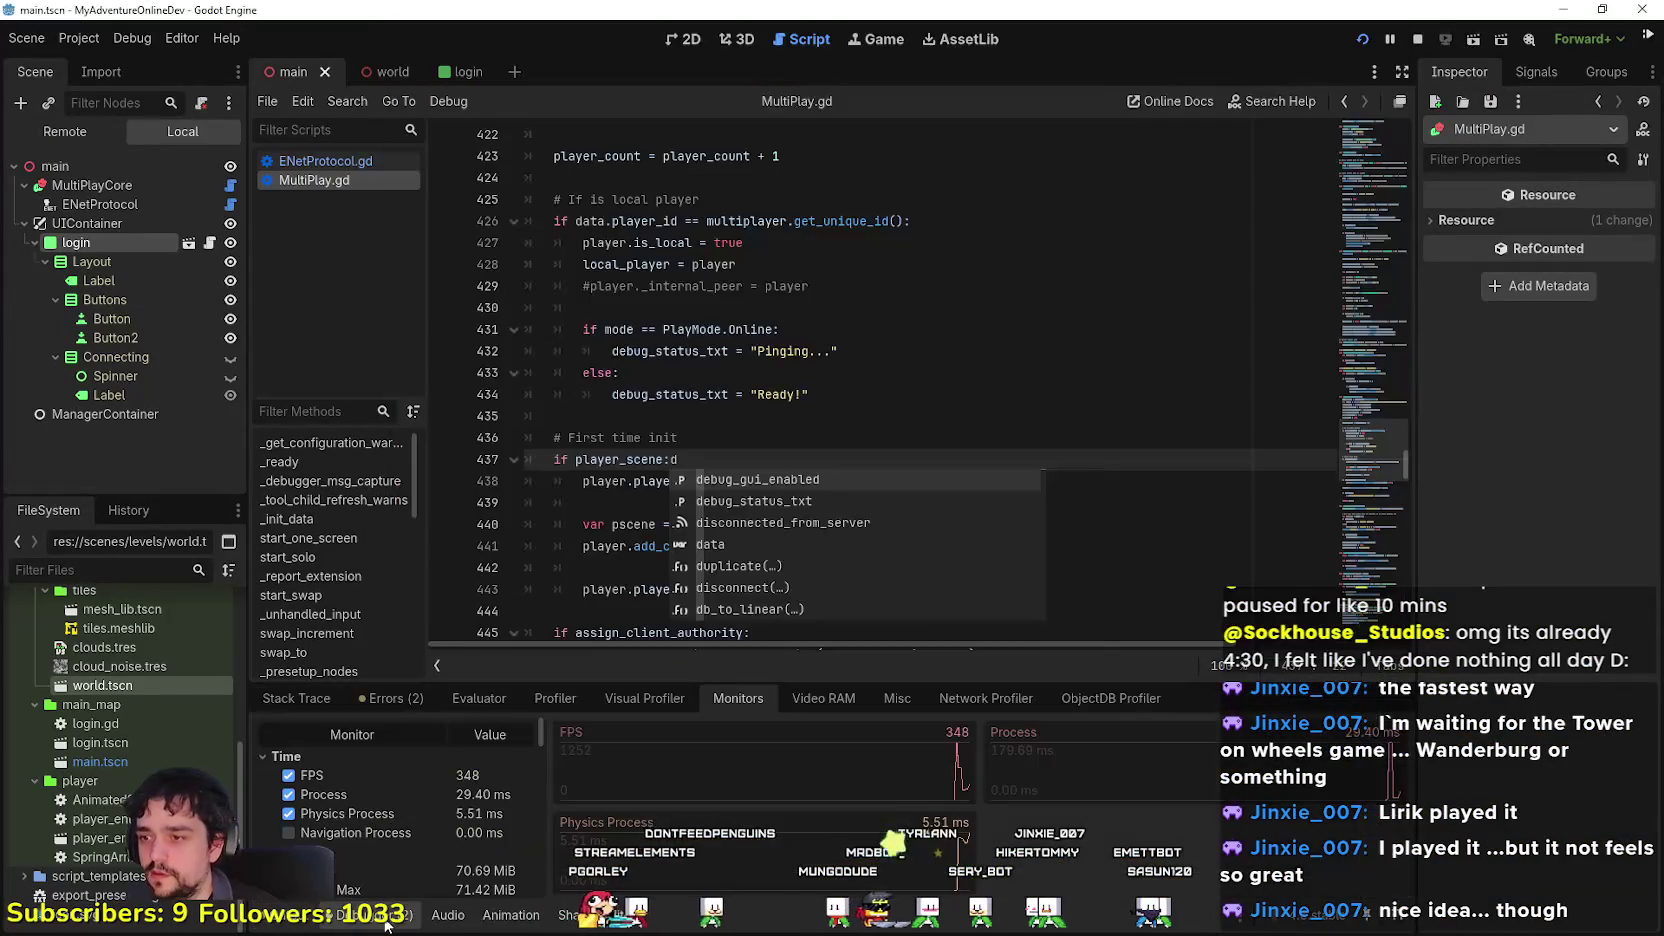
key(BackSpace)
key(ctrl+s)
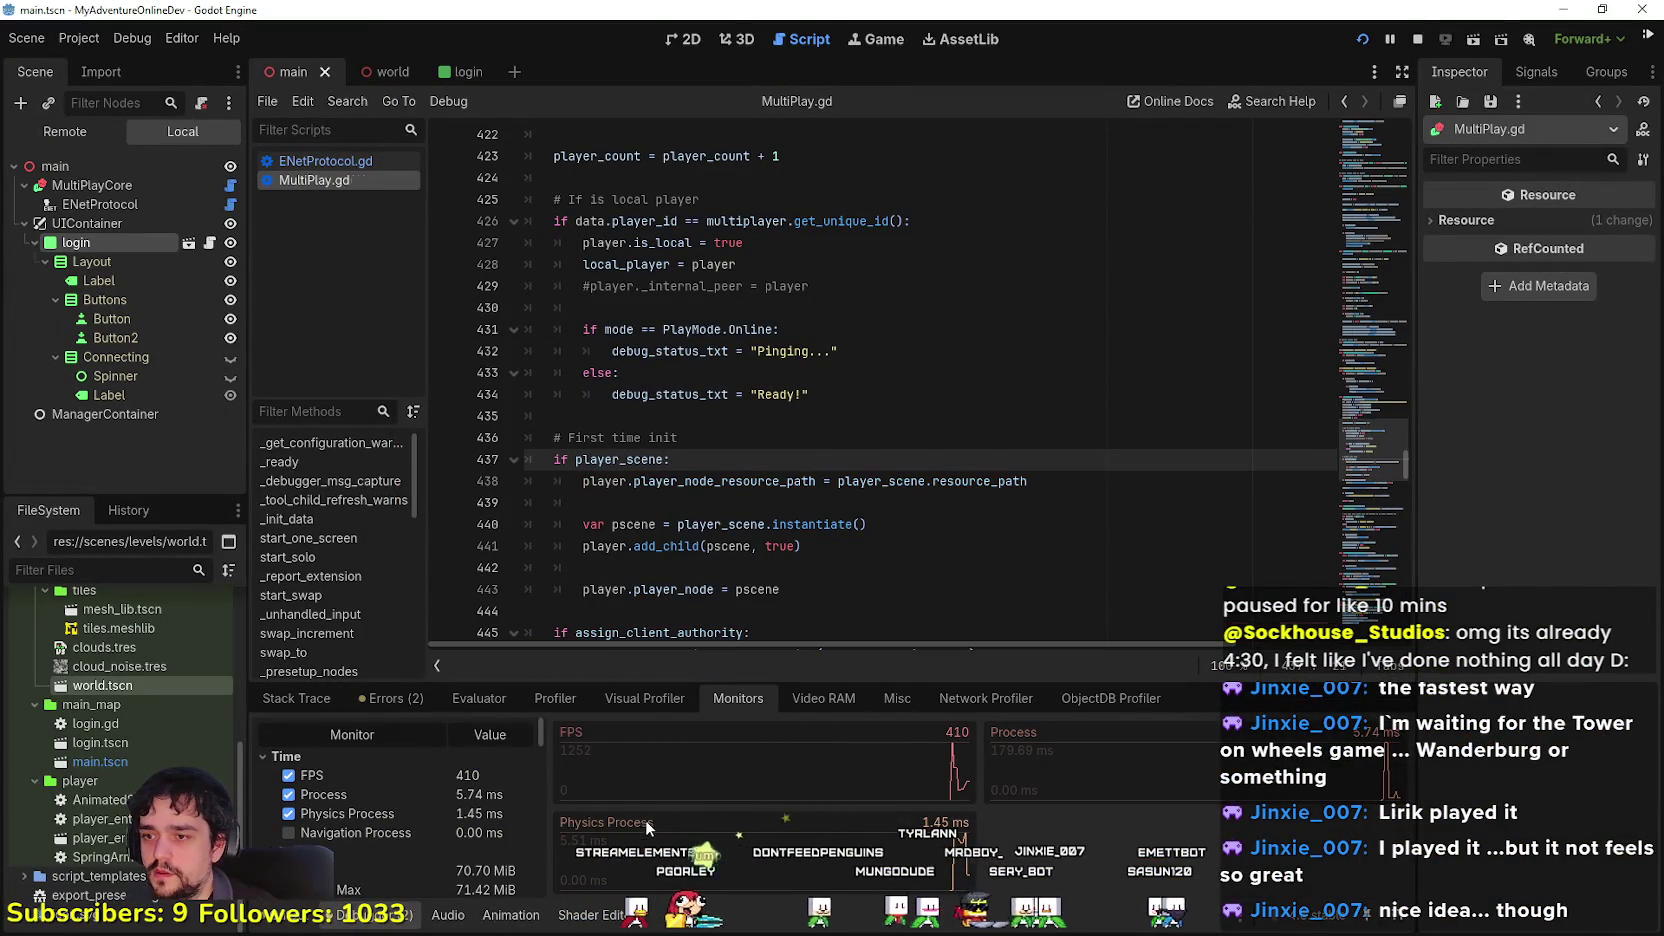
Step: Resume play, walking the character around the stone floor, map edge and grass
key(alt+Tab)
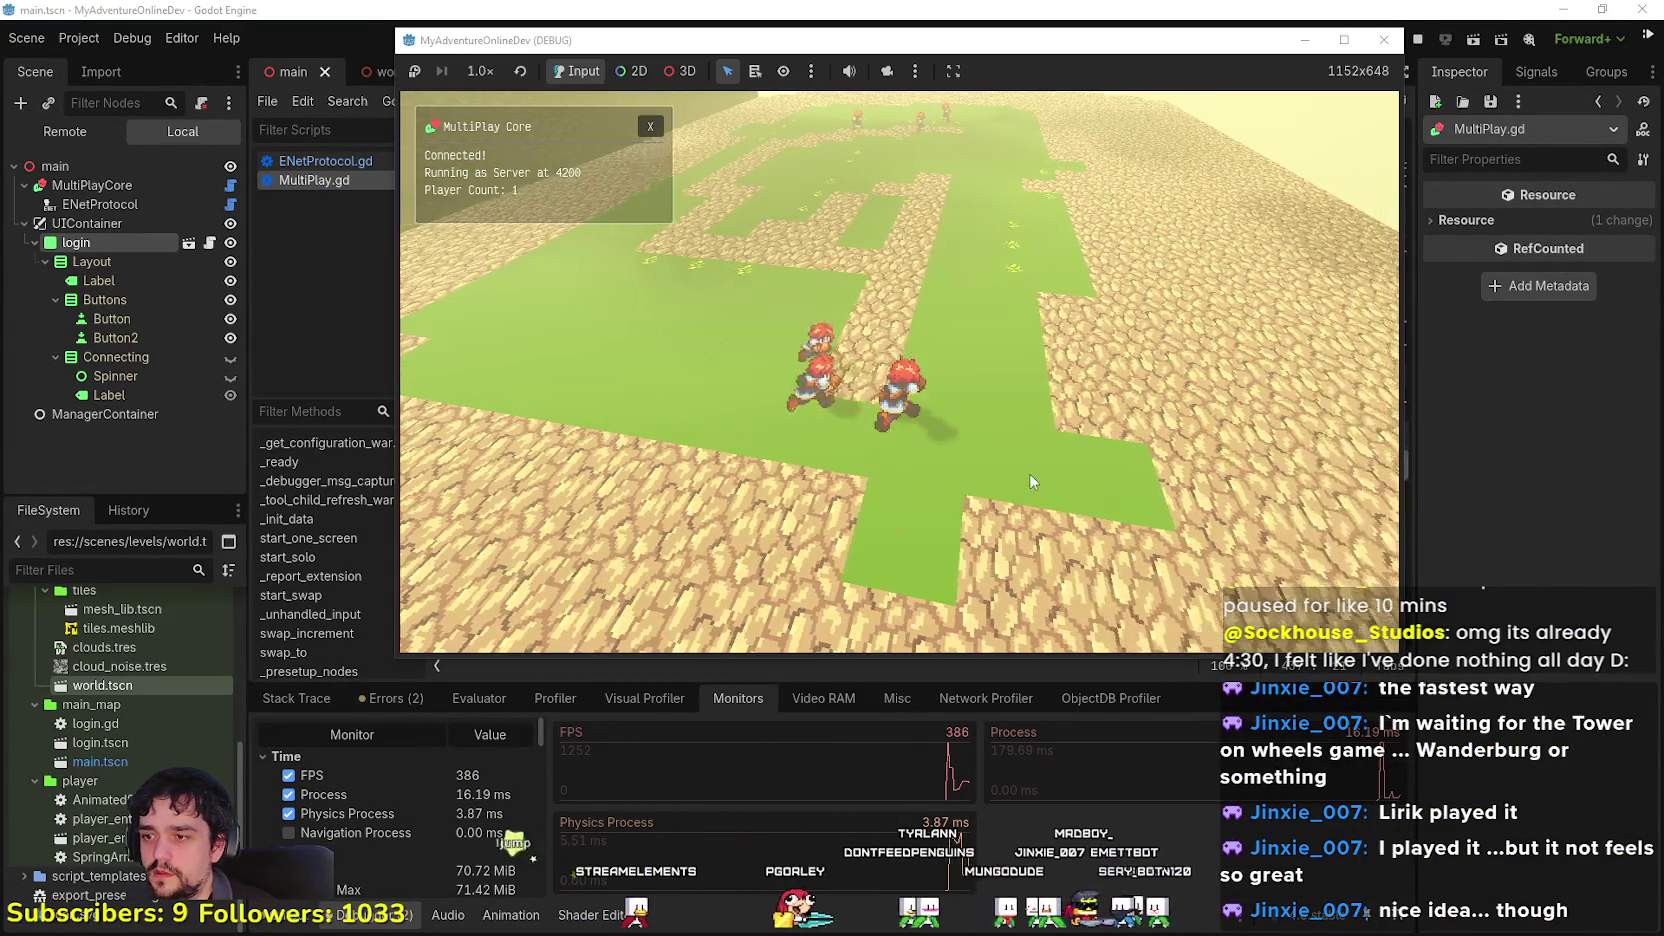
key(w)
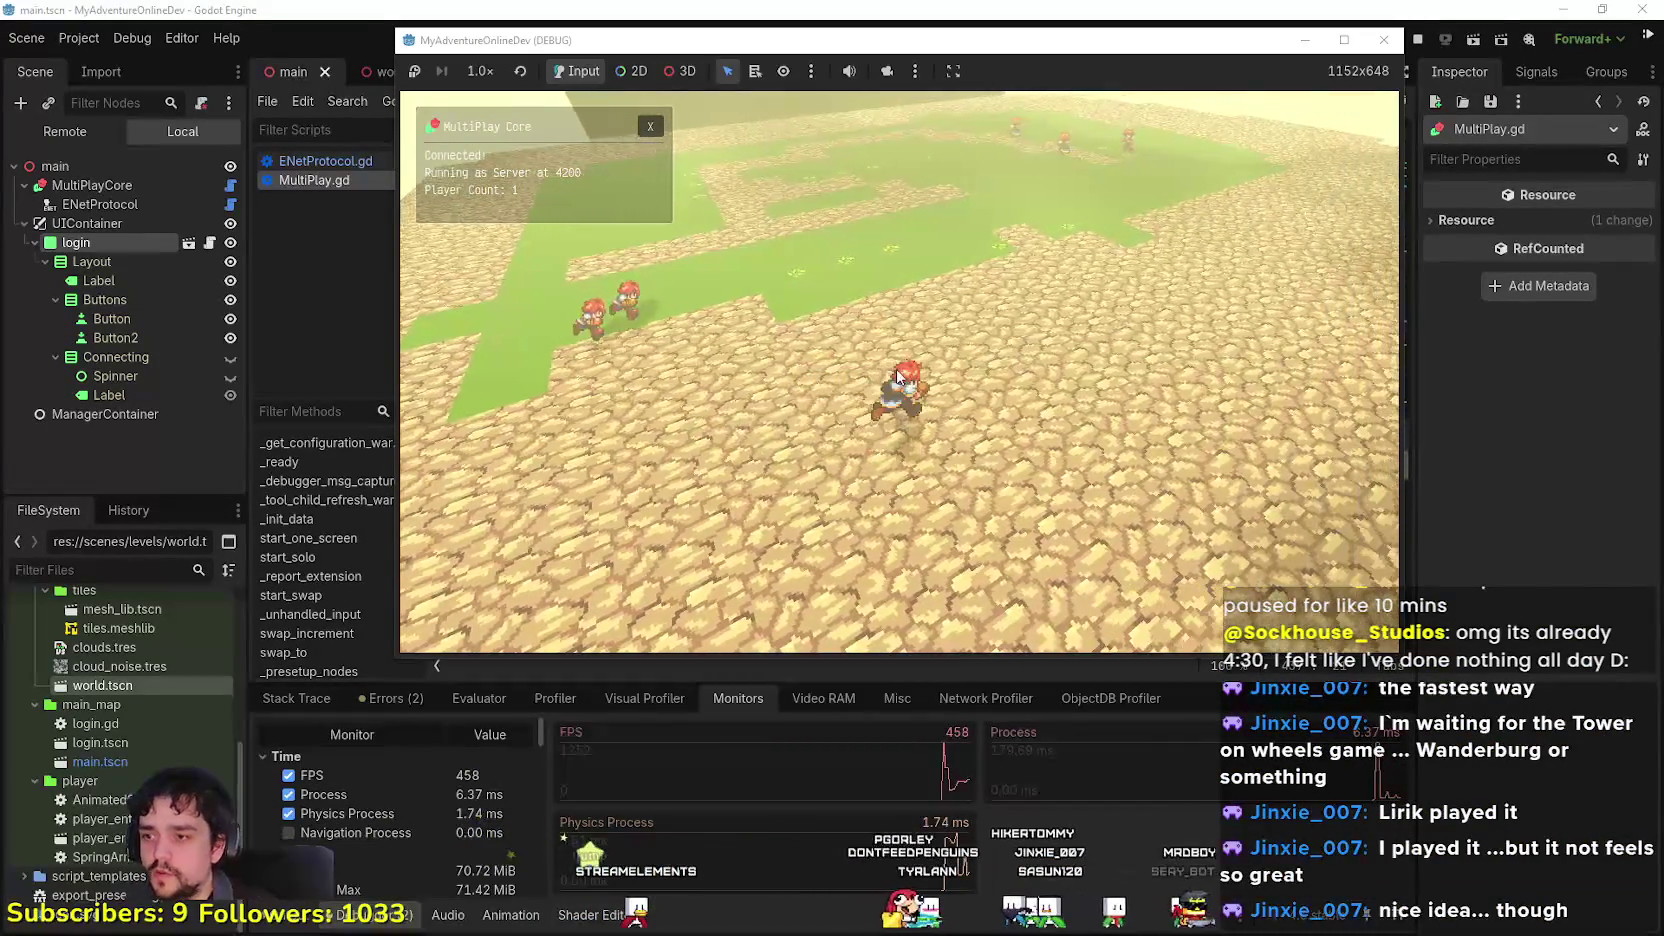
key(s)
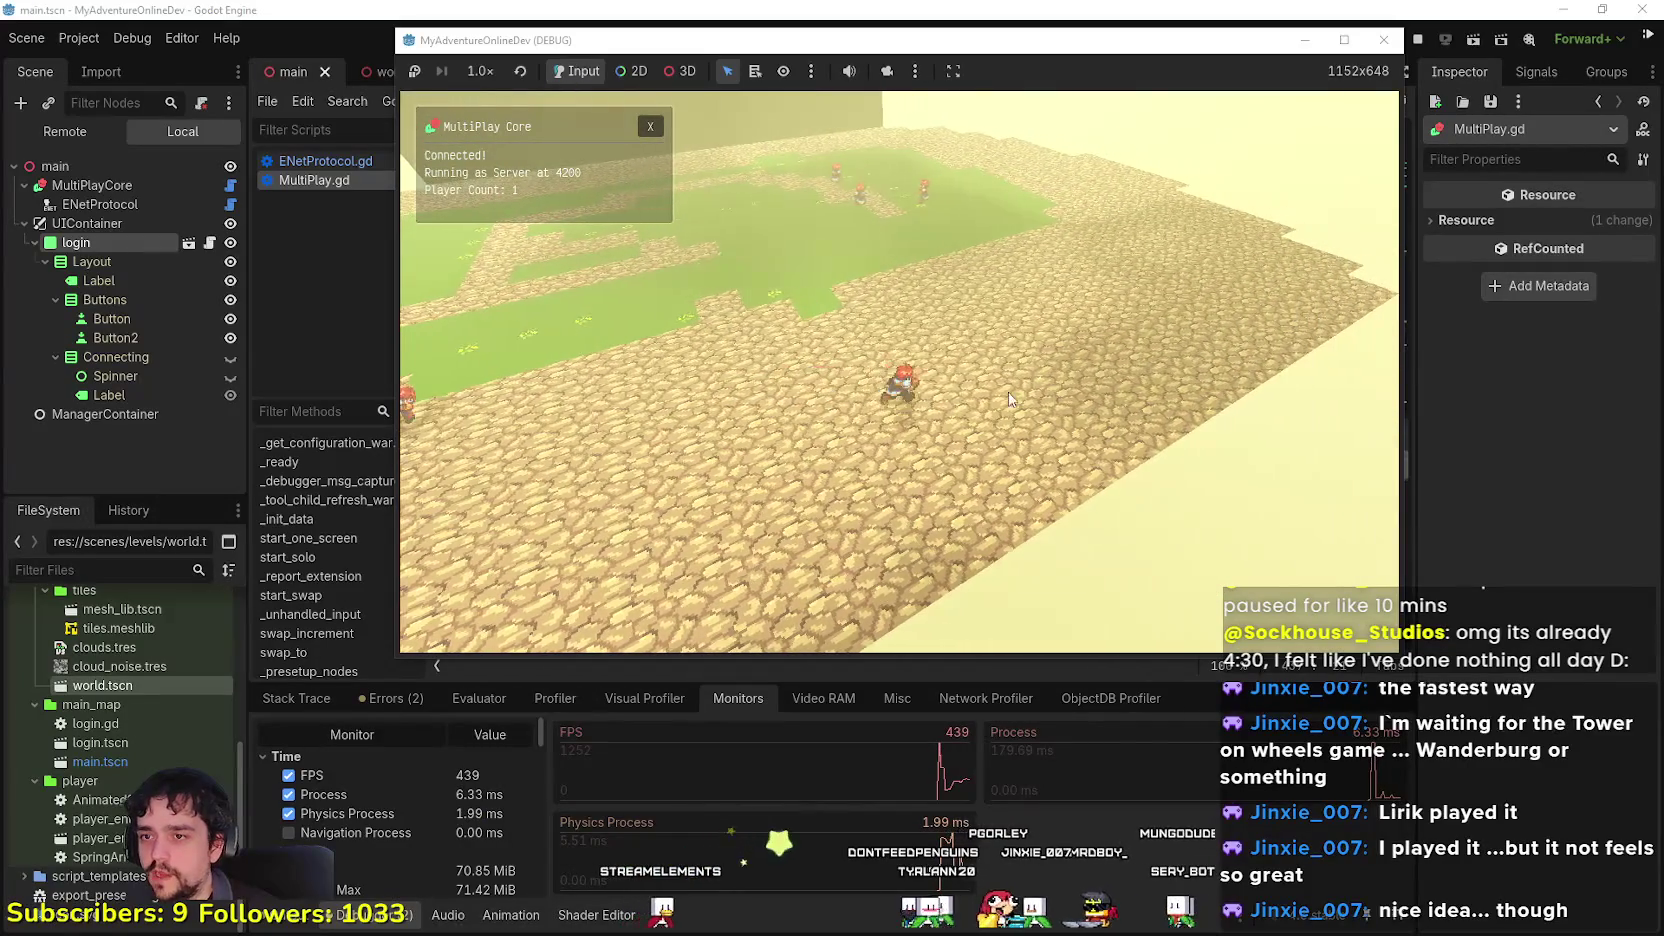
key(d)
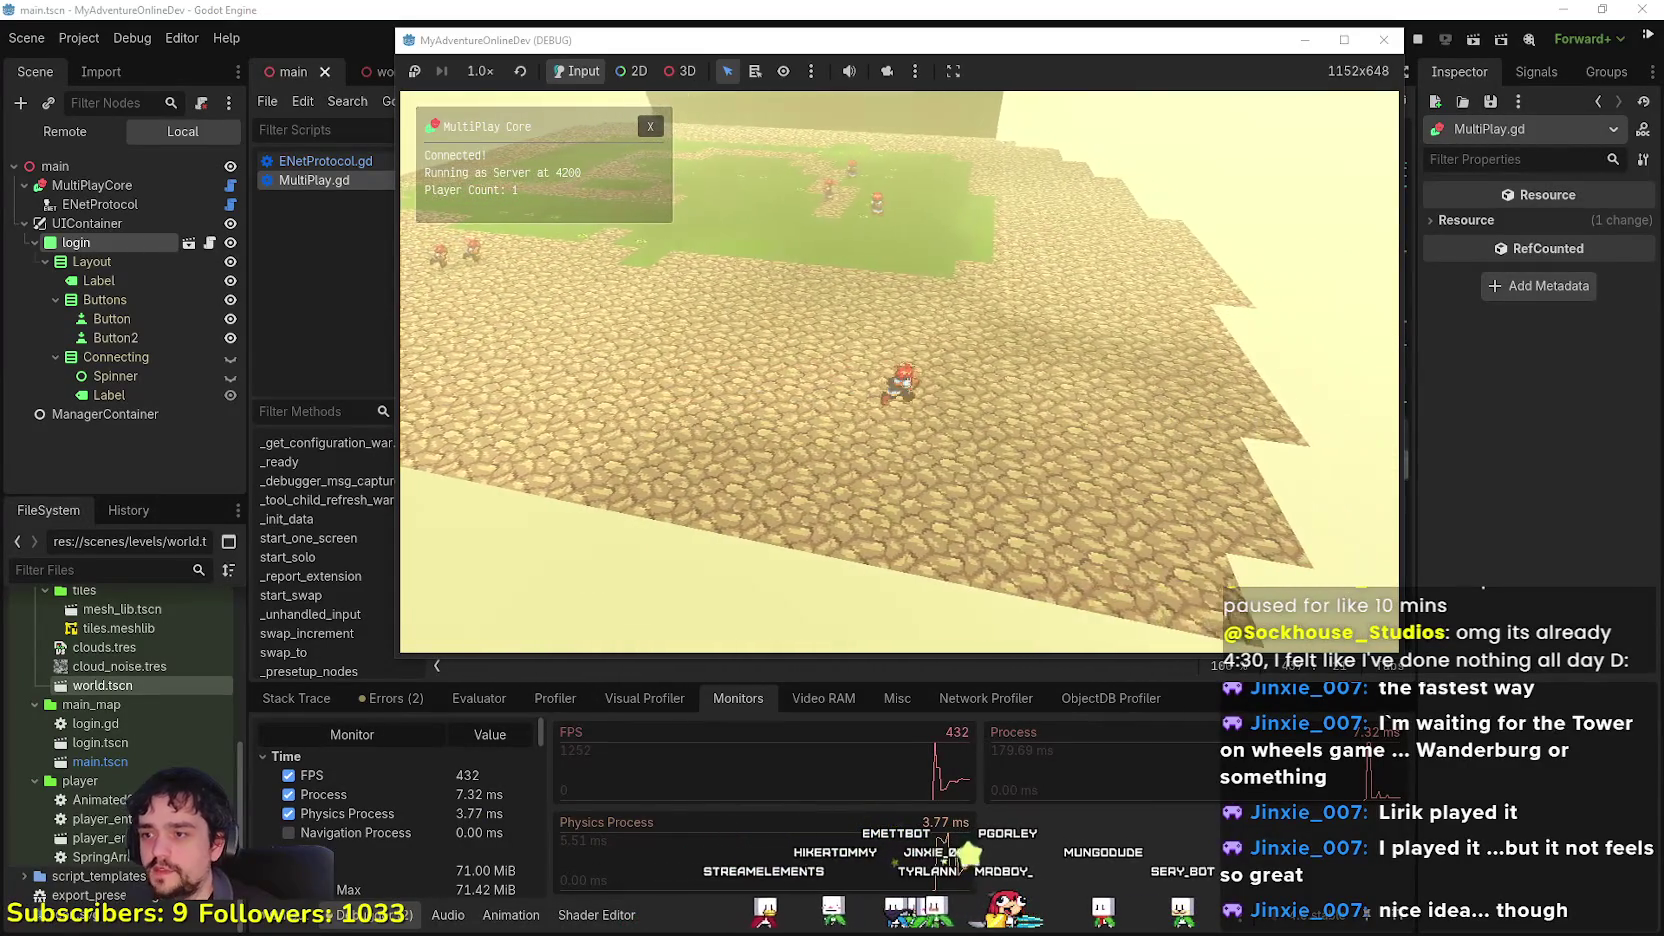
key(w)
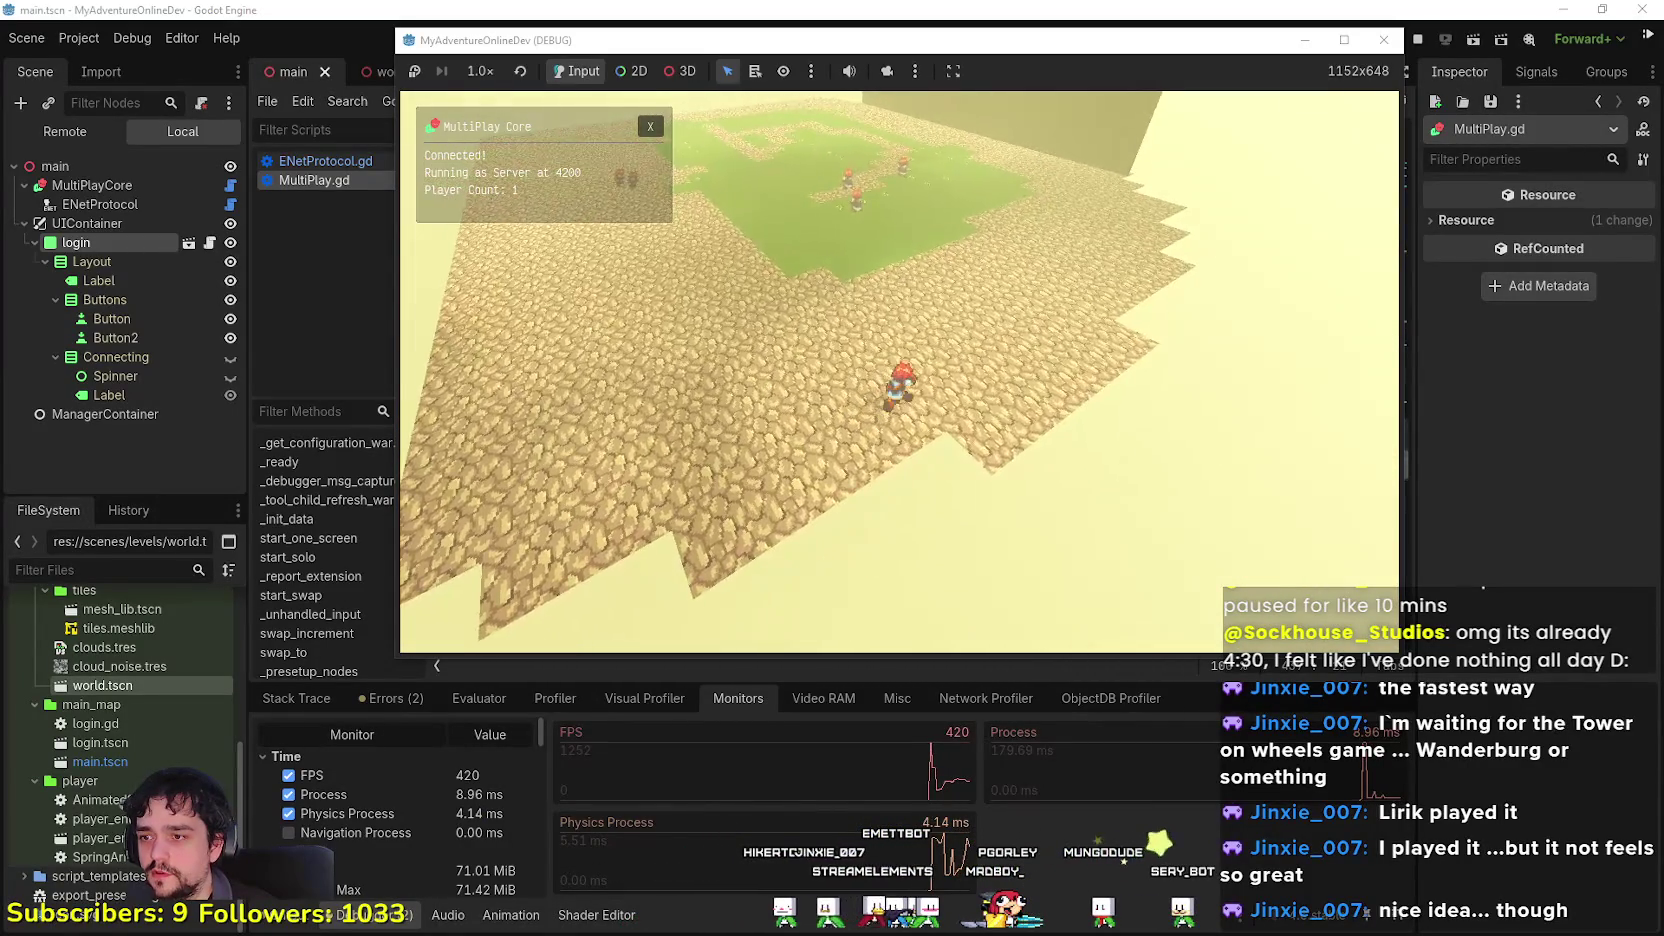
key(w)
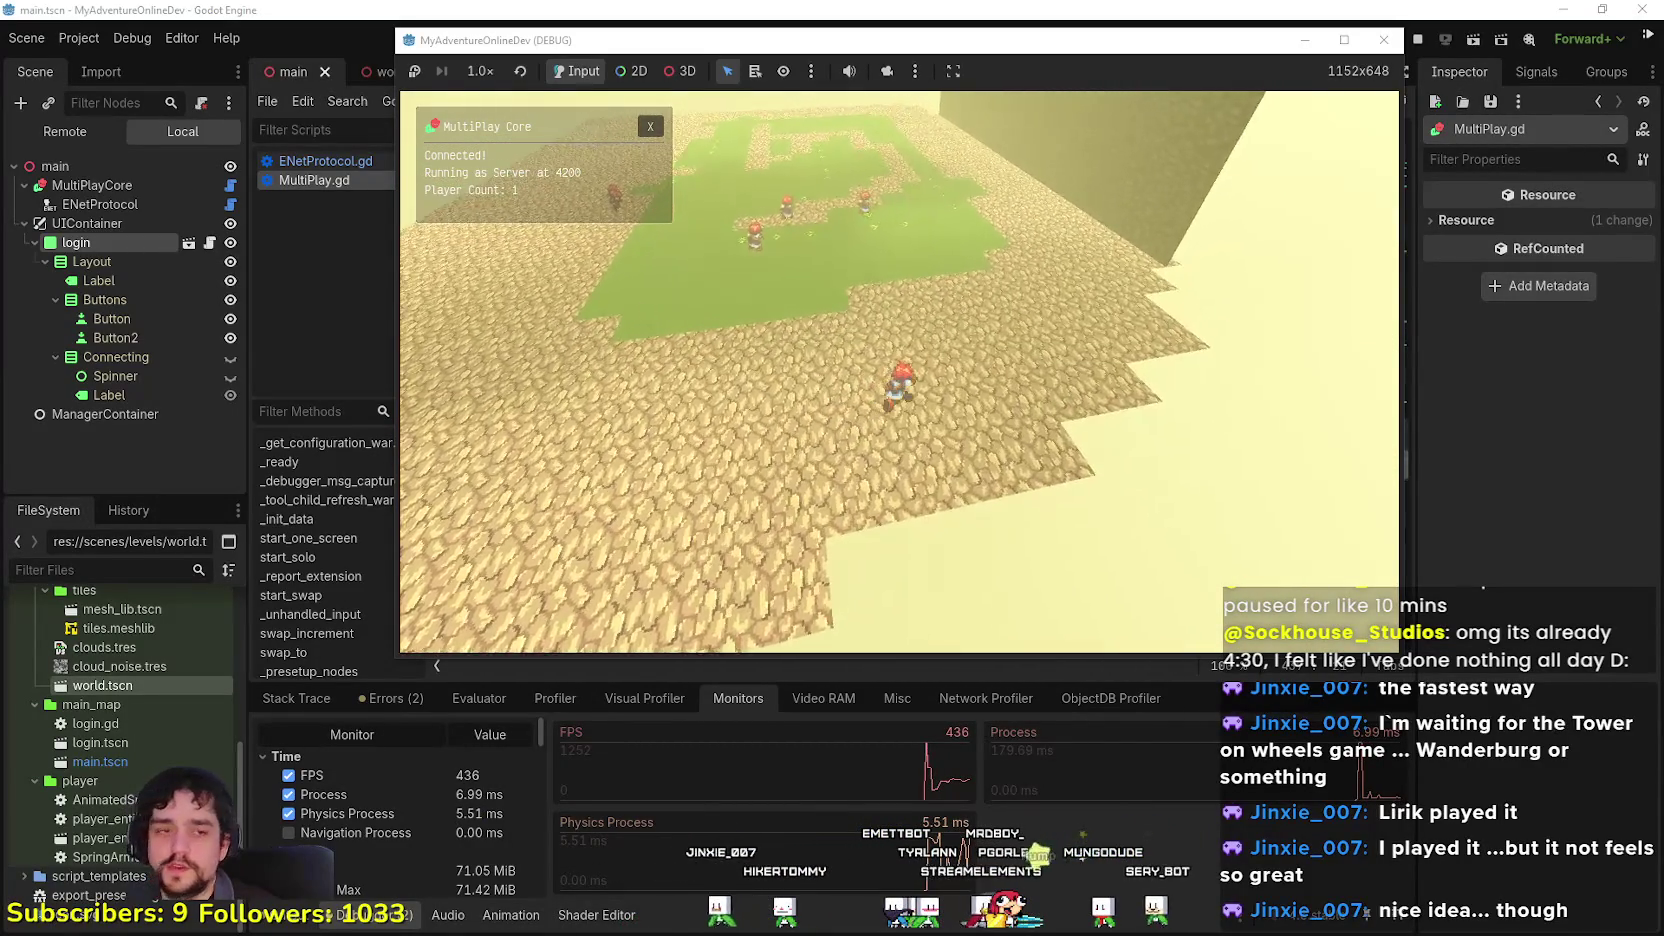
key(d)
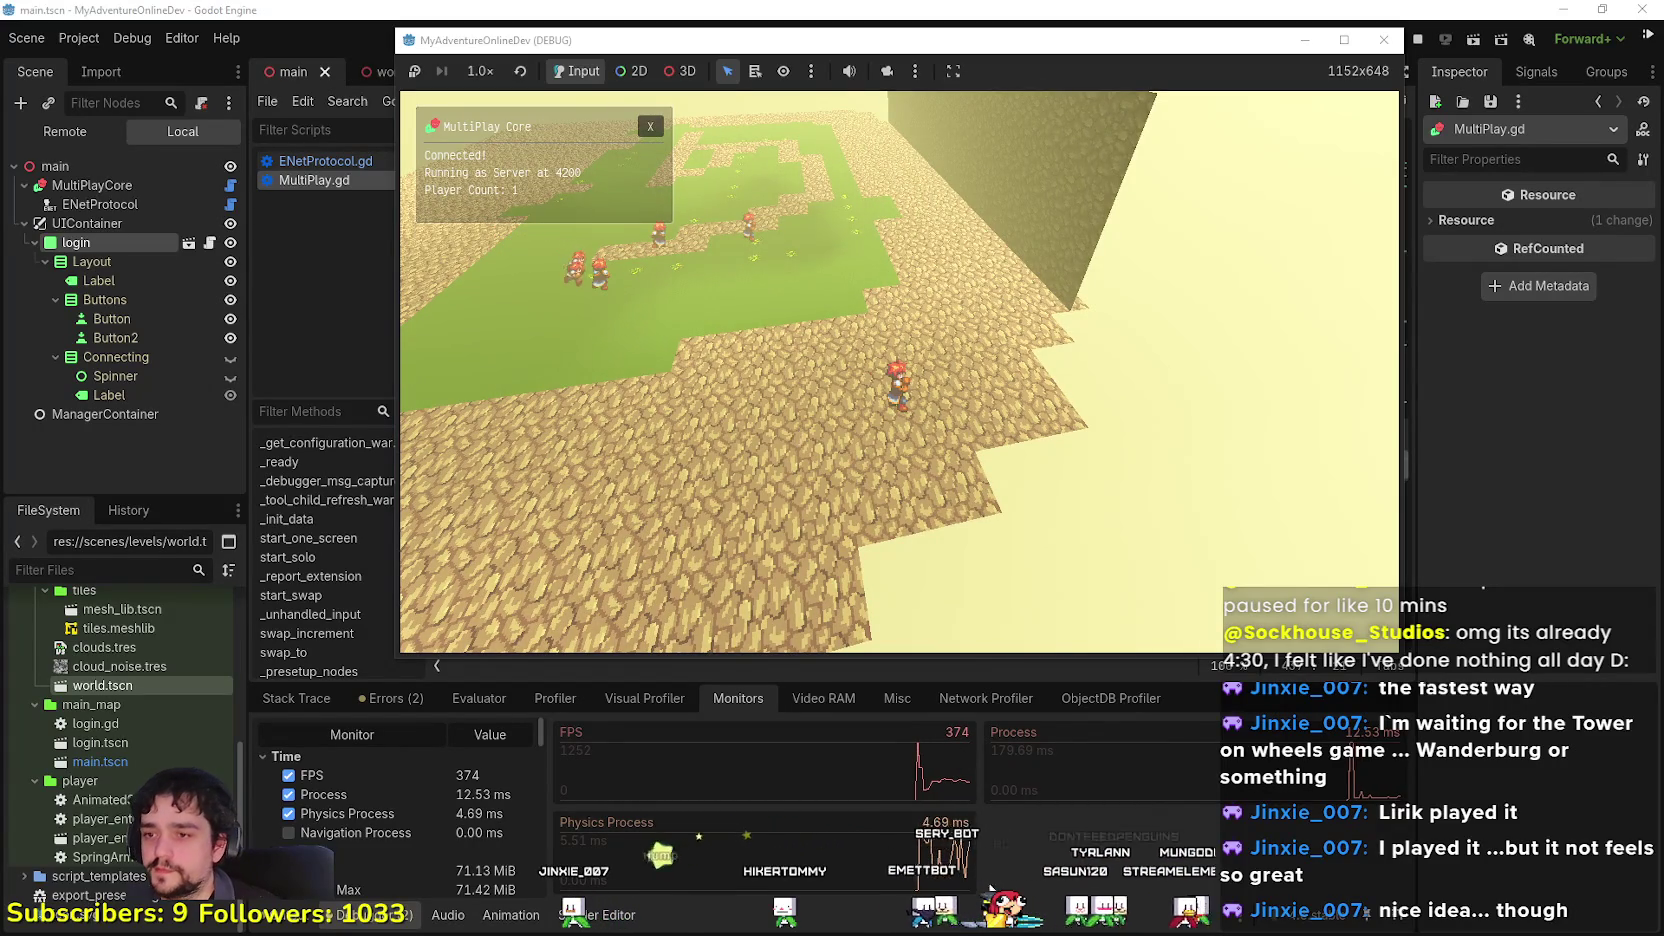
Step: Back in the editor, view video memory usage and then the Visual Profiler
click(975, 897)
click(802, 699)
click(644, 697)
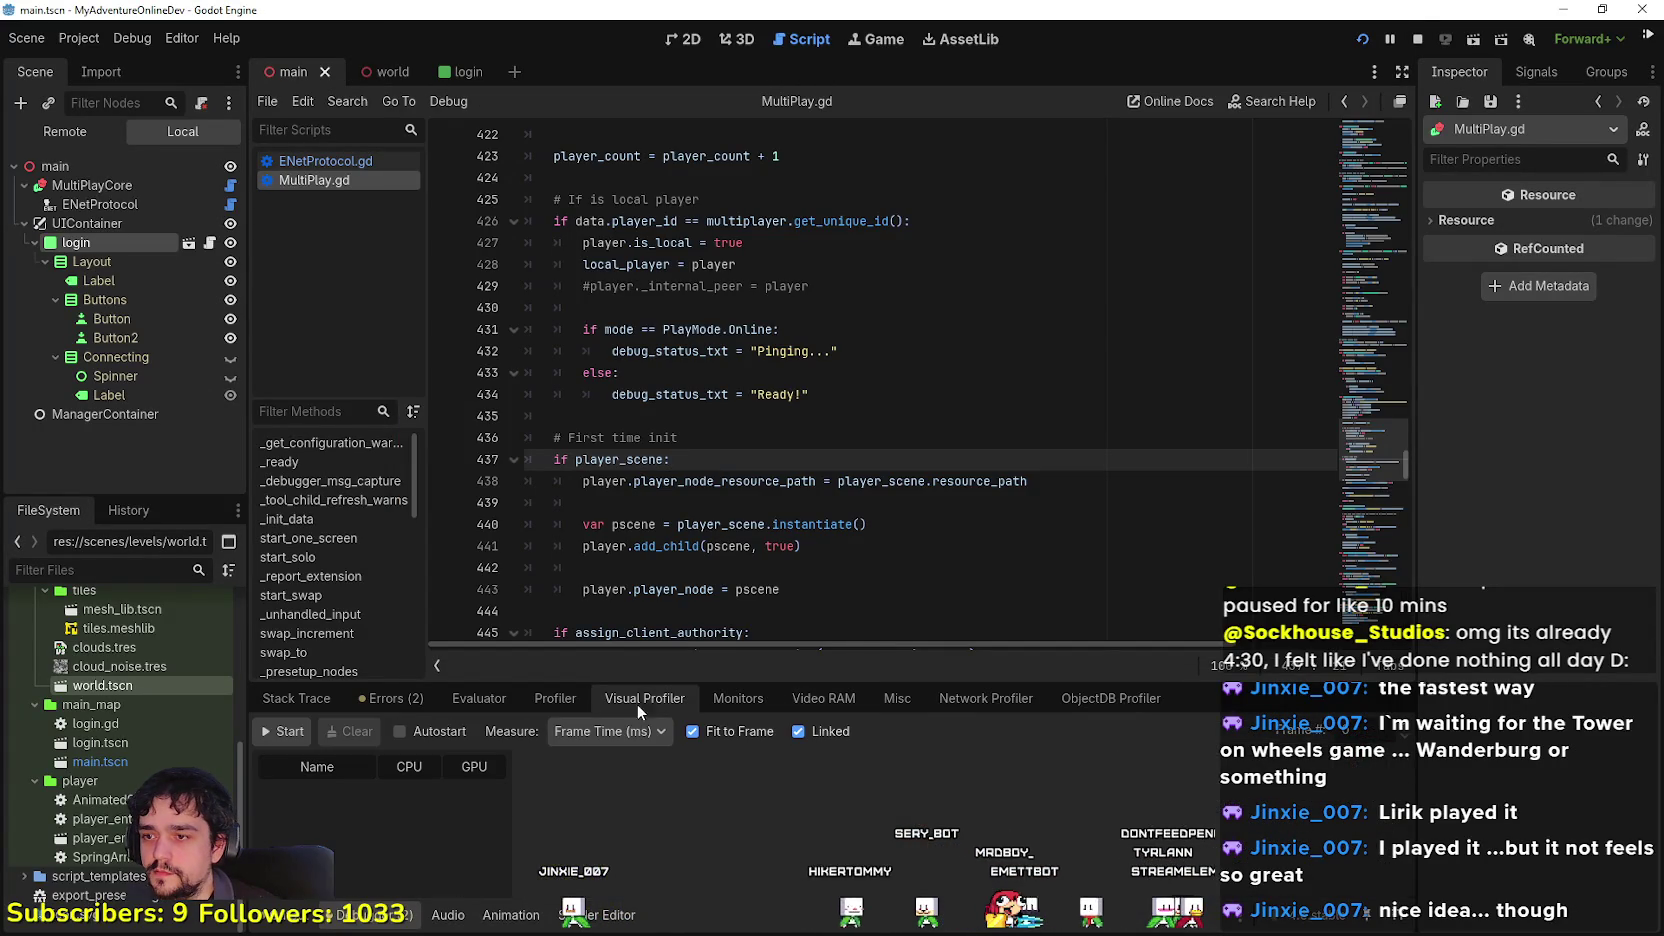
click(288, 732)
drag(672, 683, 702, 419)
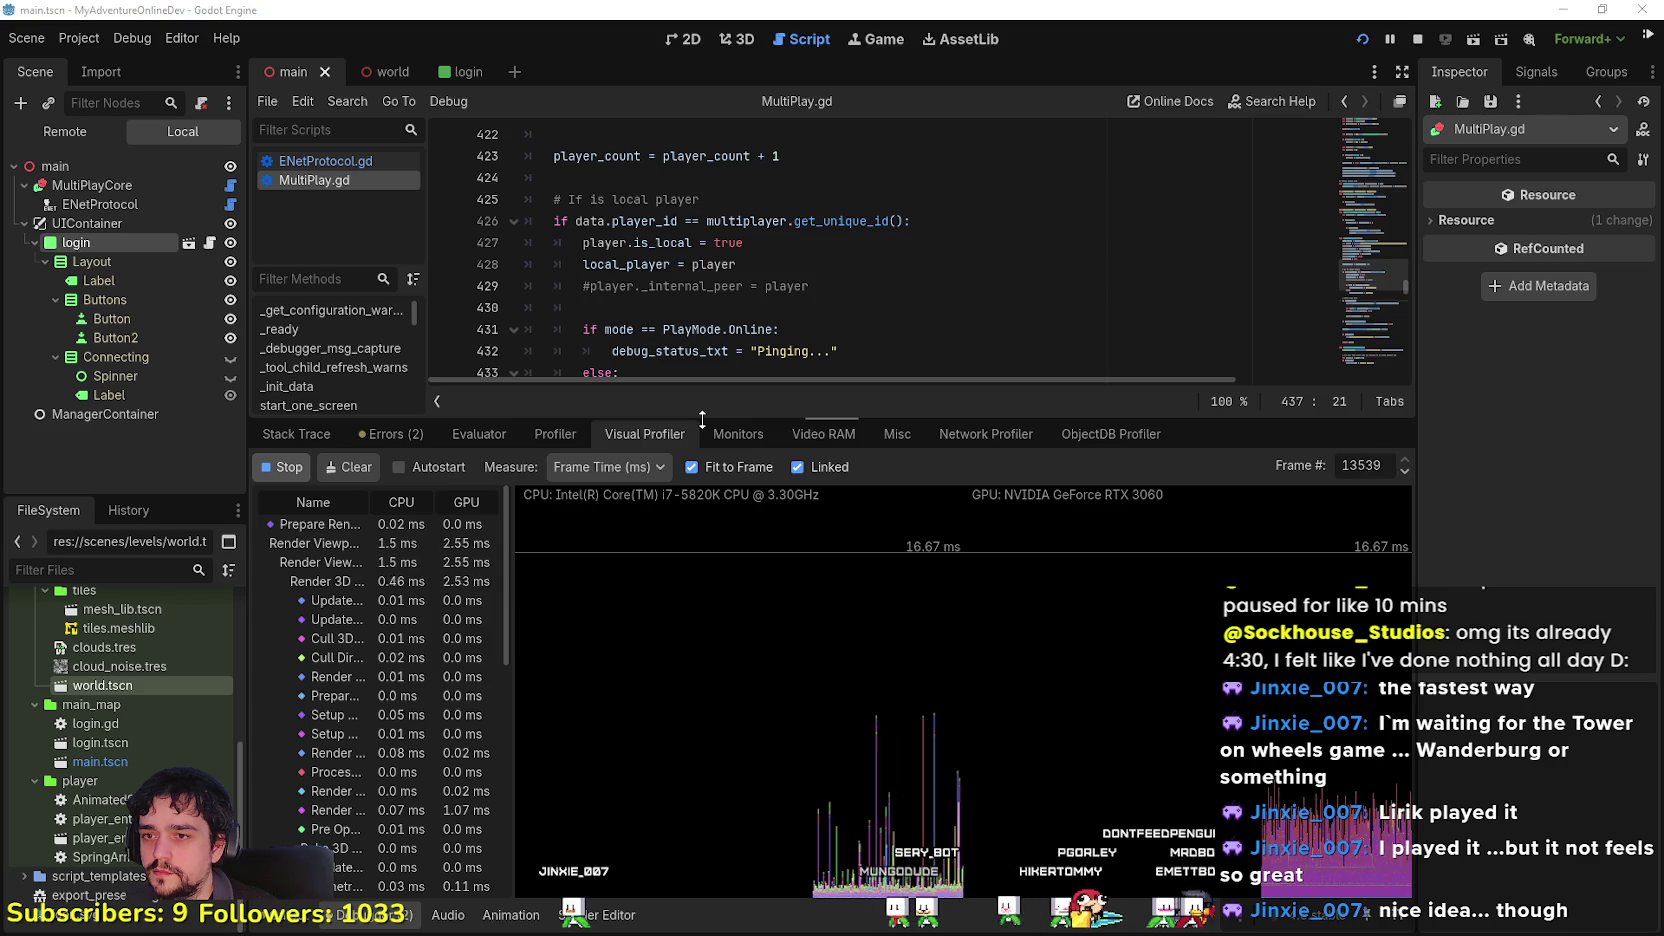
key(alt+Tab)
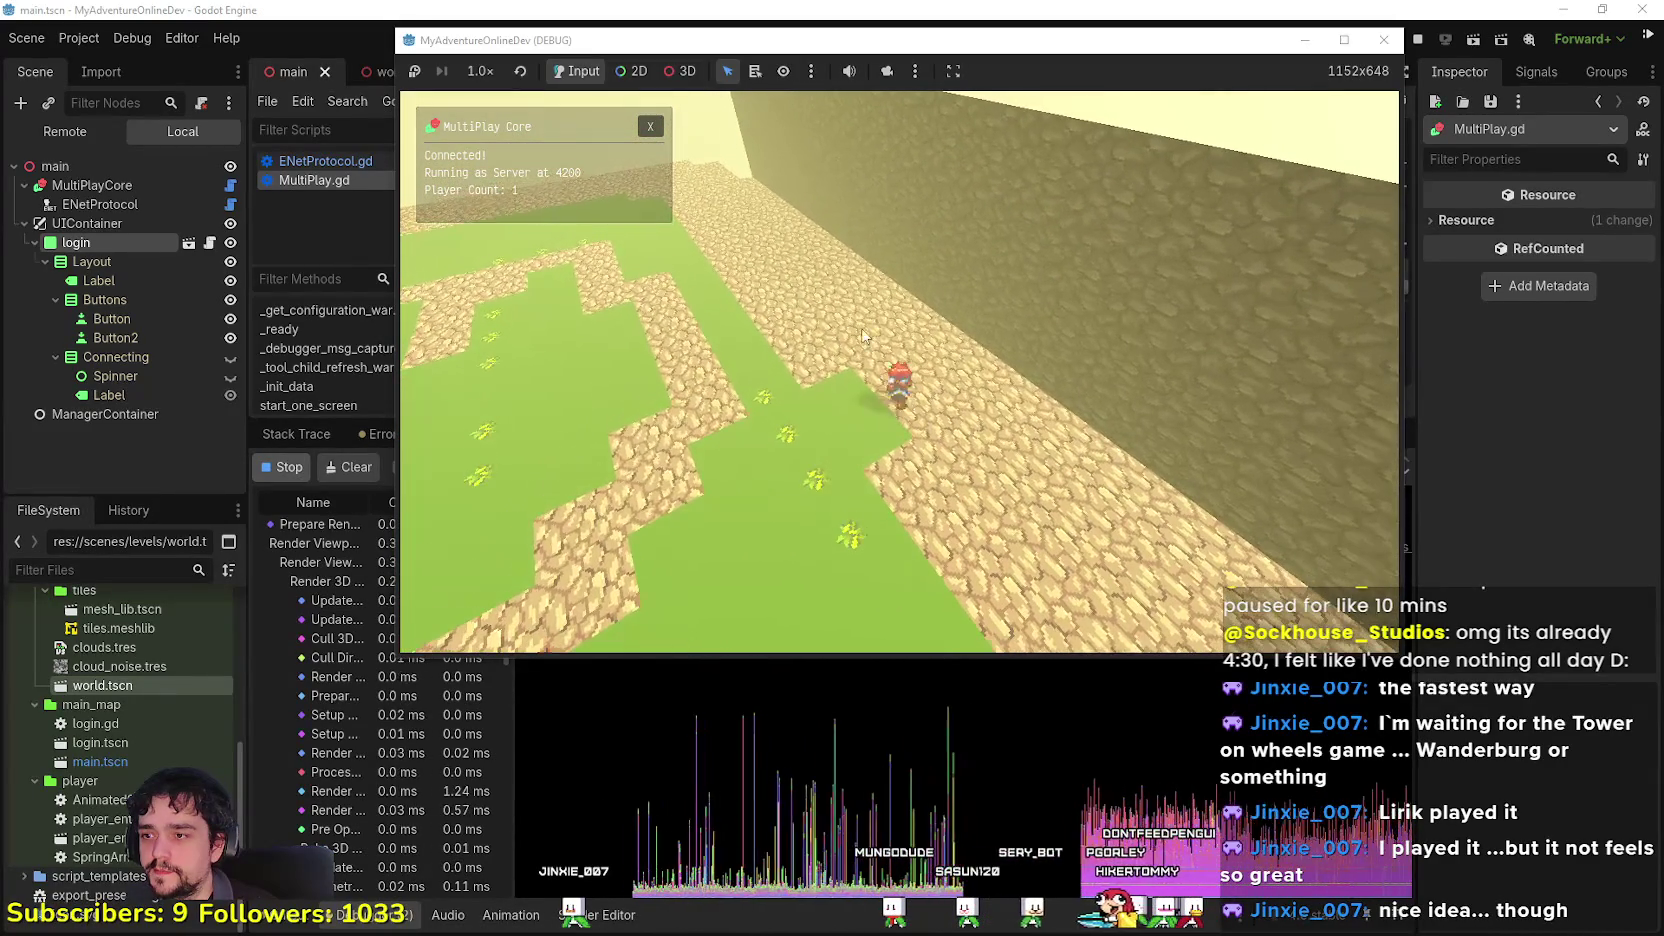
drag(700, 40, 824, 34)
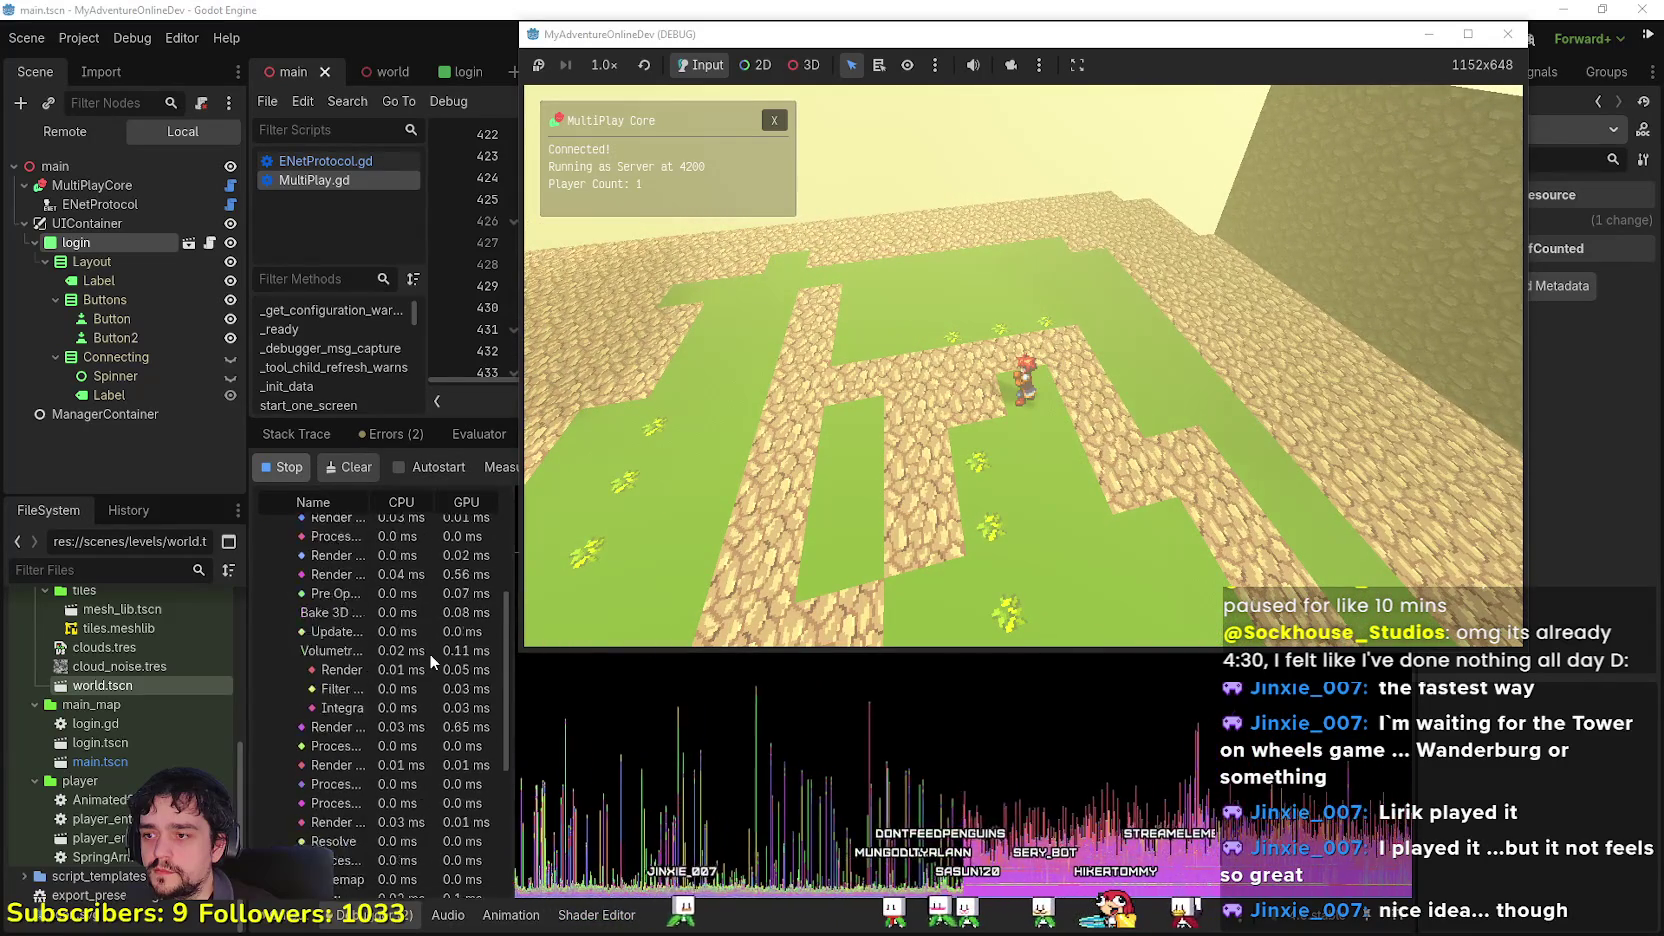
scroll(430, 780, down, 5)
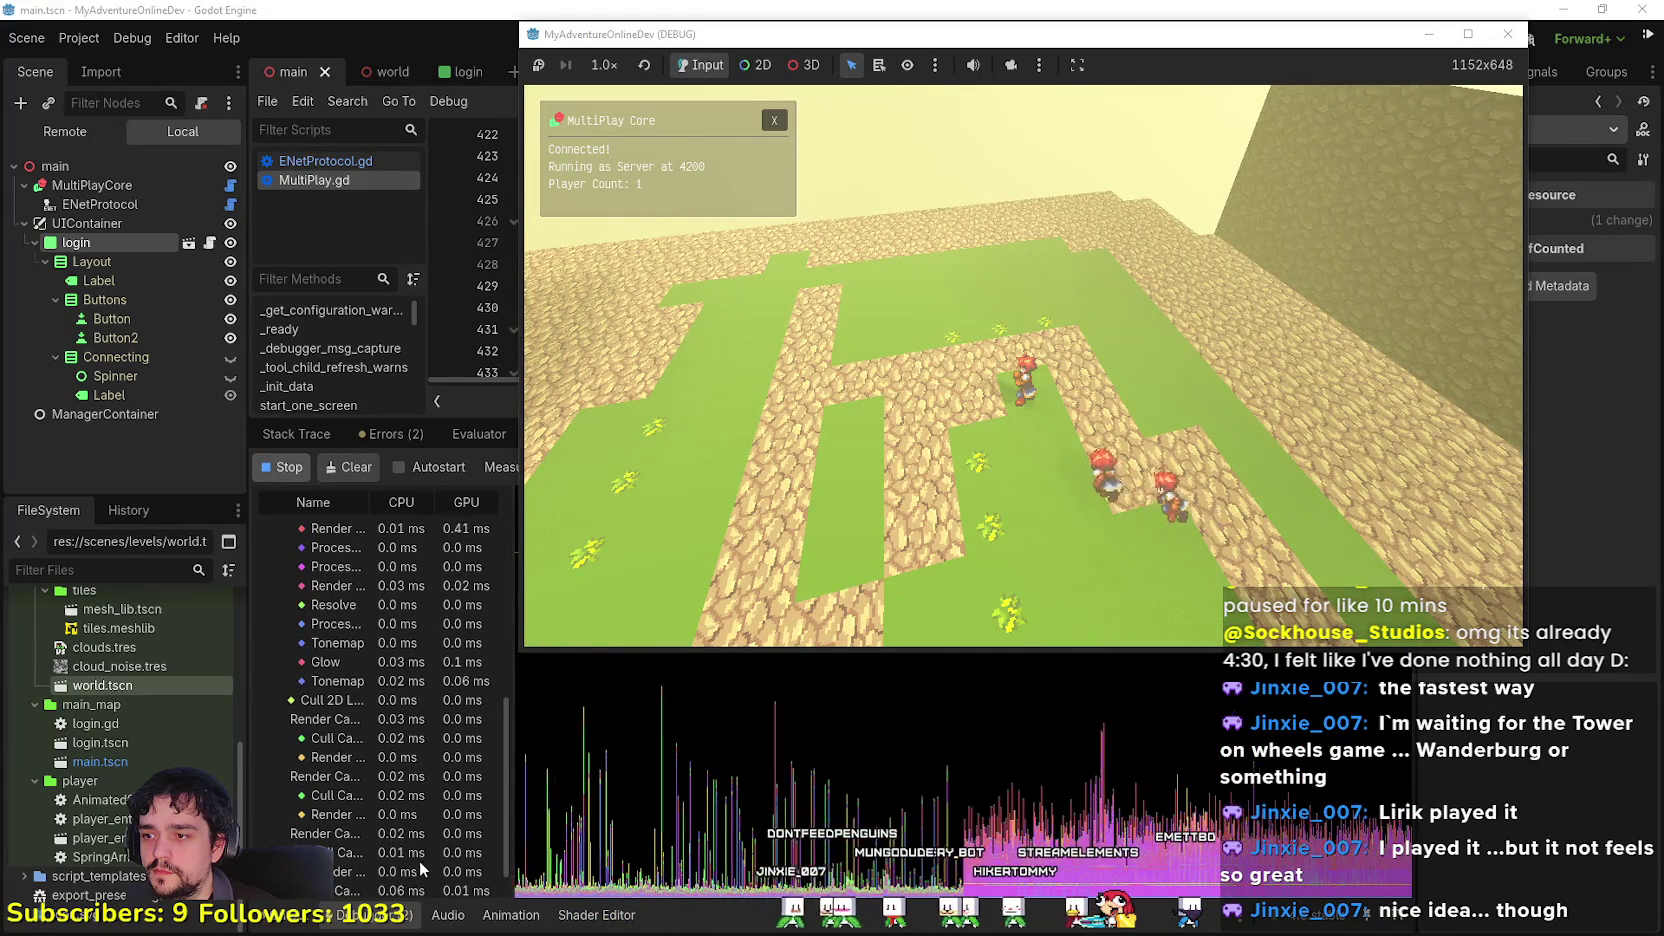
scroll(420, 853, up, 3)
scroll(408, 805, up, 4)
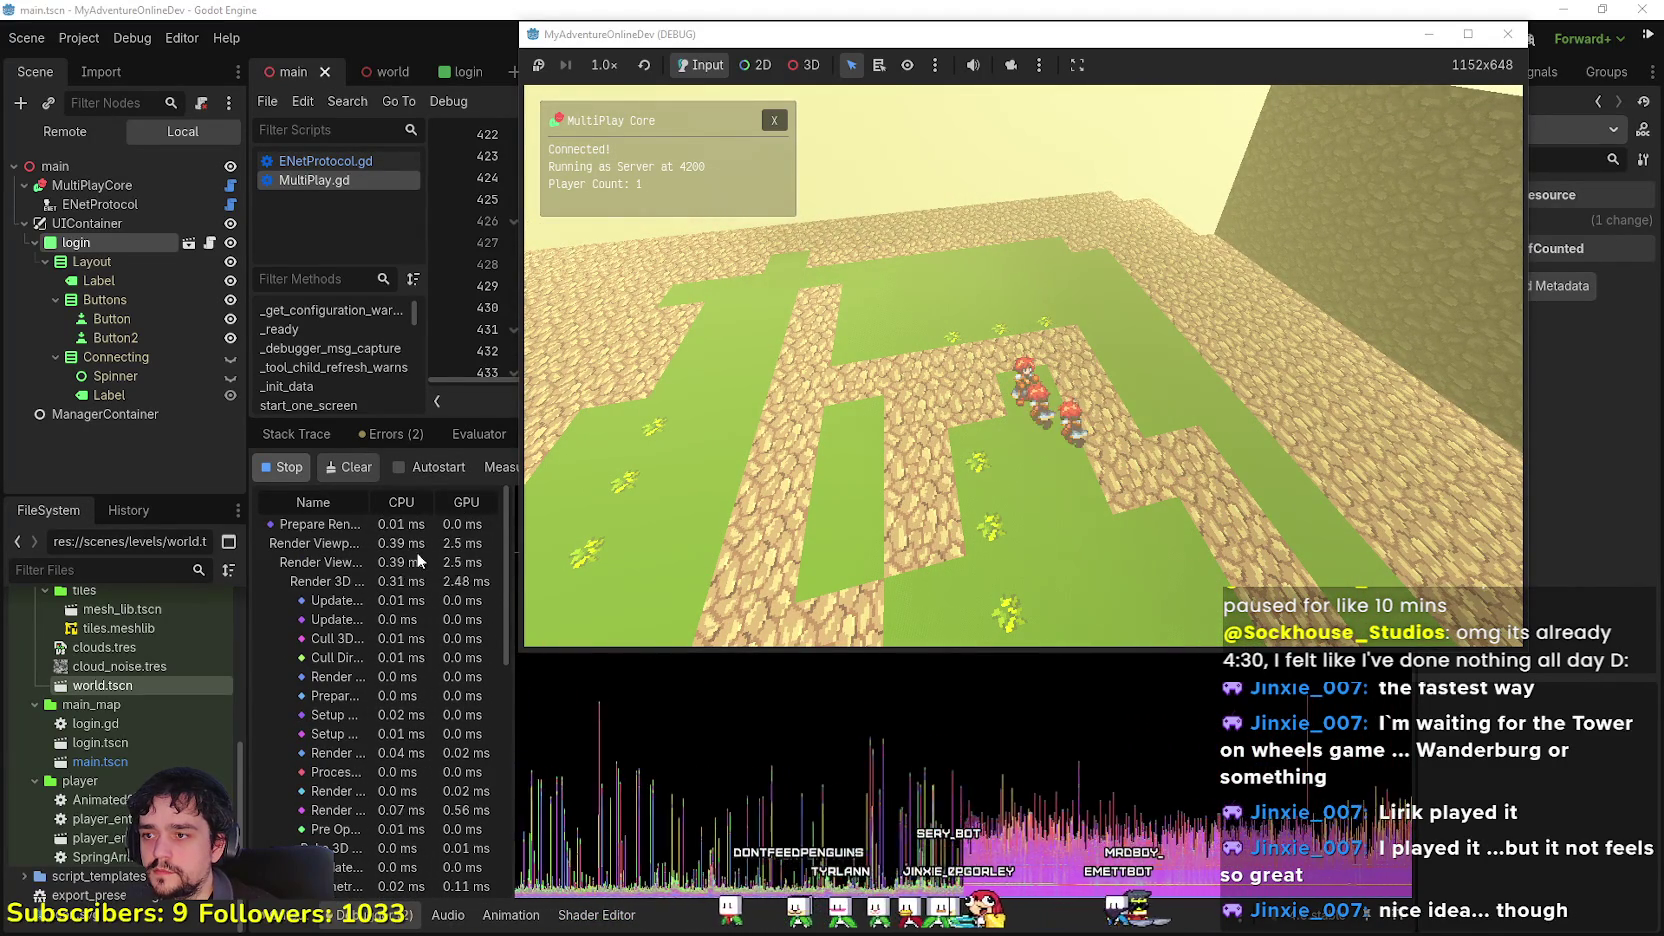
scroll(404, 822, down, 2)
scroll(404, 822, down, 6)
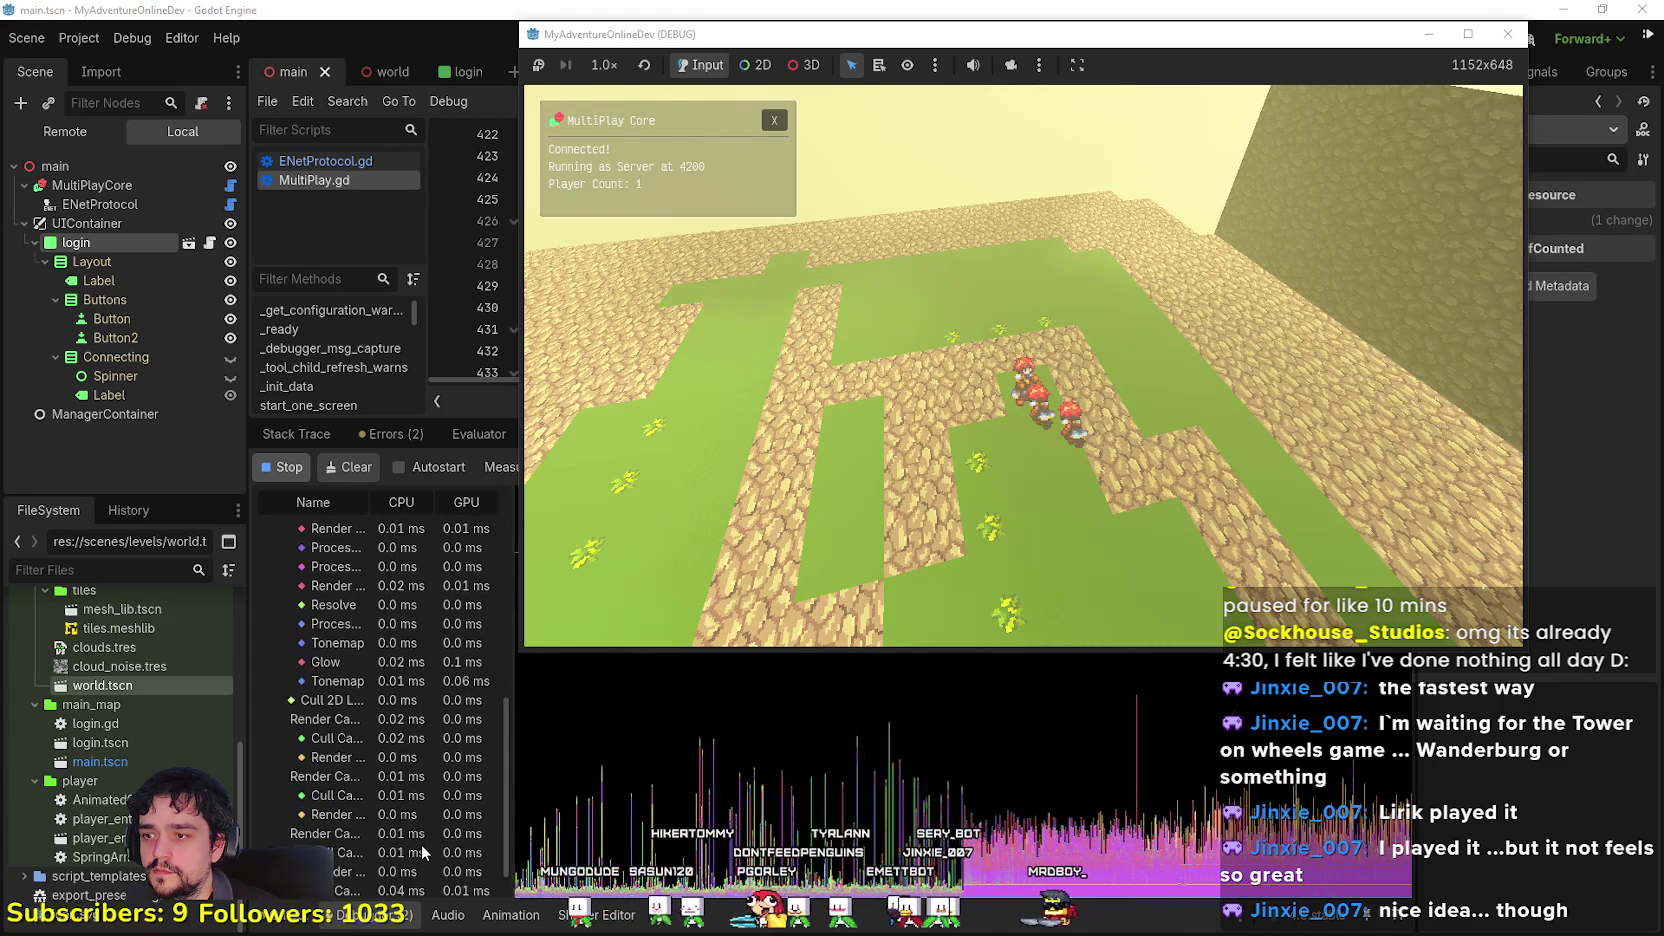
scroll(422, 846, up, 8)
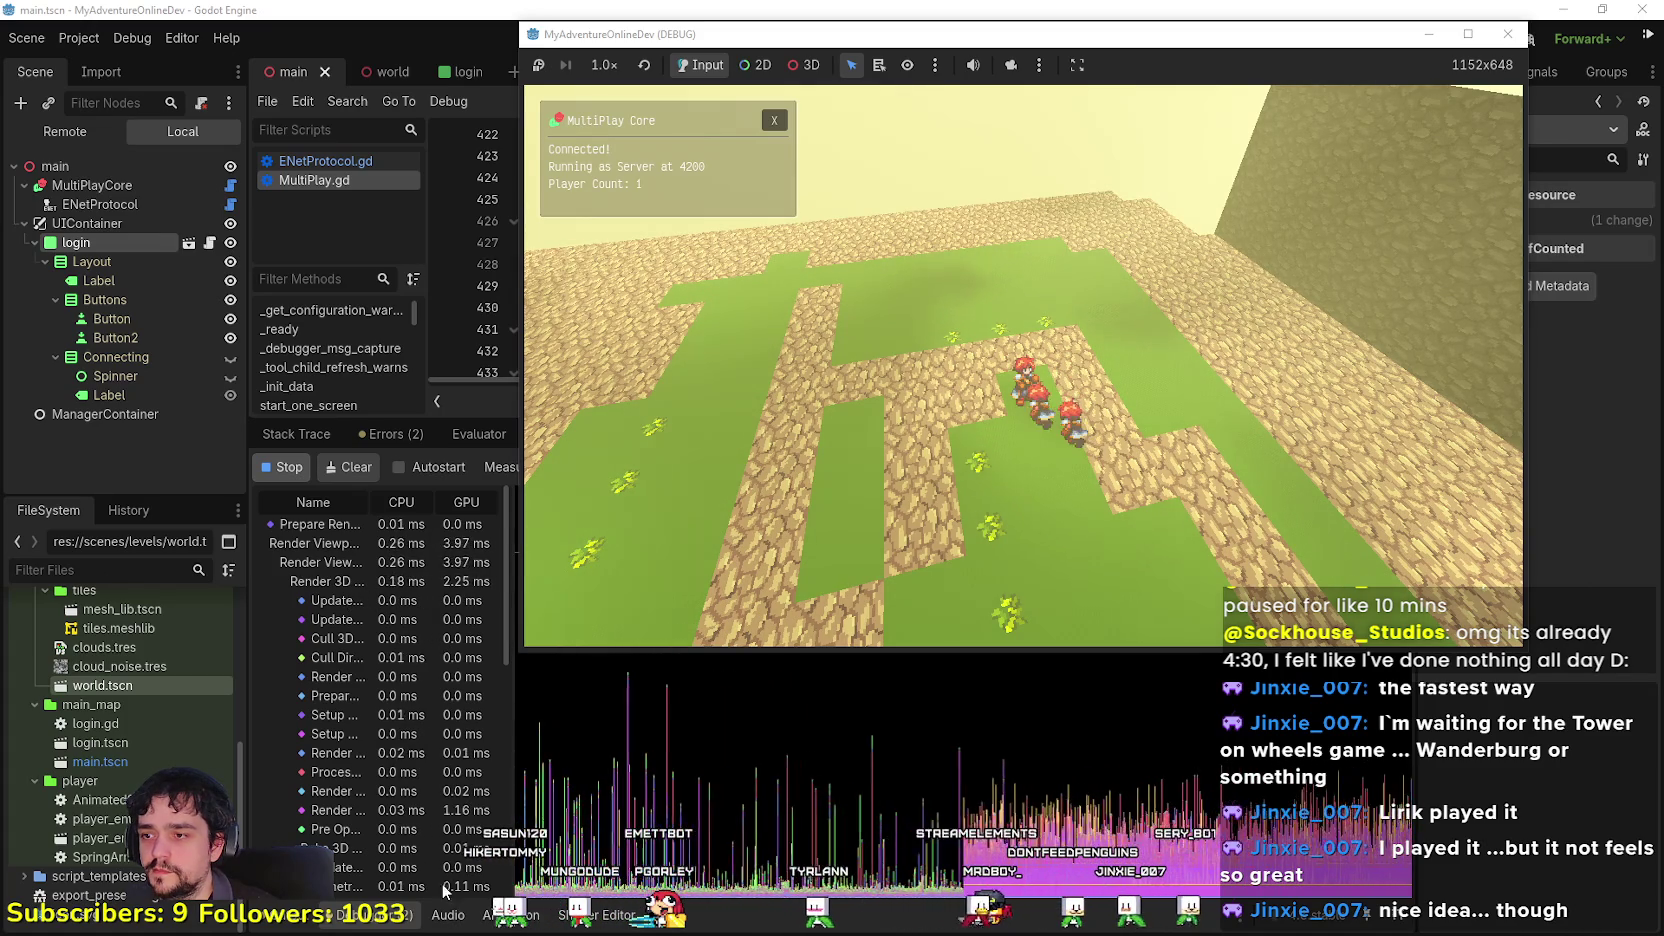
scroll(422, 846, down, 1)
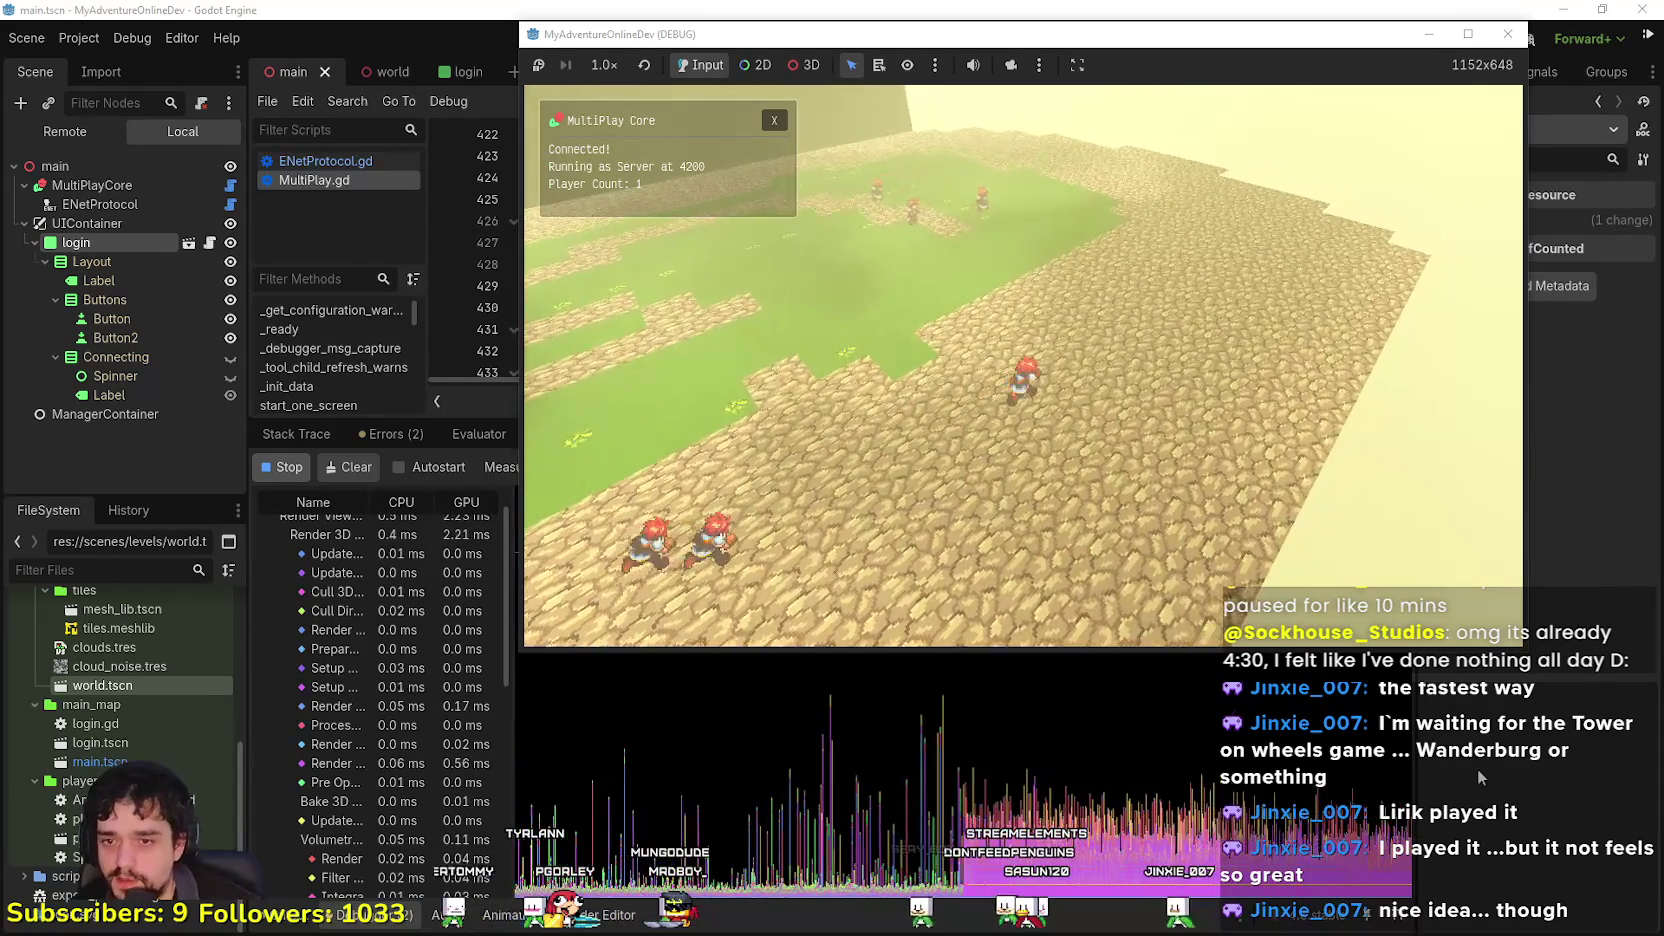
key(alt+Tab)
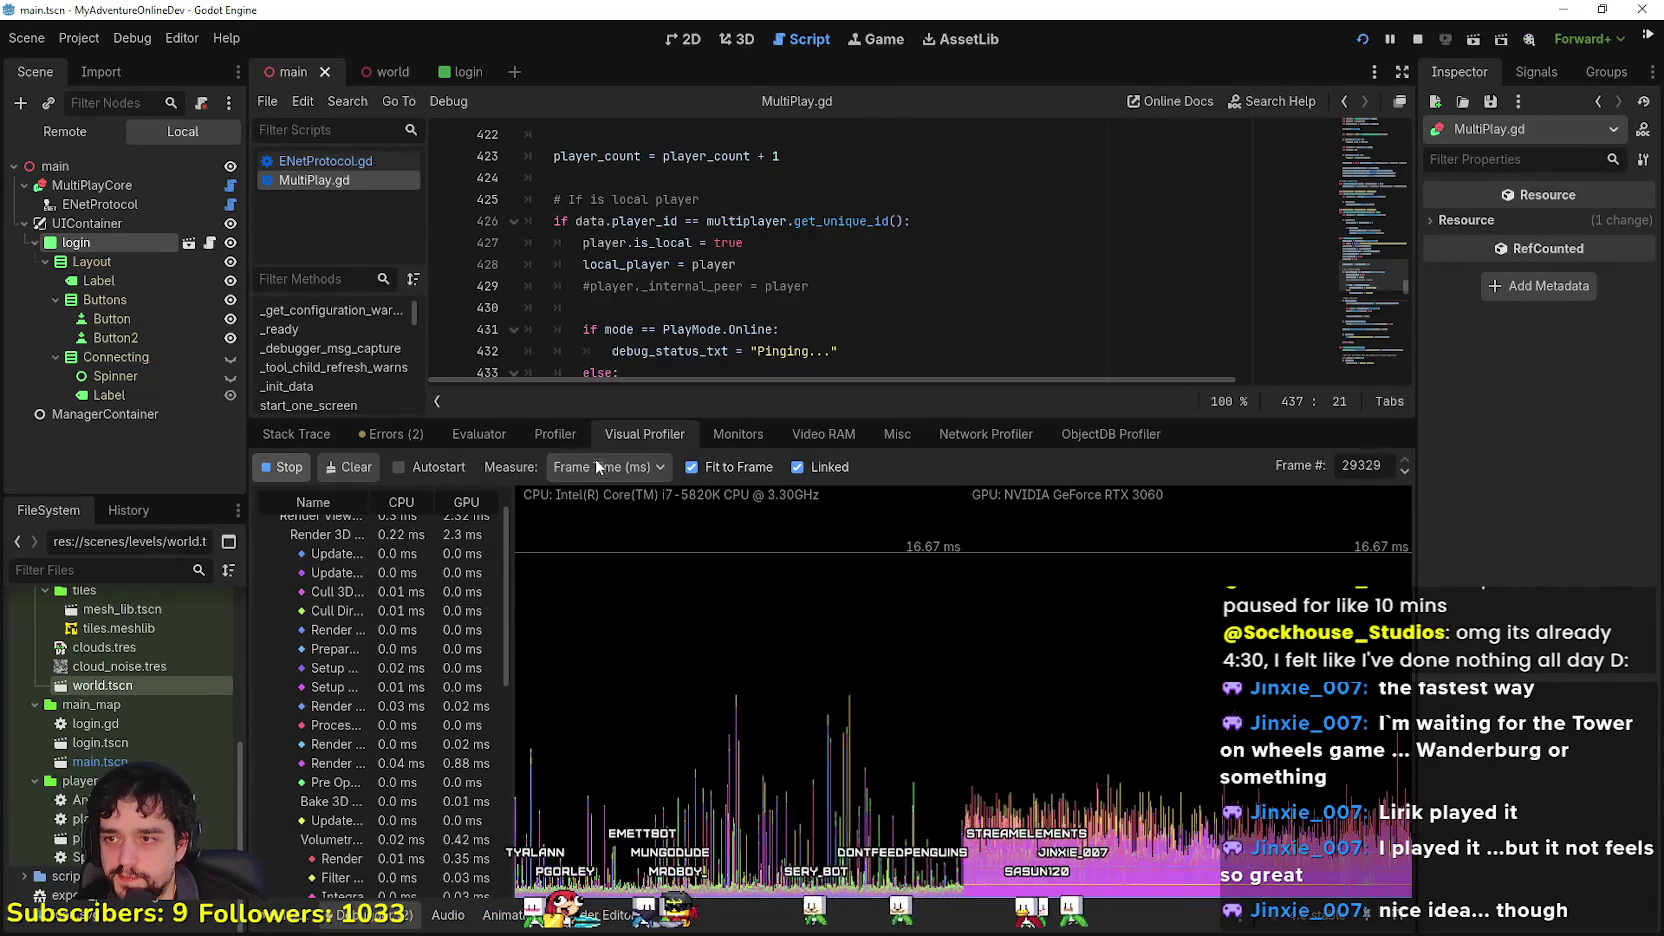
Step: In the Monitors tab, tick Raster > Total Draw Calls, then return to the running game
click(556, 436)
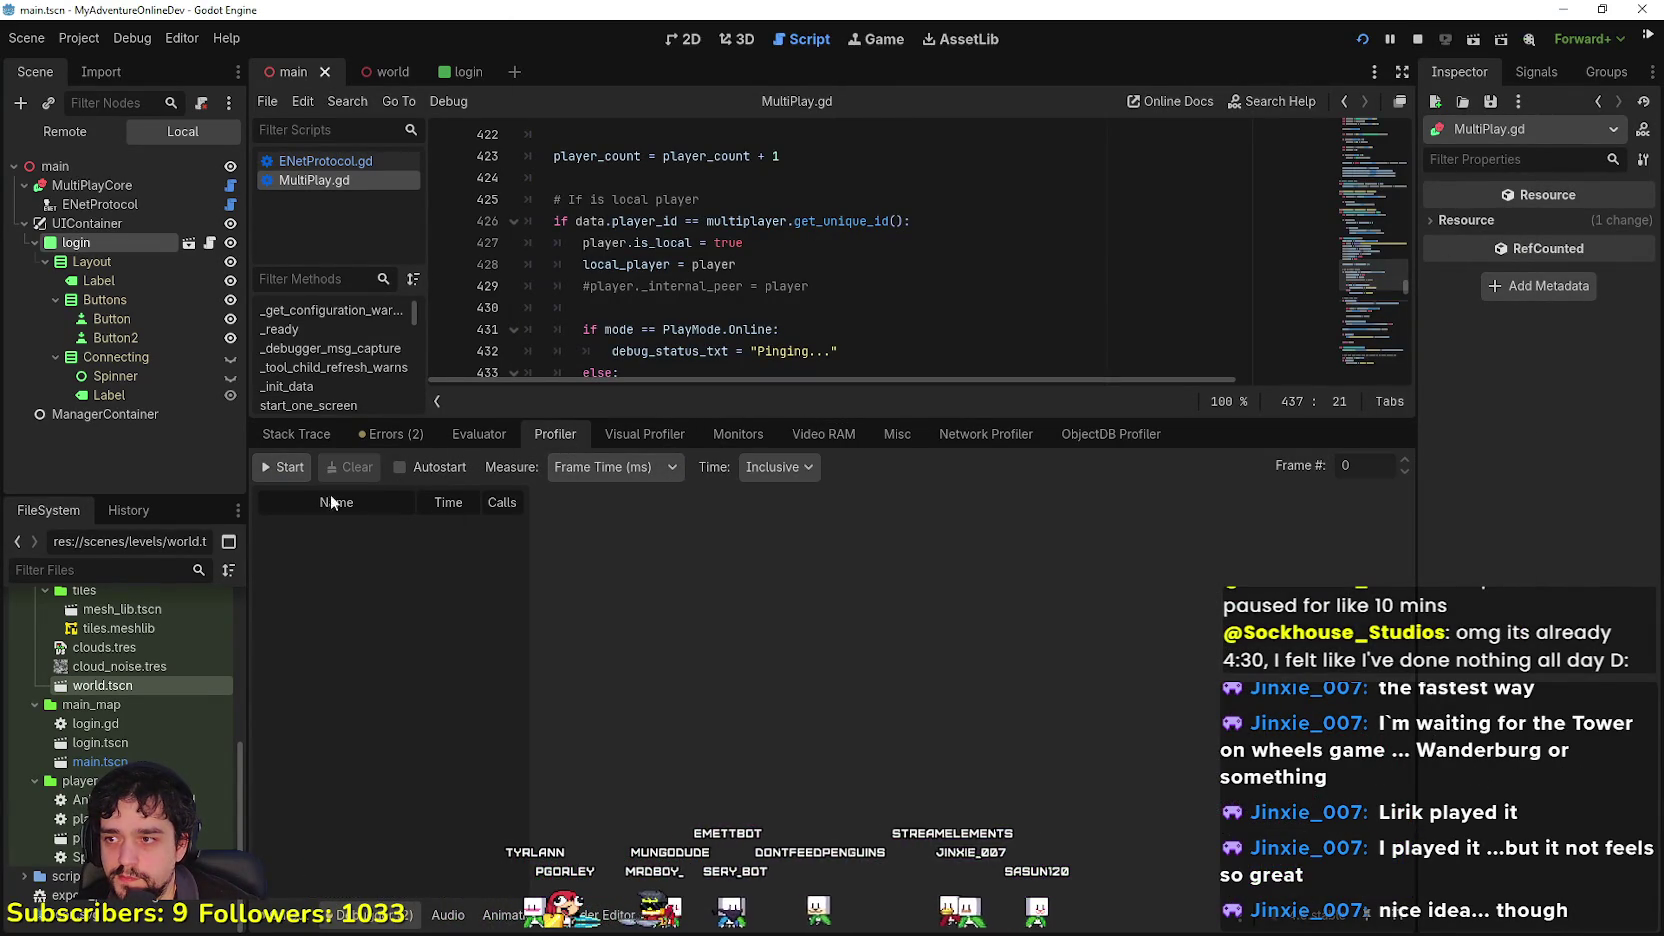
click(755, 435)
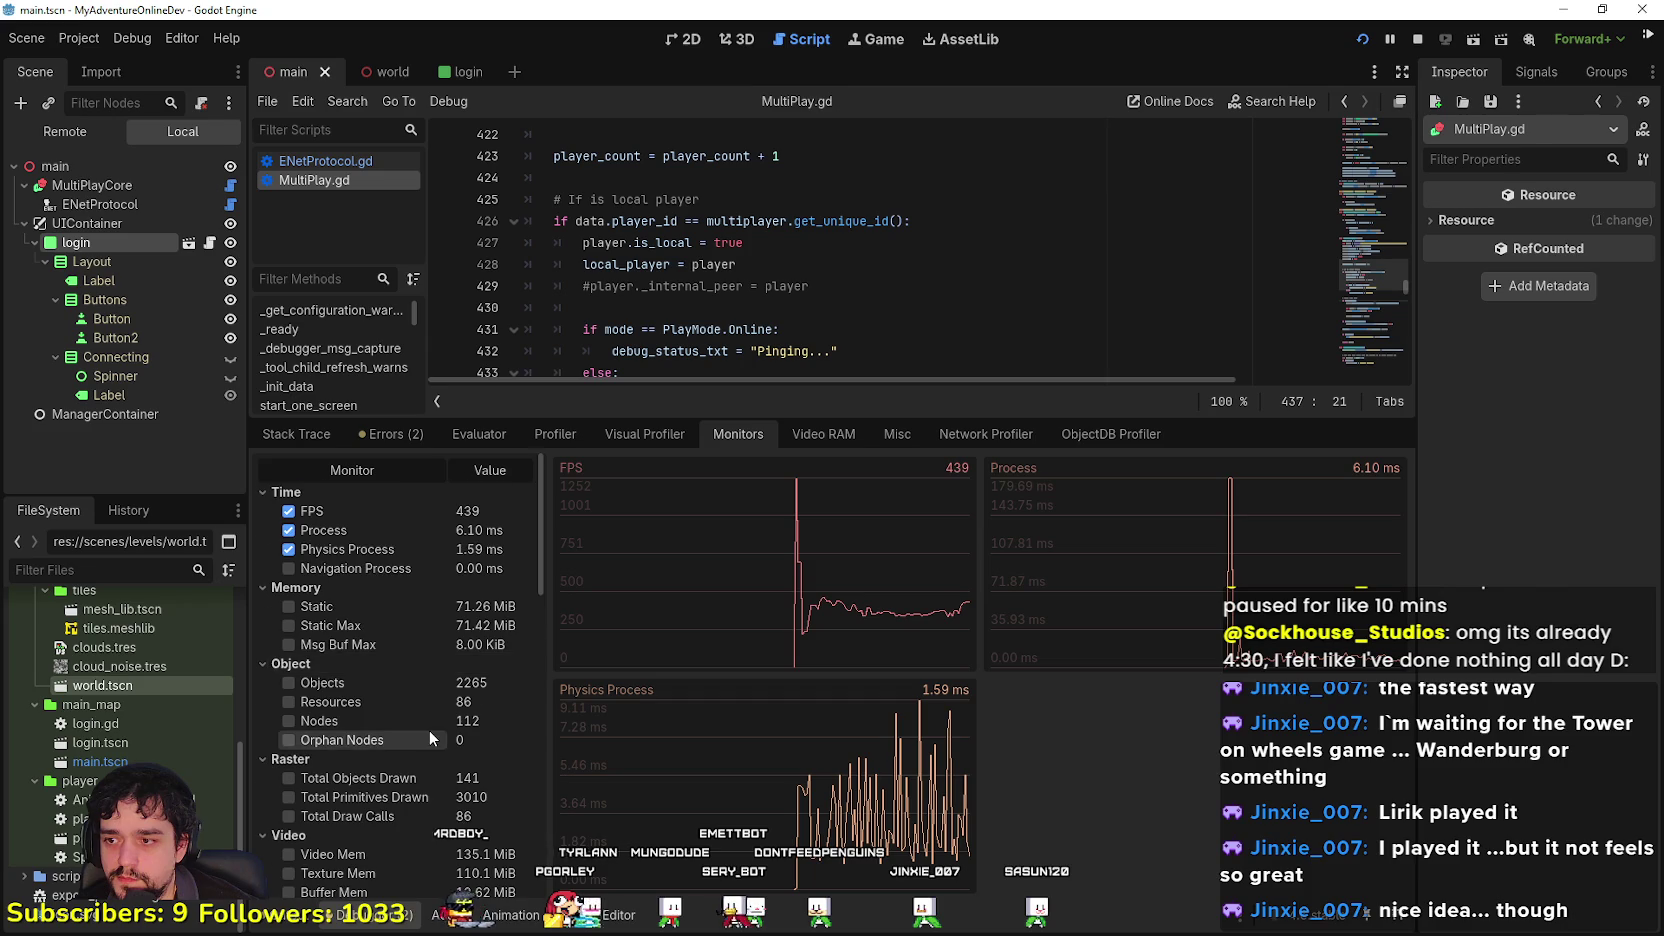
scroll(429, 731, down, 3)
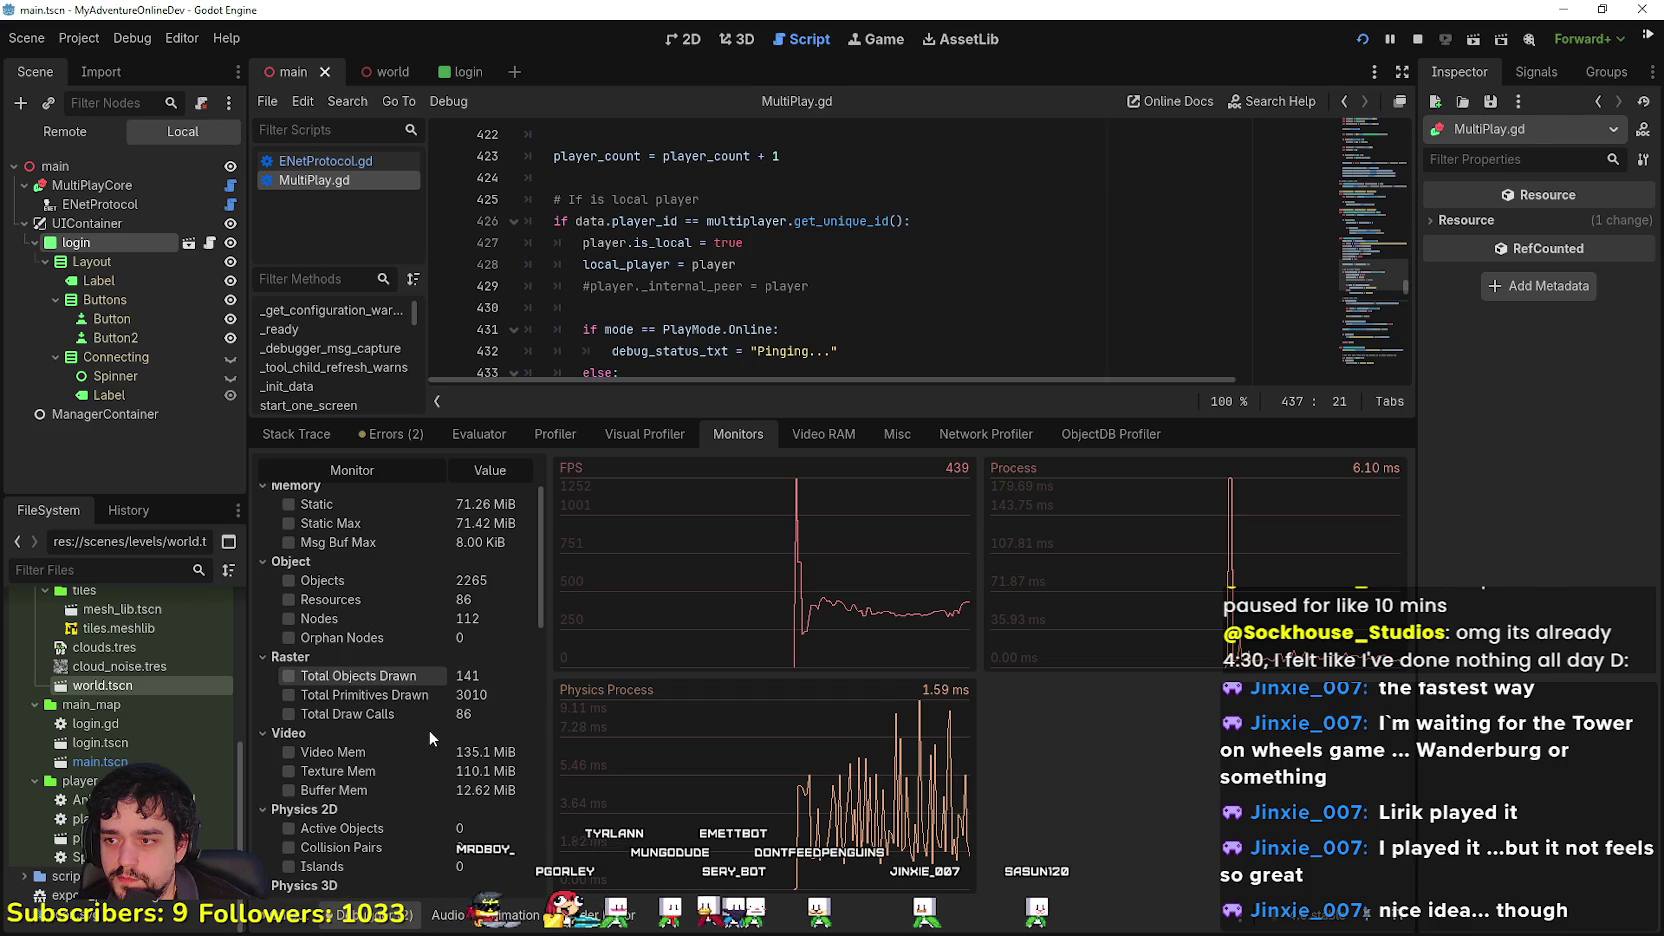
click(360, 713)
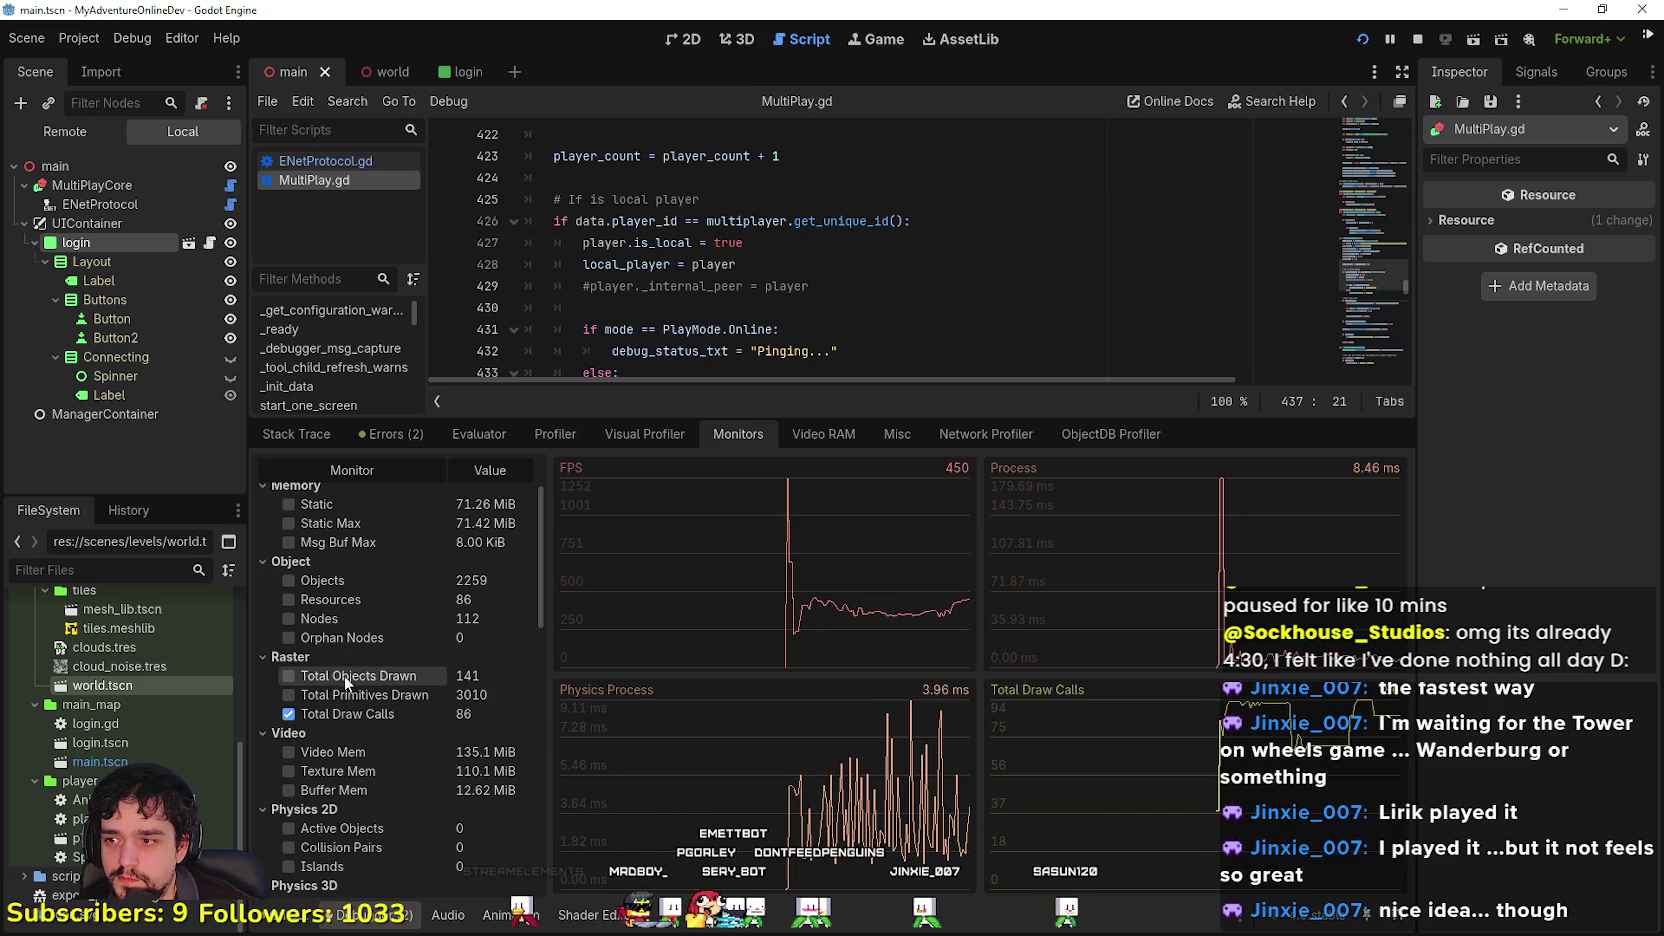
scroll(419, 676, up, 3)
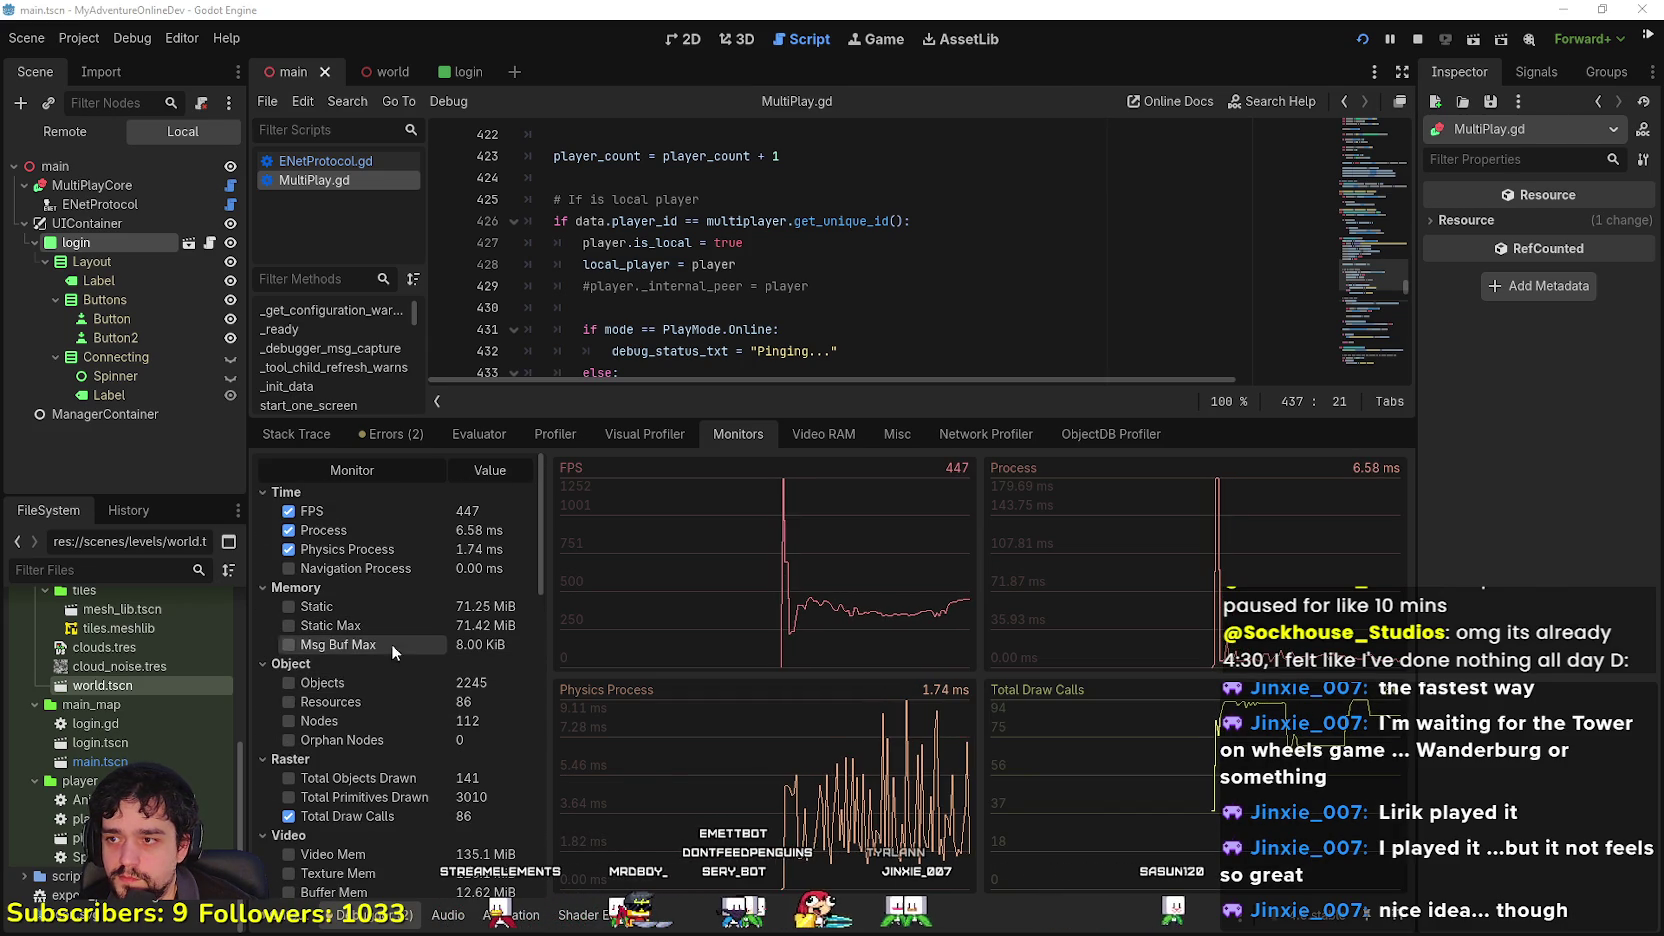
key(alt+Tab)
Step: Rotate the game camera around the player character with Q
key(q)
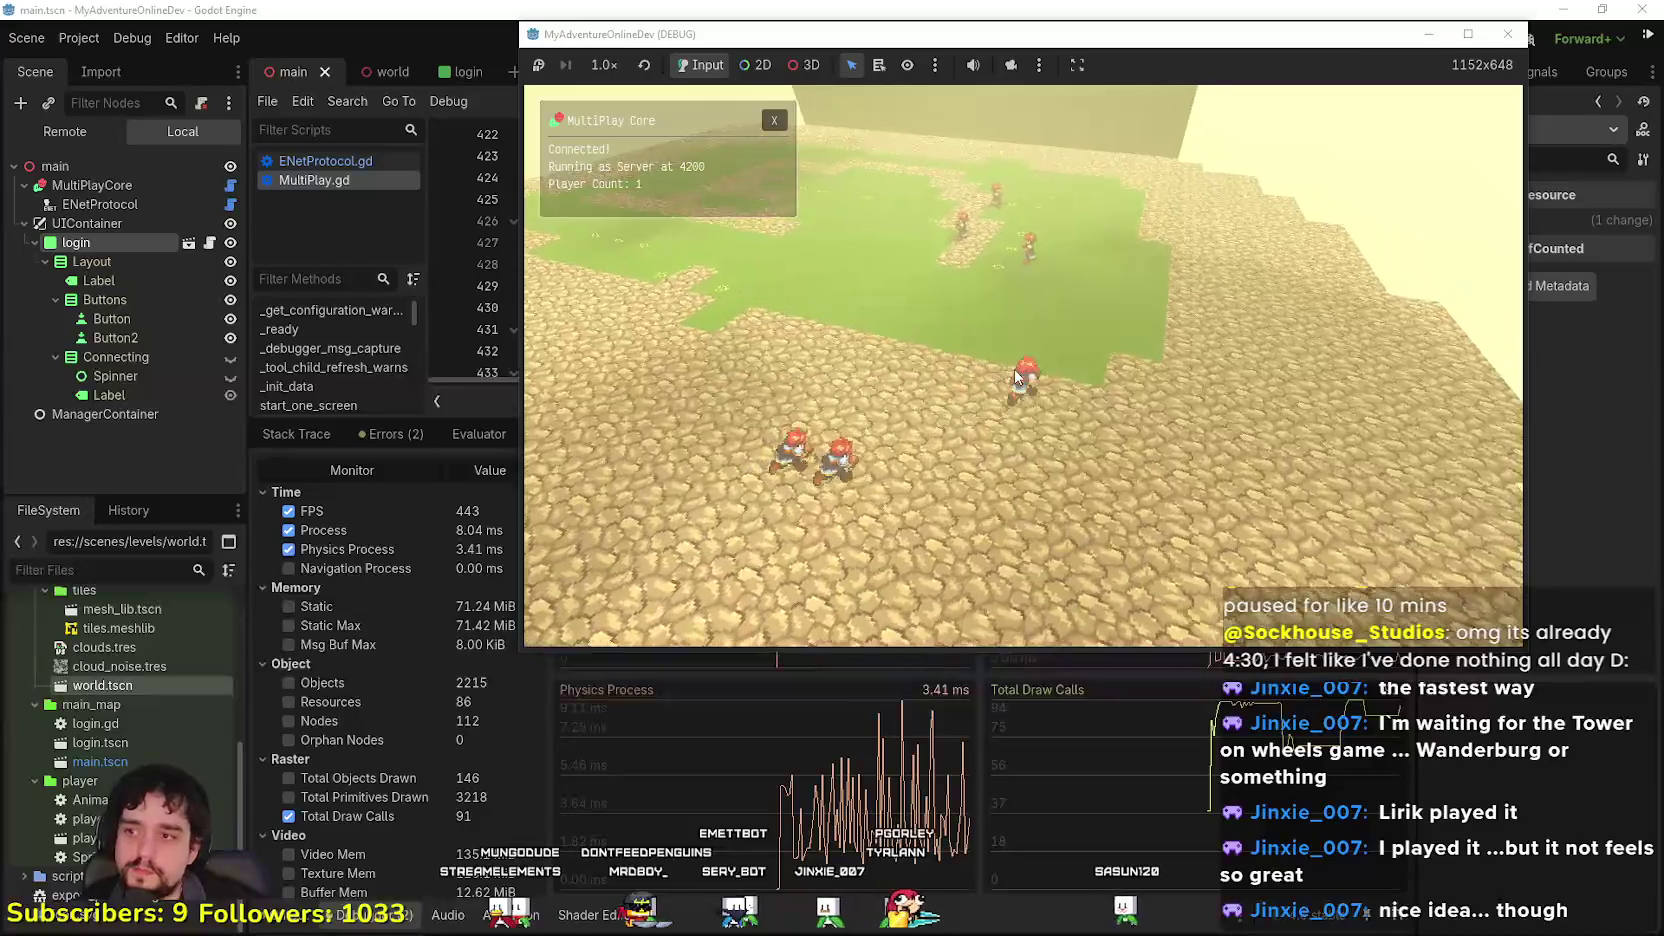
key(q)
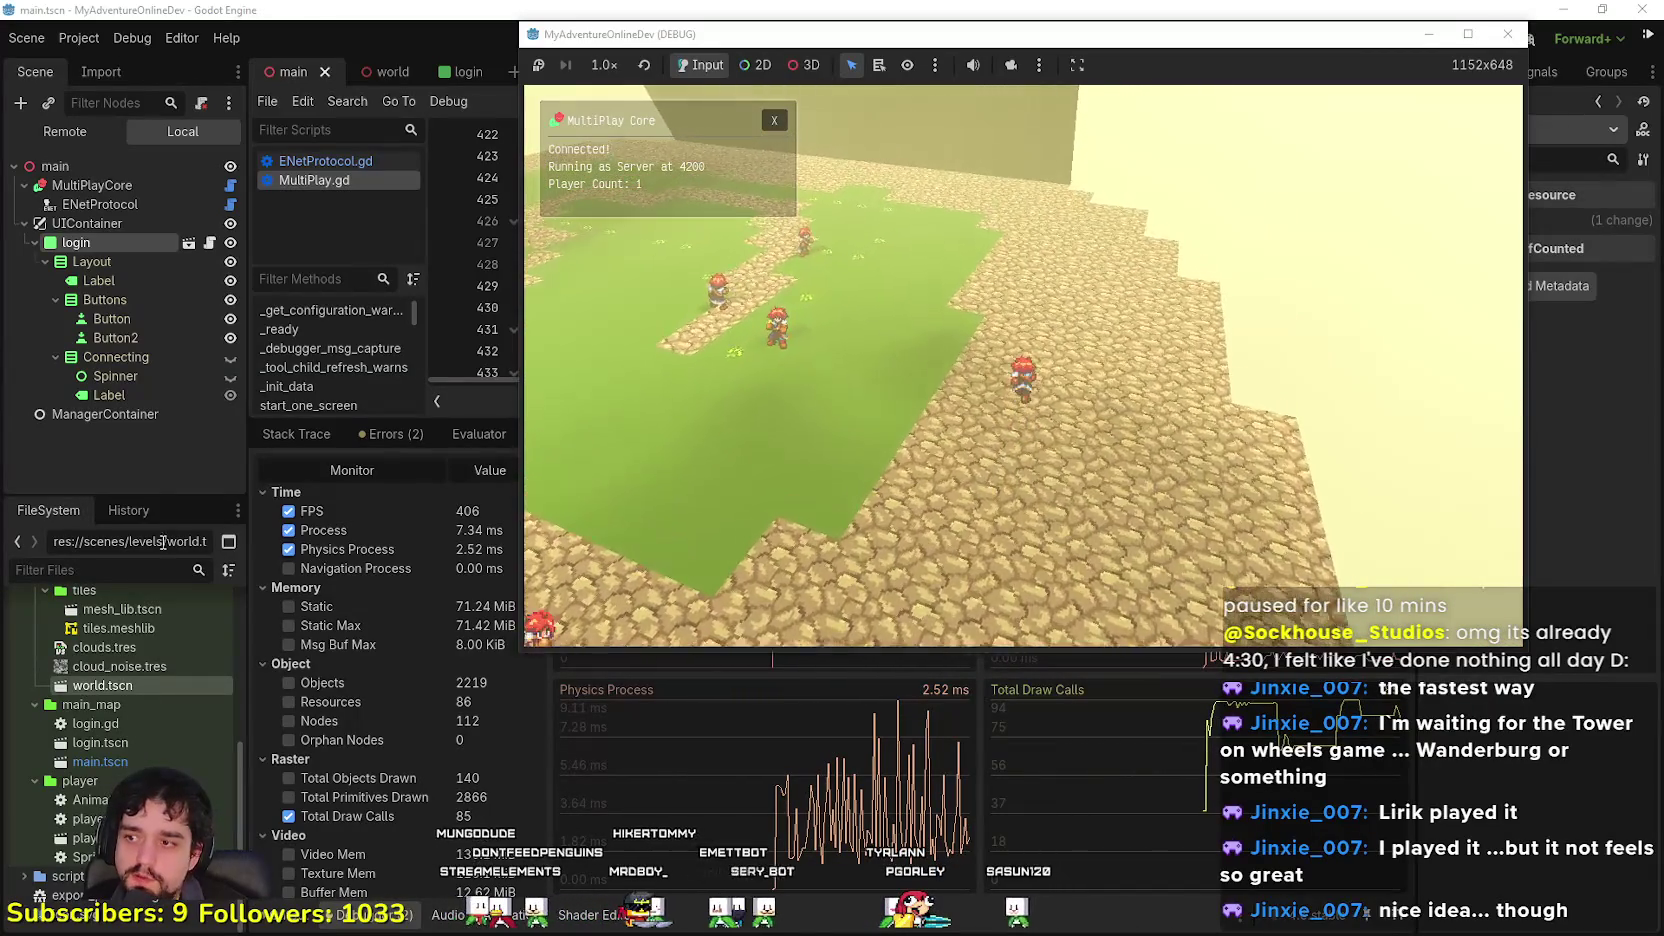
key(q)
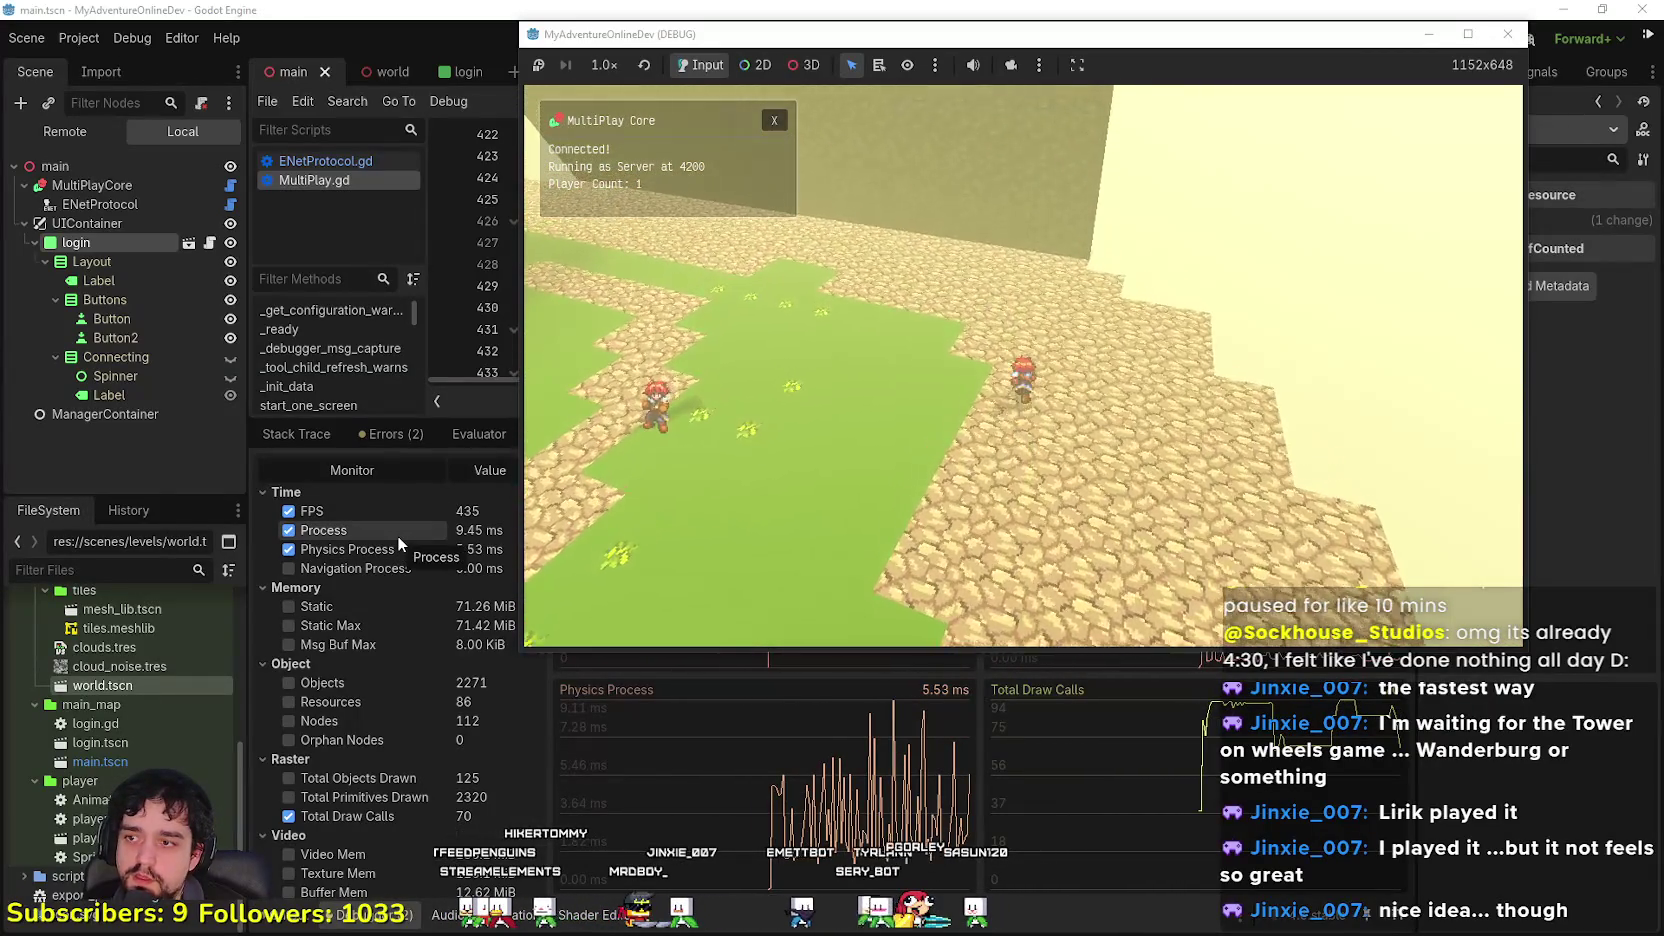
key(q)
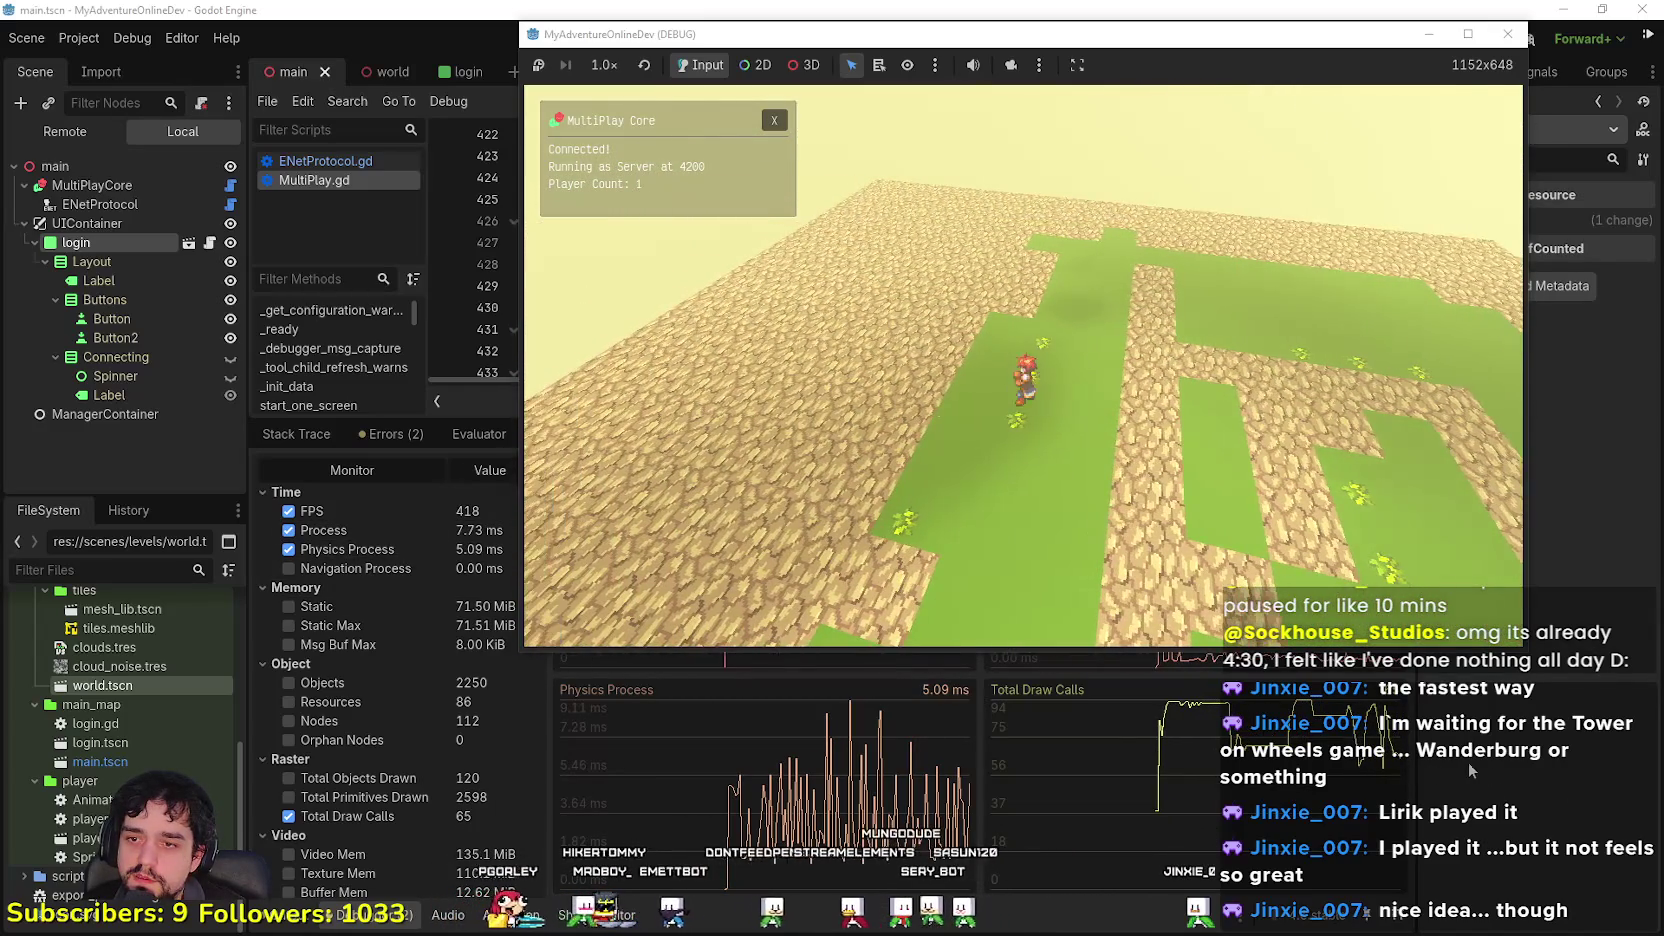
Step: Drag the Debugger splitter down so the monitors panel is shorter, then return to the game
click(1488, 766)
drag(903, 421, 975, 878)
key(alt+Tab)
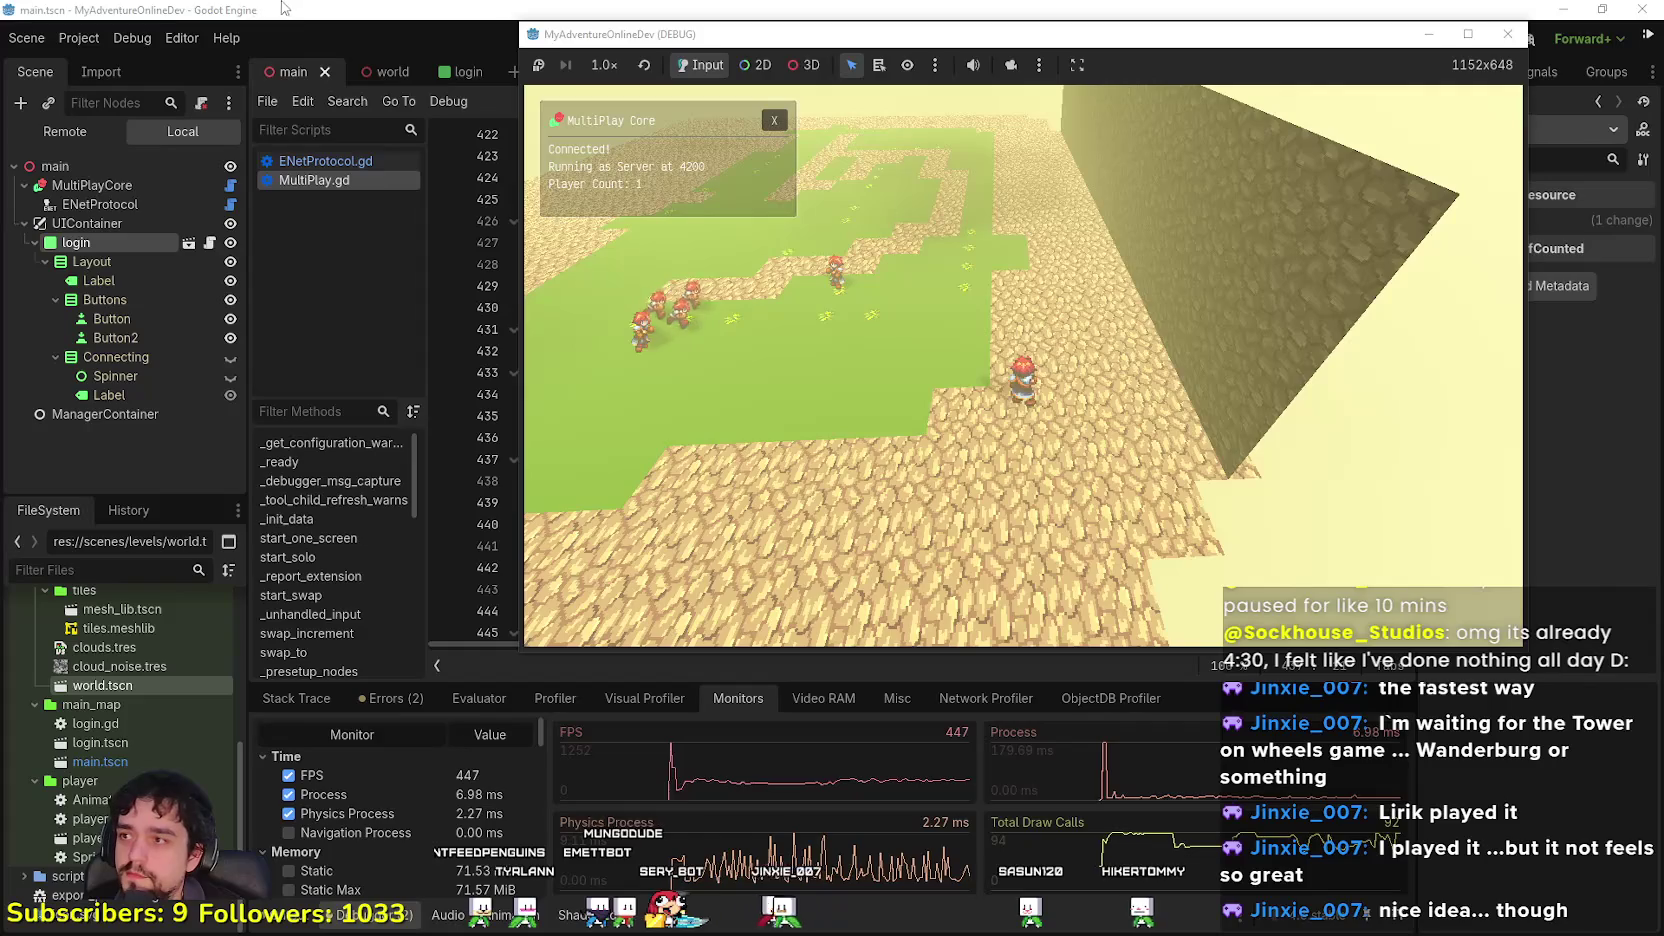
click(78, 40)
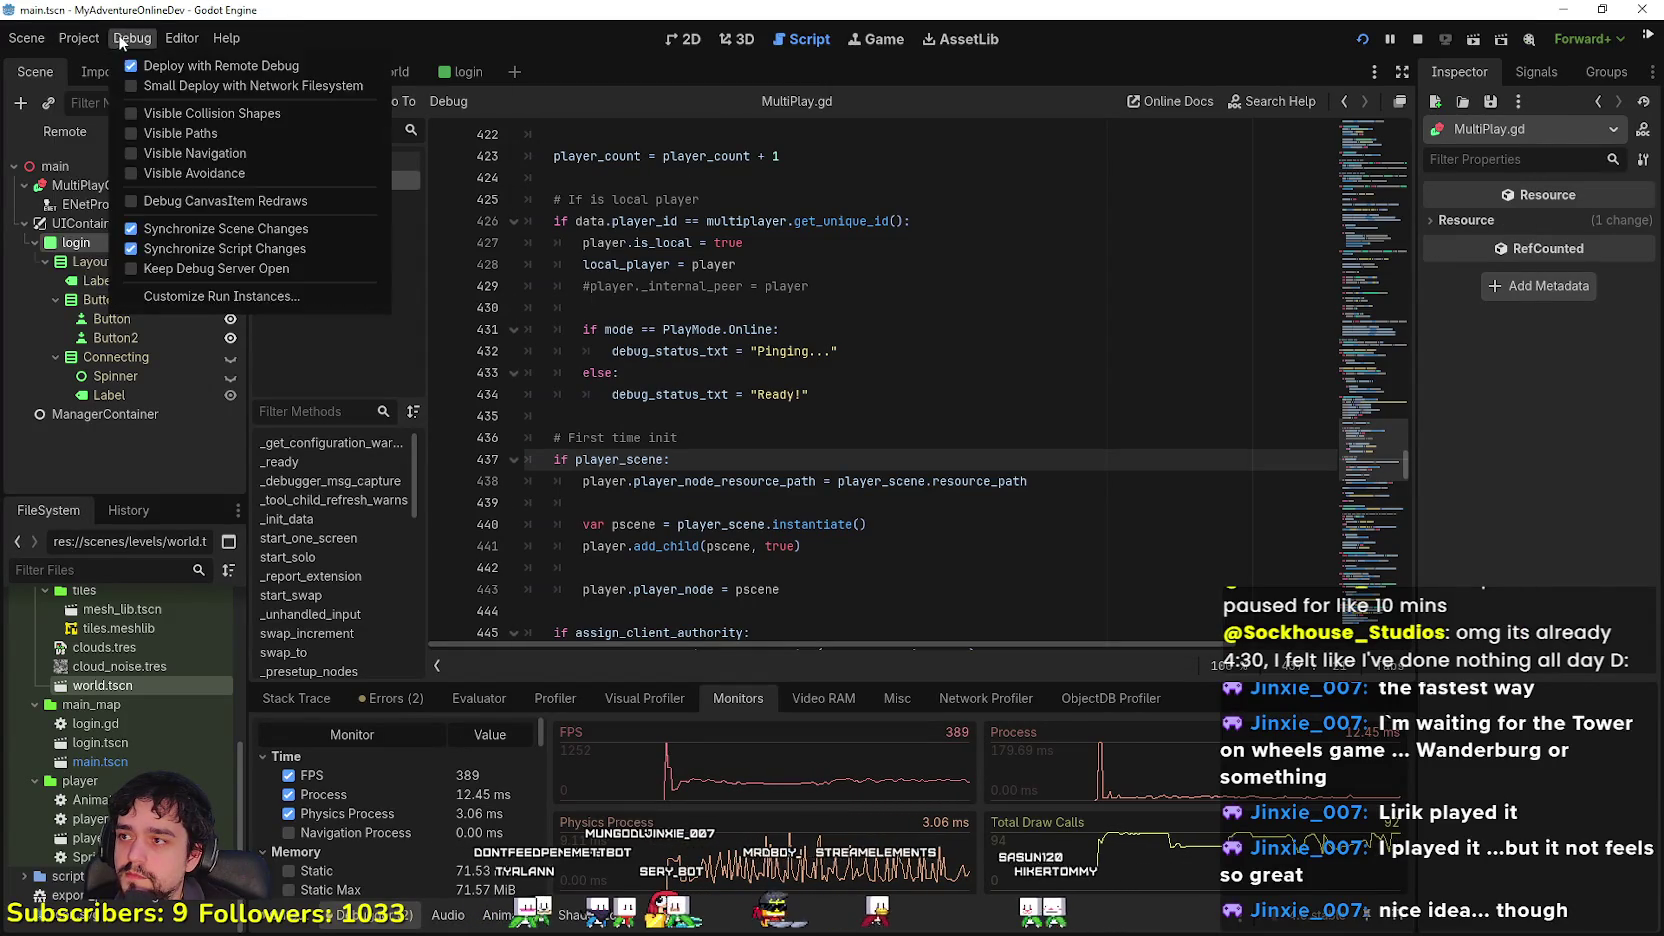
Step: In Project Settings, set Application > Run > Max FPS to 60
click(120, 65)
scroll(843, 538, down, 5)
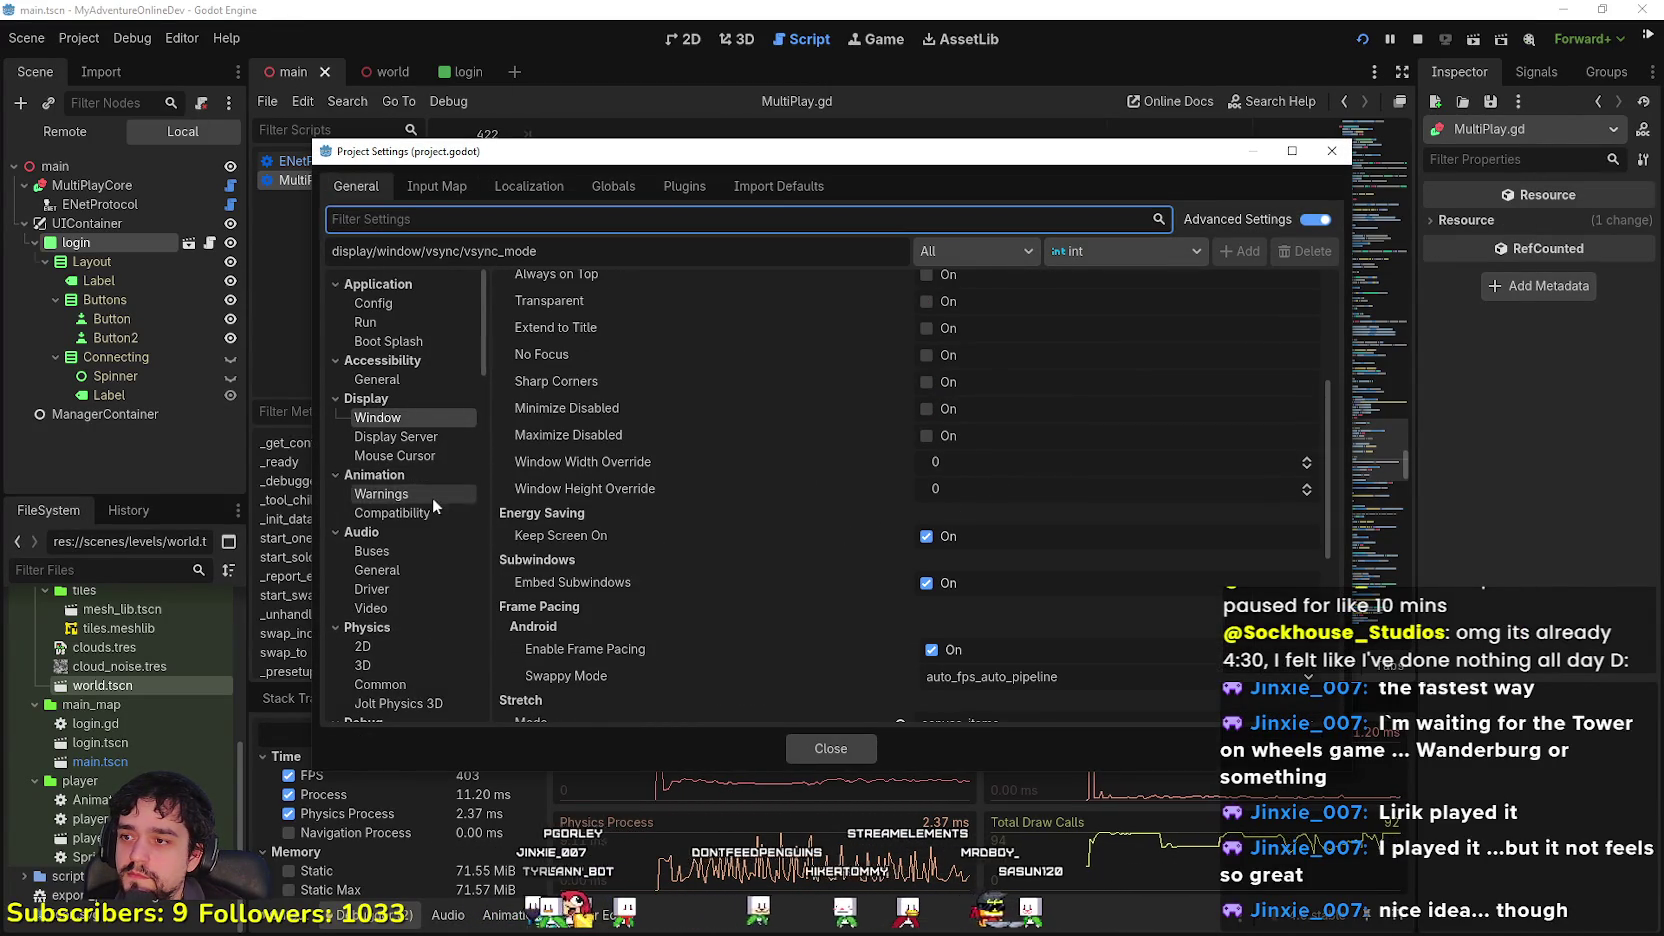
scroll(412, 424, up, 3)
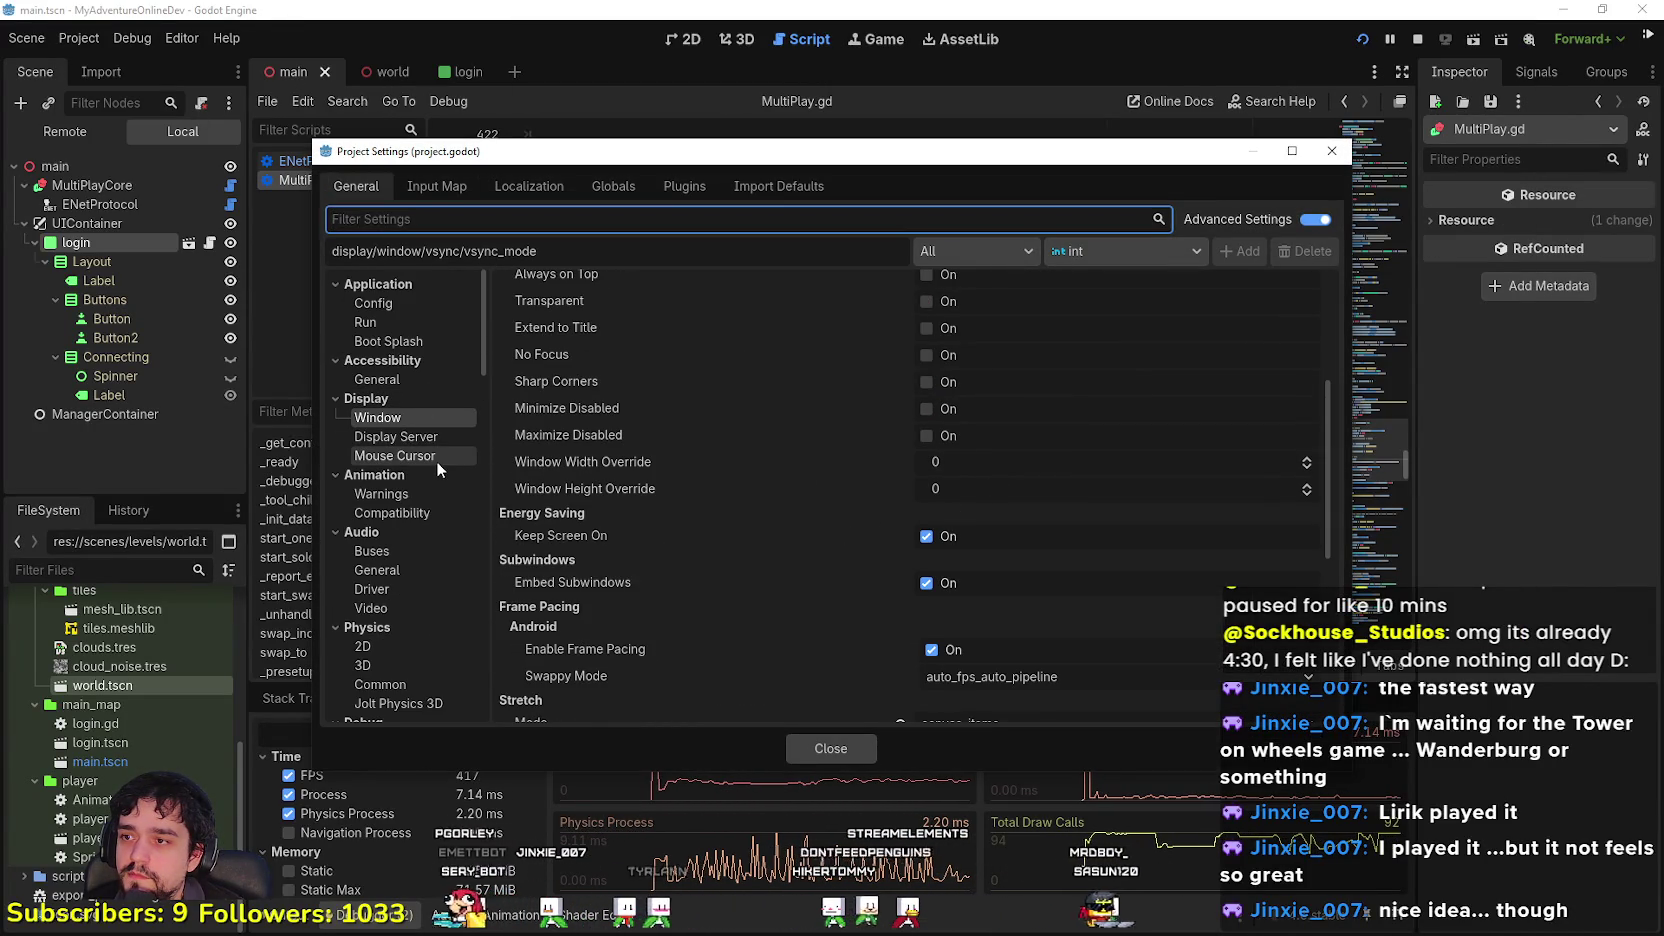
click(395, 306)
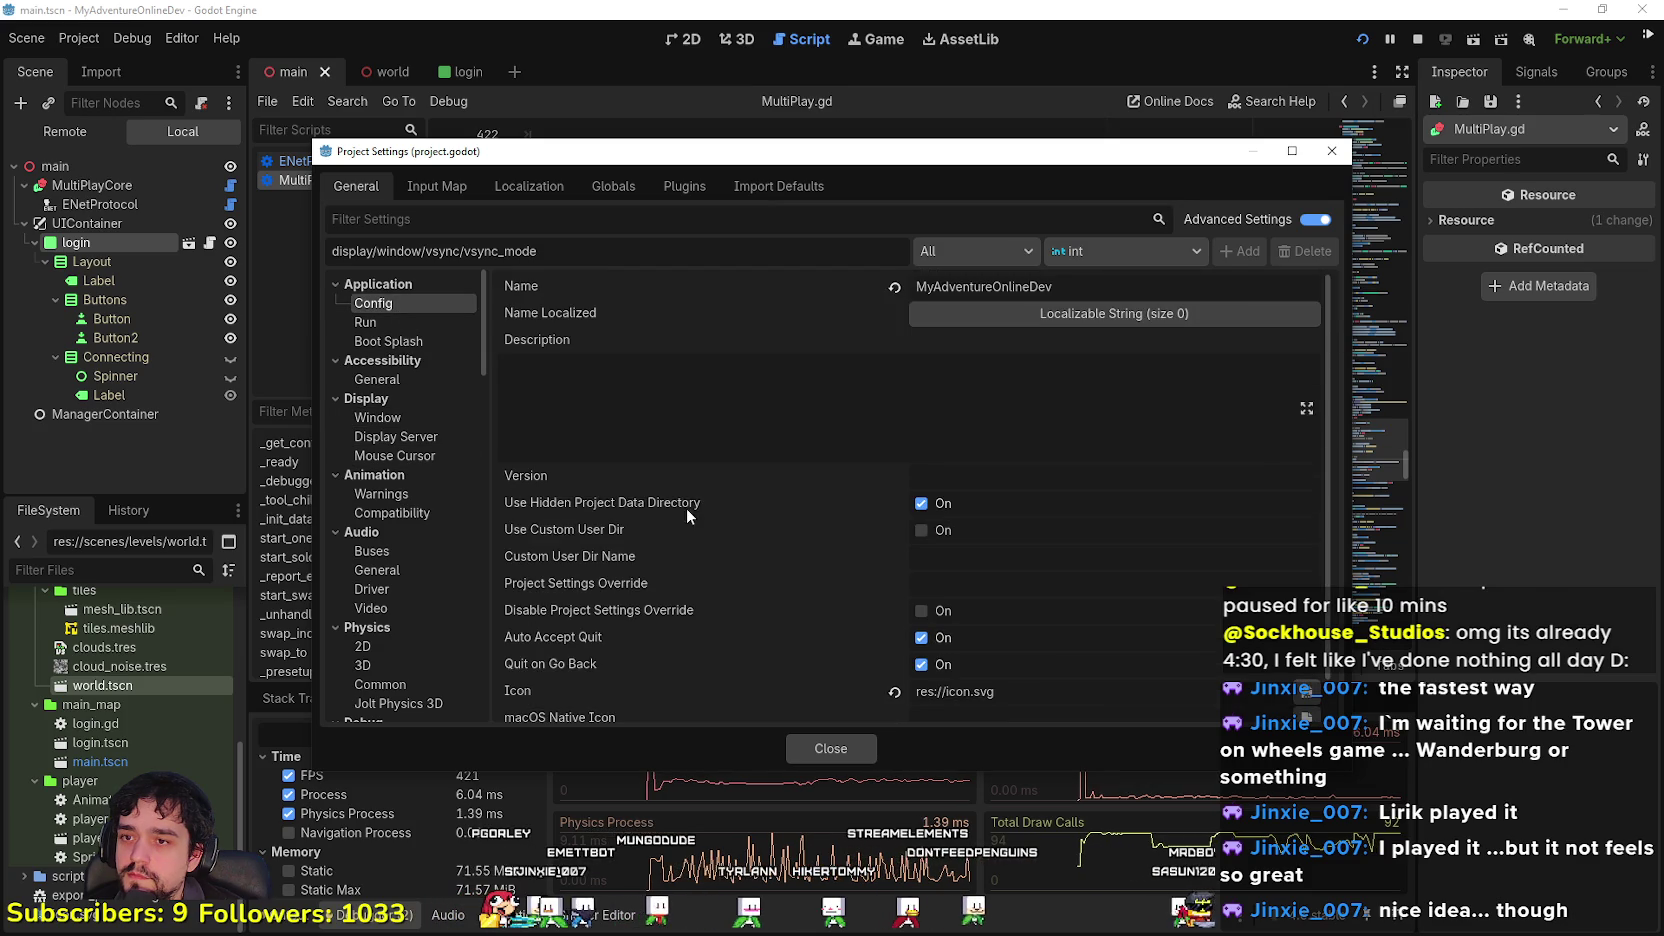
click(366, 323)
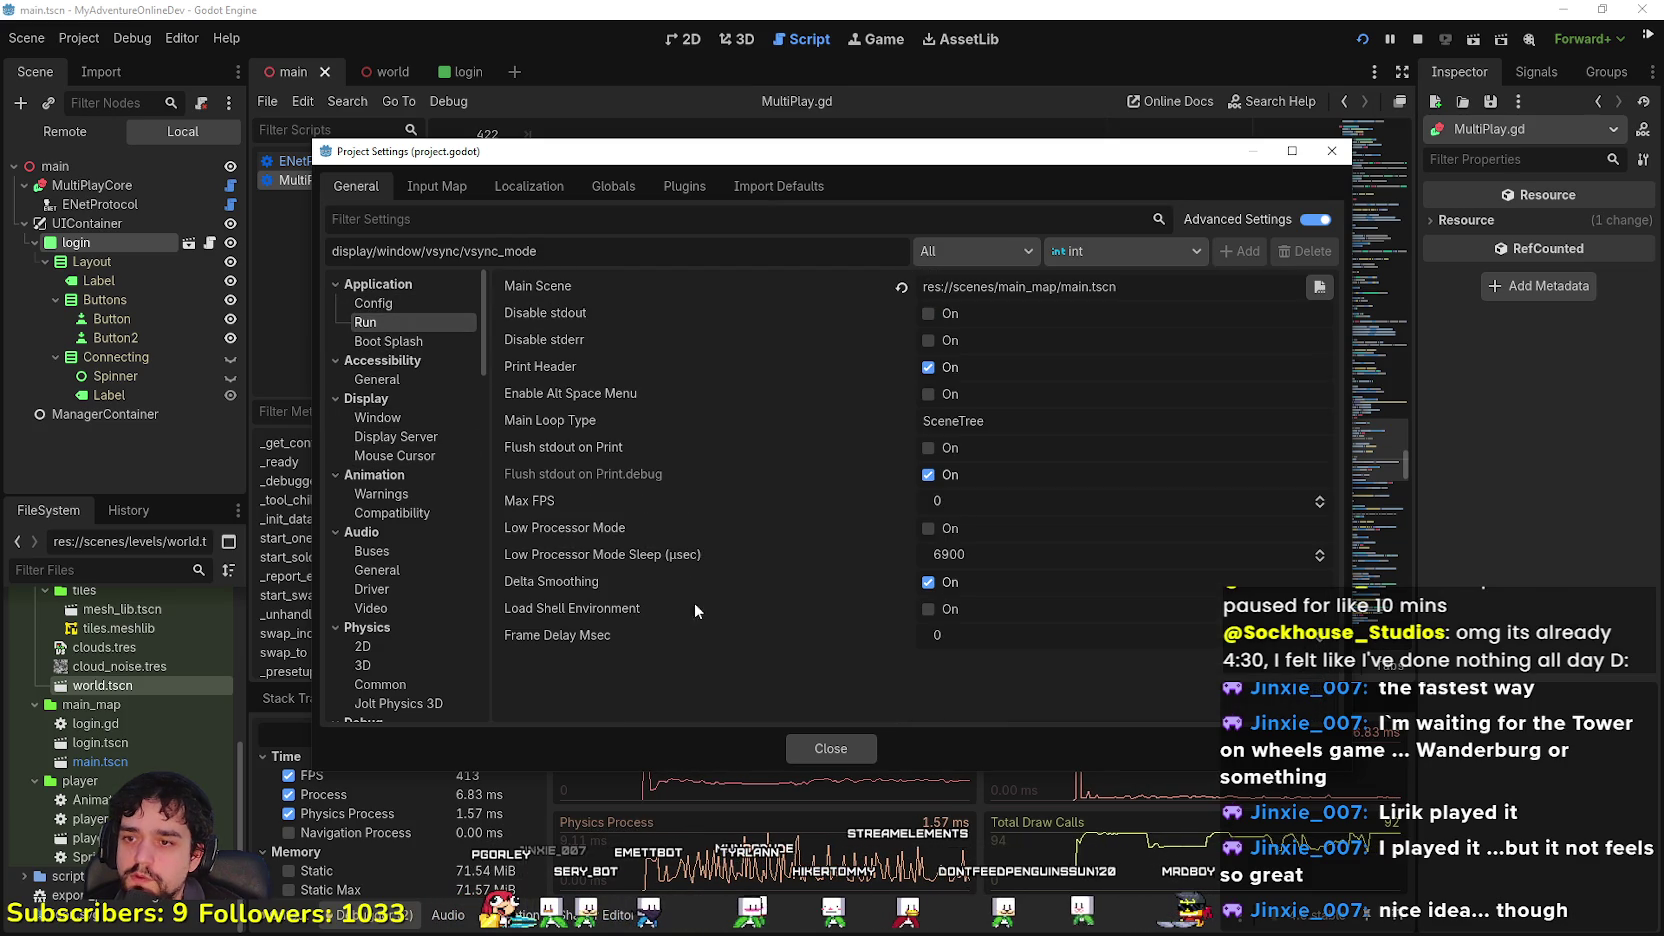
text(60)
key(Return)
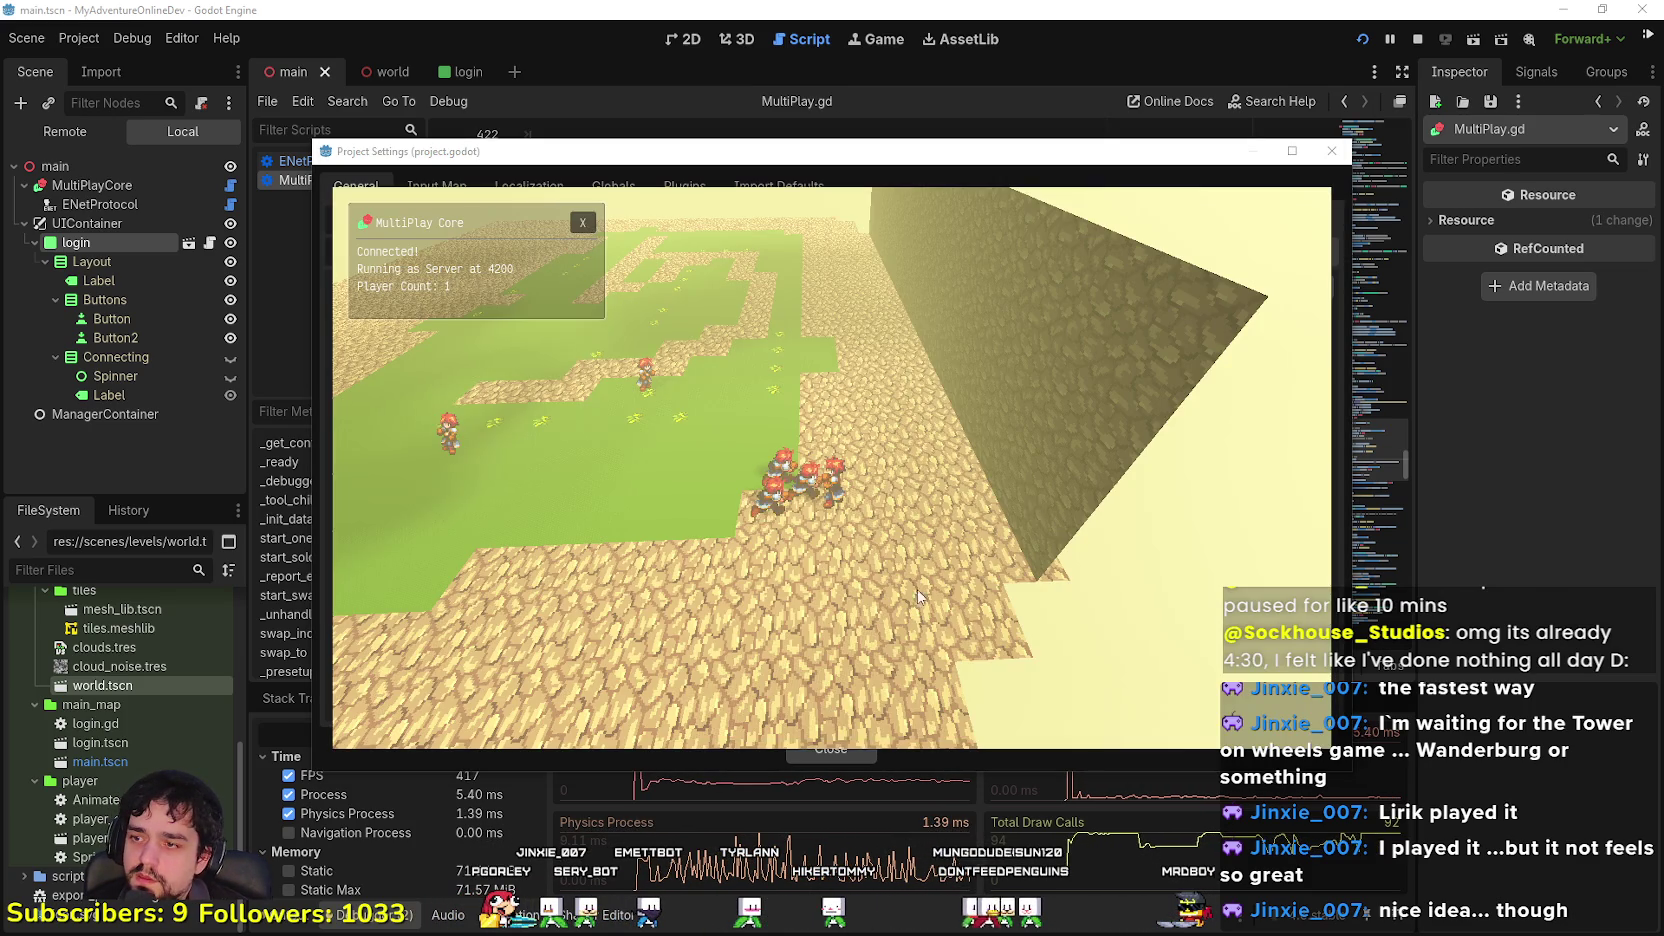
Step: Close Project Settings, relaunch the game with the 60 FPS cap, and check the monitors
click(849, 751)
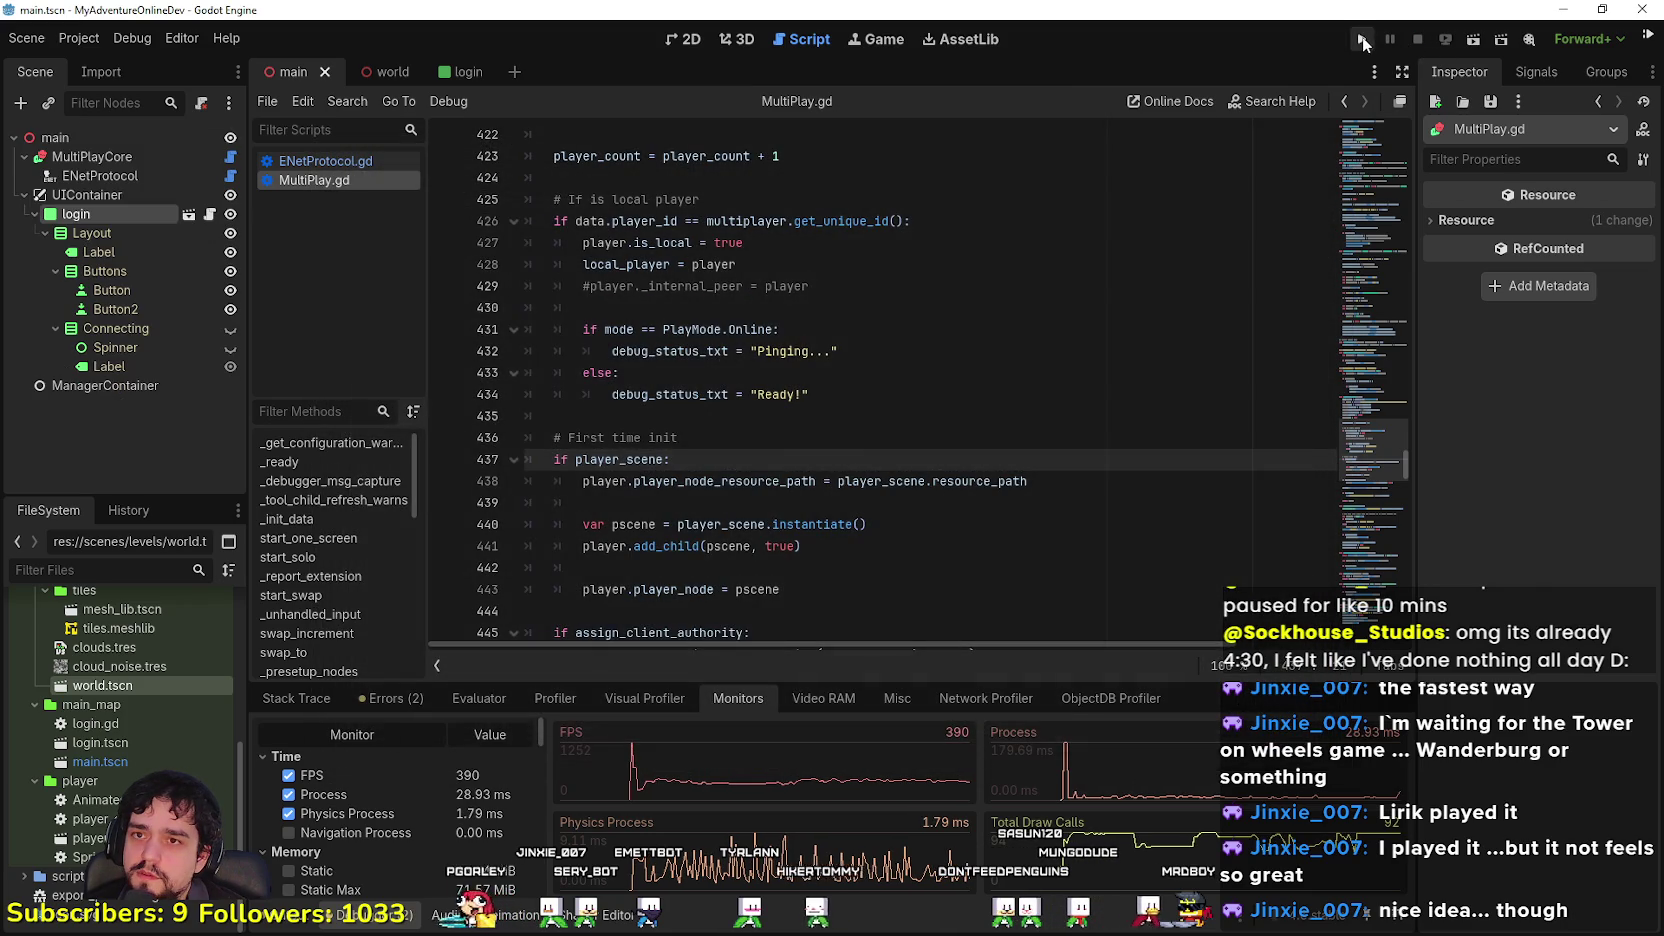
click(1362, 37)
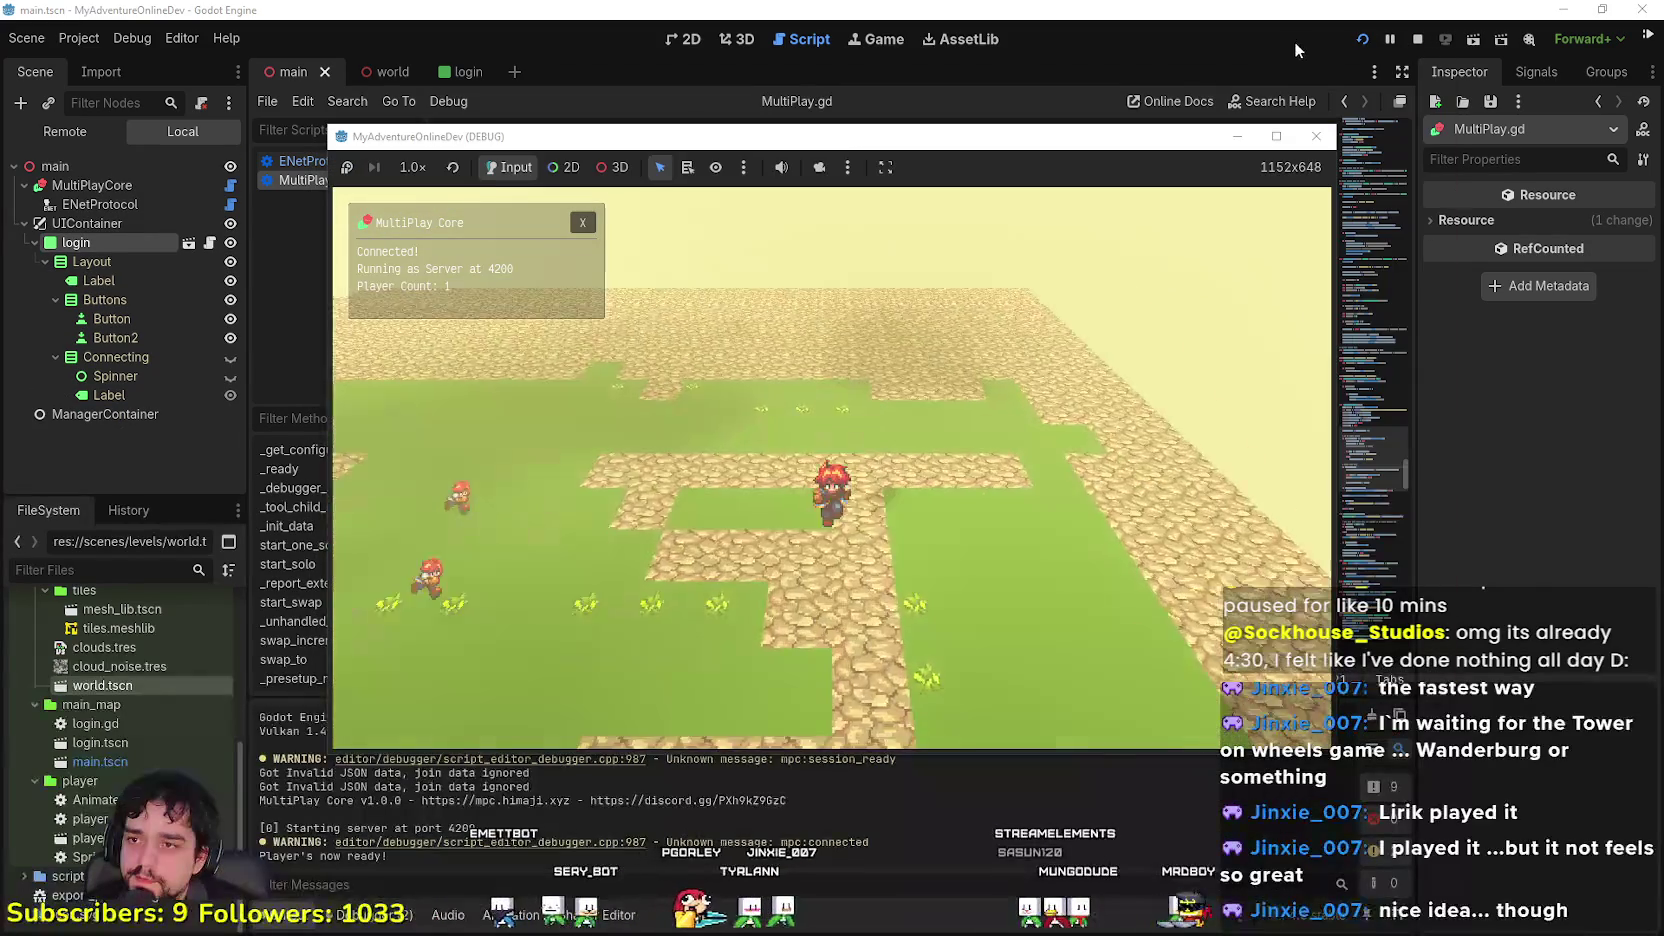
mouse_move(1158, 143)
mouse_down()
mouse_move(1385, 43)
mouse_move(1353, 62)
mouse_up()
key(w)
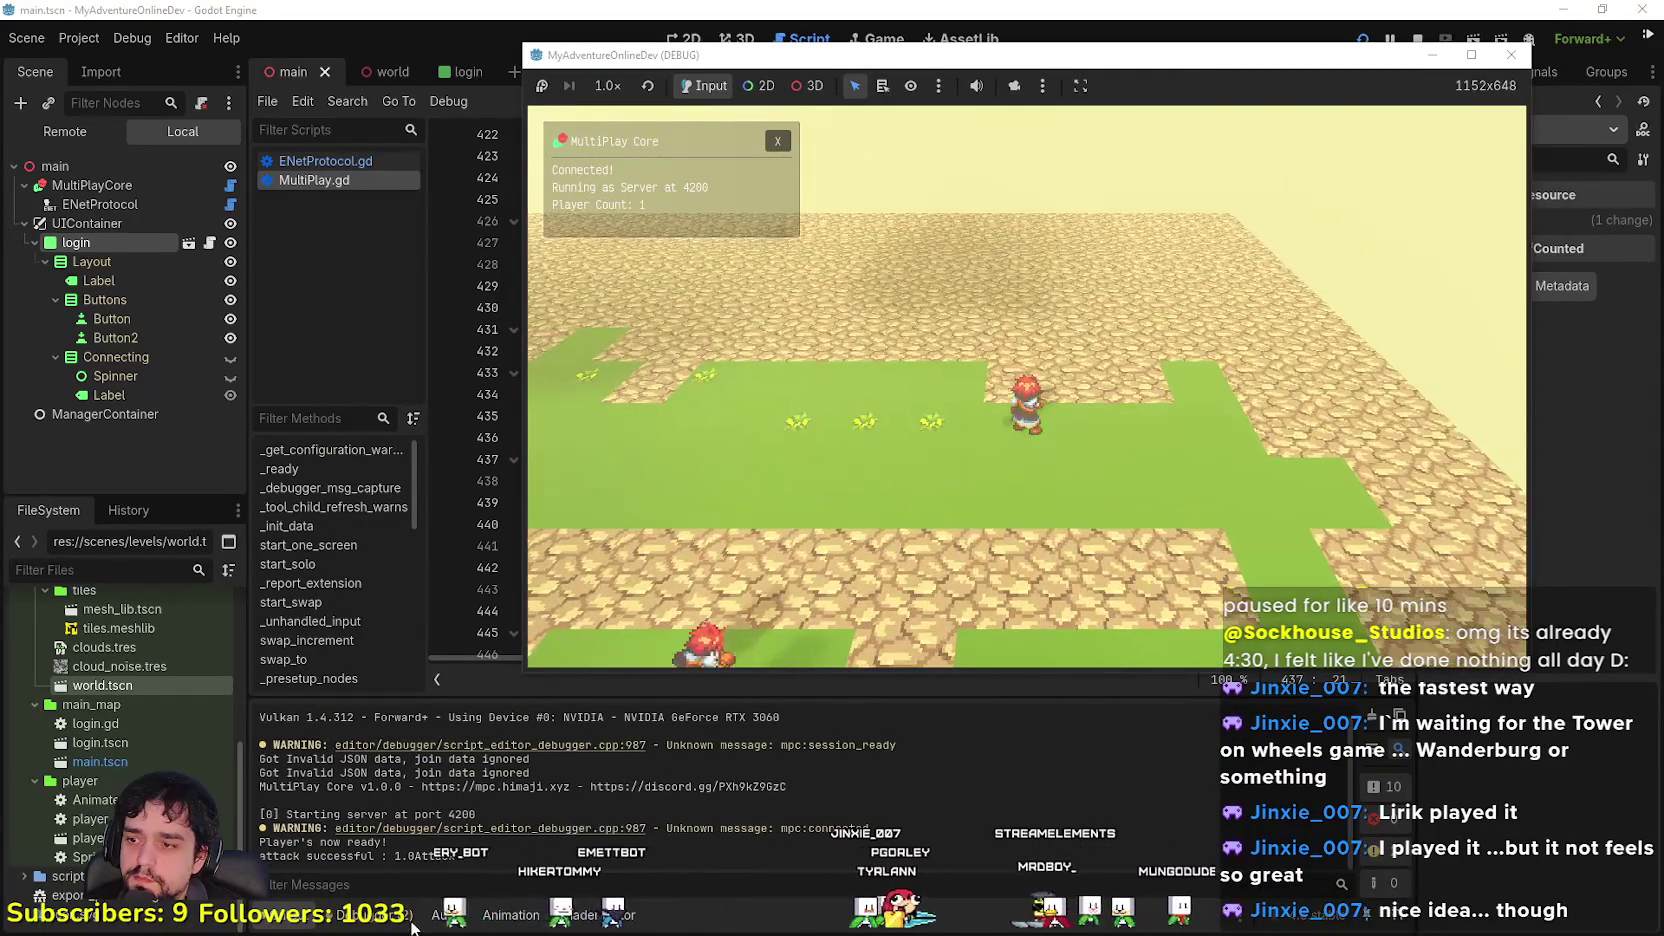
click(366, 914)
key(alt+Tab)
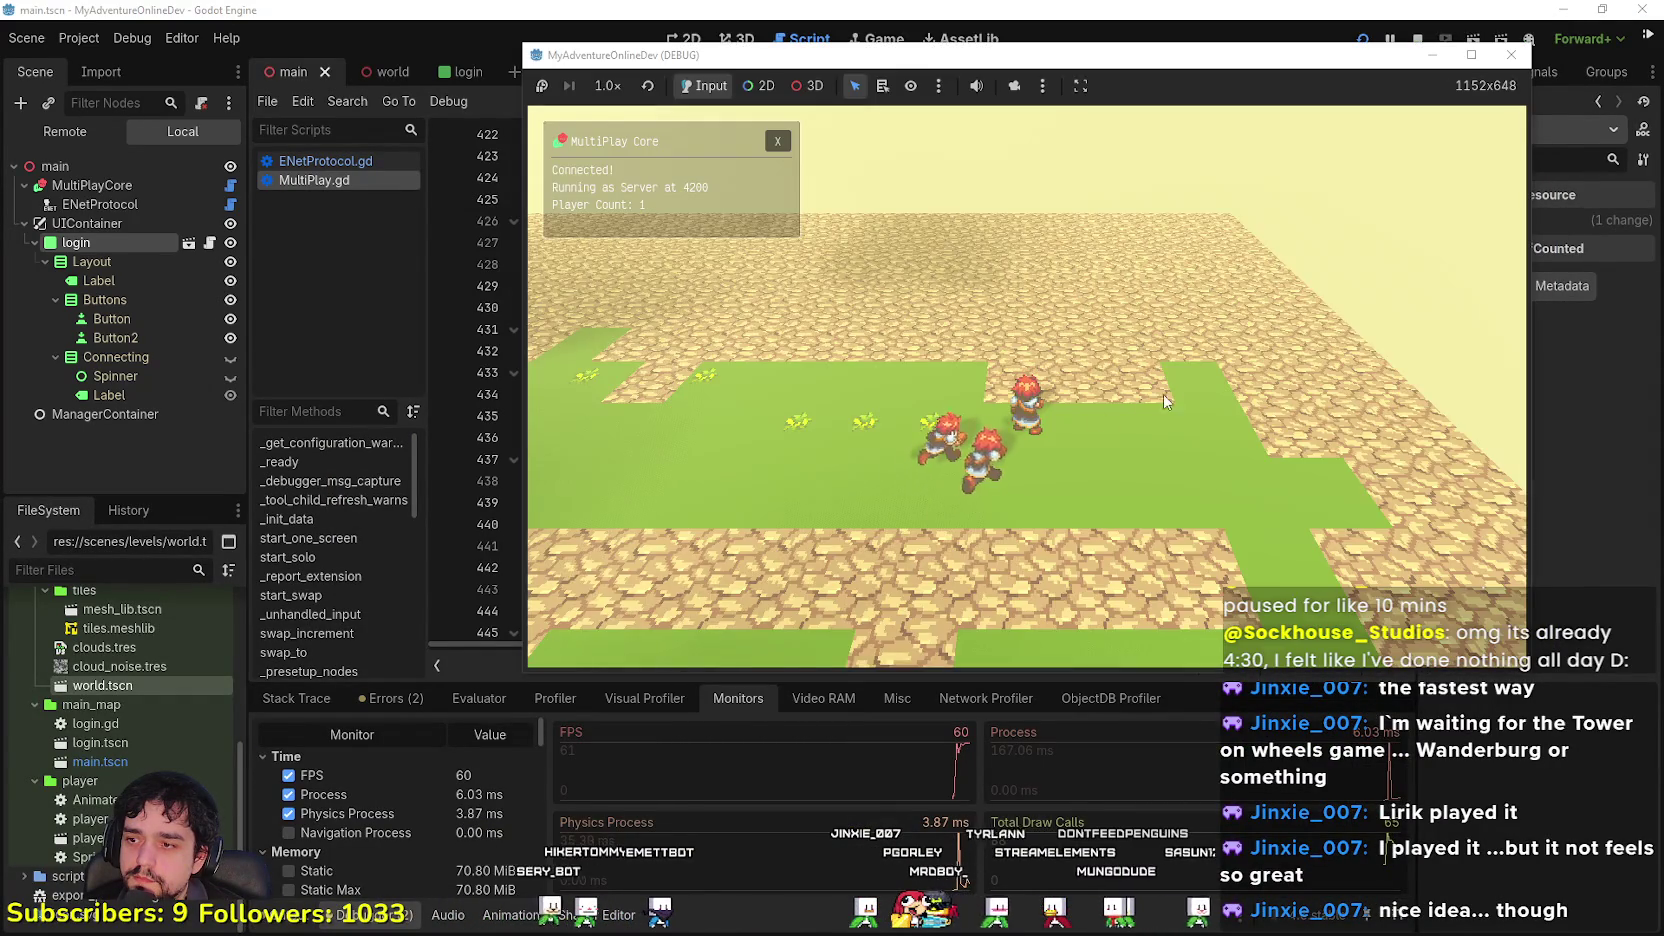
Step: Walk the player across the stone floor toward the grass and back to the other characters
key(w)
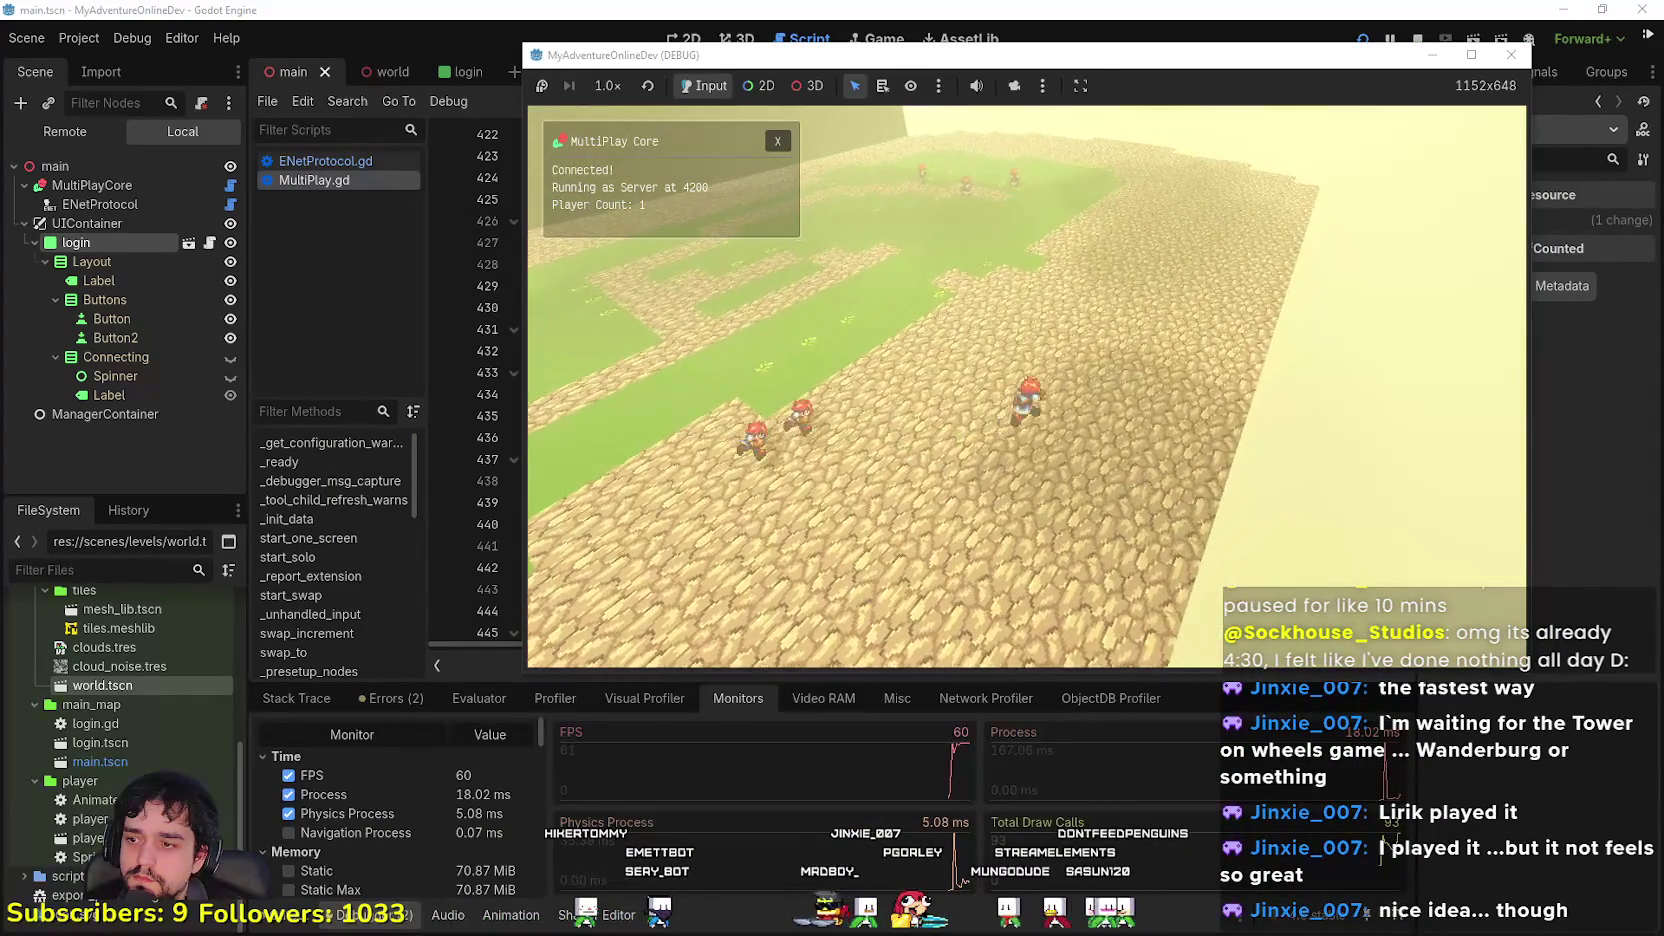
key(w)
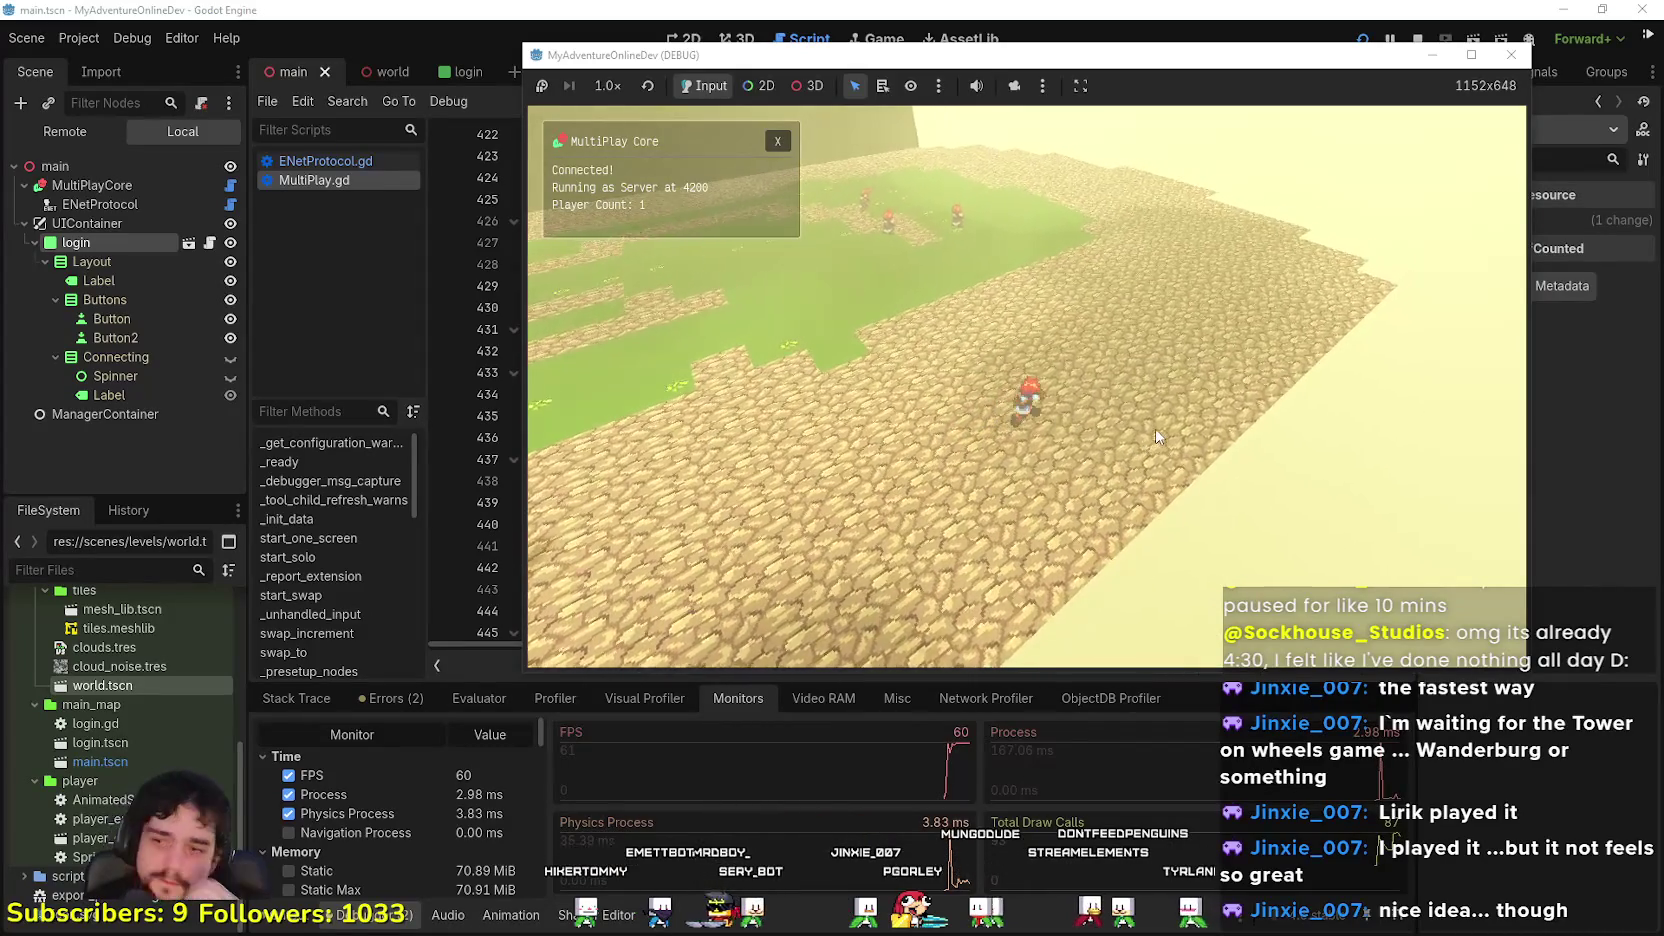
key(a)
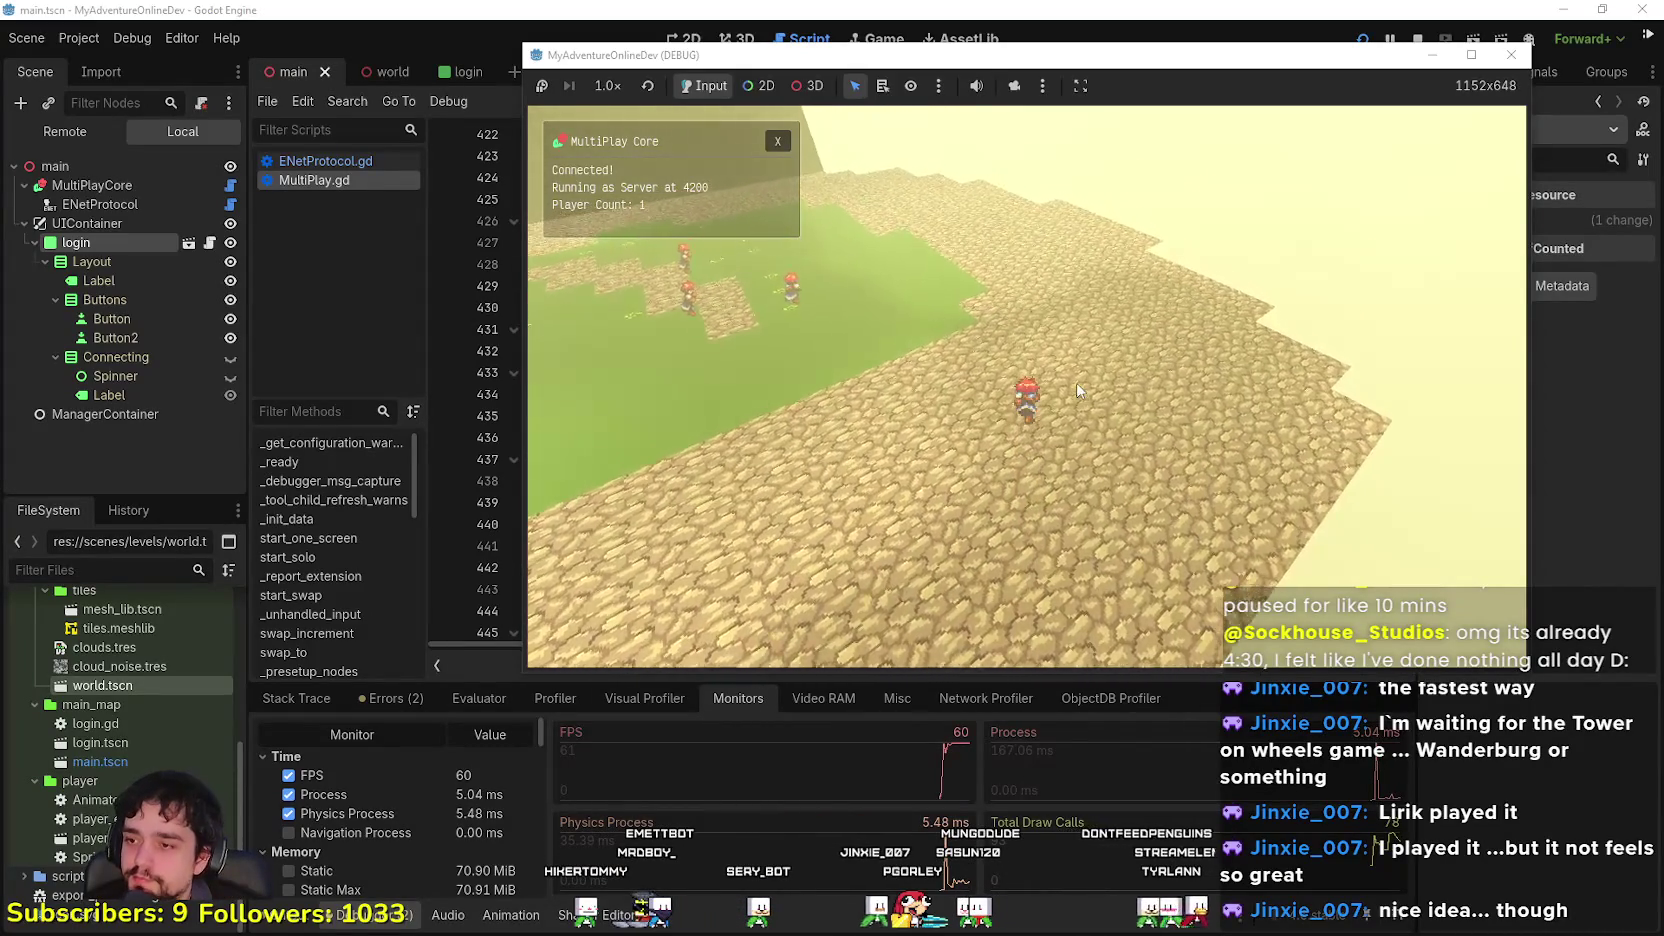
key(w)
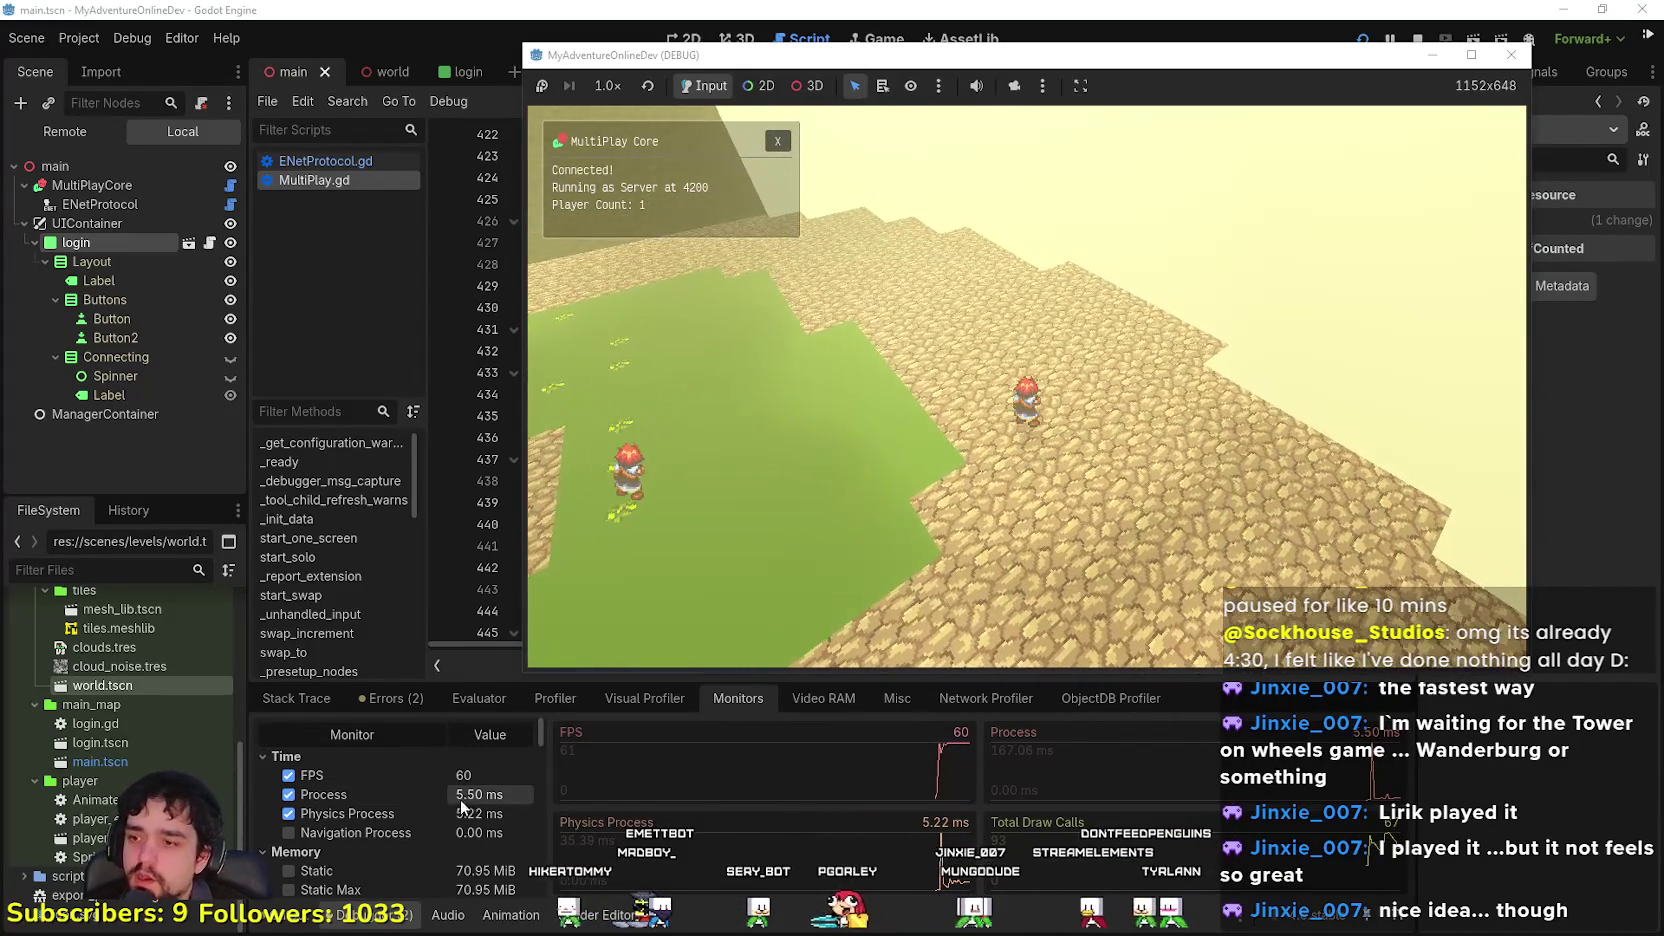
key(s)
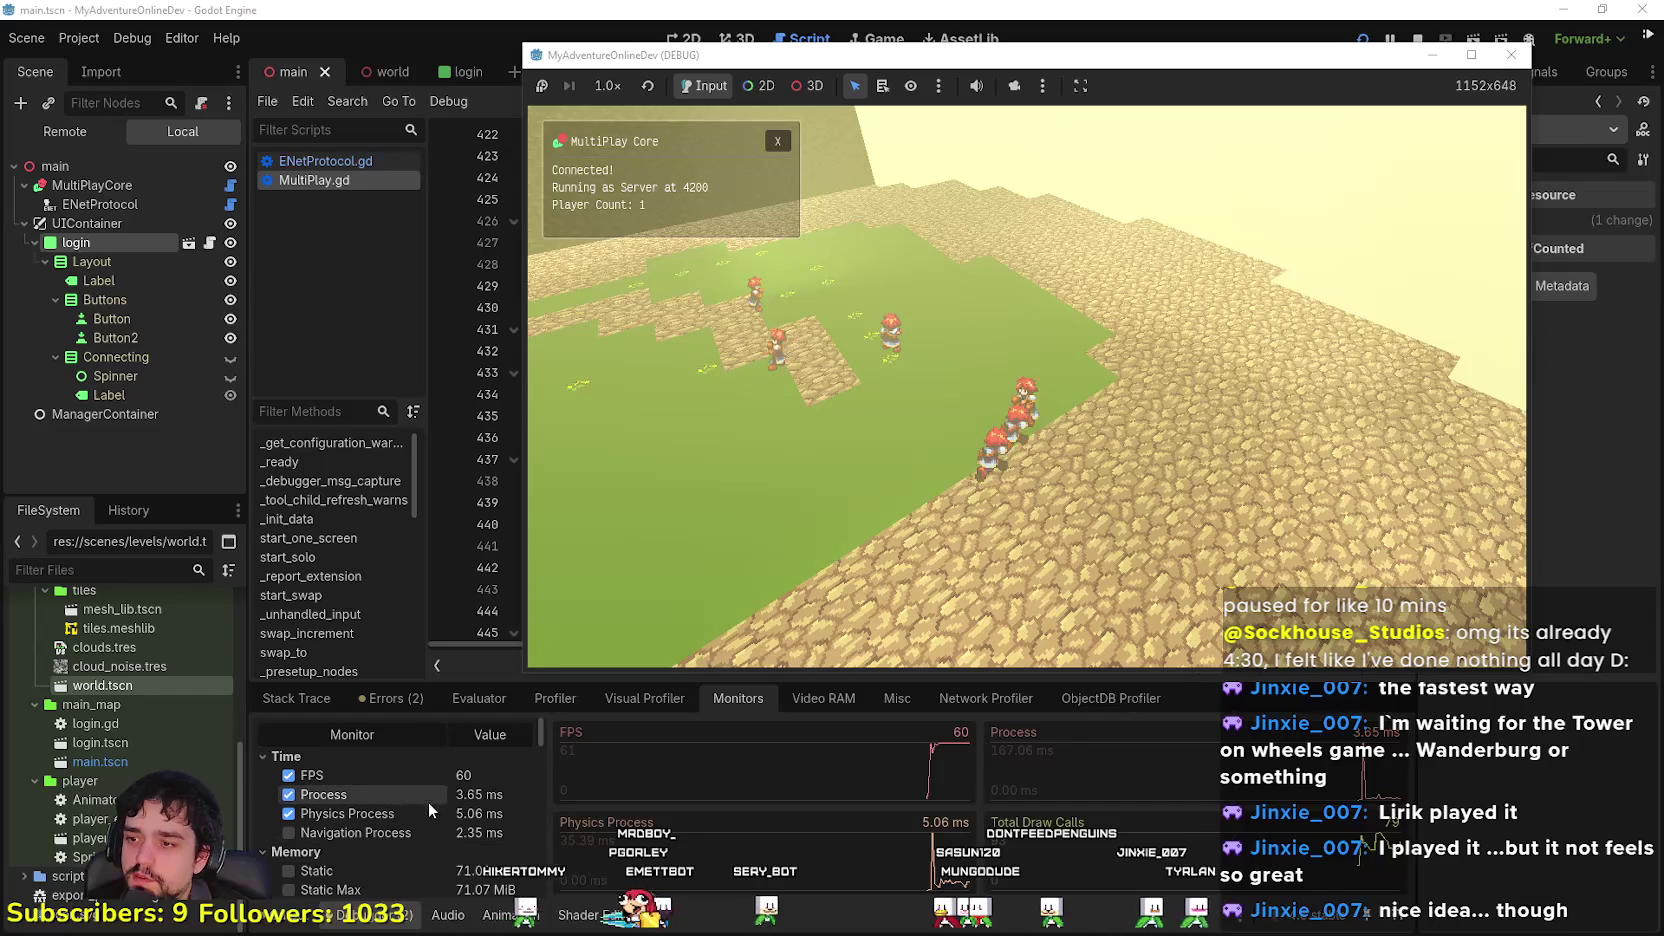
key(e)
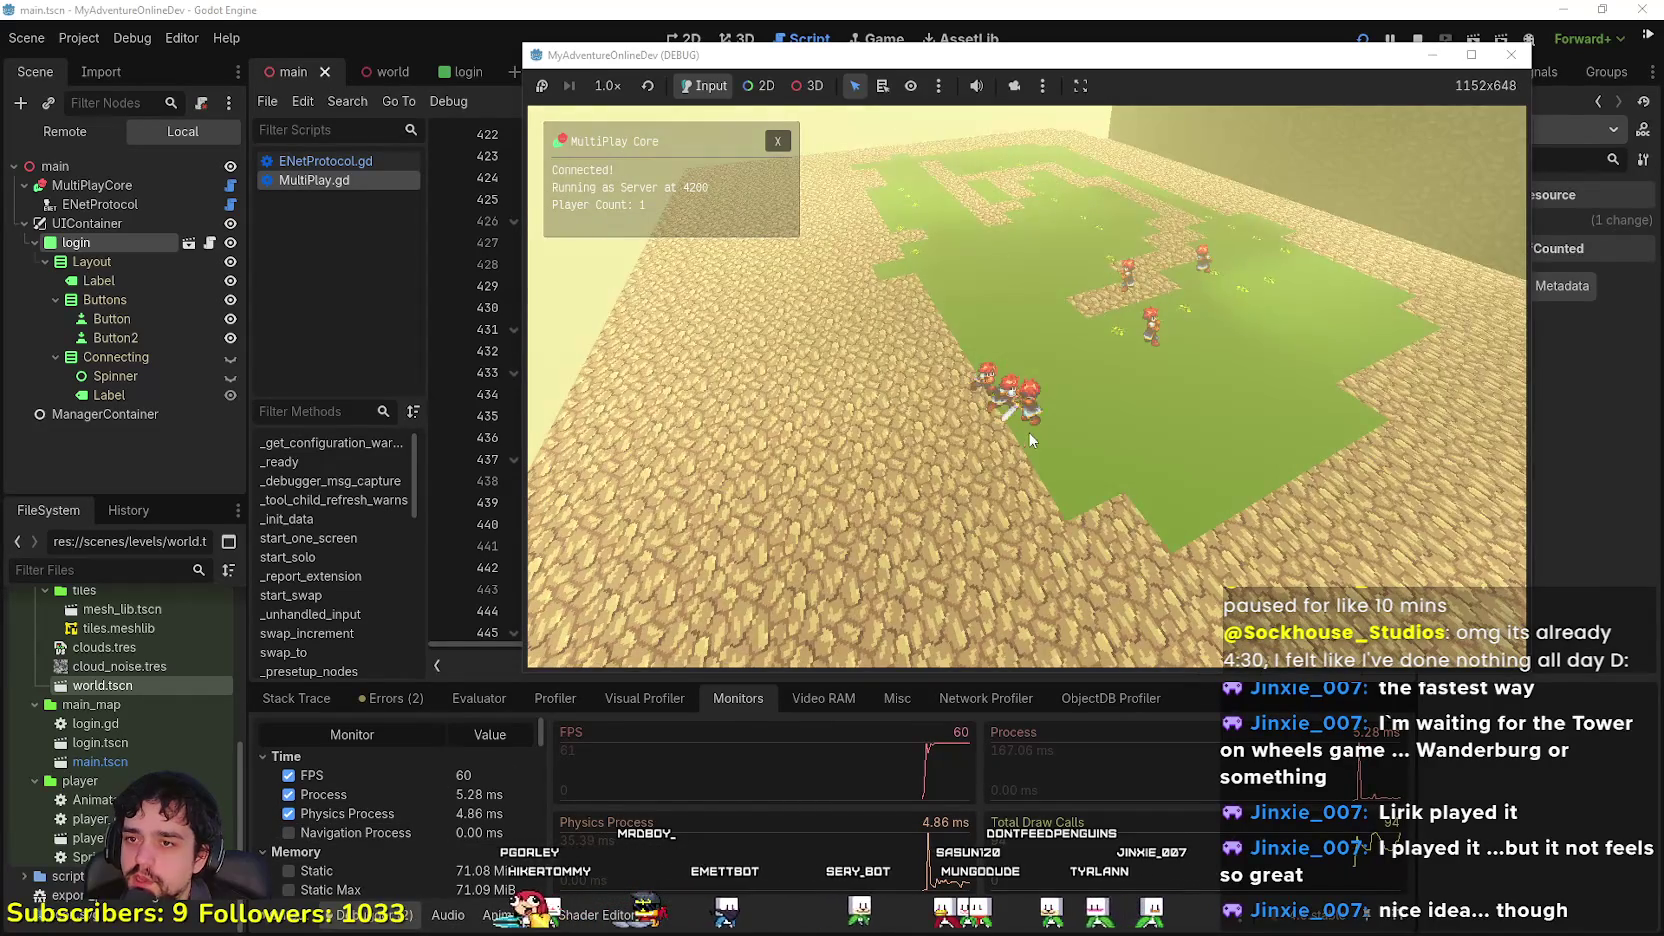
key(e)
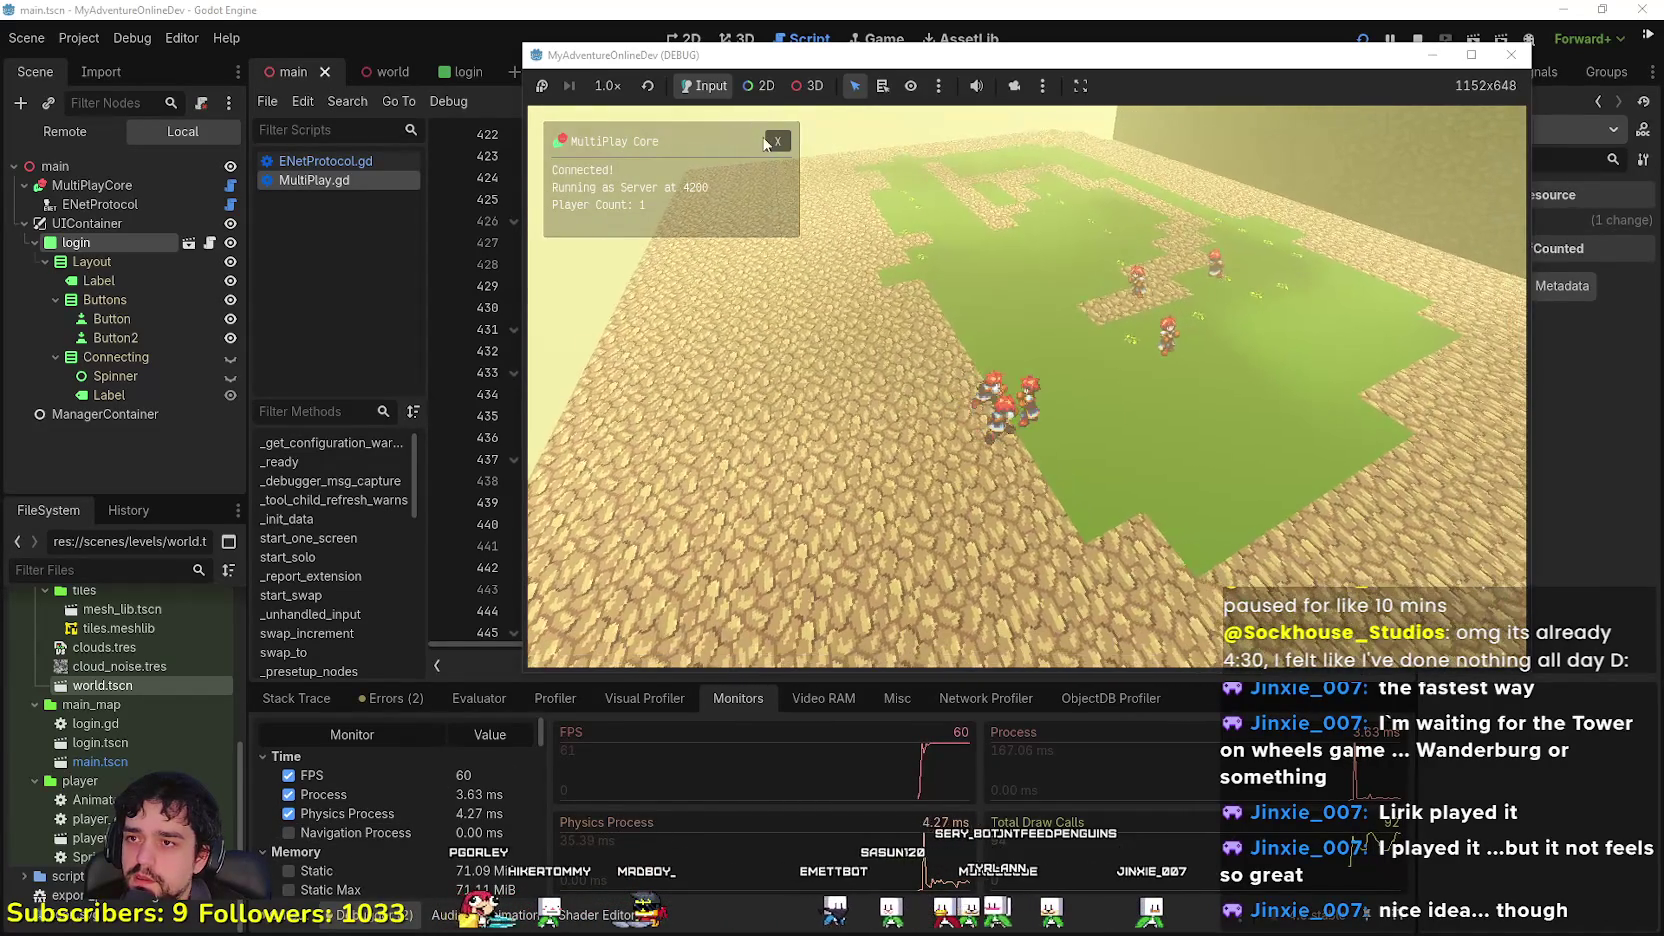
Step: Close the MultiPlay Core status panel and rotate the camera over the grass and path
click(765, 142)
key(e)
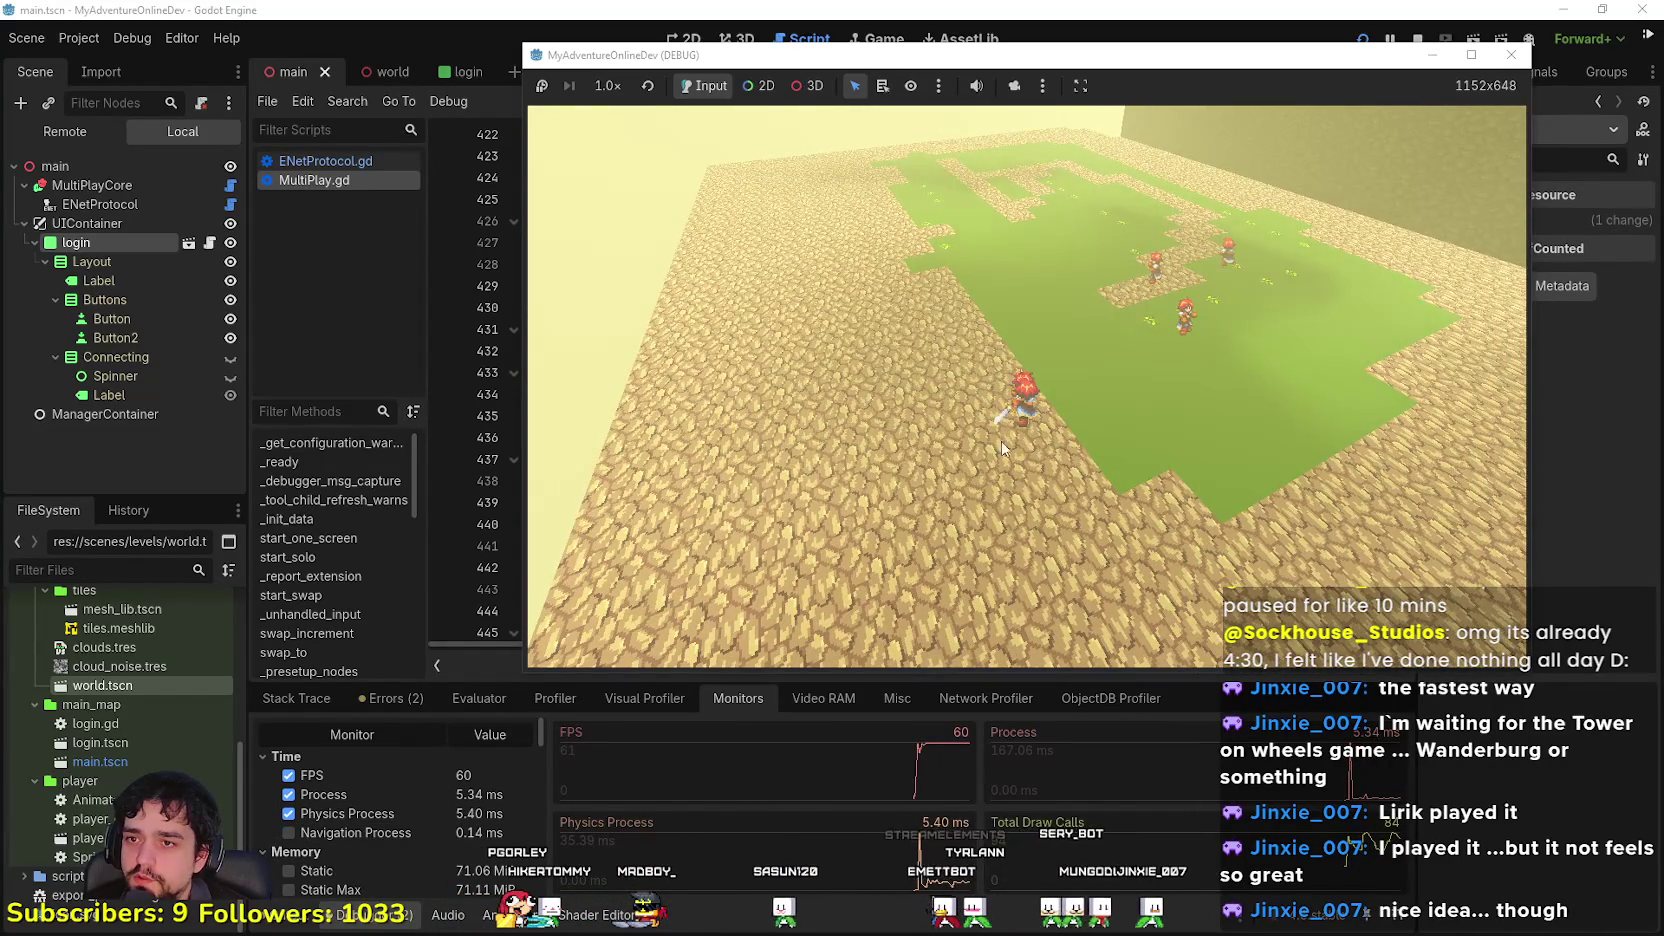
key(e)
key(e)
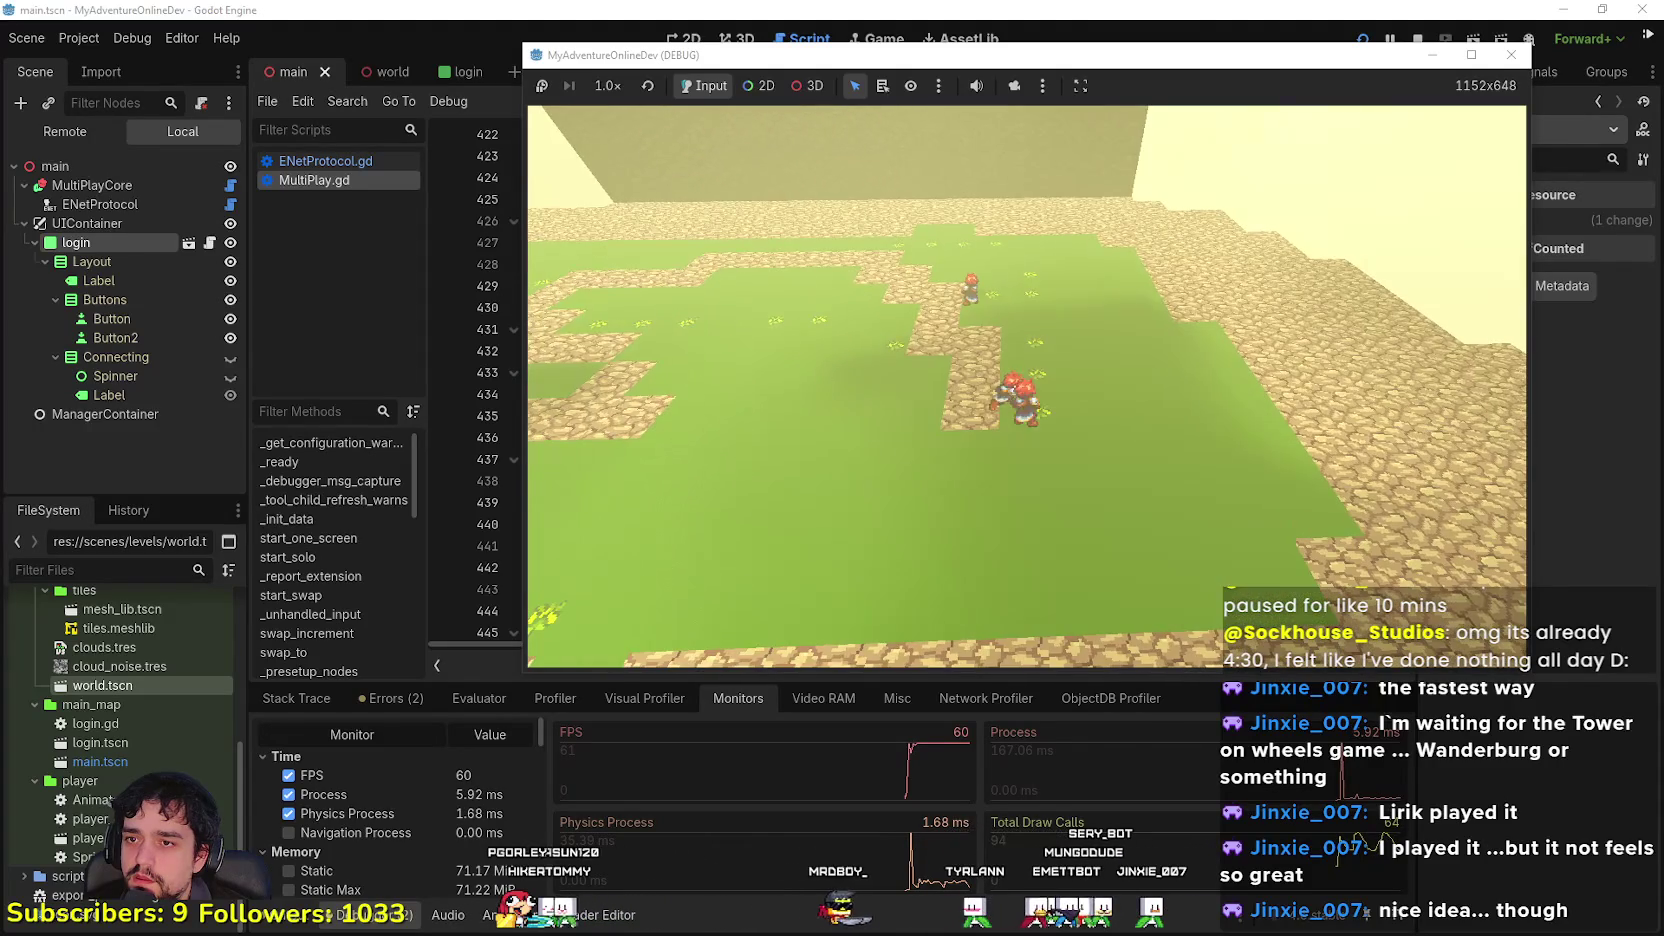
key(e)
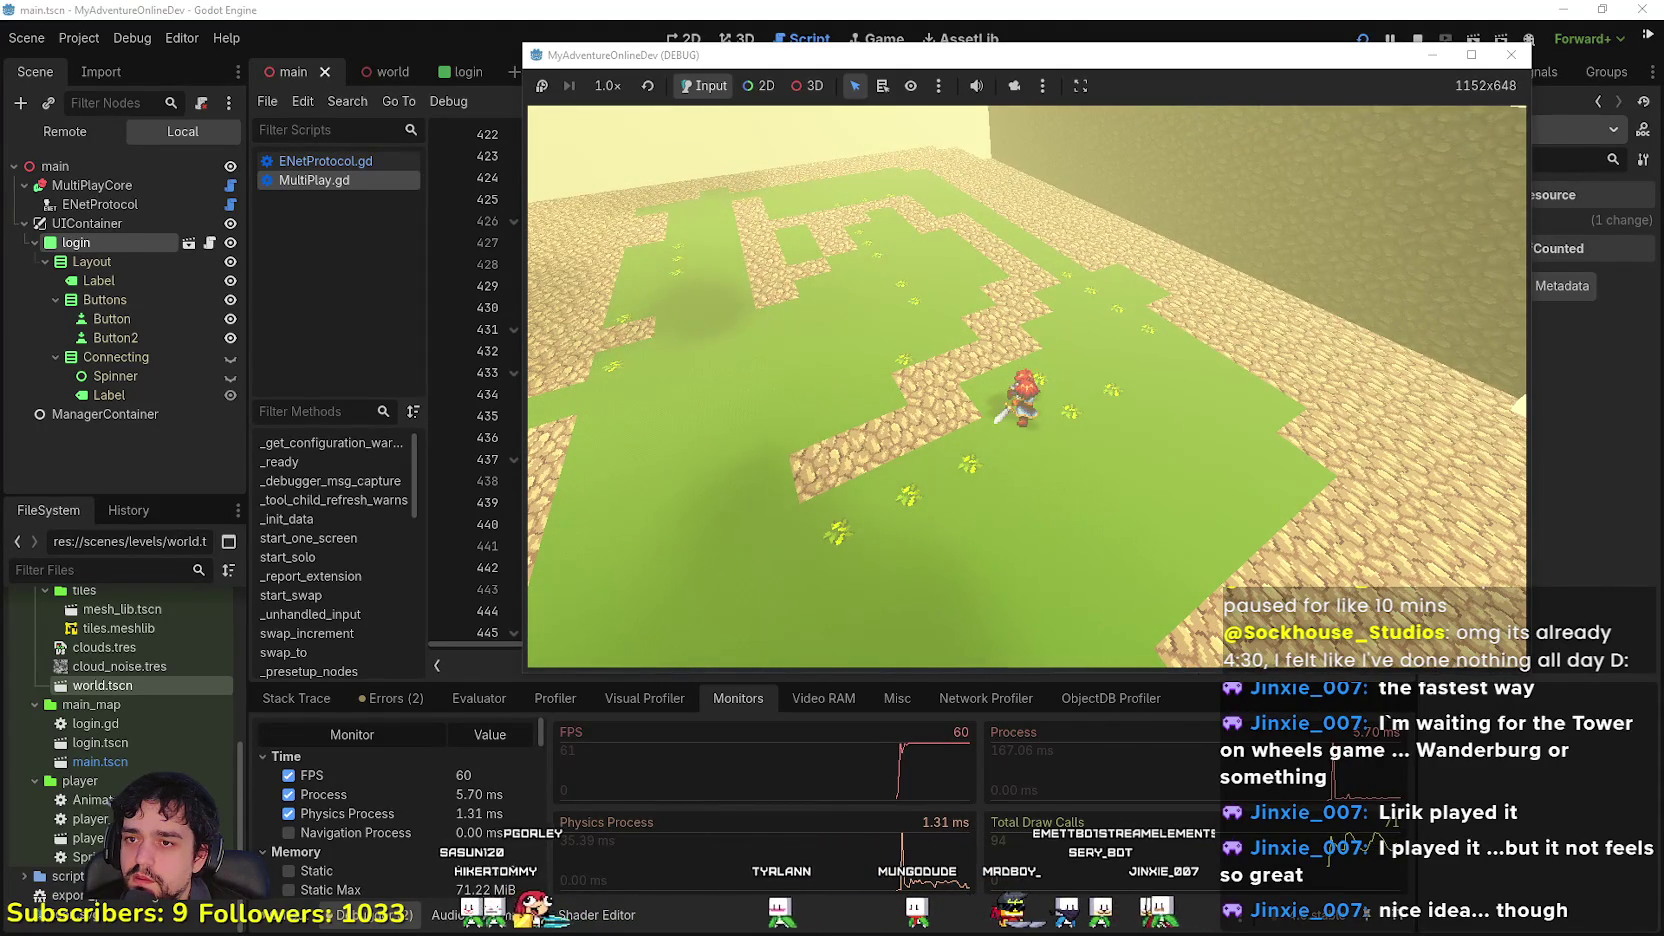
key(e)
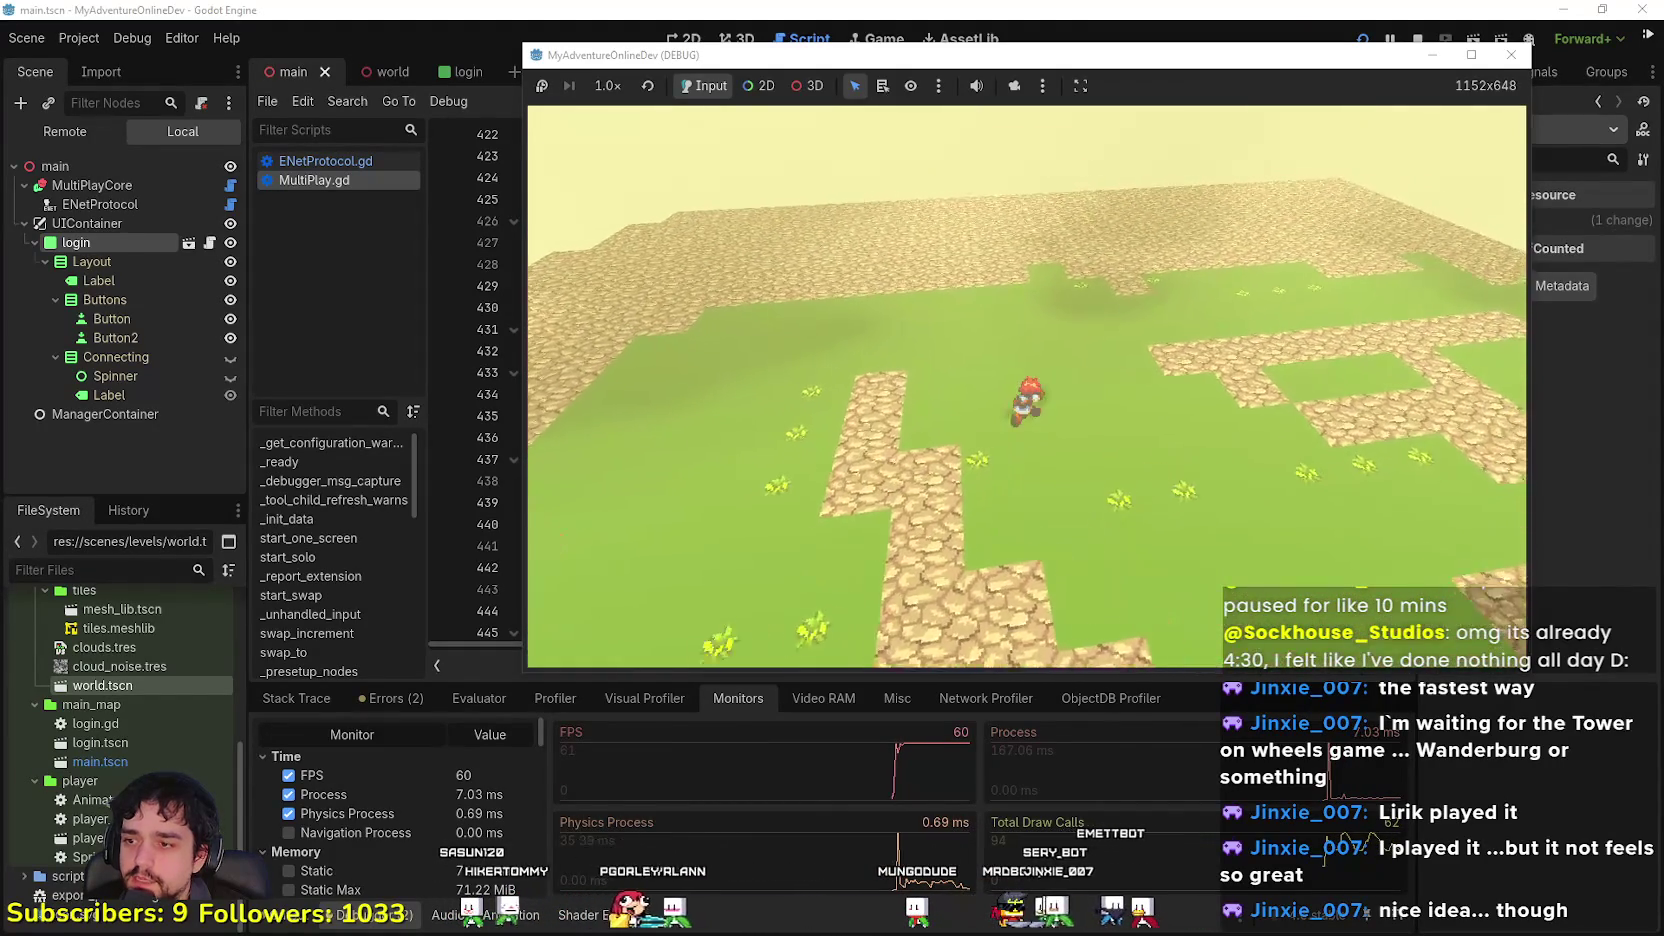
key(e)
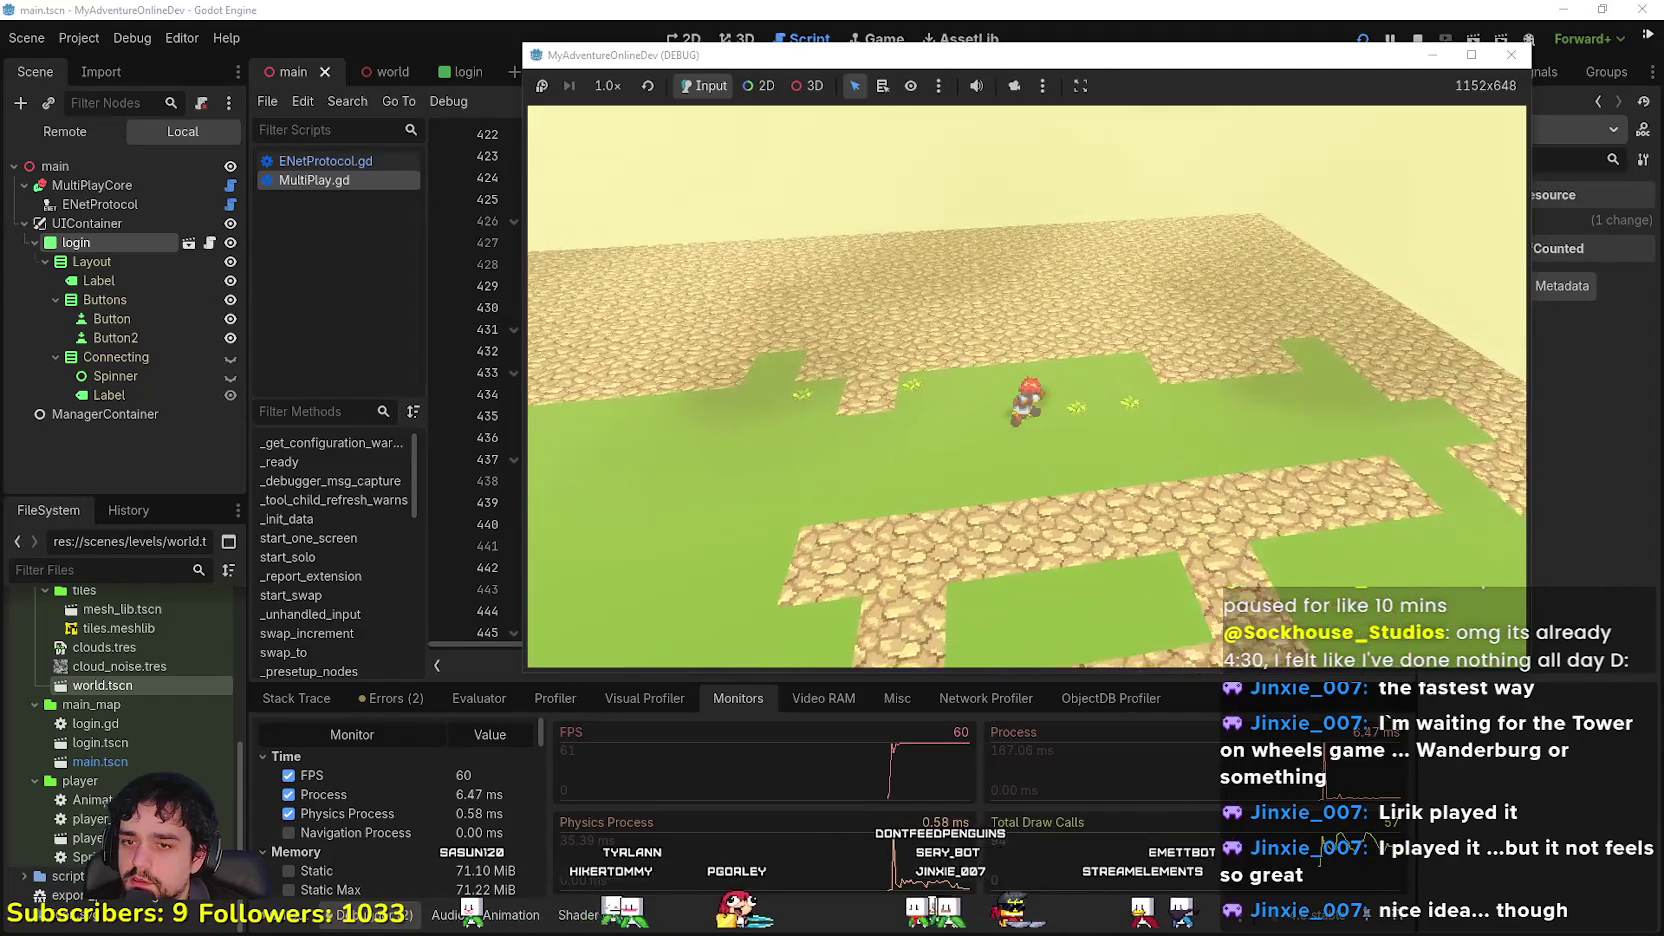
Step: Walk along the stone path, look around its edge and the grass field, then return to the editor
key(w)
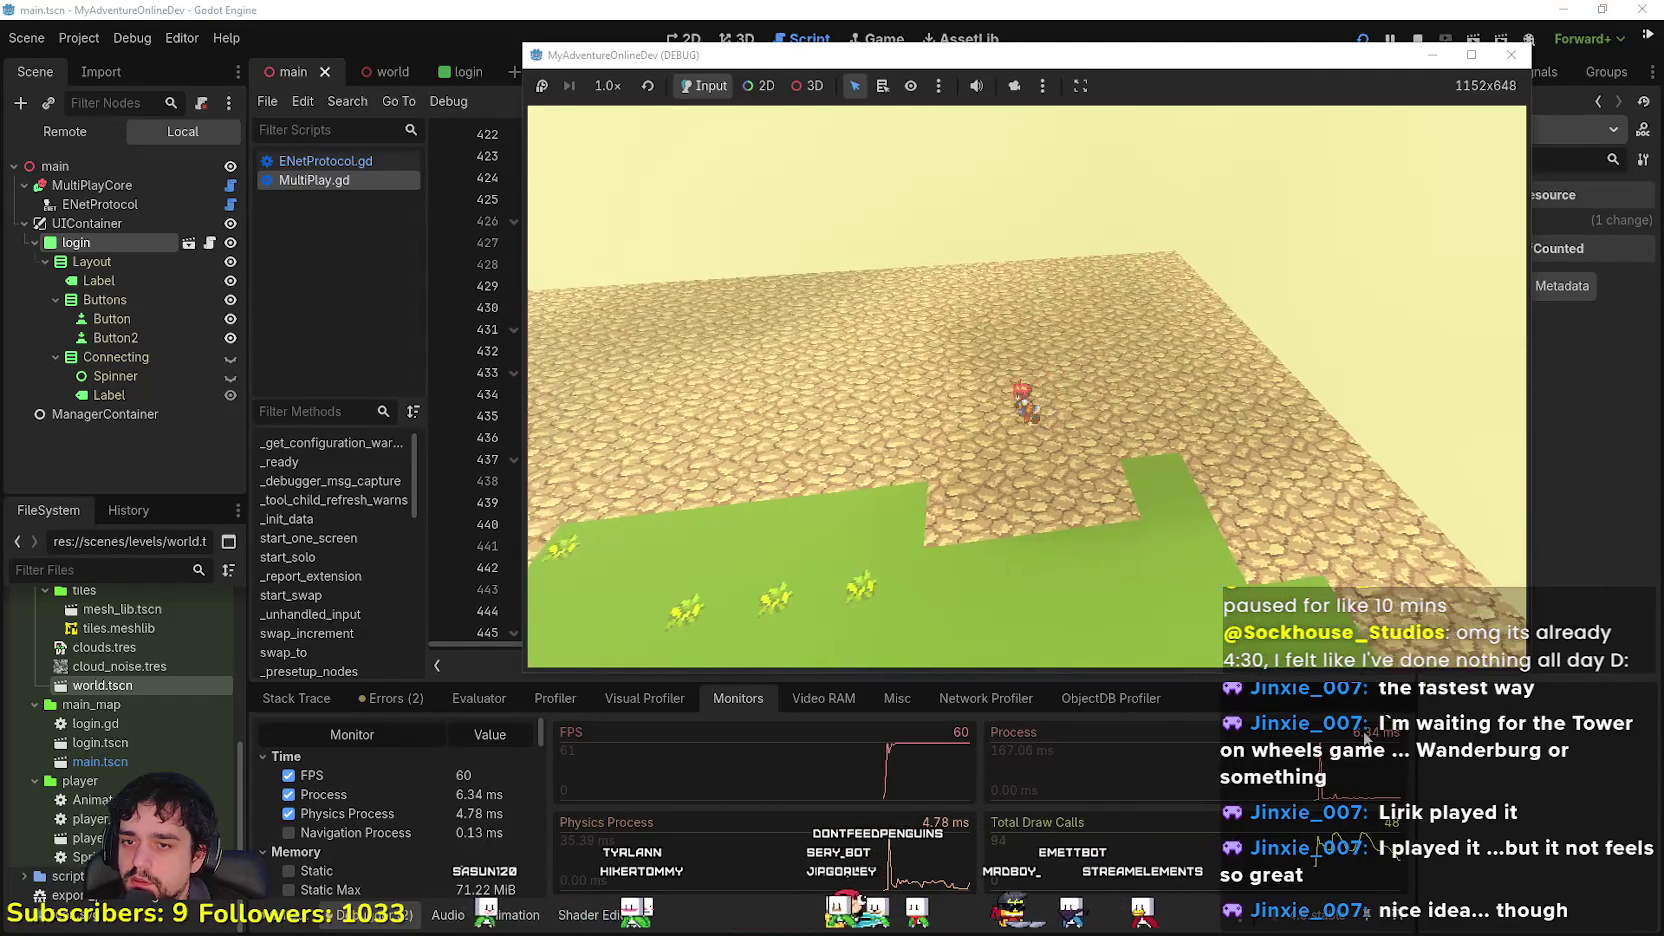
key(w)
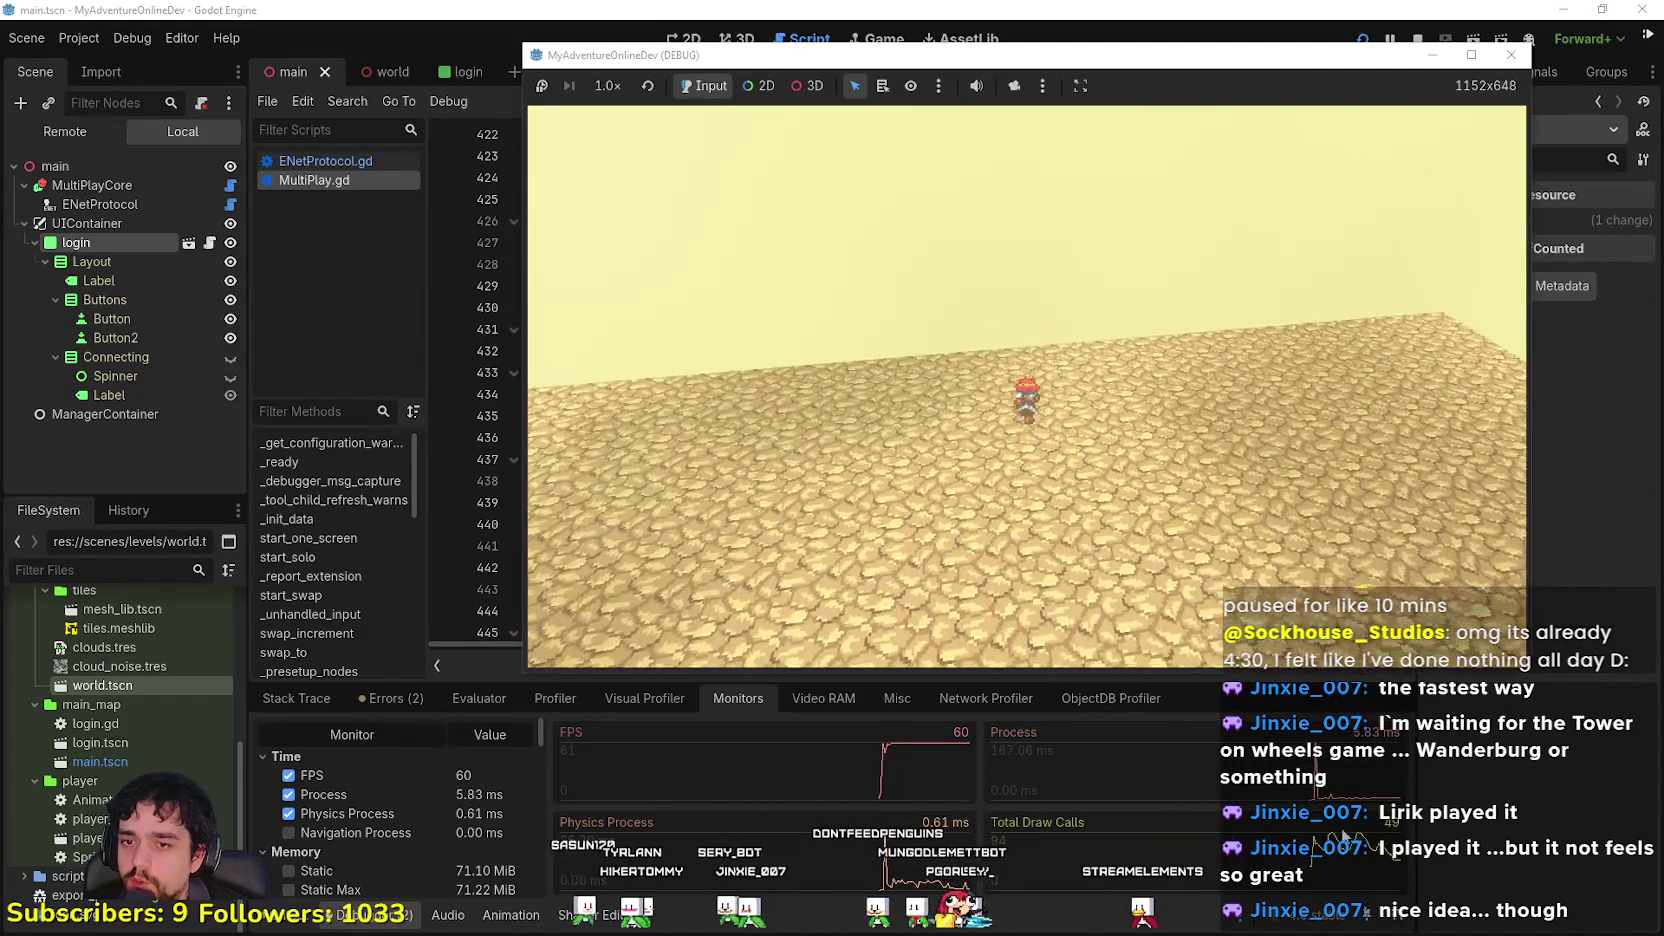
key(e)
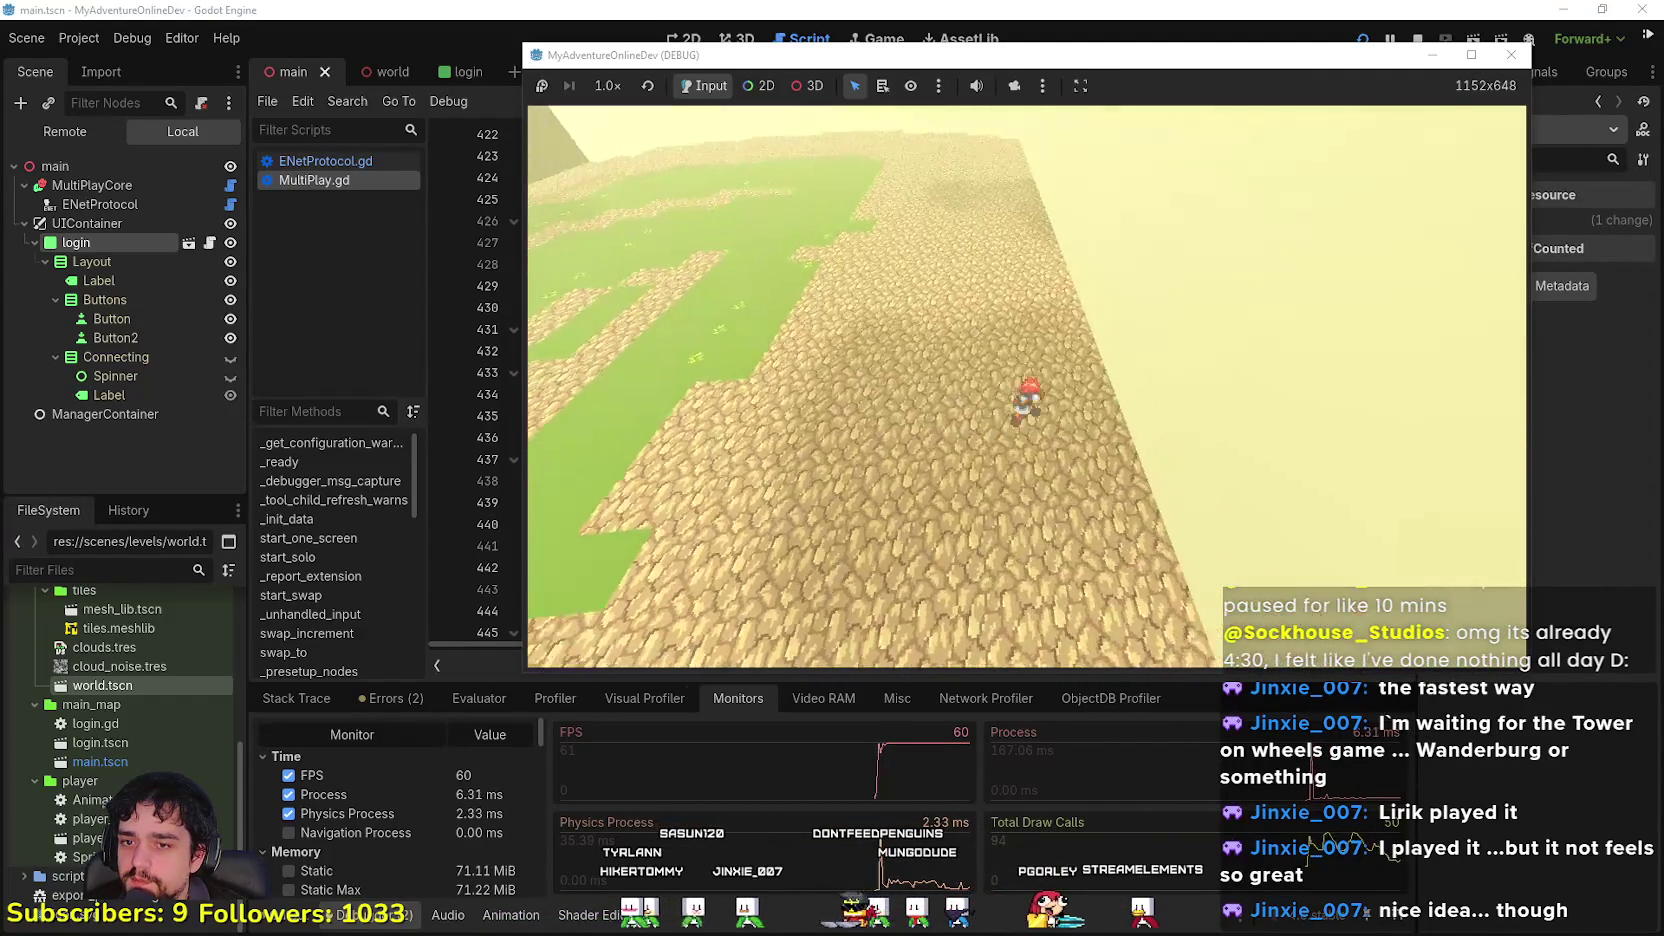
key(e)
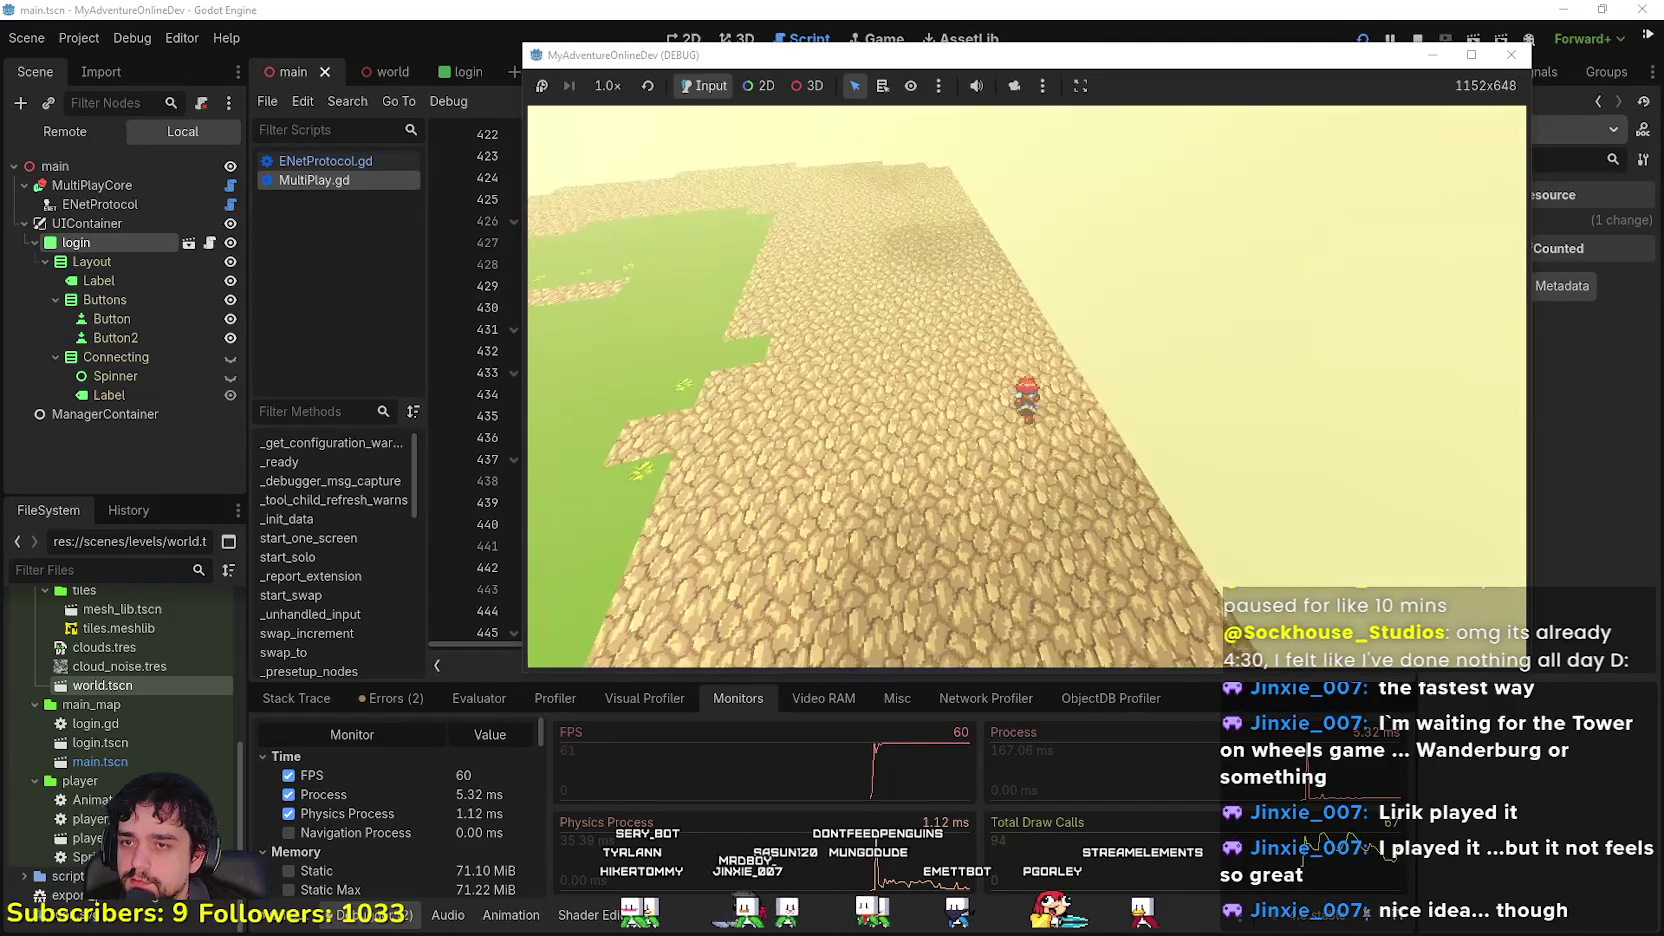
key(e)
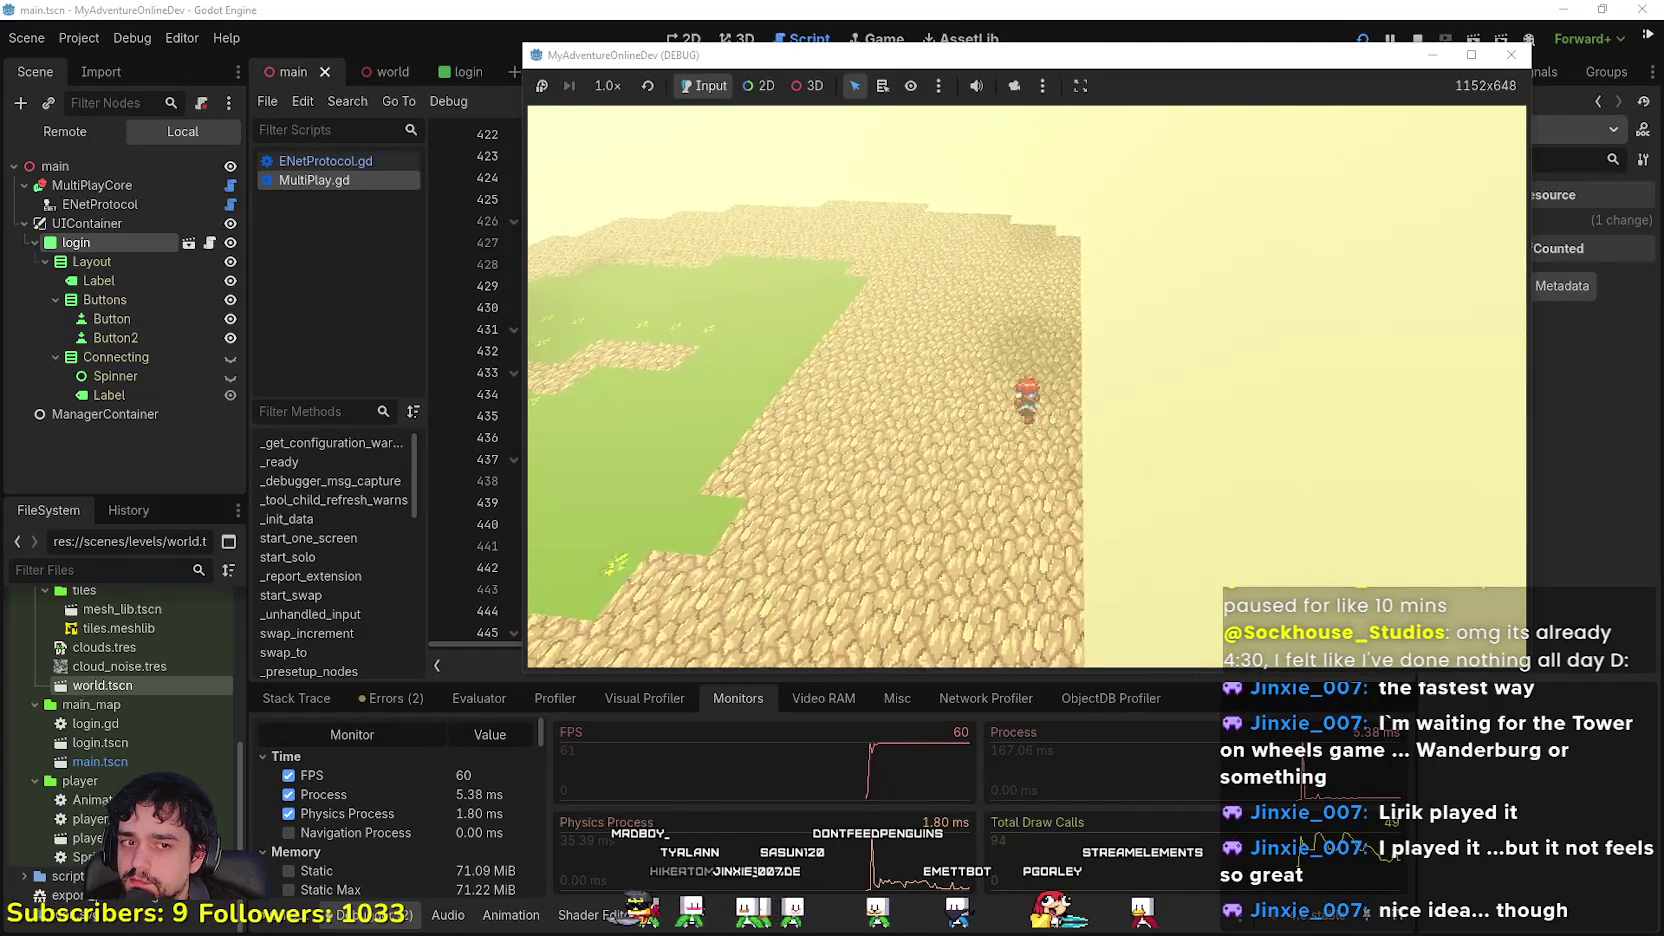
key(e)
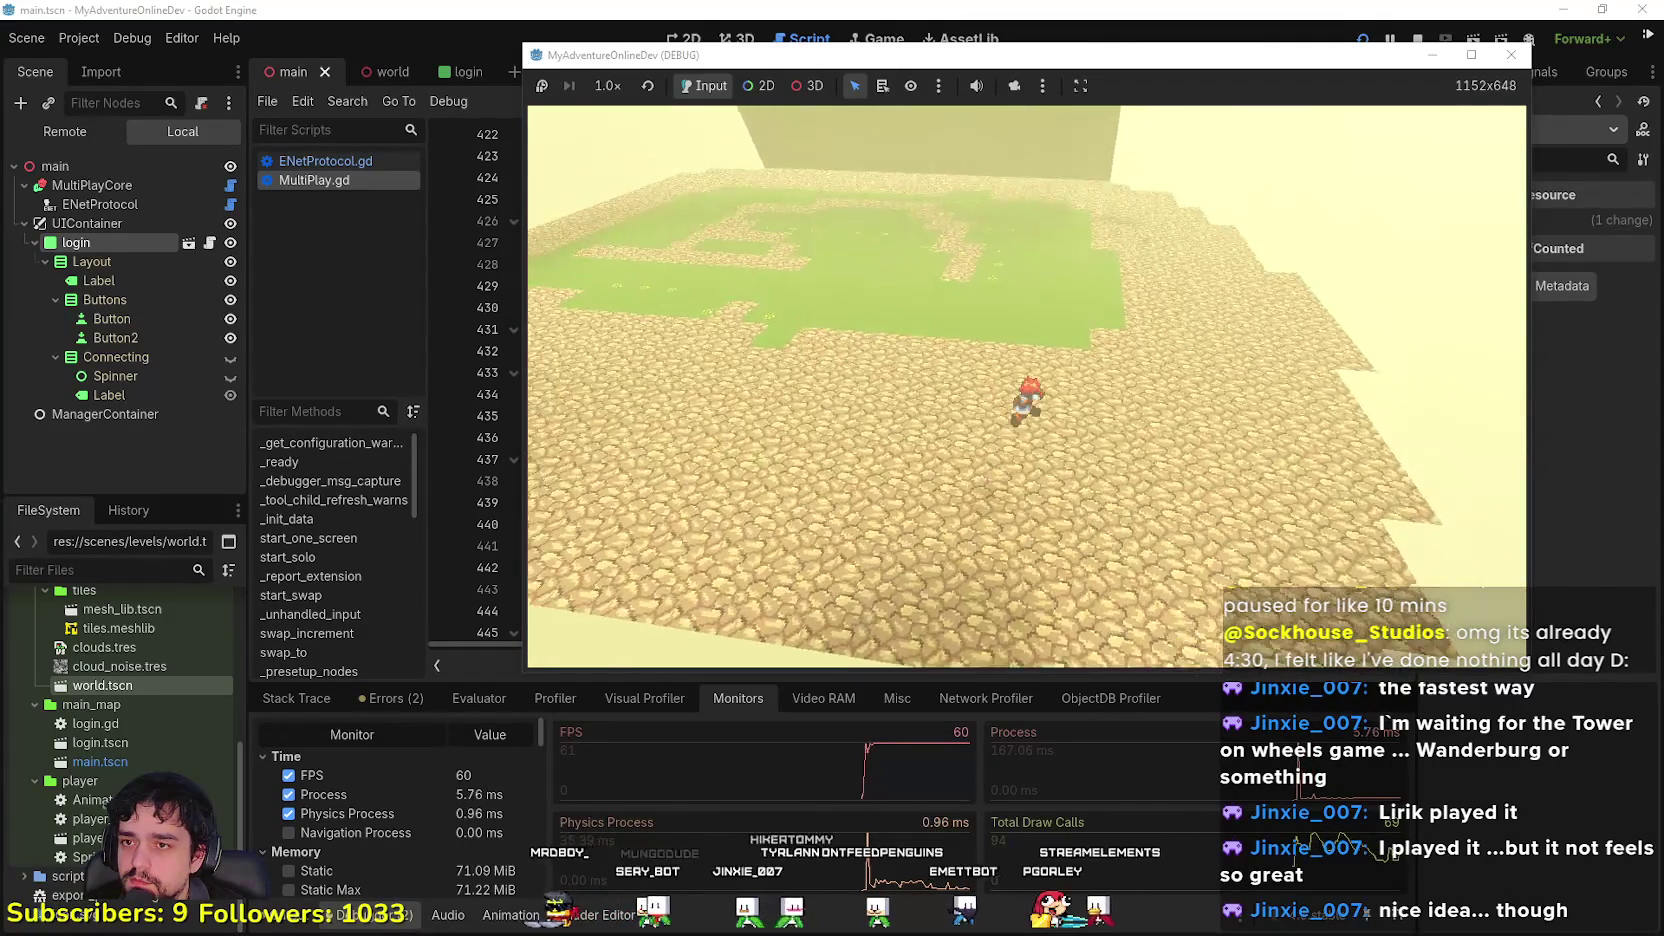
key(e)
click(934, 8)
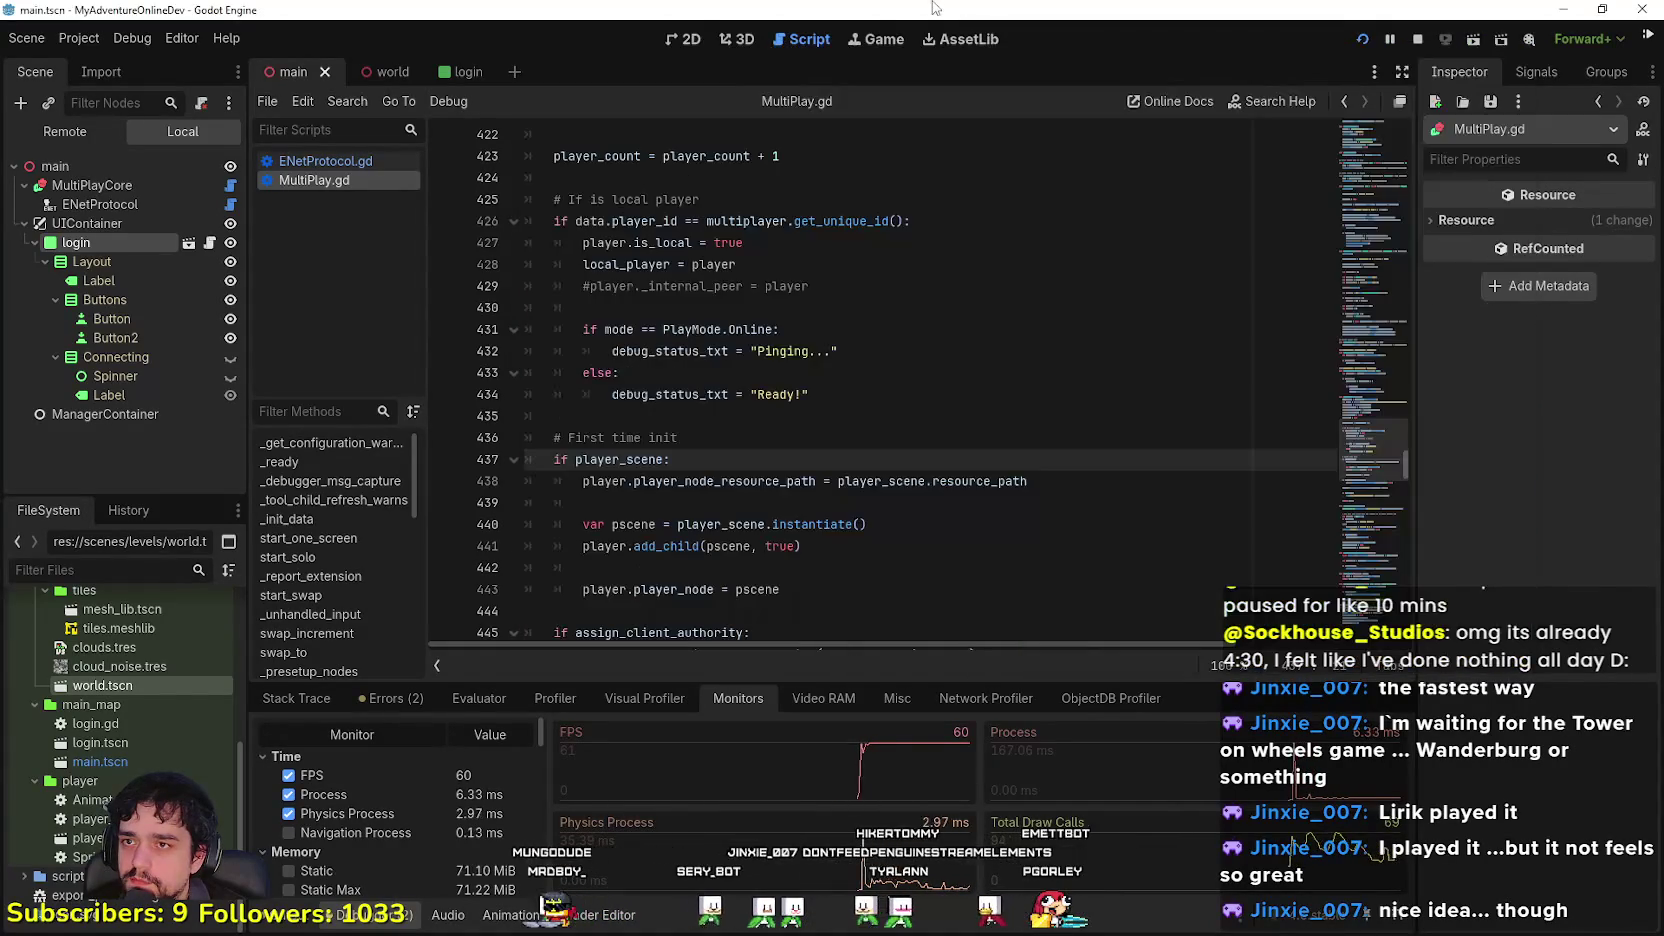
Step: Open world.tscn in the 3D view, fly over the terrain, and select GridMap then GridMap2
click(679, 40)
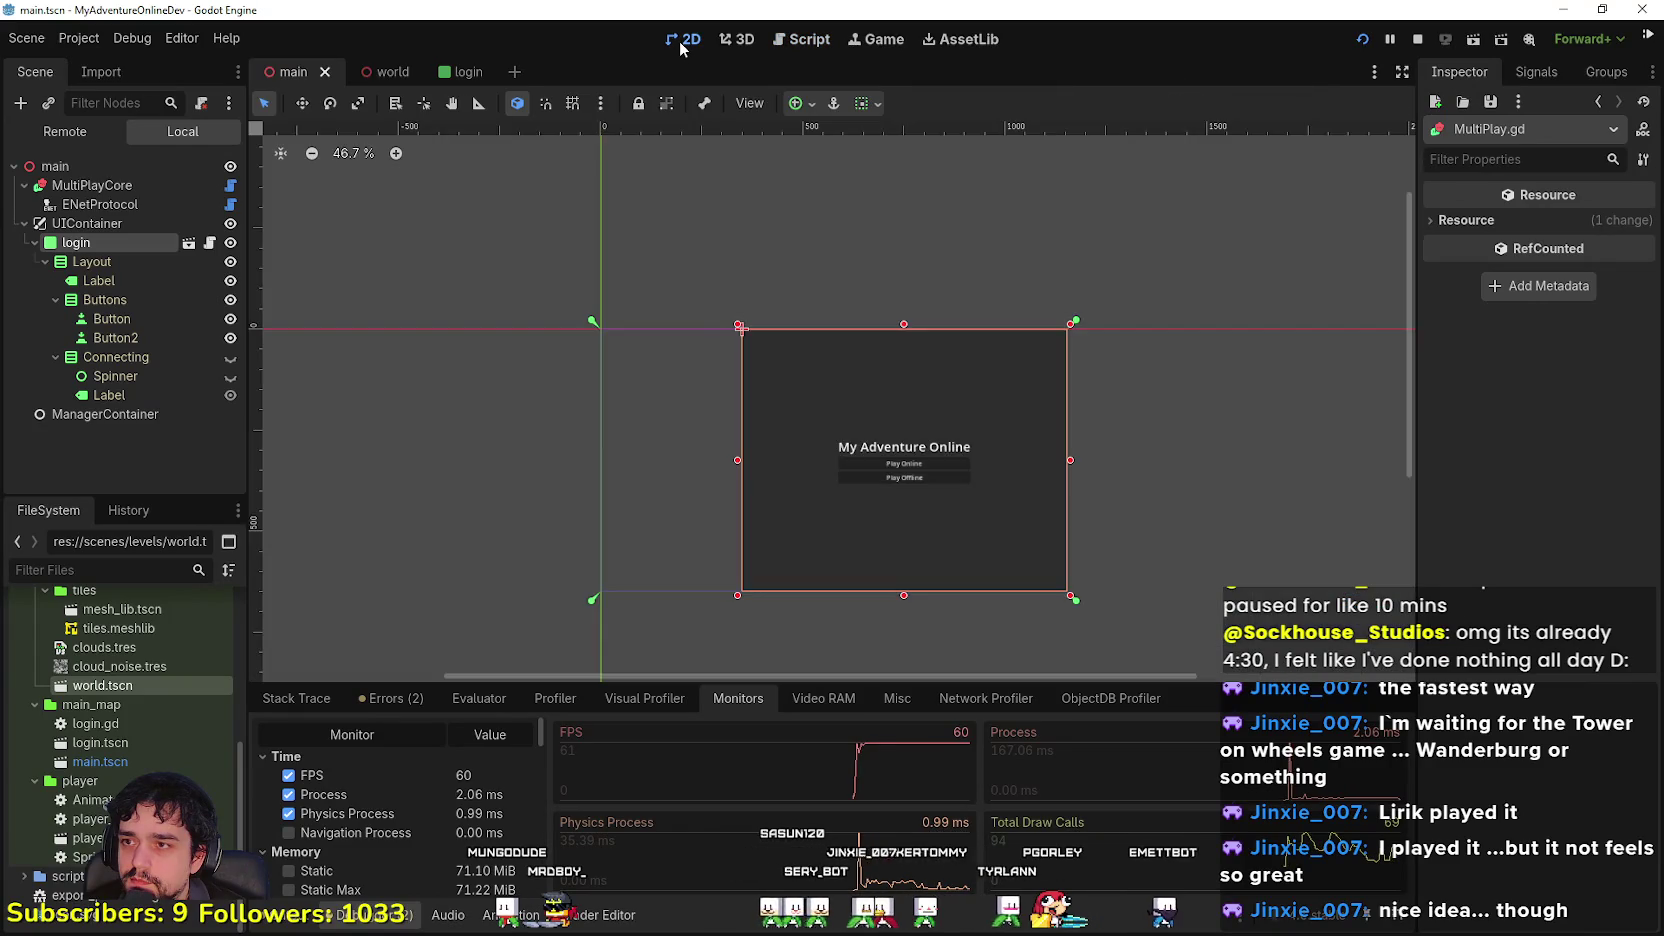
click(388, 72)
scroll(765, 268, down, 8)
key(w)
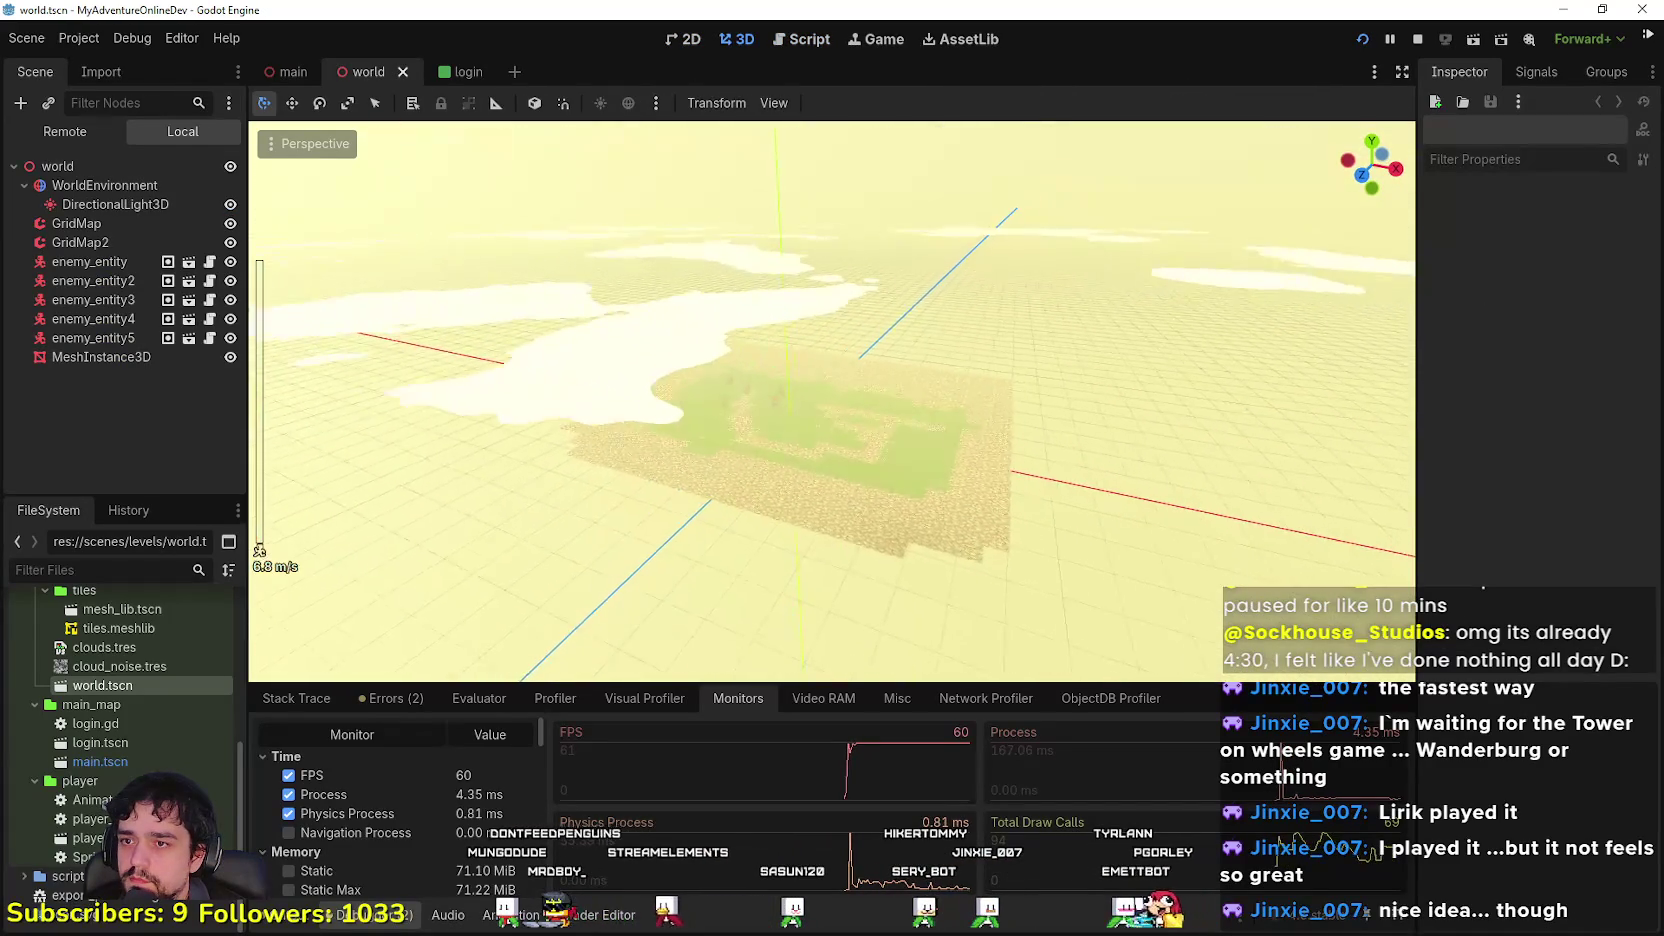
key(s)
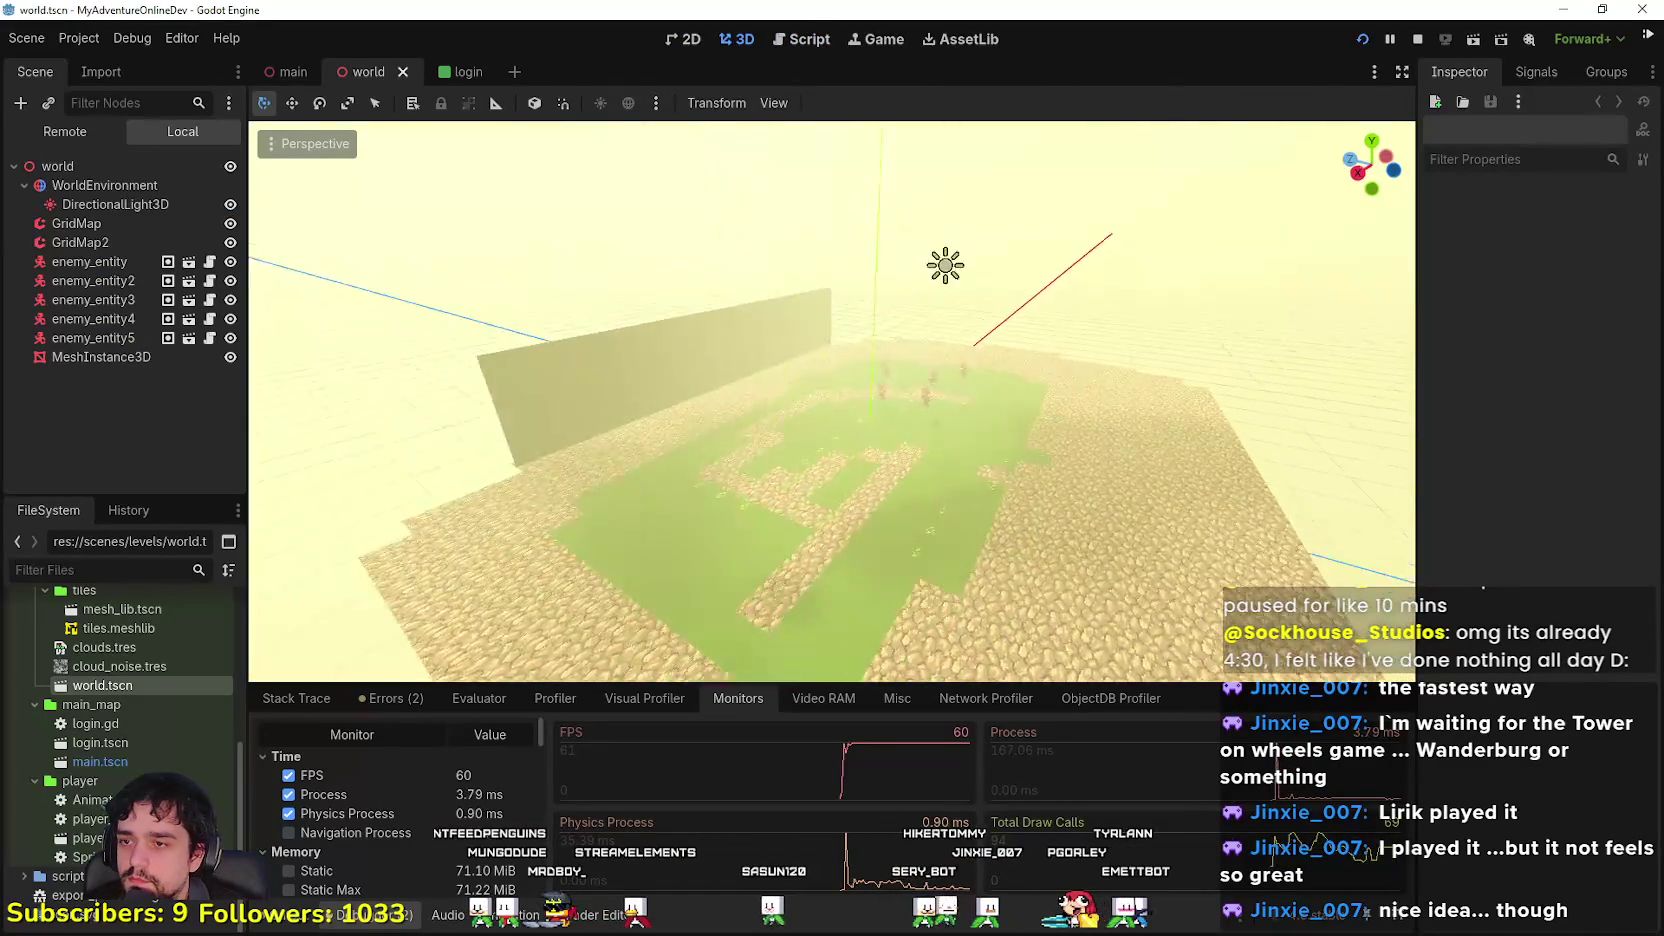
click(100, 222)
click(82, 241)
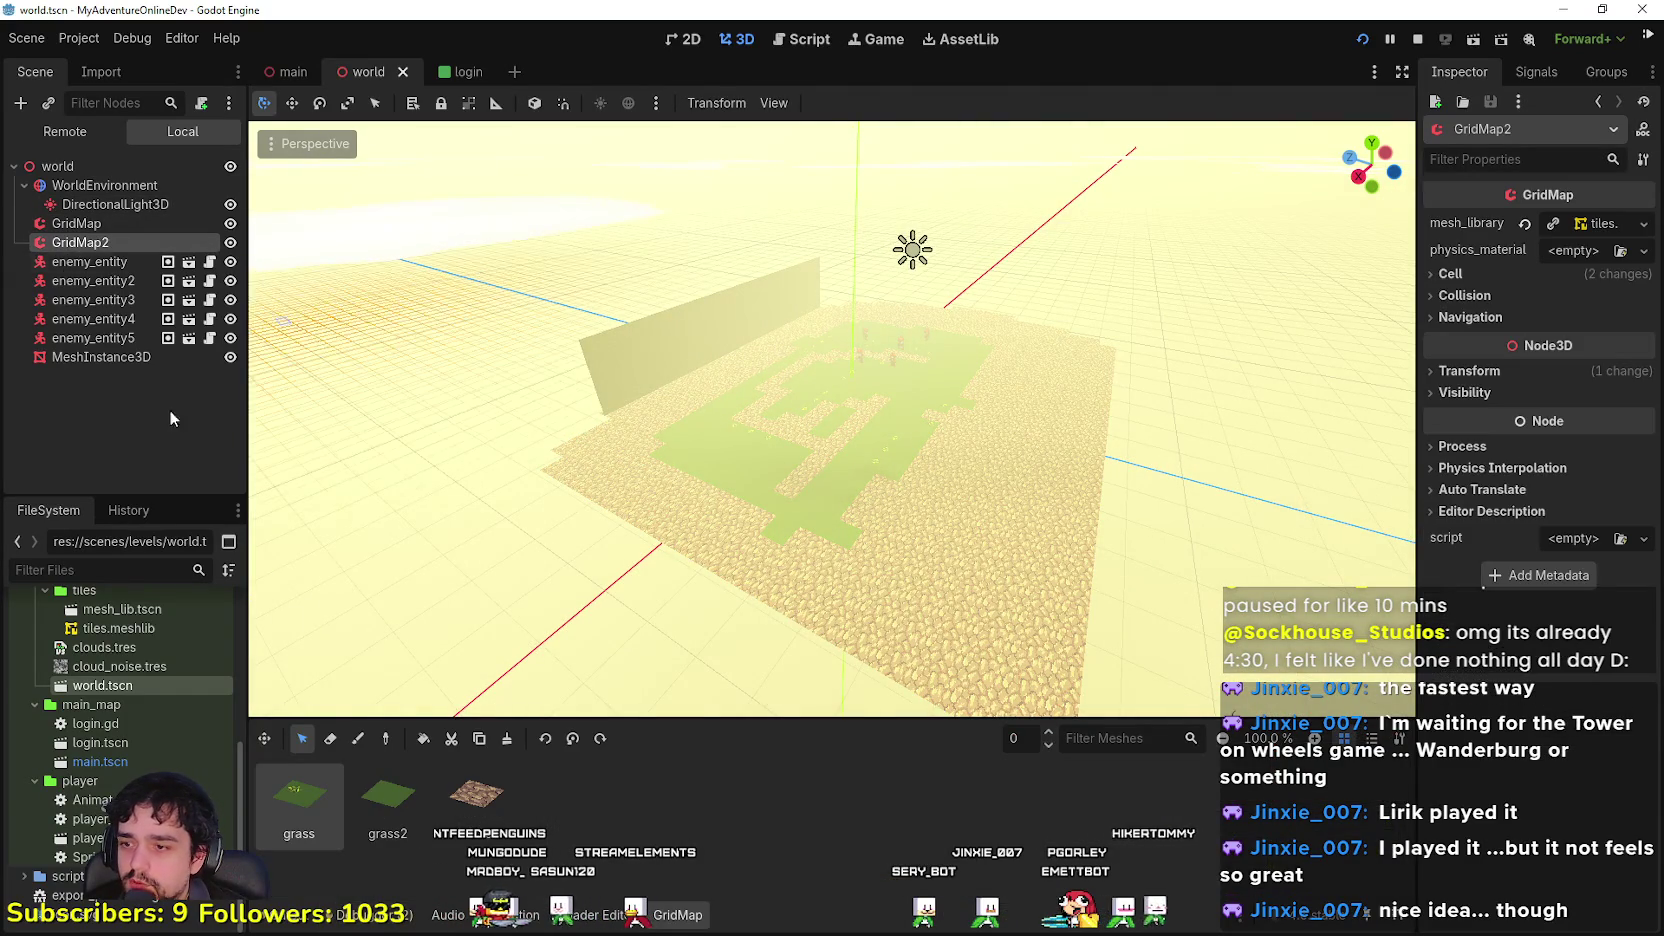
Step: Paint stone tiles past the floor's edge on GridMap2 and orbit to view the longer stone road
scroll(776, 492, up, 10)
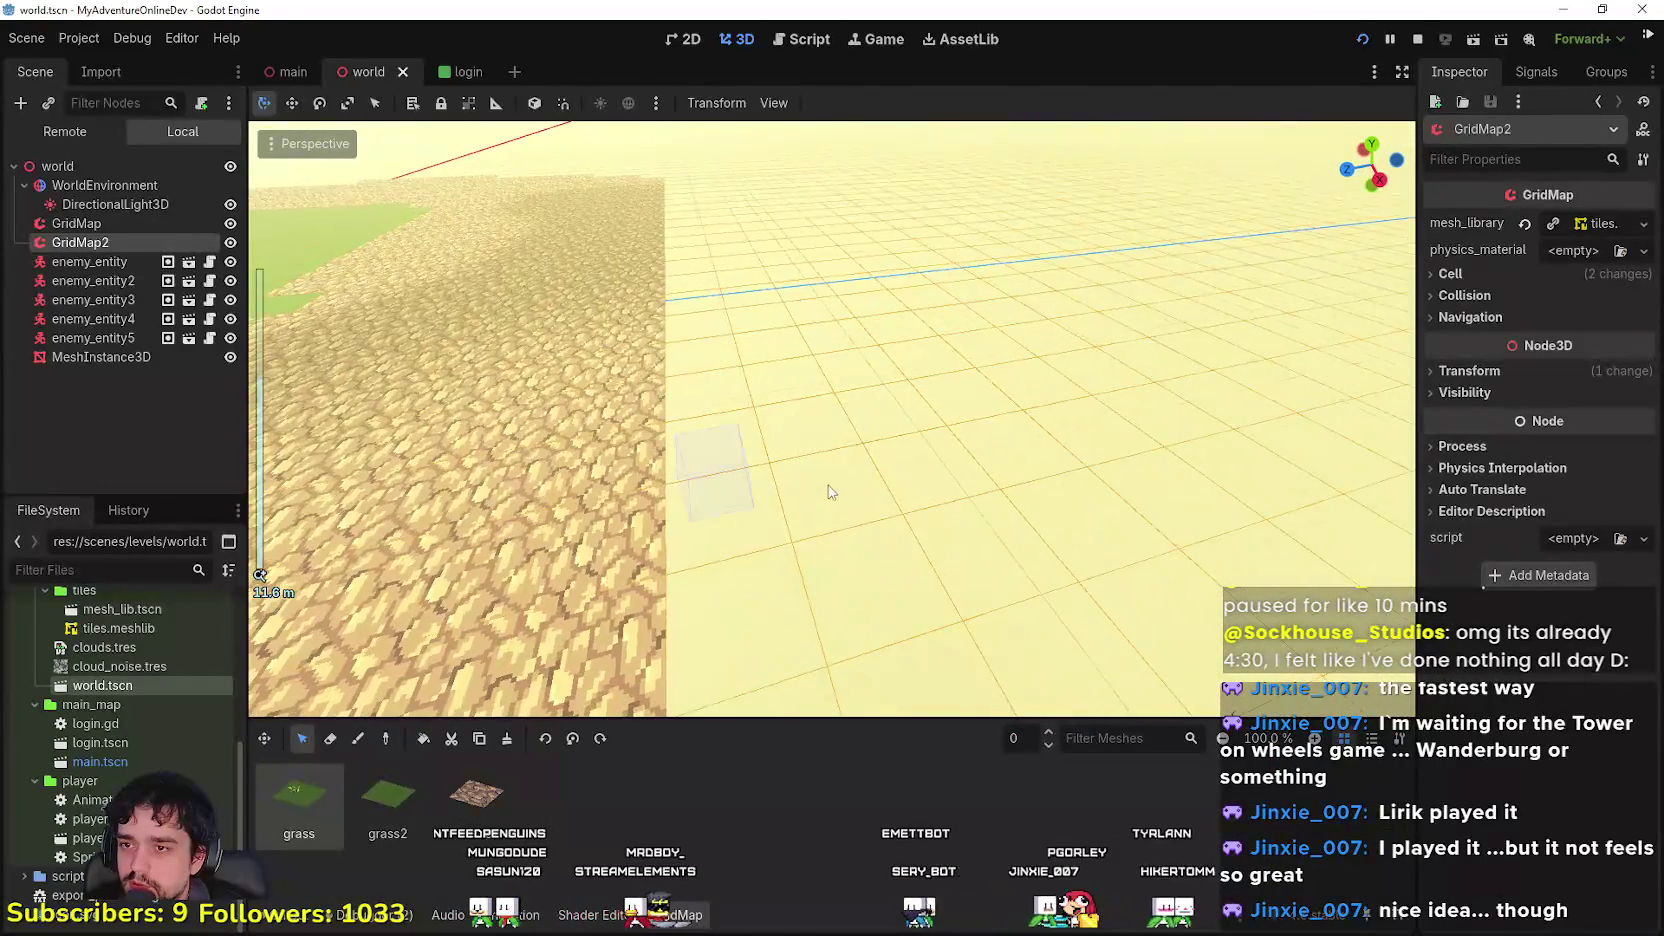
scroll(828, 492, down, 5)
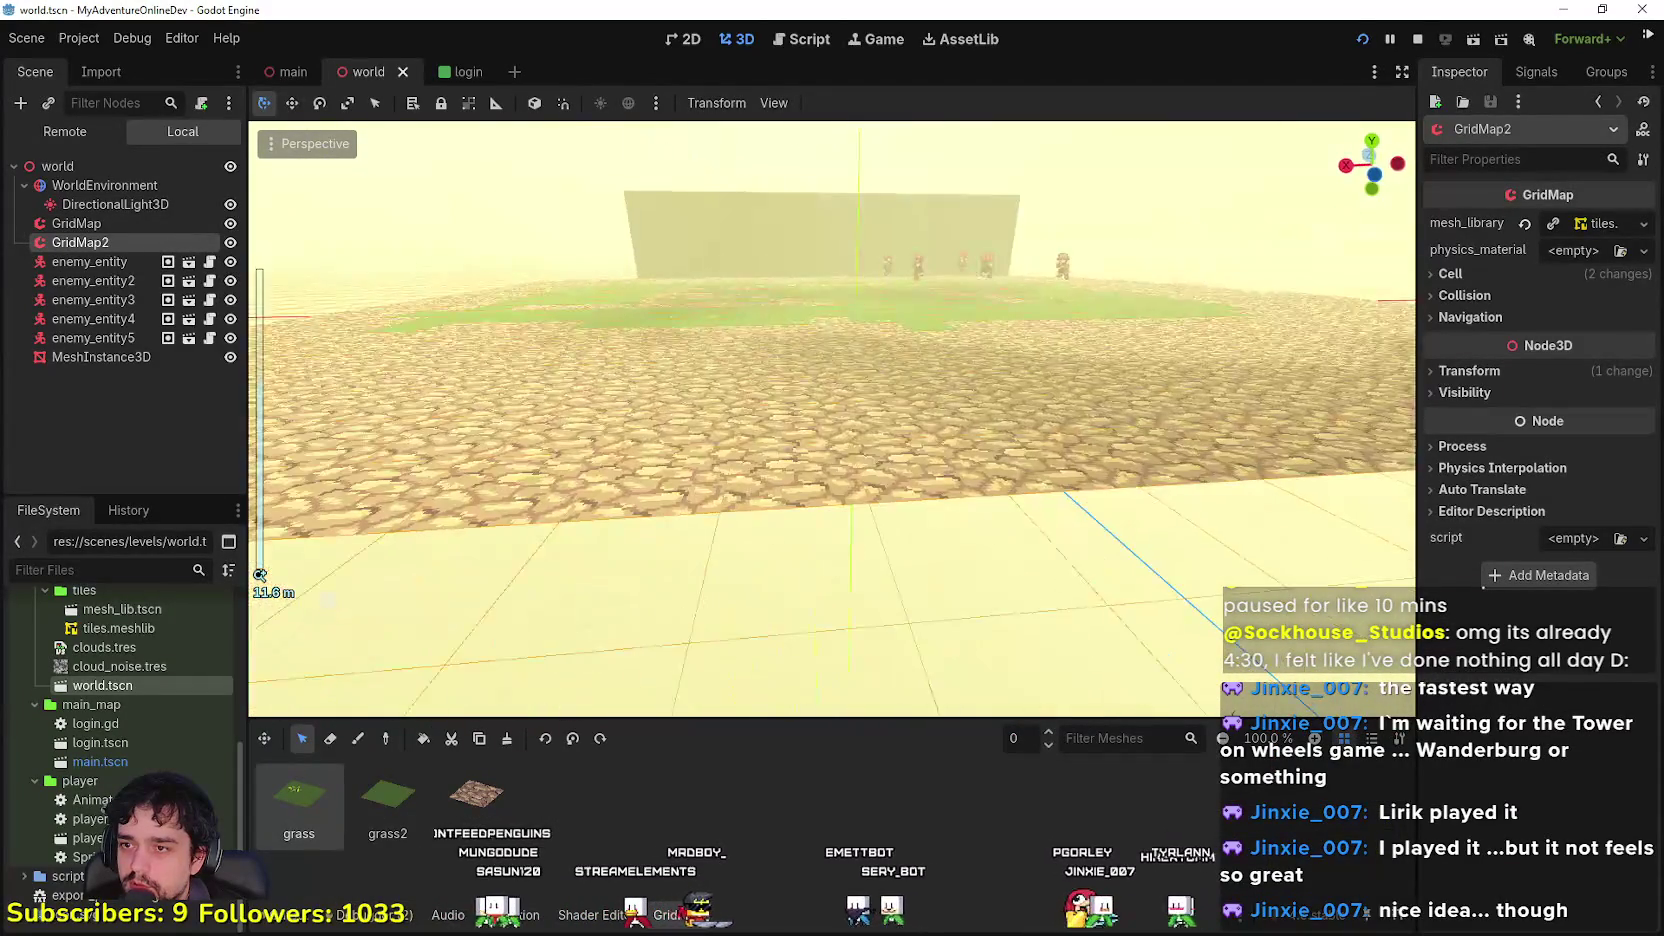
mouse_move(828, 492)
mouse_down()
mouse_move(725, 457)
mouse_move(703, 503)
mouse_move(675, 490)
mouse_up()
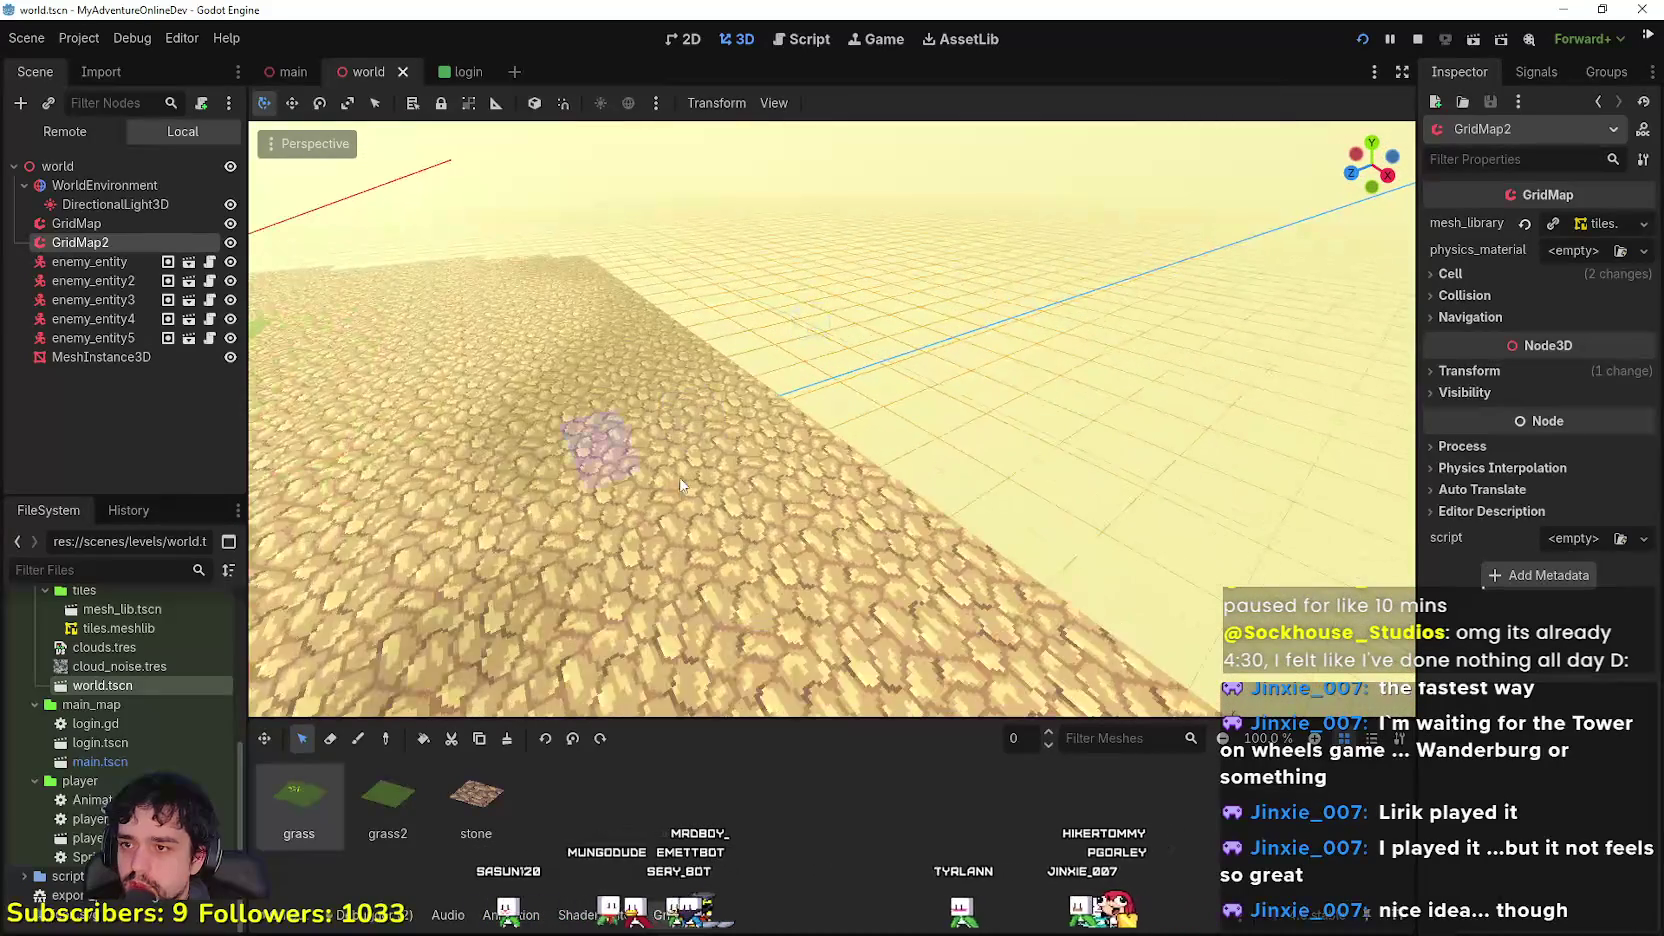
mouse_move(914, 476)
mouse_down()
mouse_move(810, 385)
mouse_move(678, 454)
mouse_up()
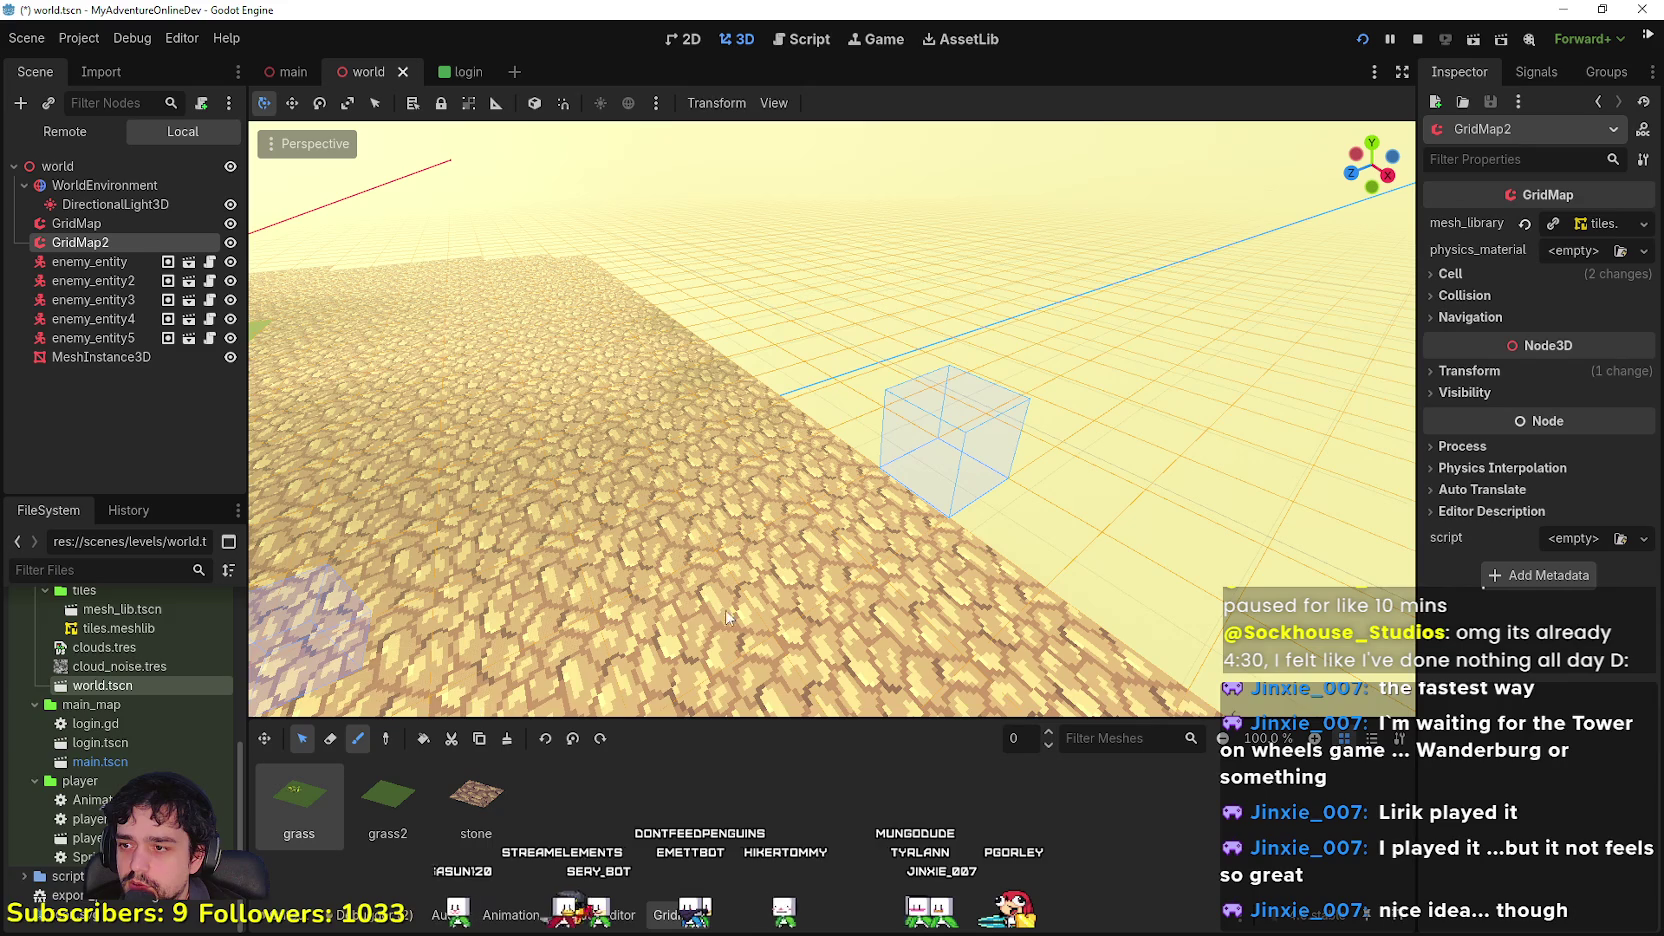
mouse_move(913, 450)
mouse_down()
mouse_move(995, 515)
mouse_move(1028, 474)
mouse_up()
drag(1017, 395, 400, 766)
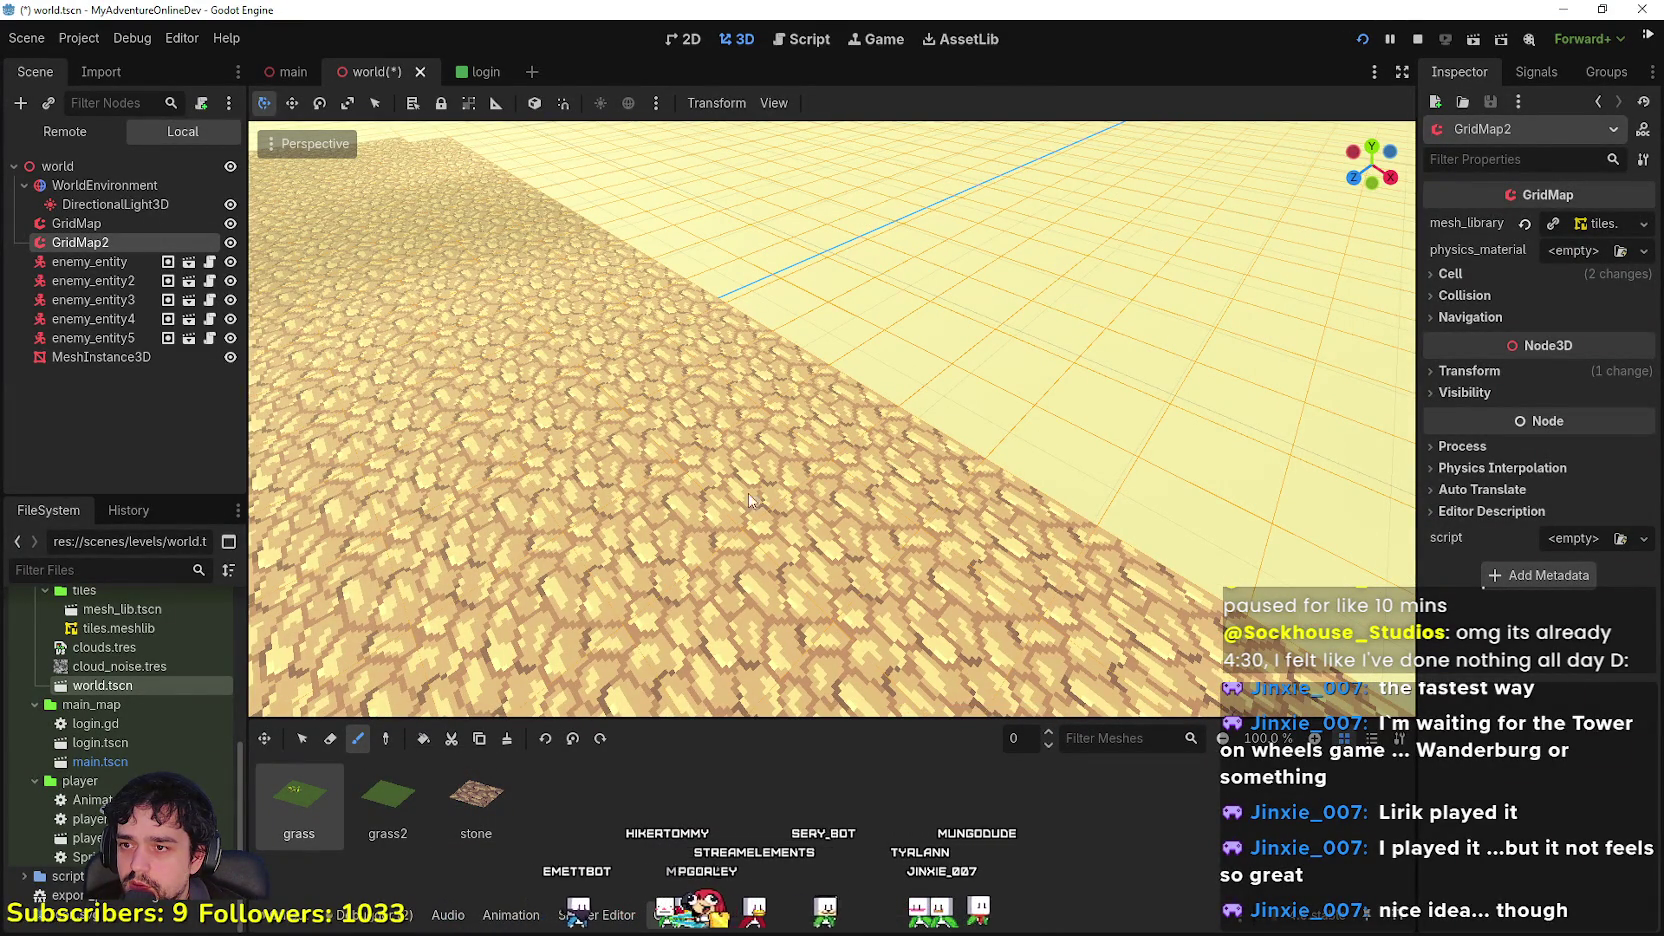
mouse_move(679, 441)
mouse_down()
mouse_move(540, 520)
mouse_move(869, 573)
mouse_up()
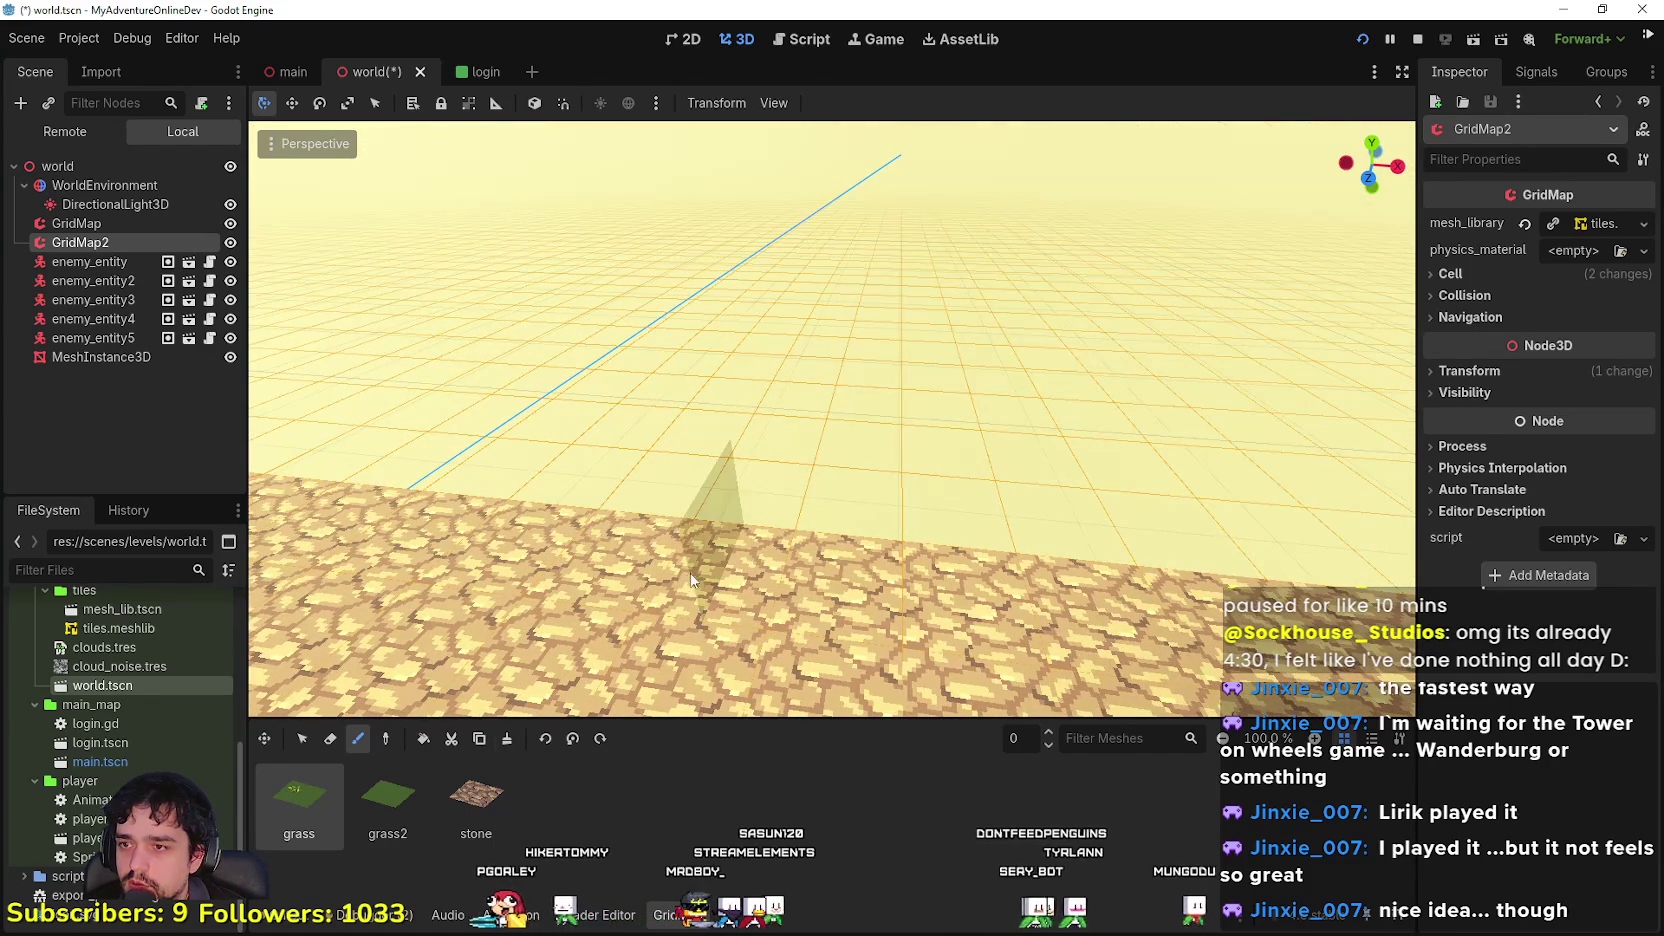
click(109, 227)
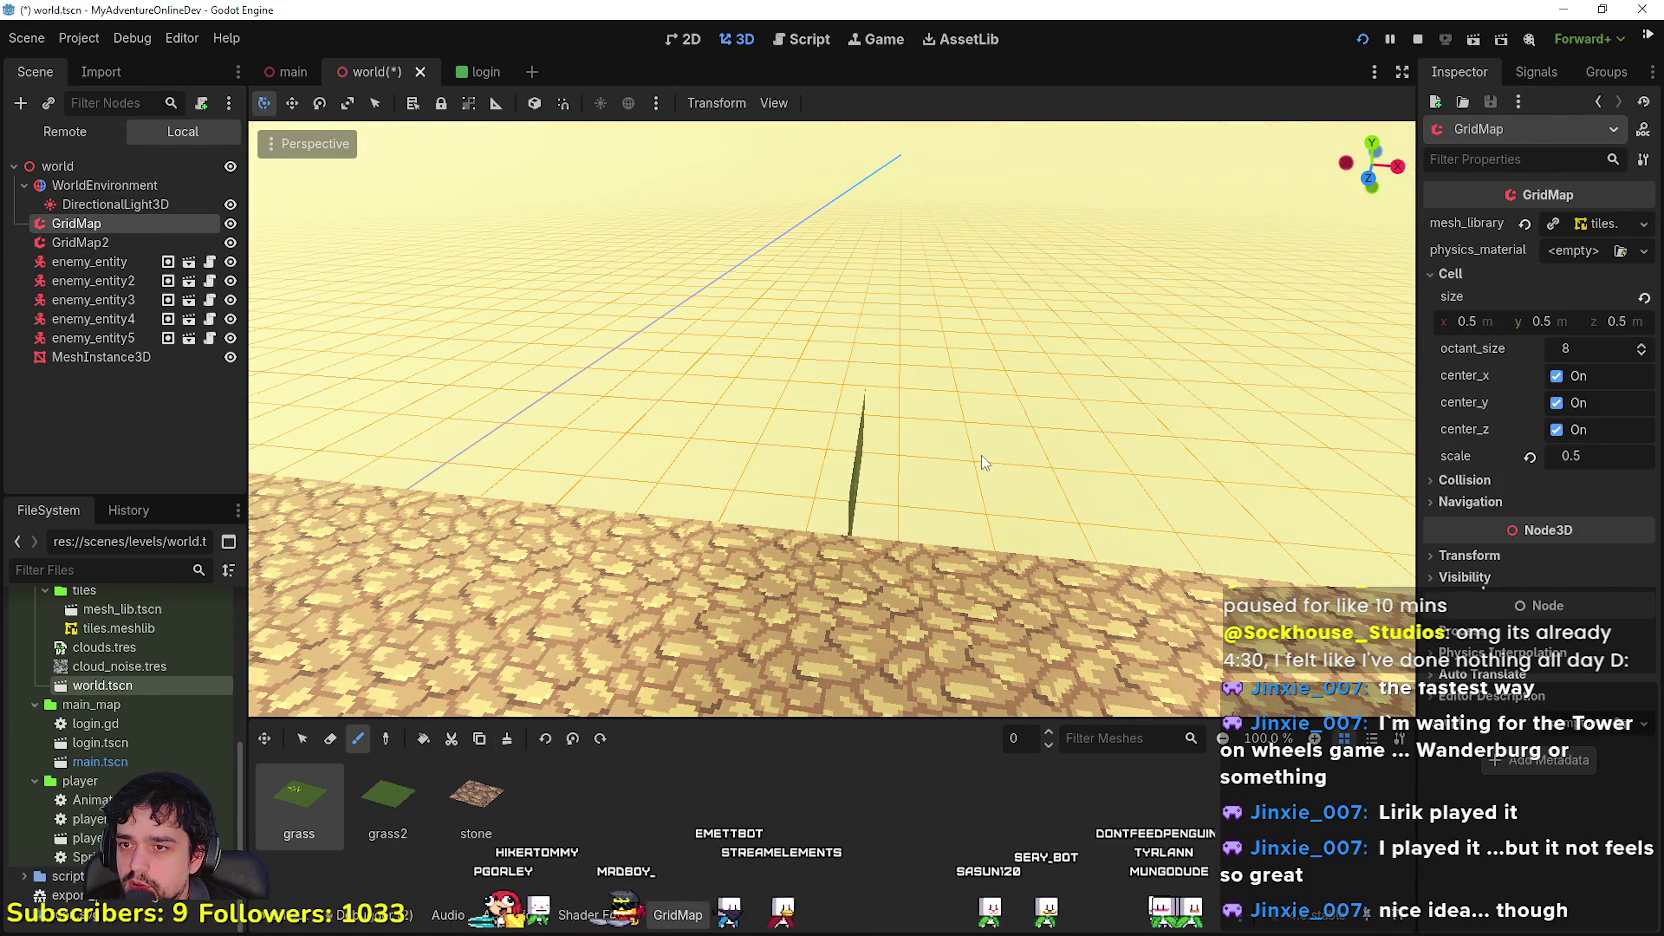
Step: Fly around the walls, then select GridMap2 with the grass tile chosen in the MeshLibrary palette
key(s)
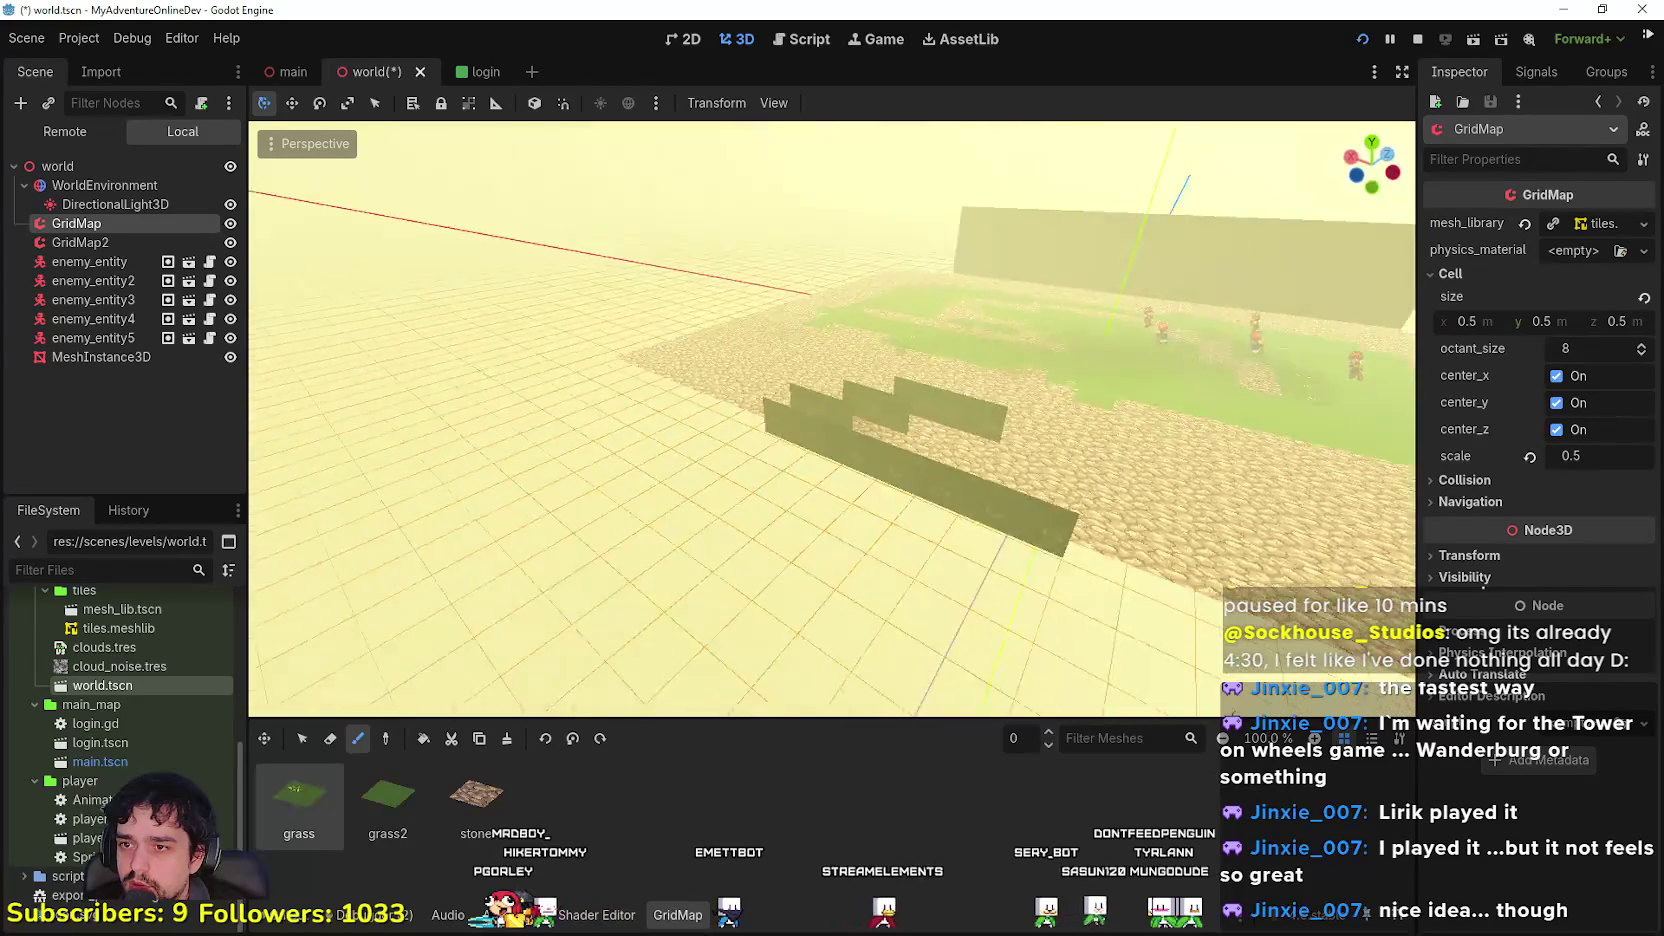
key(w)
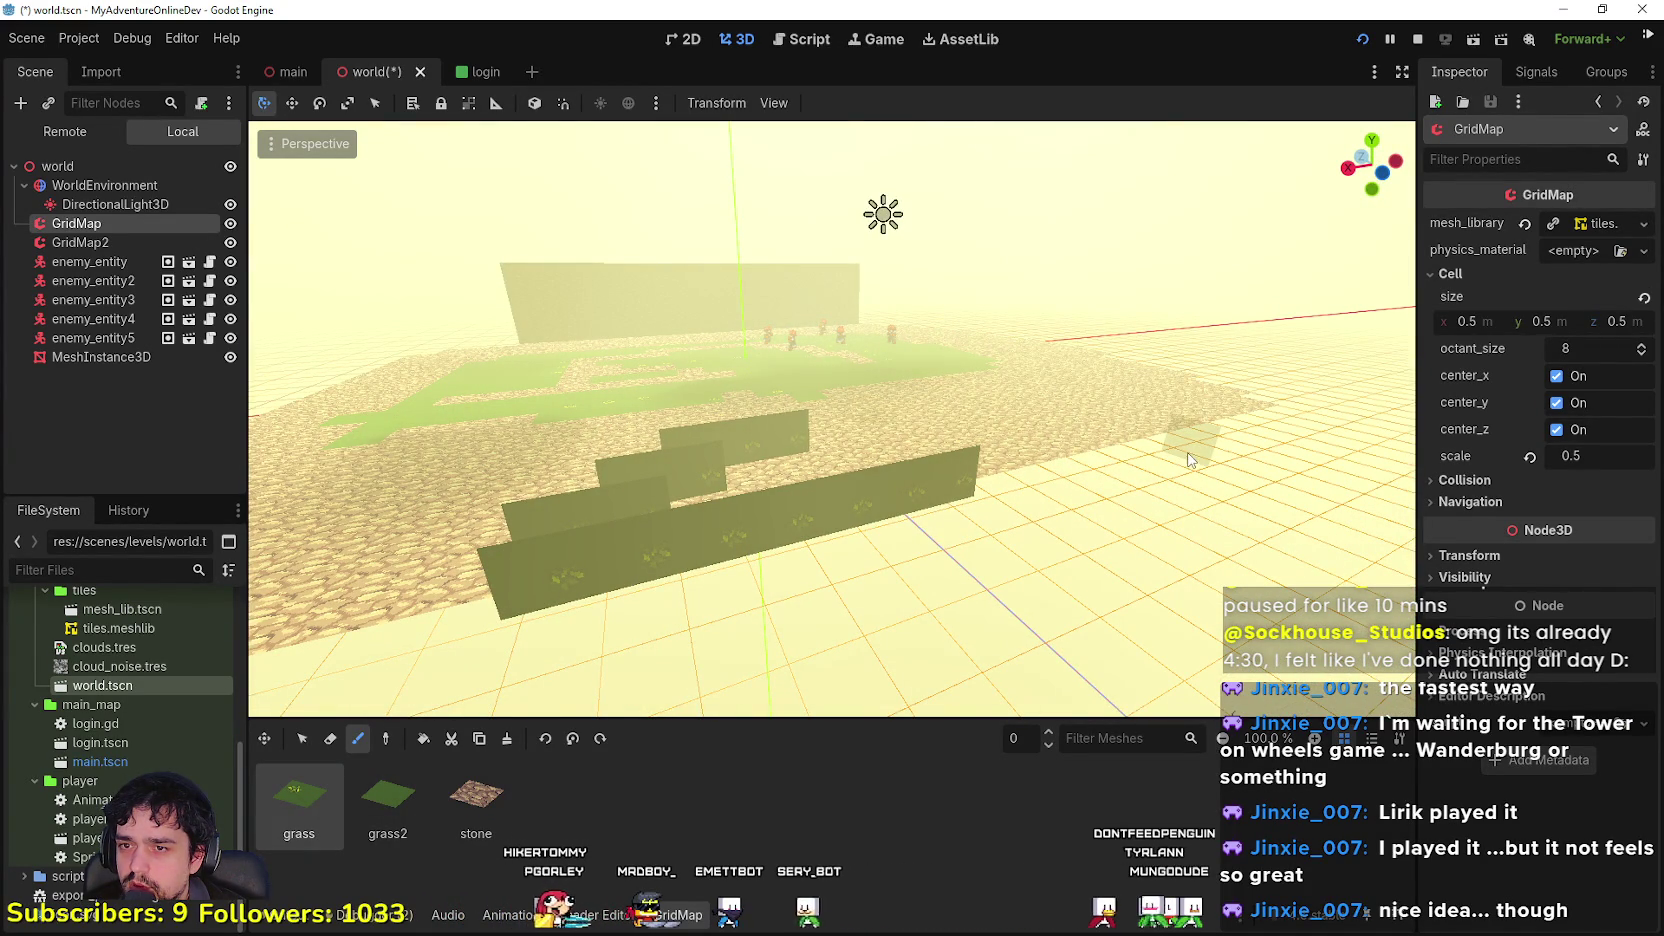
key(w)
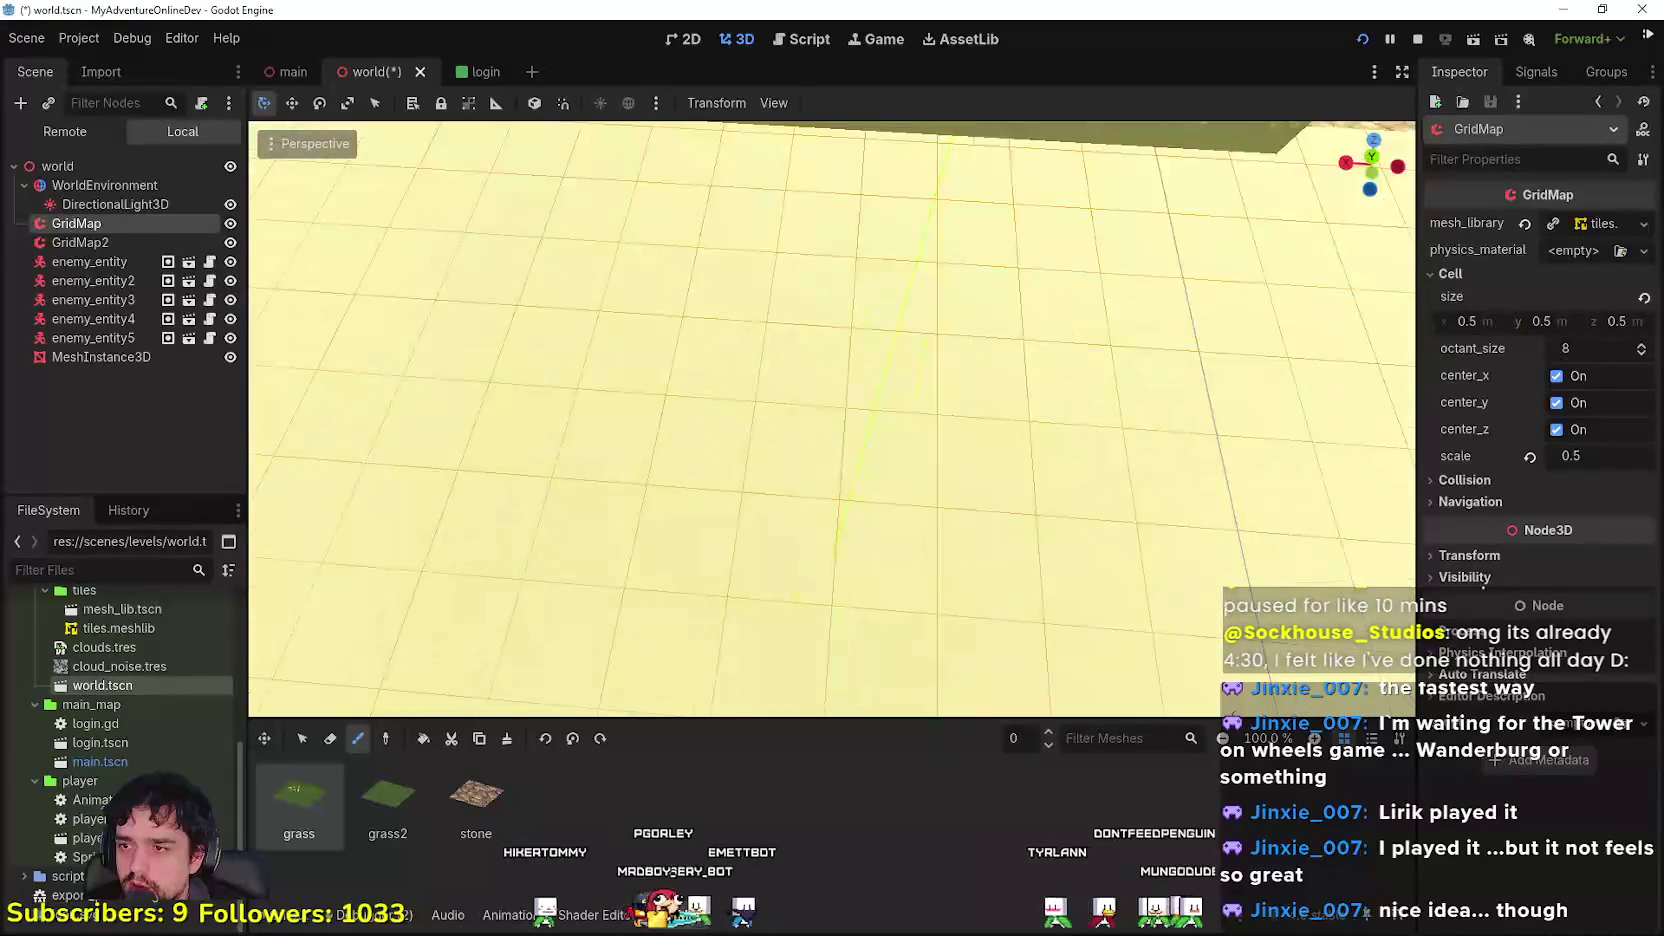
key(s)
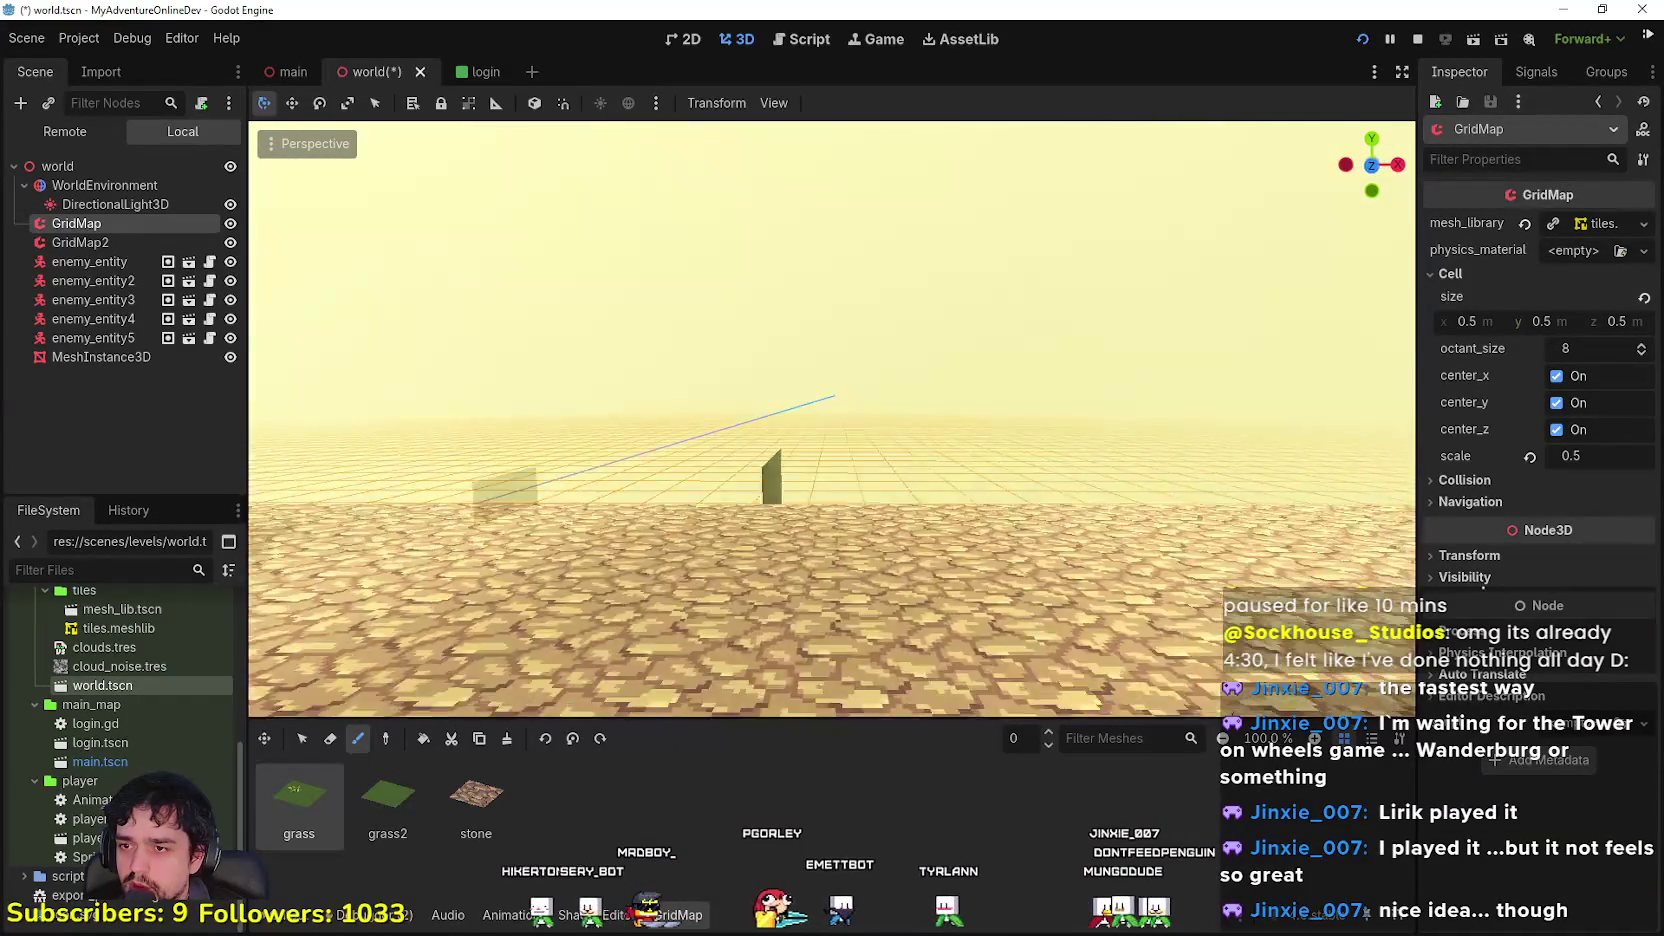
key(s)
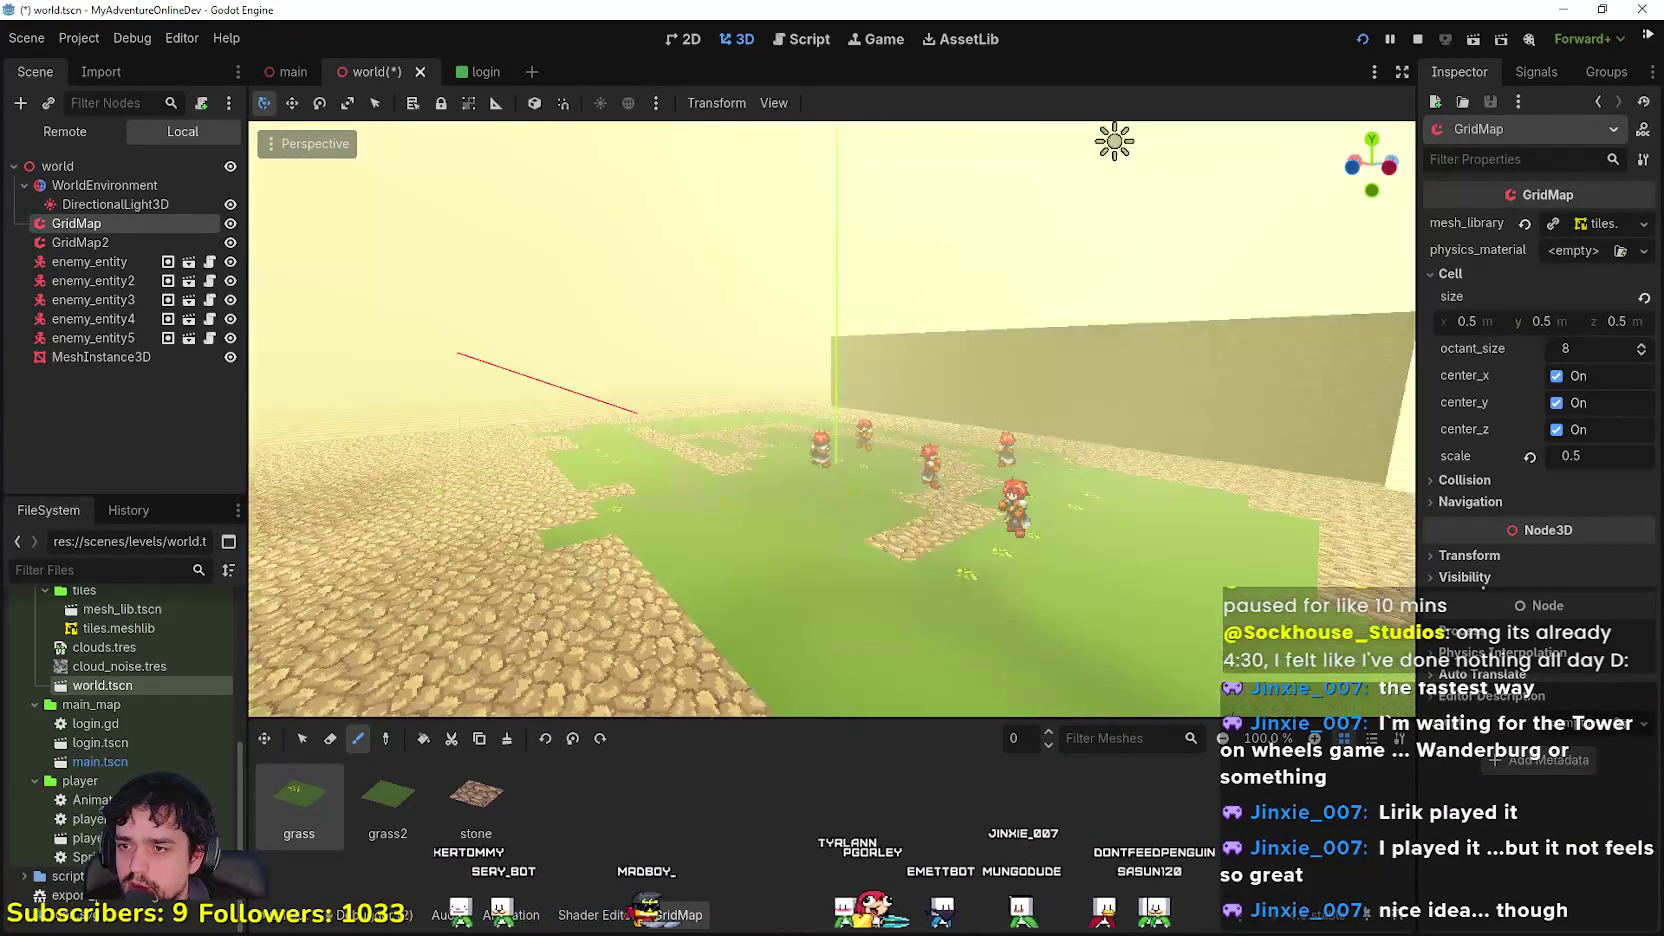
key(s)
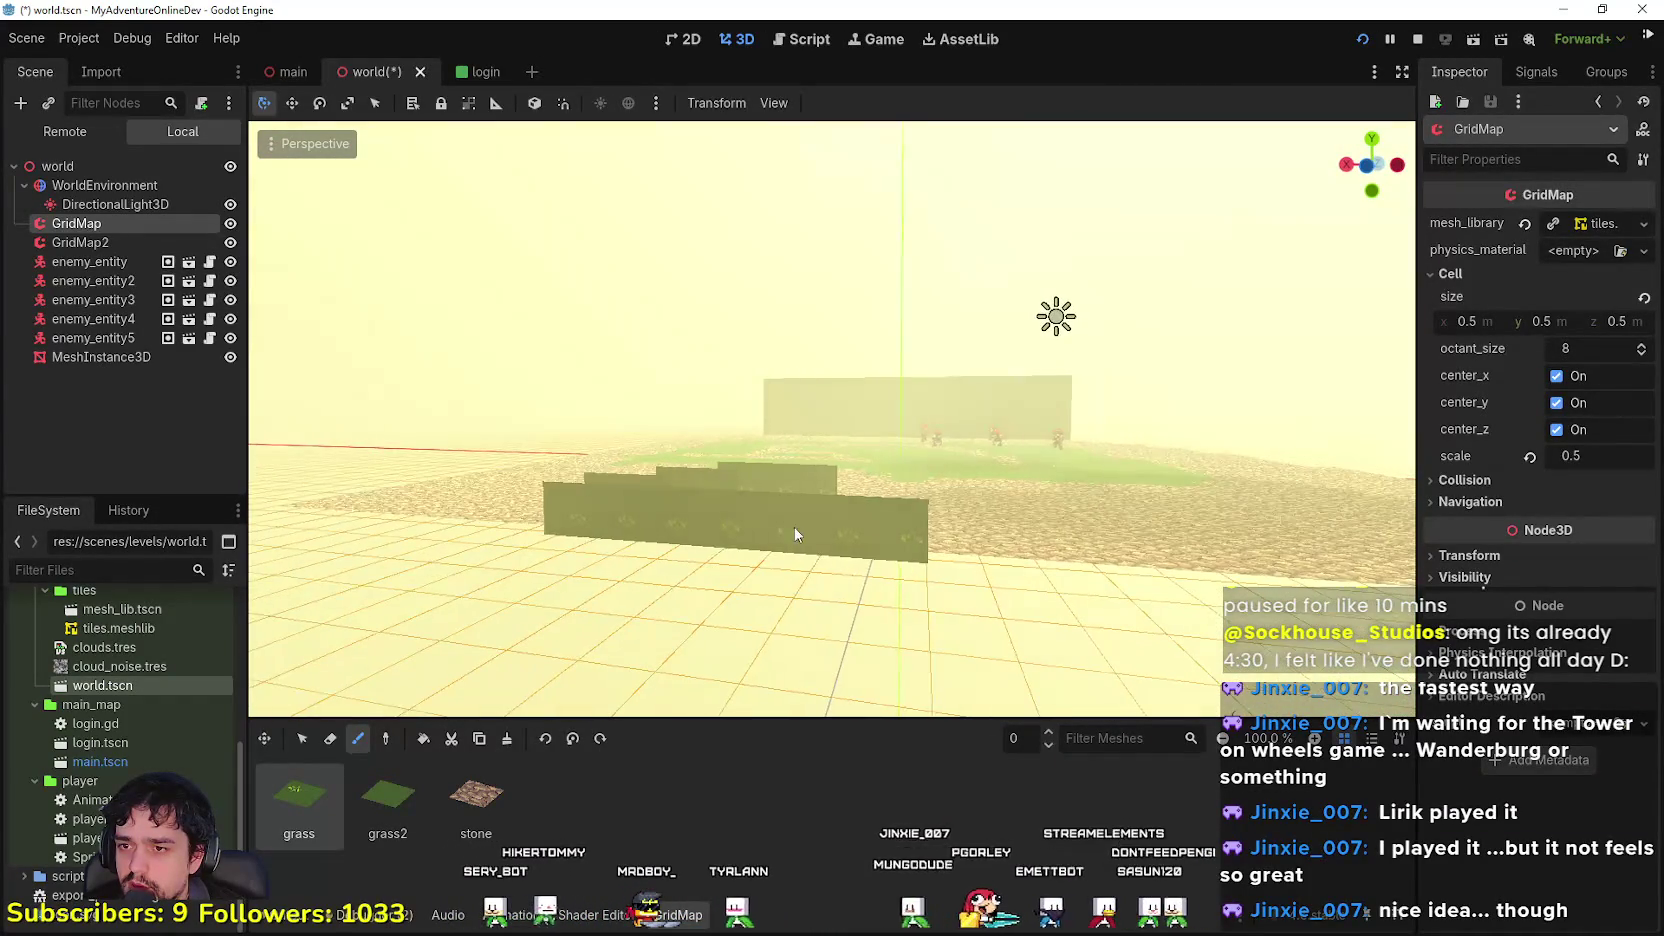
click(449, 812)
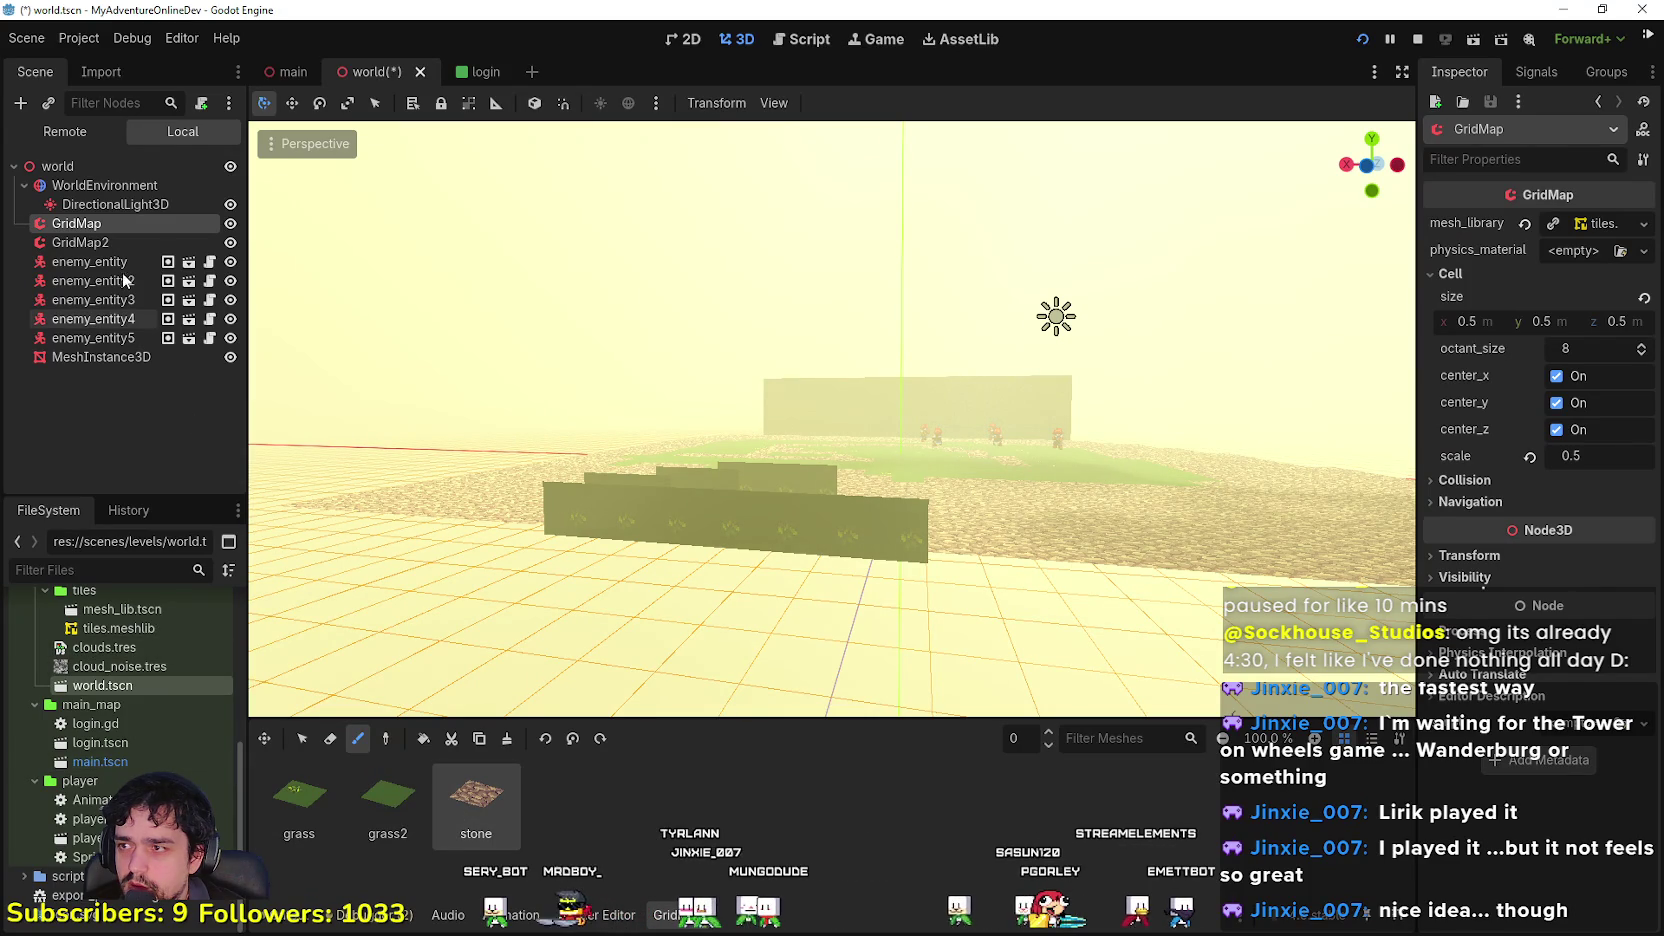
click(80, 242)
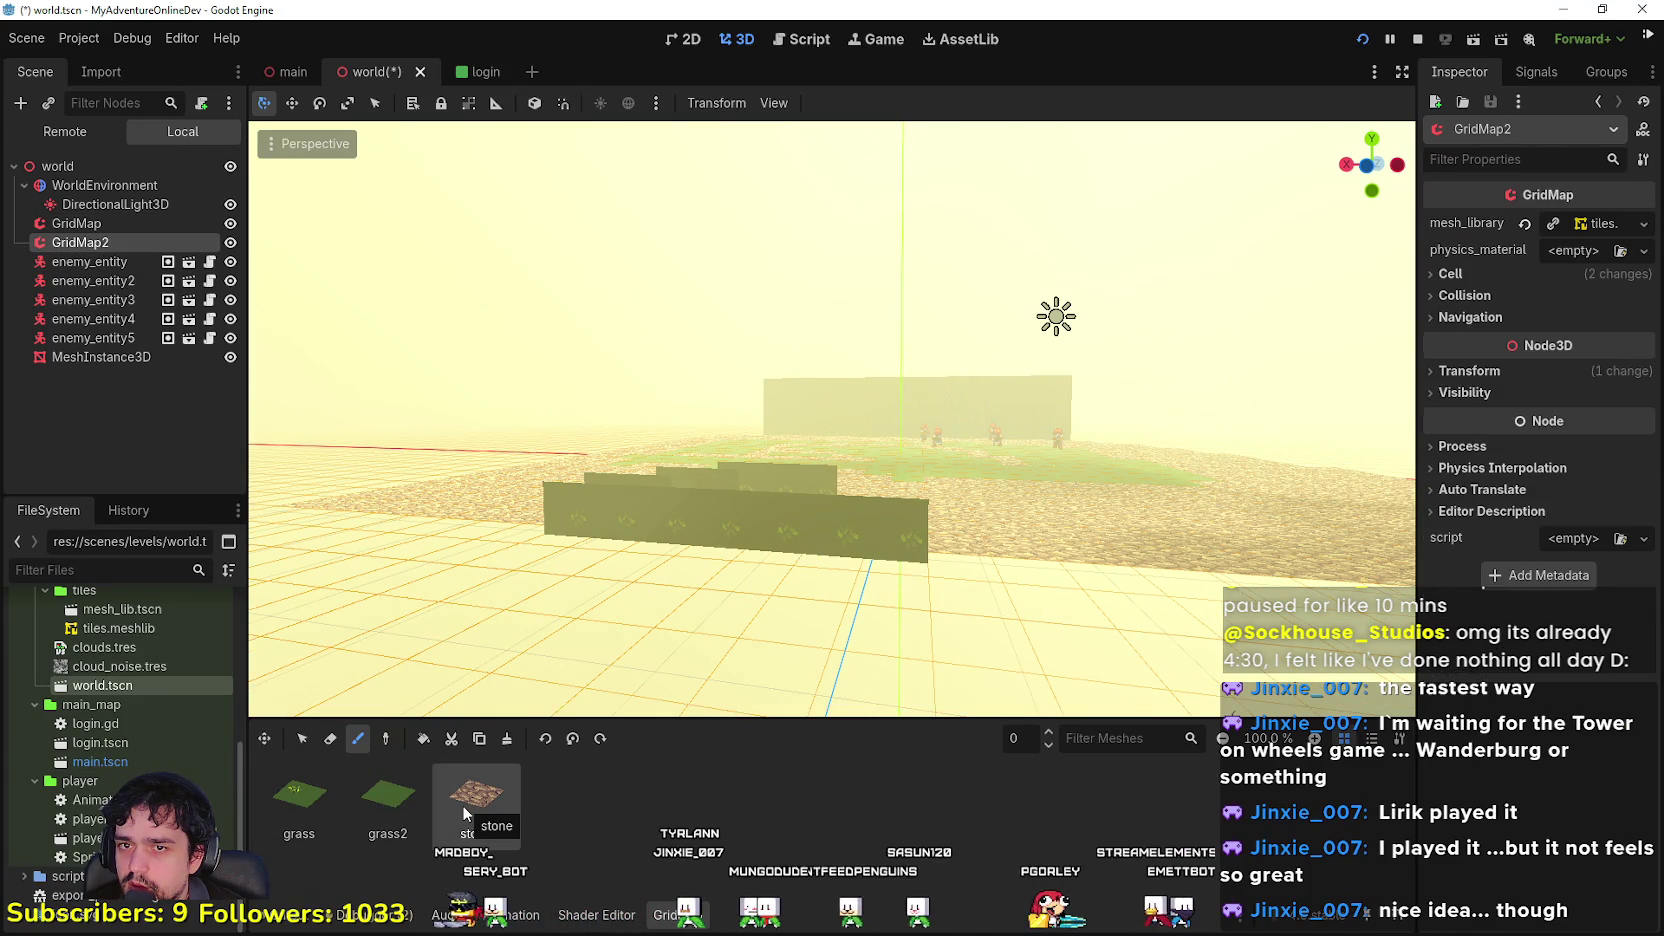
click(322, 800)
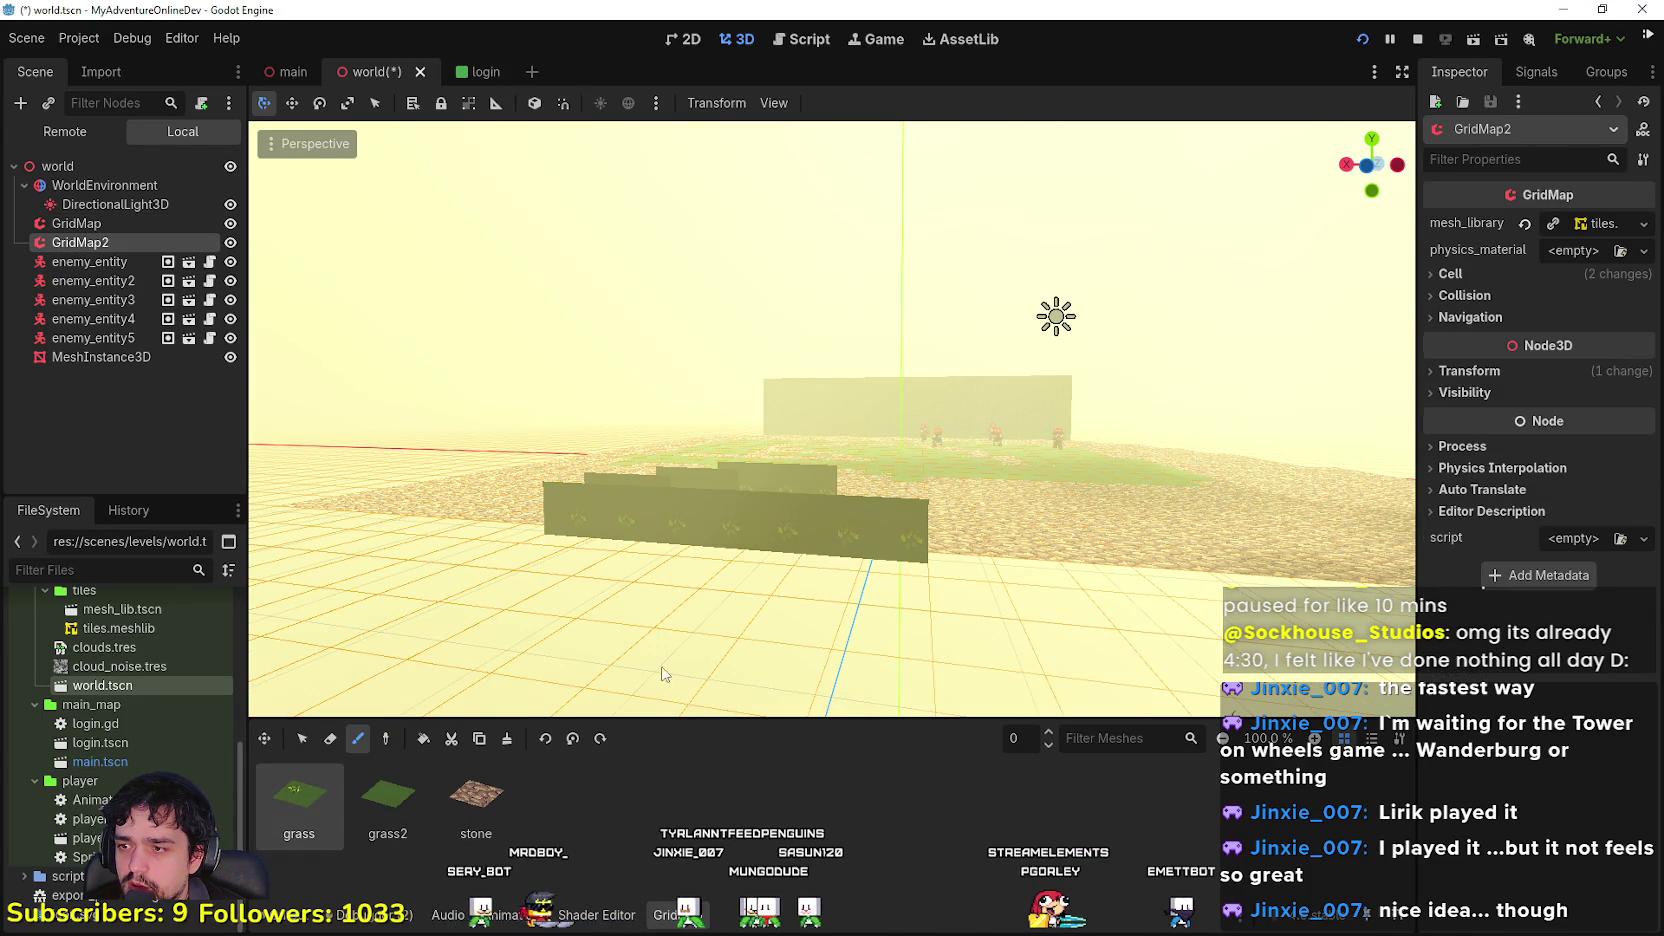
drag(1051, 590, 705, 470)
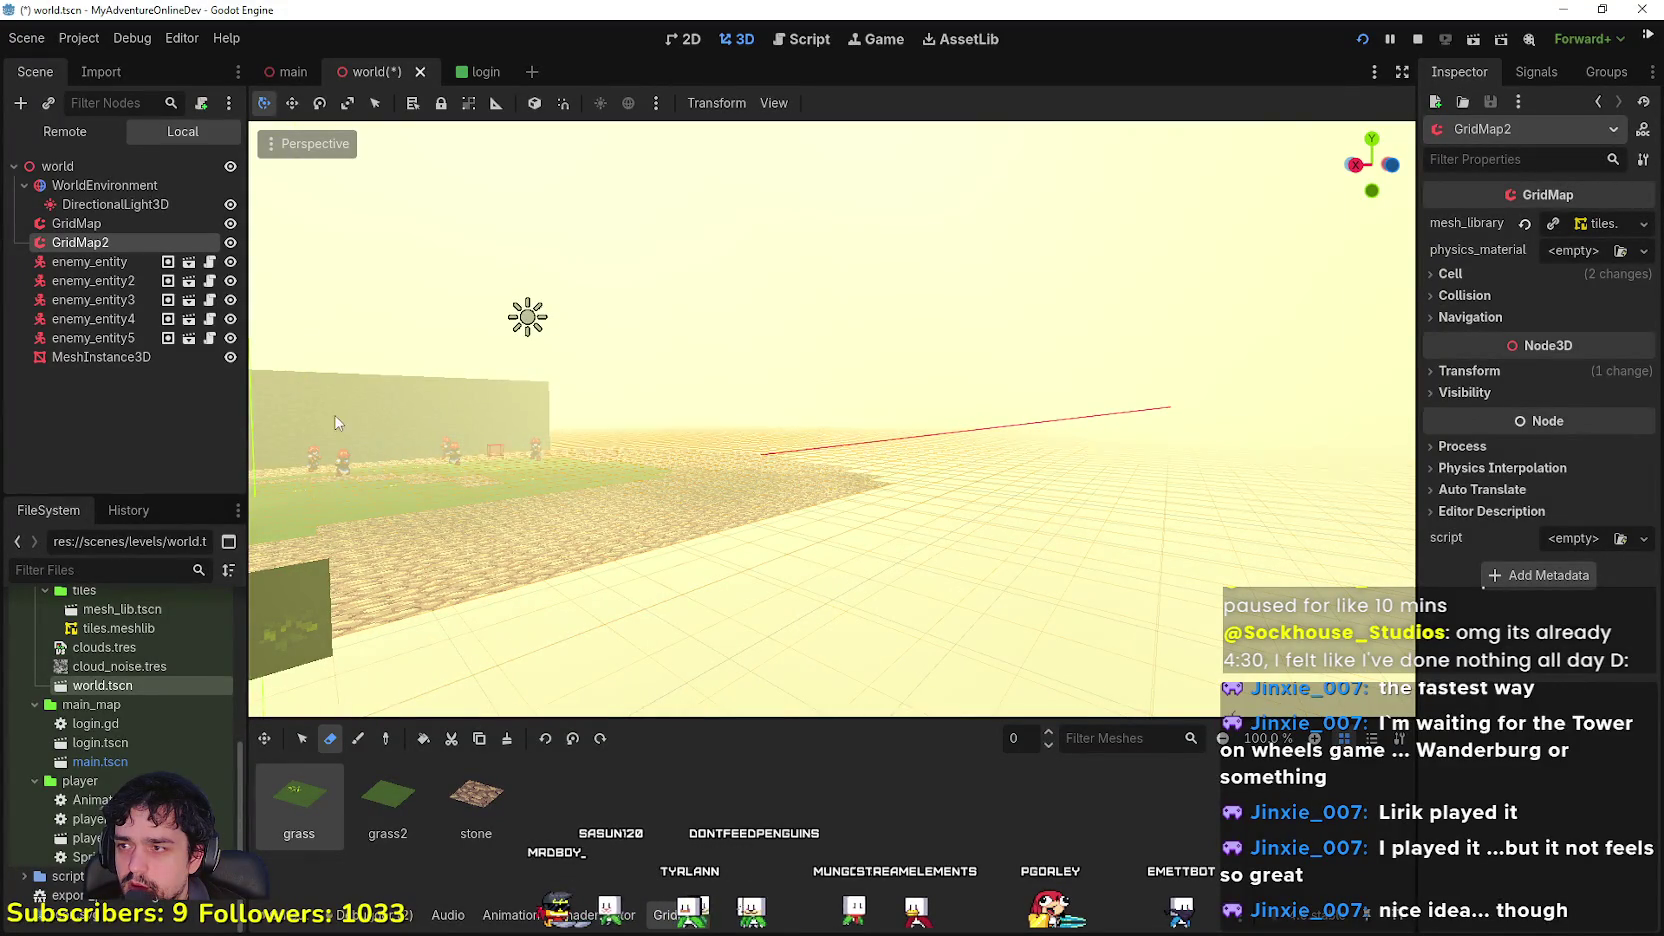
Step: Reselect GridMap, erase the end tile of the leaning grass wall, and inspect the walls up close
click(107, 359)
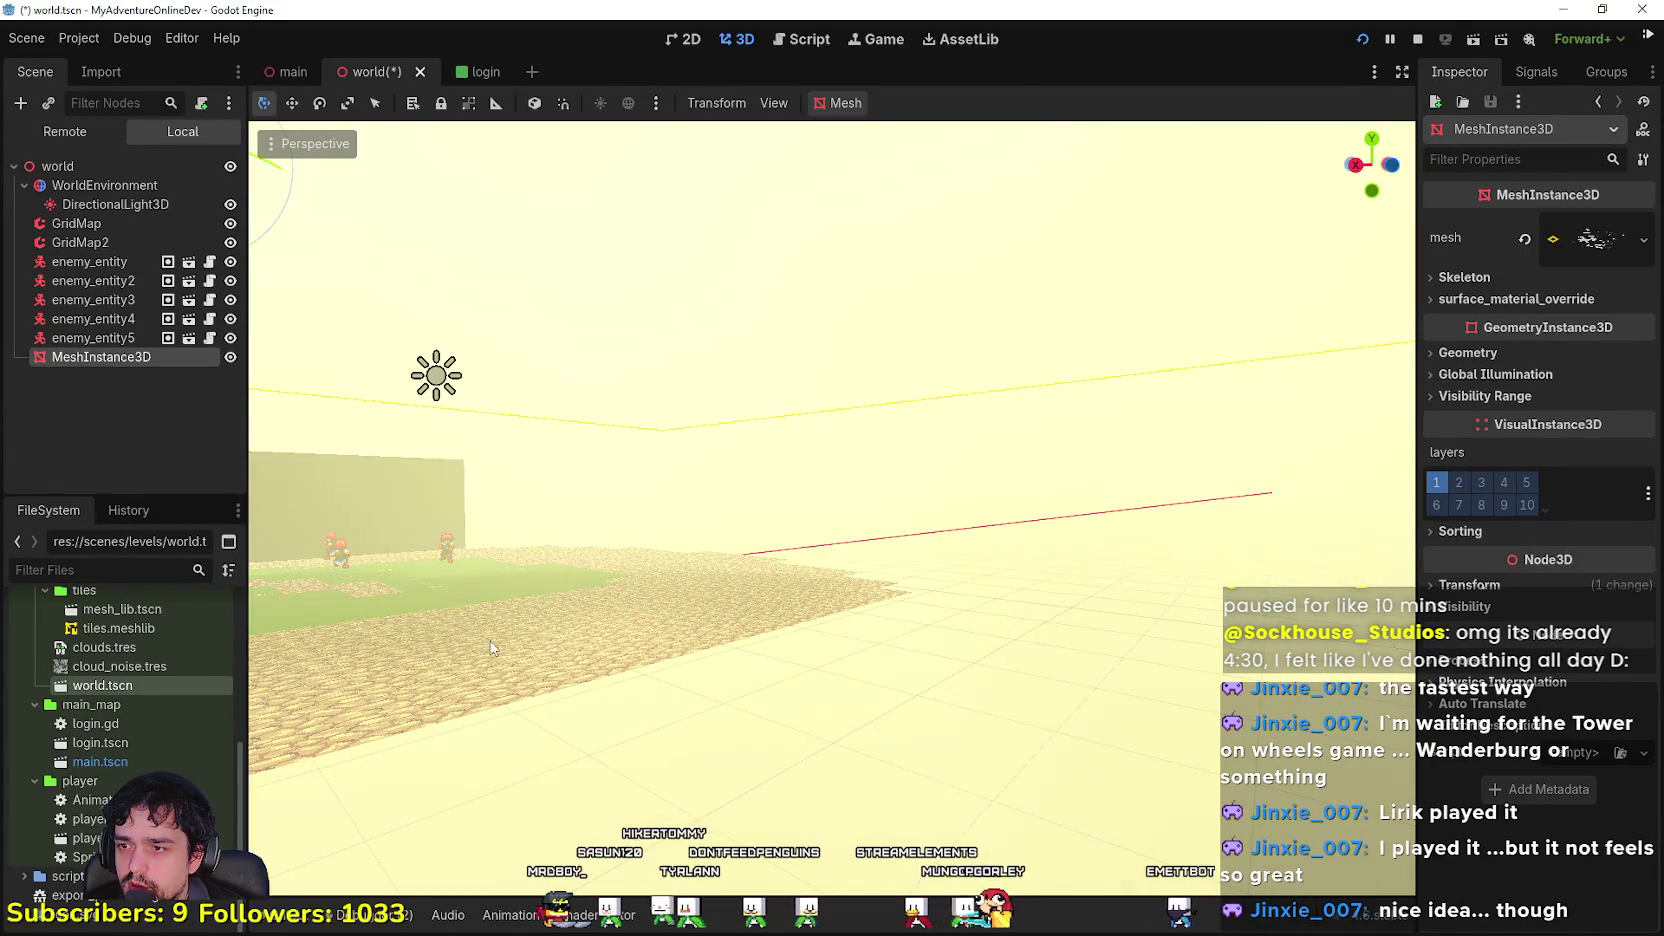
click(94, 229)
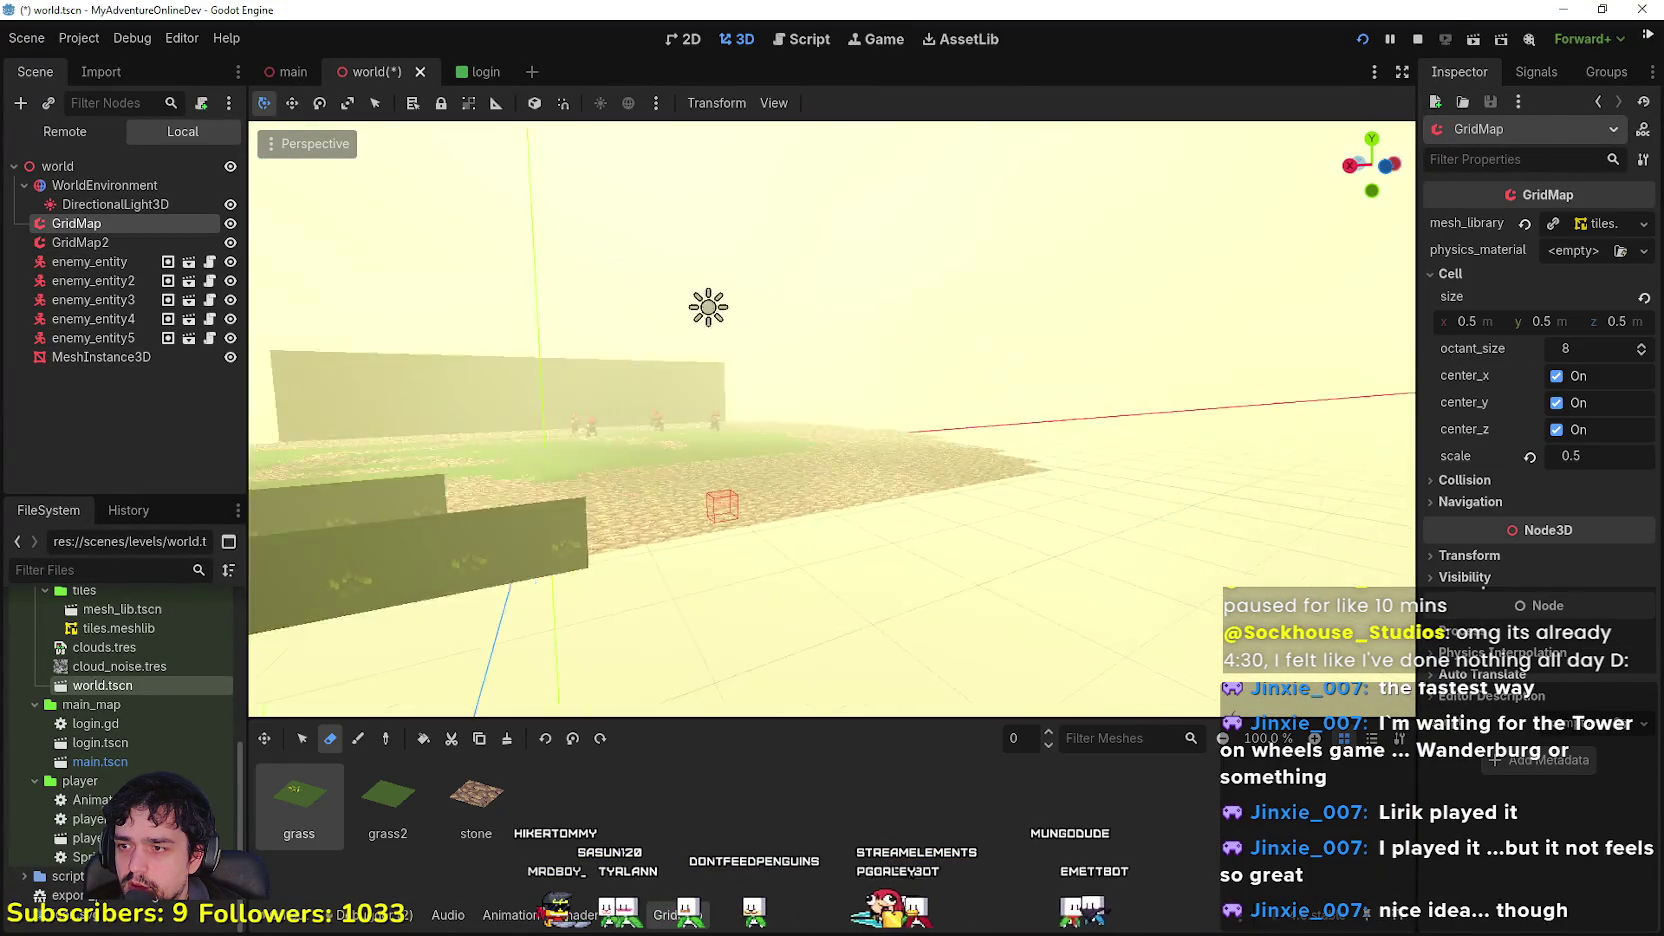
drag(600, 500, 487, 657)
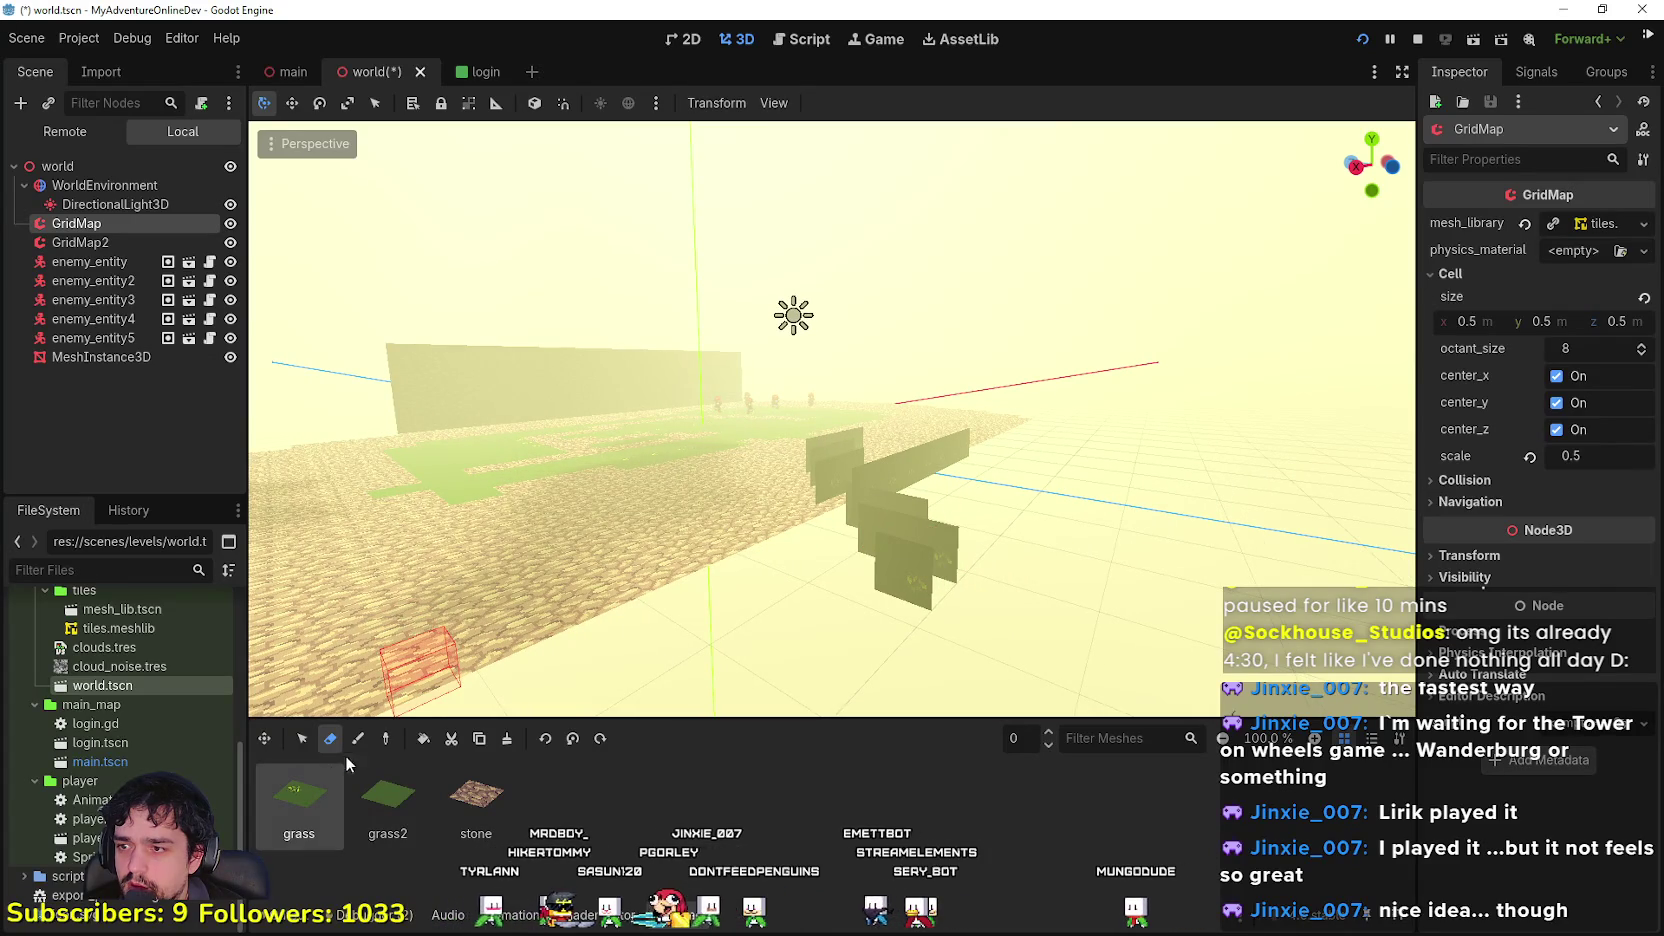
click(873, 597)
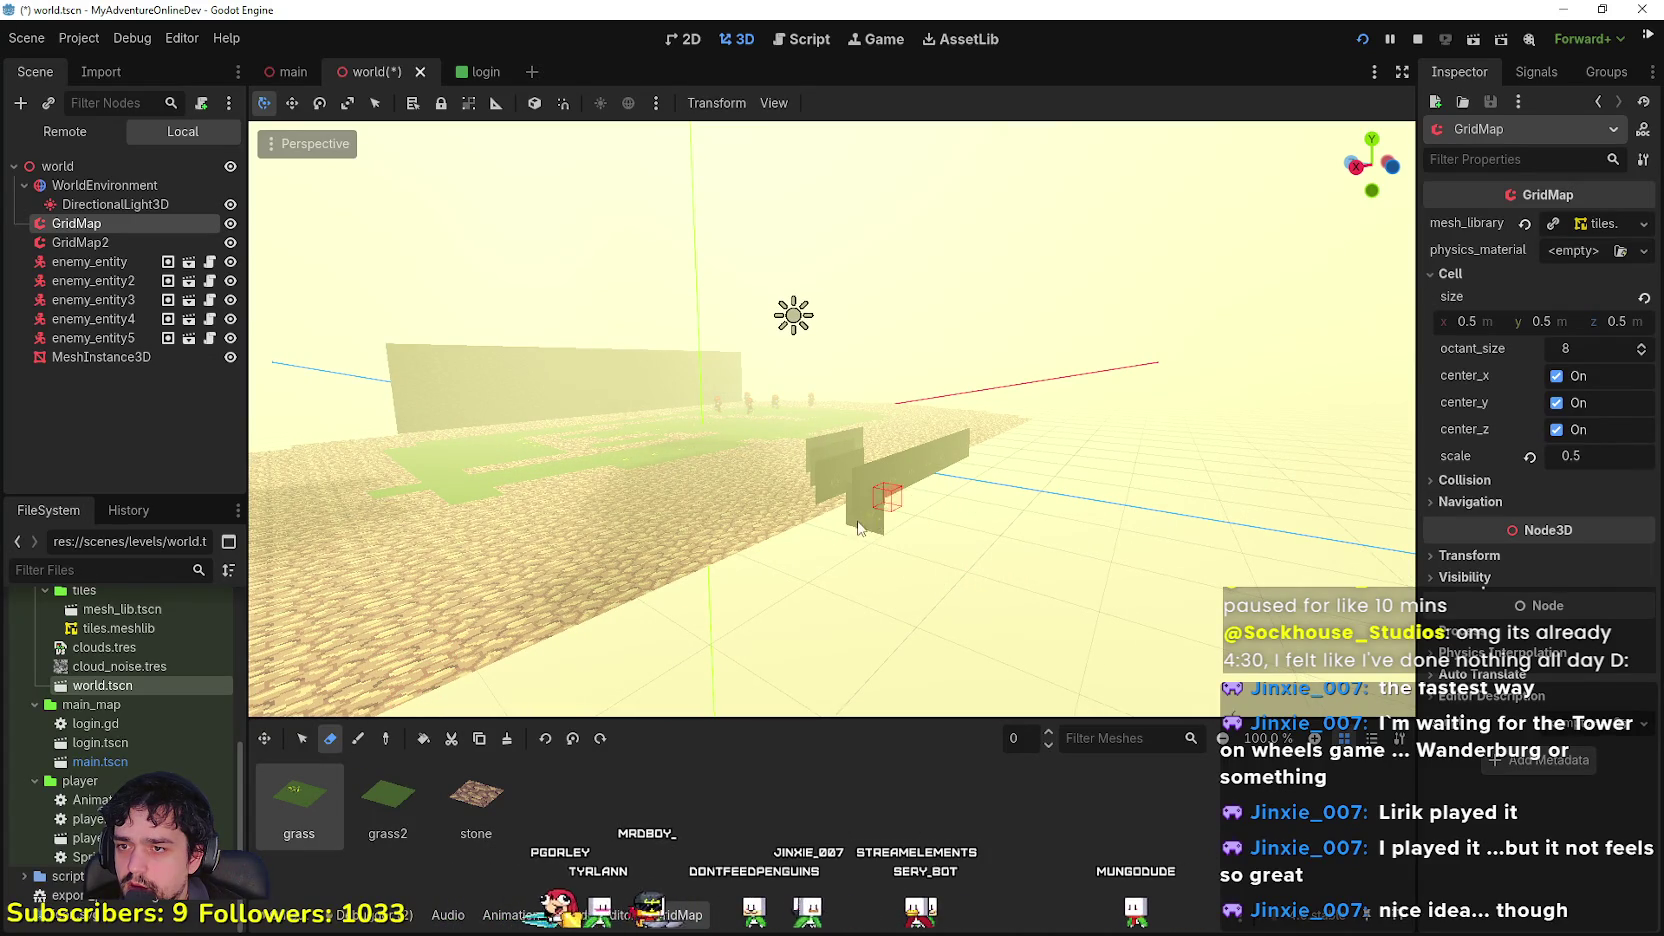
mouse_move(980, 457)
mouse_down()
mouse_move(940, 430)
mouse_move(900, 480)
mouse_move(845, 352)
mouse_up()
scroll(873, 431, down, 5)
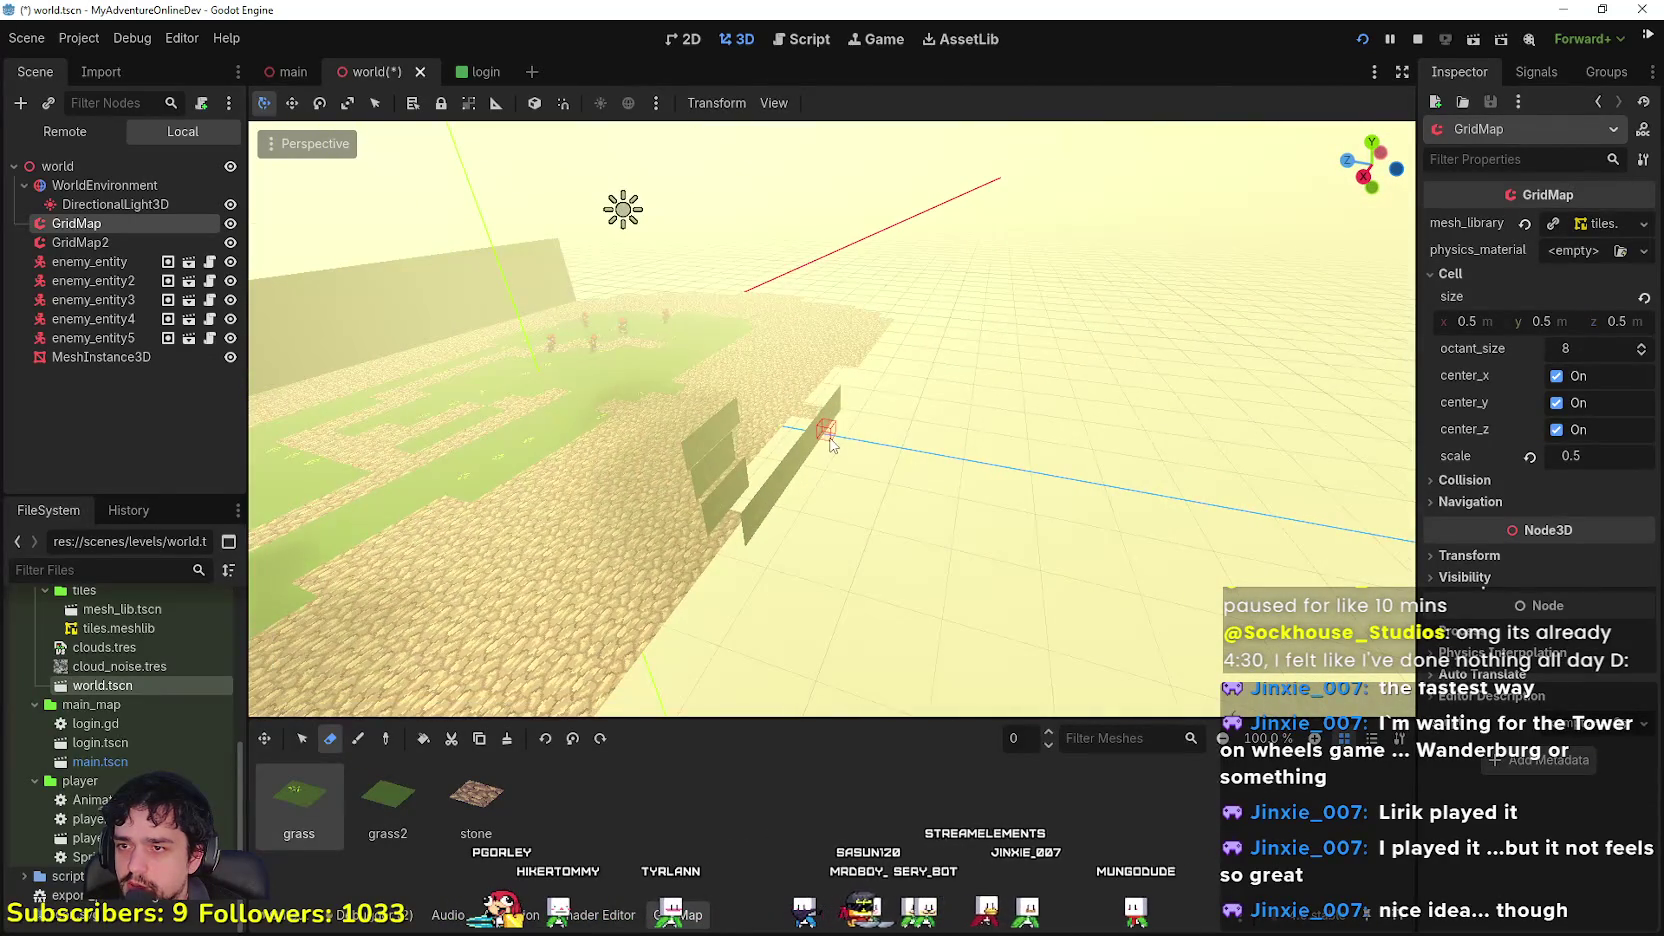
drag(830, 444, 822, 491)
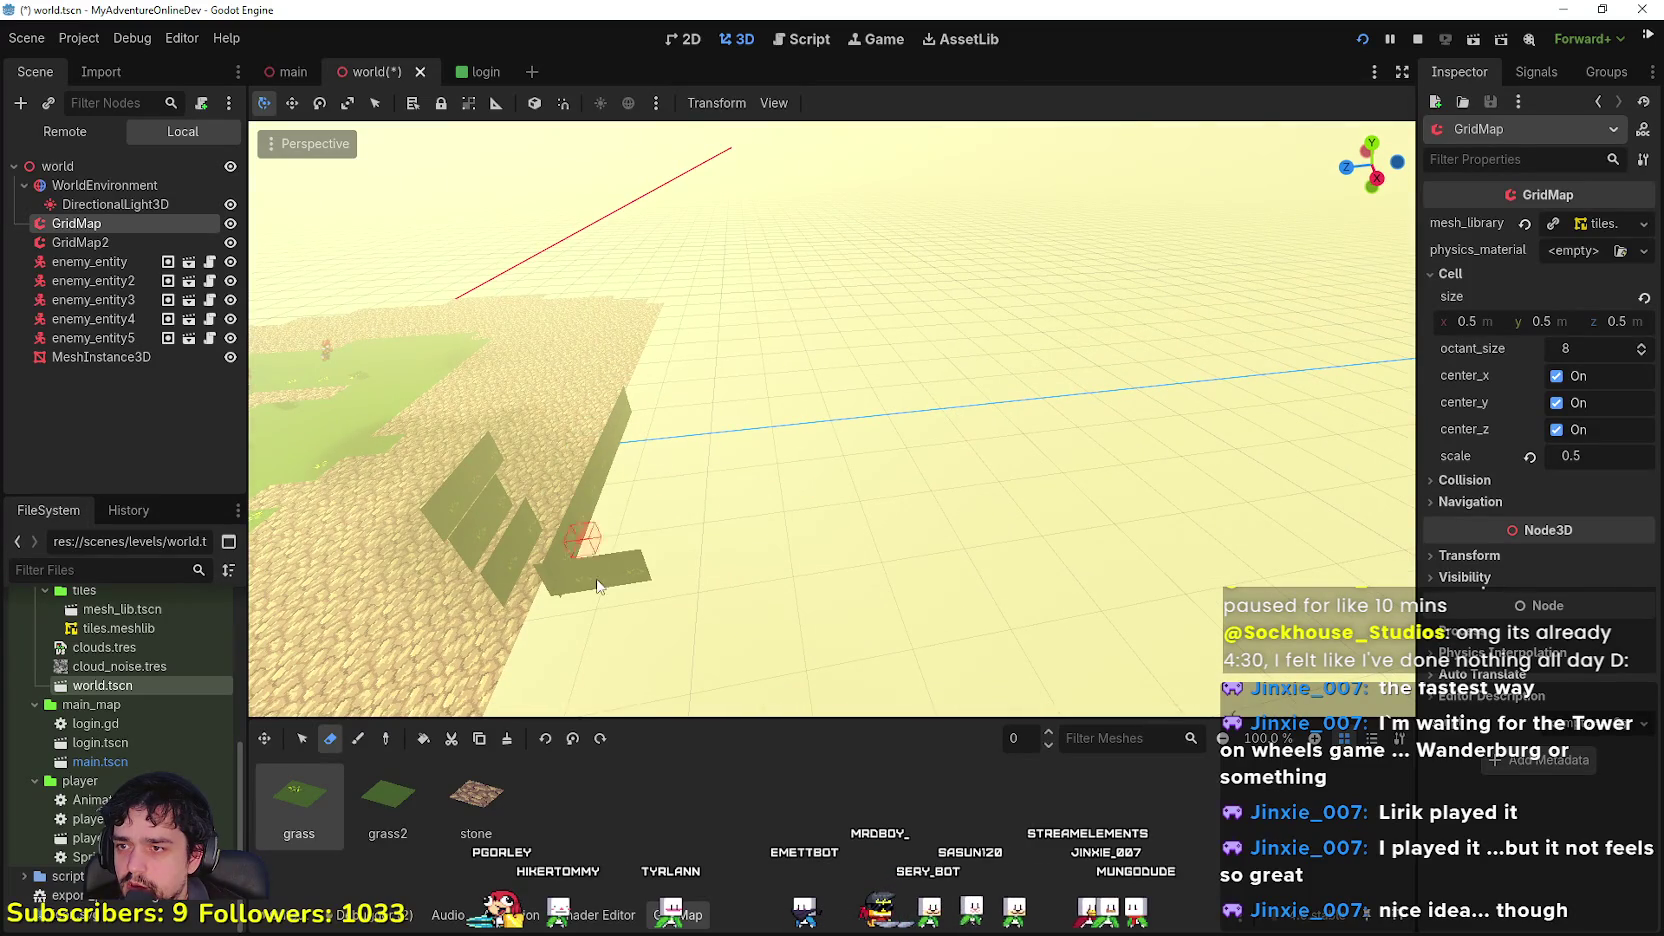
drag(588, 538, 604, 533)
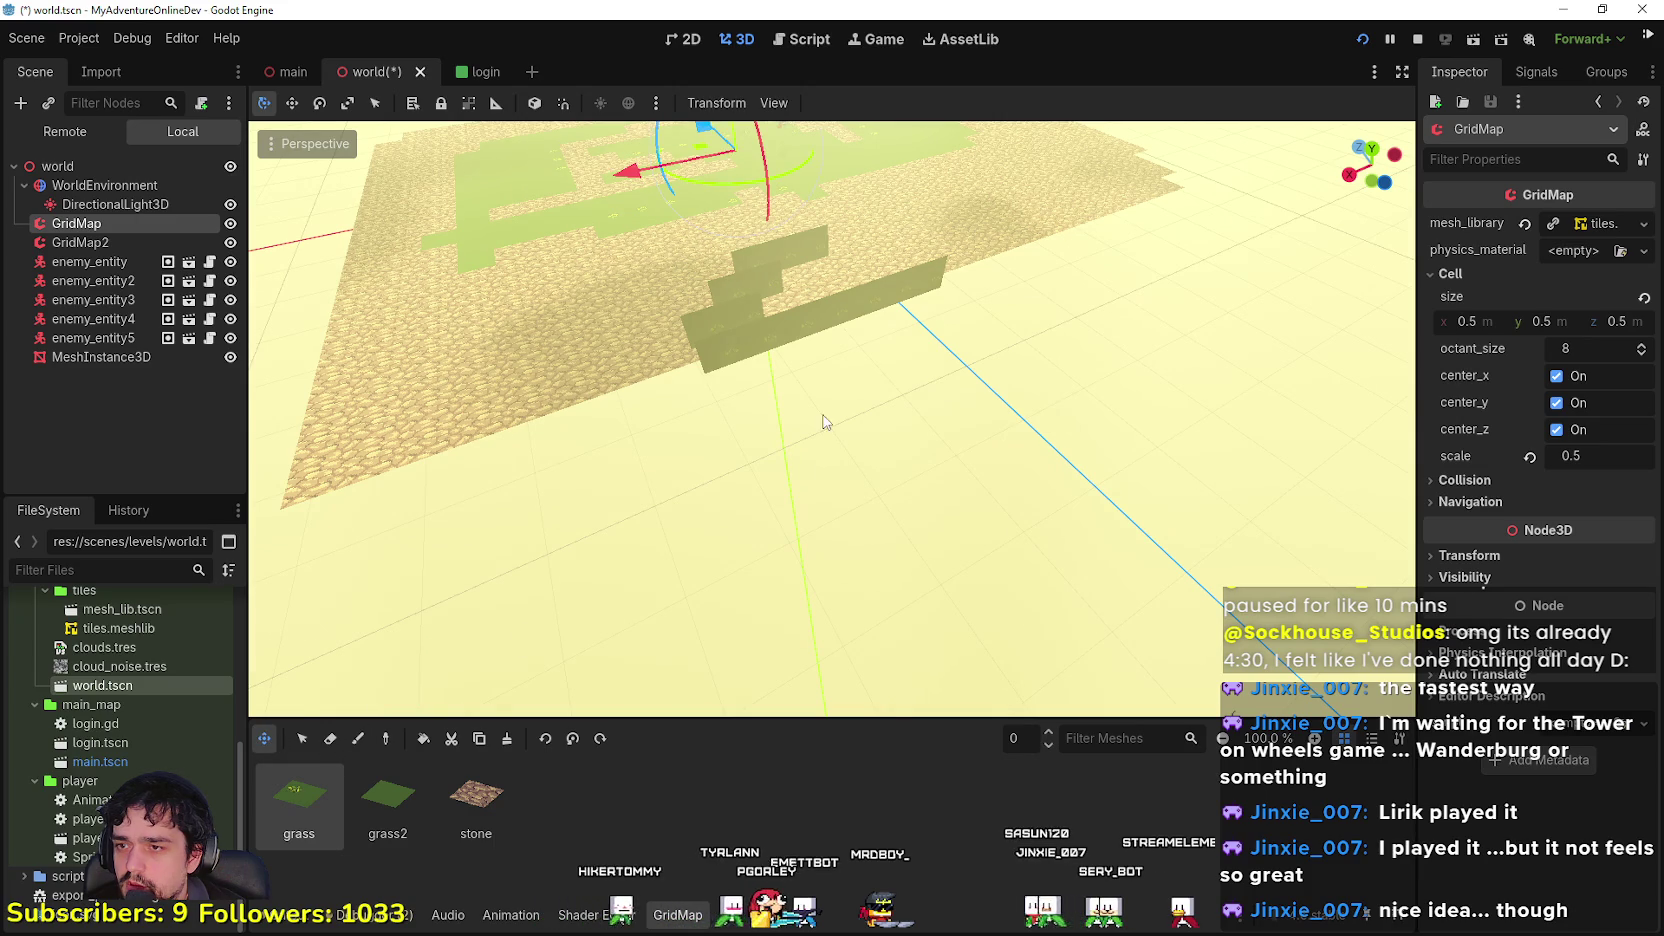
scroll(718, 335, down, 4)
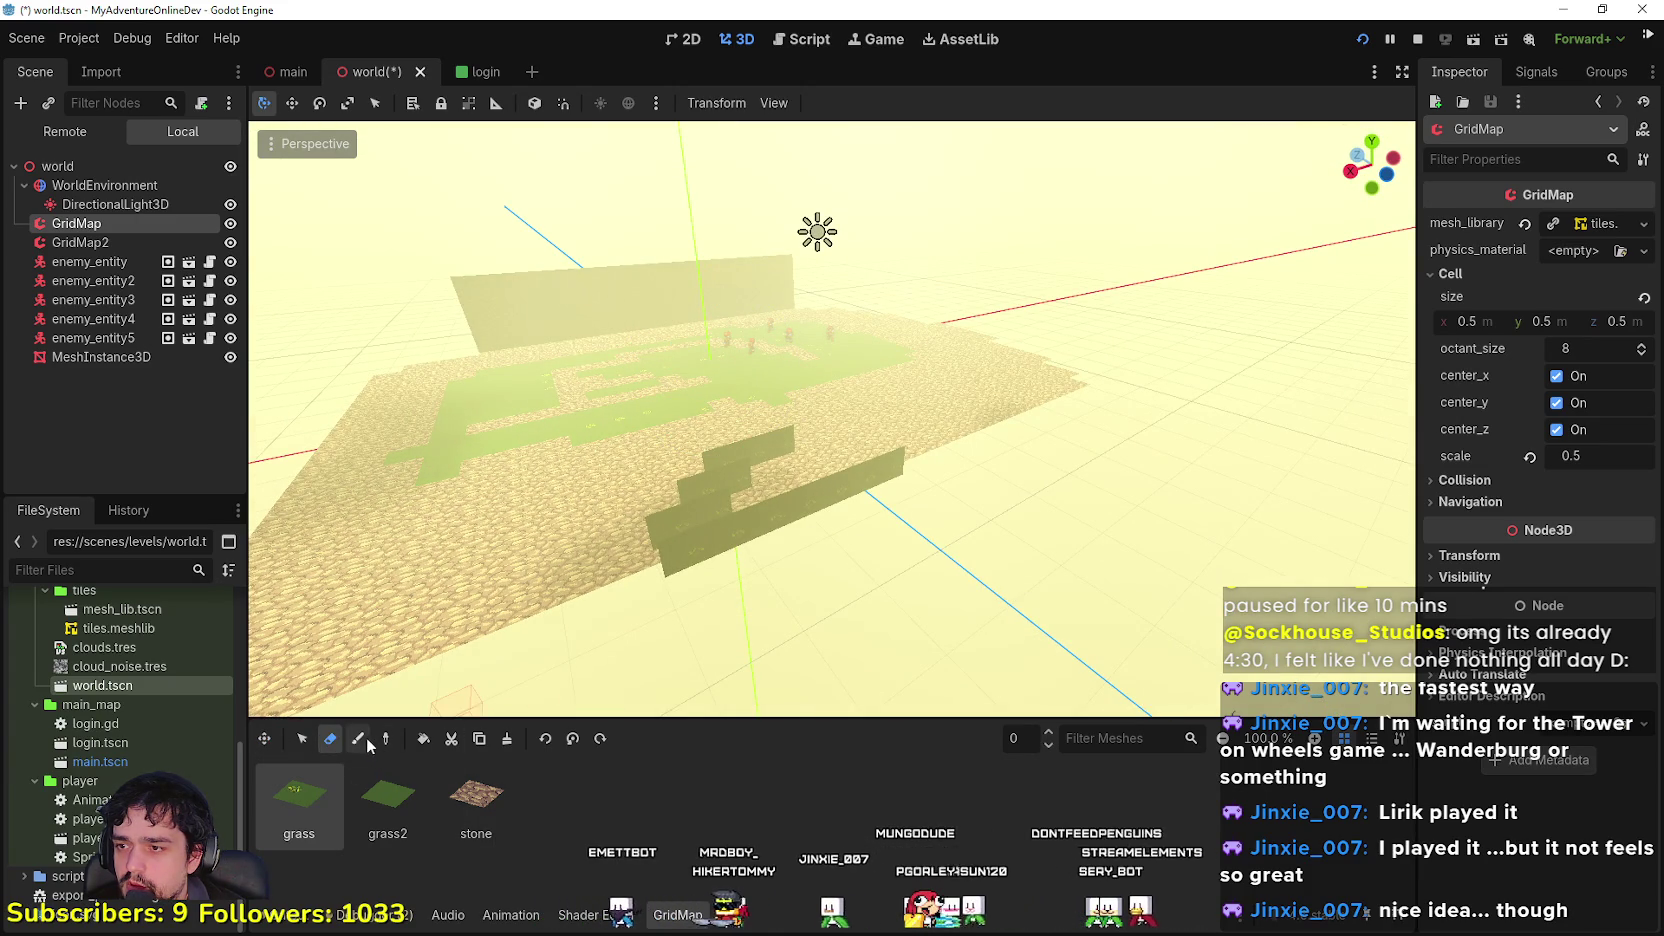
scroll(815, 493, up, 5)
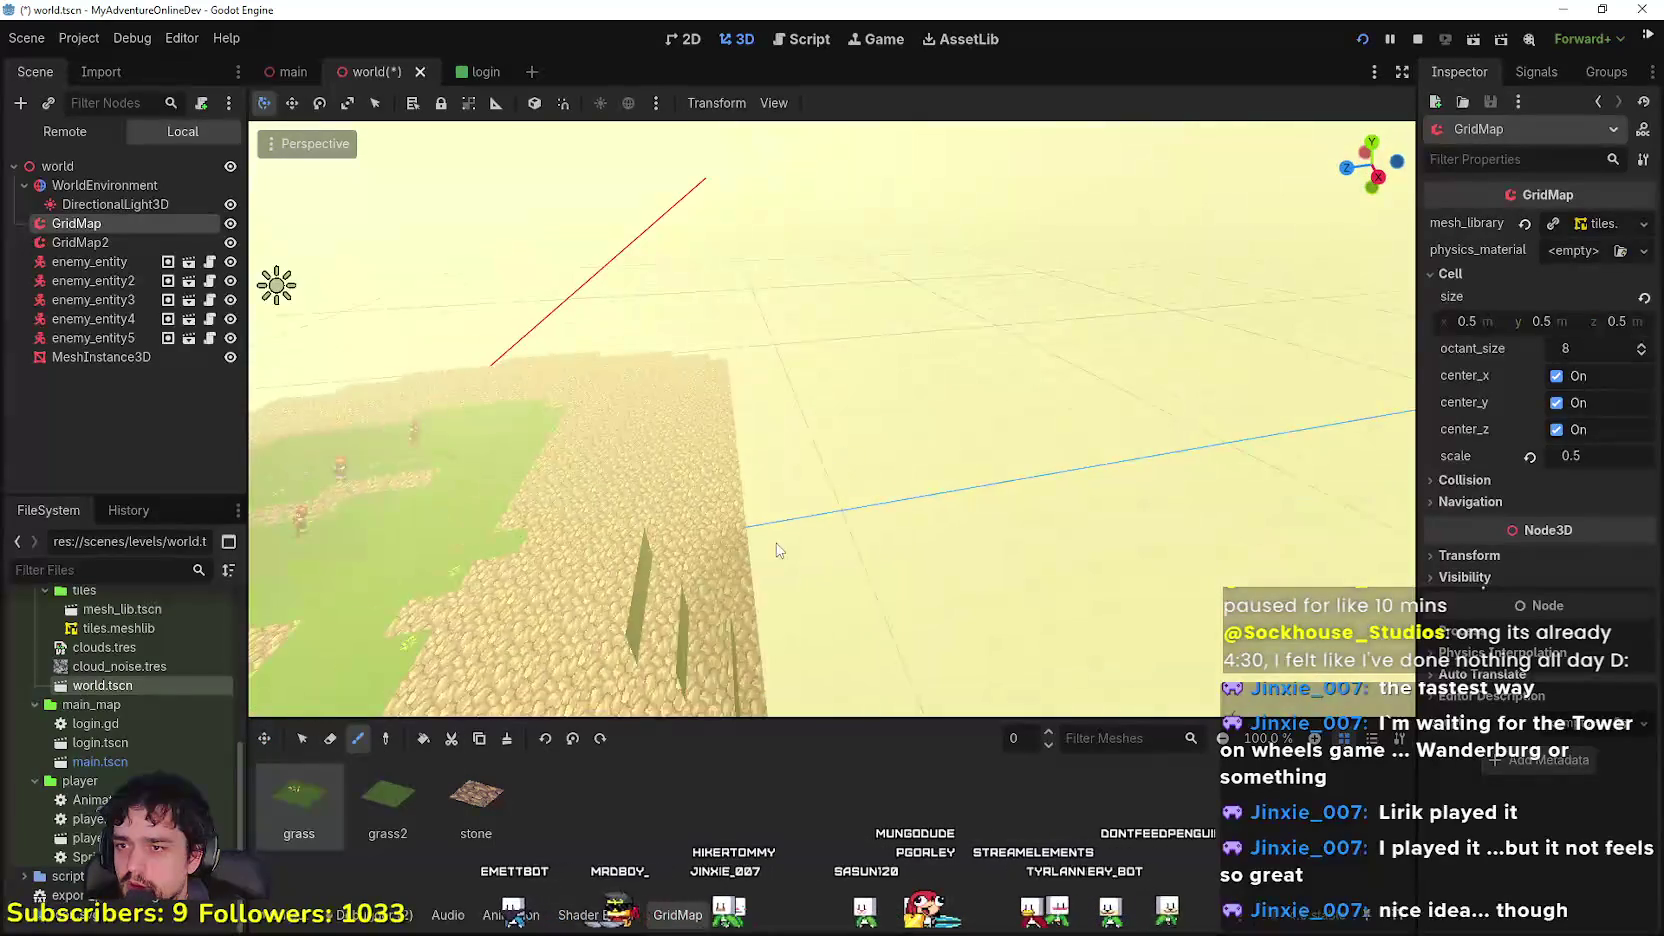
Step: Choose the grass2 tile with the Paint tool and bring the view close over the cobblestone
click(388, 795)
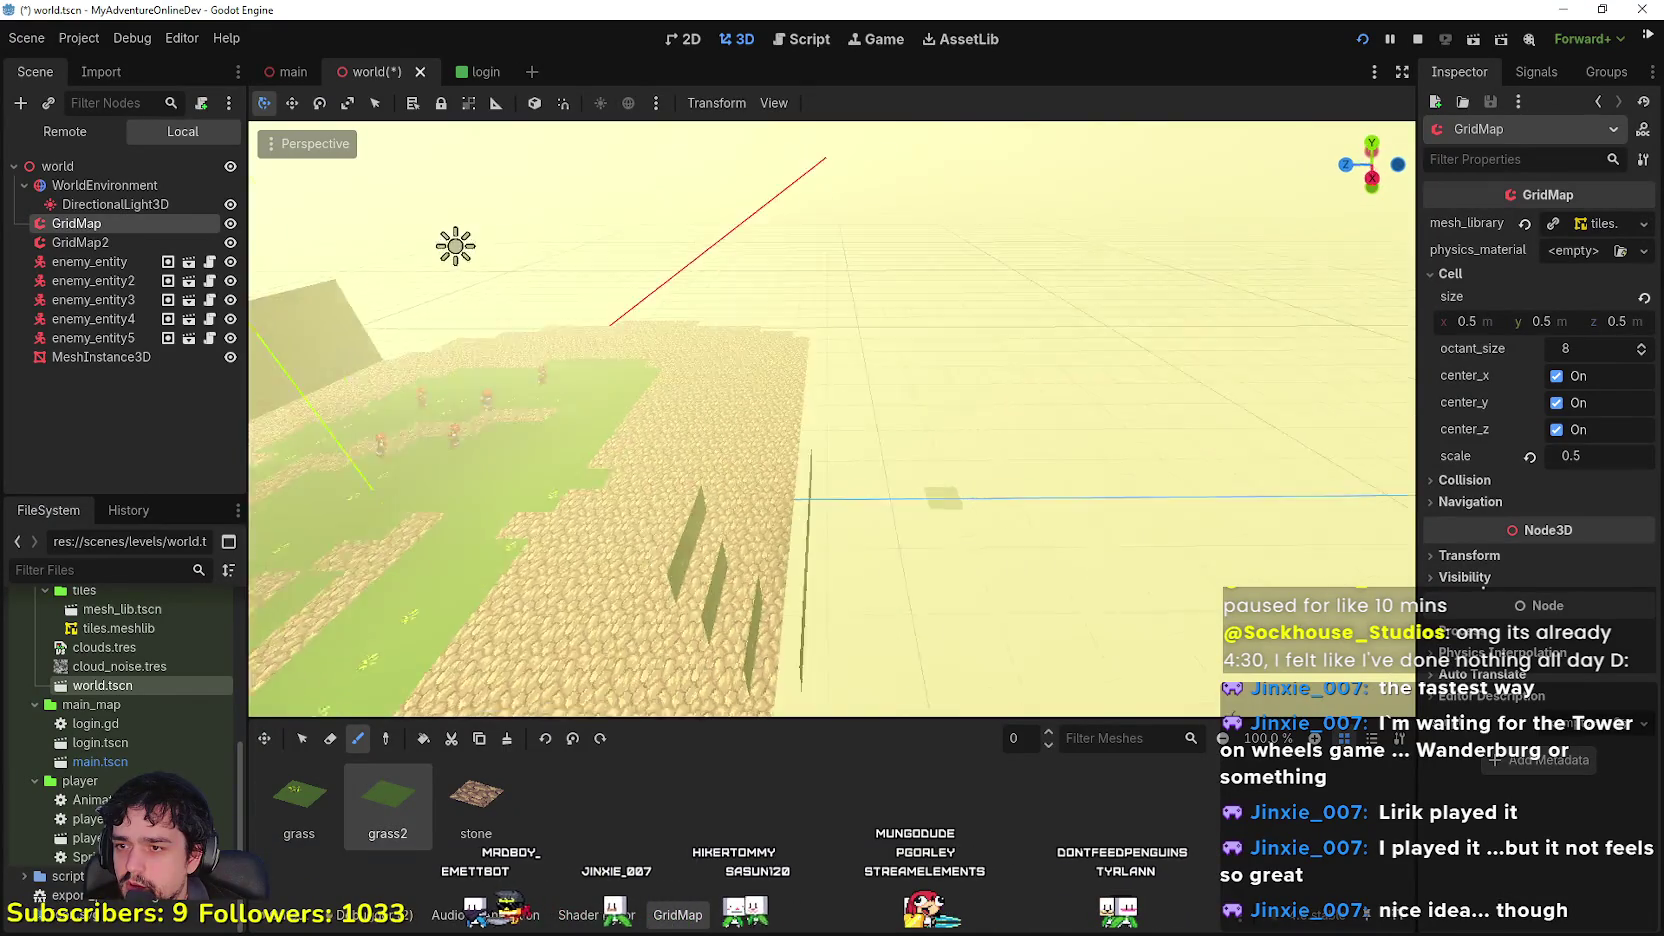
drag(850, 470, 873, 481)
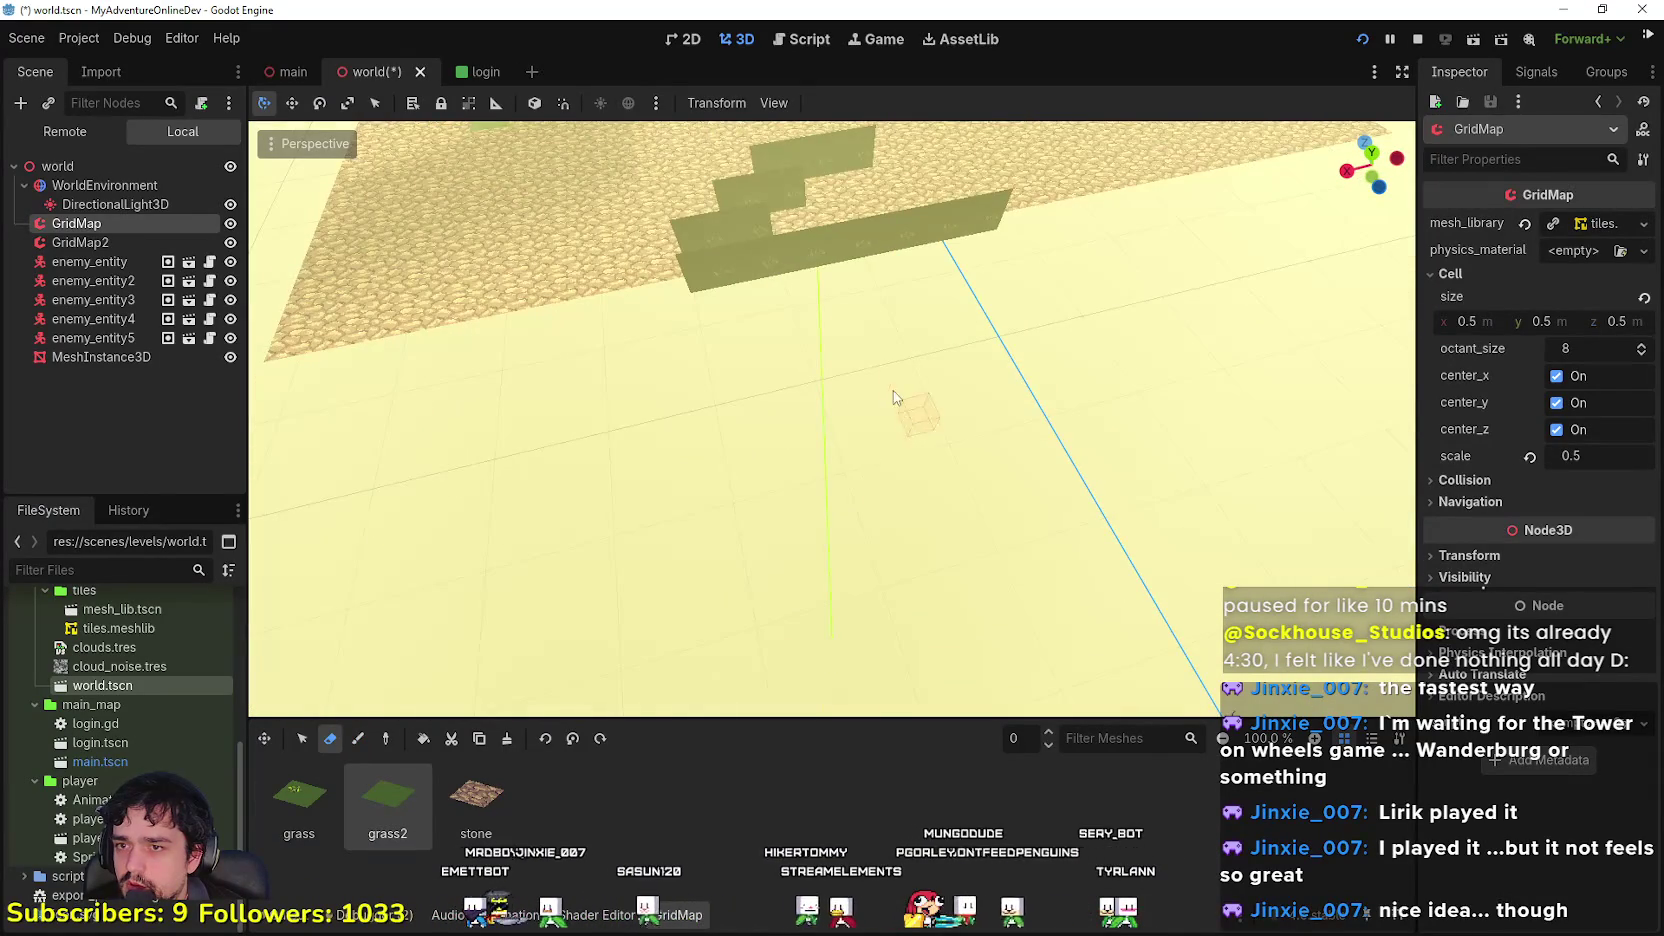
mouse_move(832, 420)
mouse_down()
mouse_move(880, 440)
mouse_move(840, 425)
mouse_move(832, 484)
mouse_up()
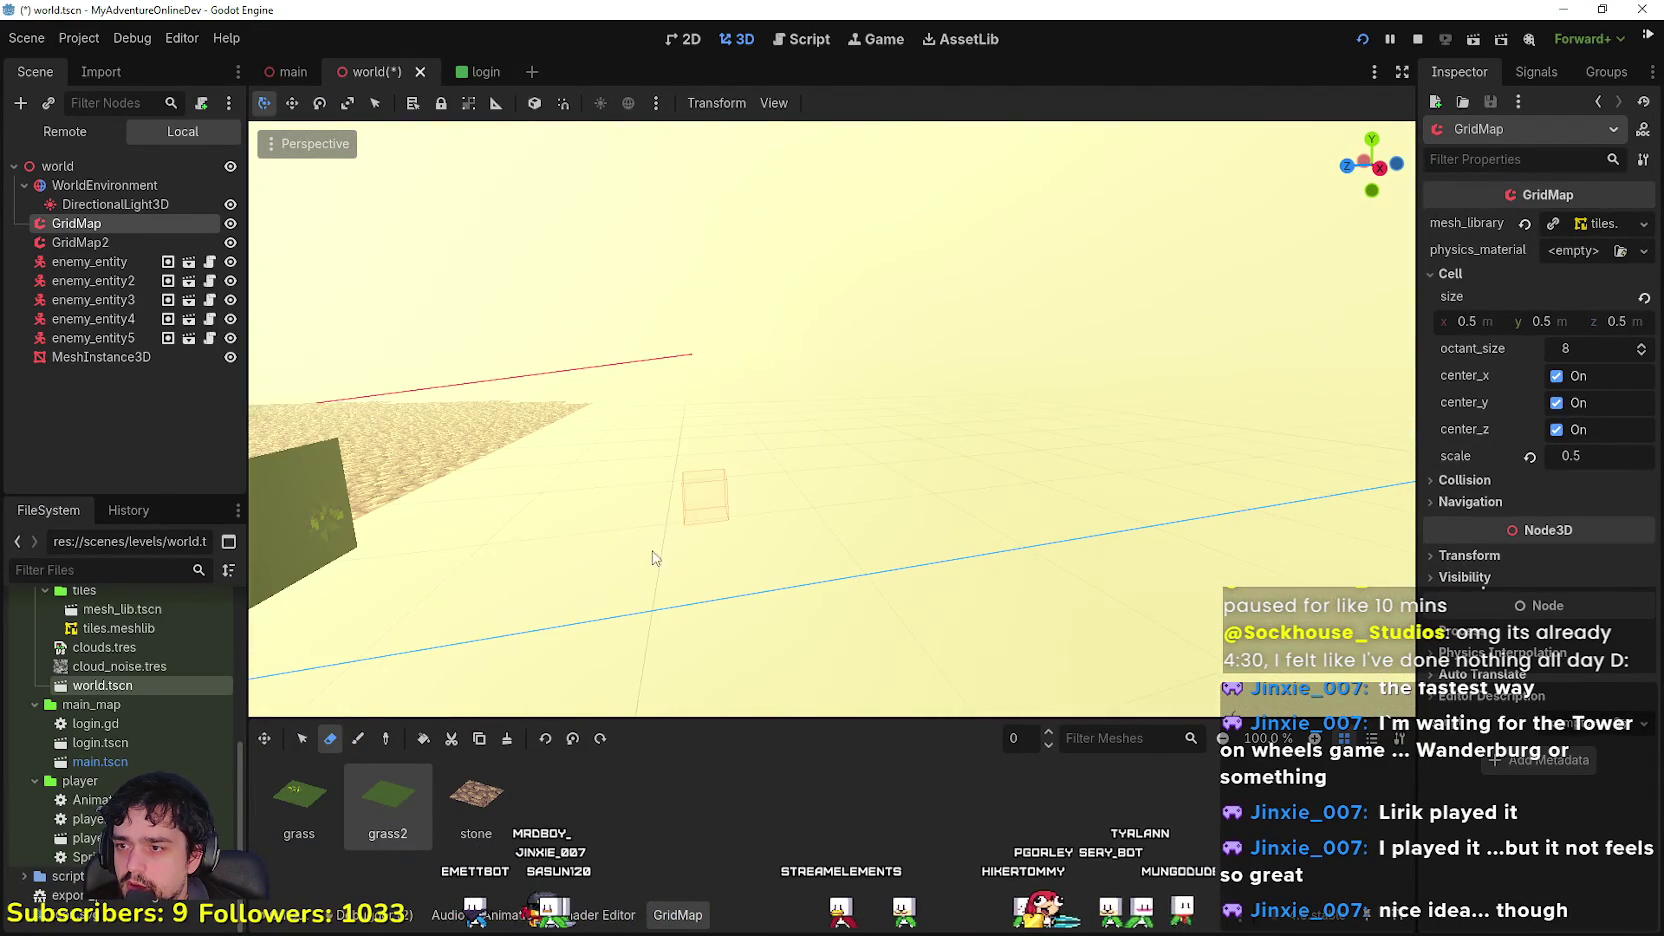
click(357, 741)
mouse_move(666, 589)
mouse_down()
mouse_move(710, 560)
mouse_move(673, 568)
mouse_move(755, 451)
mouse_up()
click(375, 790)
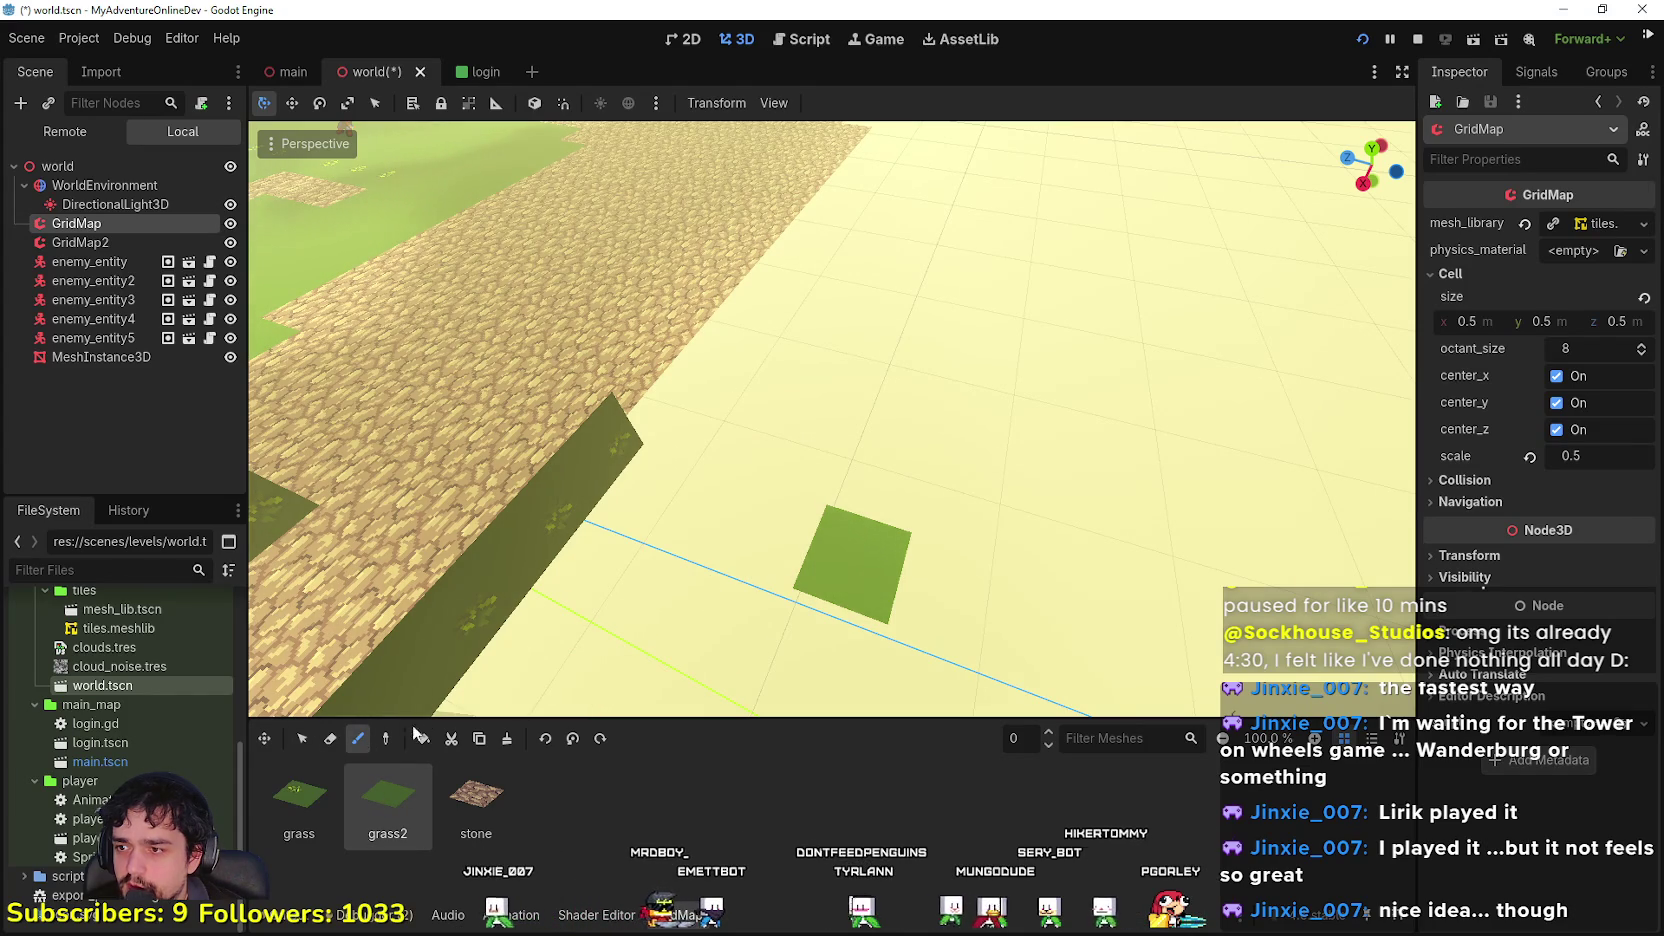
Step: Paint adjacent grass2 tiles on the ground beside the cobblestone edge
mouse_move(791, 536)
mouse_down()
mouse_move(861, 494)
mouse_move(931, 492)
mouse_up()
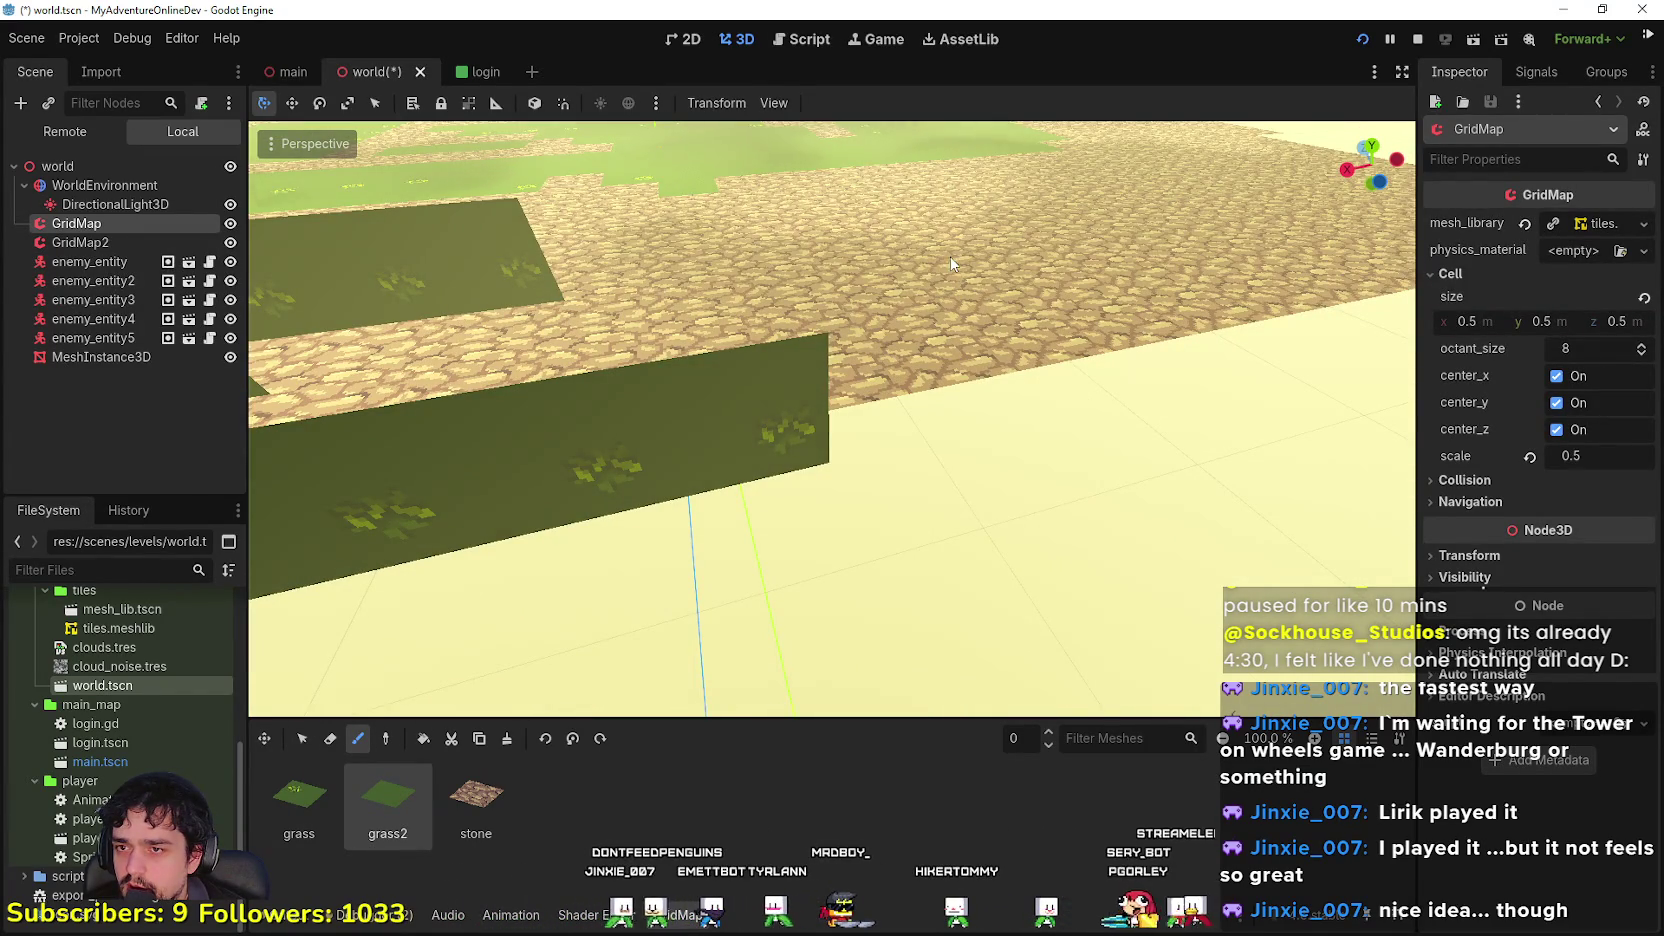
mouse_move(931, 492)
mouse_down()
mouse_move(933, 409)
mouse_move(1200, 593)
mouse_move(1108, 558)
mouse_move(963, 278)
mouse_up()
click(1093, 530)
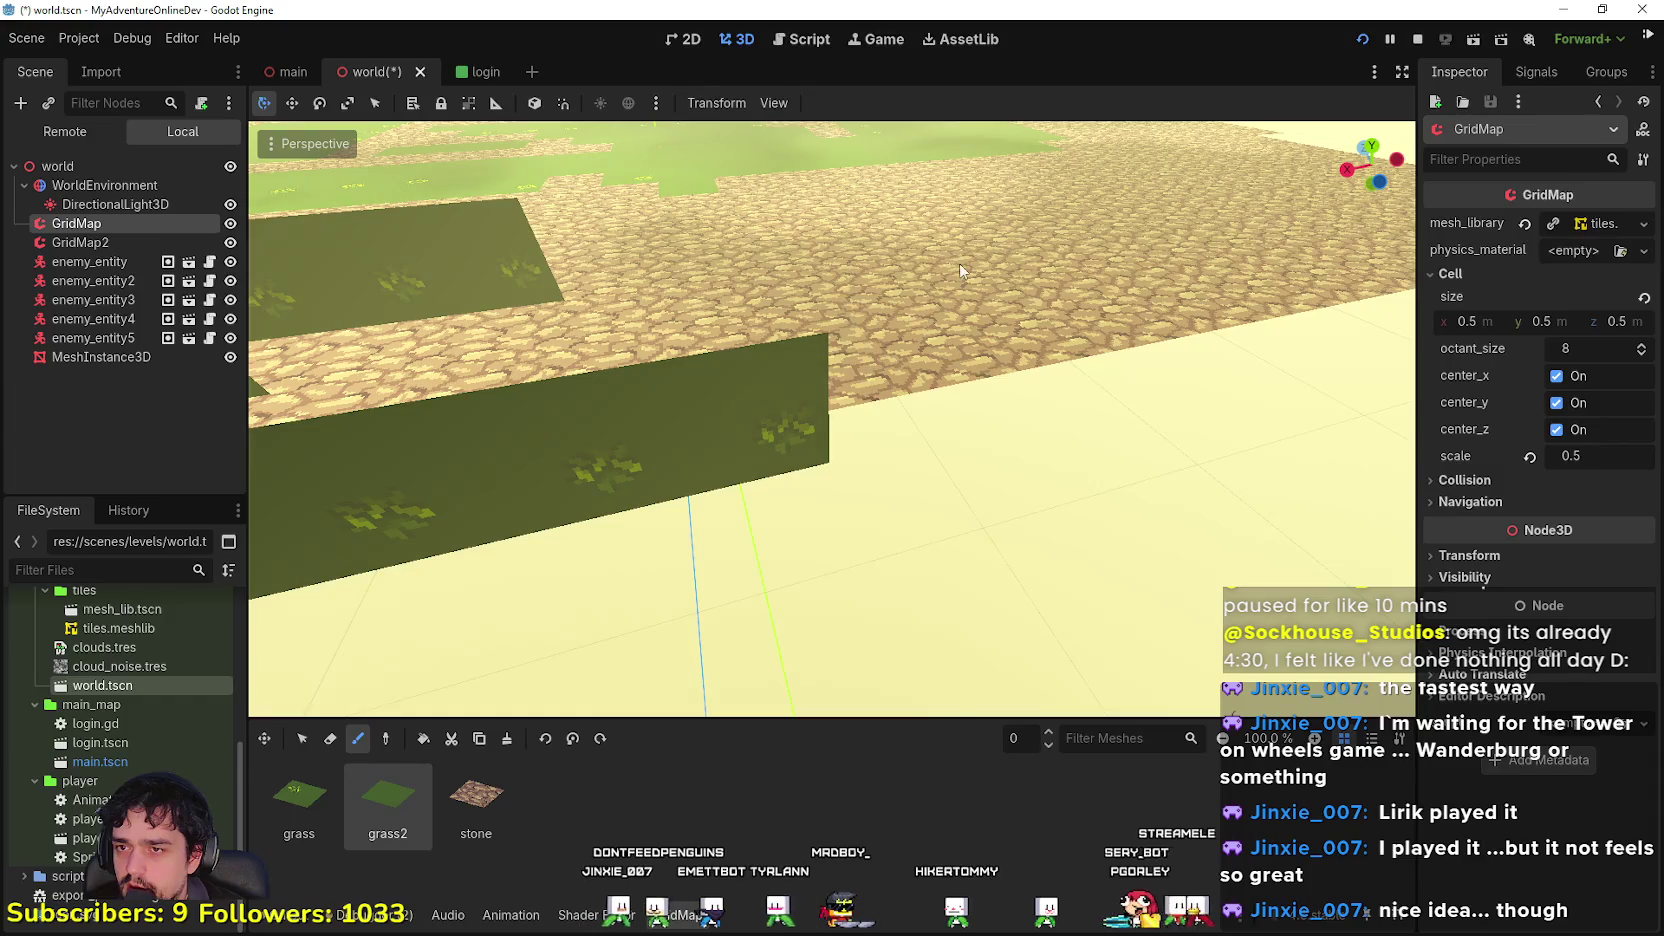
drag(1197, 594, 1197, 594)
scroll(1197, 594, down, 3)
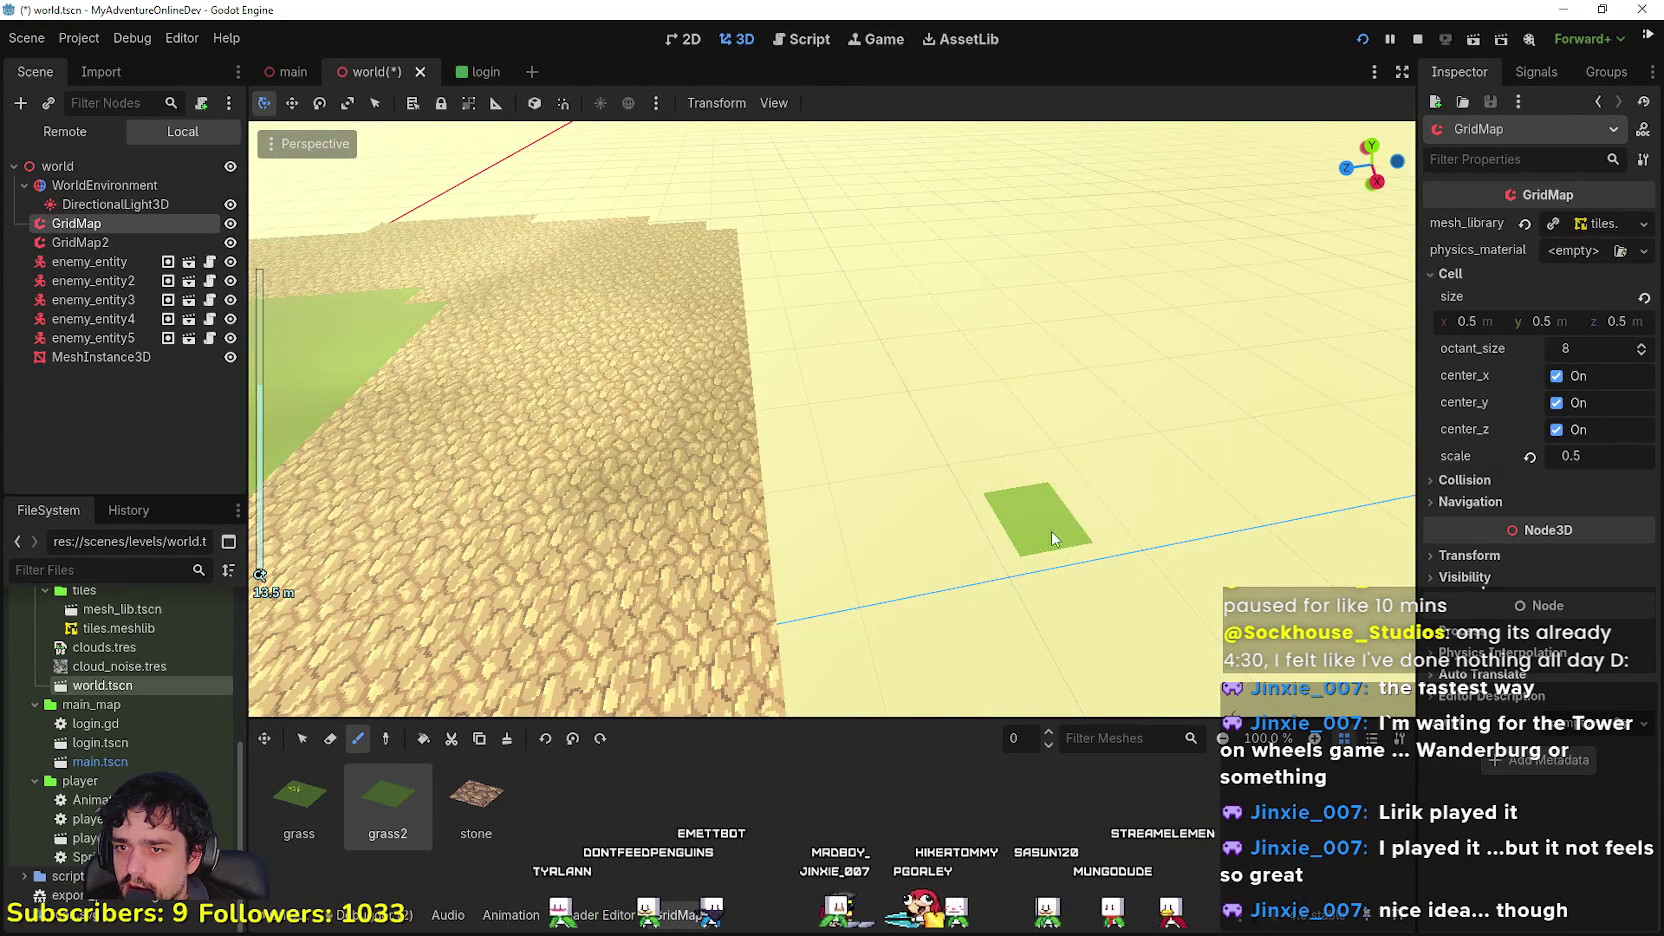
click(1138, 525)
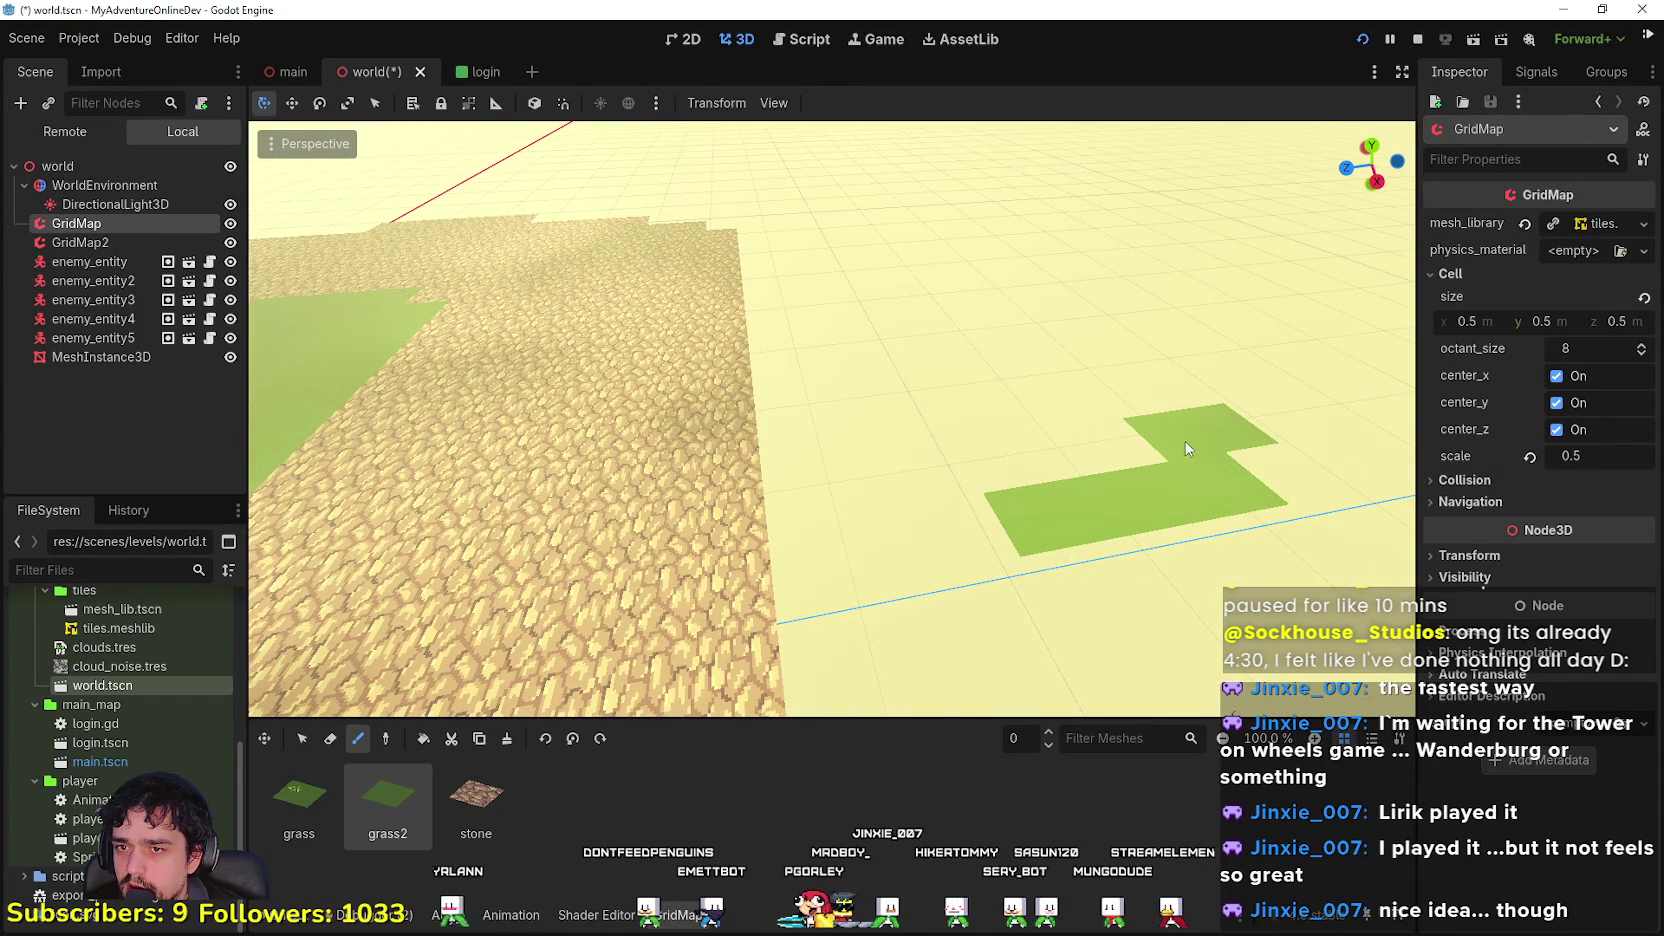